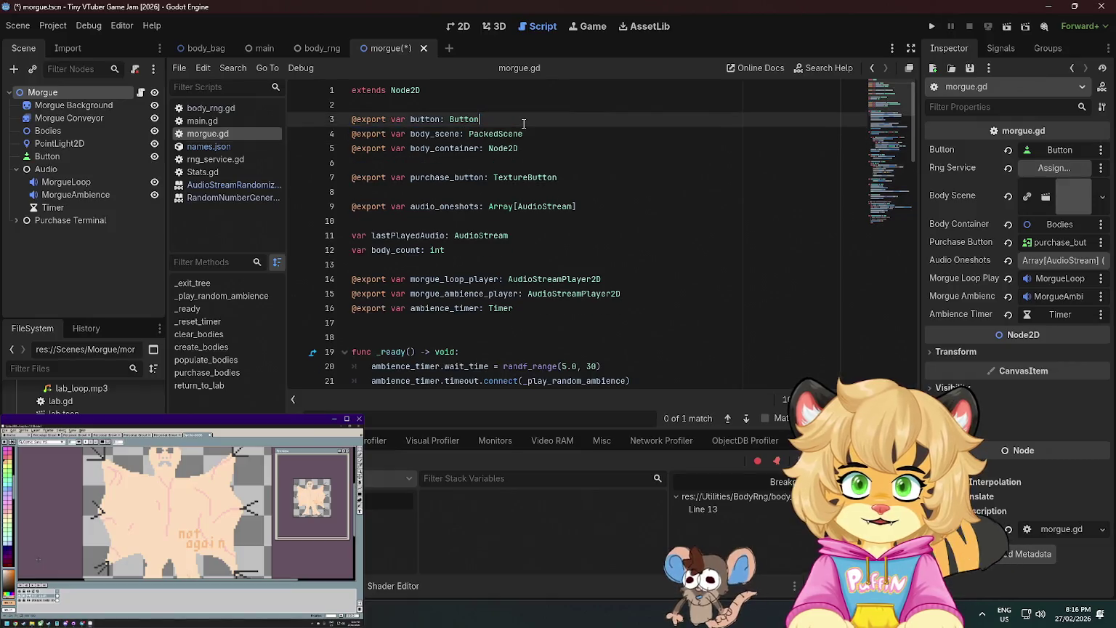
Switch morgue.gd to Main.rng_service.body_rng.generate_person(), save it, and run the project.
scroll(545, 281, "down", 12)
key("ctrl+s")
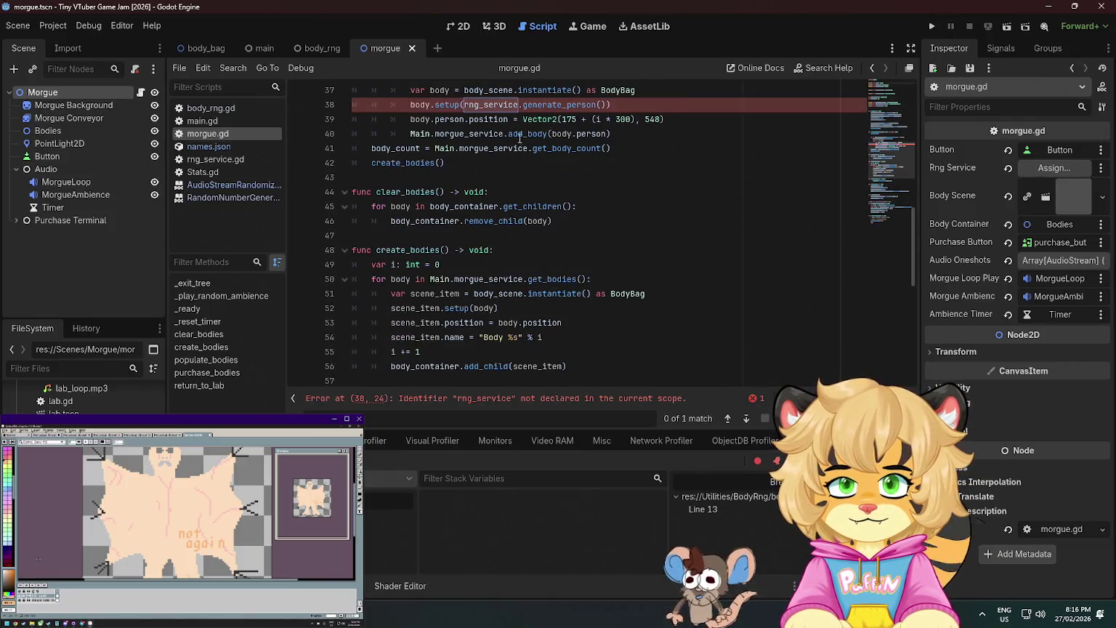
double_click(509, 106)
type("Main.rng")
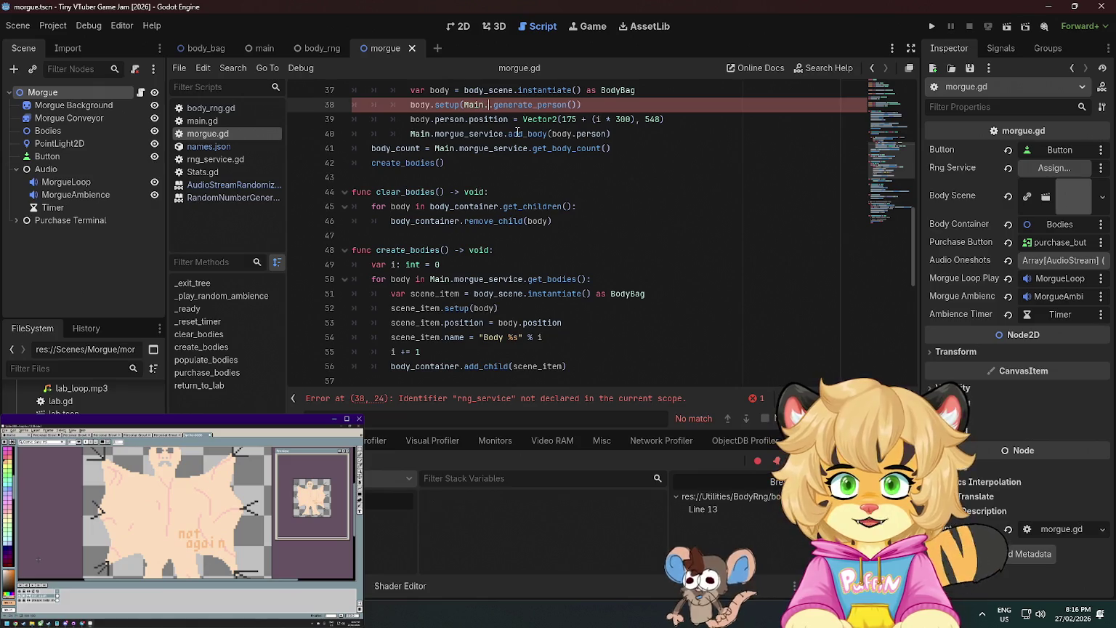
key("Return")
type(".rng_service.body_rng")
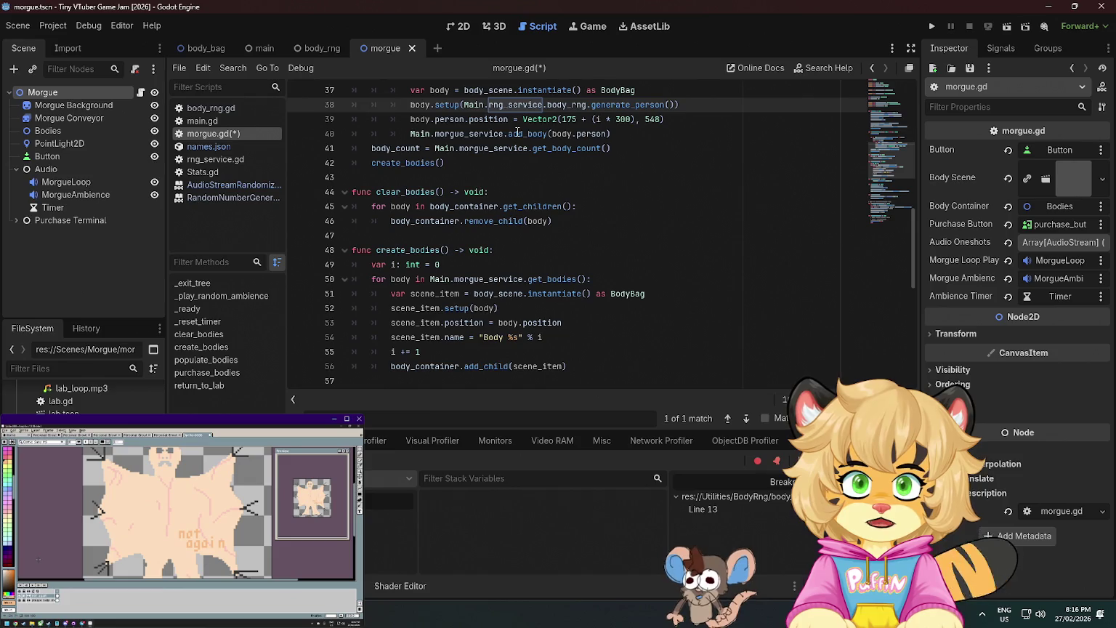
key("ctrl+s")
left_click(932, 27)
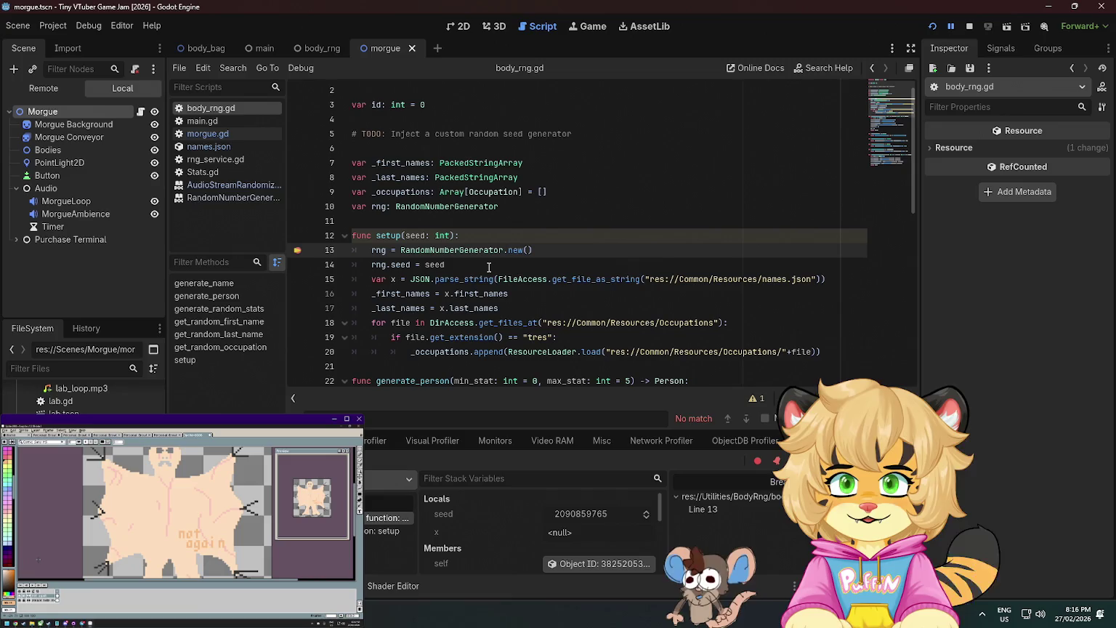
Clear the line 13 breakpoint in body_rng.gd, rerun the game and open a conveyor body's bio card.
left_click(298, 250)
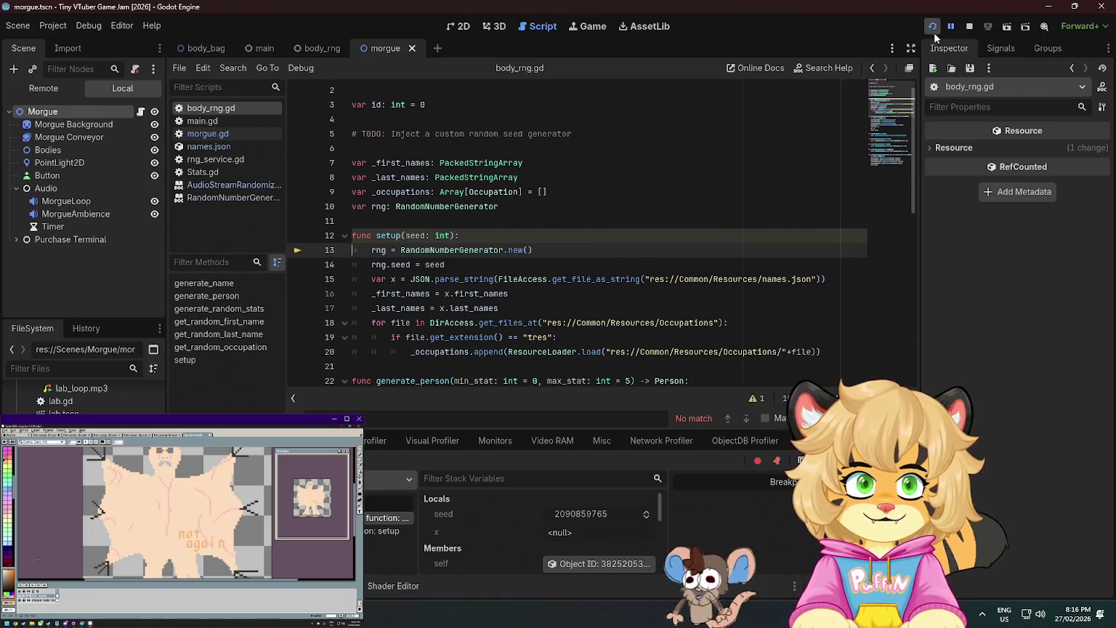
left_click(970, 26)
left_click(933, 27)
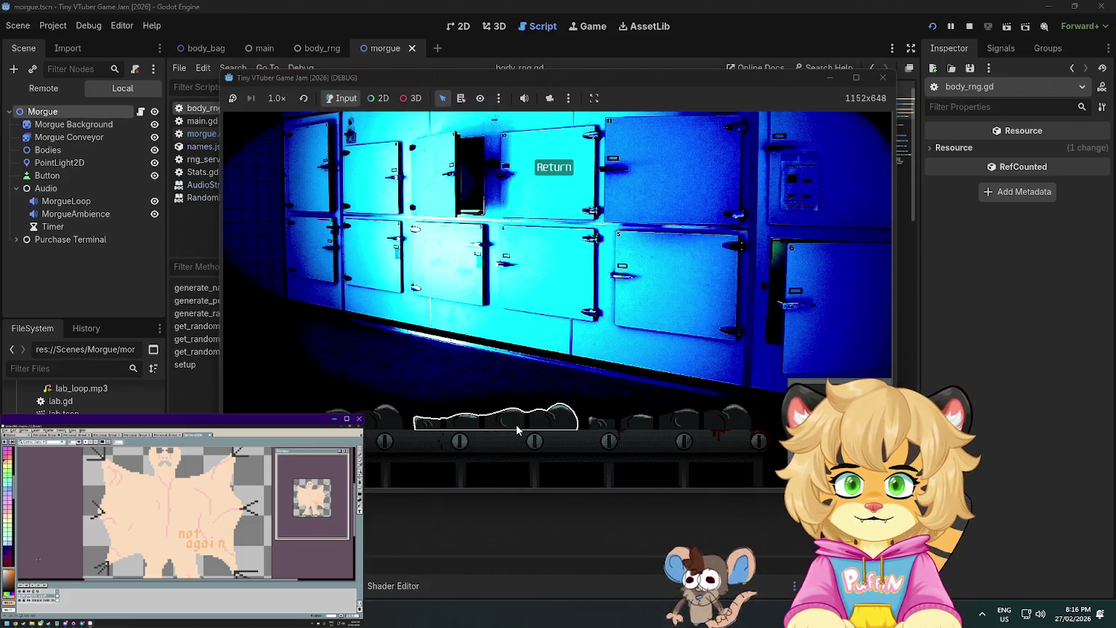
left_click(517, 429)
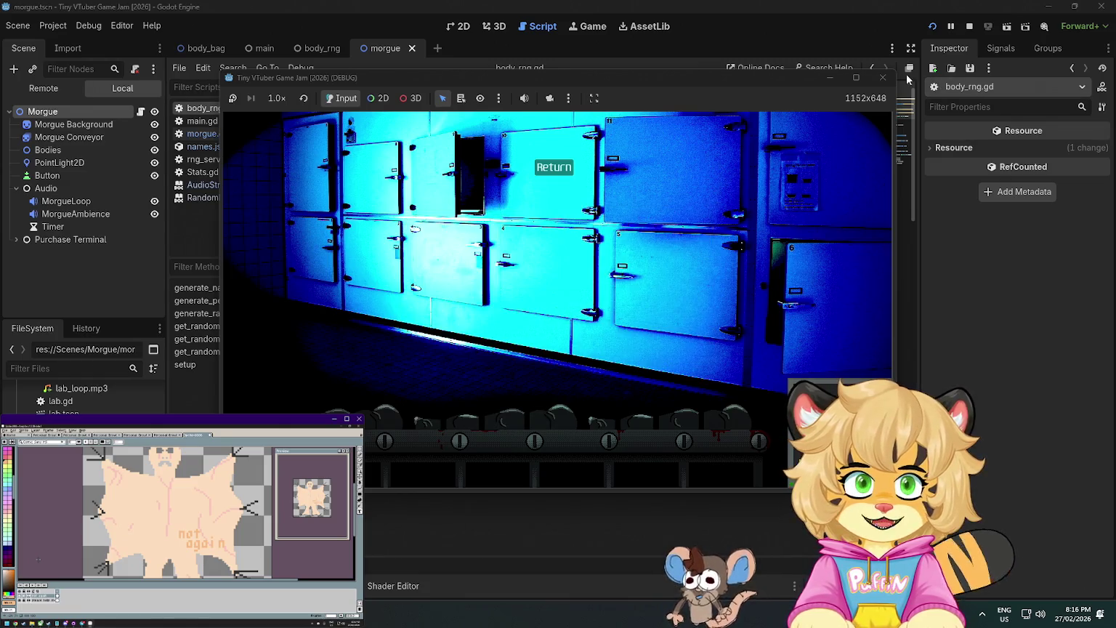
left_click(969, 26)
Relaunch the game, check another conveyor body's bio card, then close the game.
left_click(933, 26)
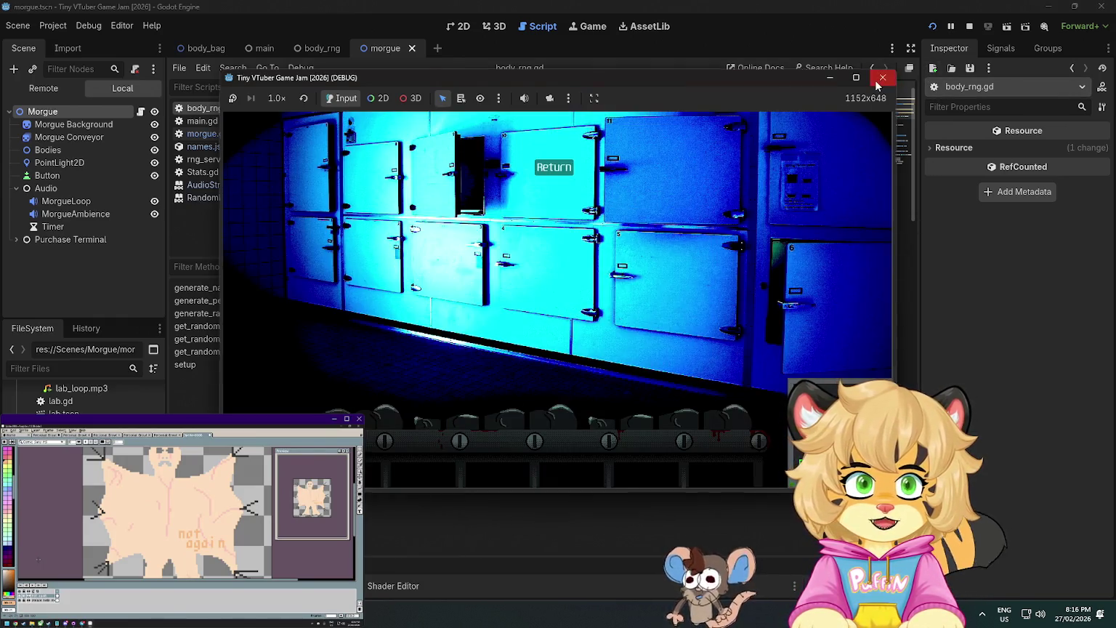
left_click(881, 79)
left_click(931, 27)
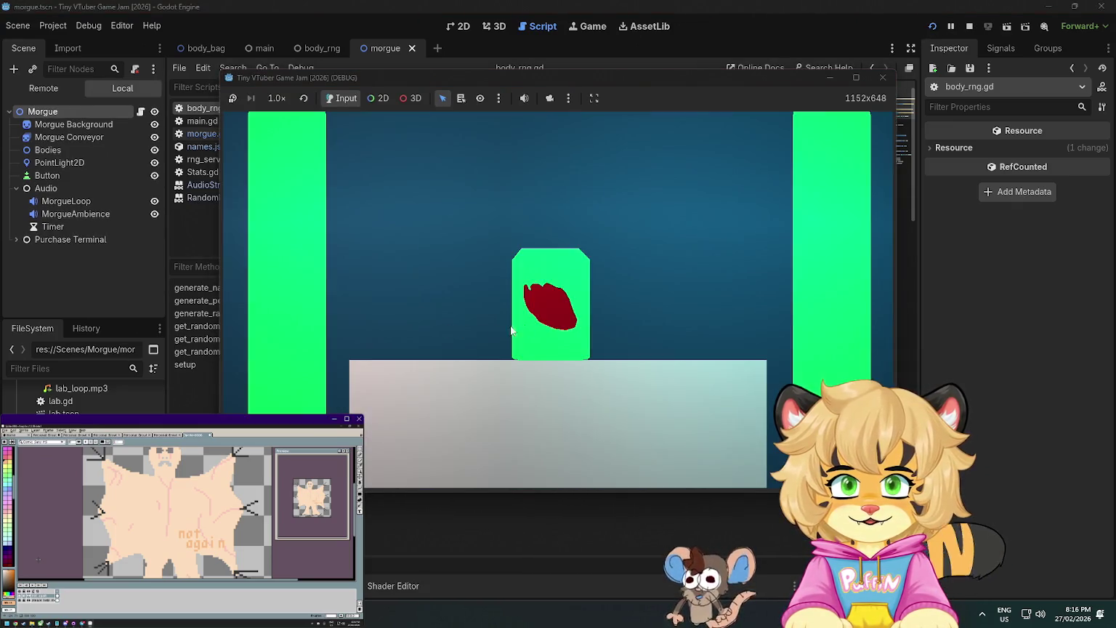
left_click(527, 420)
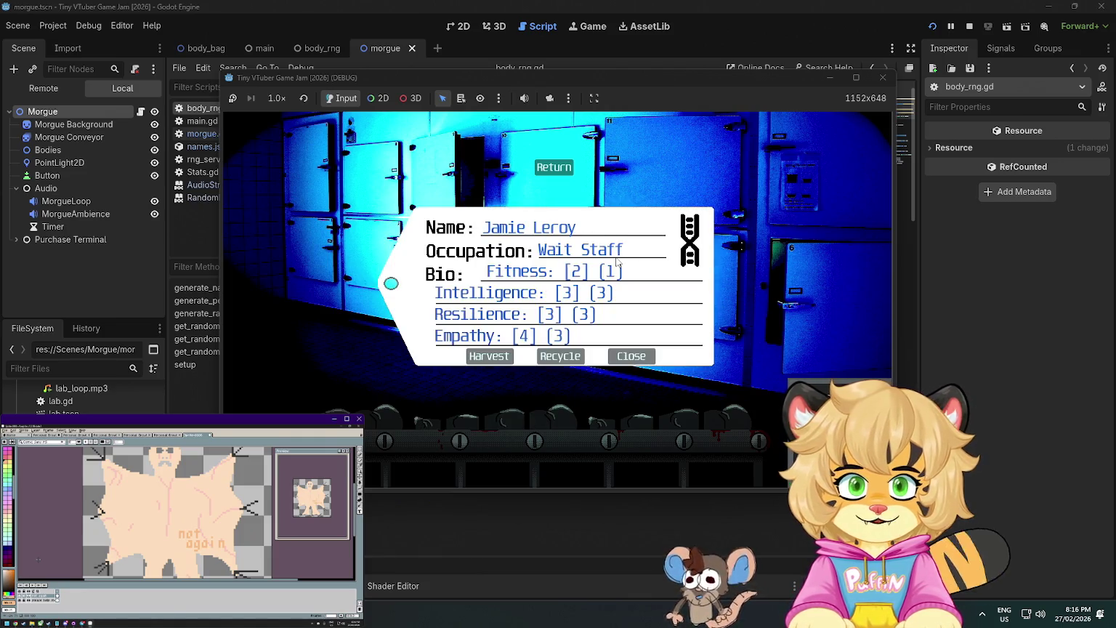
left_click(589, 294)
left_click(883, 80)
left_click(518, 177)
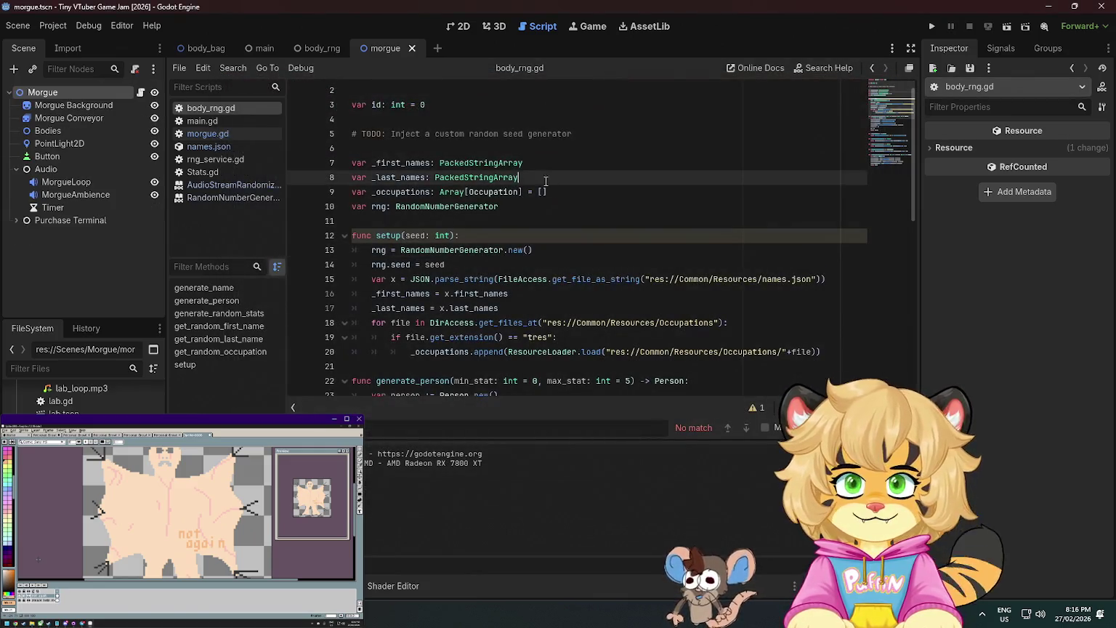
Save, then delete the BodyRng root node in the body_rng scene.
key("ctrl+s")
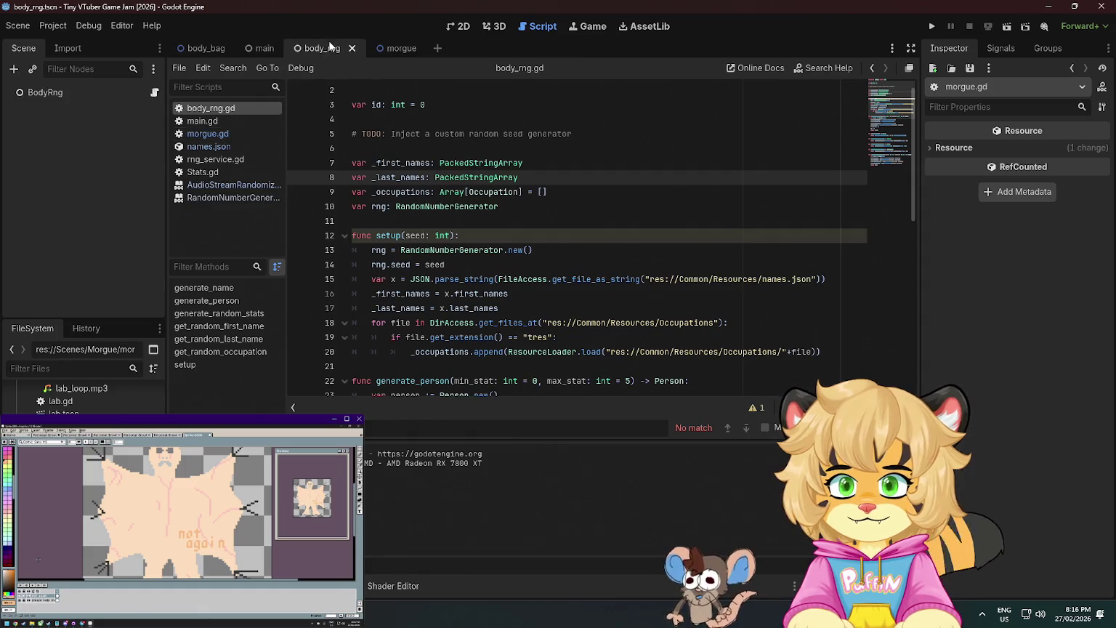
left_click(202, 48)
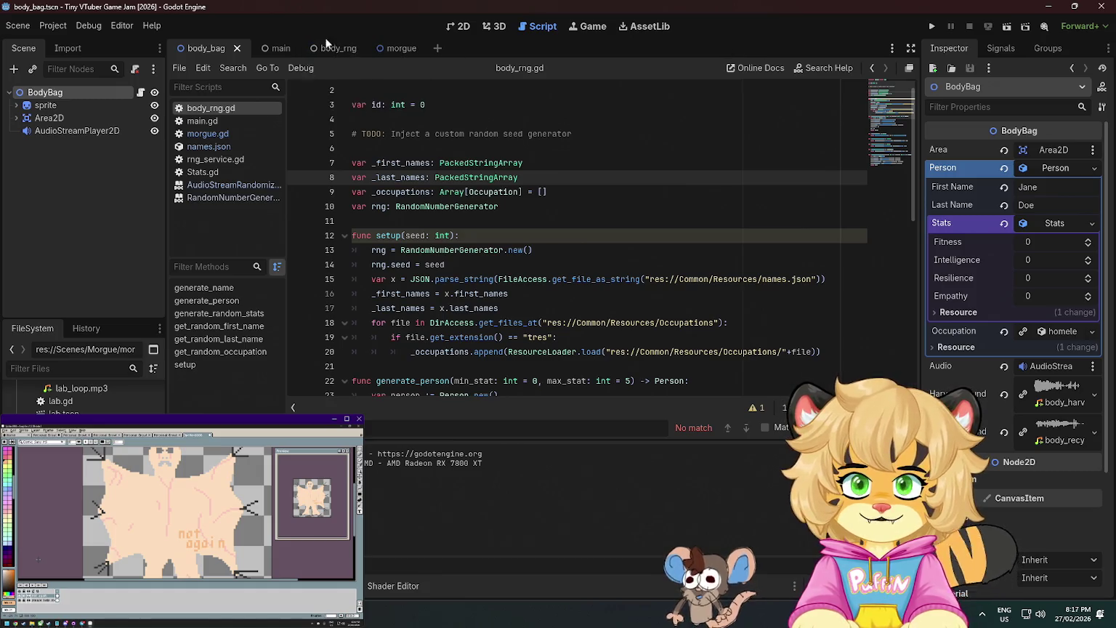
mouse_move(336, 48)
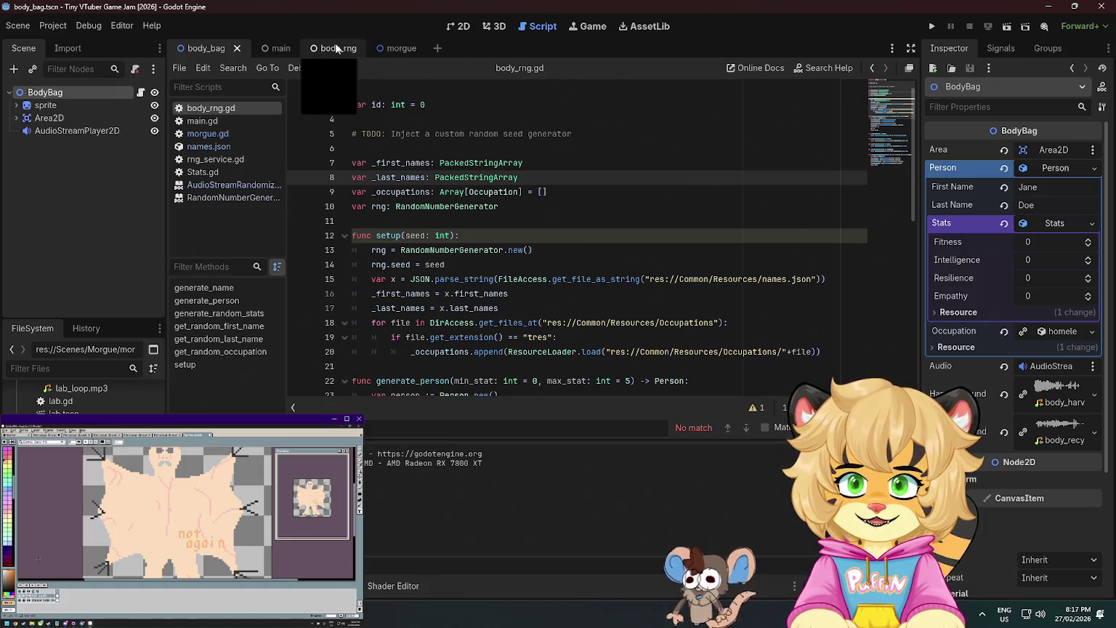
left_click(392, 48)
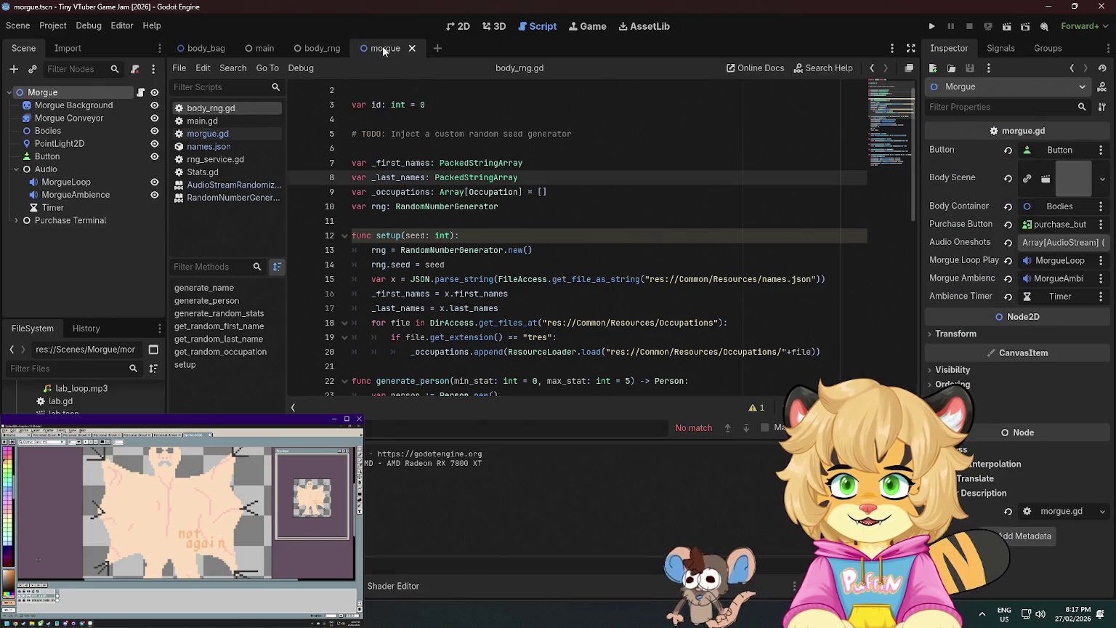
left_click(321, 45)
left_click(97, 93)
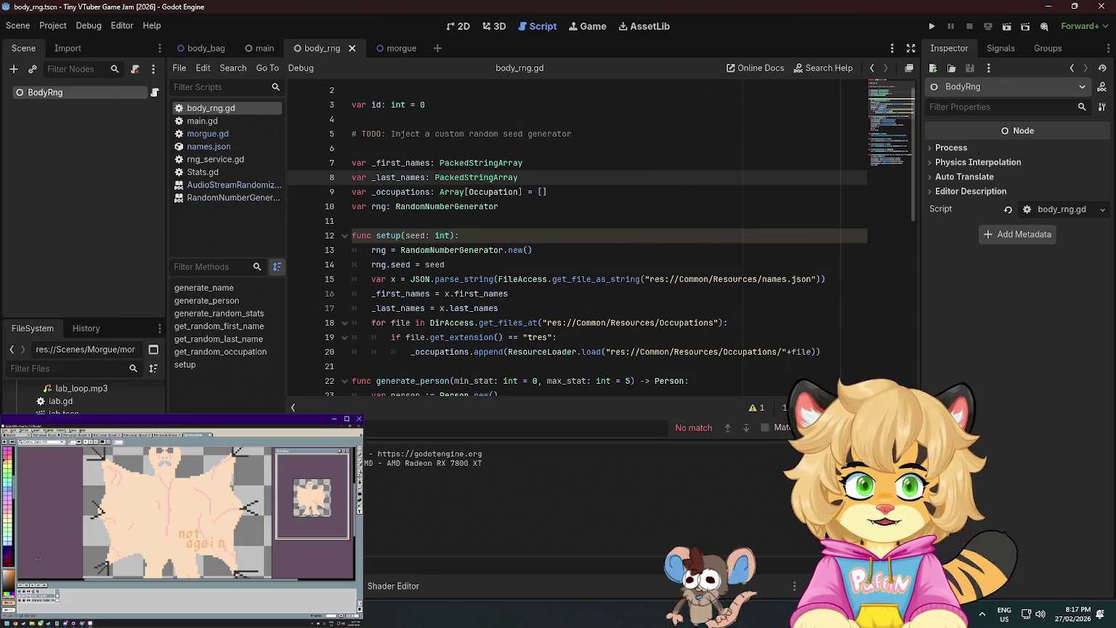
key("Delete")
key("Return")
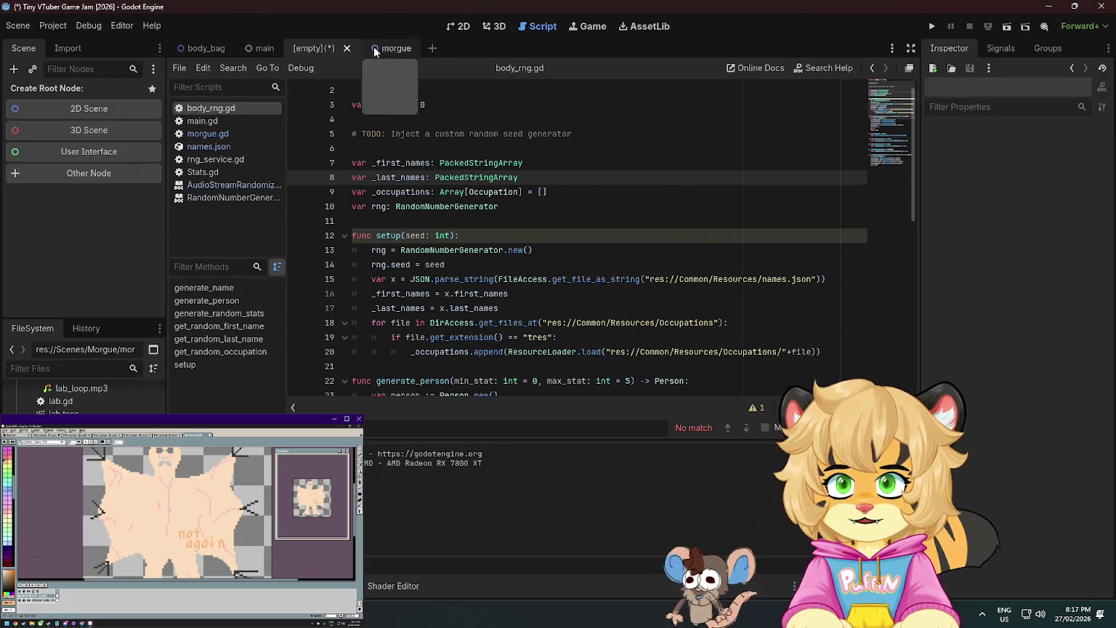
Close the empty body_rng scene and delete the res://Utilities/BodyRng folder.
left_click(347, 47)
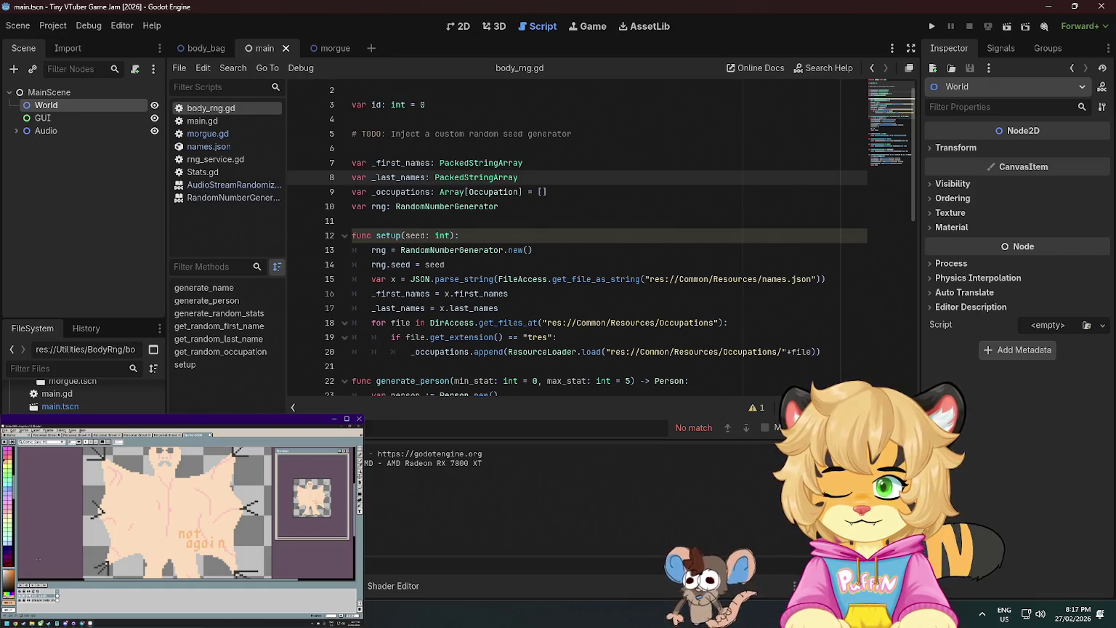
key("Delete")
key("Return")
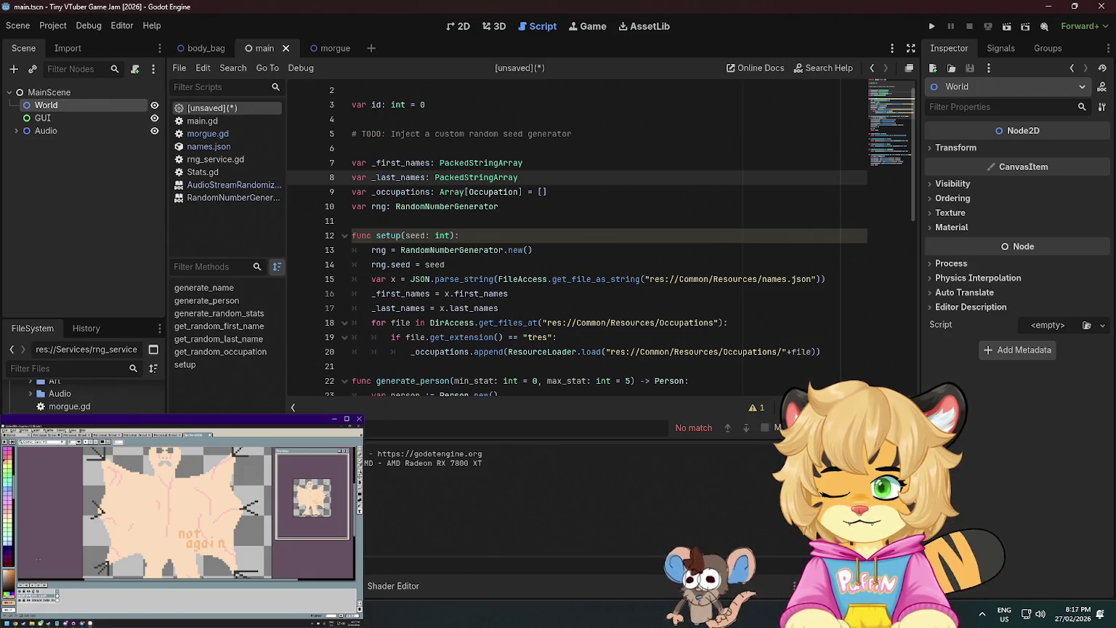
Duplicate rng_service.gd in Services as body_rng_service.gd.
right_click(107, 365)
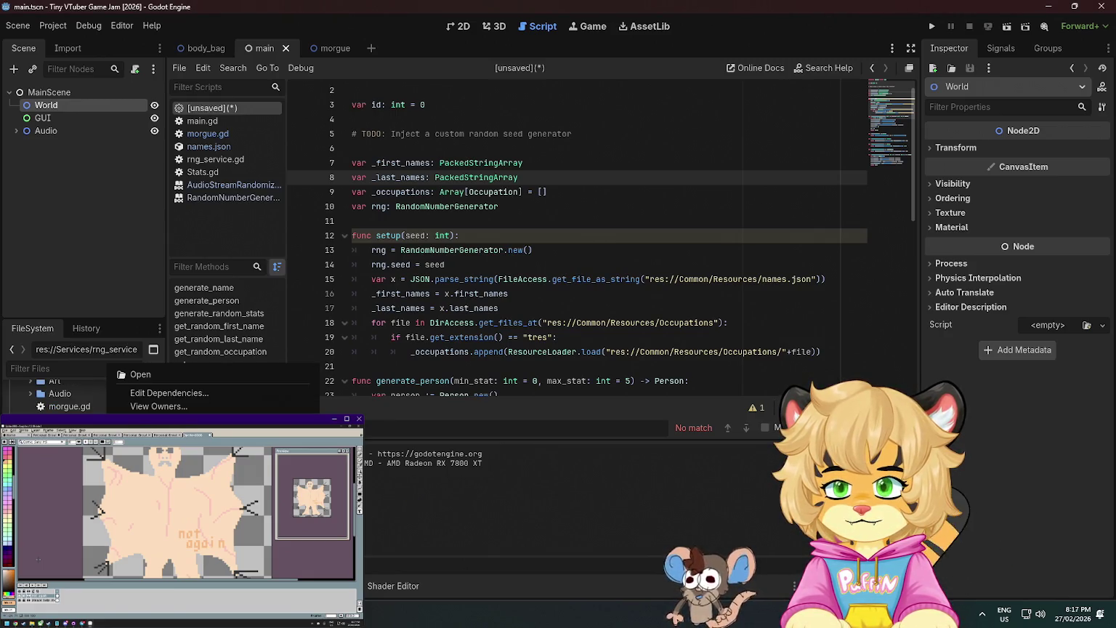
key("ctrl+d")
type("body_rng_ser")
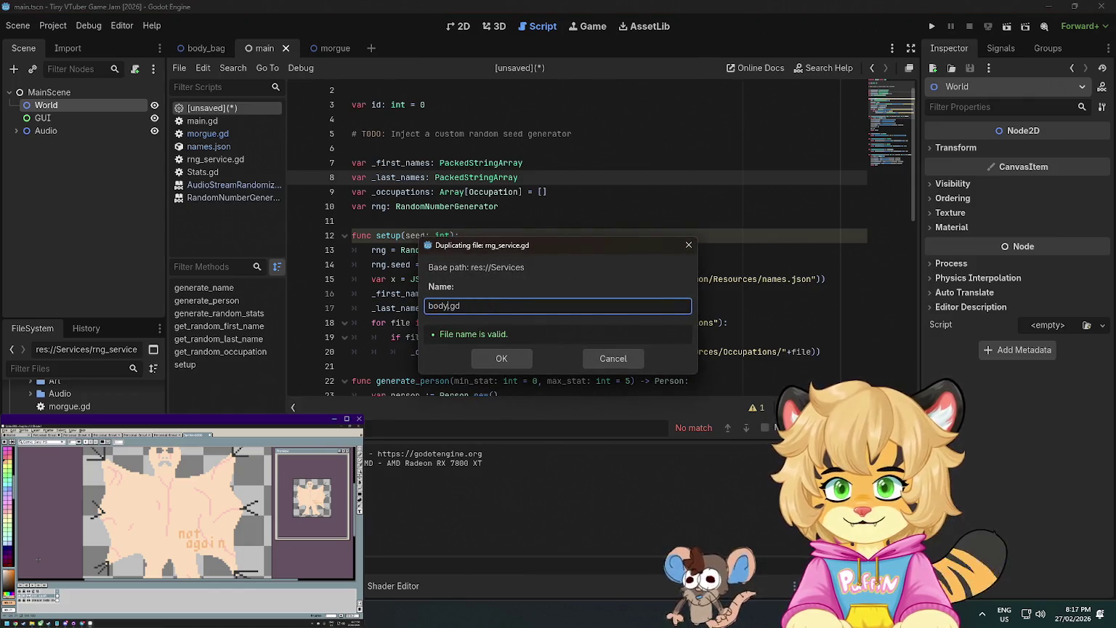
type("vice")
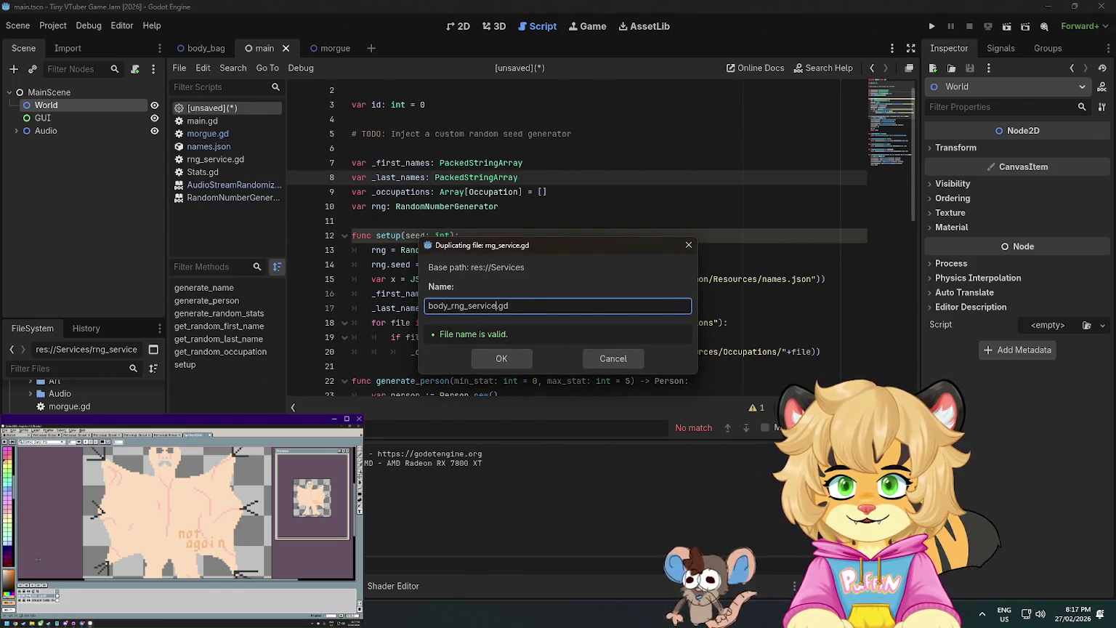
key("Return")
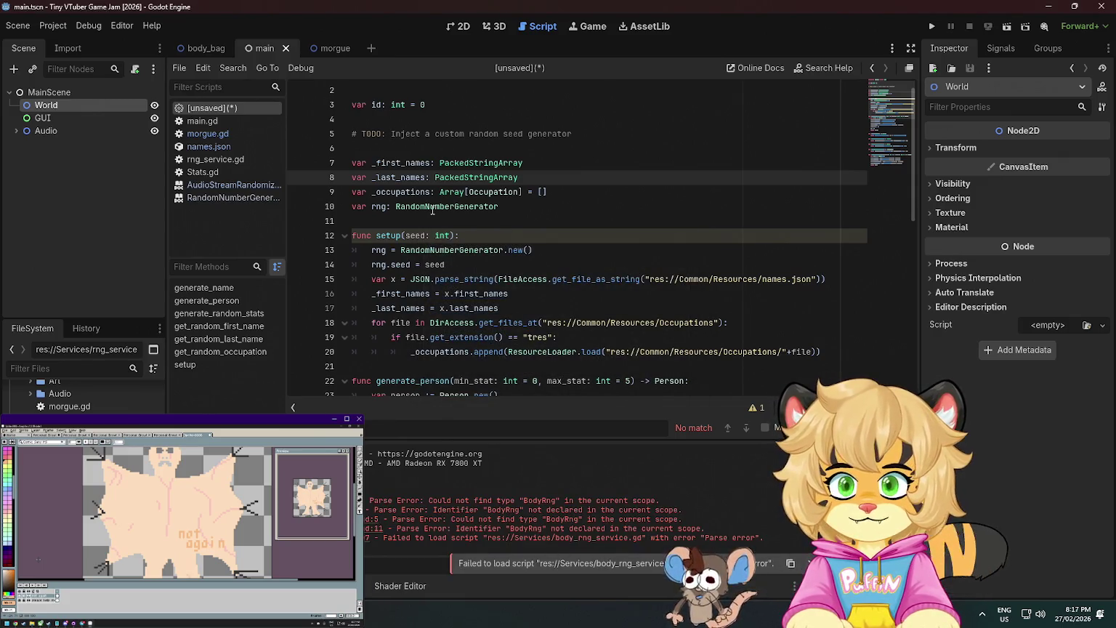
Open rng_service.gd, add then remove a temporary RngService node, and switch to the random number docs.
scroll(432, 210, "down", 8)
left_click(215, 159)
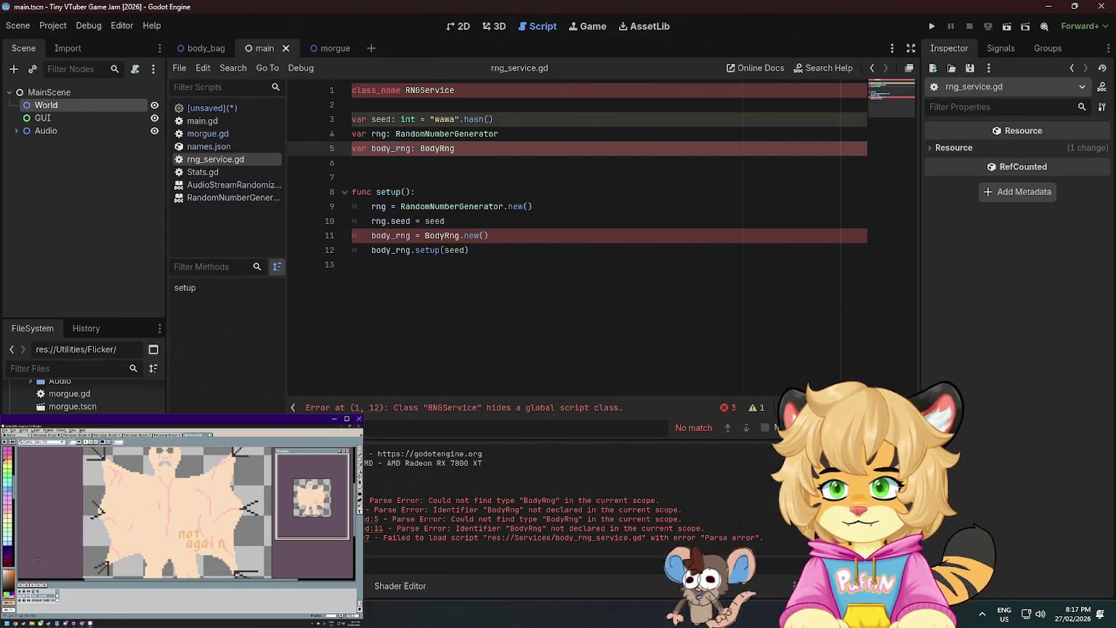
left_click_drag(70, 393, 57, 143)
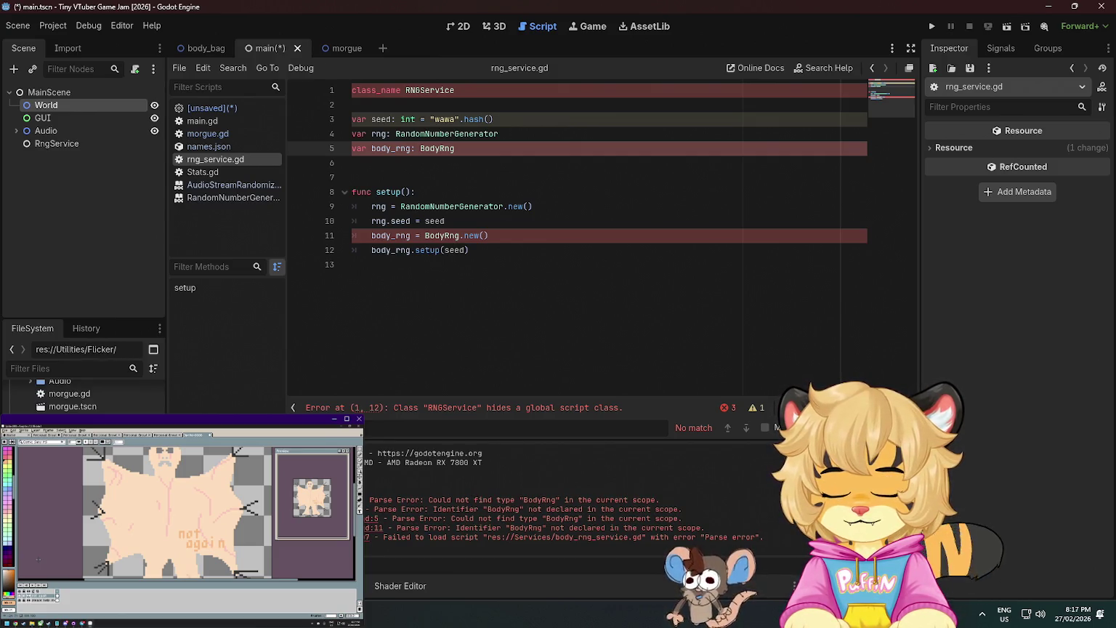
left_click(83, 141)
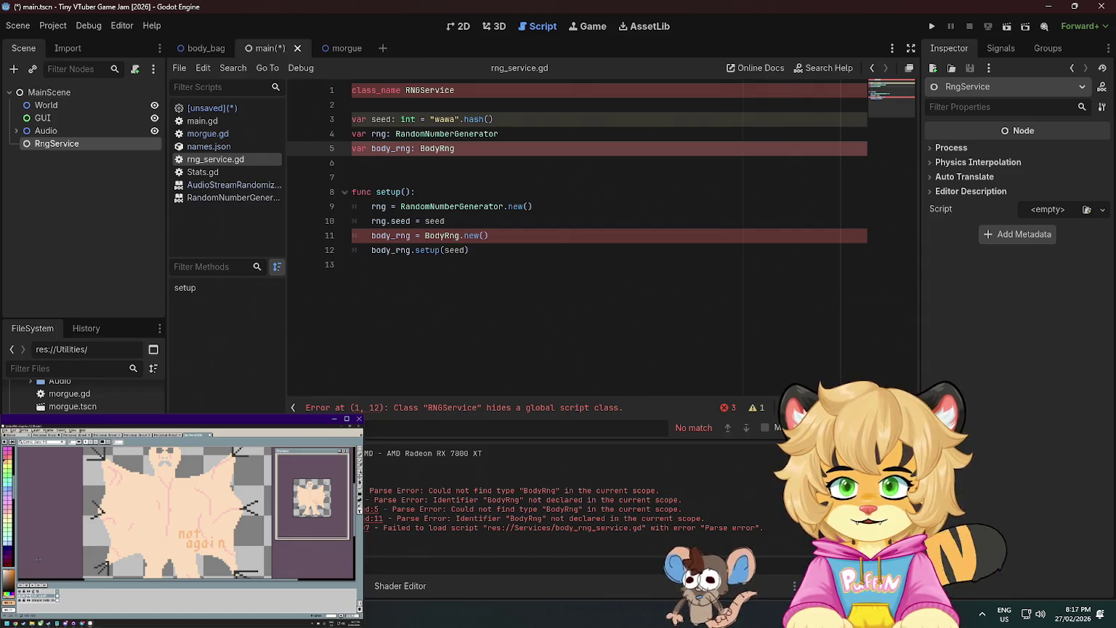
left_click(35, 183)
left_click(60, 141)
key("Delete")
key("Return")
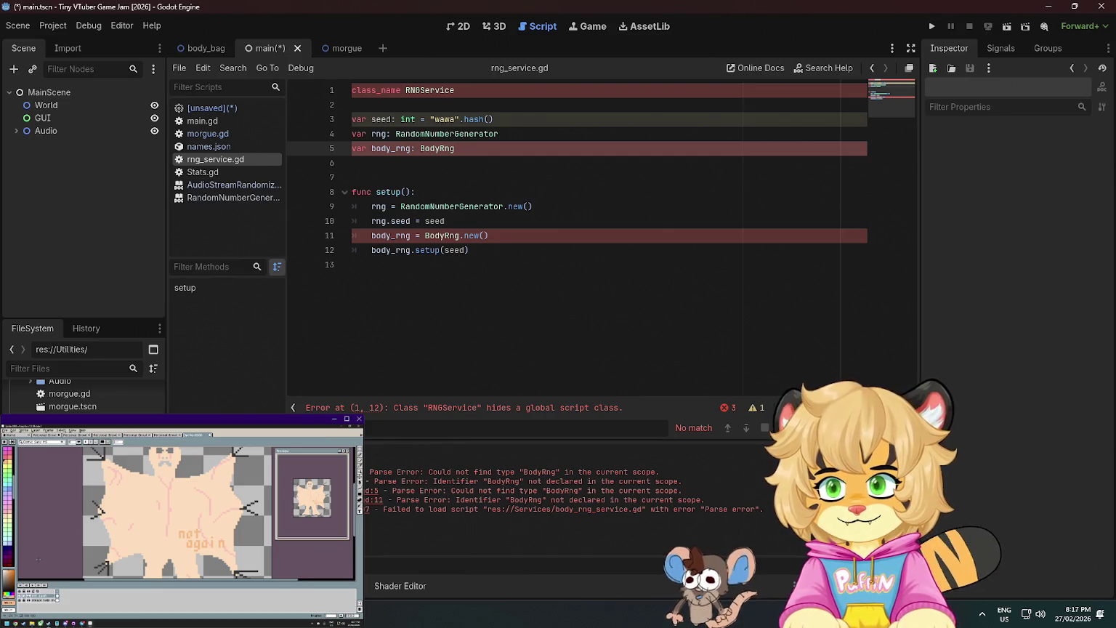
key("alt+Tab")
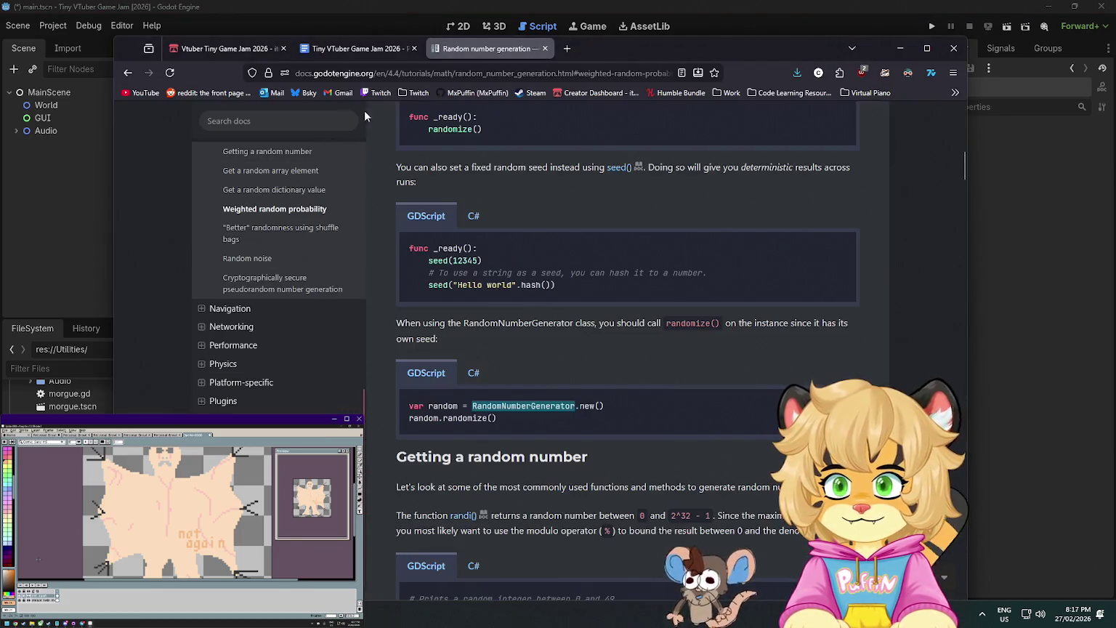
Return from the browser to Godot and open the unsaved script holding the BodyRng code.
key("alt+Tab")
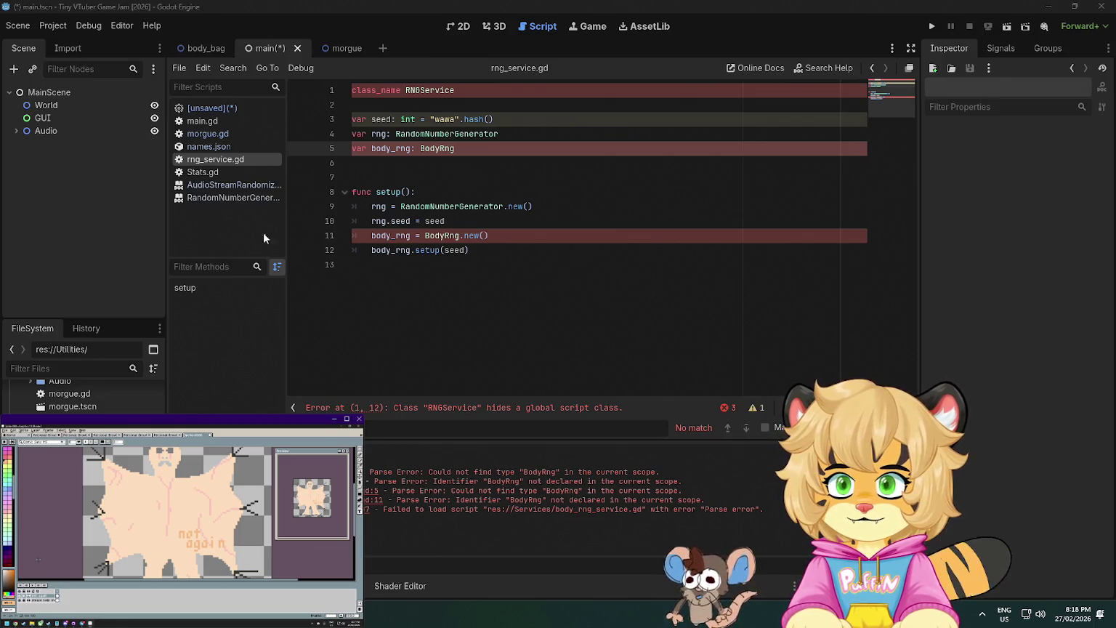
left_click(223, 110)
Paste the BodyRng code into body_rng_service.gd, renamed to rng_body_service.gd.
scroll(565, 197, "up", 5)
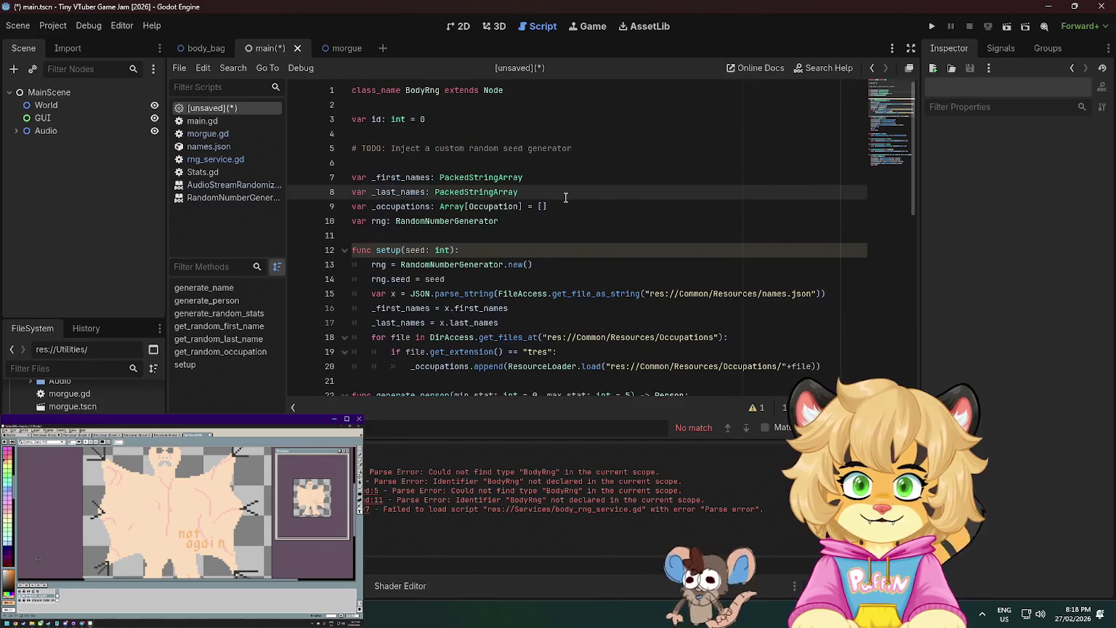
key("ctrl+a")
key("ctrl+c")
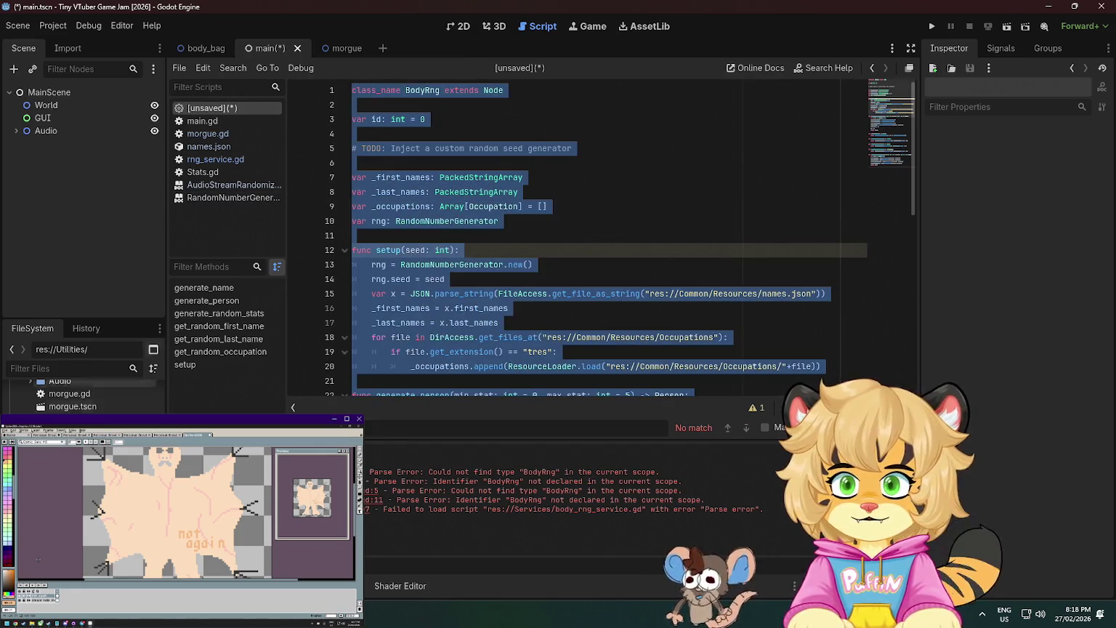
left_click(215, 159)
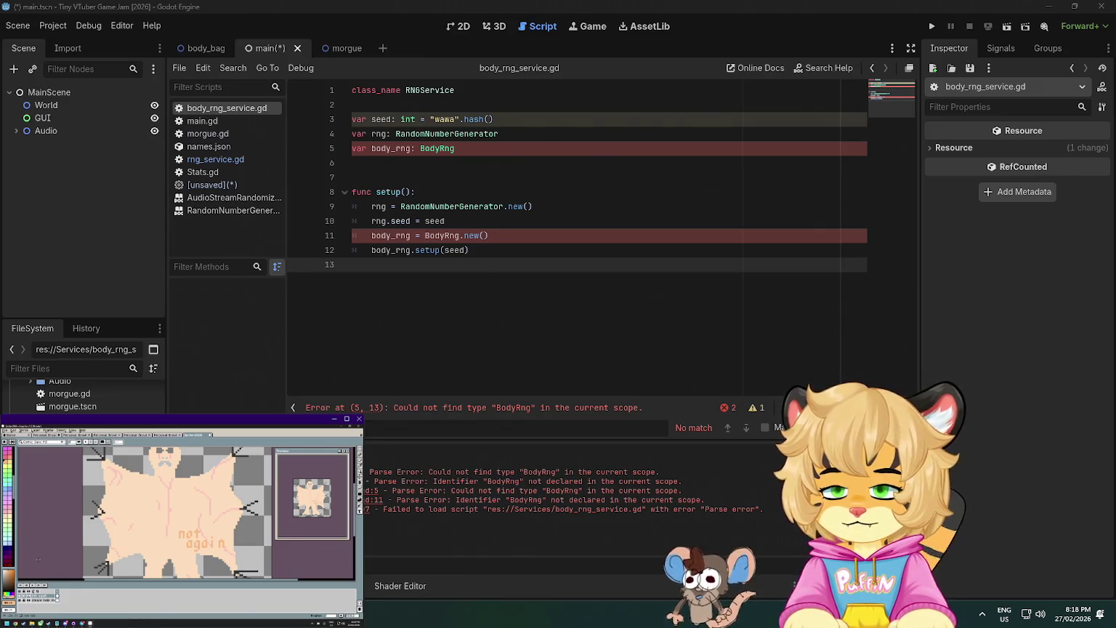
key("Return")
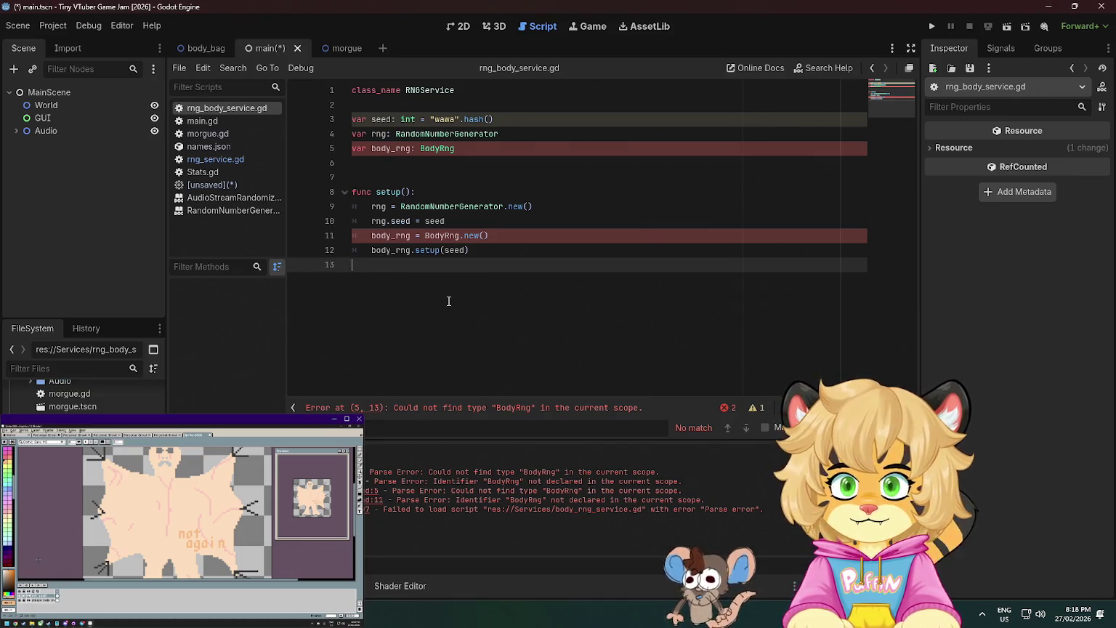
key("ctrl+a")
key("ctrl+v")
Rename the pasted class to BodyRNGService, keeping extends Node on line 1, and save.
scroll(449, 310, "up", 10)
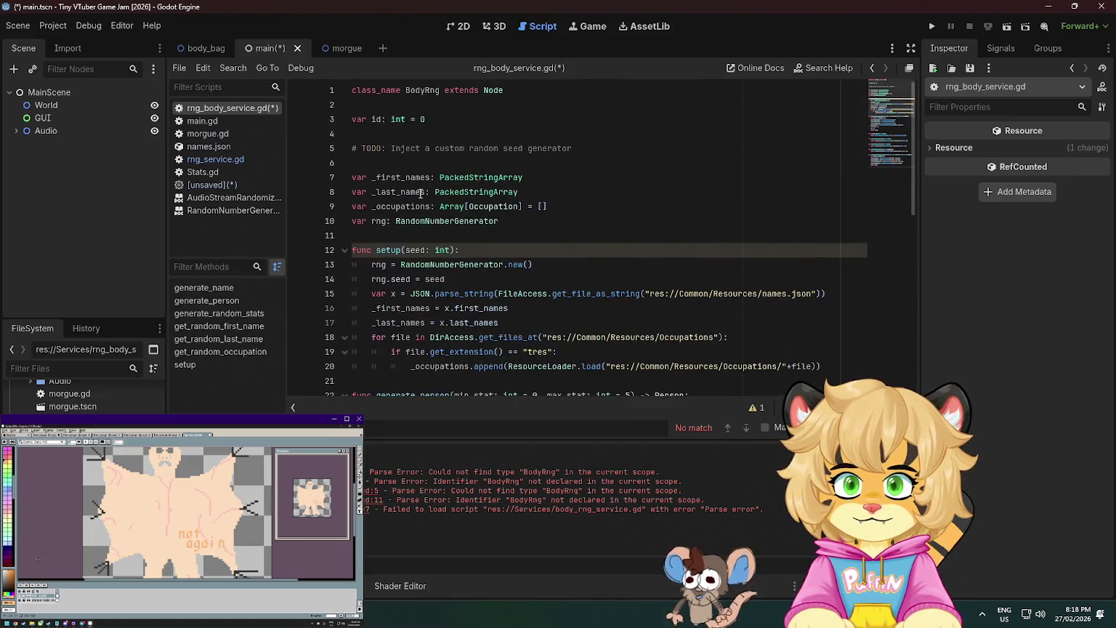
double_click(422, 90)
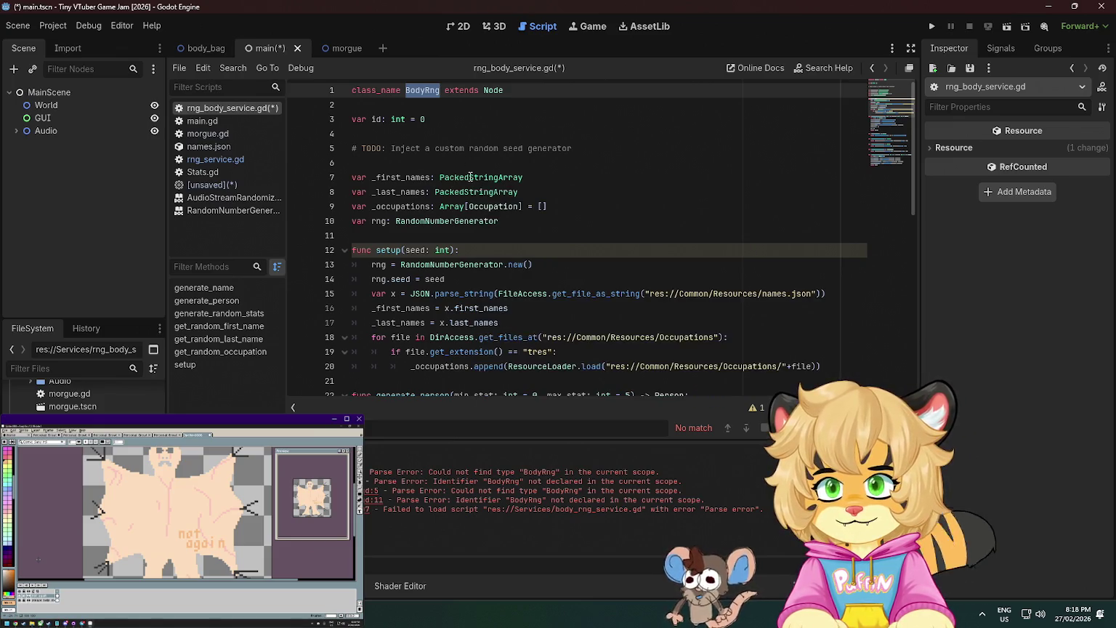
type("BodyRngS")
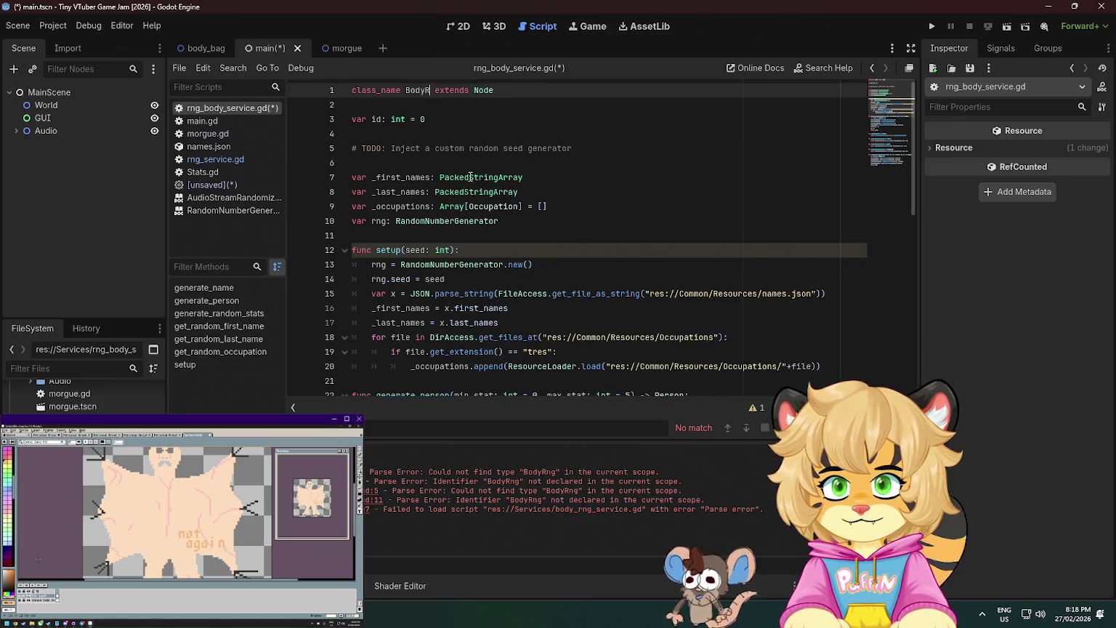
key("BackSpace")
key("BackSpace")
key("BackSpace")
type("NGService")
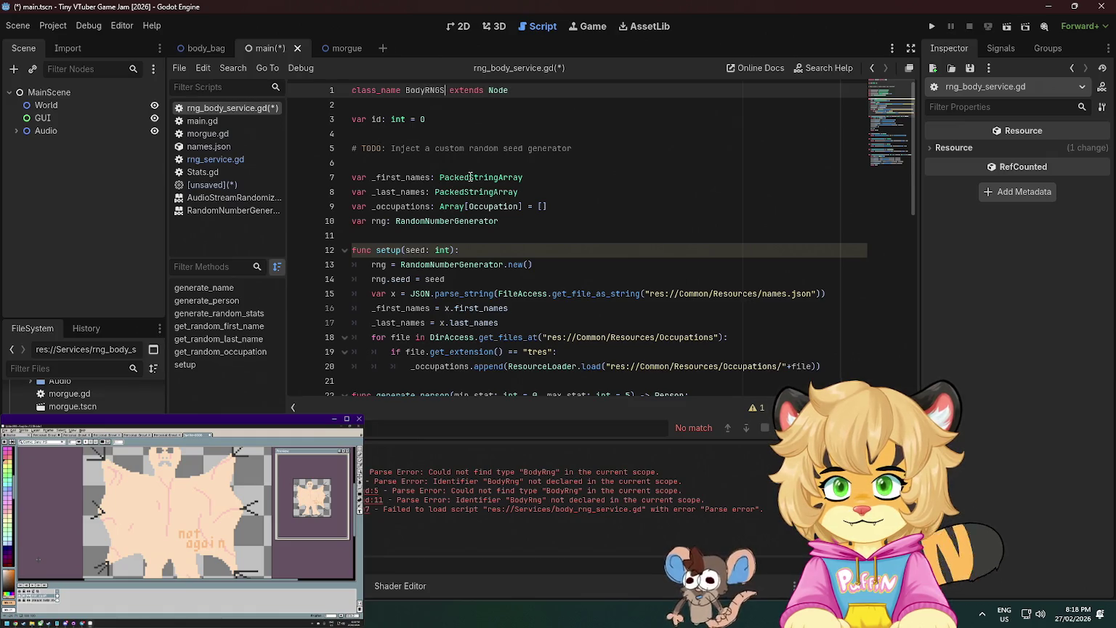
key("Return")
key("BackSpace")
key("ctrl+s")
Review the new script, then close the unsaved BodyRng script, discarding its changes.
left_click(574, 207)
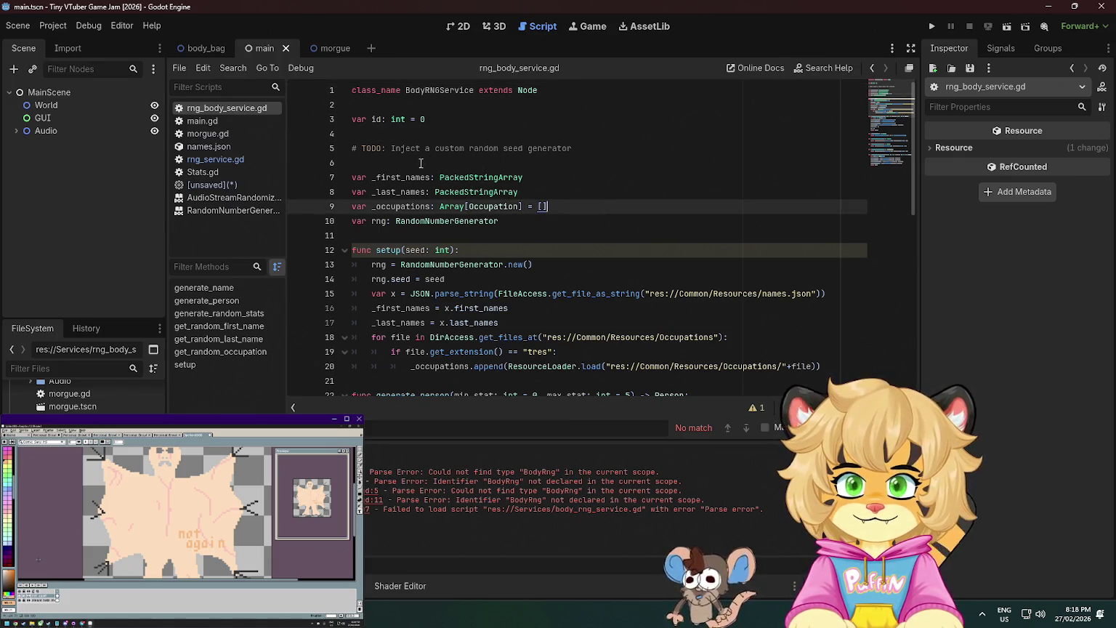
left_click(455, 265)
left_click(479, 149)
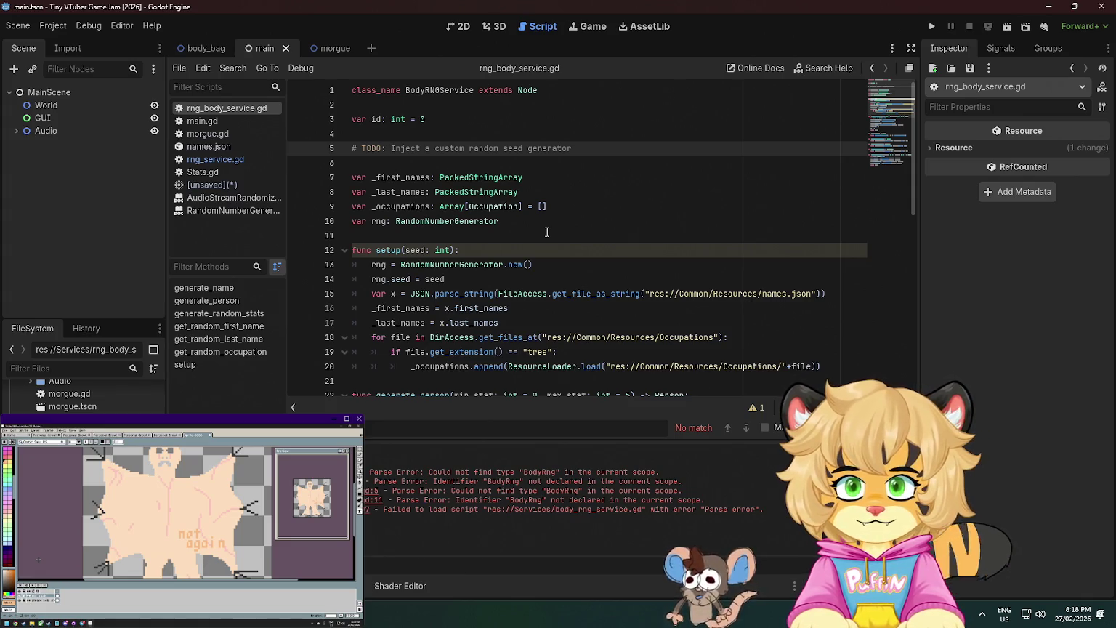
left_click(189, 185)
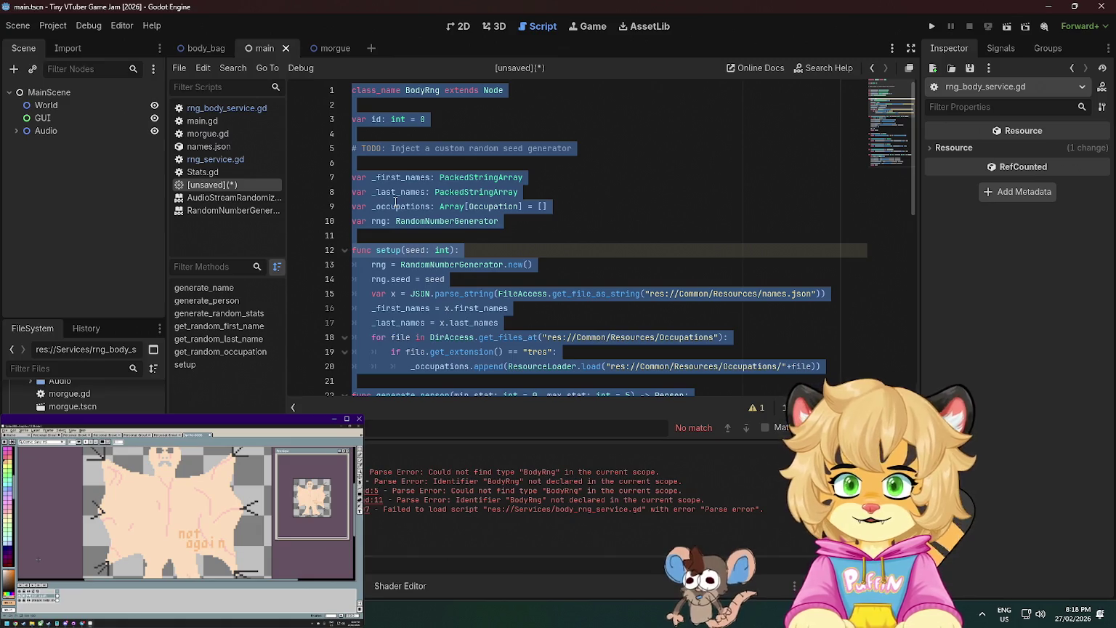
left_click(434, 103)
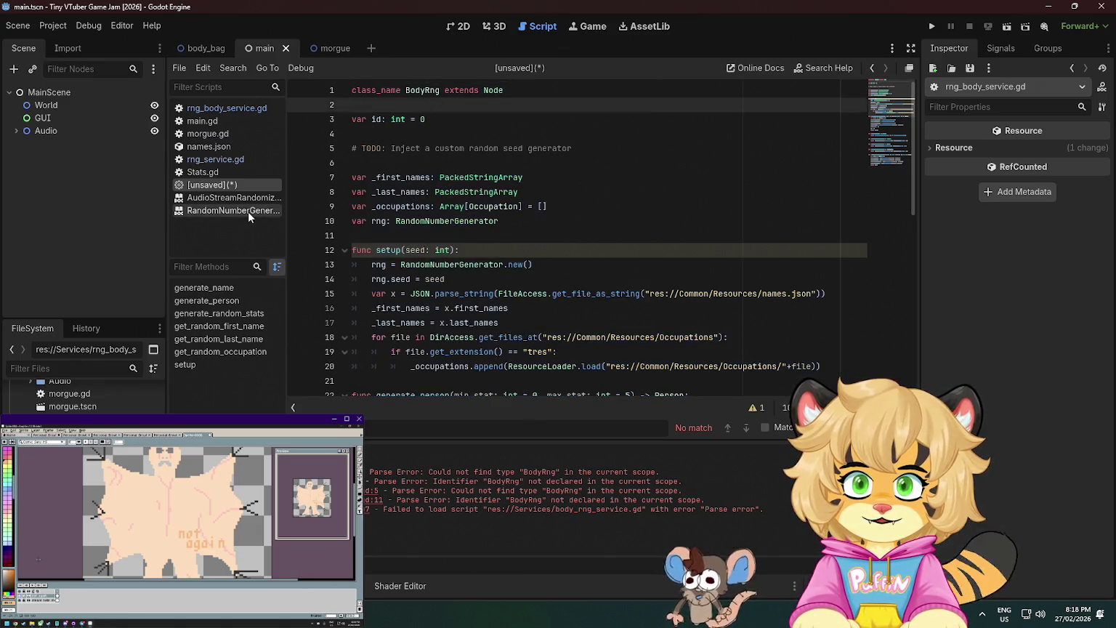
left_click(224, 109)
left_click(215, 160)
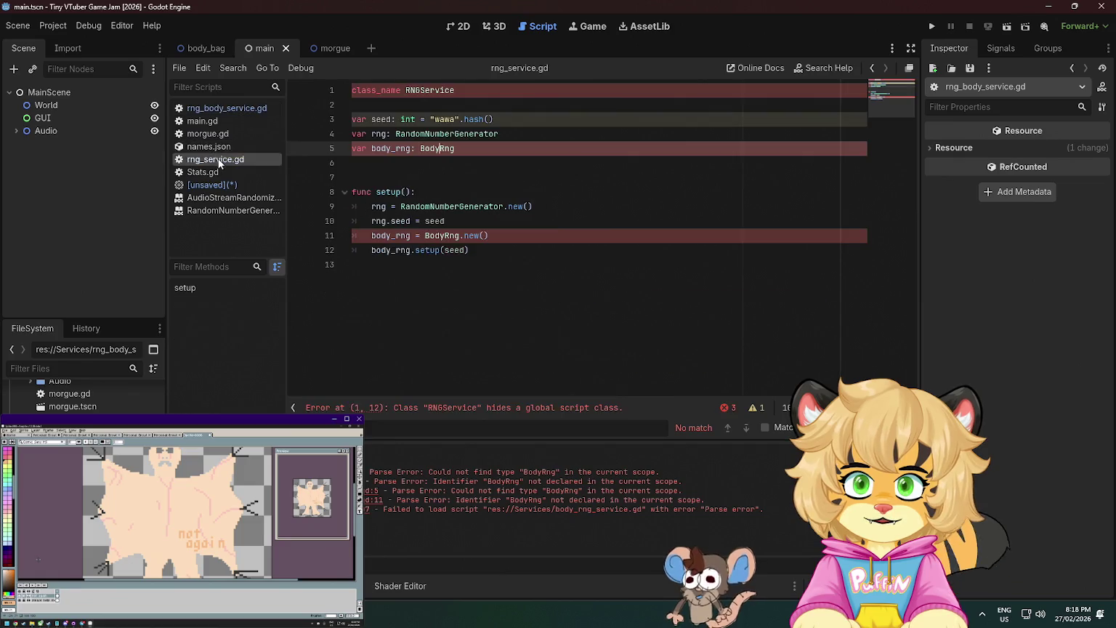
middle_click(215, 184)
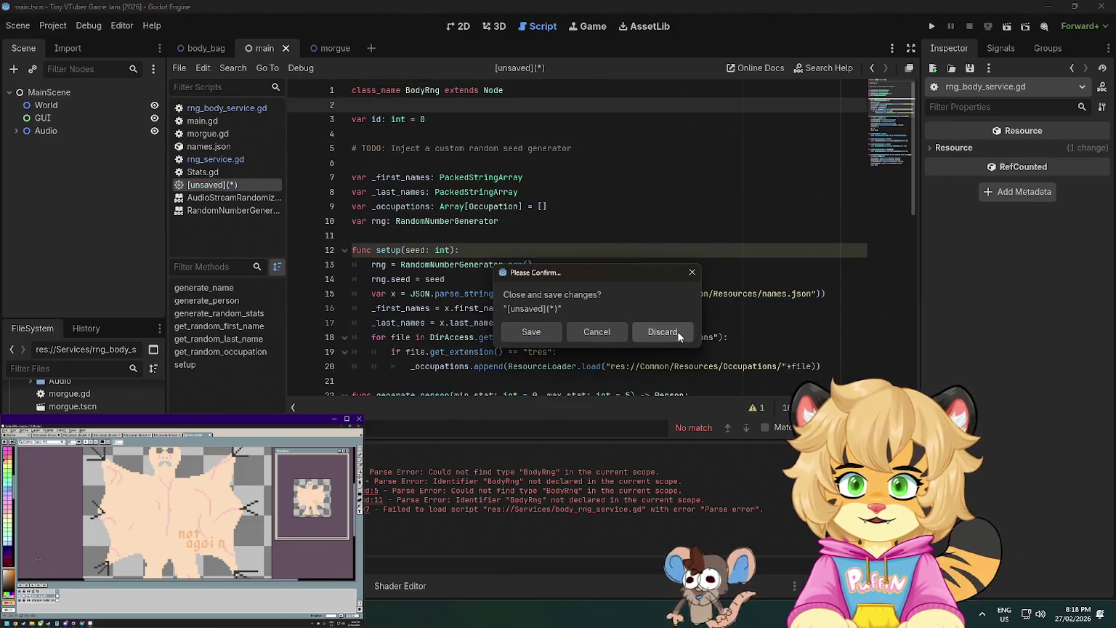
left_click(660, 326)
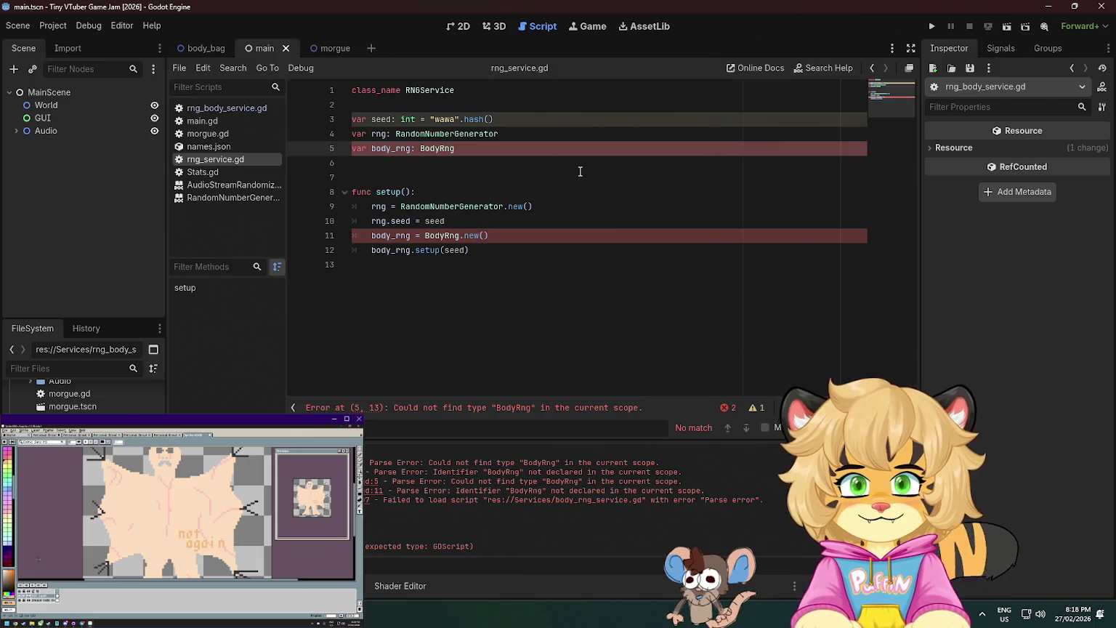
In rng_service.gd, change the BodyRng types on lines 5 and 11 to BodyRNGService and save.
double_click(456, 153)
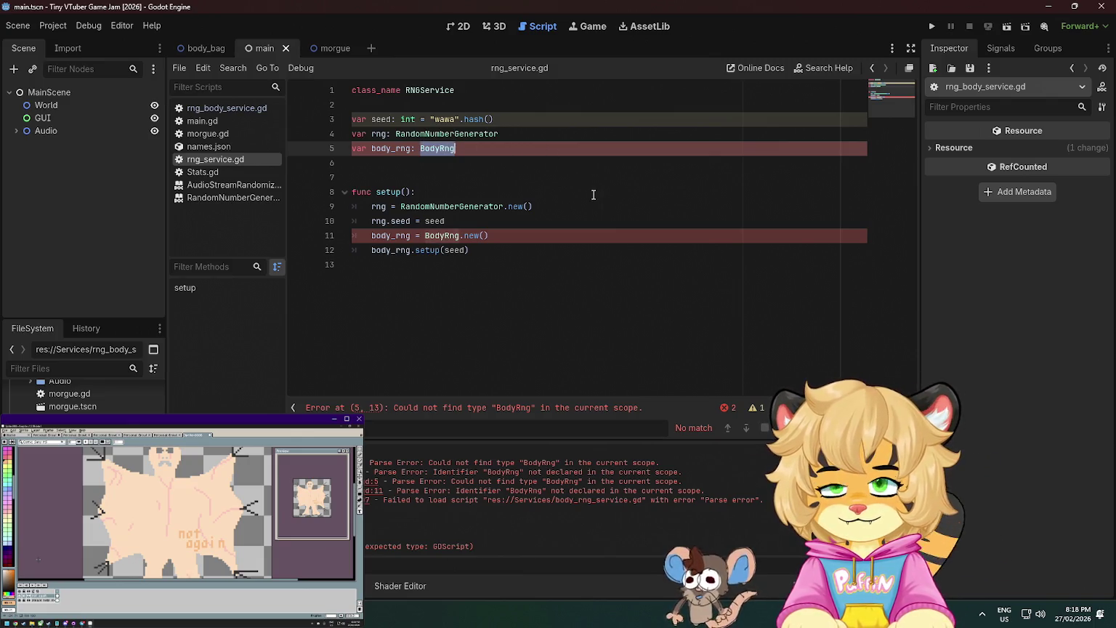
type("BodyR")
key("Return")
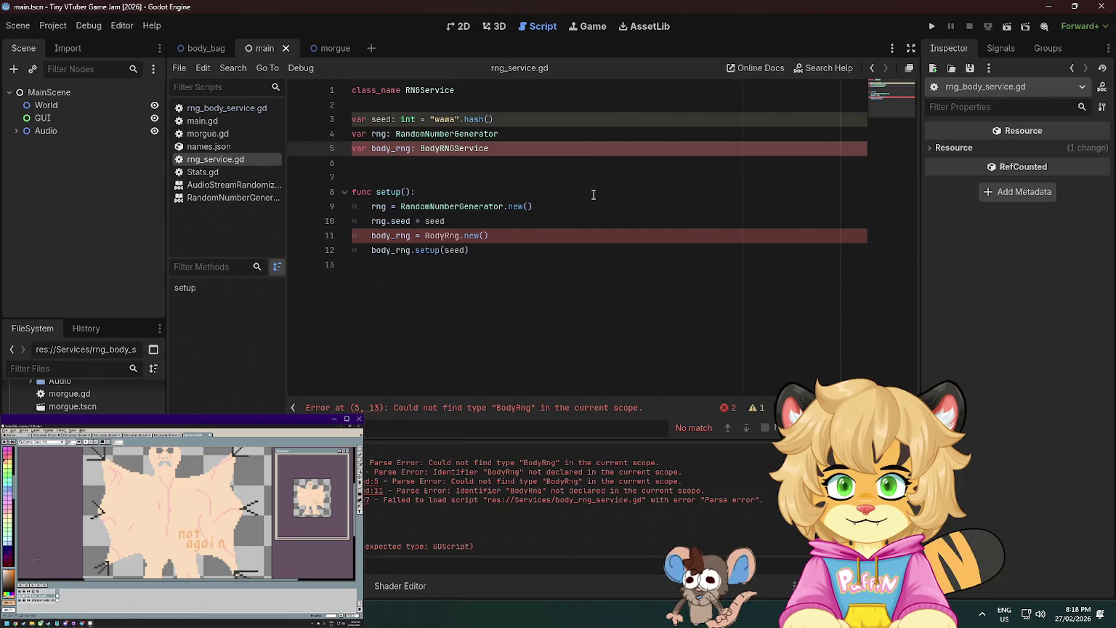
double_click(457, 148)
key("ctrl+c")
left_click(436, 236)
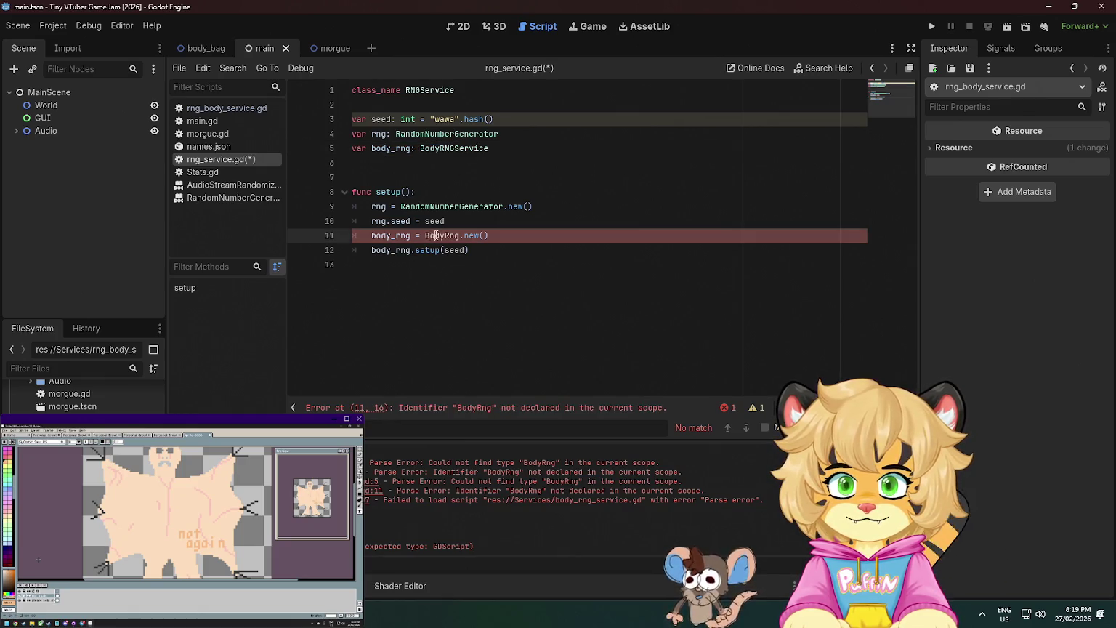
double_click(436, 236)
key("ctrl+v")
left_click(552, 222)
key("ctrl+s")
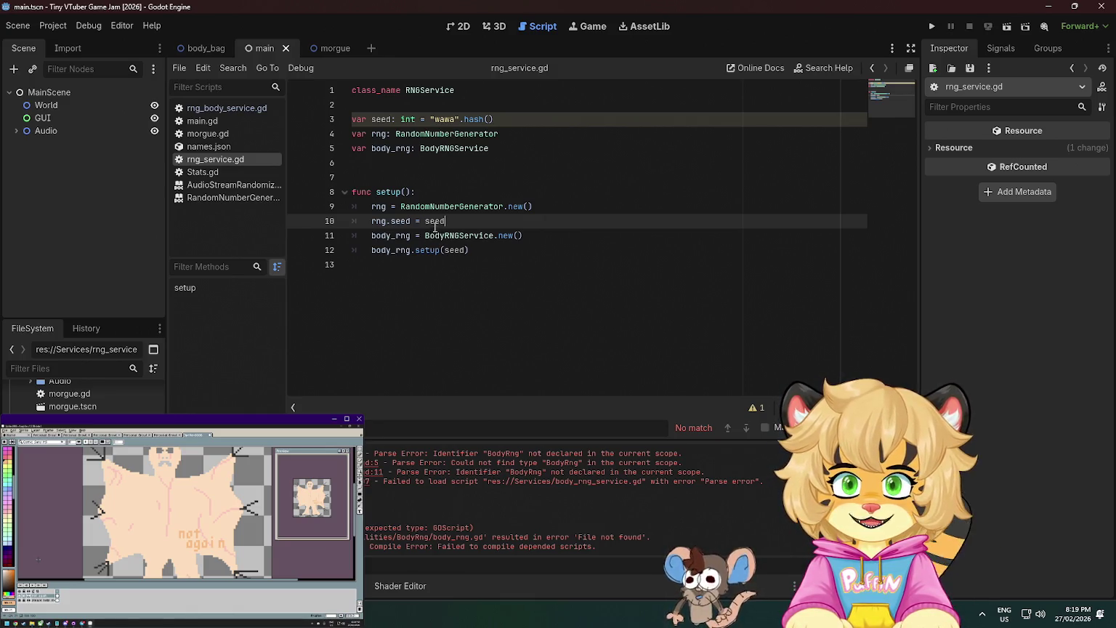
Delete the two body_rng lines from rng_service.gd's setup function.
left_click(494, 249)
left_click_drag(494, 249, 554, 220)
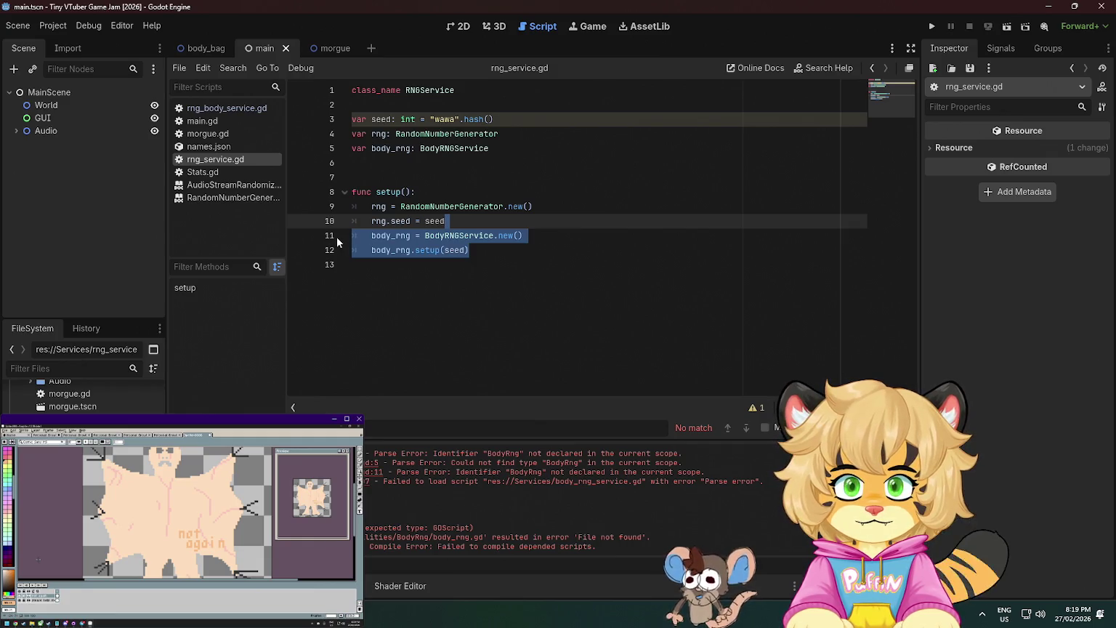
key("BackSpace")
Add a 'seed: int' parameter to setup() in rng_service.gd.
key("Up")
key("Up")
type("seed: in")
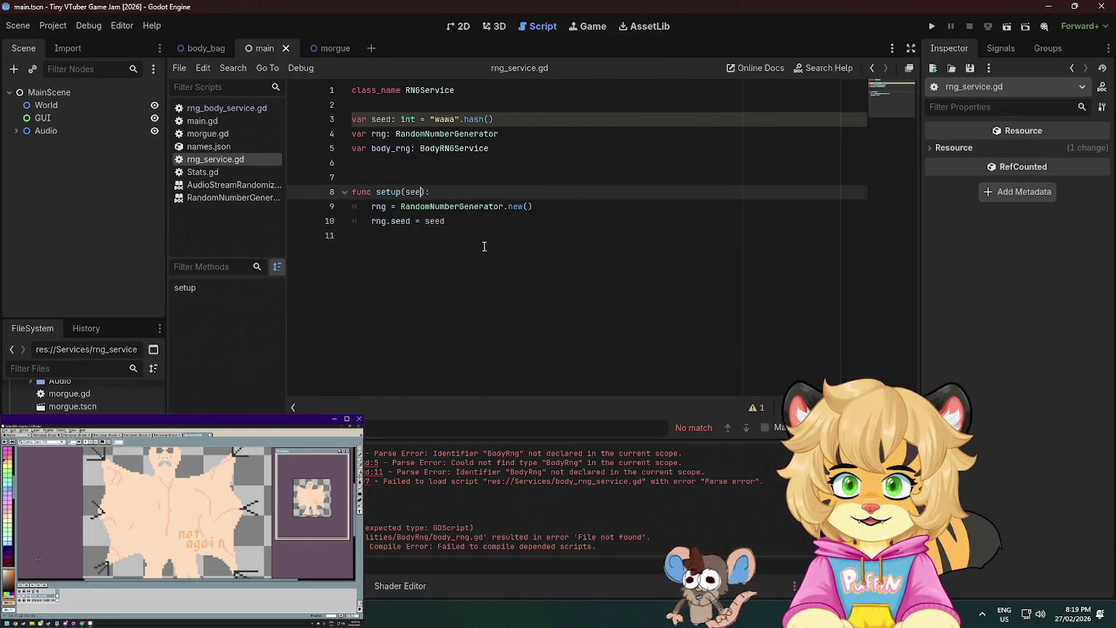
type("t")
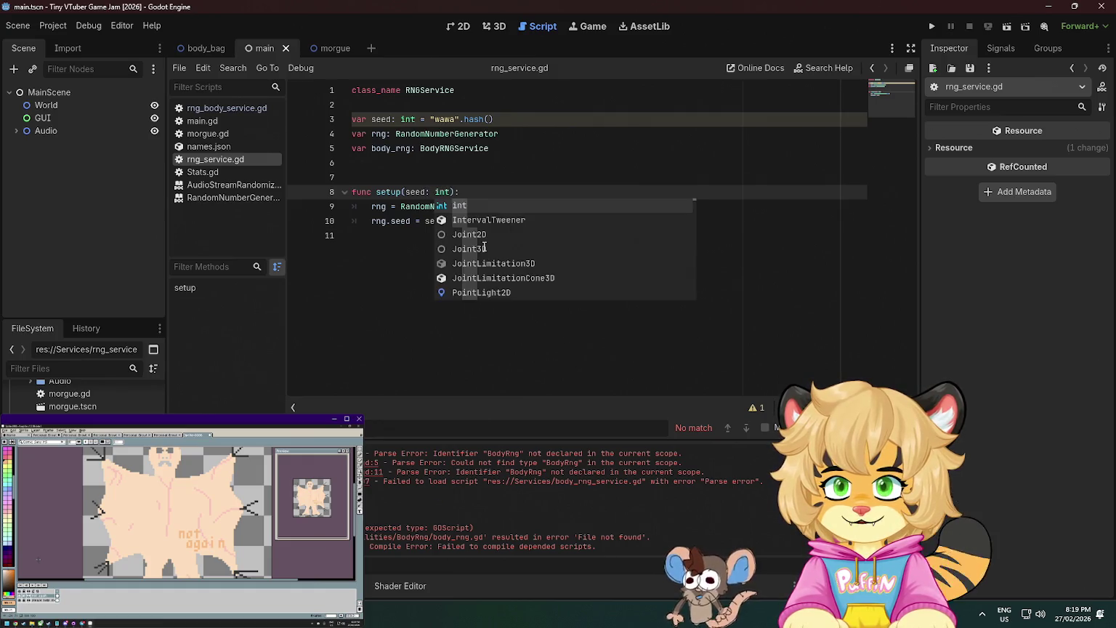
left_click(494, 192)
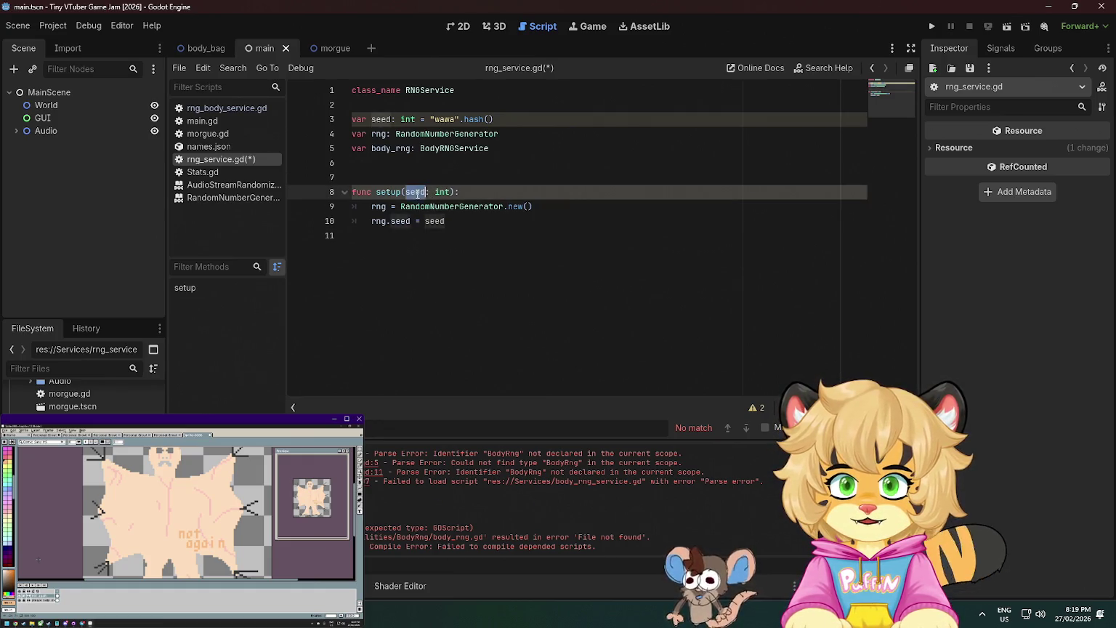
Delete the hard-coded seed and body_rng member variables and save rng_service.gd.
left_click(511, 120)
key("ctrl+shift+k")
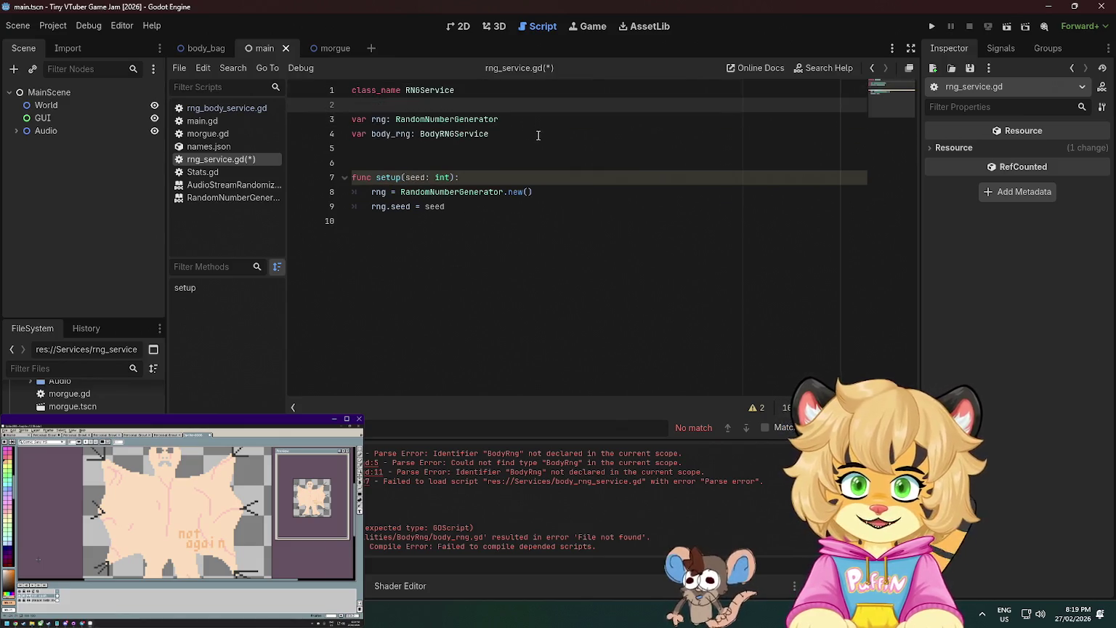
left_click(537, 134)
left_click_drag(538, 134, 538, 118)
key("BackSpace")
left_click(578, 154)
key("ctrl+s")
left_click(568, 180)
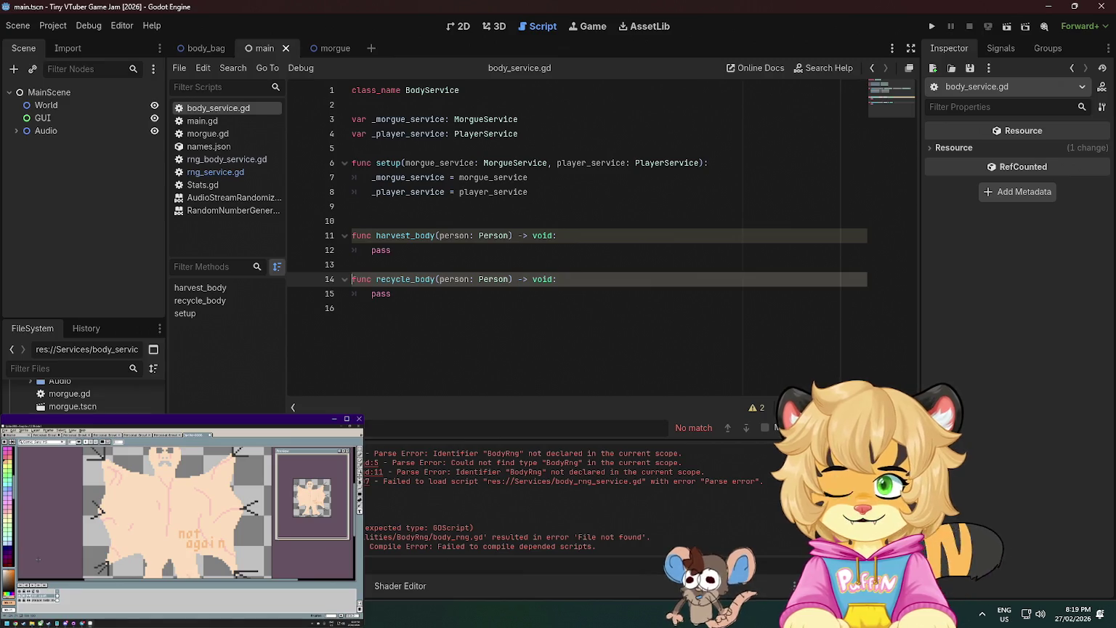
In main.gd, replace the hard-coded 123 seed on line 16 with randi().
key("alt+Left")
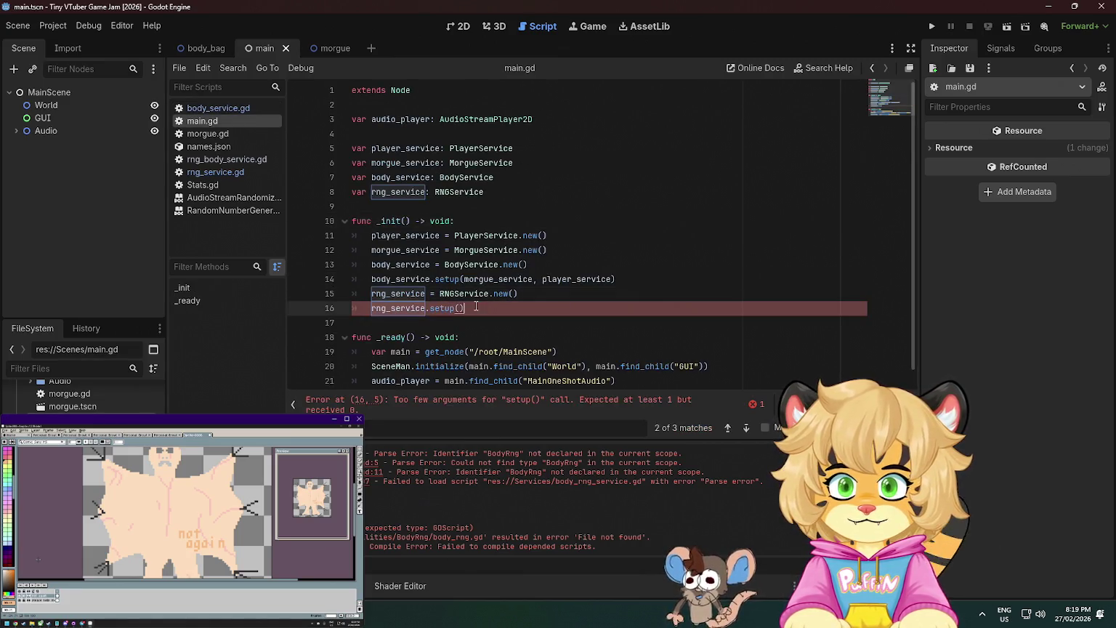
left_click(531, 295)
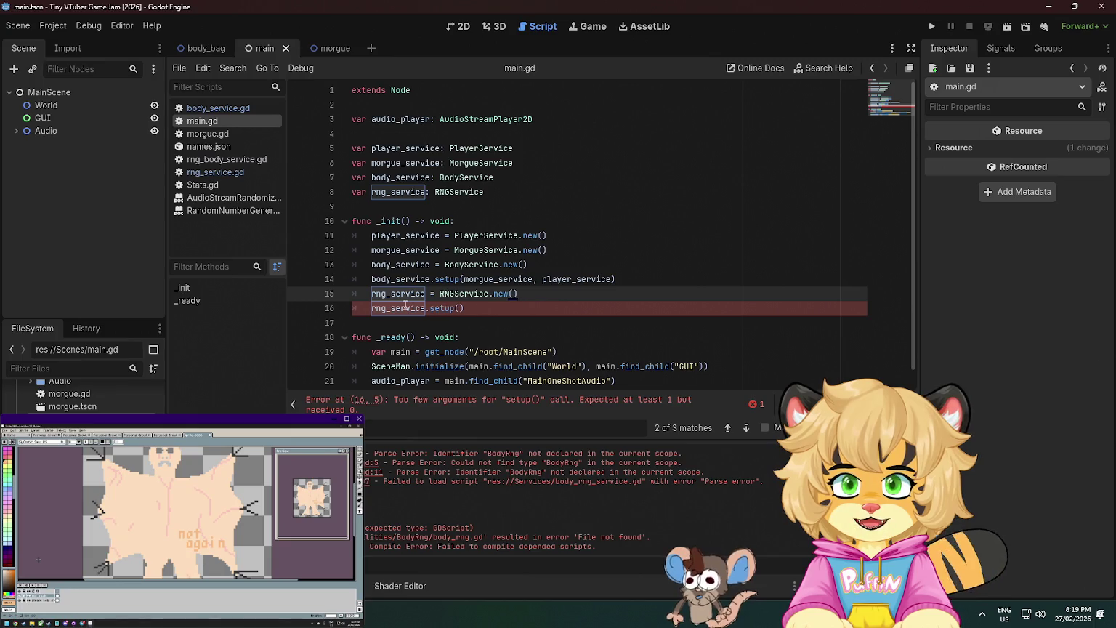
left_click(459, 308)
type("123")
left_click(530, 294)
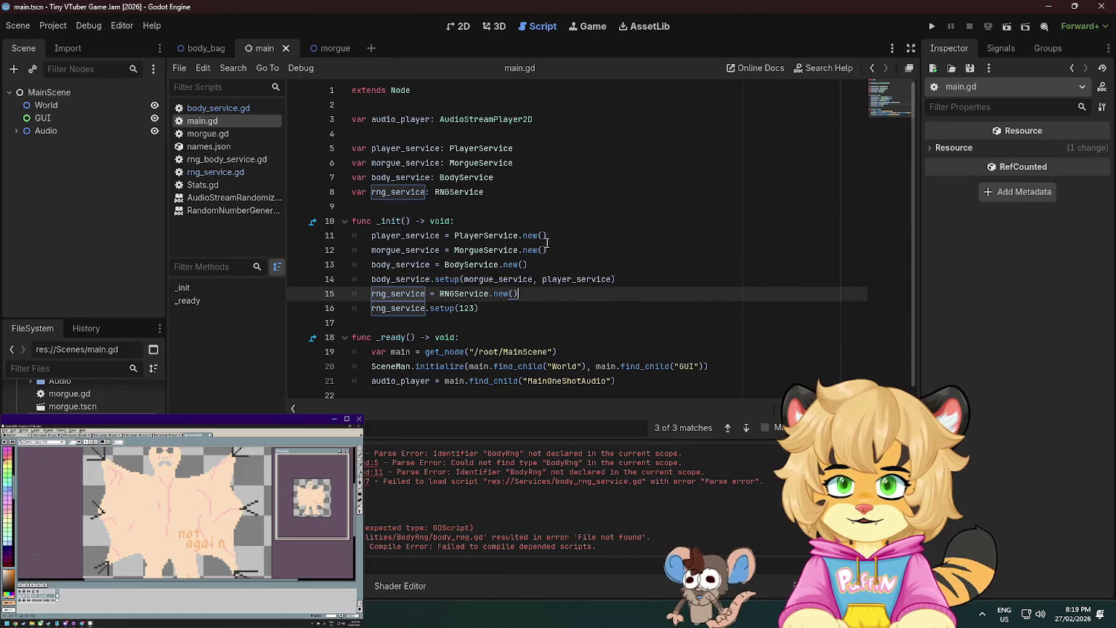
left_click(483, 137)
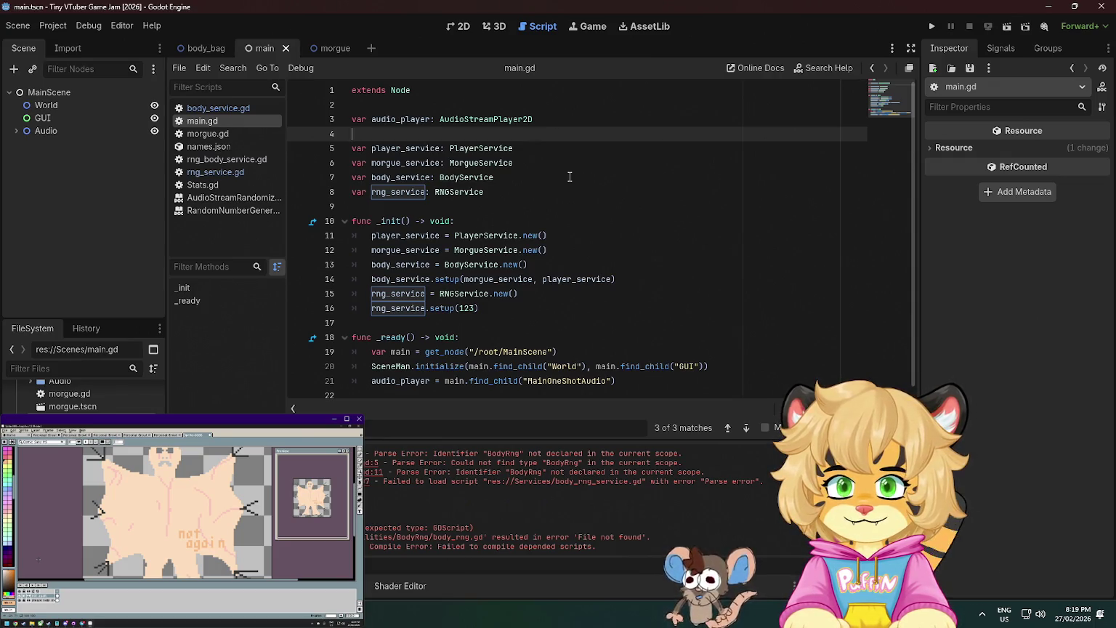
double_click(467, 314)
type("random")
key("BackSpace")
key("BackSpace")
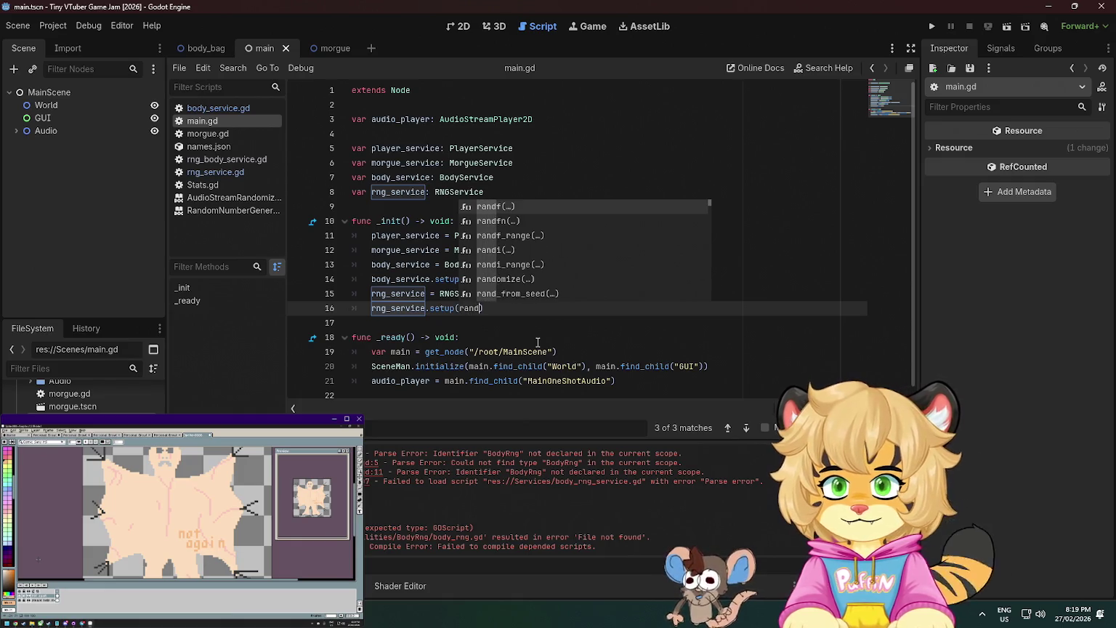
type("i")
key("Return")
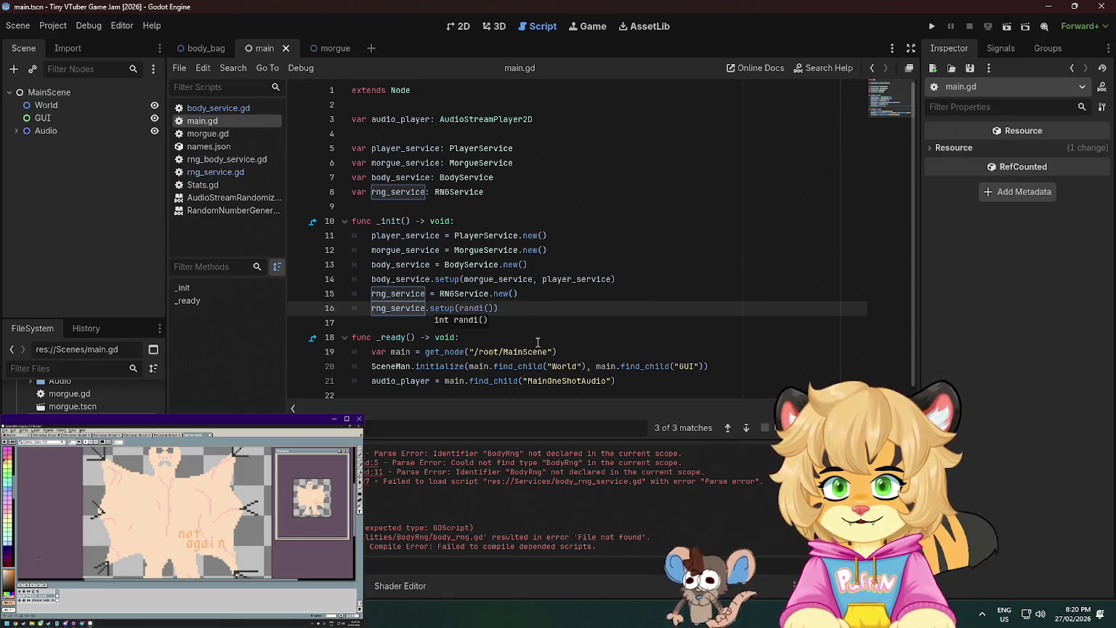
left_click(519, 292)
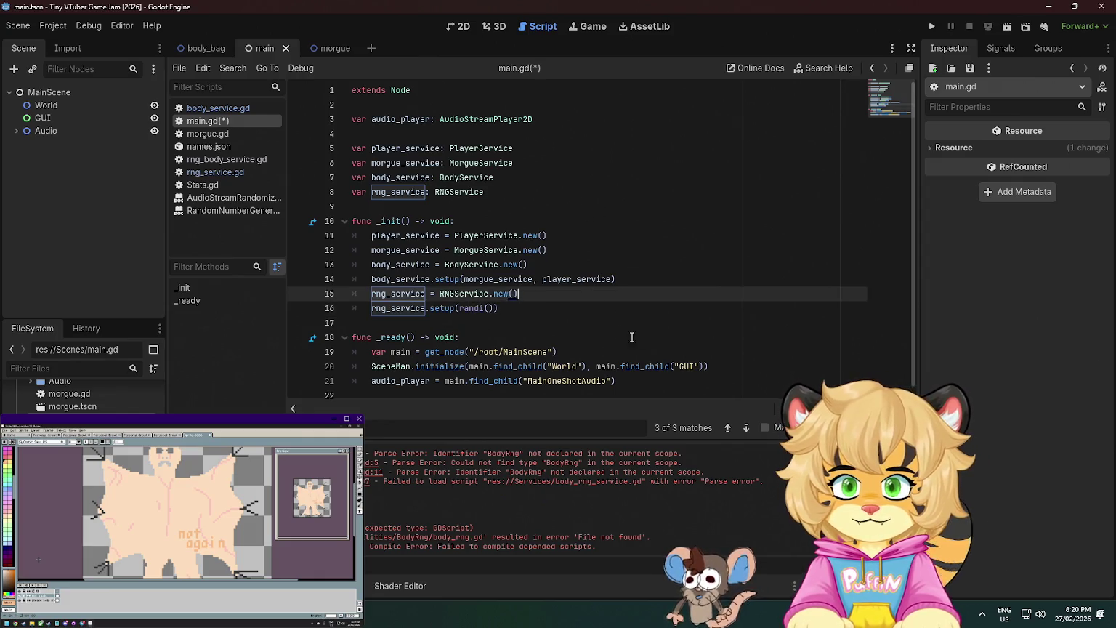
Append the comment '# TODO: Add ability to specify seed' to the setup call line.
left_click(578, 311)
key("Return")
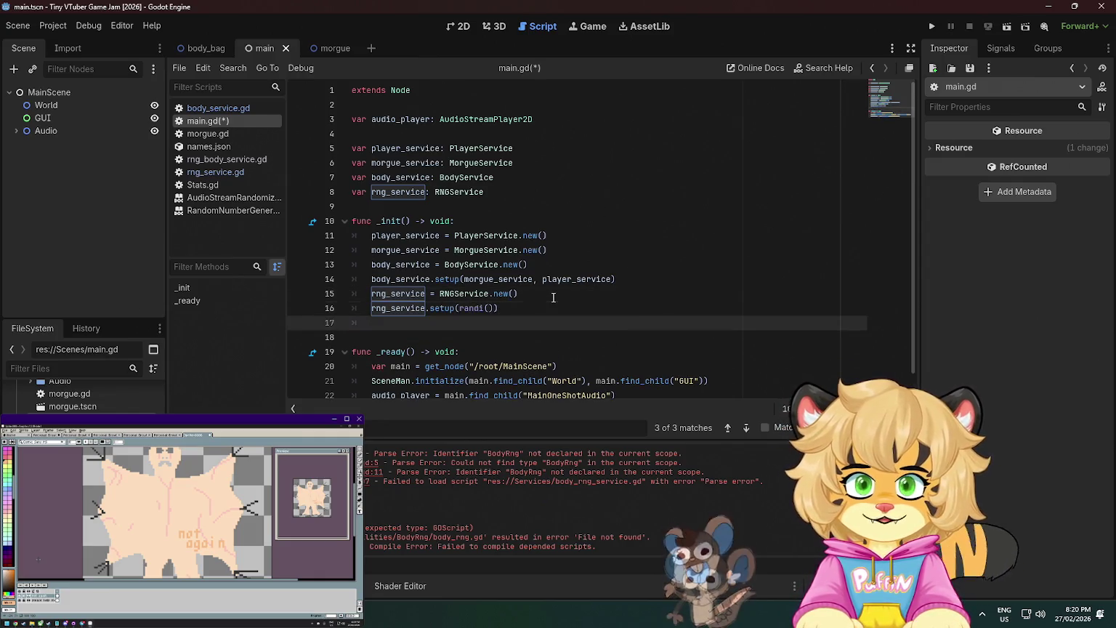
left_click(555, 308)
type("# TODO:")
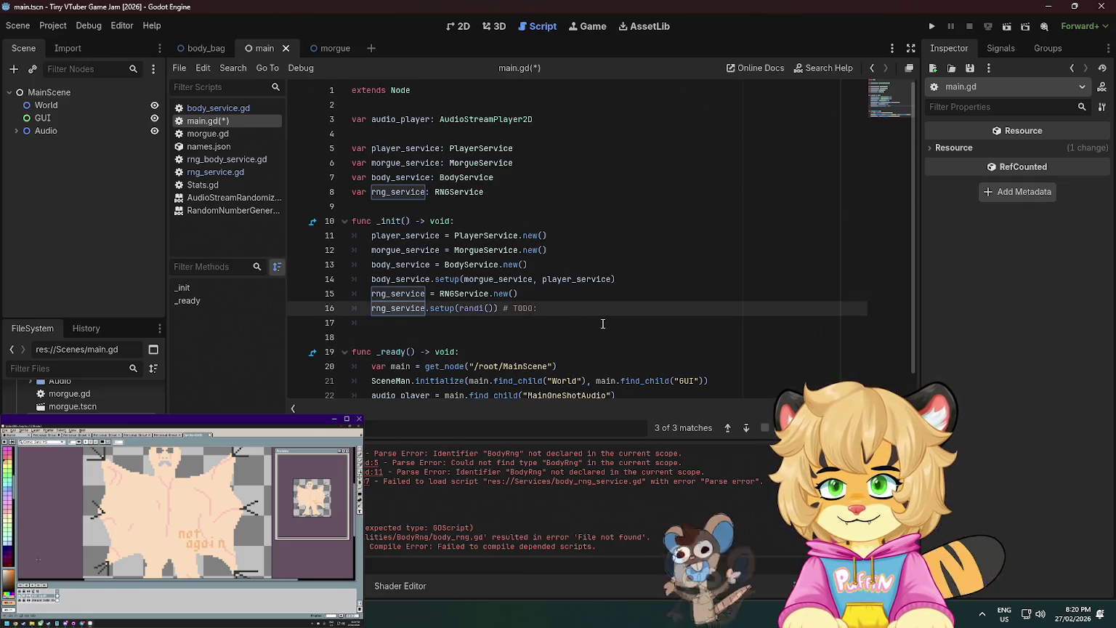
key("BackSpace")
key("BackSpace")
key("BackSpace")
type("dd abilyt")
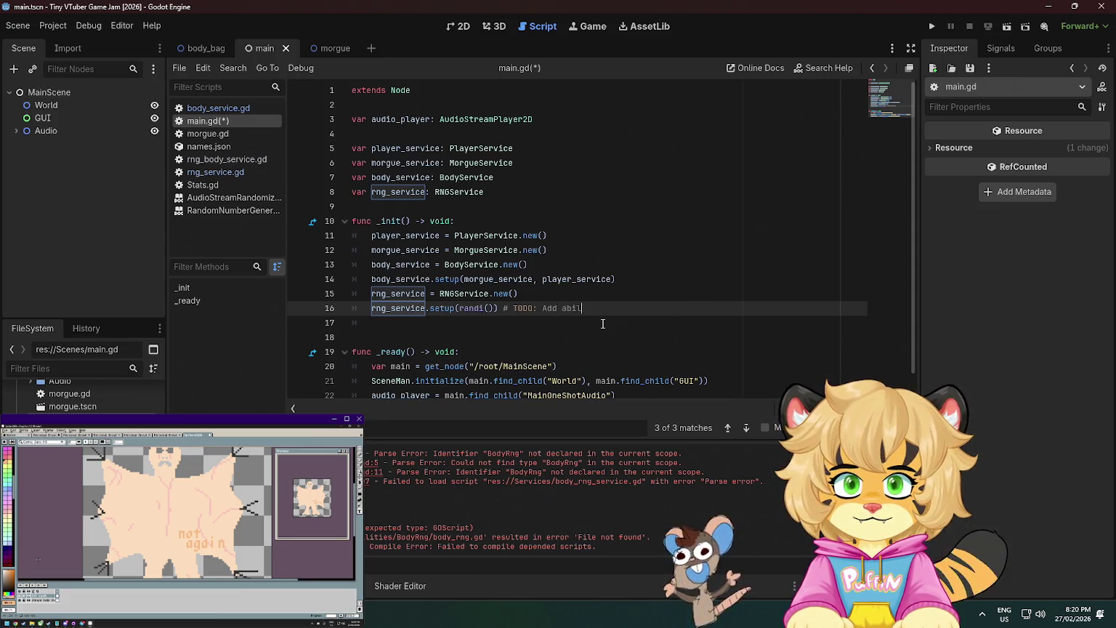
key("BackSpace")
type("ty ")
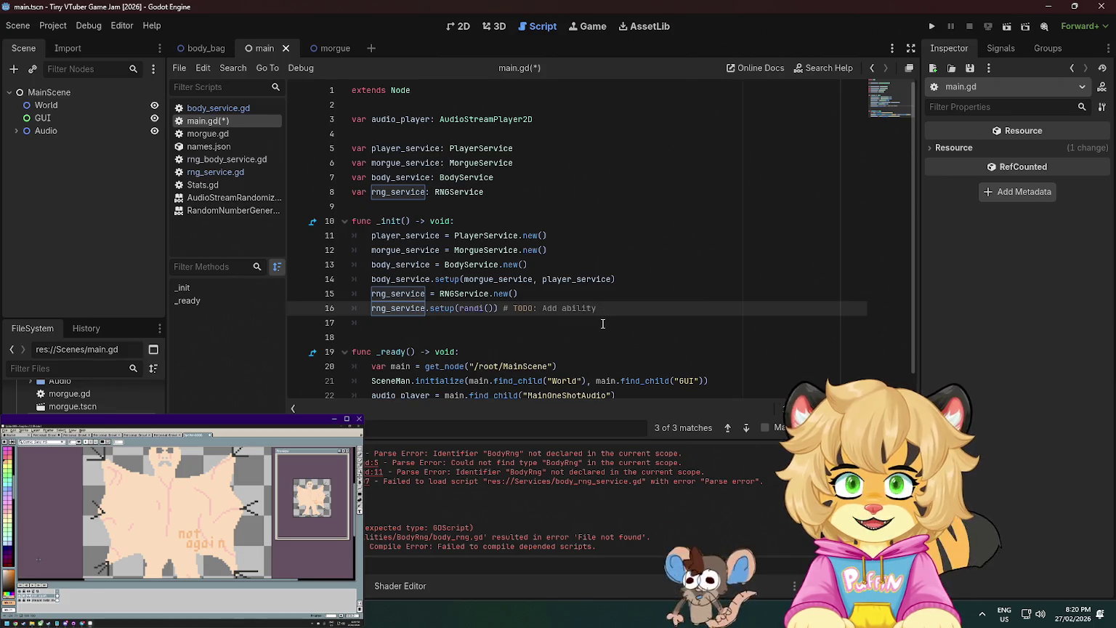
type("to specify seed")
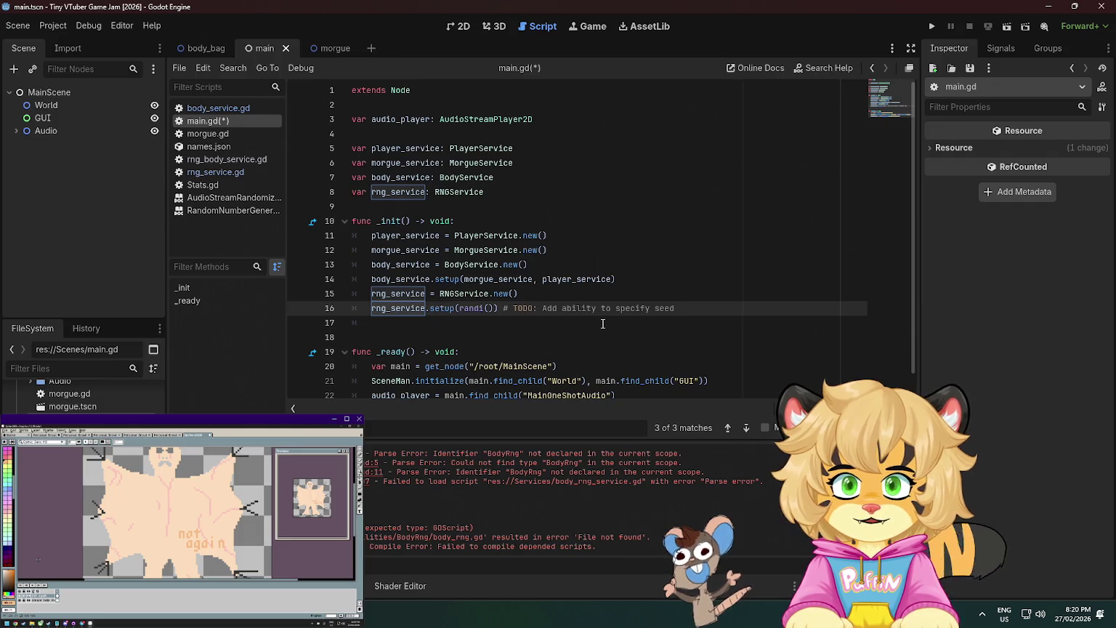
left_click(602, 323)
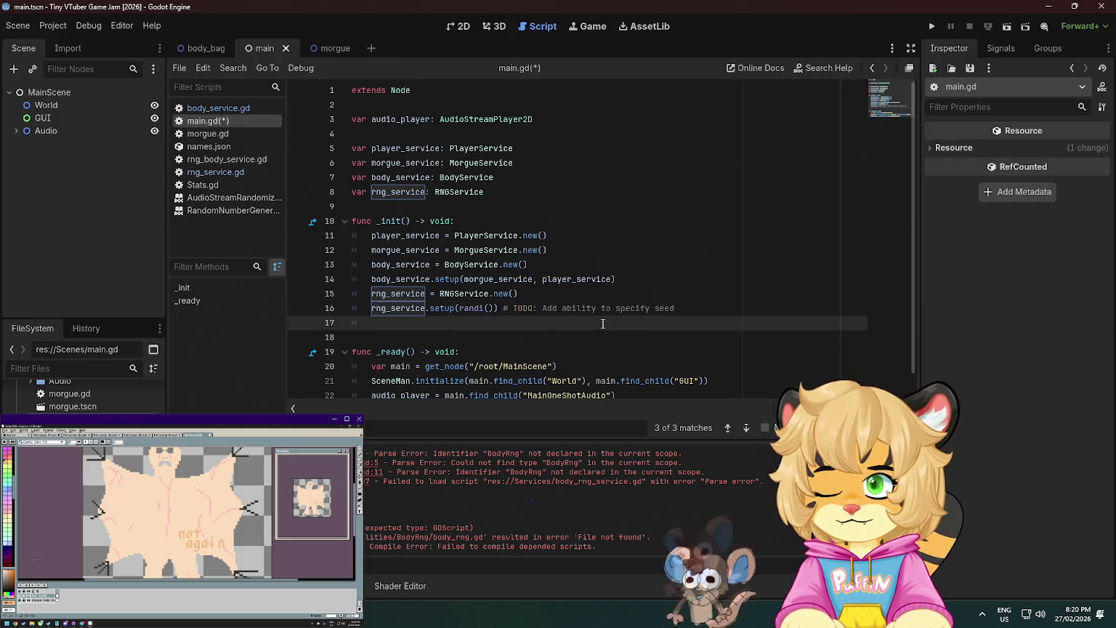
Discard a half-typed variable line in main.gd and glance at morgue_service.gd and body_service.gd.
left_click(533, 186)
key("Return")
type("var bod")
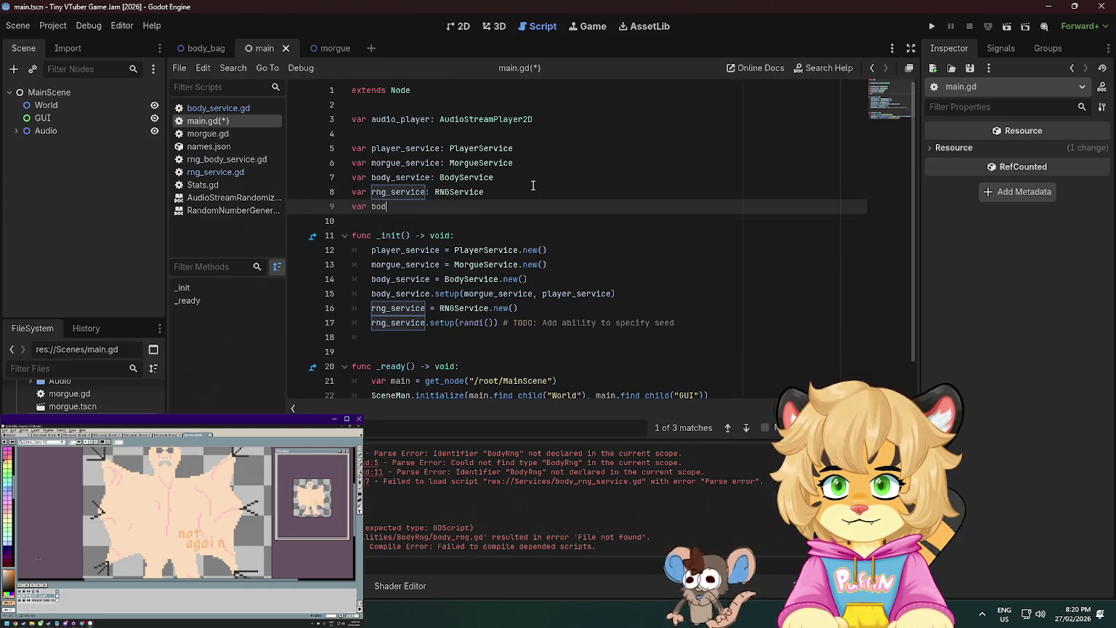
key("BackSpace")
key("BackSpace")
key("BackSpace")
left_click(465, 164, "ctrl")
key("alt+Left")
left_click(468, 175, "ctrl")
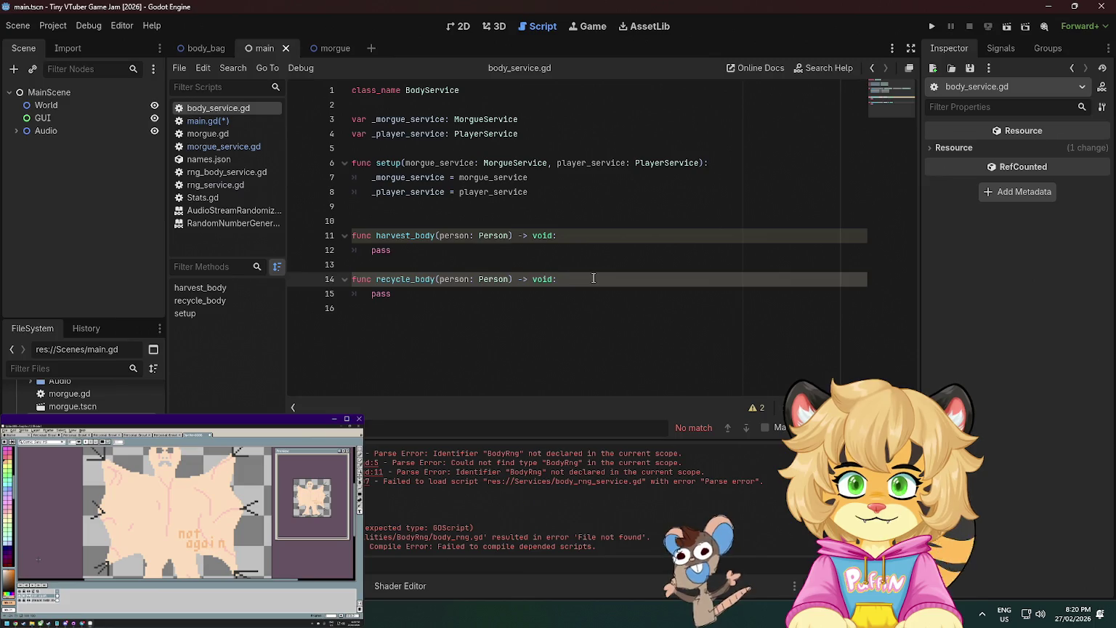
key("alt+Left")
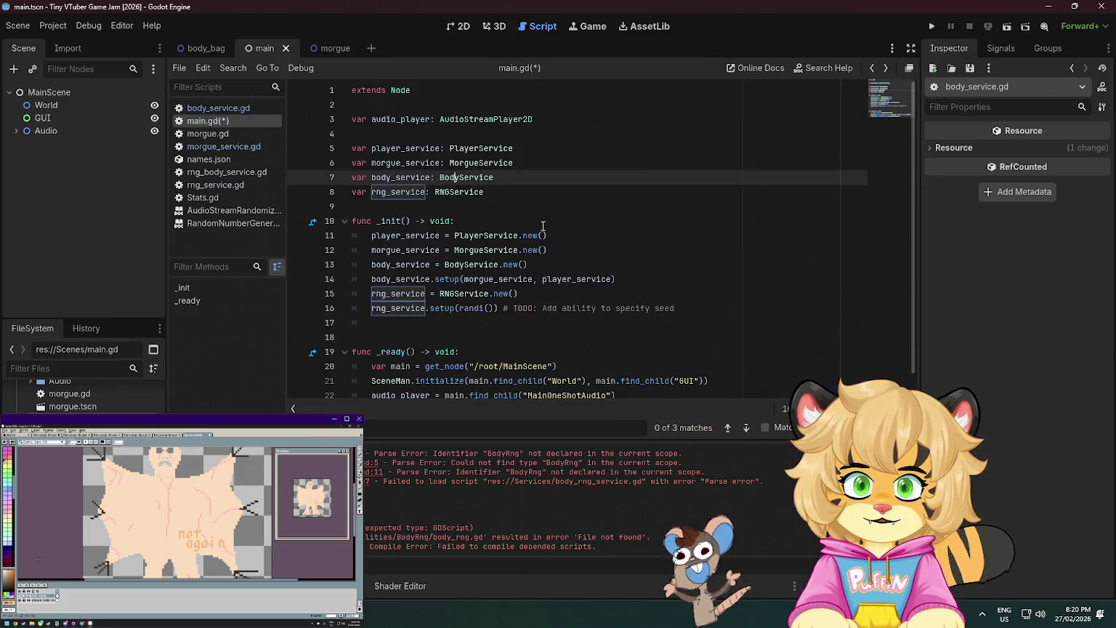
Save main.gd with its body_service declaration and bring up rng_service.gd.
left_click_drag(516, 170, 524, 163)
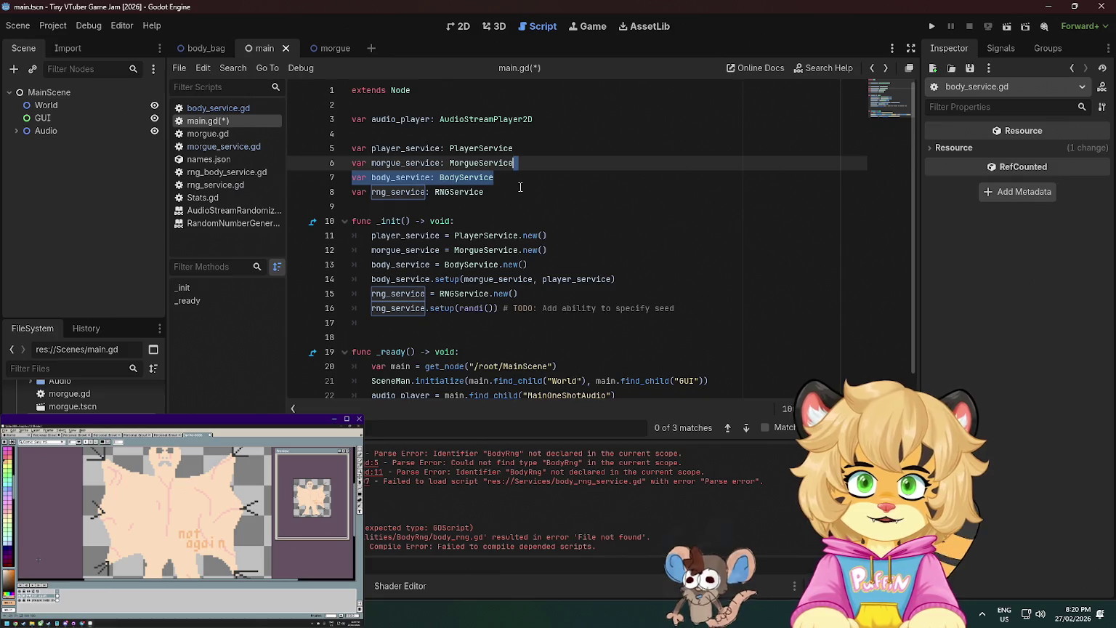
left_click(520, 184)
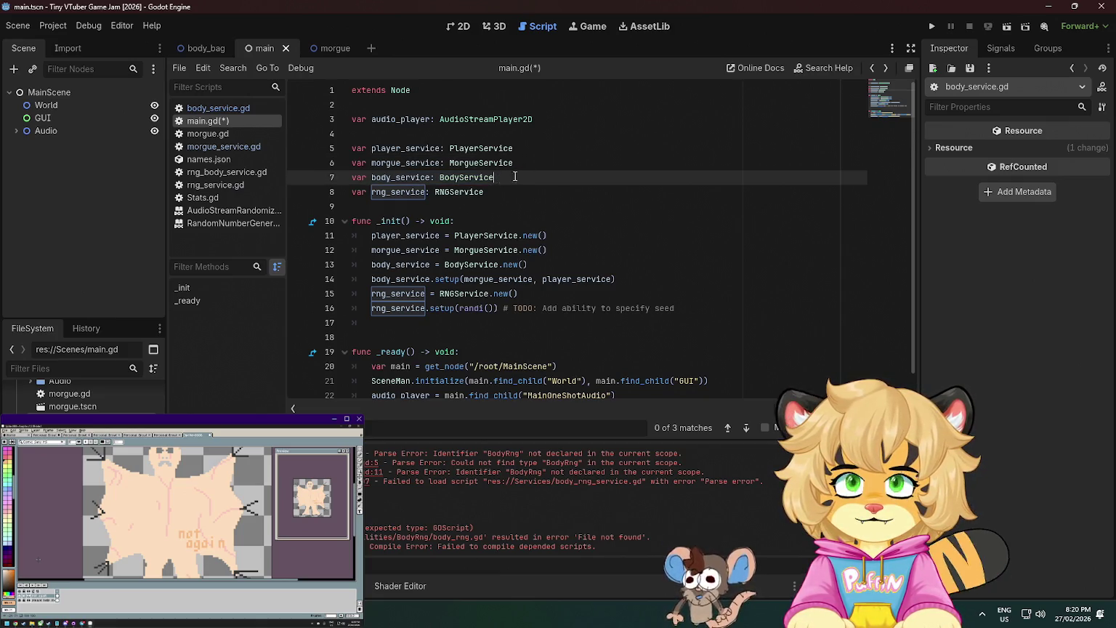
left_click_drag(510, 178, 533, 168)
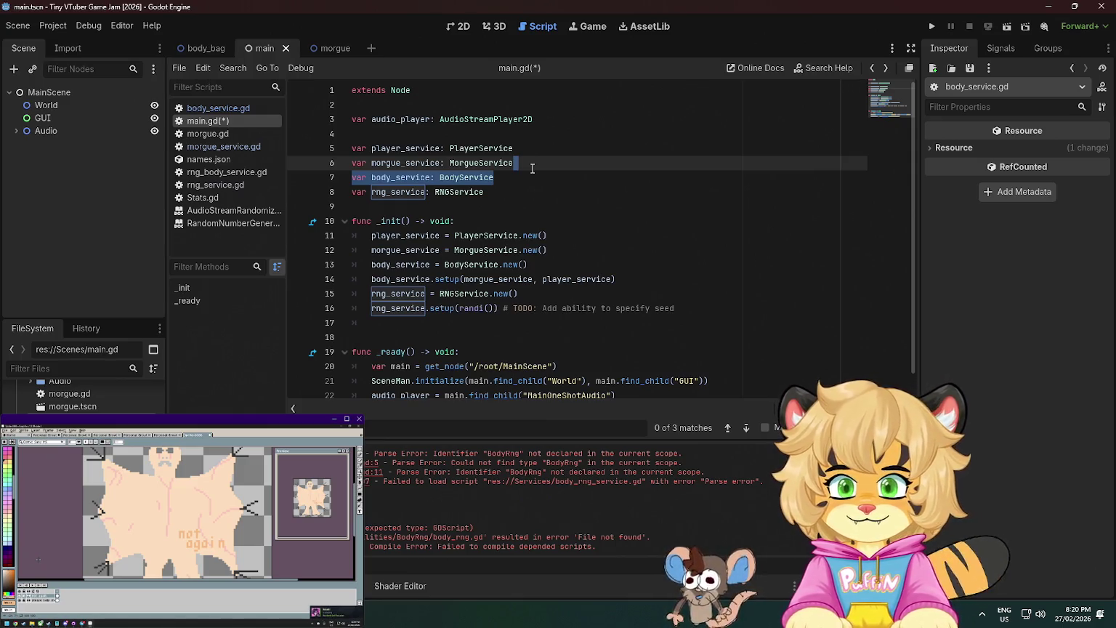
key("ctrl+s")
left_click(469, 192, "ctrl")
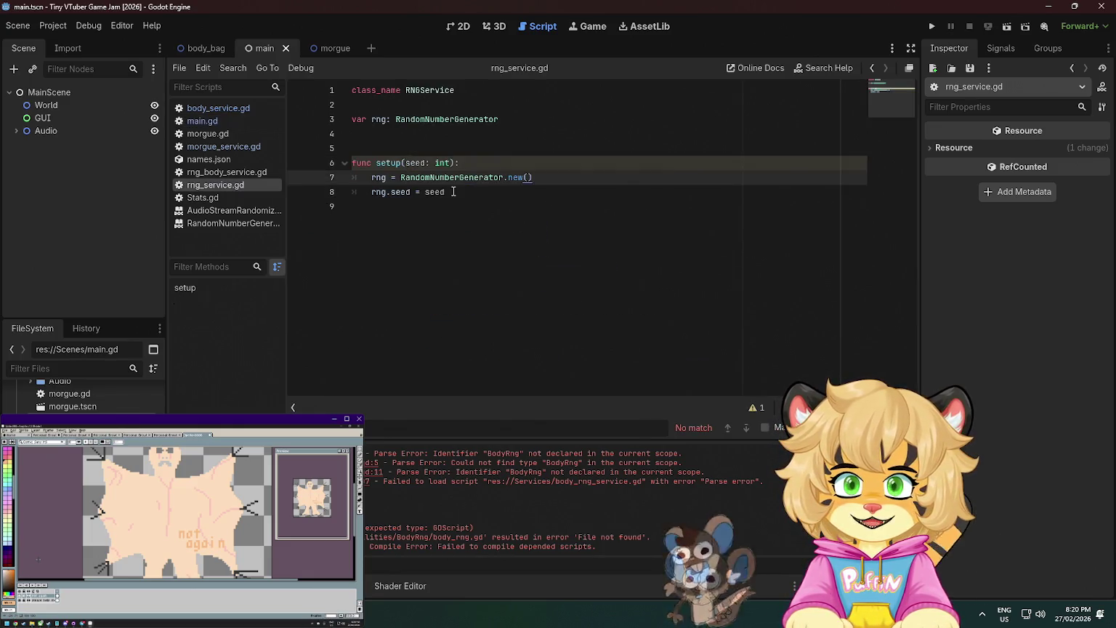
Declare var body_rng: BodyRNGService on line 4 of rng_service.gd.
left_click(512, 128)
type("body_rng:")
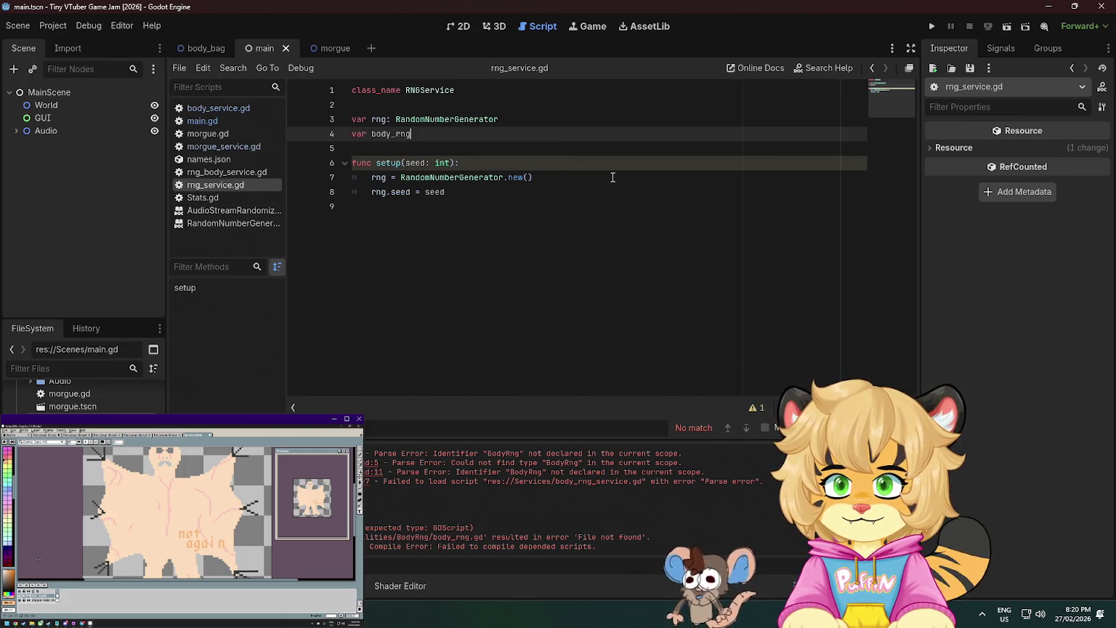
type(" BodyRNG")
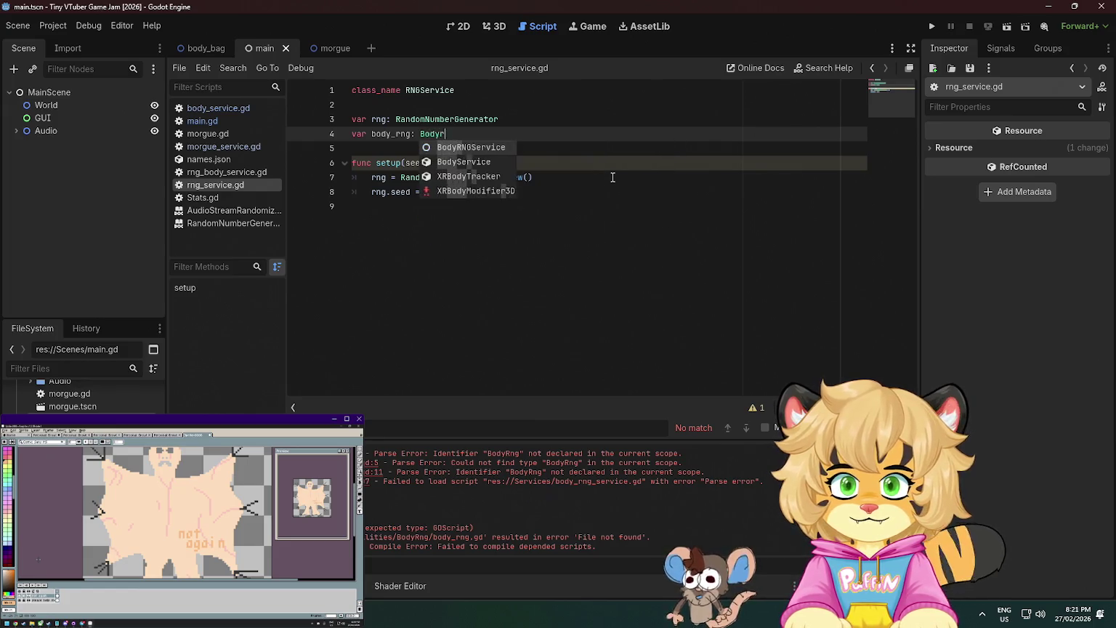
key("Return")
In setup, create body_rng with BodyRNGService.new() and seed it with body_rng.setup(seed).
left_click(506, 189)
key("Return")
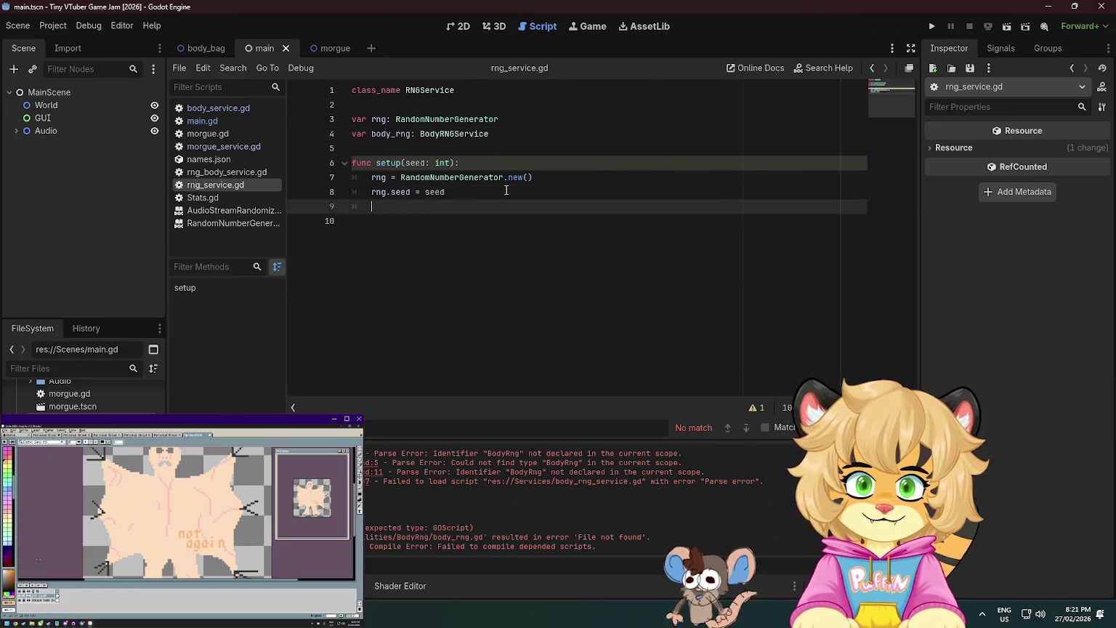
type("body")
key("Return")
type("body")
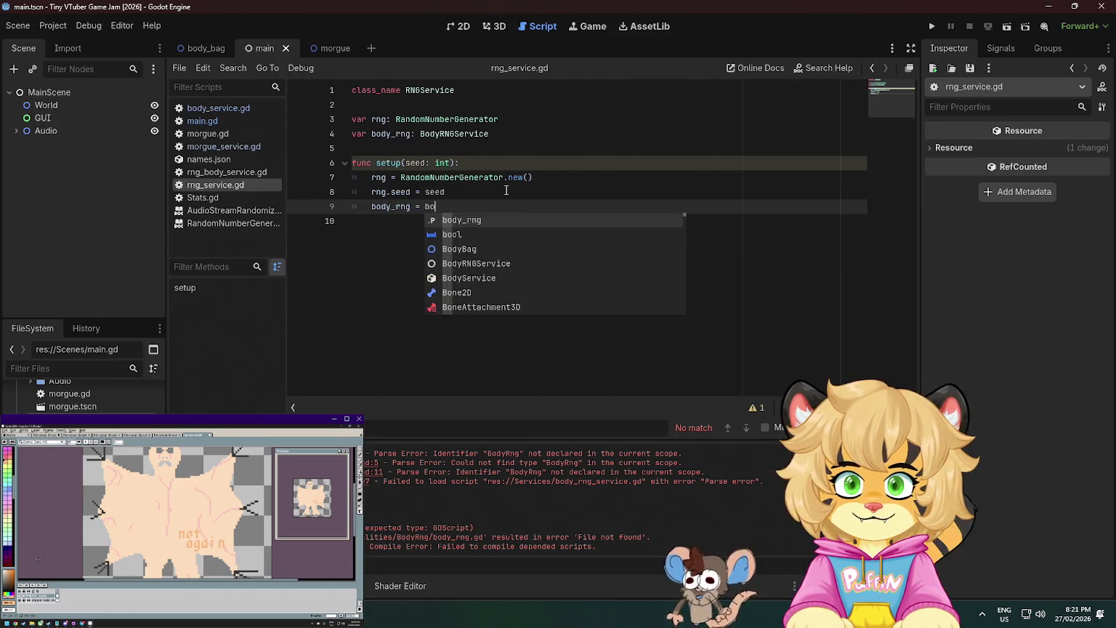
type("R")
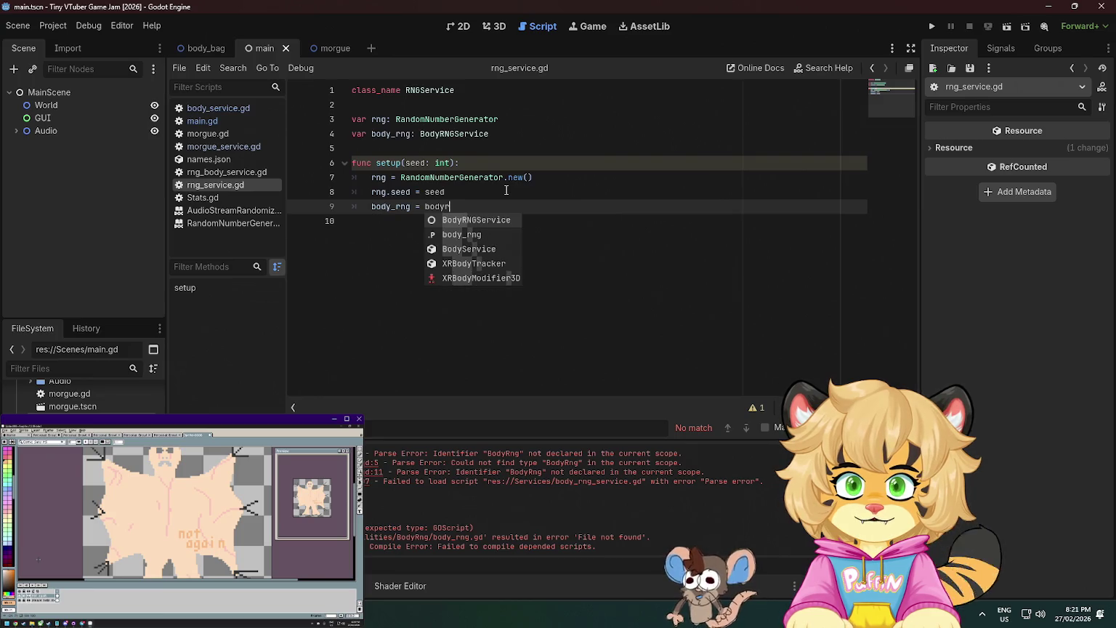
key("Return")
type(".new()")
key("Return")
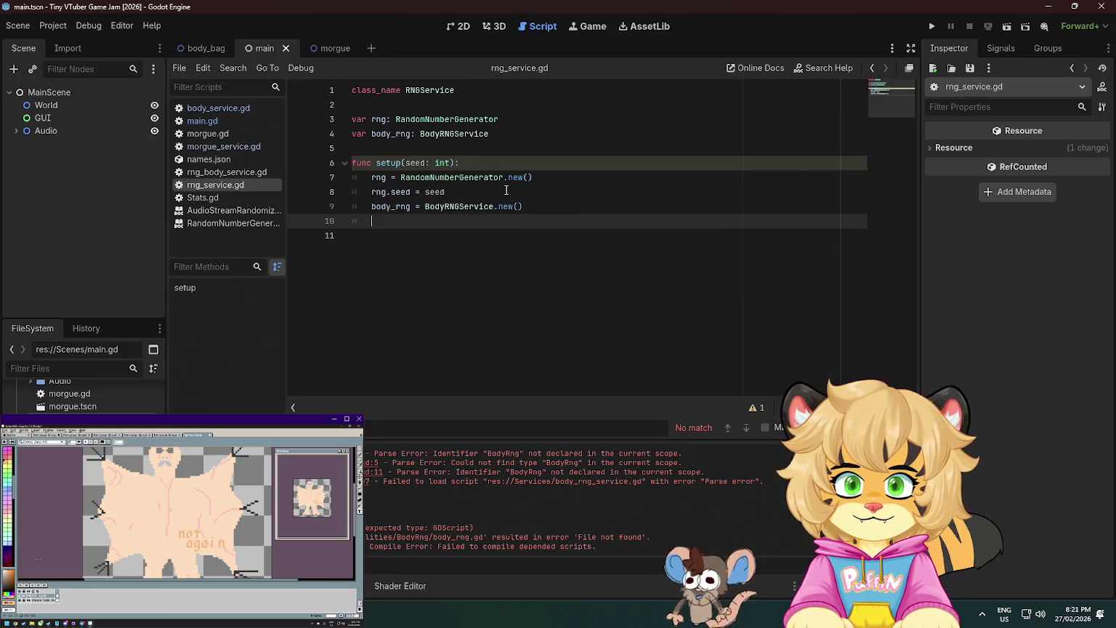
type("body_rng")
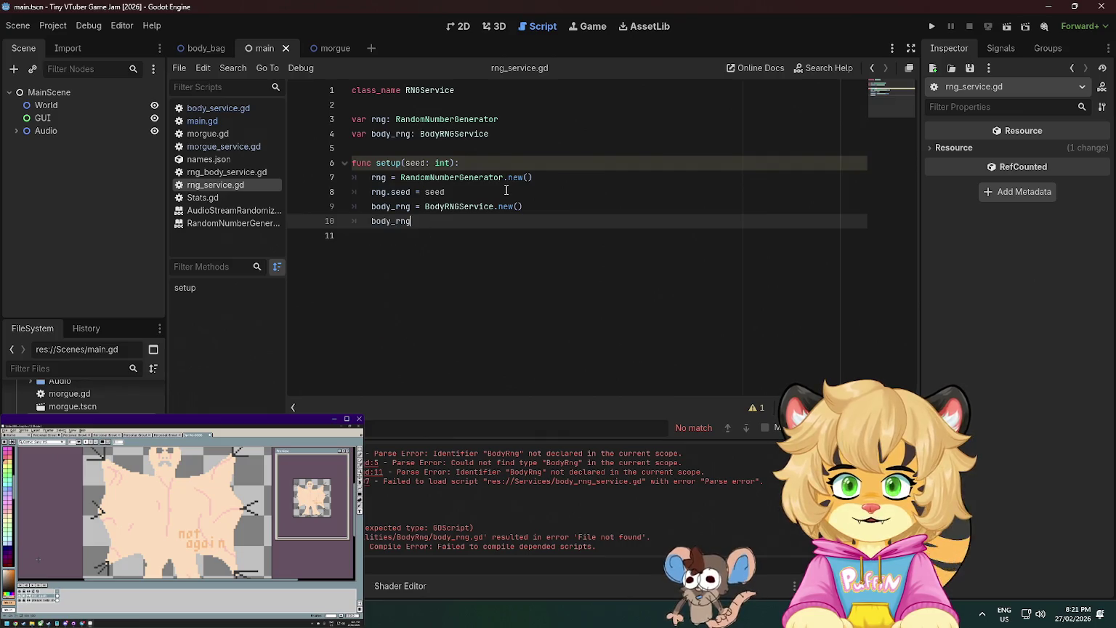
type(".set")
key("Return")
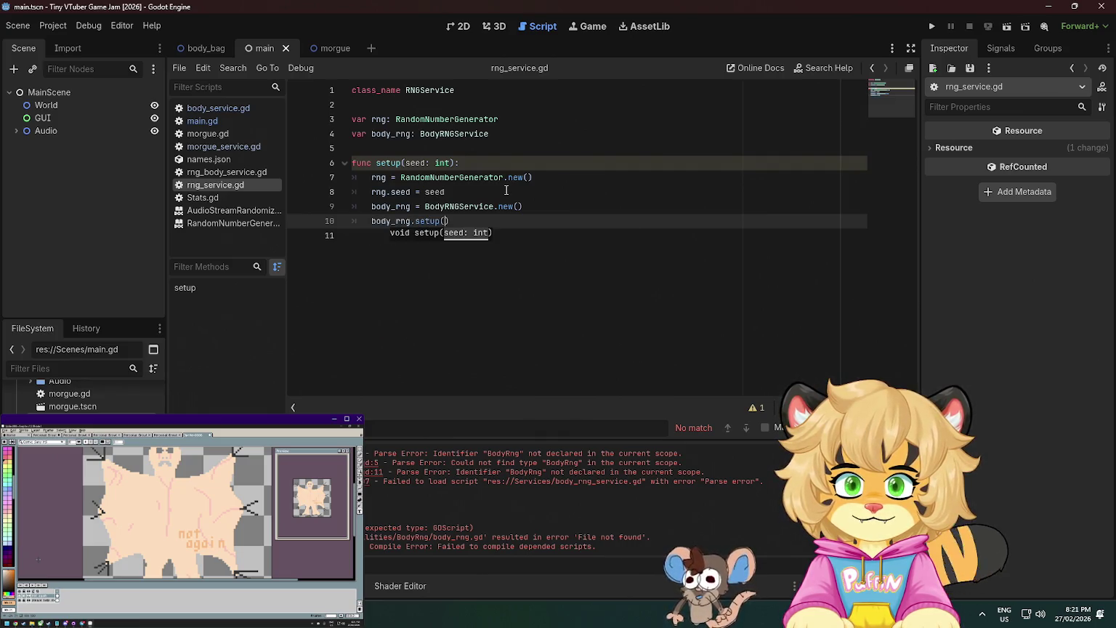
type("seed)")
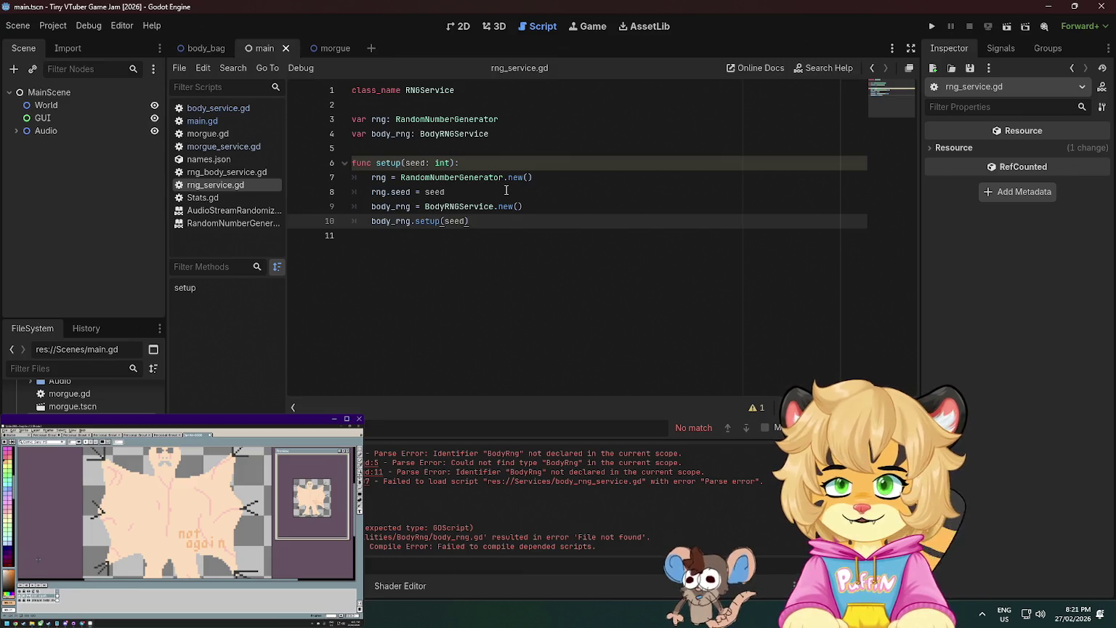
left_click(535, 165)
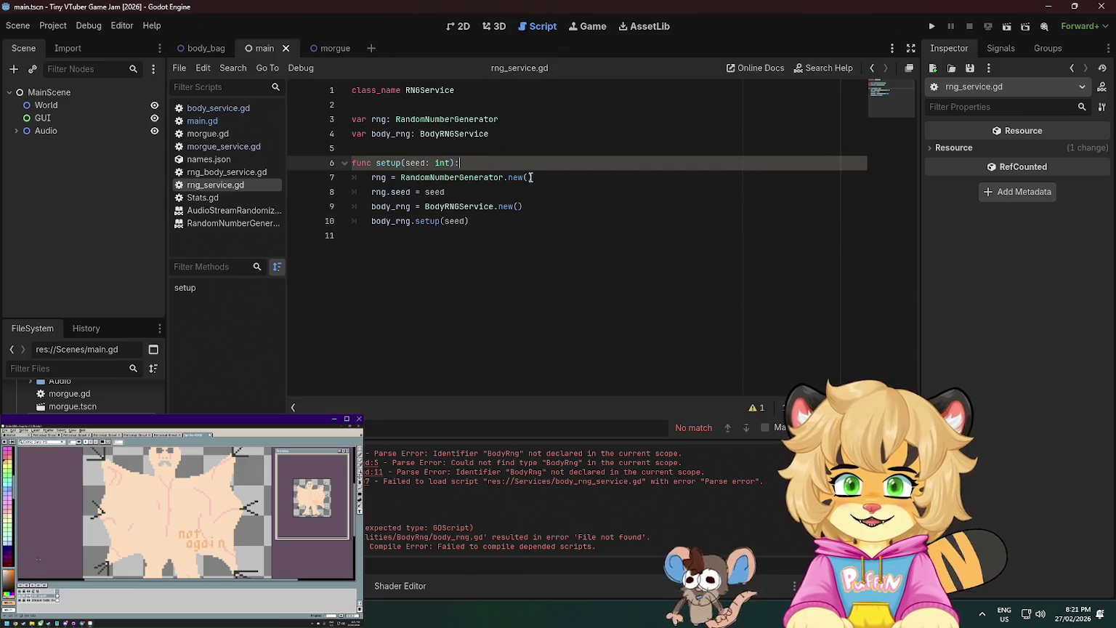
Open morgue.gd, declare var body_rng: BodyRNGService above _ready, and save.
left_click(331, 48)
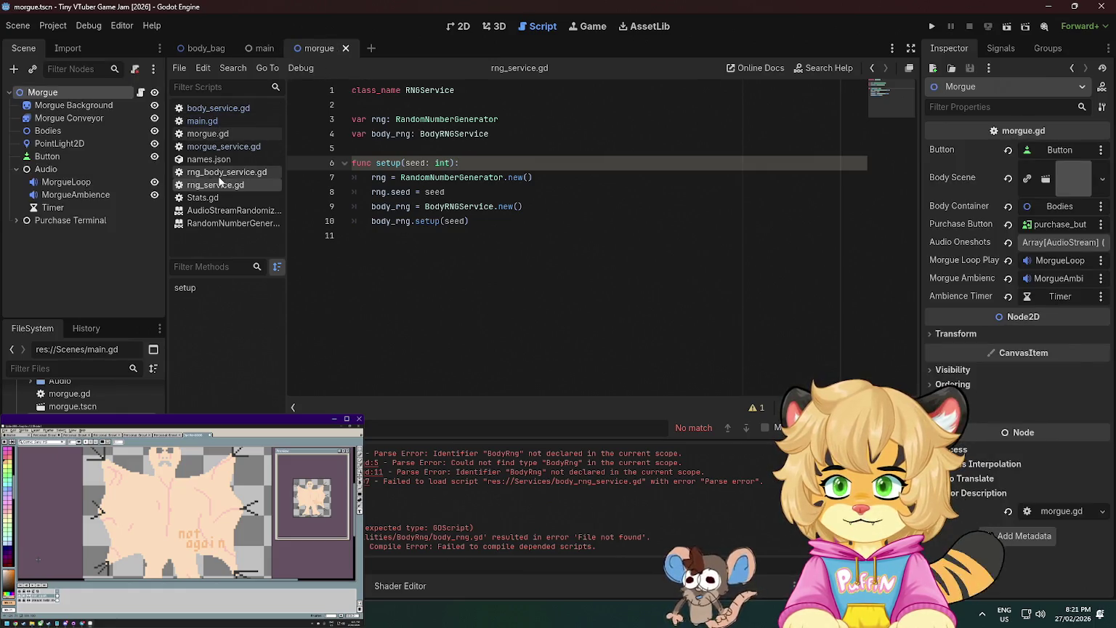
left_click(225, 150)
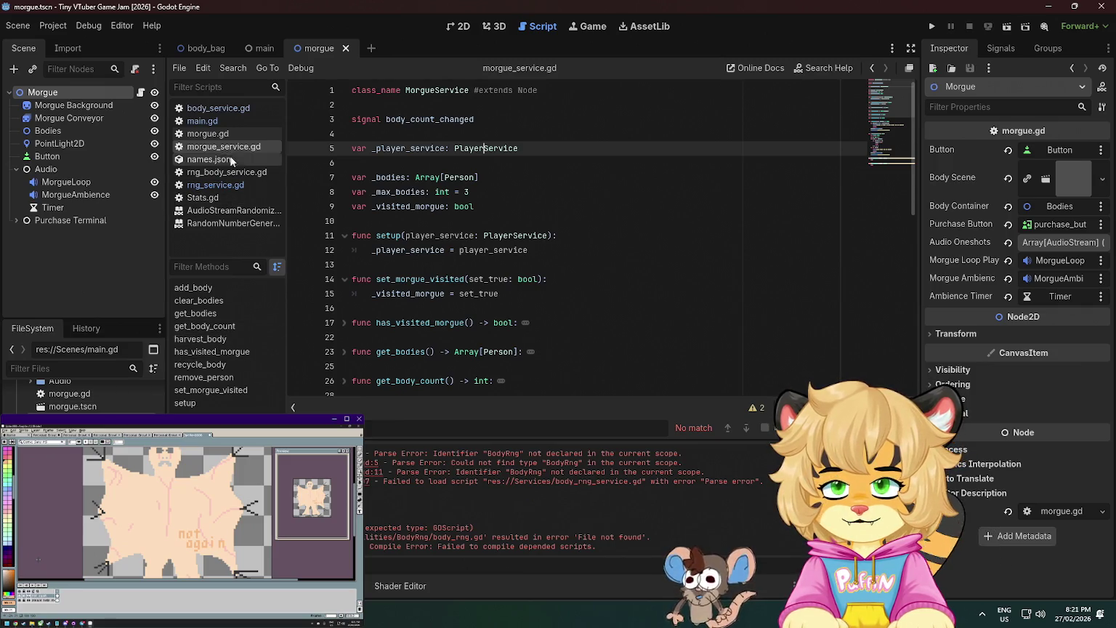
left_click(204, 135)
scroll(524, 175, "up", 12)
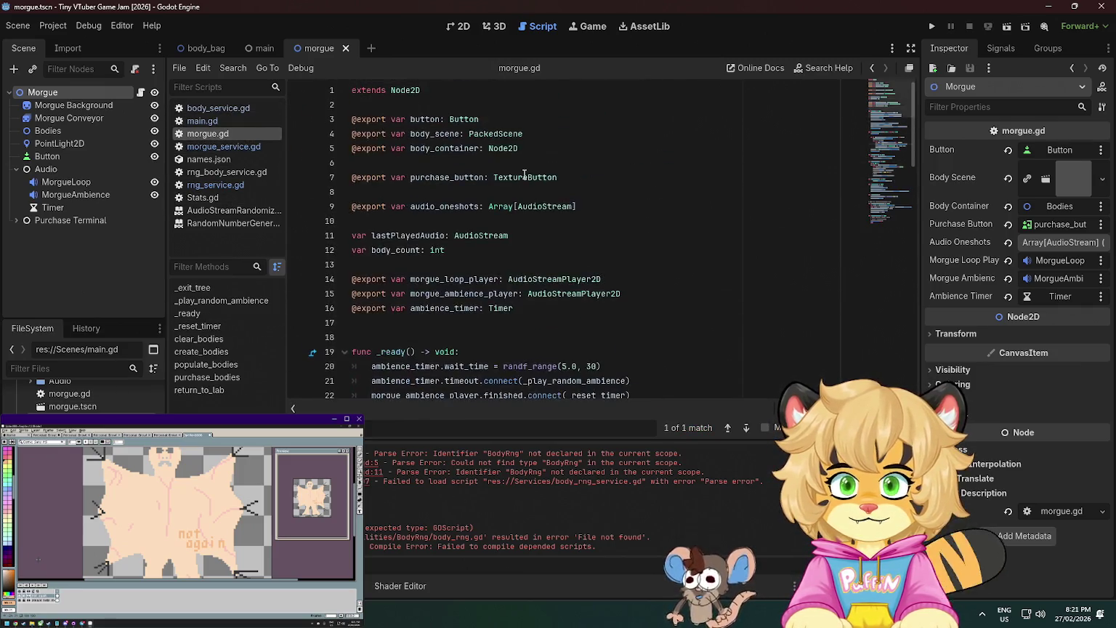
scroll(480, 231, "down", 2)
left_click(523, 231)
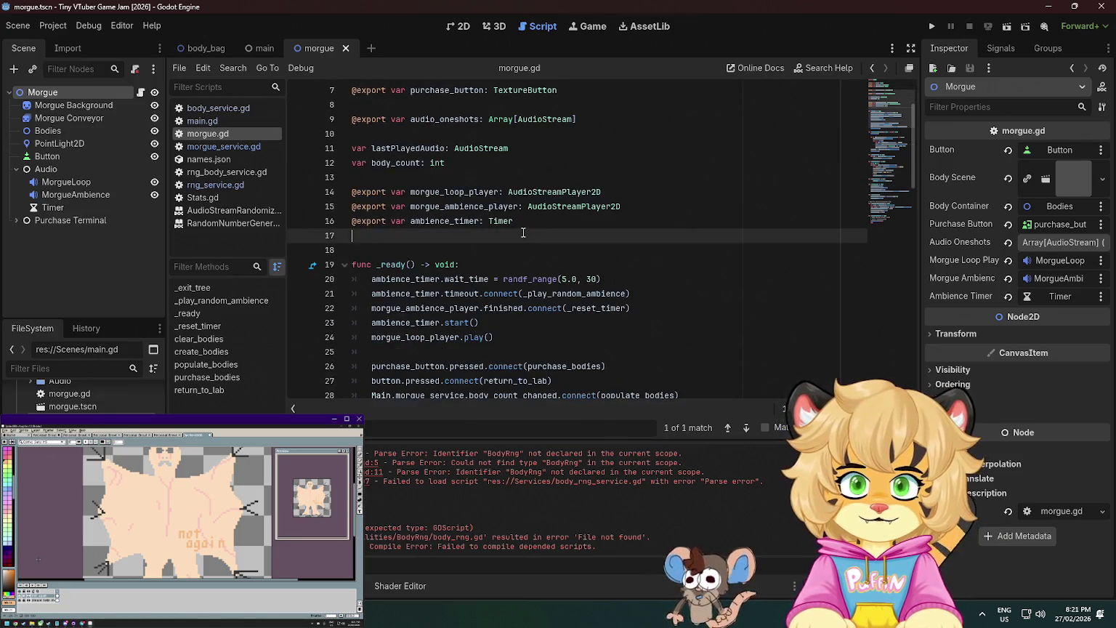
key("Return")
type("var ")
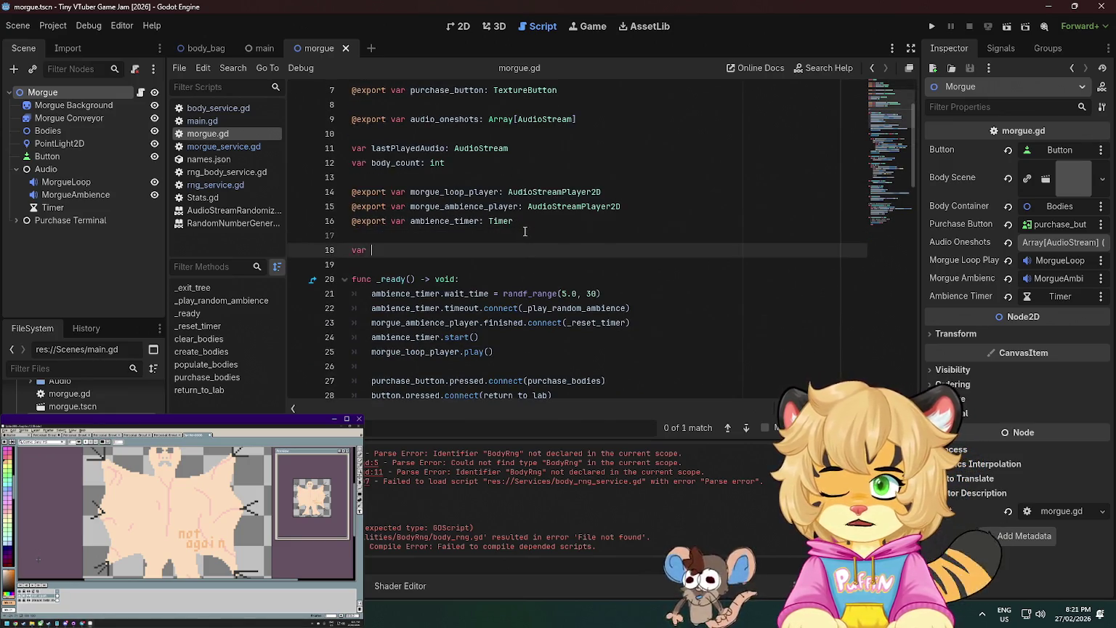
type("body_rng")
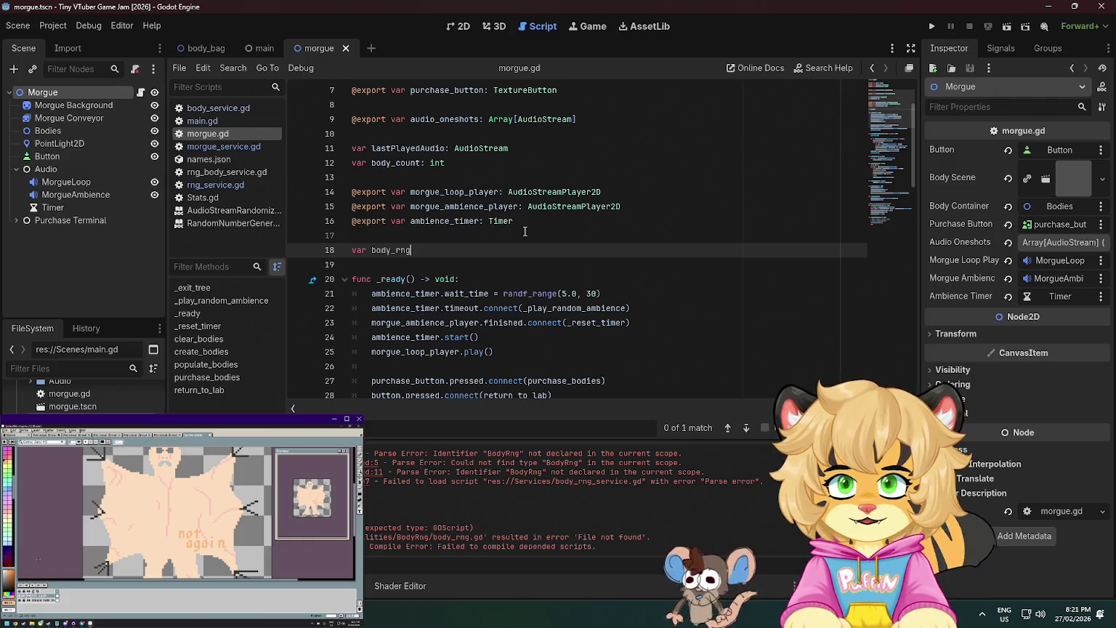
type(": BodyRNG")
key("Return")
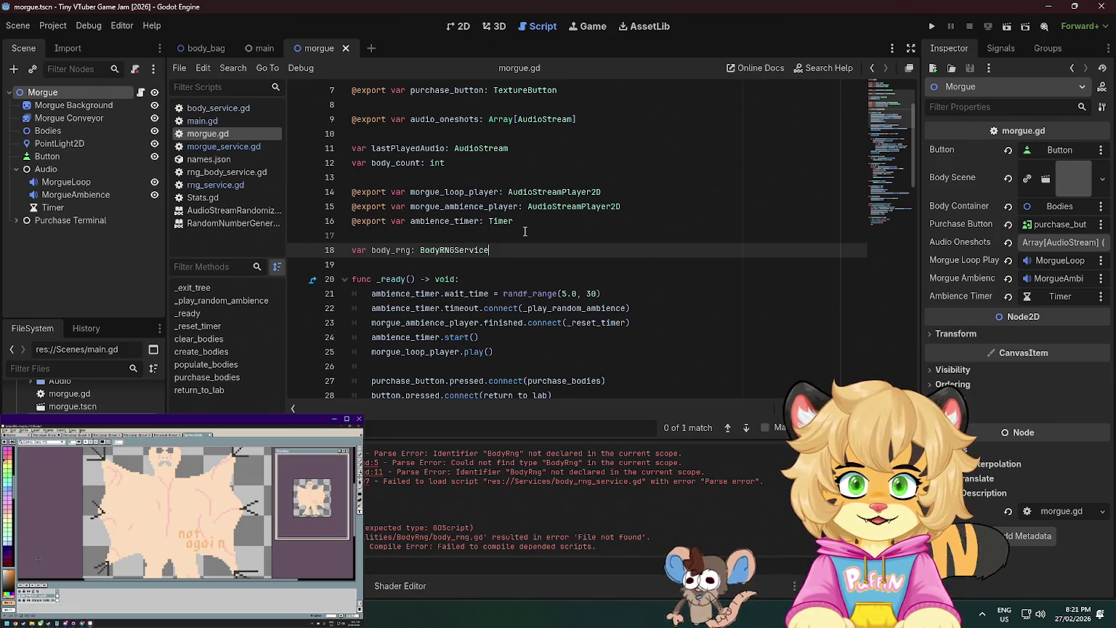
key("ctrl+s")
Assign body_rng = Main.rng_service.body_rng on the first line of _ready.
scroll(528, 228, "down", 2)
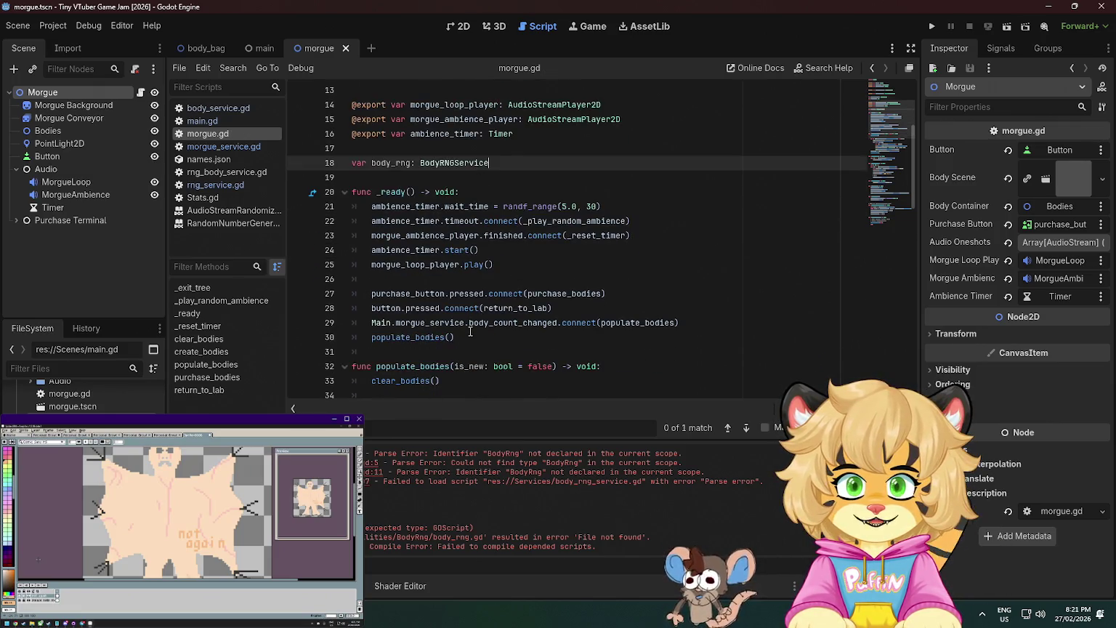
left_click(493, 188)
key("Return")
type("ody_rng = ")
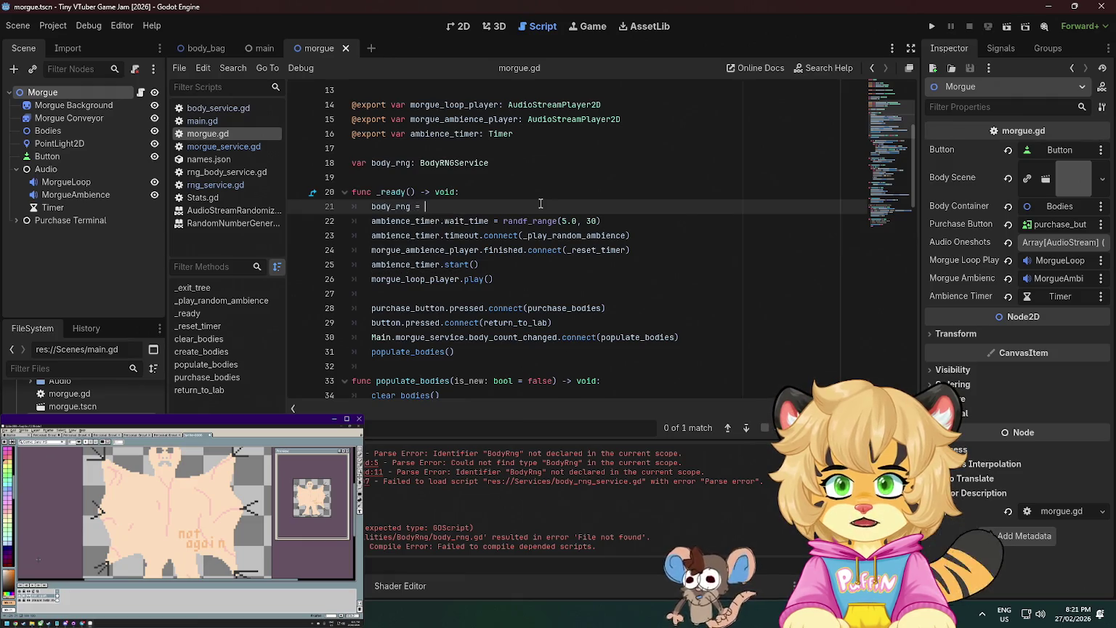
type("Main.")
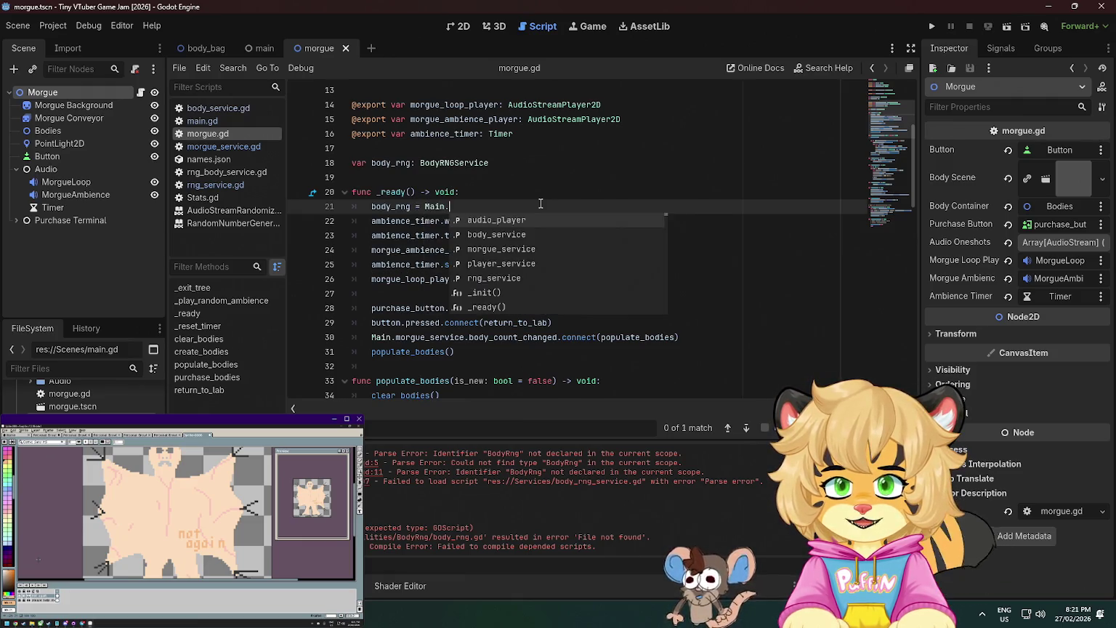
type("bod")
key("Return")
key("ctrl+BackSpace")
type("rng_service.bo")
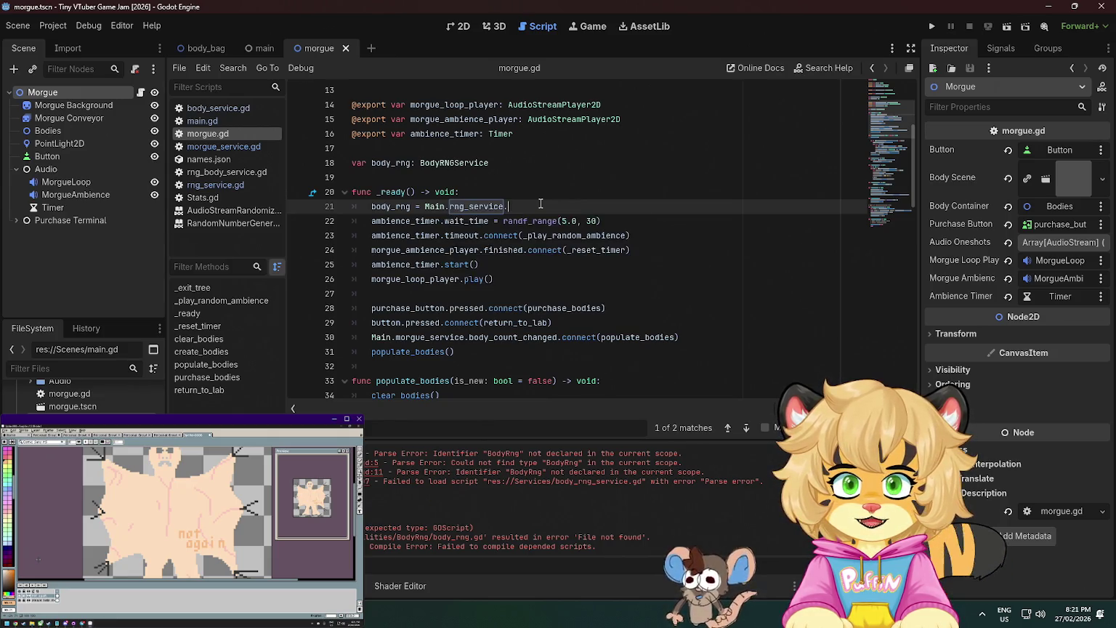
key("Return")
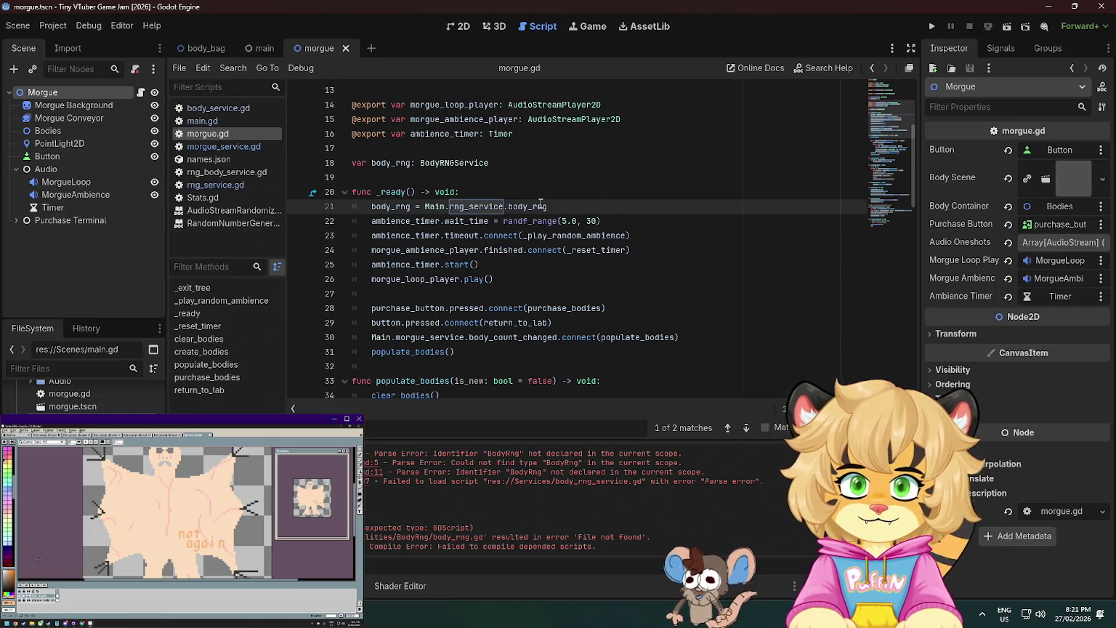
scroll(380, 154, "down", 10)
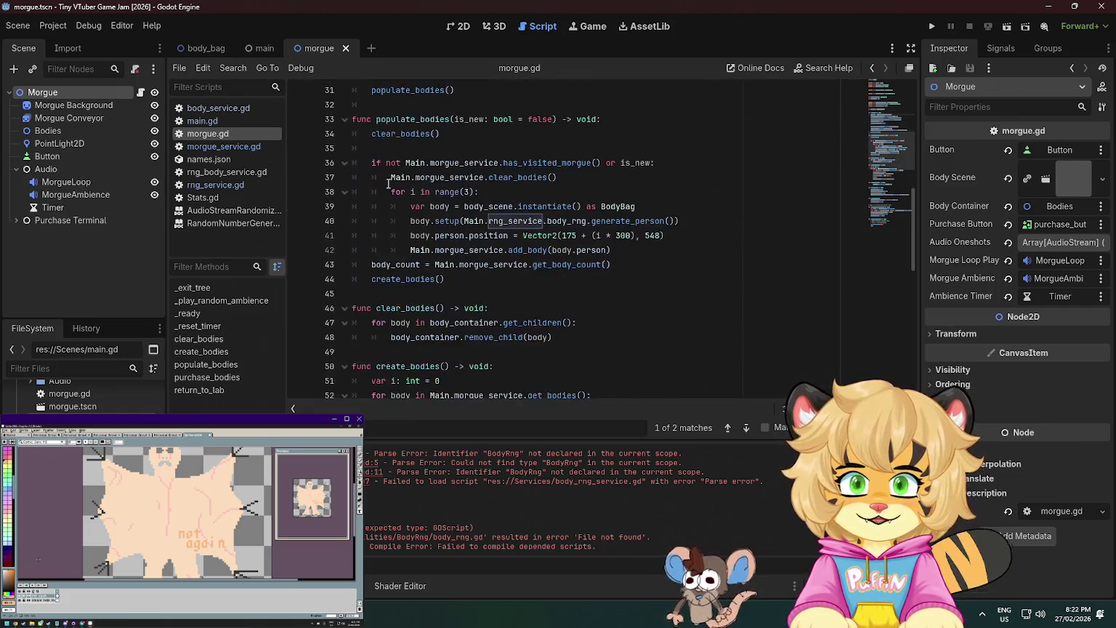
Highlight every use of body_rng in morgue.gd and locate its assignment in _ready.
scroll(389, 313, "up", 15)
double_click(388, 337)
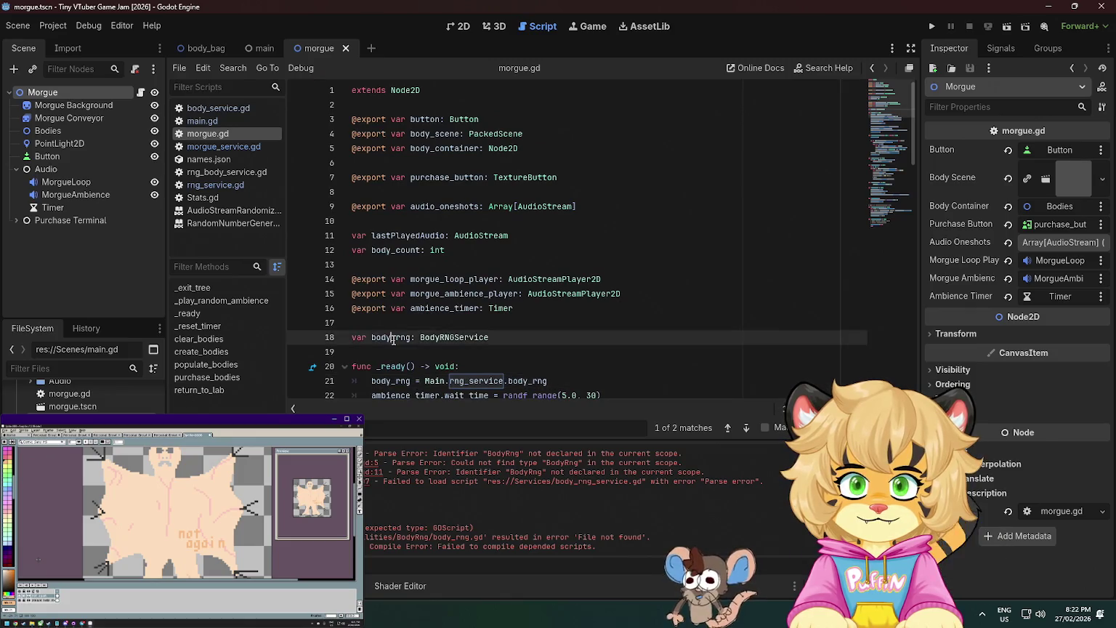
scroll(518, 297, "down", 15)
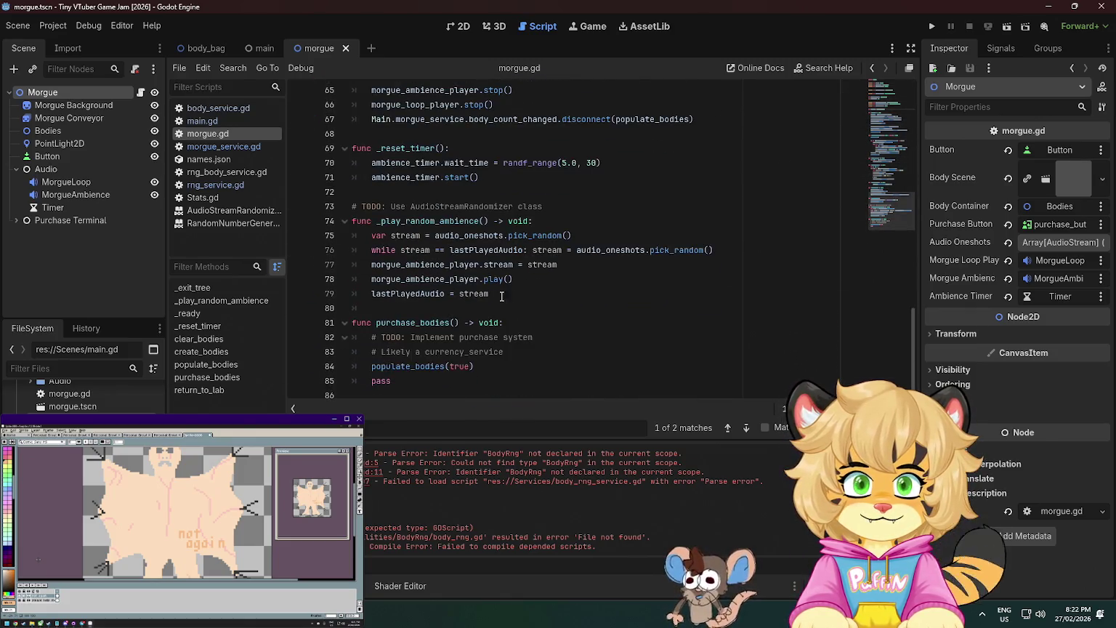
scroll(451, 291, "up", 7)
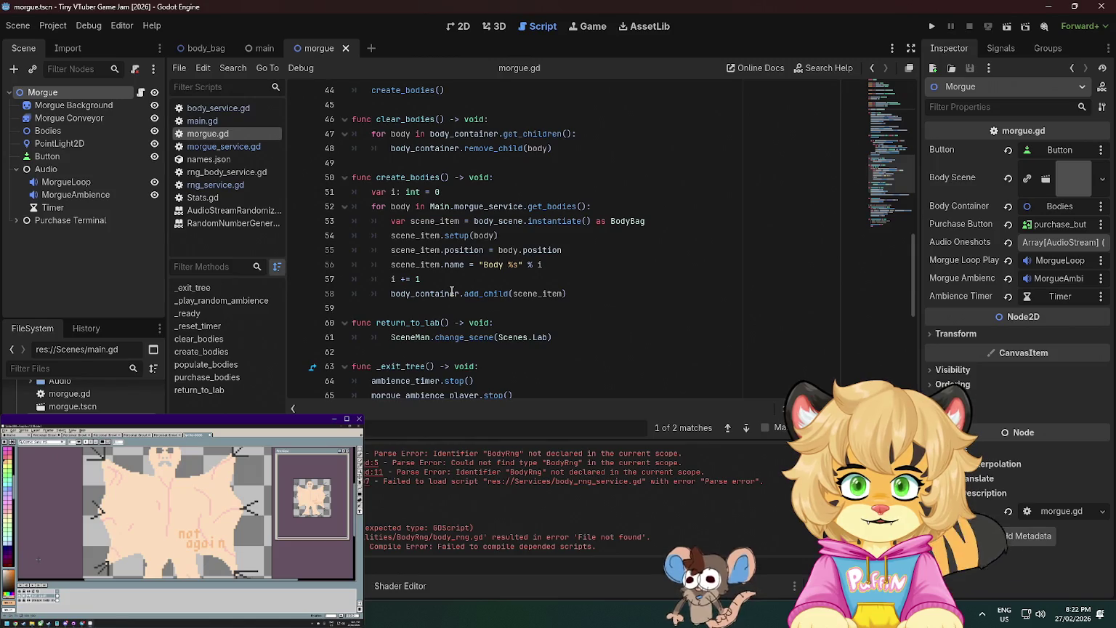
scroll(452, 291, "up", 6)
left_click(501, 206)
scroll(458, 214, "up", 8)
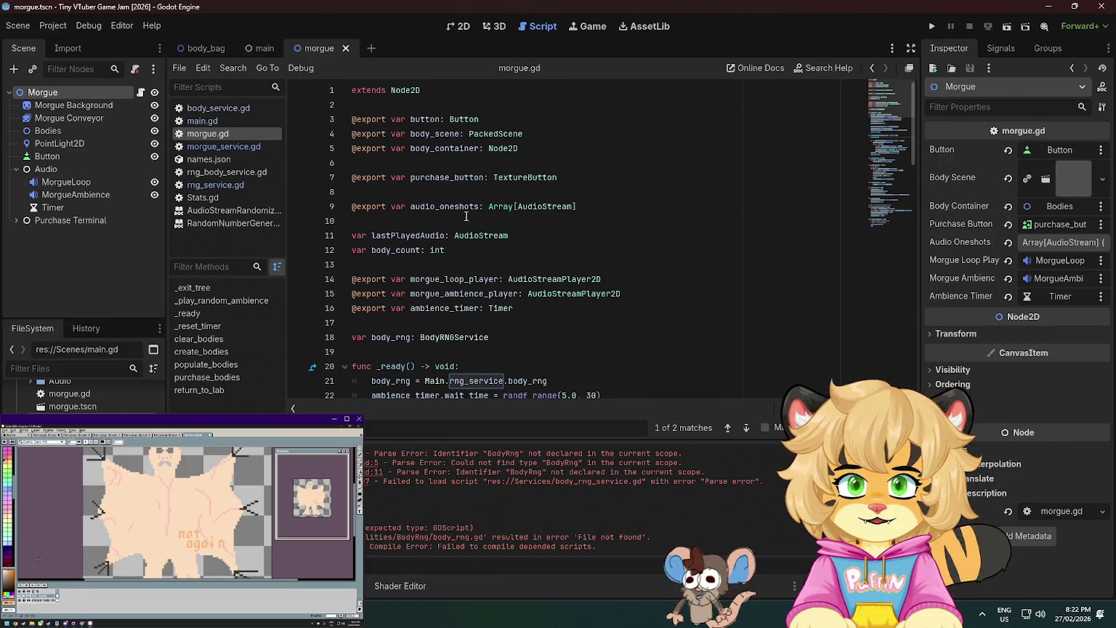
scroll(466, 216, "down", 4)
Delete the body_rng assignment and declaration lines and the blank line, then save.
left_click(593, 158)
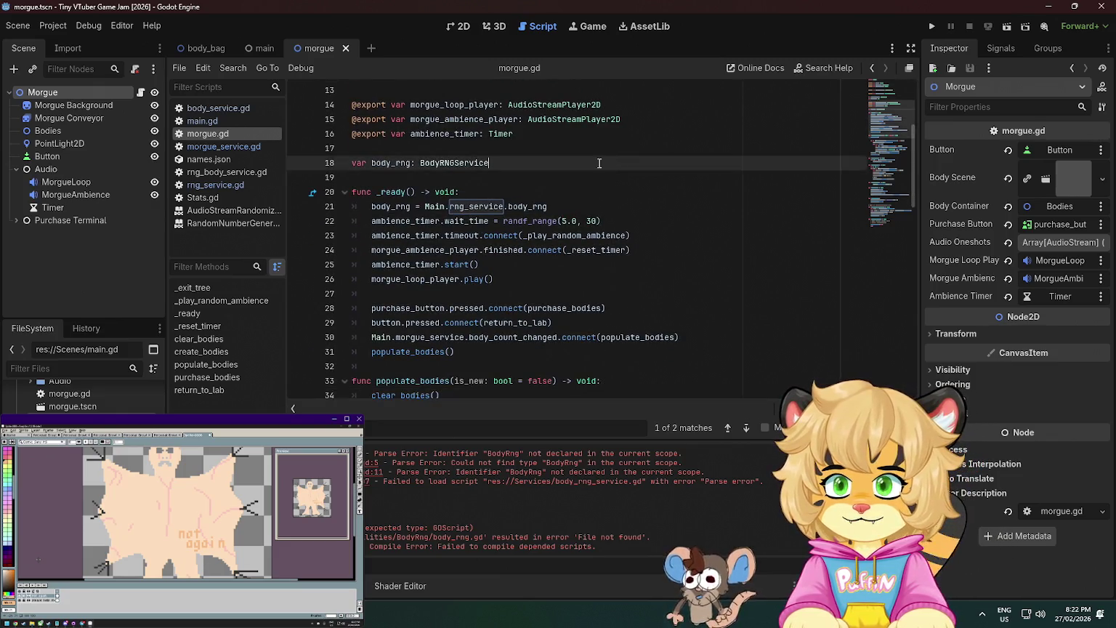
left_click_drag(556, 210, 575, 199)
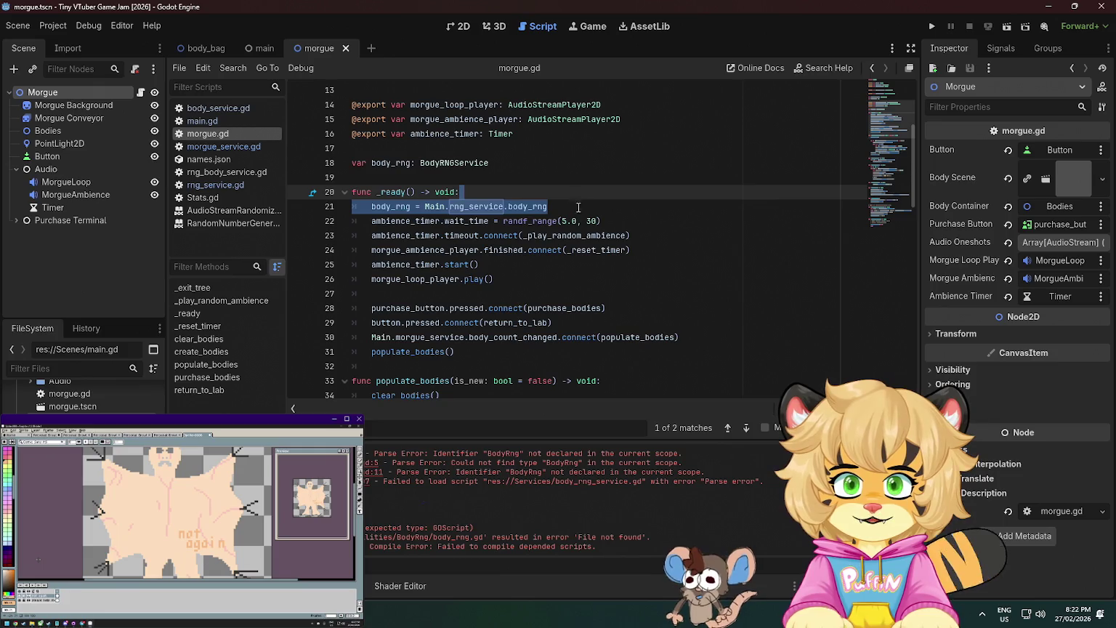
key("BackSpace")
left_click(501, 158)
key("shift+Up")
key("BackSpace")
key("BackSpace")
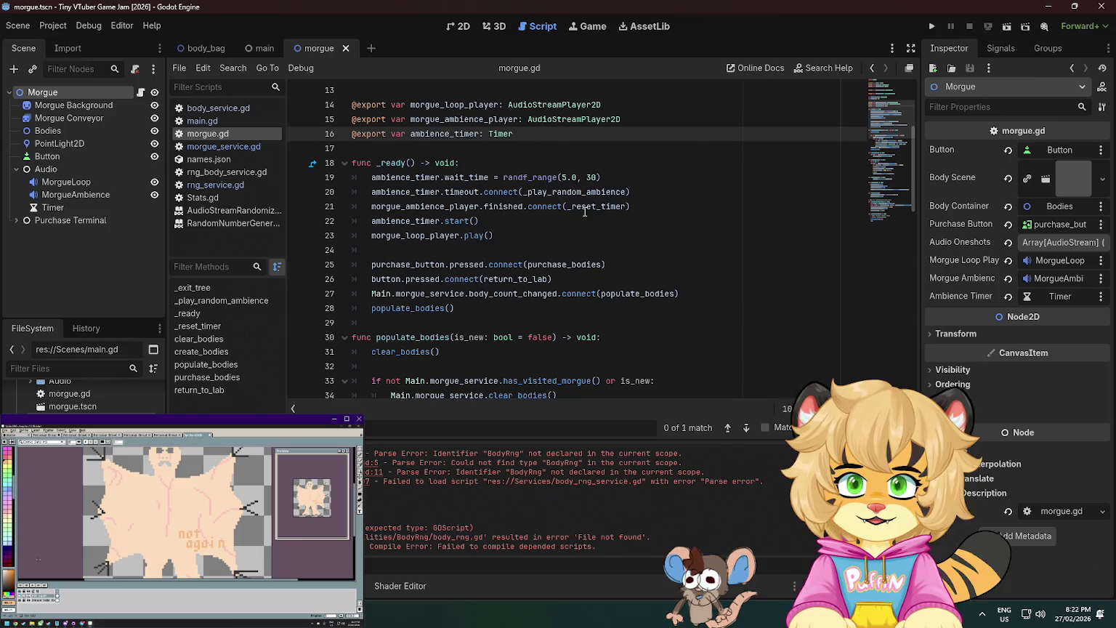
key("ctrl+s")
scroll(475, 206, "down", 1)
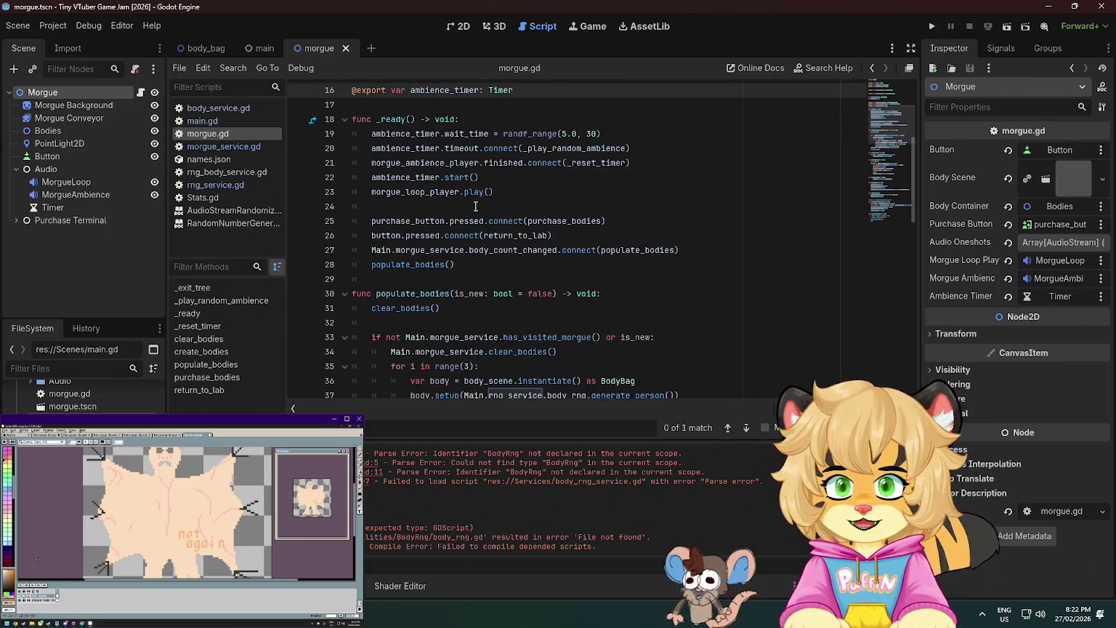
Trace populate_bodies and the morgue_service declaration through main.gd and morgue_service.gd.
left_click(415, 265)
left_click(398, 266, "ctrl")
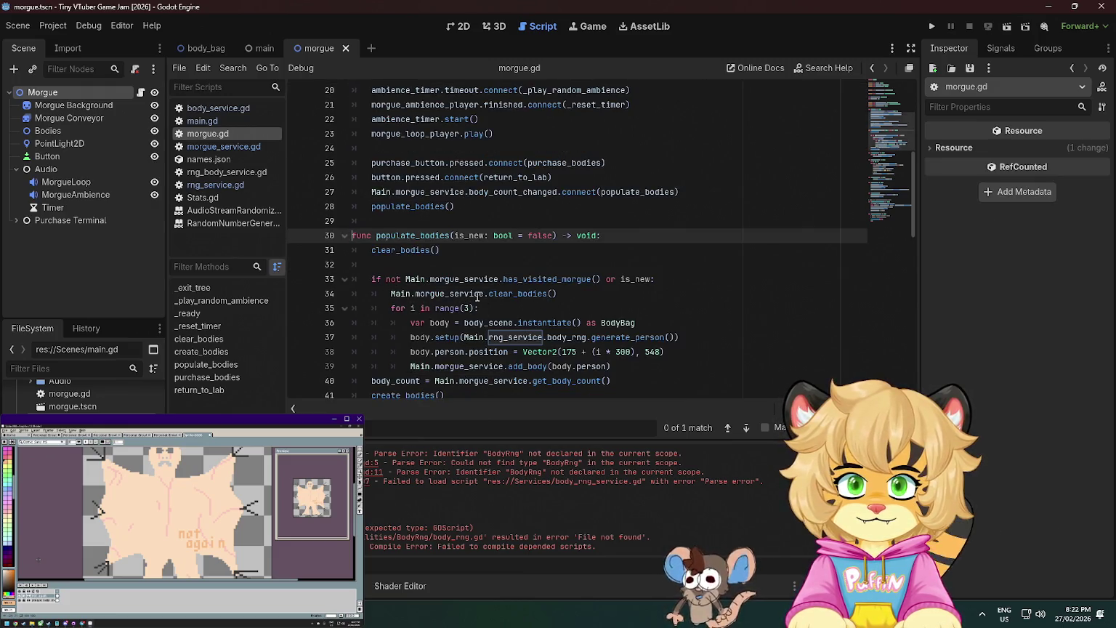
left_click(477, 297, "ctrl")
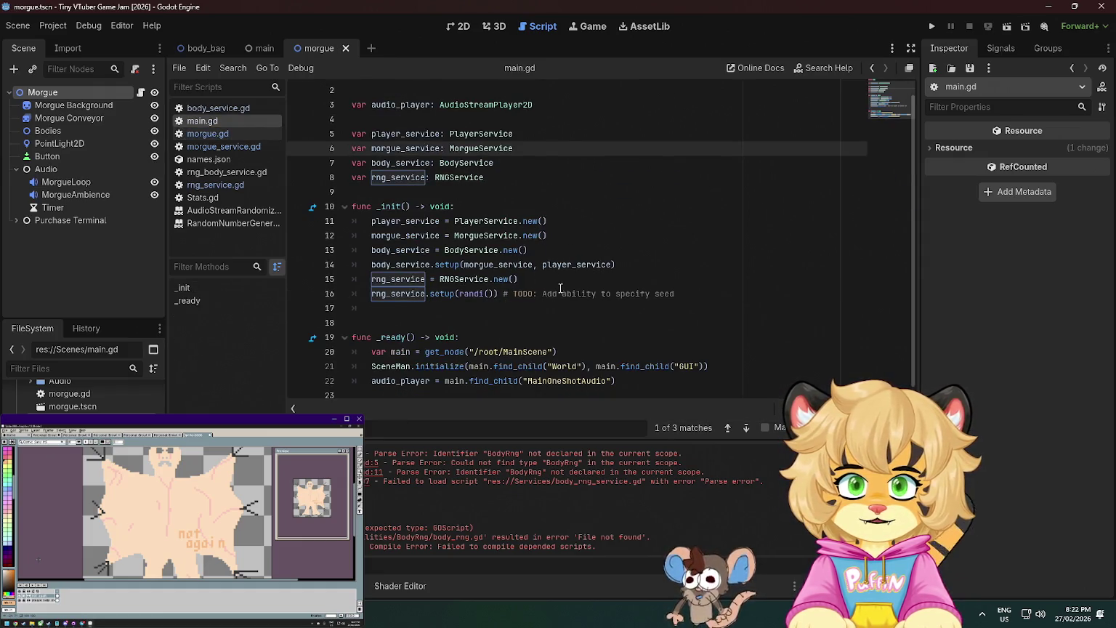
scroll(546, 273, "up", 1)
left_click(479, 163, "ctrl")
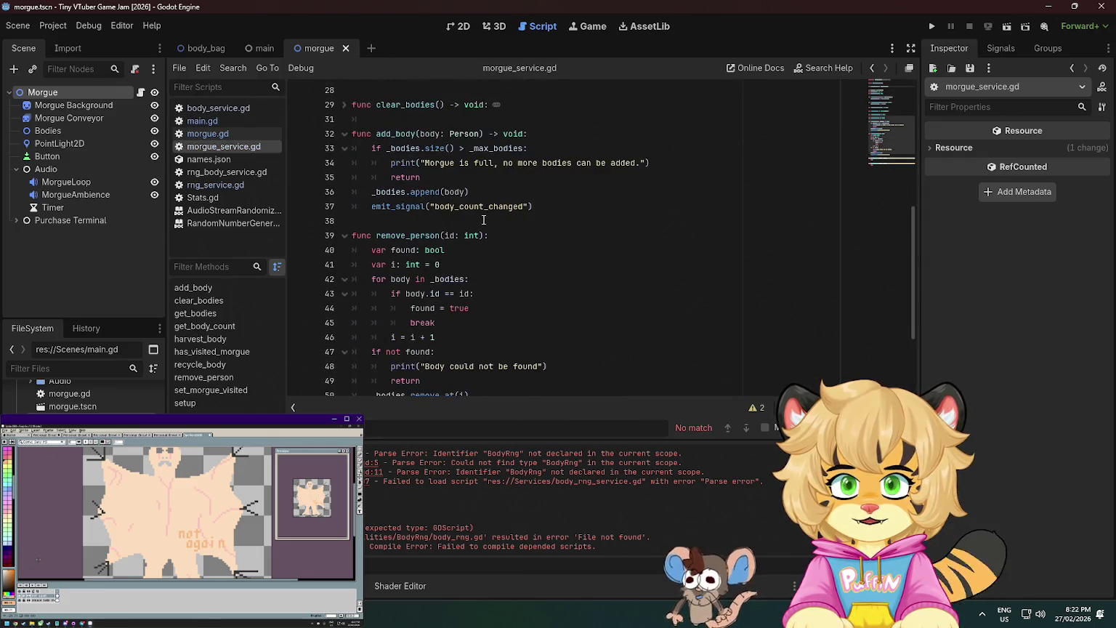
scroll(483, 219, "down", 3)
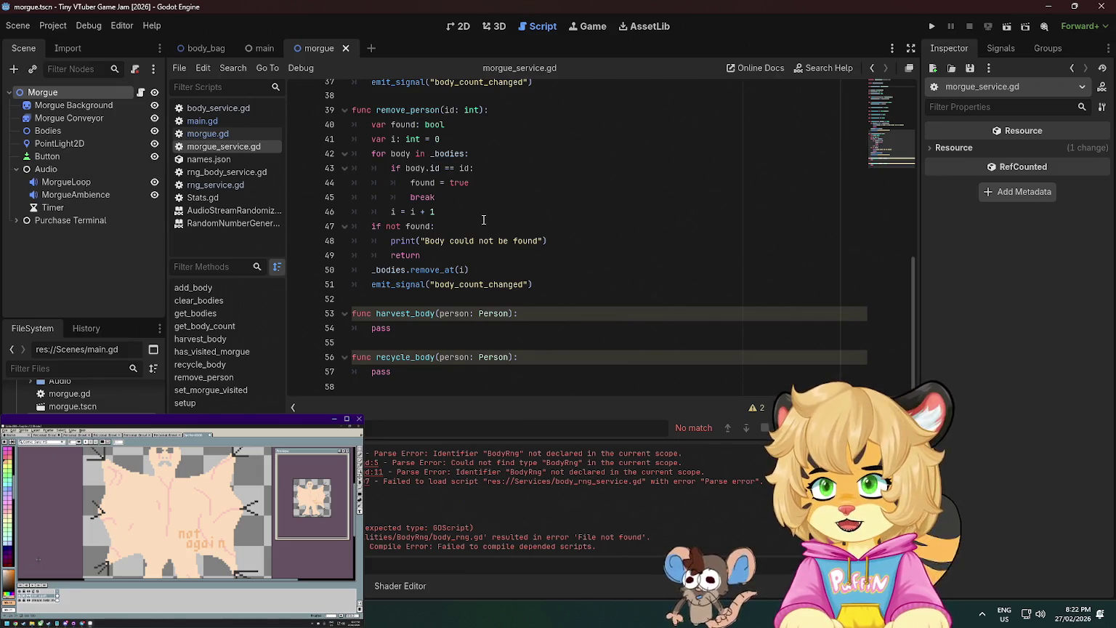
key("alt+Left")
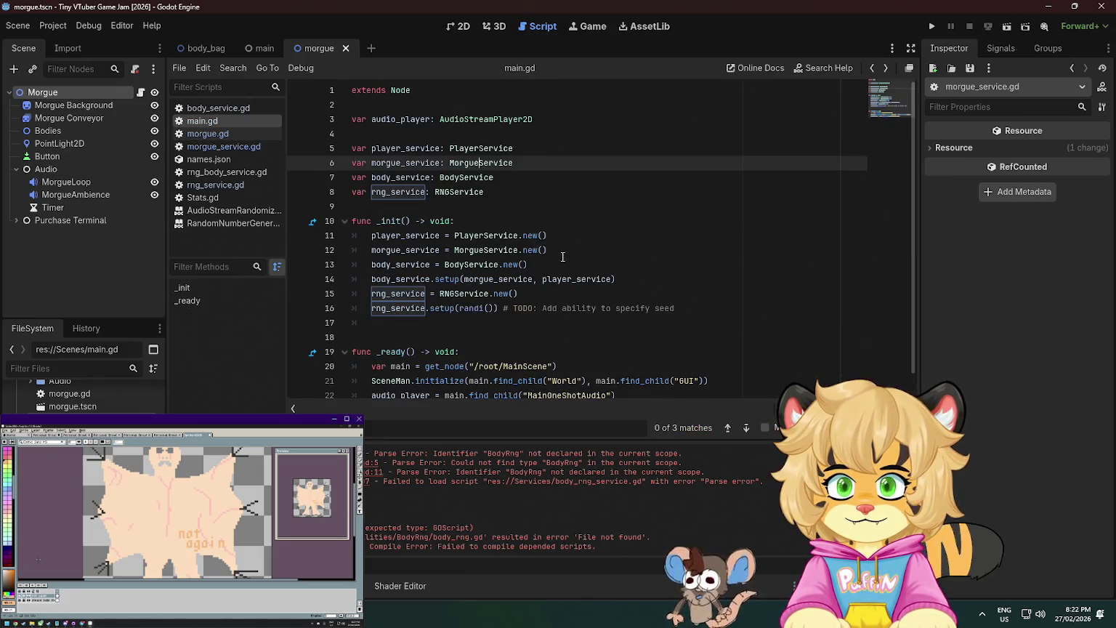
scroll(575, 269, "down", 1)
scroll(509, 249, "up", 1)
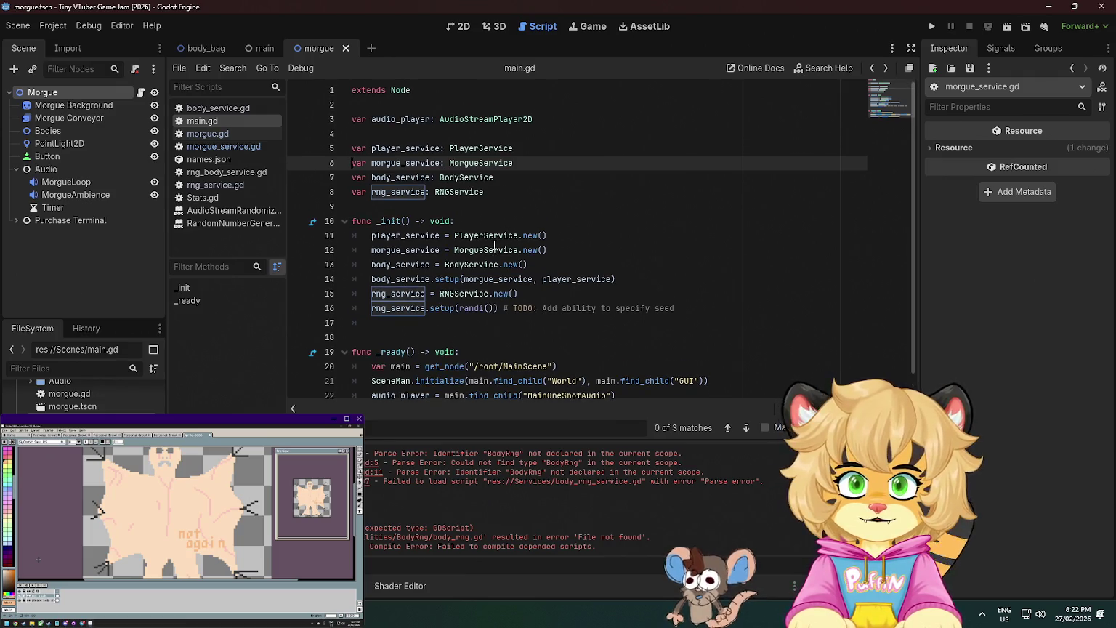
scroll(493, 245, "down", 1)
left_click(401, 218)
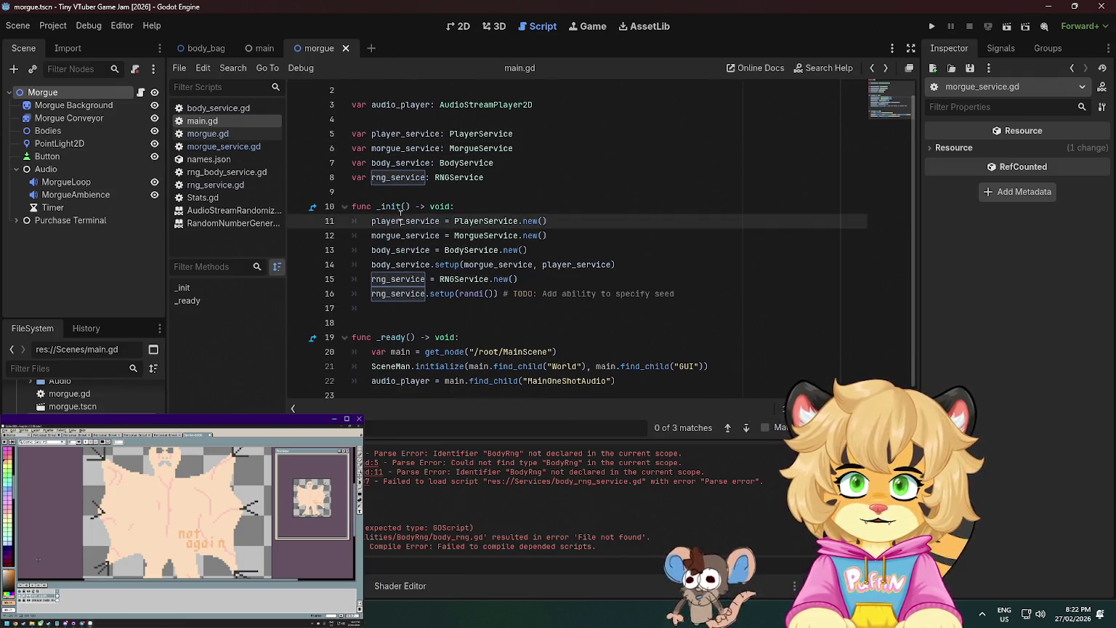
left_click(224, 147)
scroll(438, 199, "down", 1)
scroll(482, 226, "up", 7)
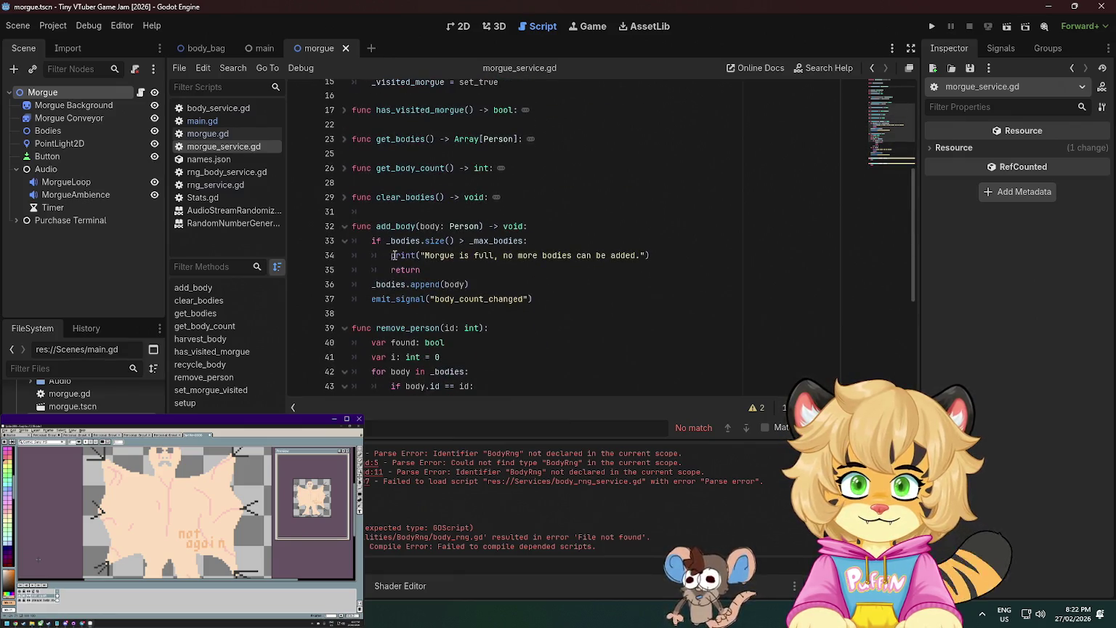
scroll(396, 256, "up", 1)
Back in morgue.gd, restore the deleted body_rng lines with undo.
left_click(207, 133)
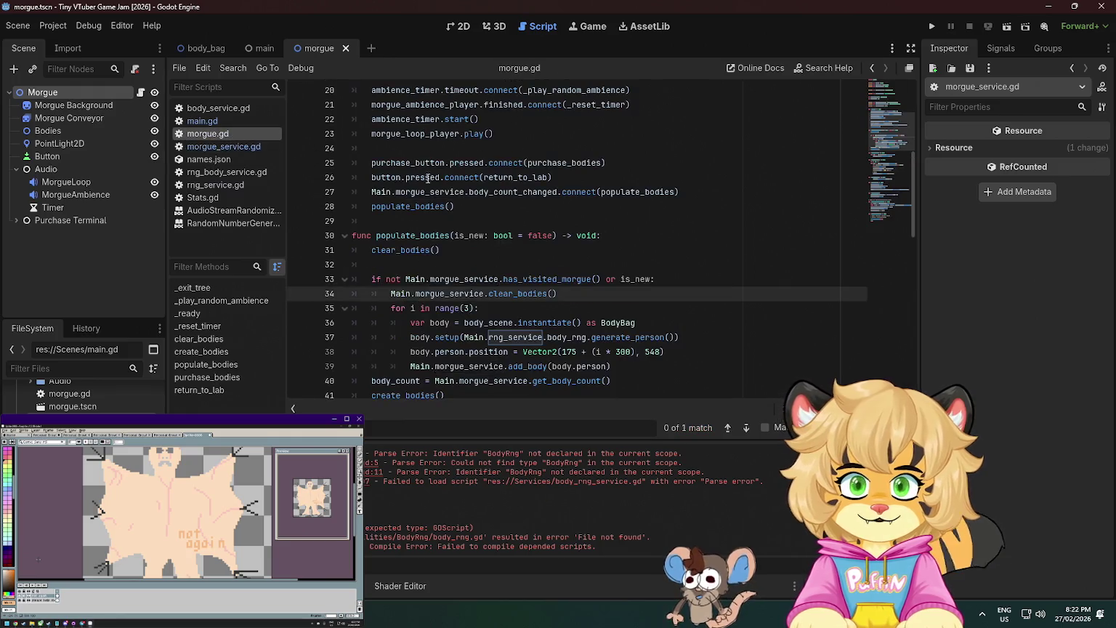
scroll(508, 218, "down", 2)
left_click(512, 206)
key("Down")
key("Down")
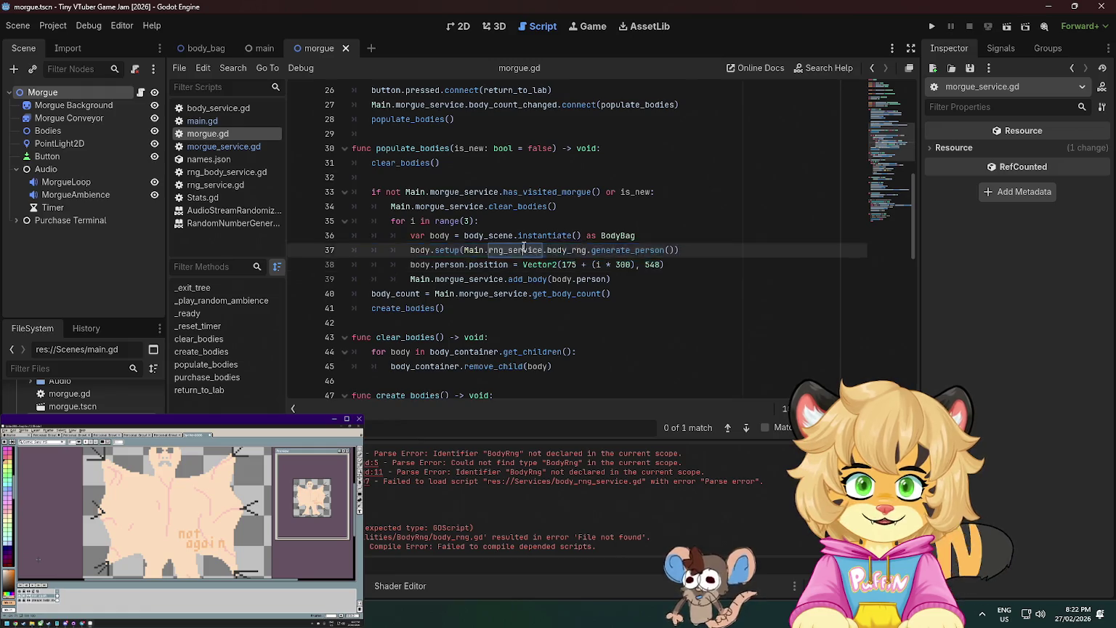
scroll(531, 189, "up", 5)
left_click(531, 182)
key("ctrl+z")
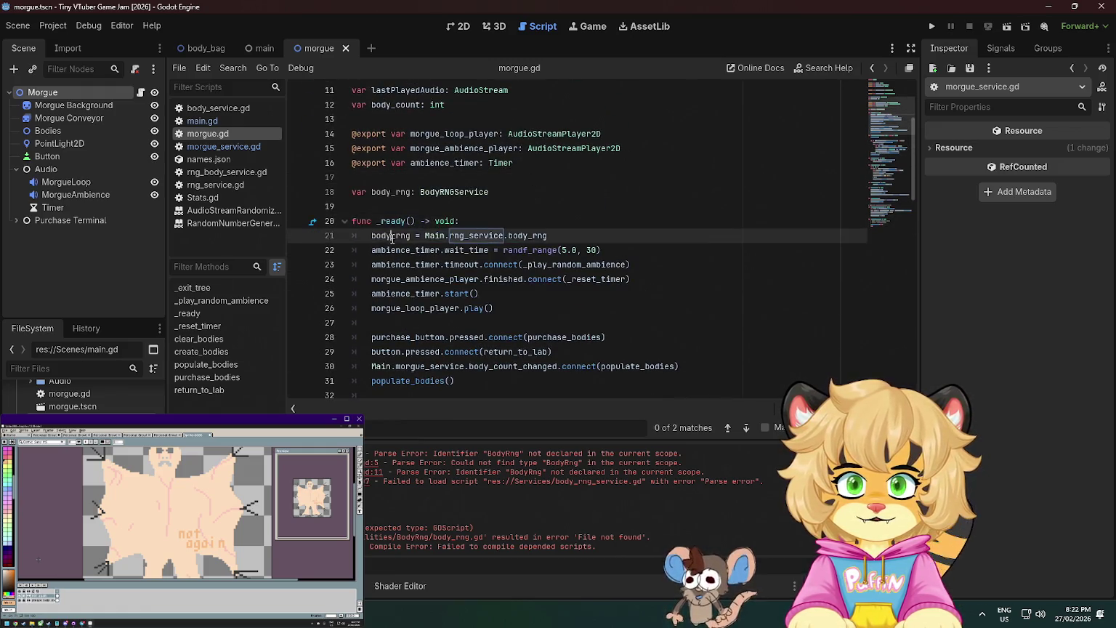
Replace Main.rng_service.body_rng on line 40 with a shorter reference, save, and run the game.
scroll(557, 242, "down", 7)
double_click(519, 207)
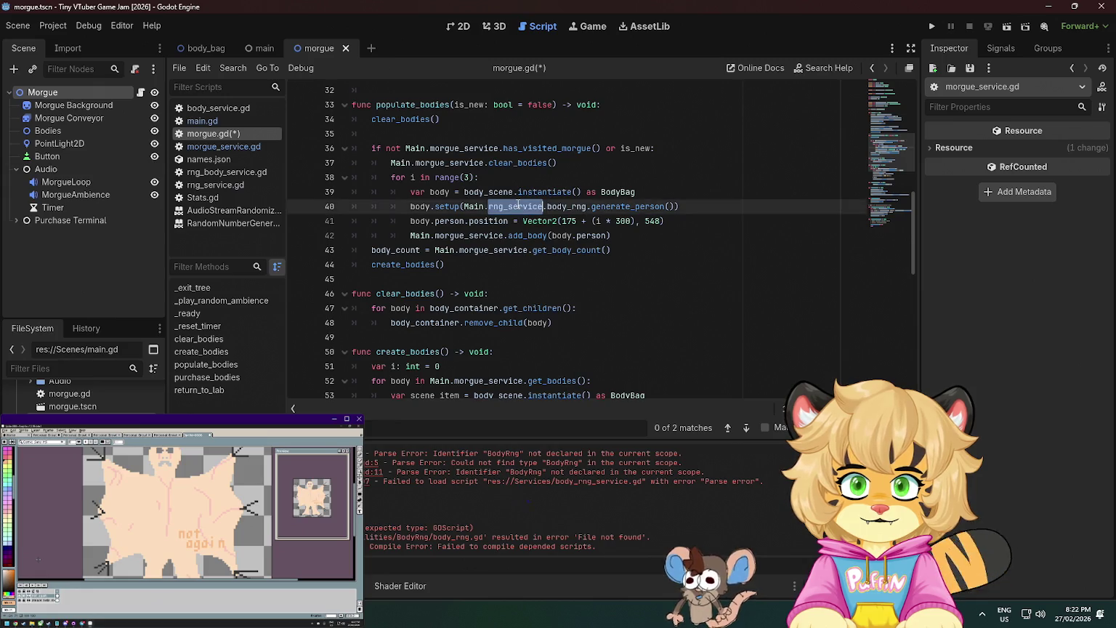
left_click_drag(586, 206, 463, 208)
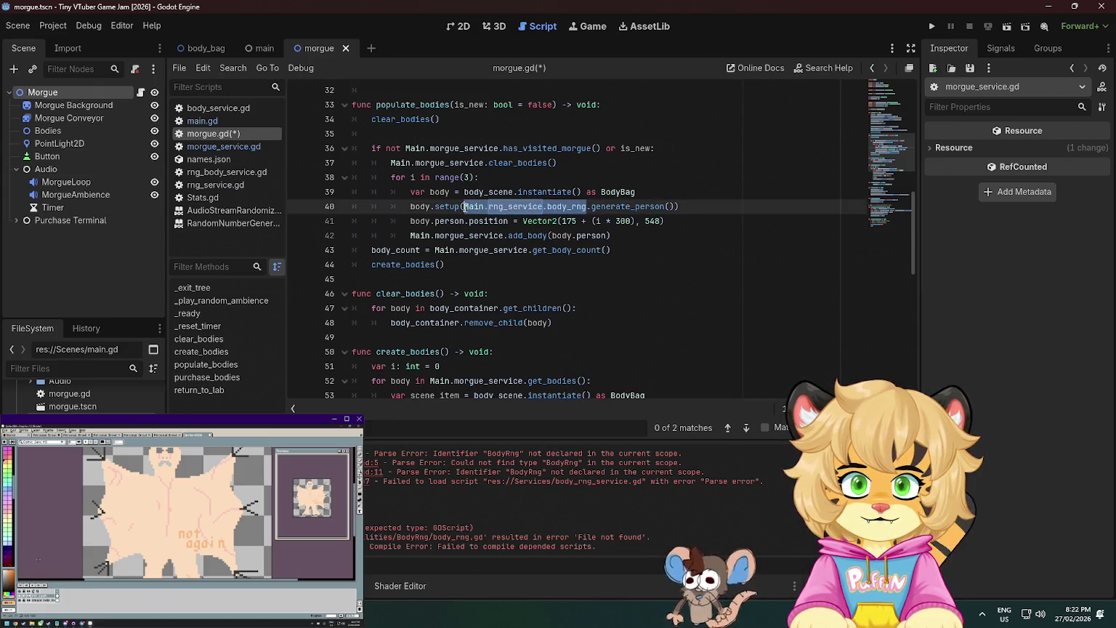
type("body_rng")
key("ctrl+s")
scroll(568, 216, "down", 3)
scroll(568, 217, "down", 6)
key("F5")
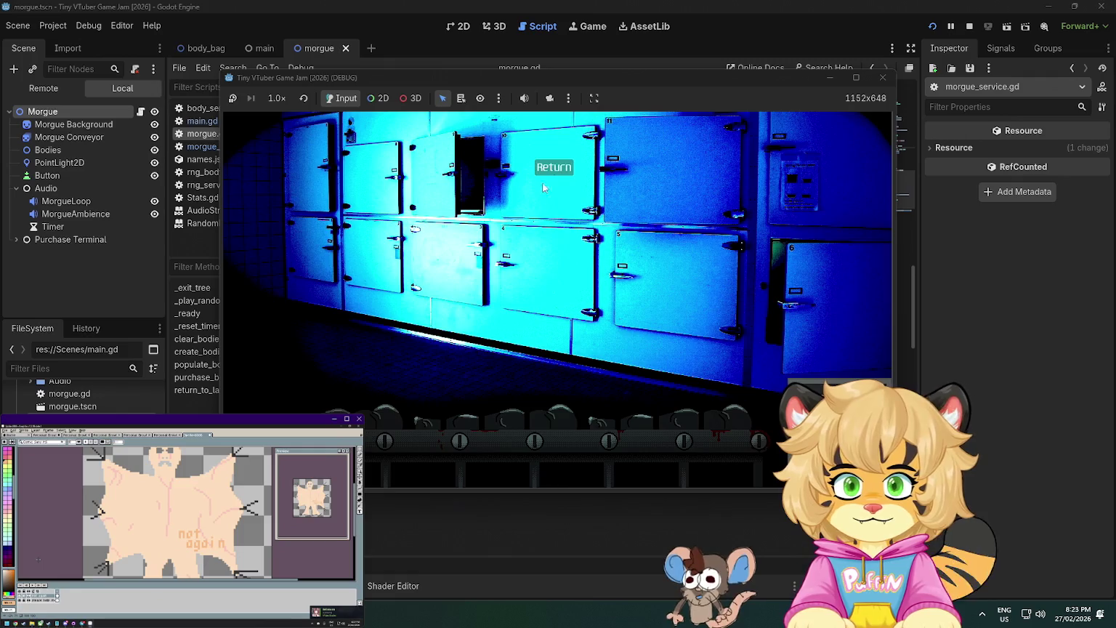
Open and close body info cards in the morgue, return to the lab, then stop the game.
left_click(561, 251)
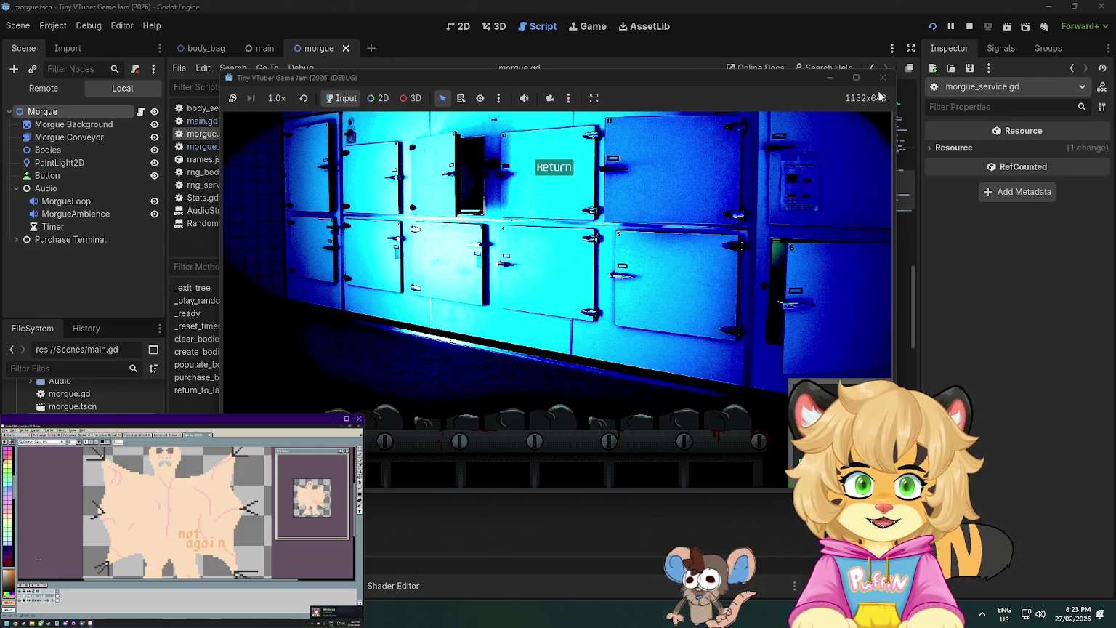
left_click(883, 77)
left_click(930, 27)
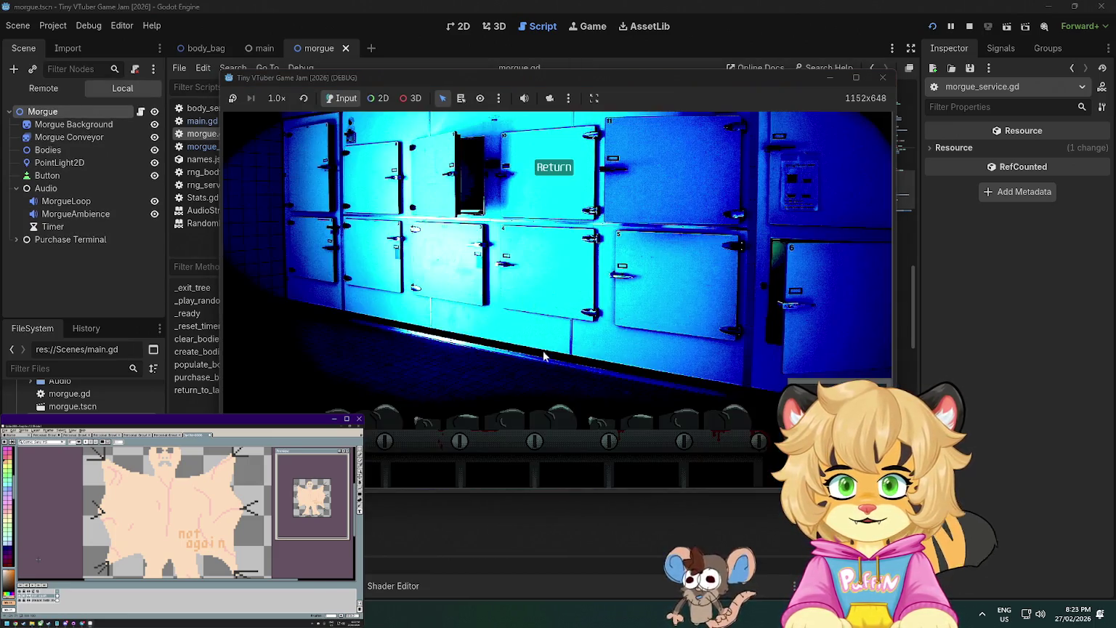
left_click(536, 409)
left_click(537, 410)
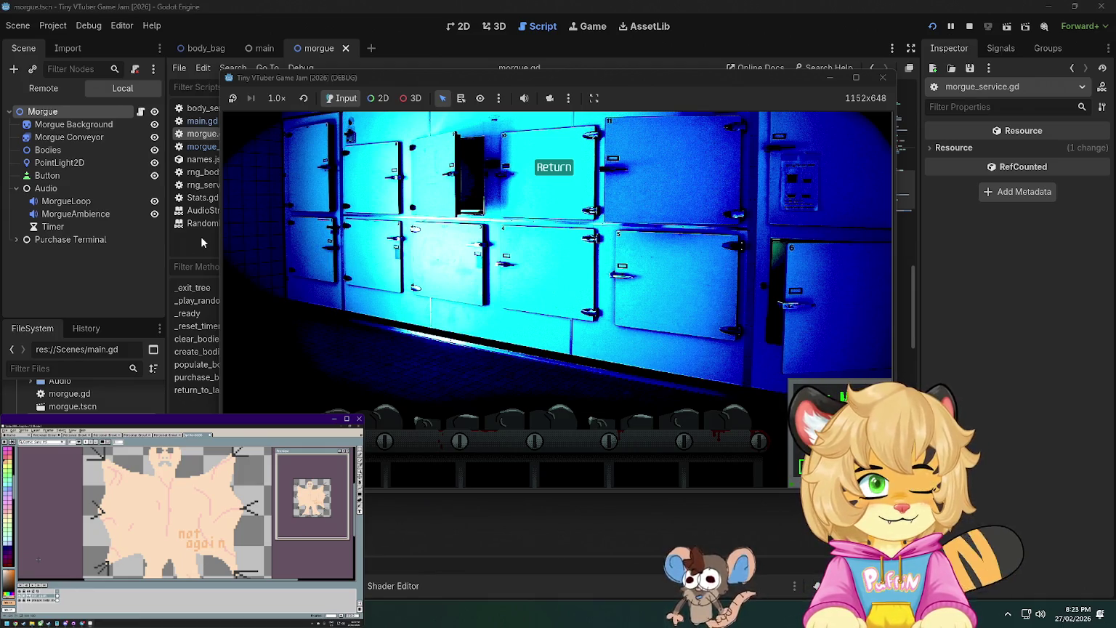
left_click(553, 167)
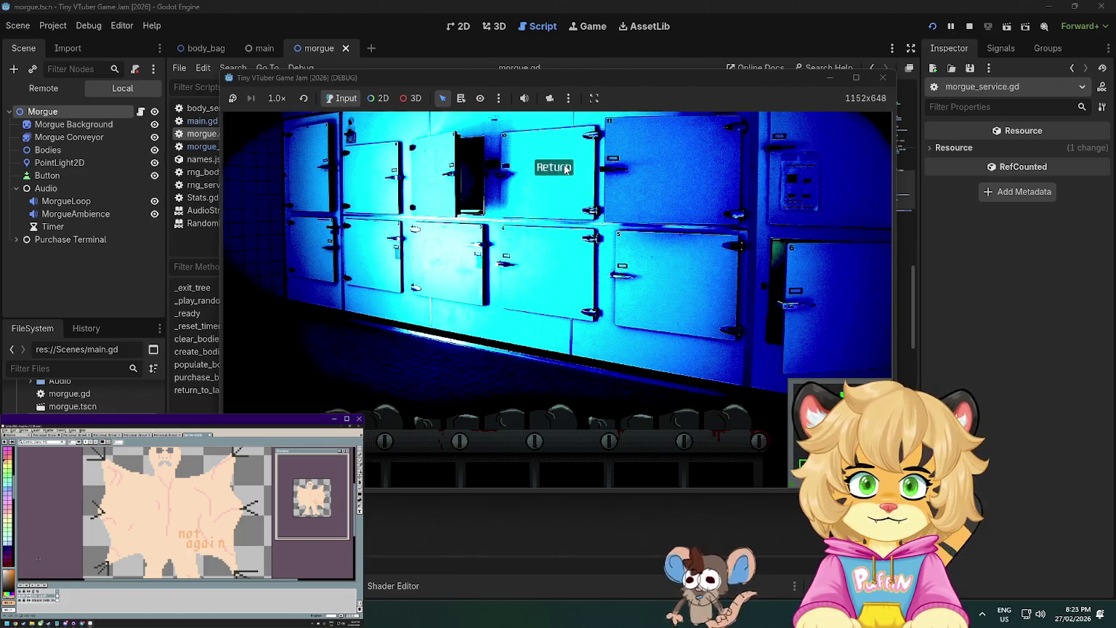
key("F8")
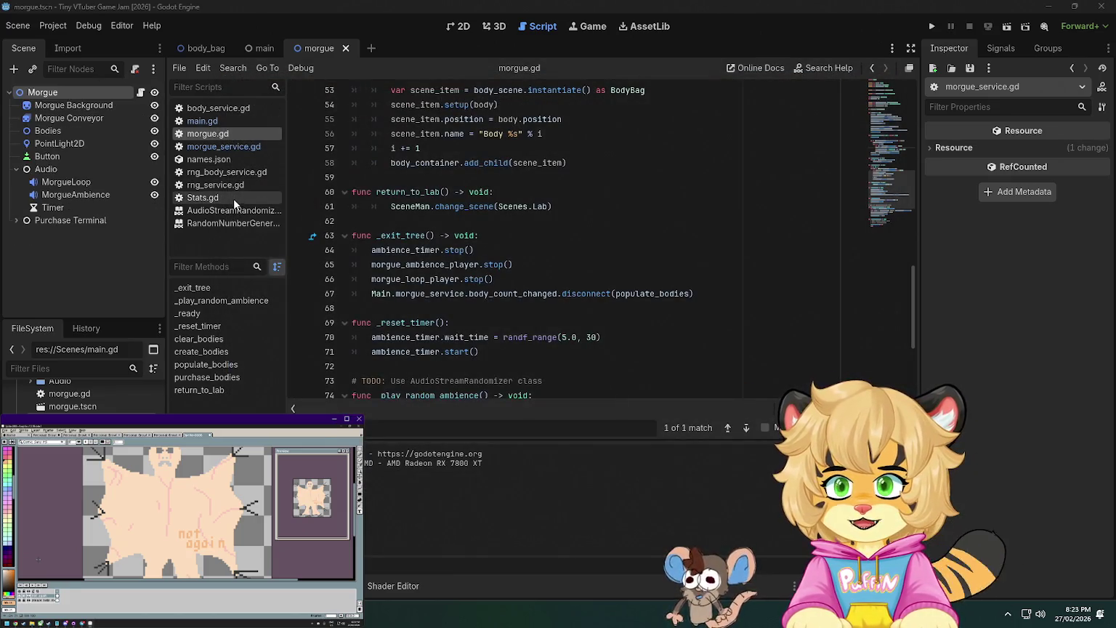
Open rng_service.gd and insert a blank line after line 11, below setup.
left_click(218, 185)
left_click(575, 260)
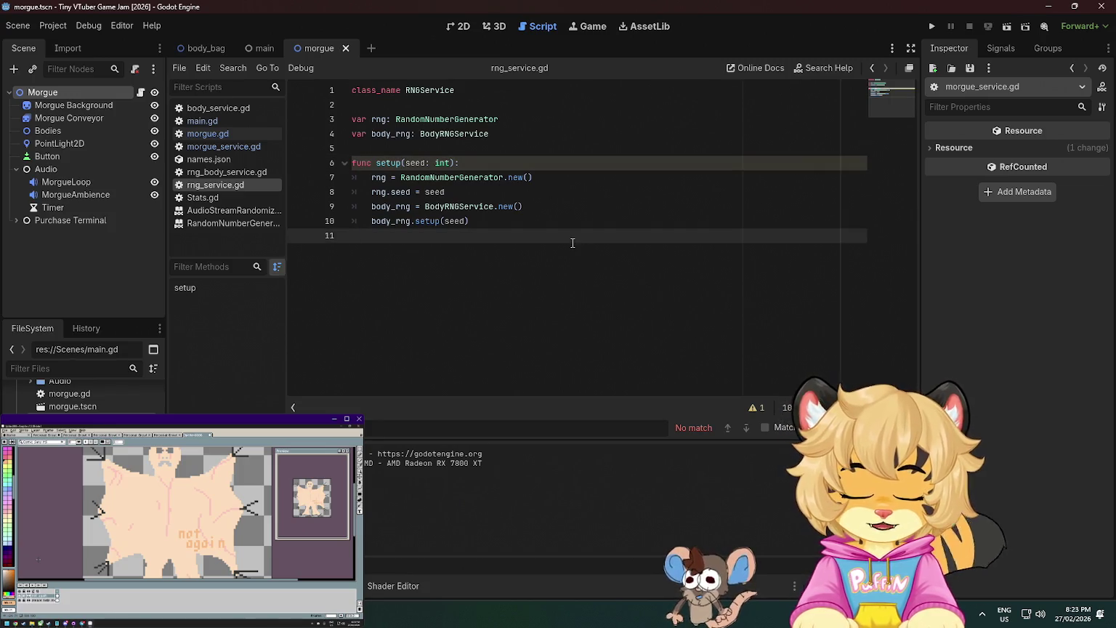
key("Return")
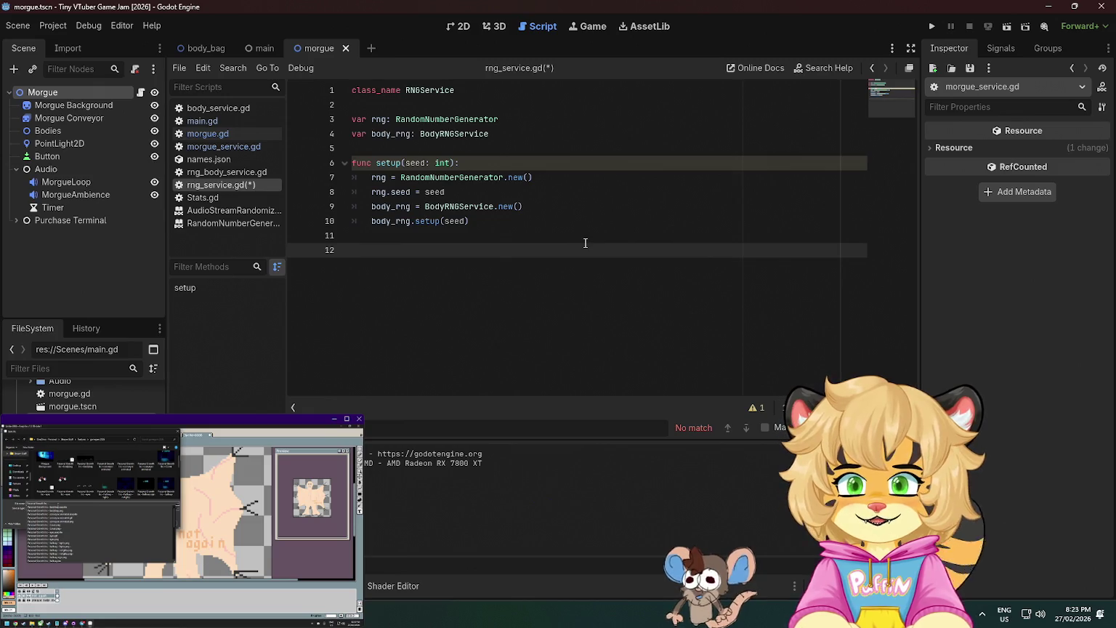
Declare func roll_d6() -> int in rng_service.gd.
type("func ")
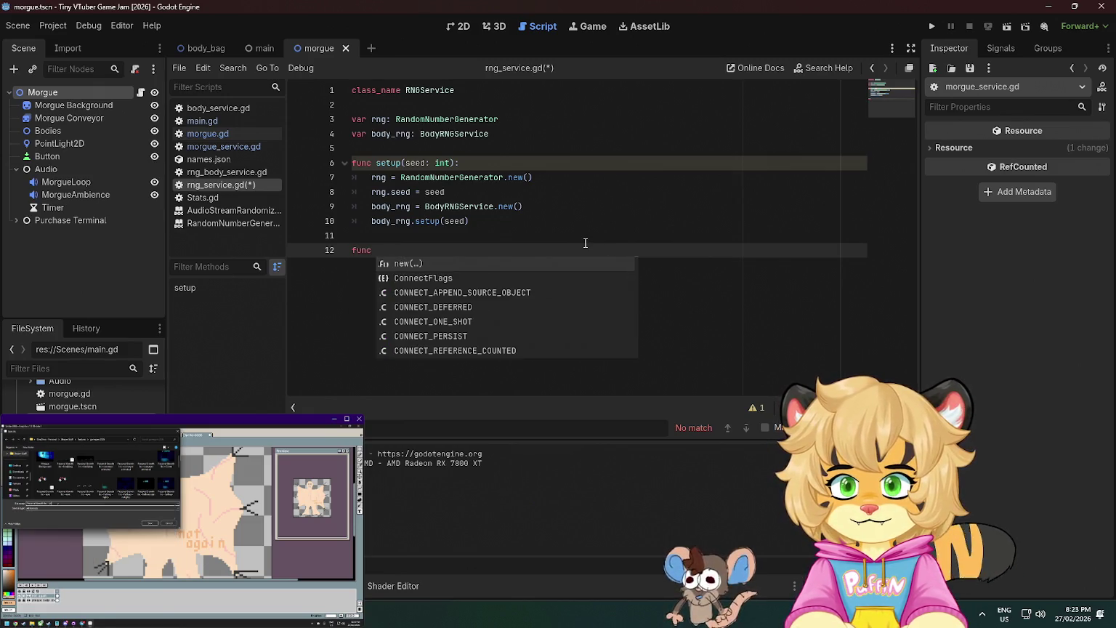
type("roll_do")
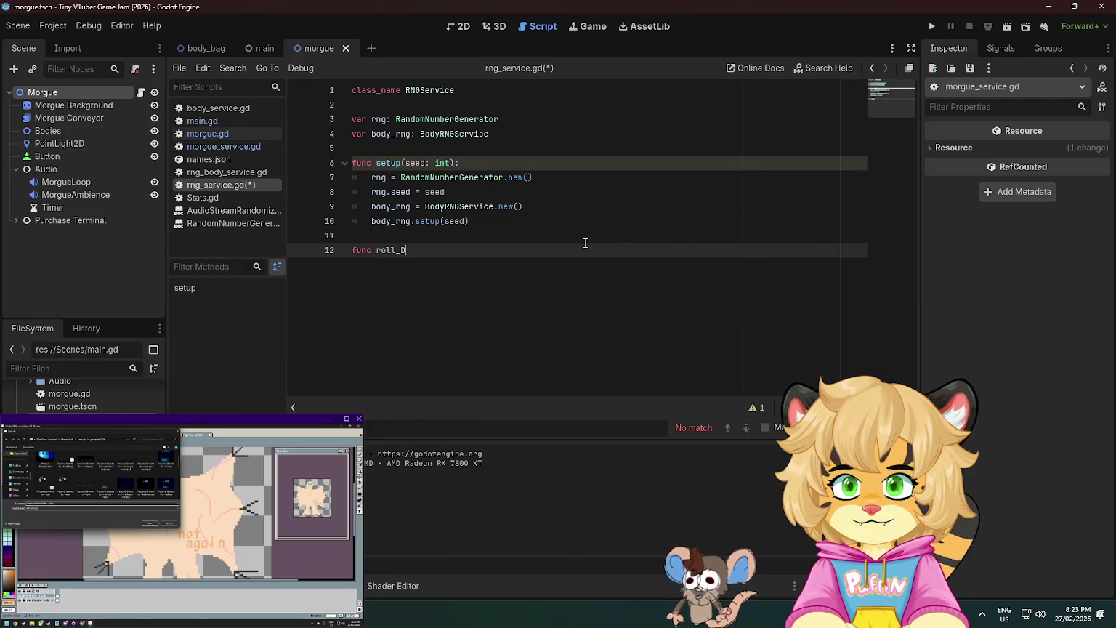
key("BackSpace")
type("6():")
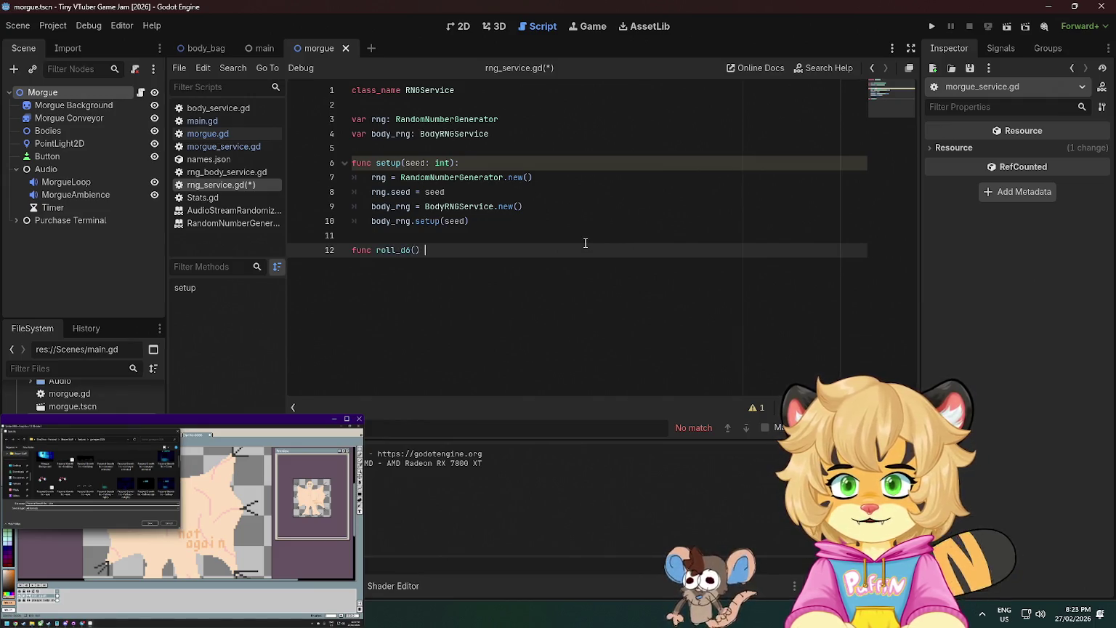
key("BackSpace")
key("BackSpace")
type("-> int:")
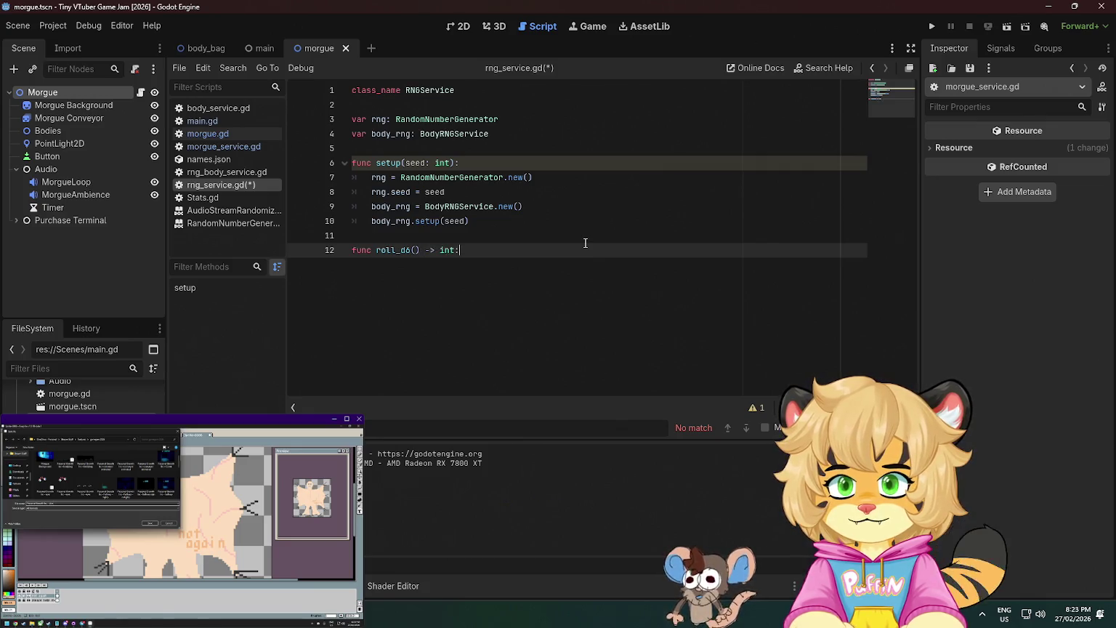
key("Return")
Make roll_d6 return rng.randi_range(1, 6) and save the script.
type("return ")
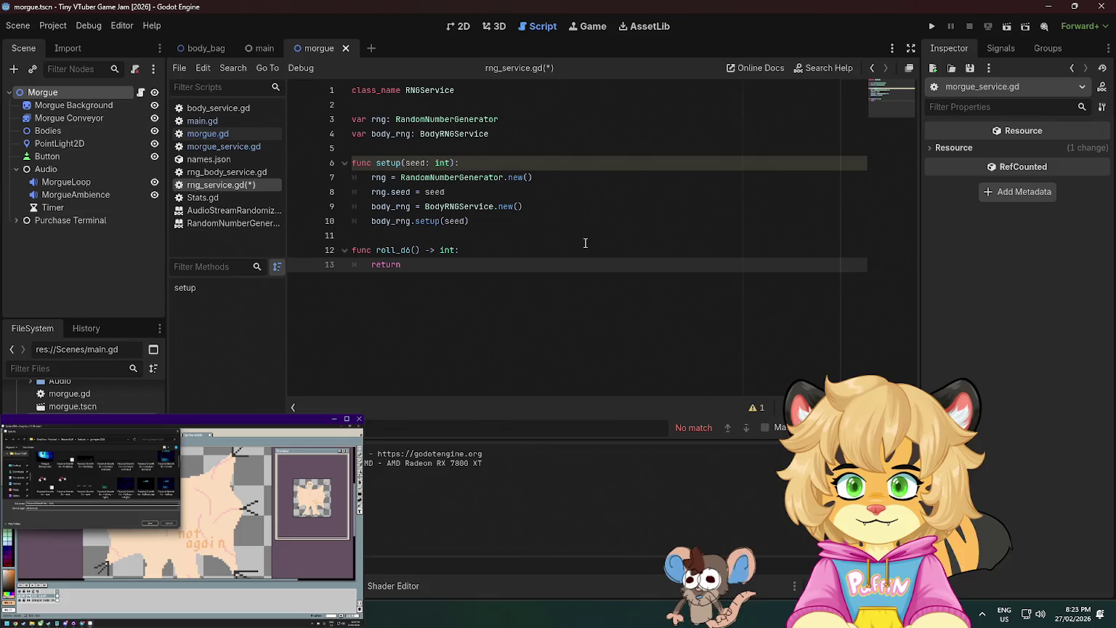
type("rng.")
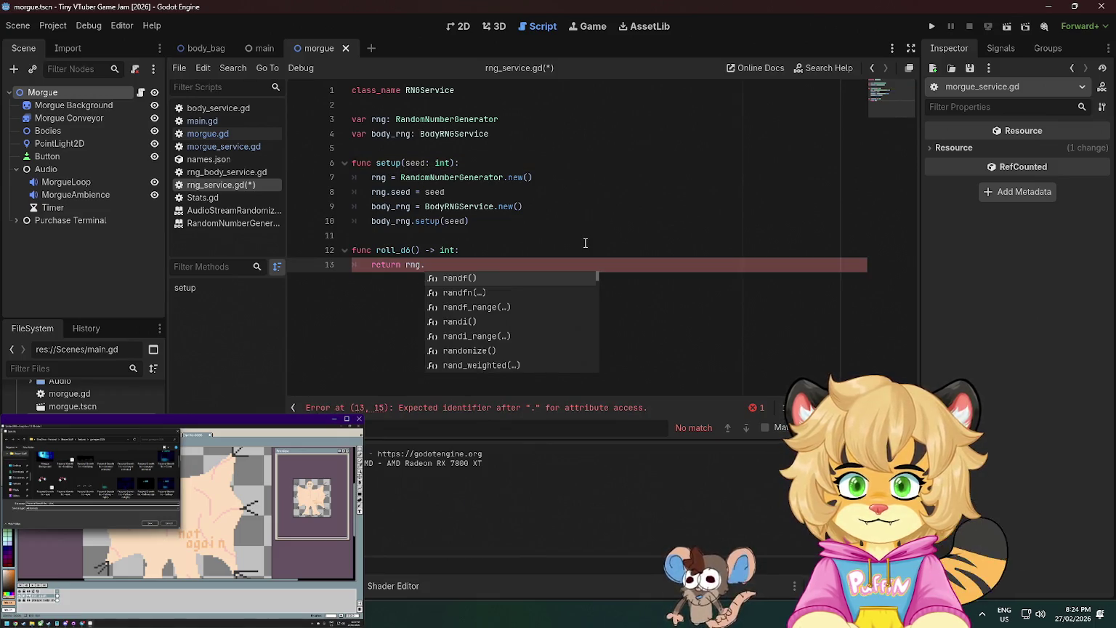
type("rand")
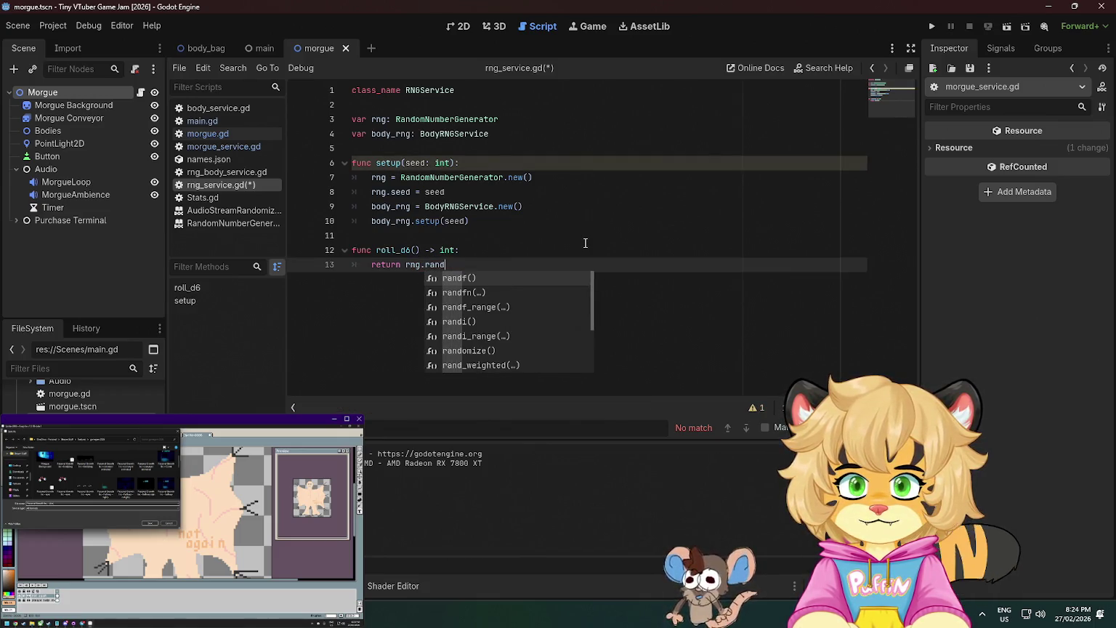
type("i")
key("Return")
key("Left")
key("Left")
type("_r")
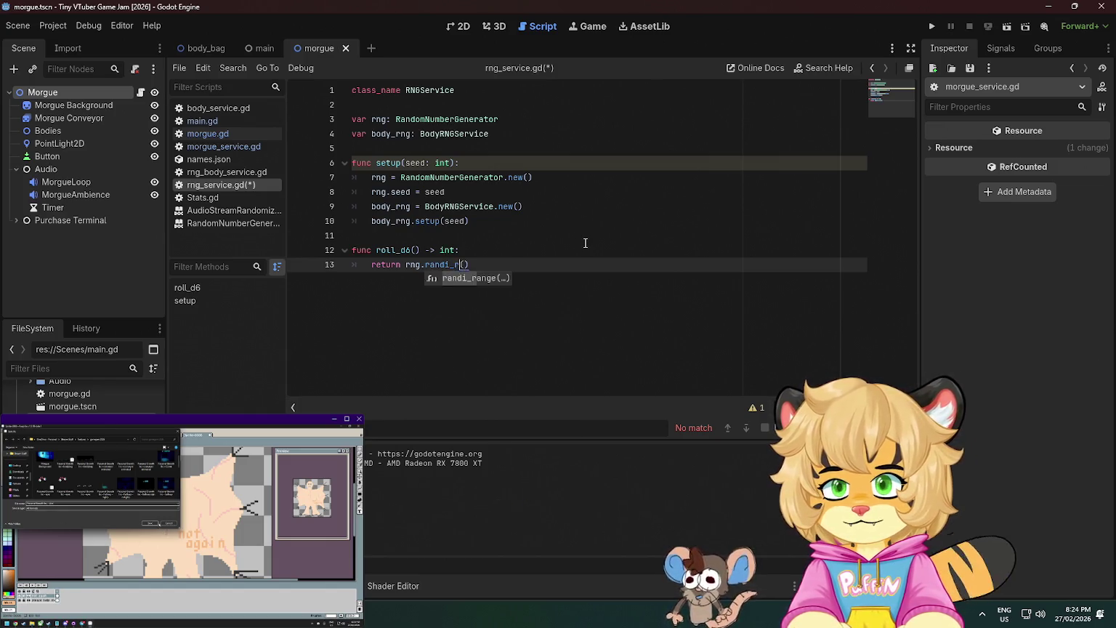
key("Return")
type("1, 6")
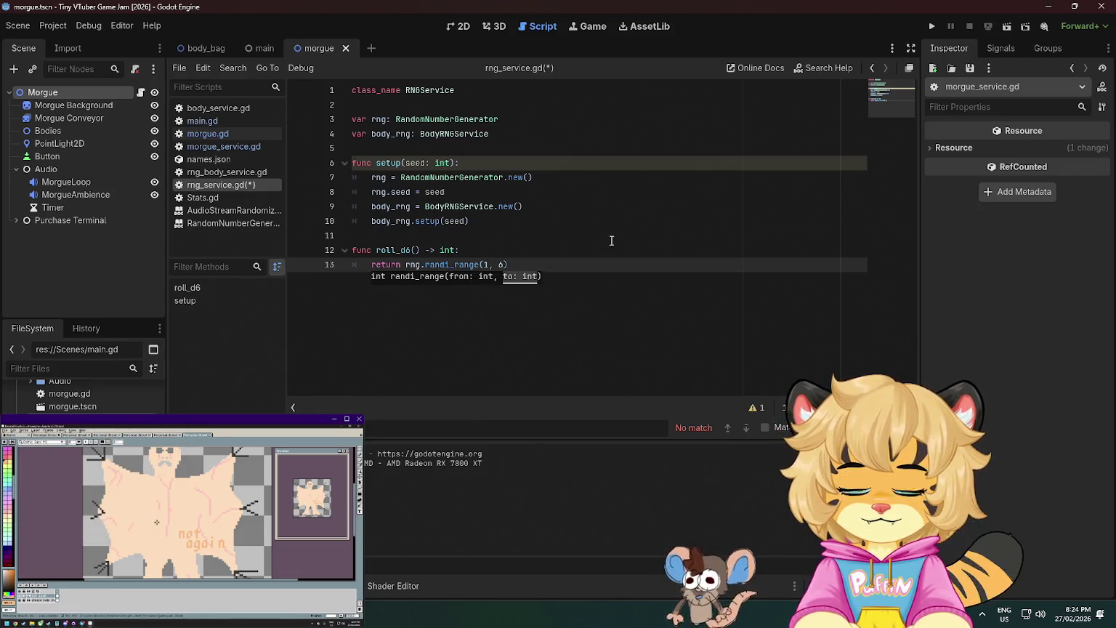
left_click(694, 221)
key("ctrl+s")
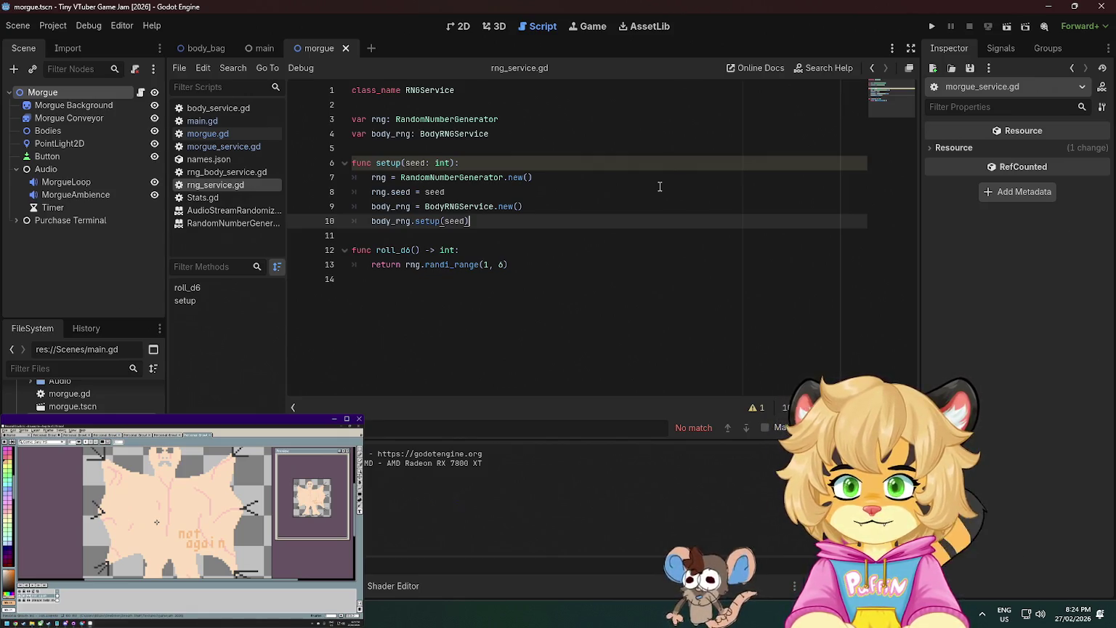
Give roll_d6 a parameter count: int = 1.
left_click(415, 250)
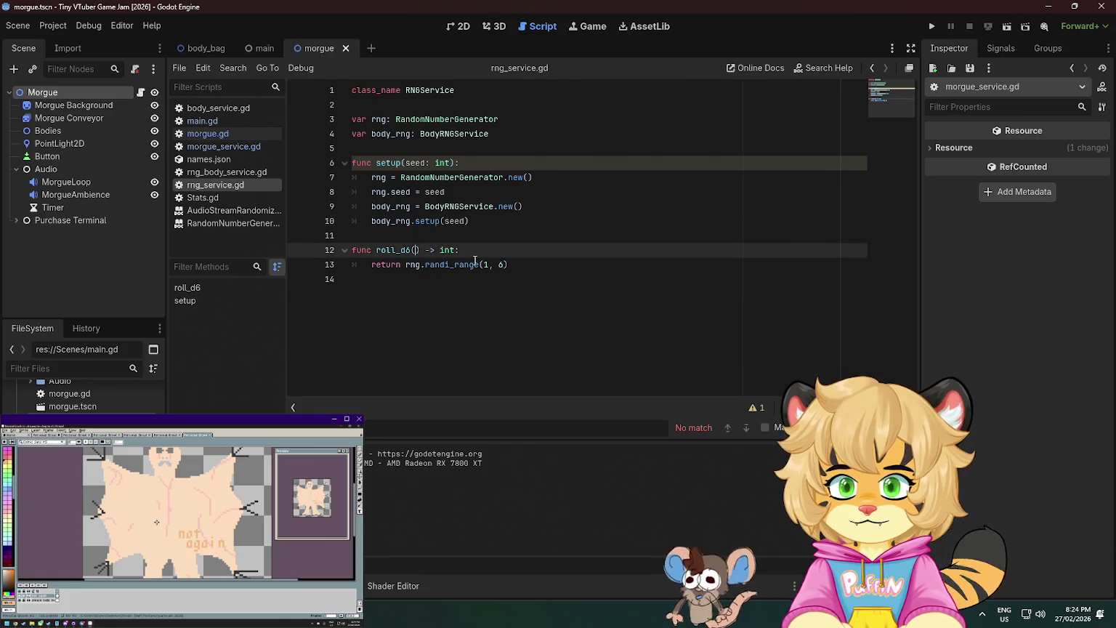
type("icount")
type(": int")
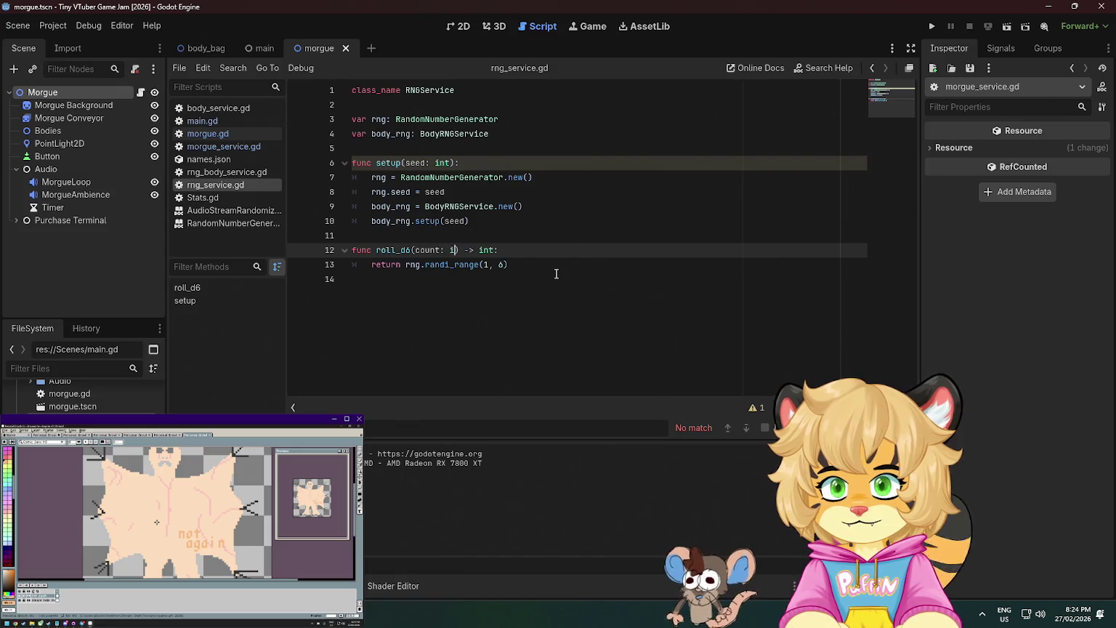
type(" = 1")
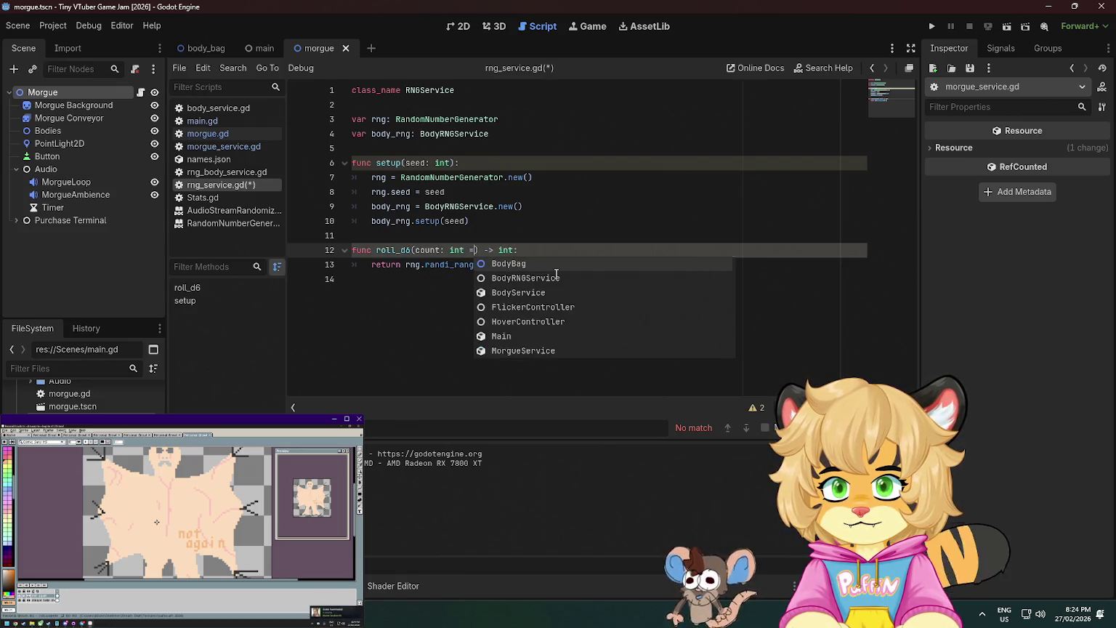
key("ctrl+s")
Add 'if count < 1: push_error("Cannot roll less than 1 dice")' at the top of roll_d6 and save.
left_click(547, 252)
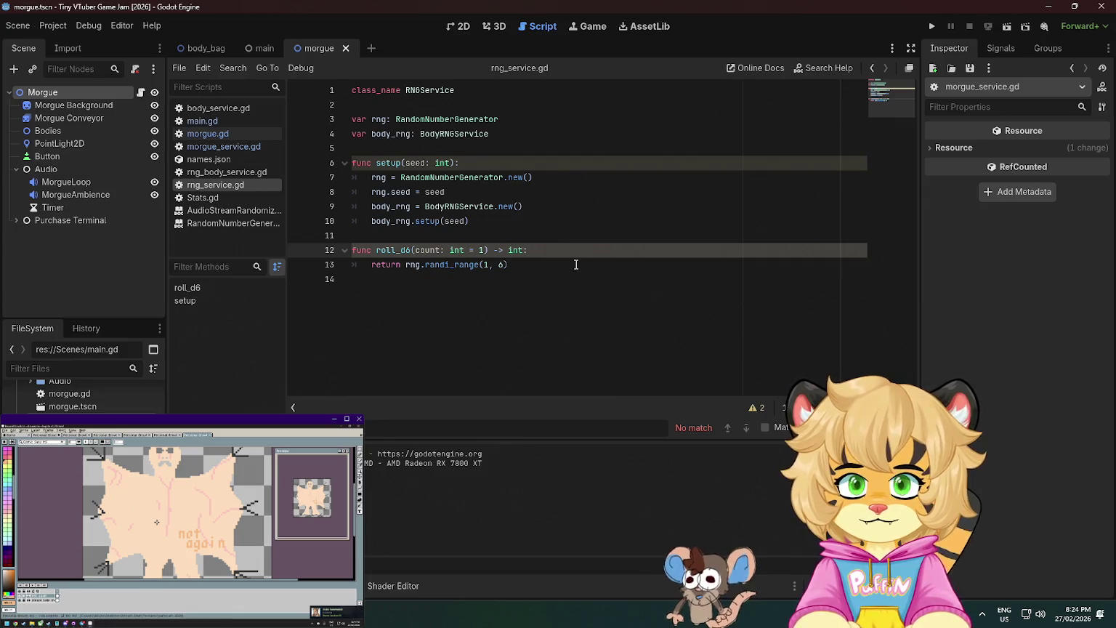
key("Return")
type("if")
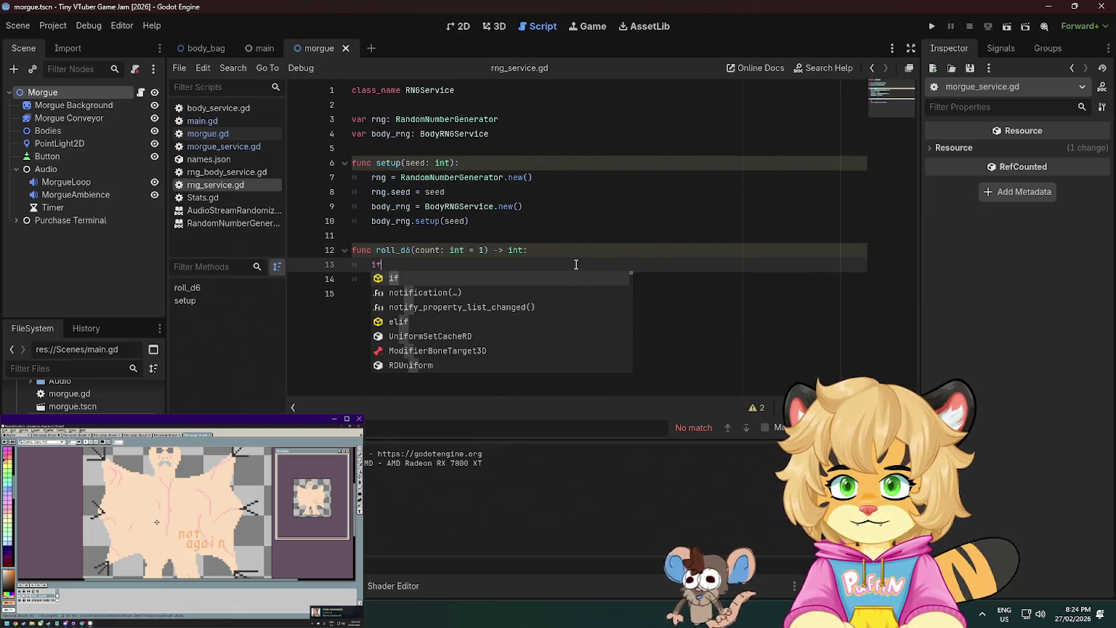
type(" count < 1:")
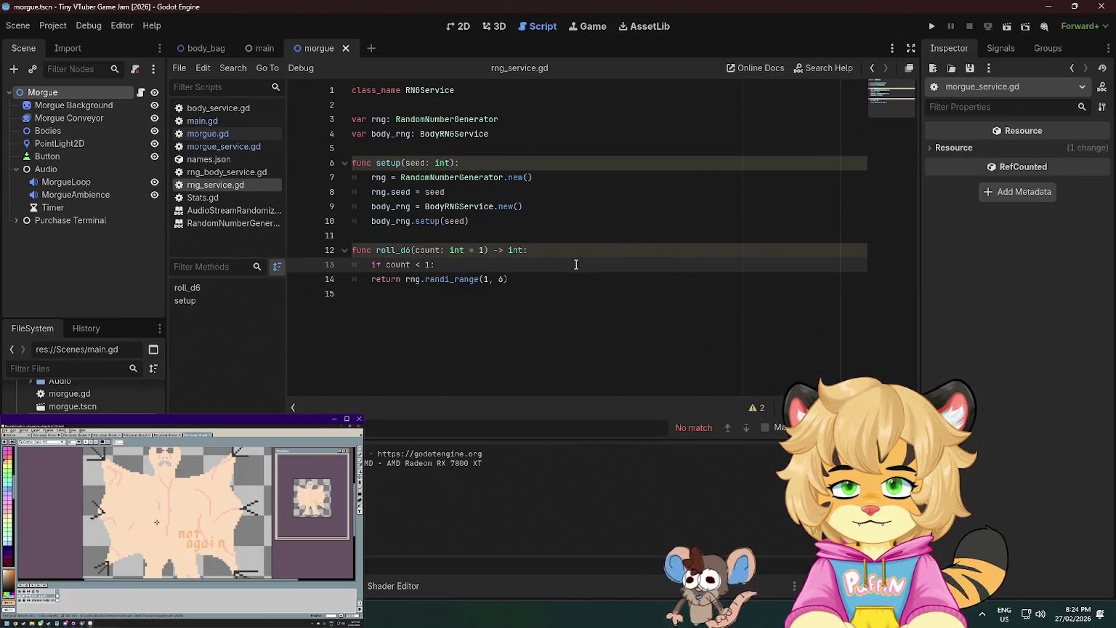
type(" pr")
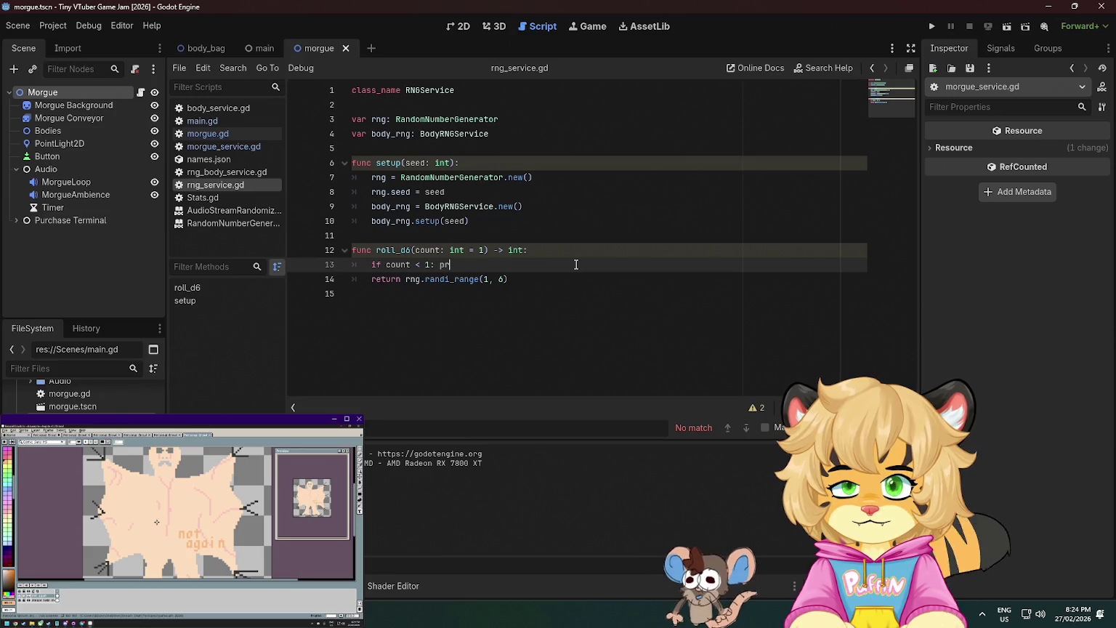
key("BackSpace")
key("BackSpace")
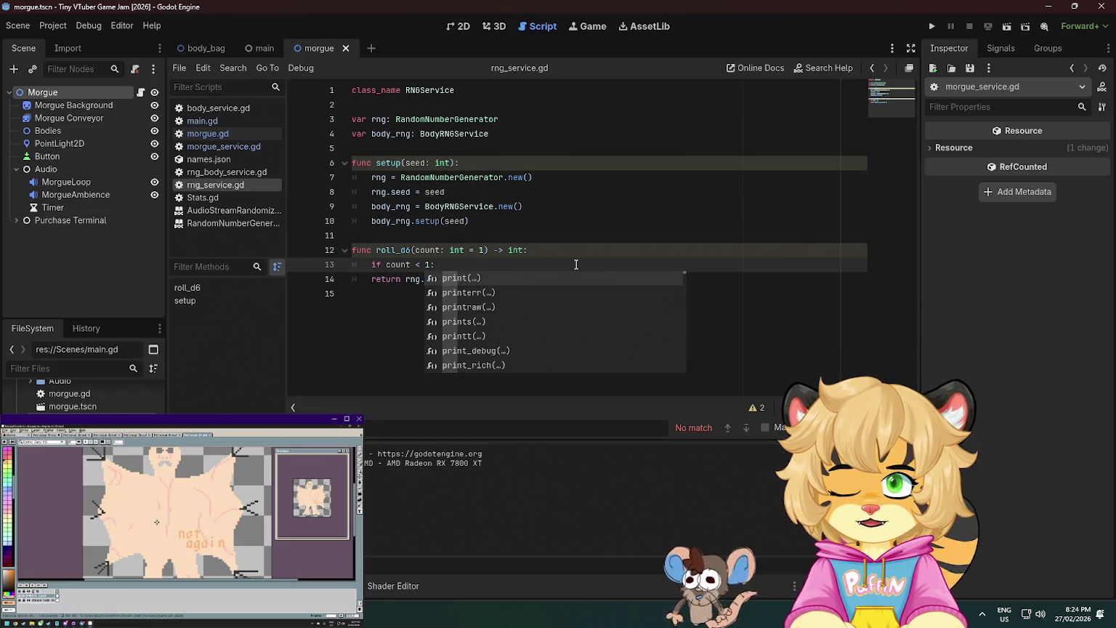
type(" error")
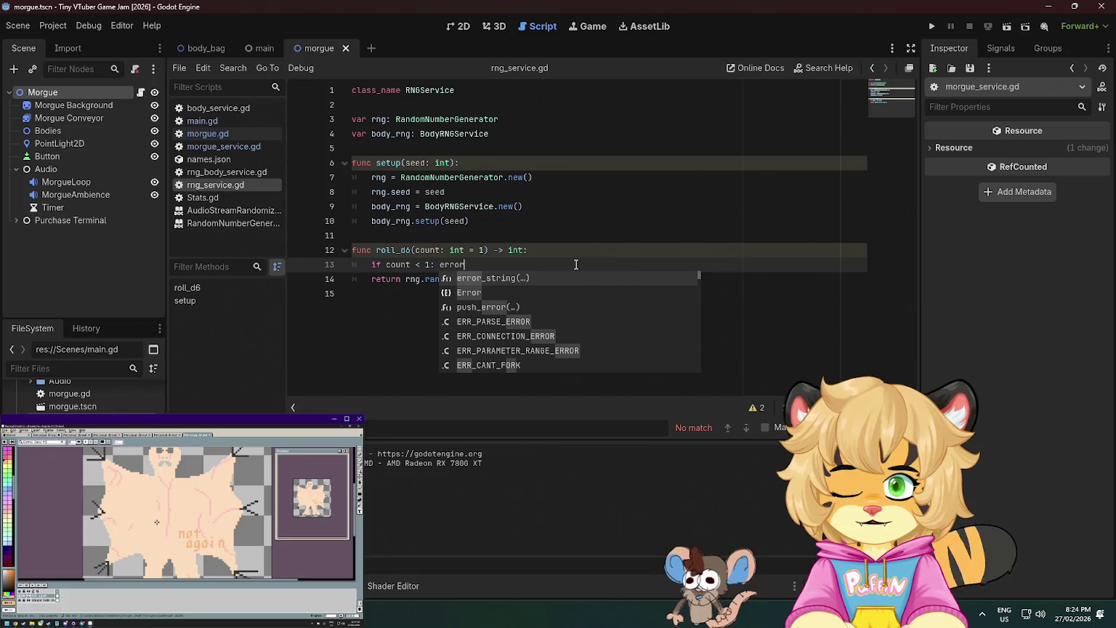
key("Down")
key("Down")
key("Return")
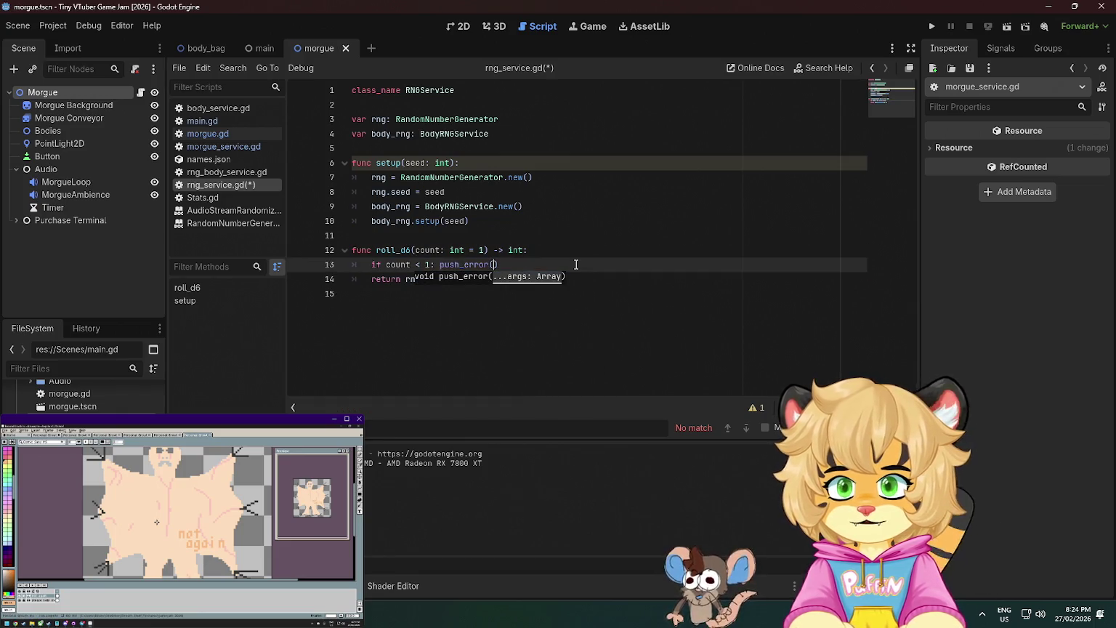
type("\"Cabb")
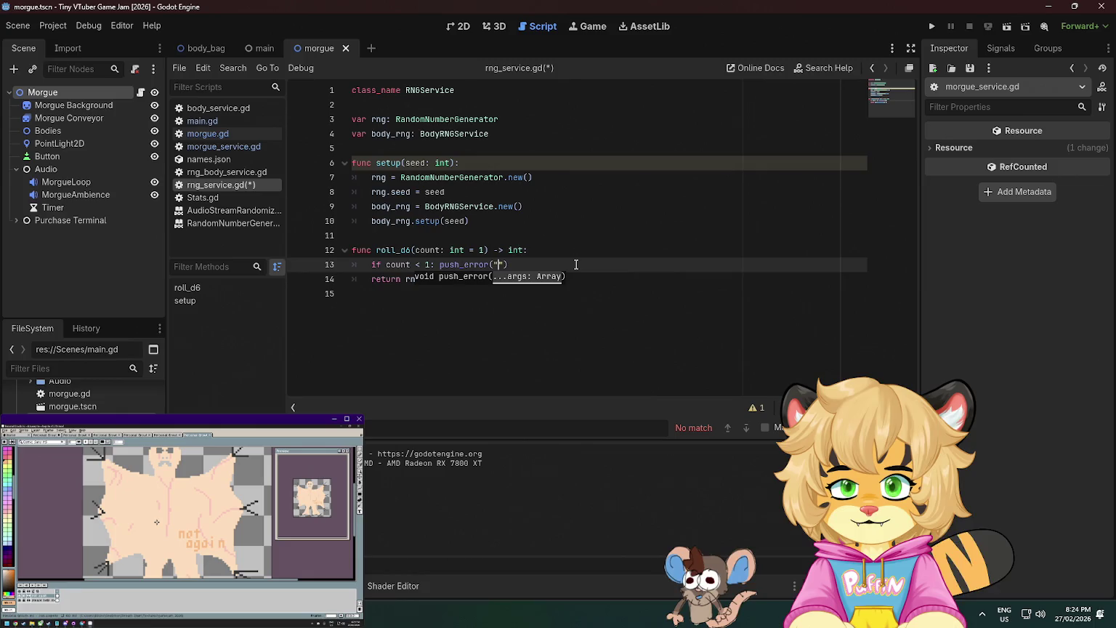
key("BackSpace")
key("BackSpace")
type("nnot roll le")
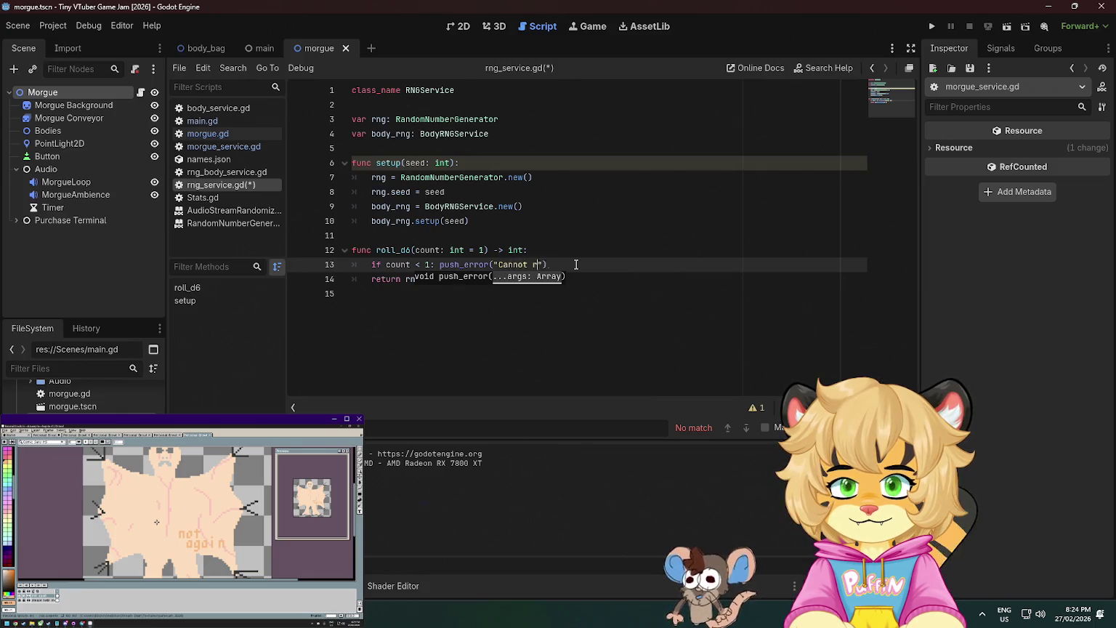
type("ss than 1 d")
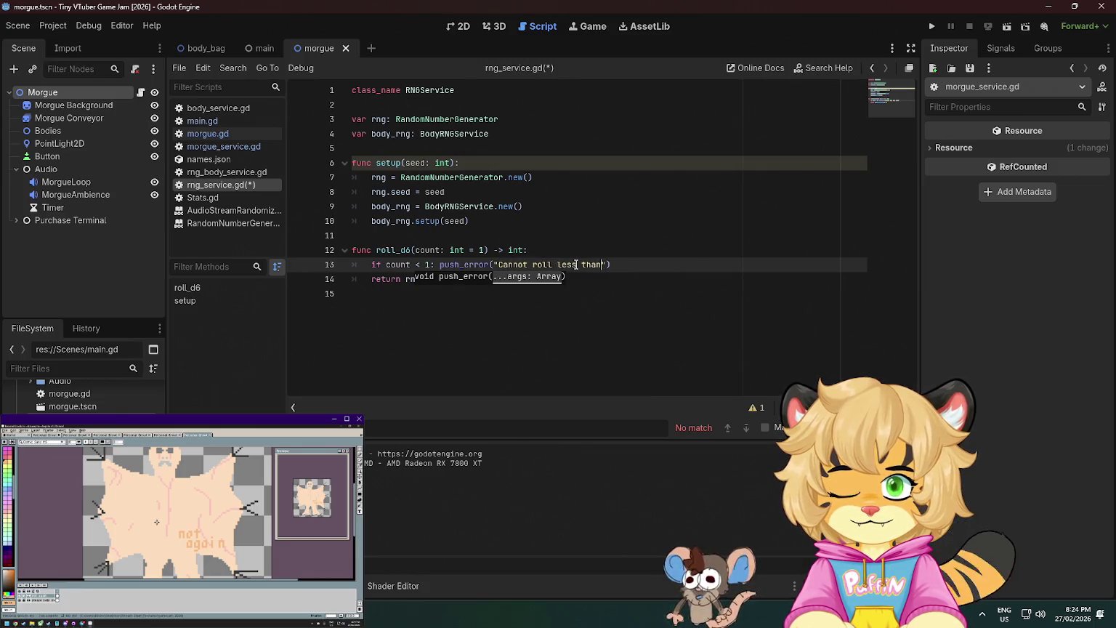
type("ice")
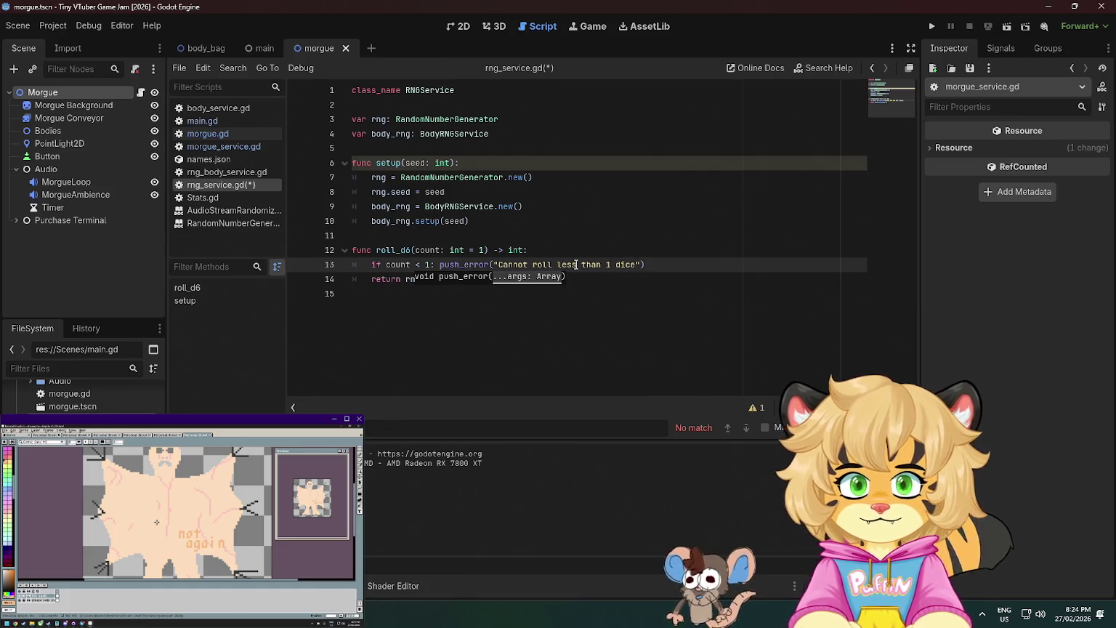
key("End")
key("ctrl+s")
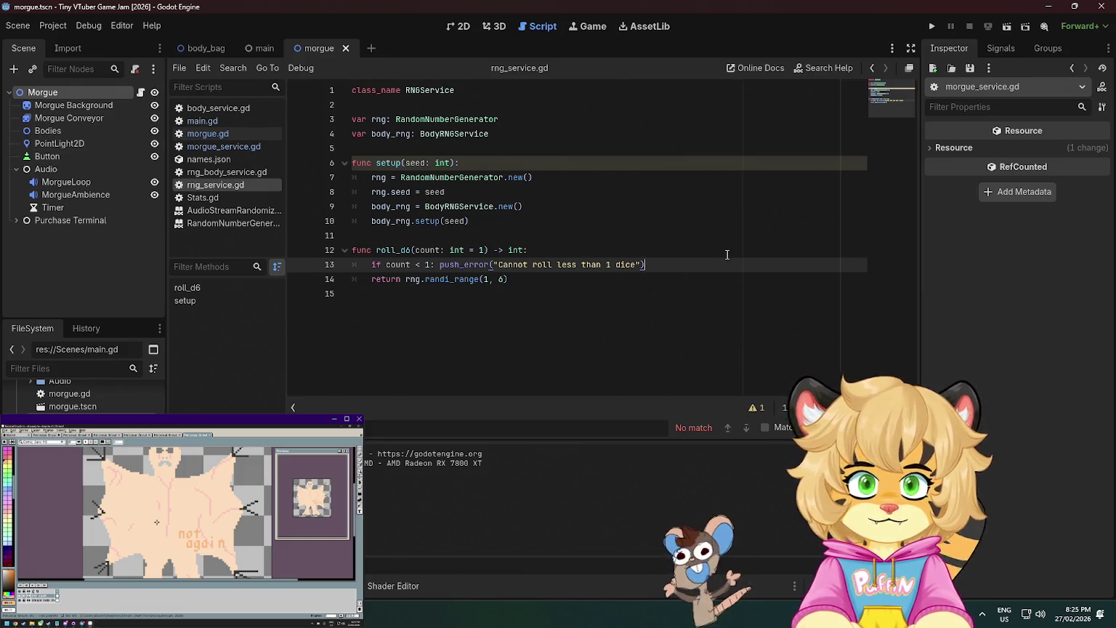
Start a 'var sum =' line below the error check.
key("Return")
type("var")
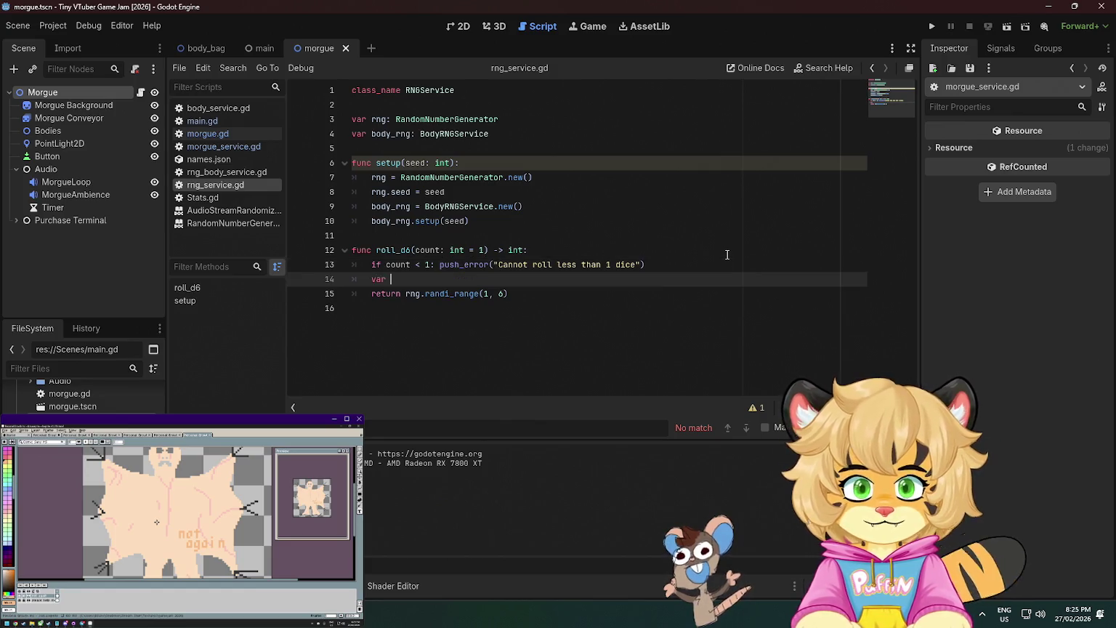
key("BackSpace")
key("BackSpace")
key("BackSpace")
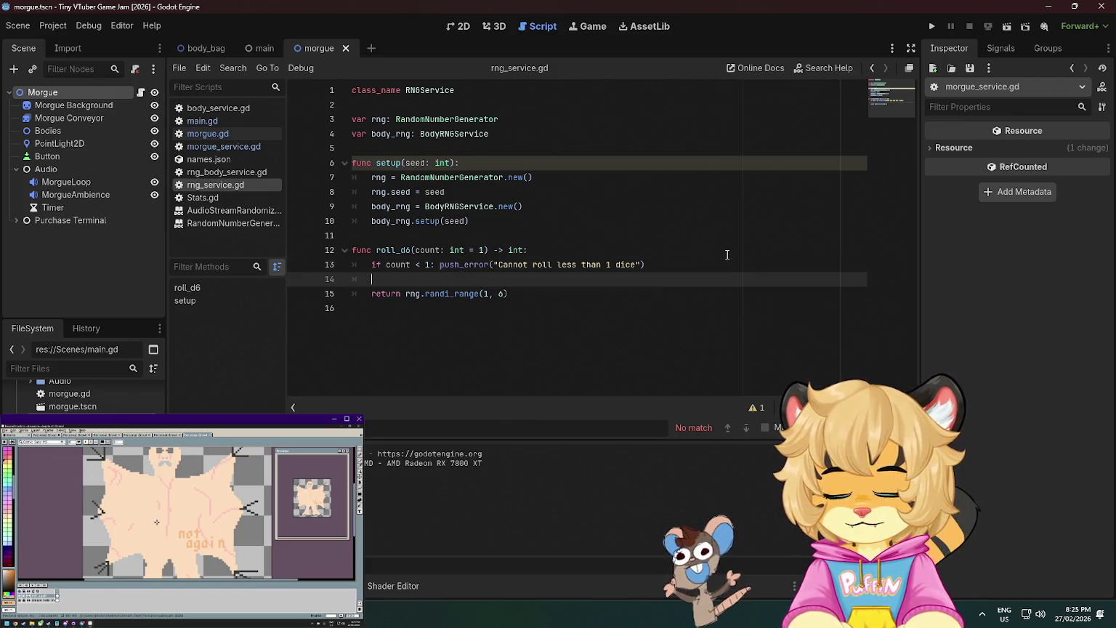
type("var sum =")
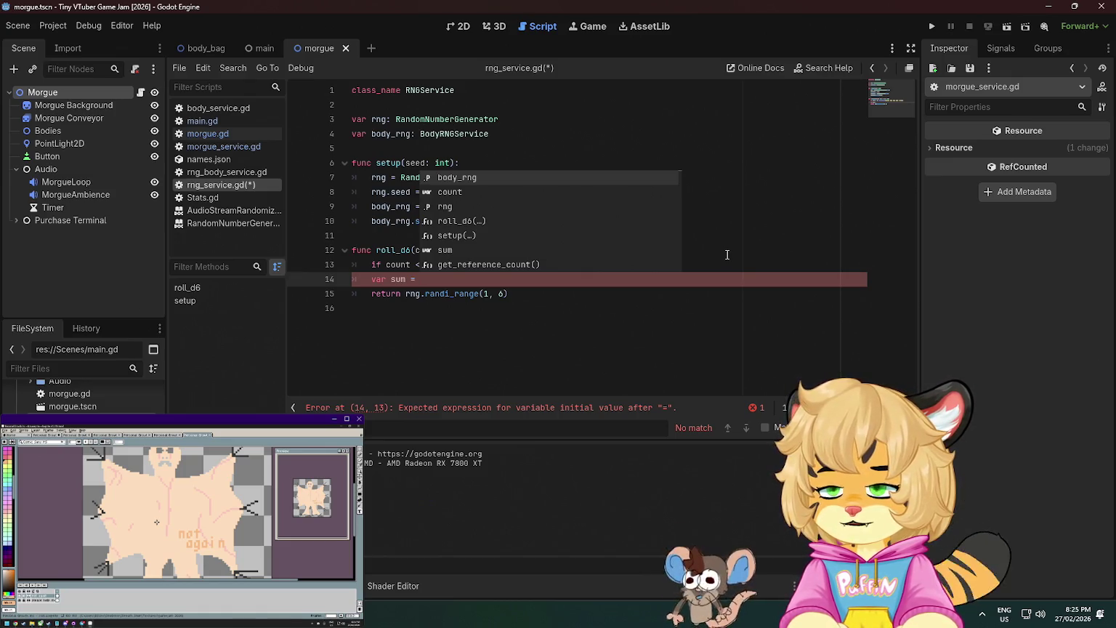
Scroll the FileSystem dock down toward the BodyBag entities folder.
scroll(80, 393, "down", 5)
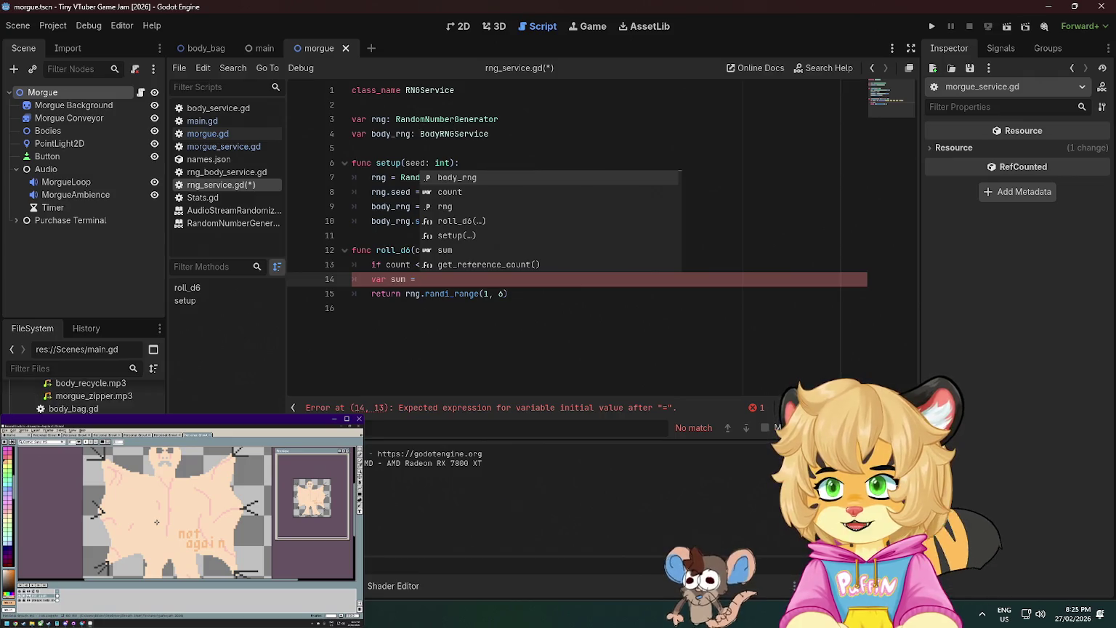
scroll(79, 396, "down", 3)
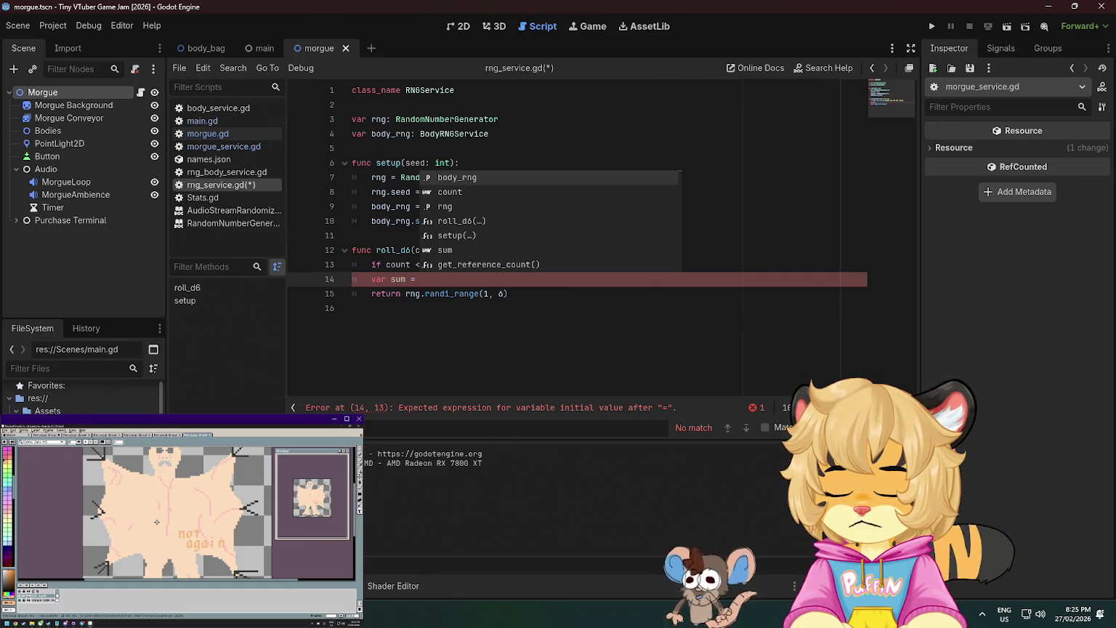
scroll(80, 396, "down", 5)
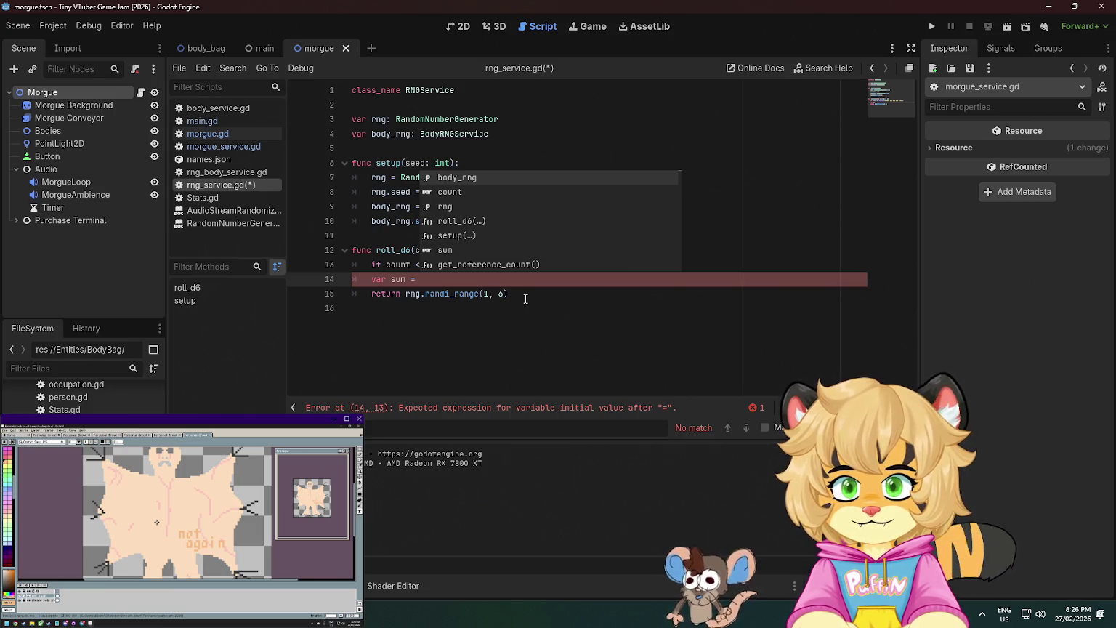
Change the sum declaration to 'var sum: int = 0' and save the script.
key("Escape")
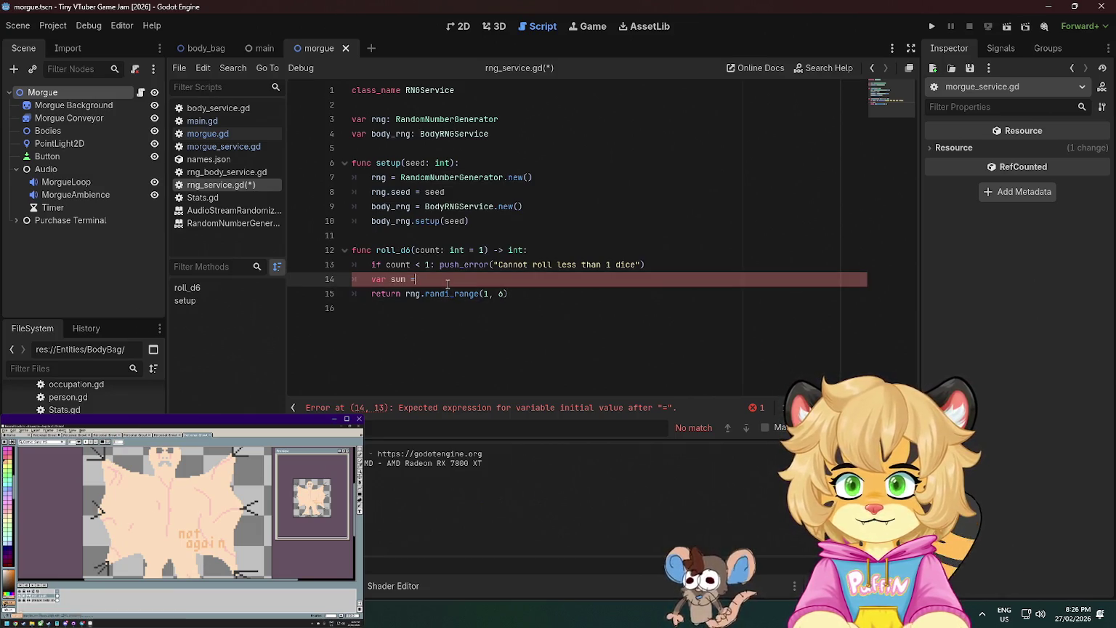
key("BackSpace")
key("BackSpace")
type(": int = 0")
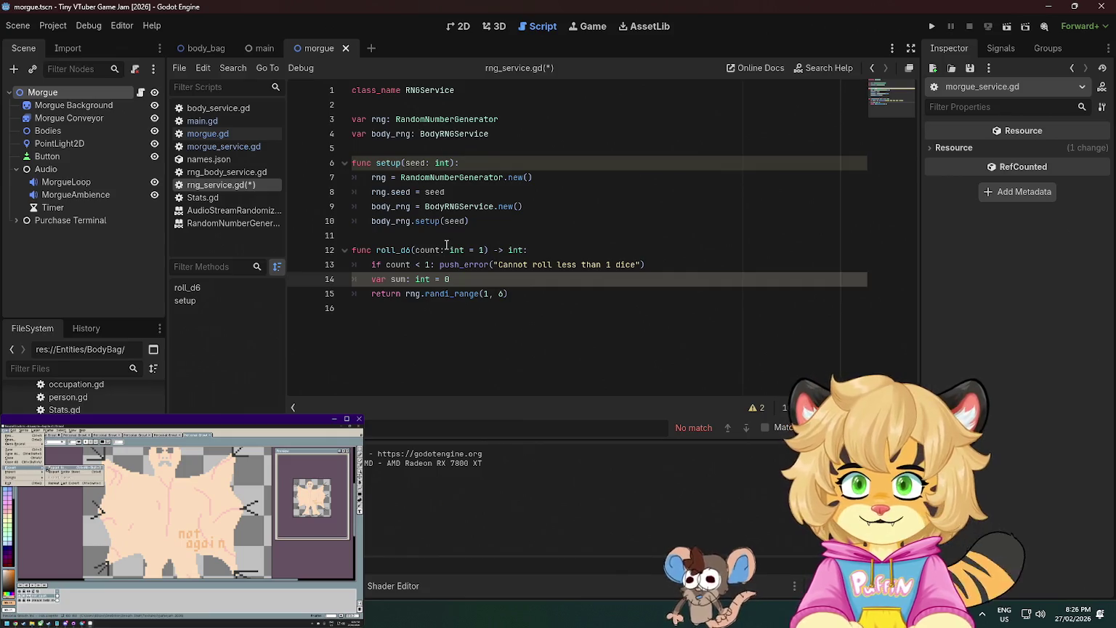
key("ctrl+s")
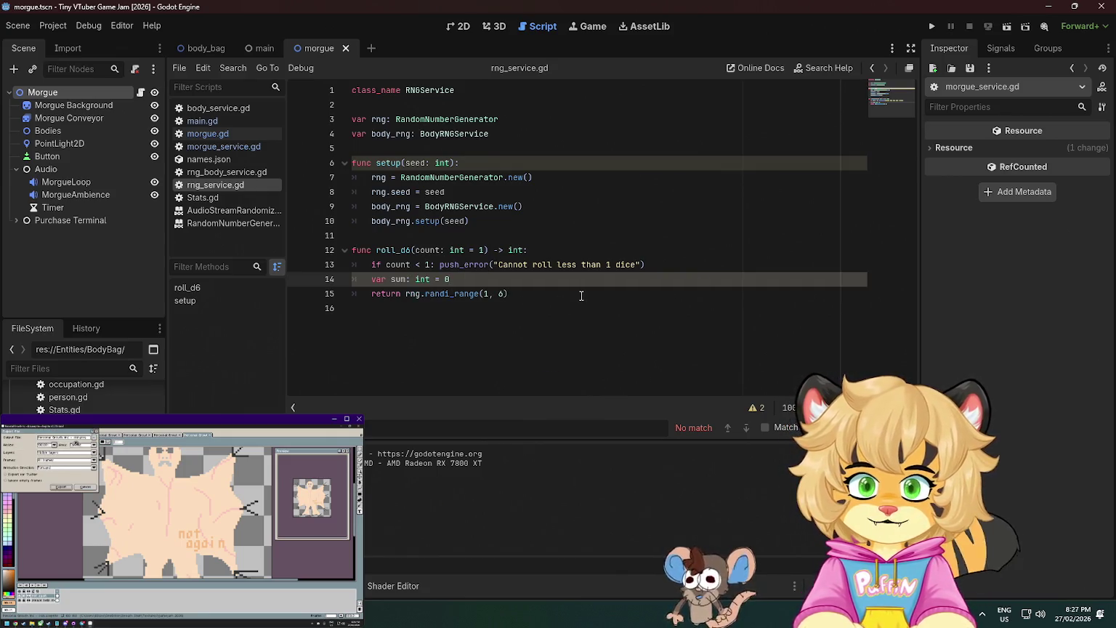
Add a for loop over range(count) adding rng.randi_range(1, 6) to sum, then return sum.
key("Return")
type("w")
key("BackSpace")
type("for")
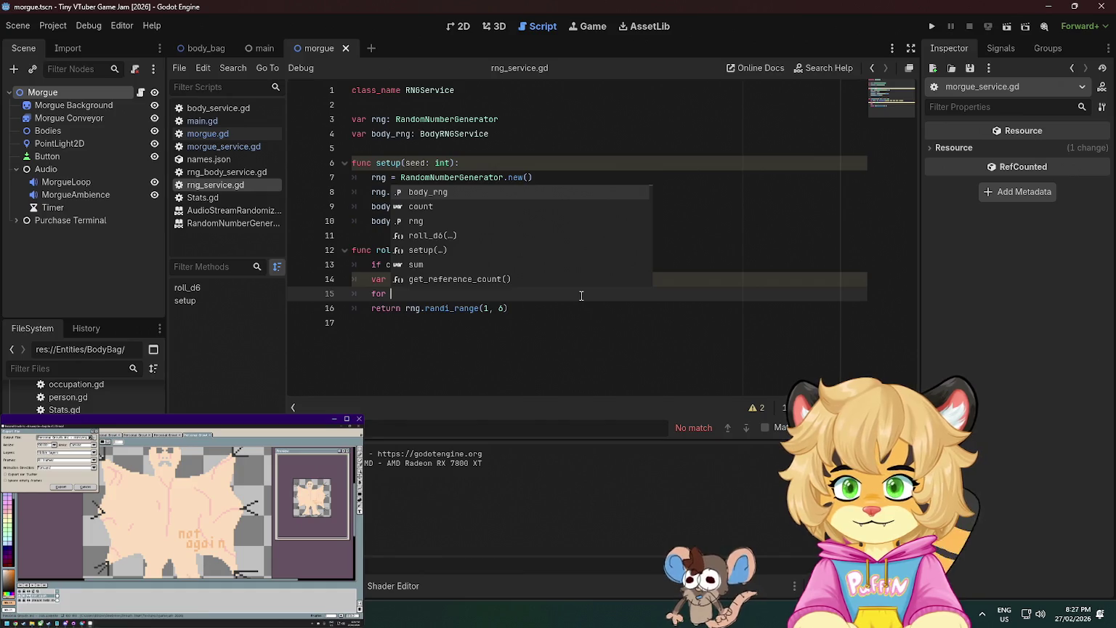
type(" i in r")
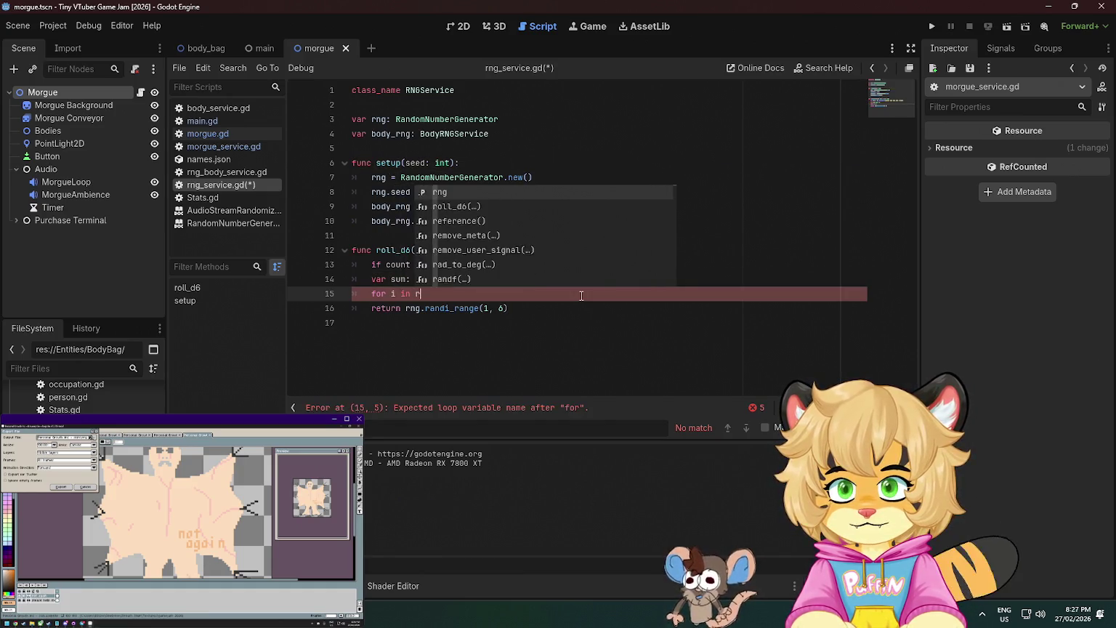
type("ange(")
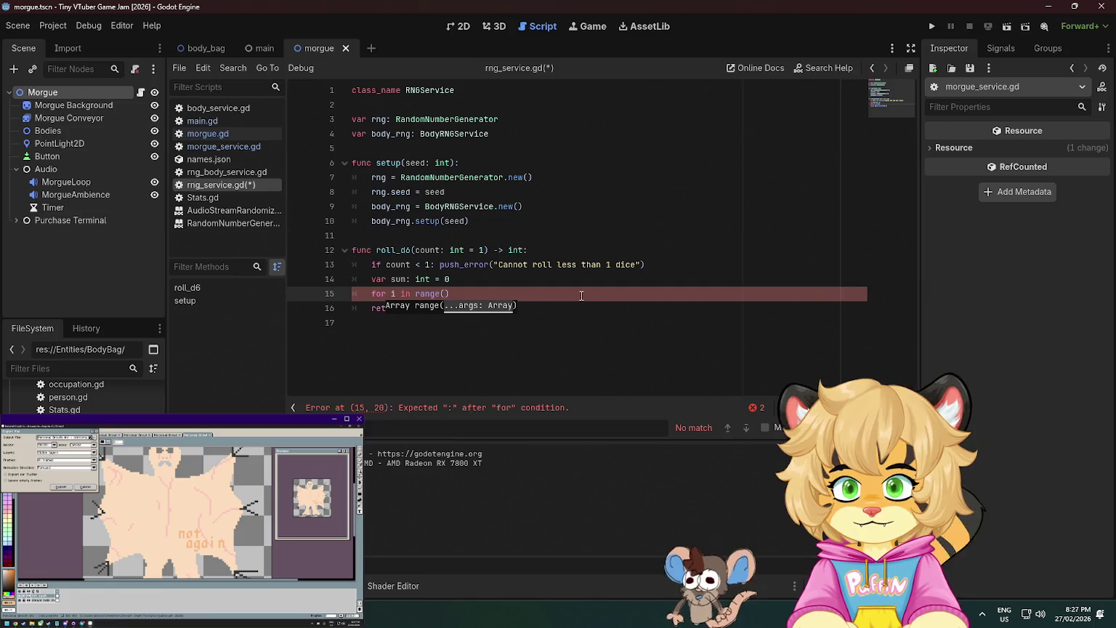
type("count)")
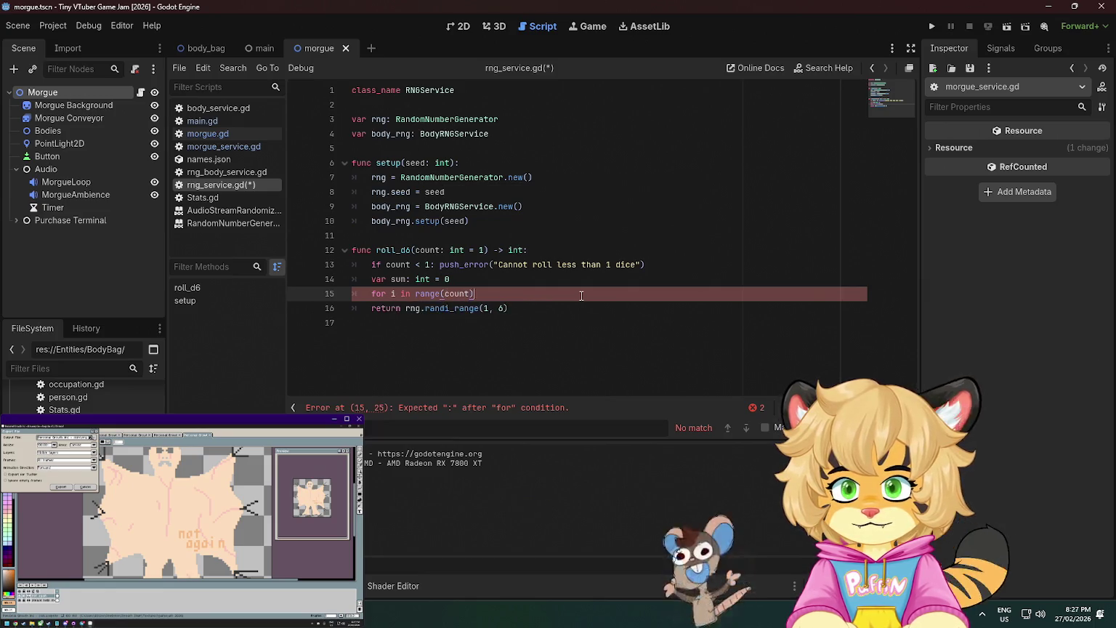
type(": sum")
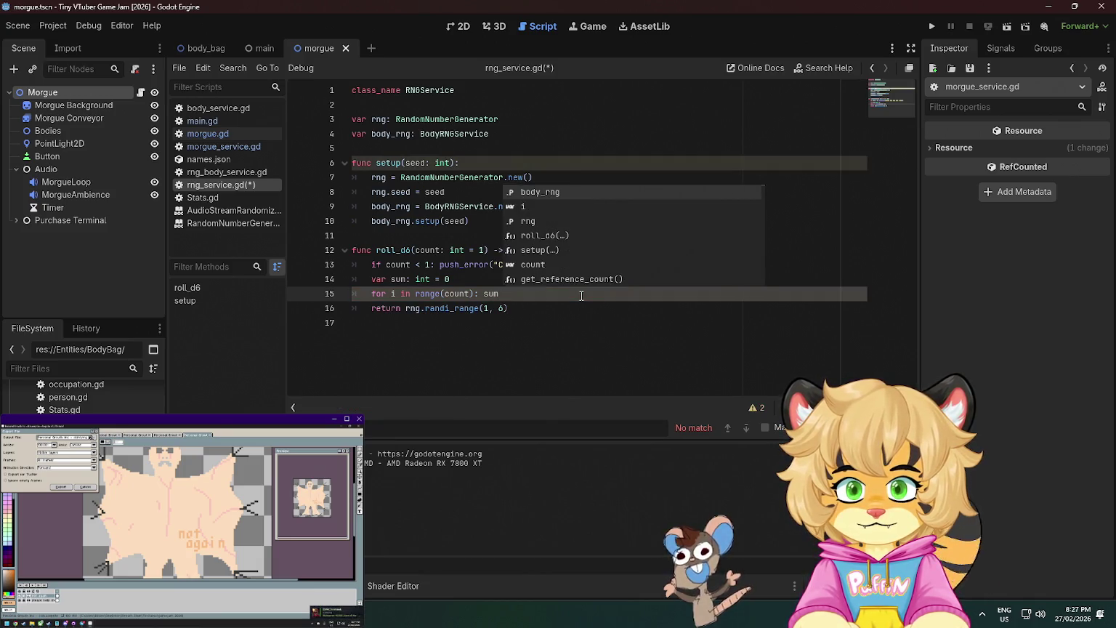
type(" +=")
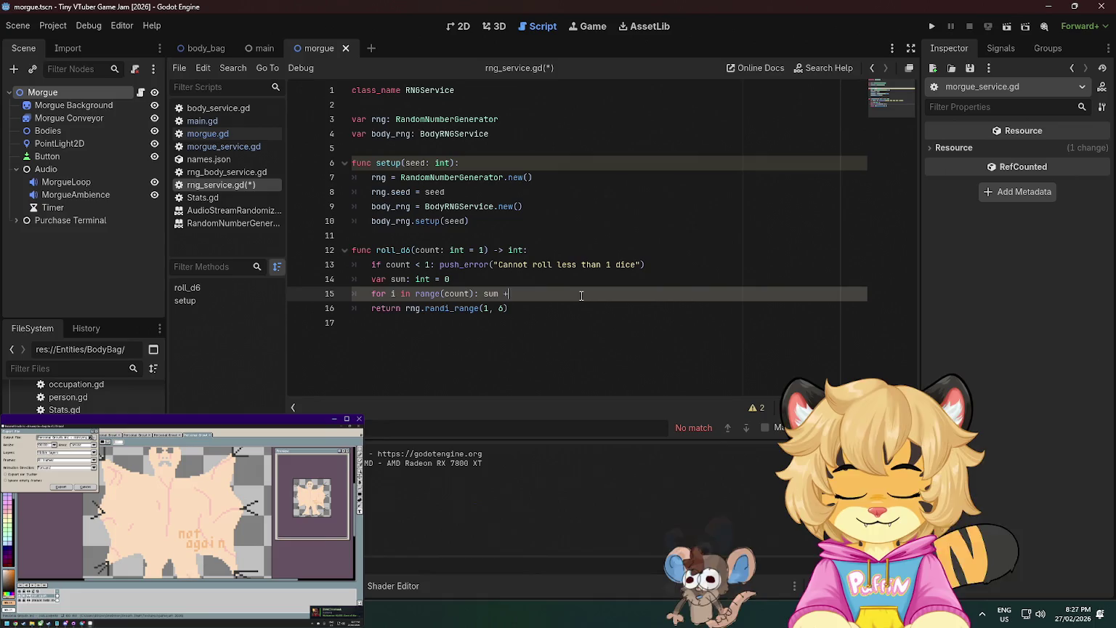
mouse_move(508, 308)
left_mouse_down()
mouse_move(407, 310)
mouse_move(517, 294)
left_mouse_up()
left_click(434, 308)
type("sum")
left_click(540, 158)
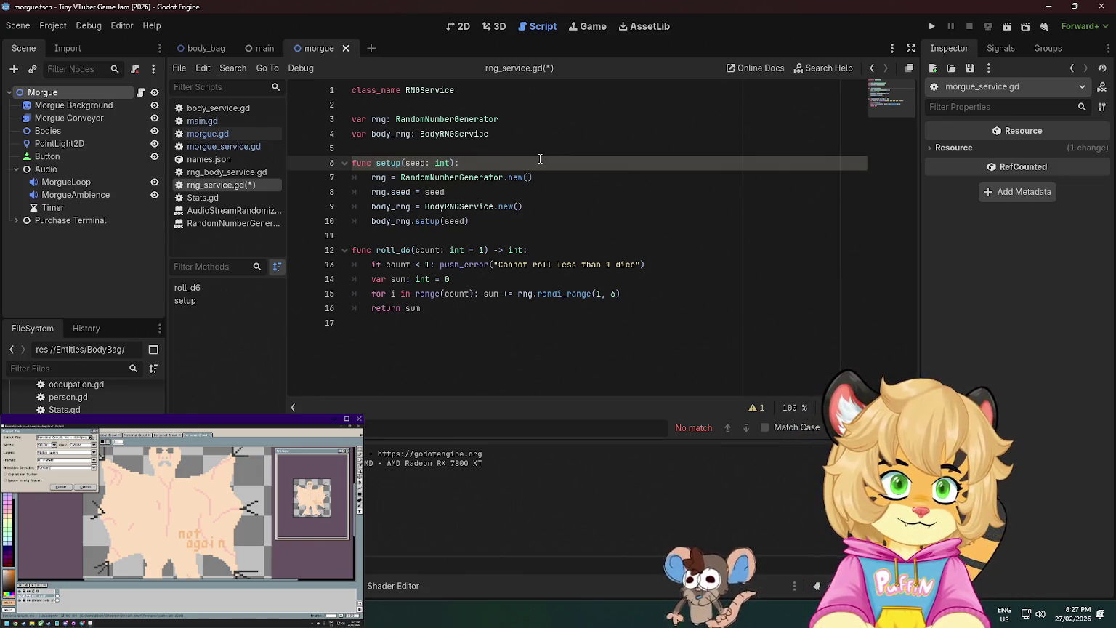
left_click(487, 395)
key("Return")
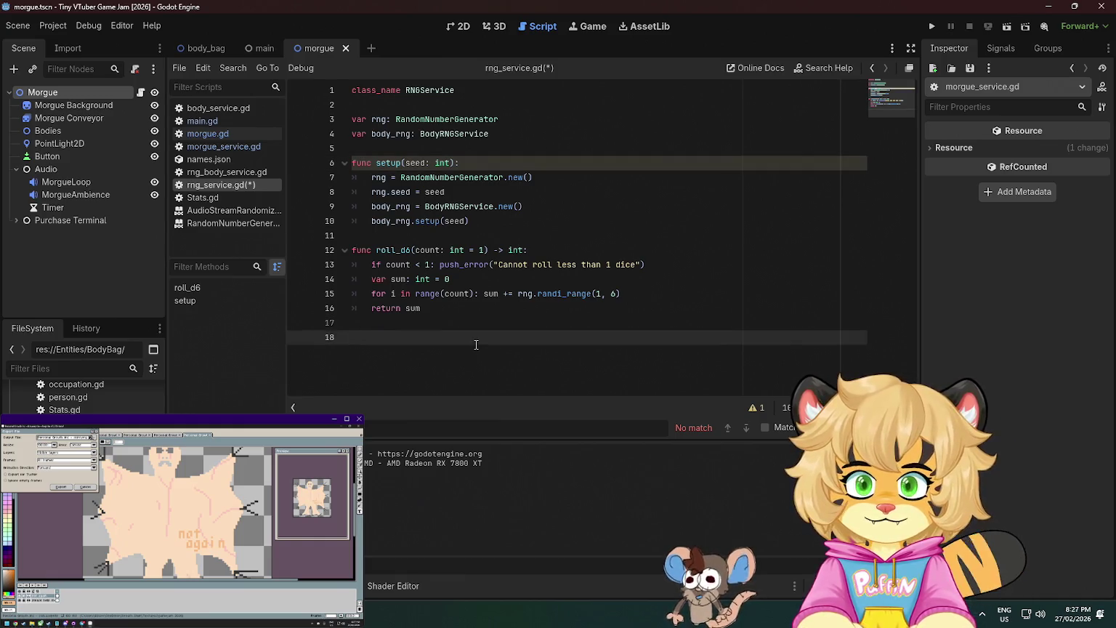
Write the signature func _dice_roll(sides: int = 6, count: int = 1): below roll_d6.
type("func dice")
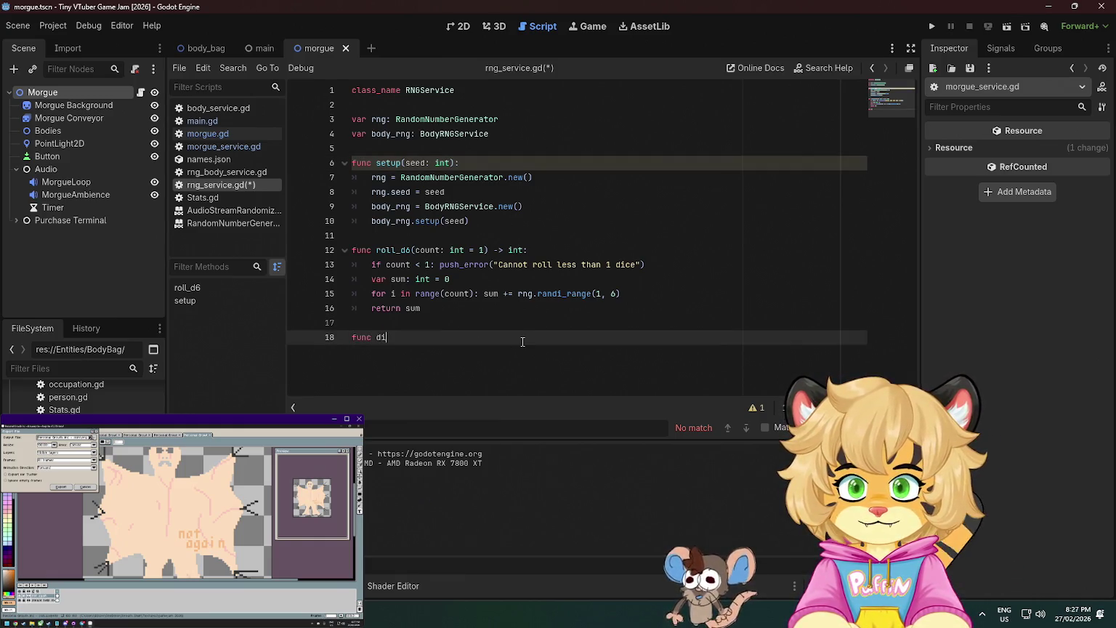
key("BackSpace")
key("BackSpace")
key("BackSpace")
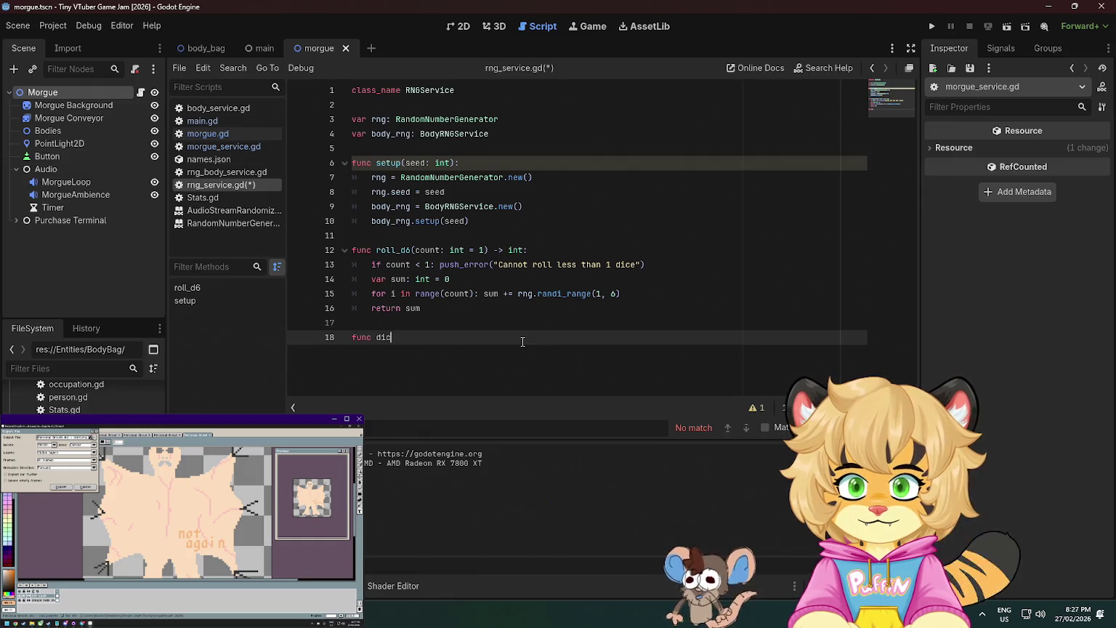
type("_dice_ro")
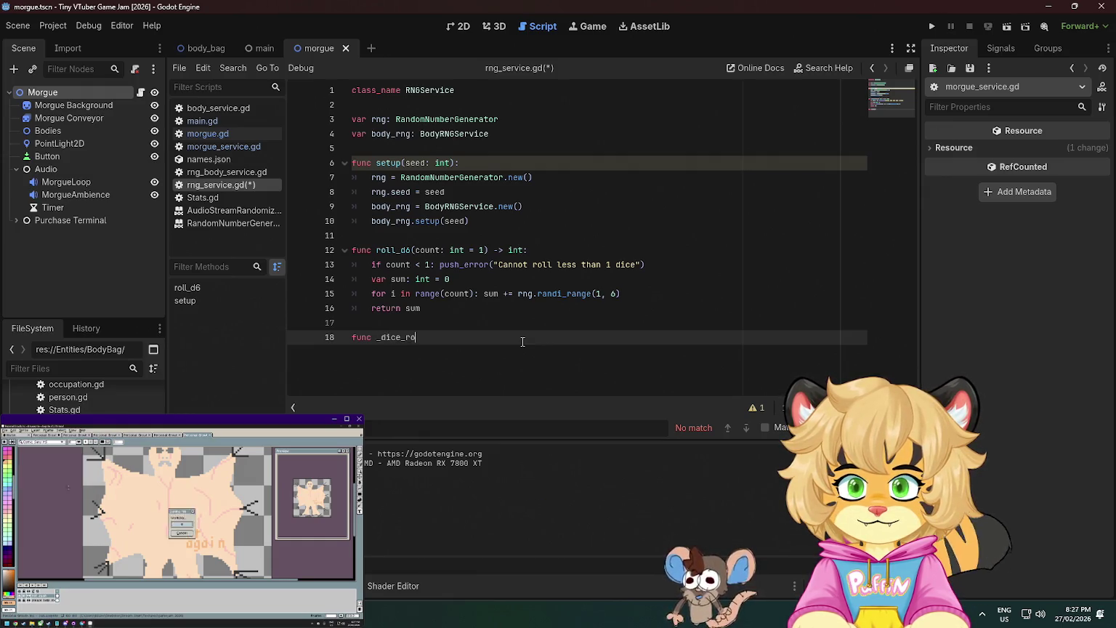
type("ll(count:")
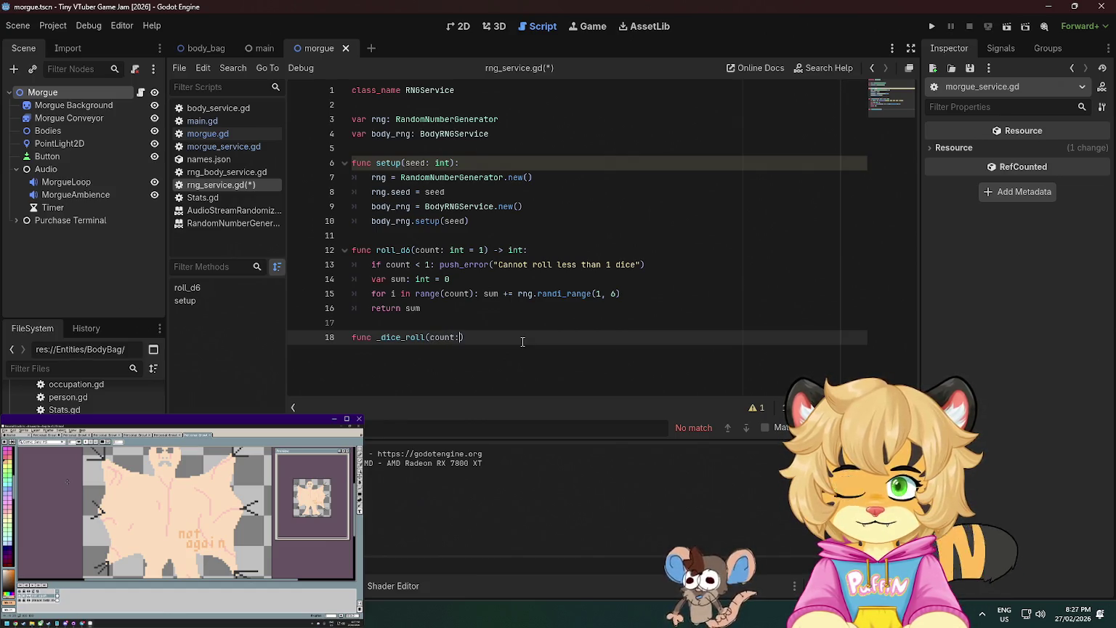
key("BackSpace")
key("BackSpace")
key("BackSpace")
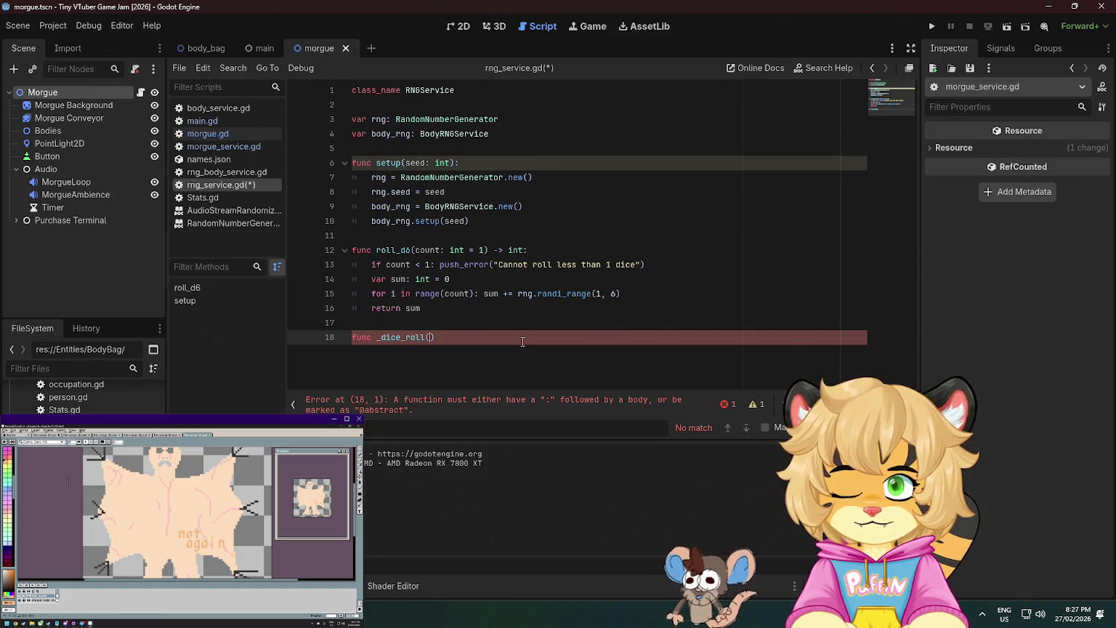
type("sides: ")
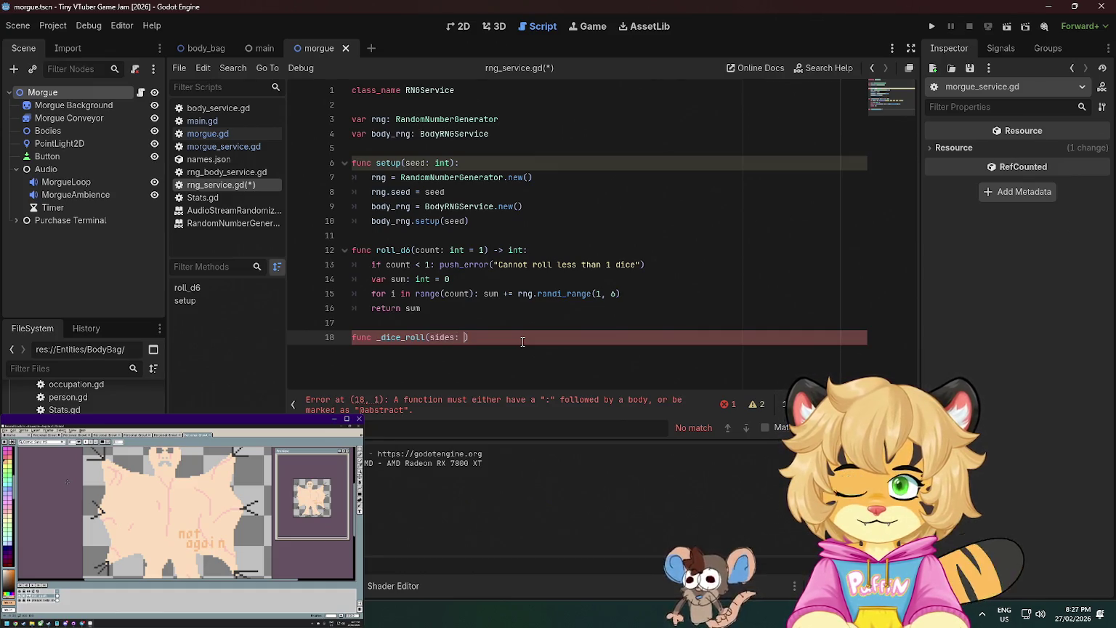
type("int = 6")
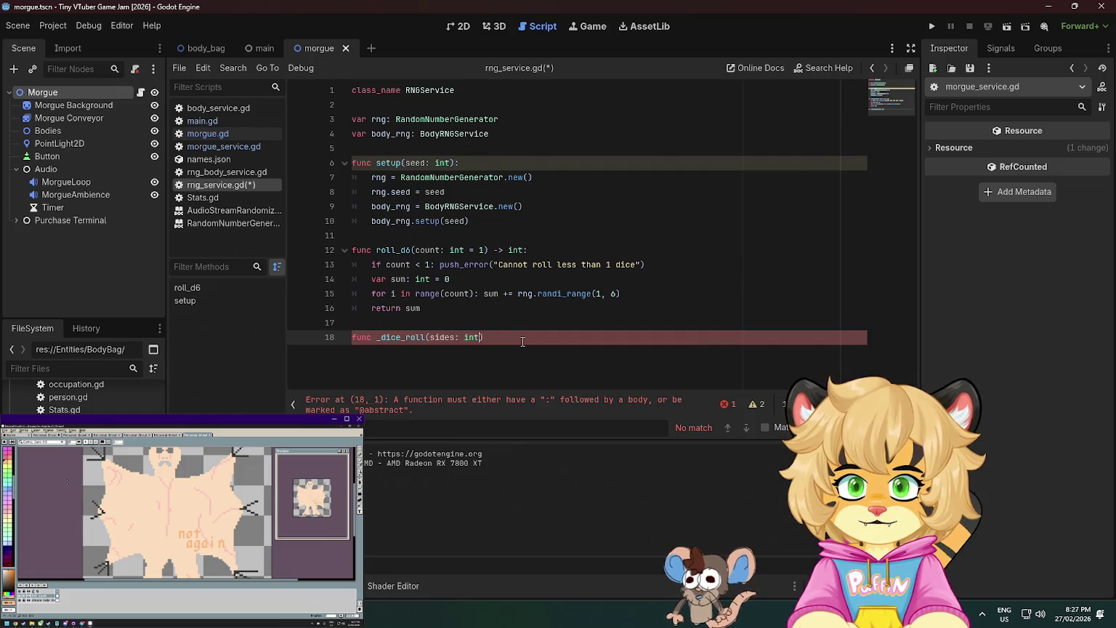
type(", count")
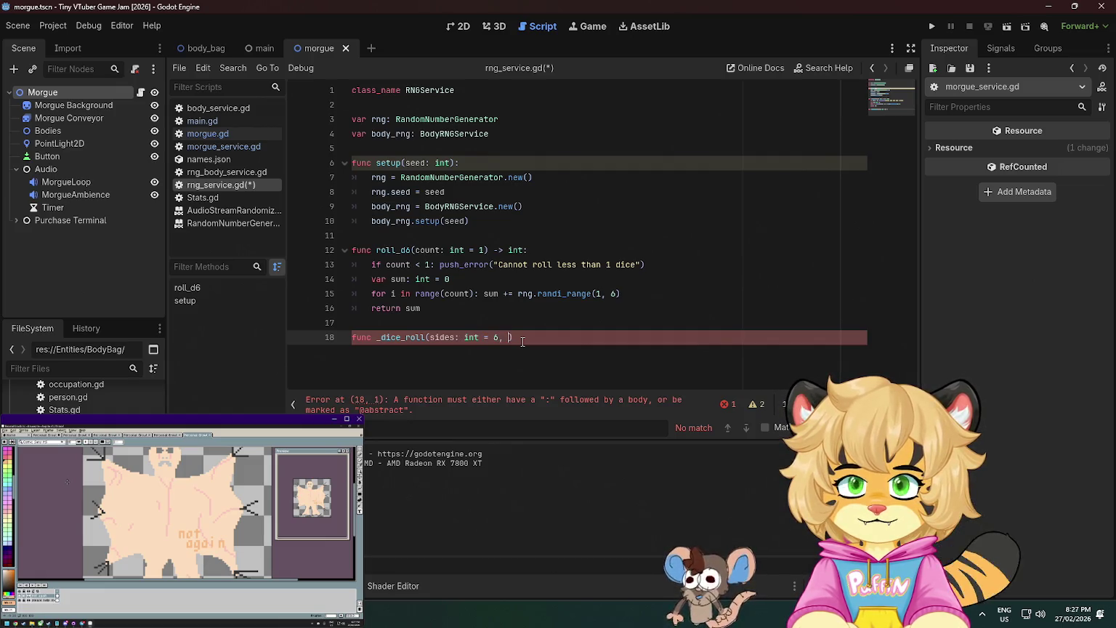
type(": int =")
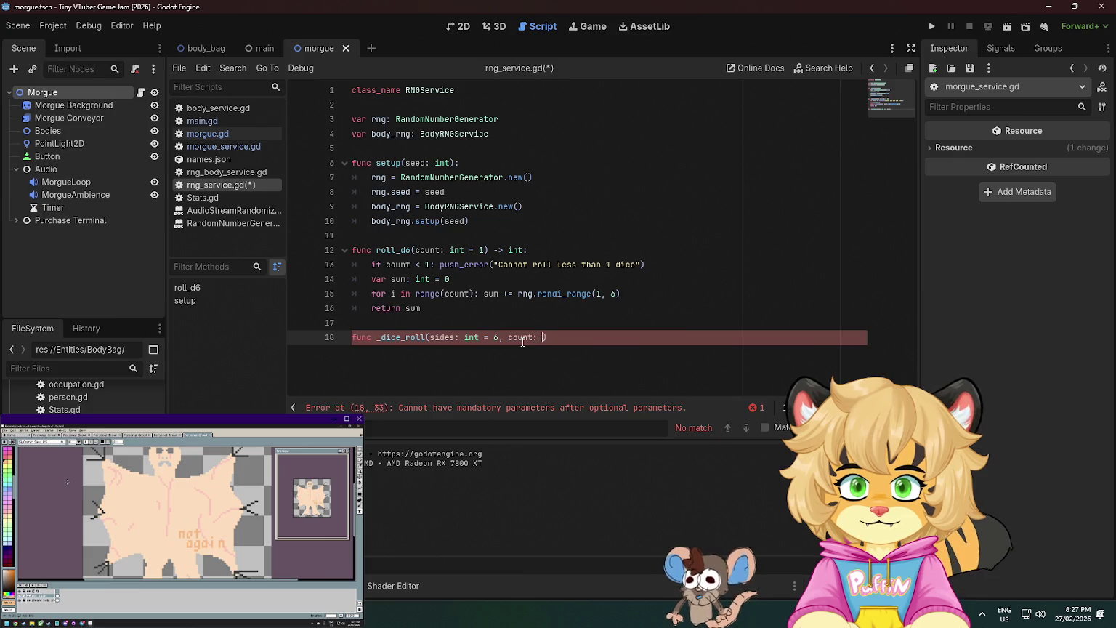
type(" 1):")
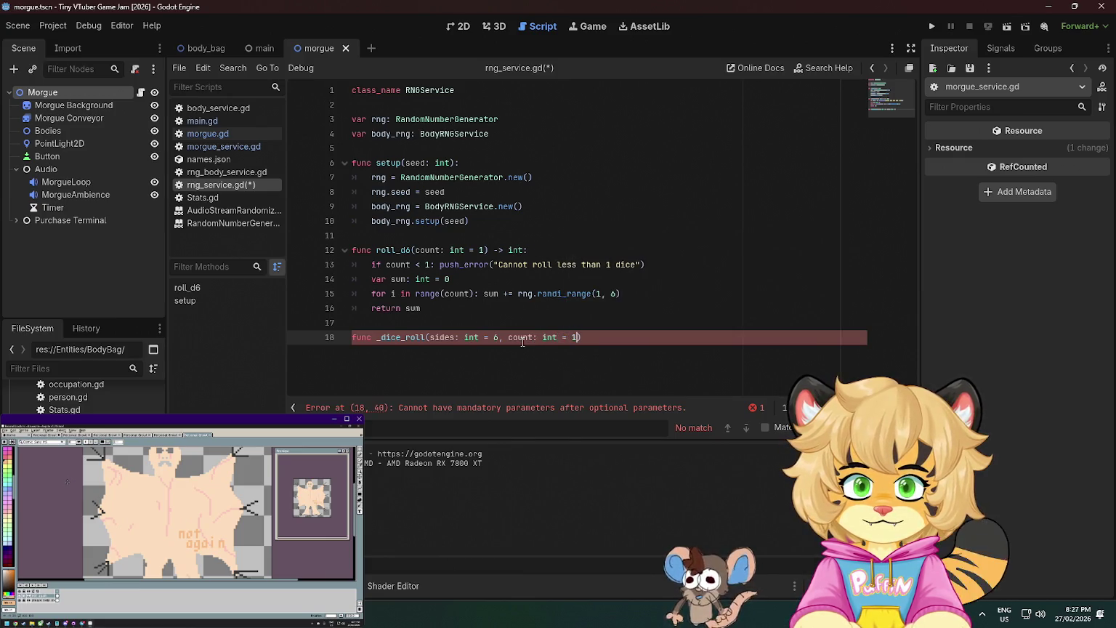
key("Return")
Move roll_d6's dice-summing body into _dice_roll.
mouse_move(421, 308)
left_mouse_down()
mouse_move(371, 279)
mouse_move(356, 254)
mouse_move(339, 266)
left_mouse_up()
key("BackSpace")
left_click(390, 308)
type("if count < 1: push_error(\"Cannot roll less than 1 dice\") \tvar sum: int = 0 \tfor i in range(count): sum += rng.randi_range(1, 6) \treturn sum")
key("BackSpace")
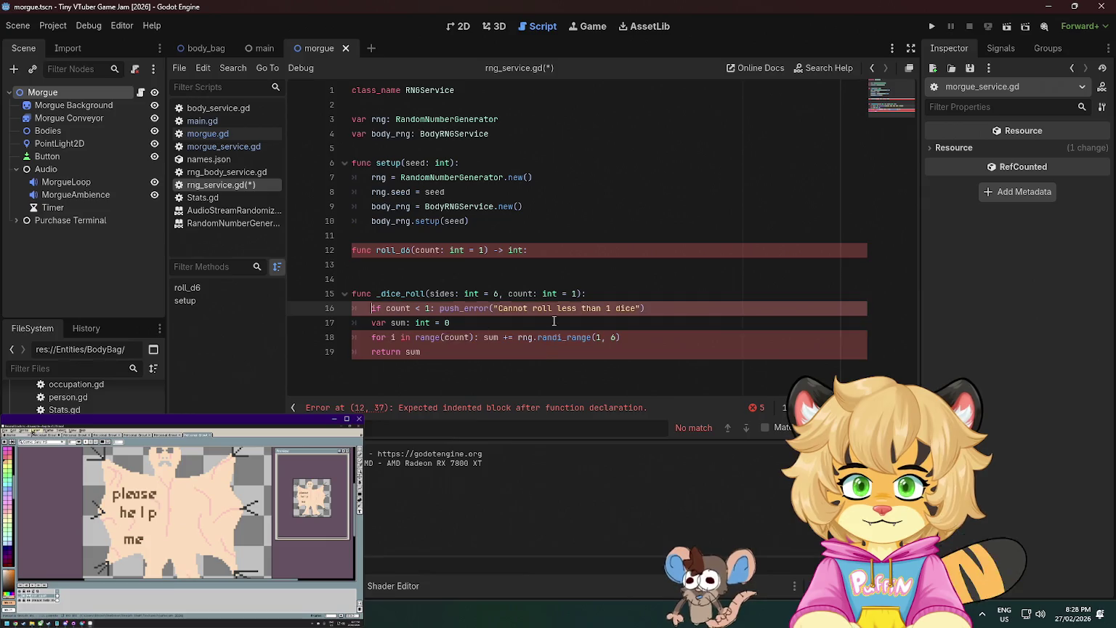
Split the count check so push_error and an indented return sit on their own lines.
left_click(665, 311)
type("ret")
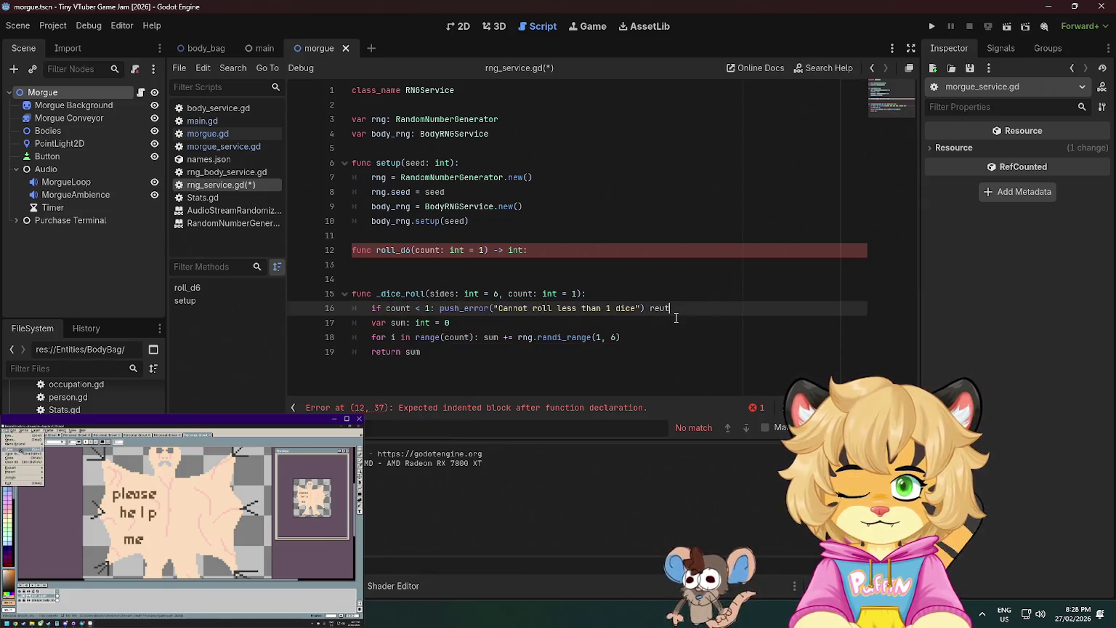
type("urn")
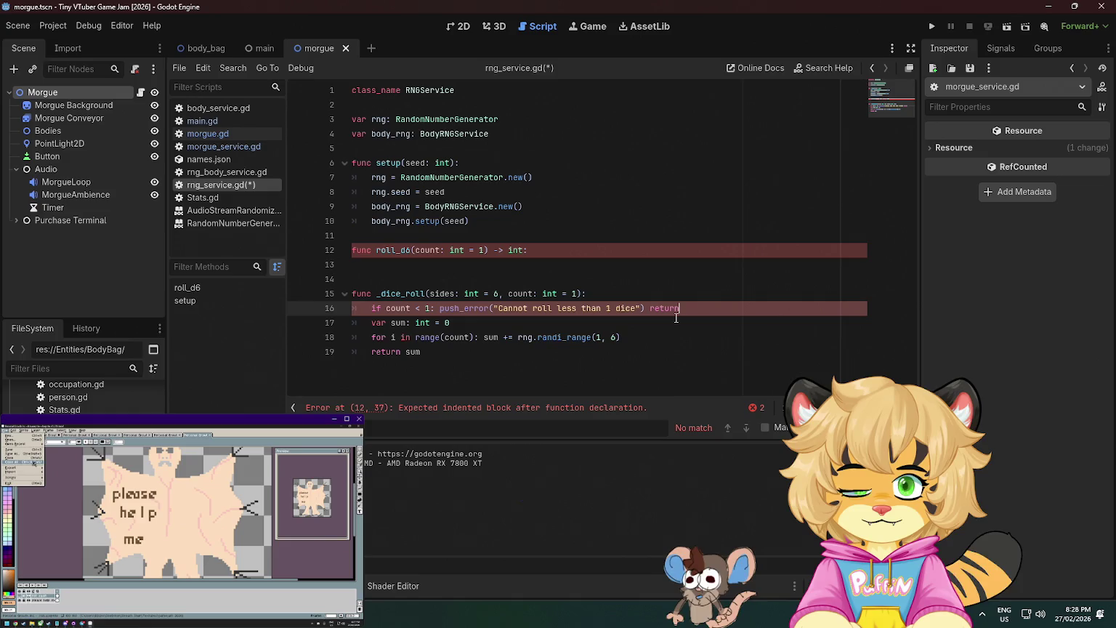
key("Return")
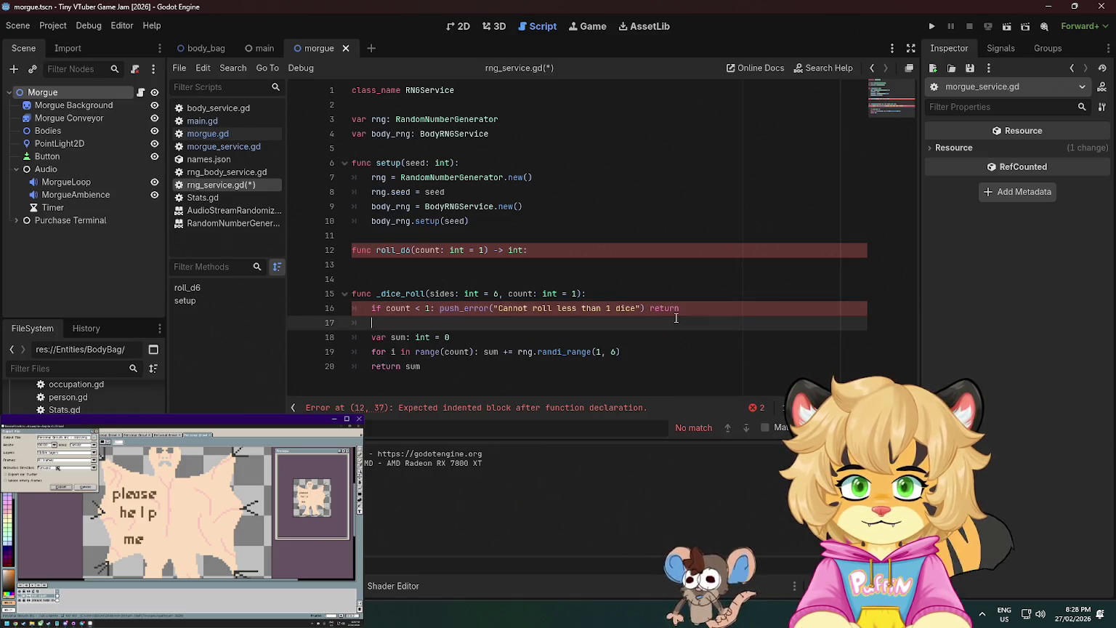
left_click(651, 308)
key("Return")
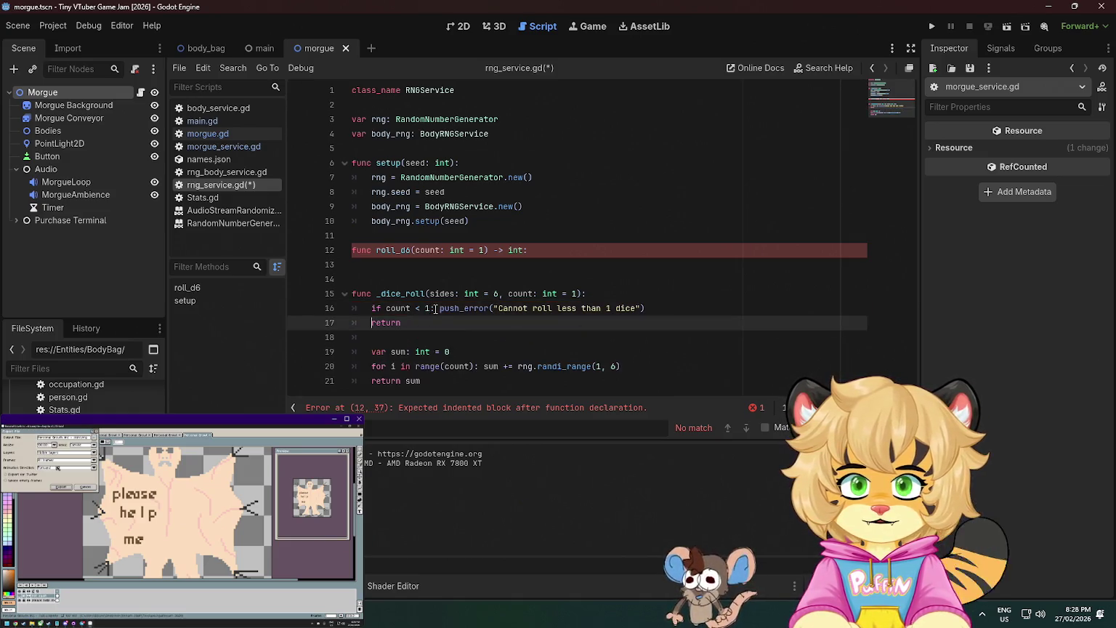
left_click(439, 308)
key("Return")
left_click(372, 338)
key("Tab")
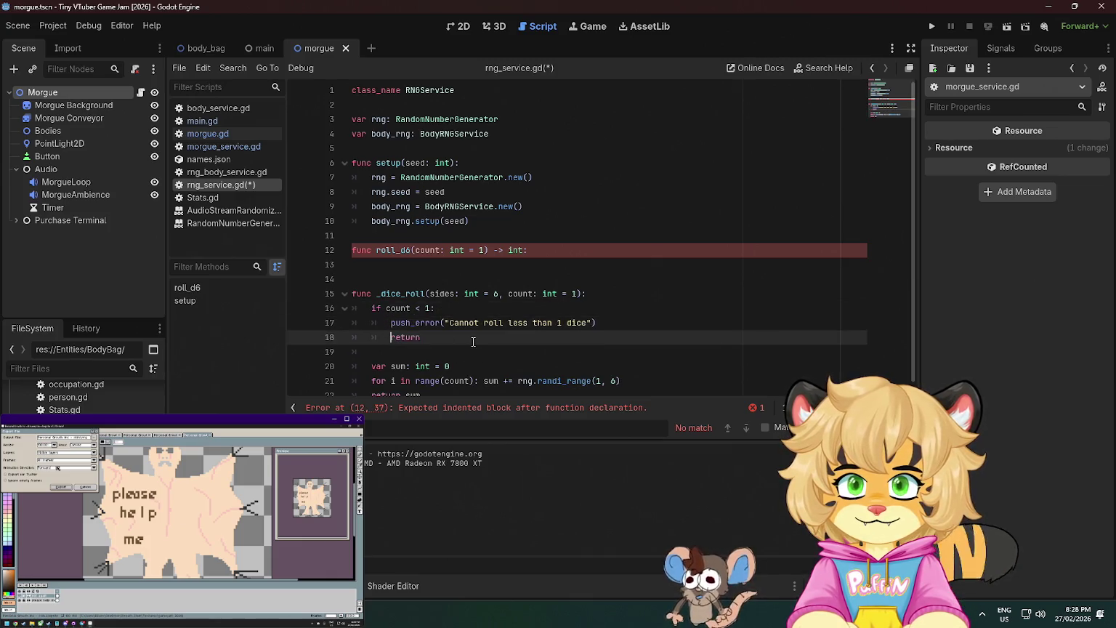
key("End")
scroll(473, 341, "down", 1)
key("Down")
key("Down")
key("Down")
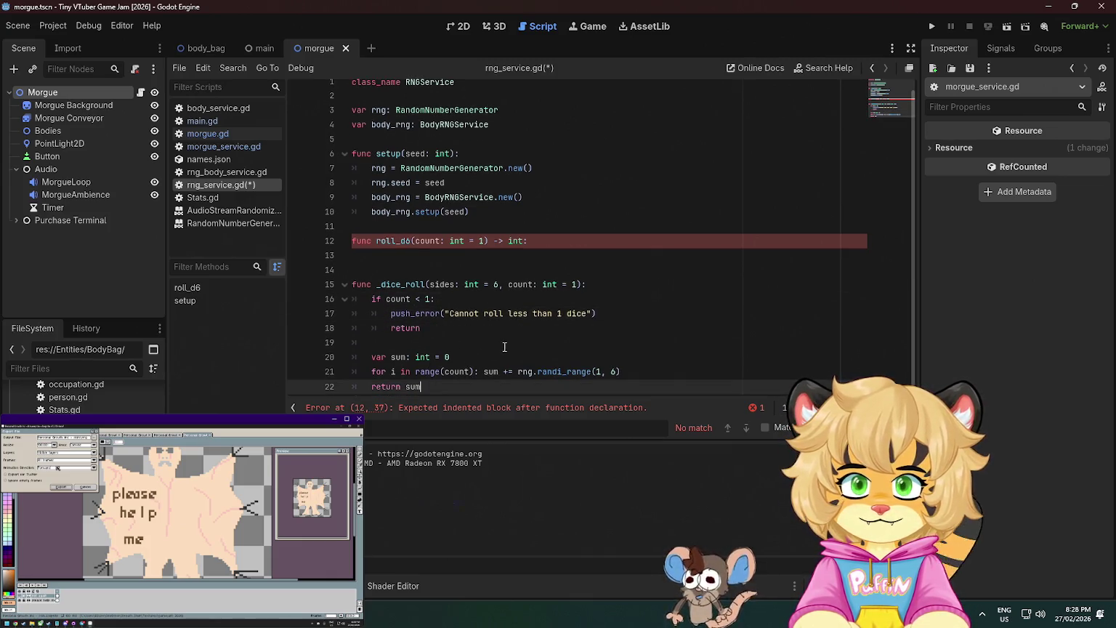
left_click(508, 346)
Replace the hard-coded 6 with sides in rng.randi_range(1, sides) and save.
left_click(617, 372)
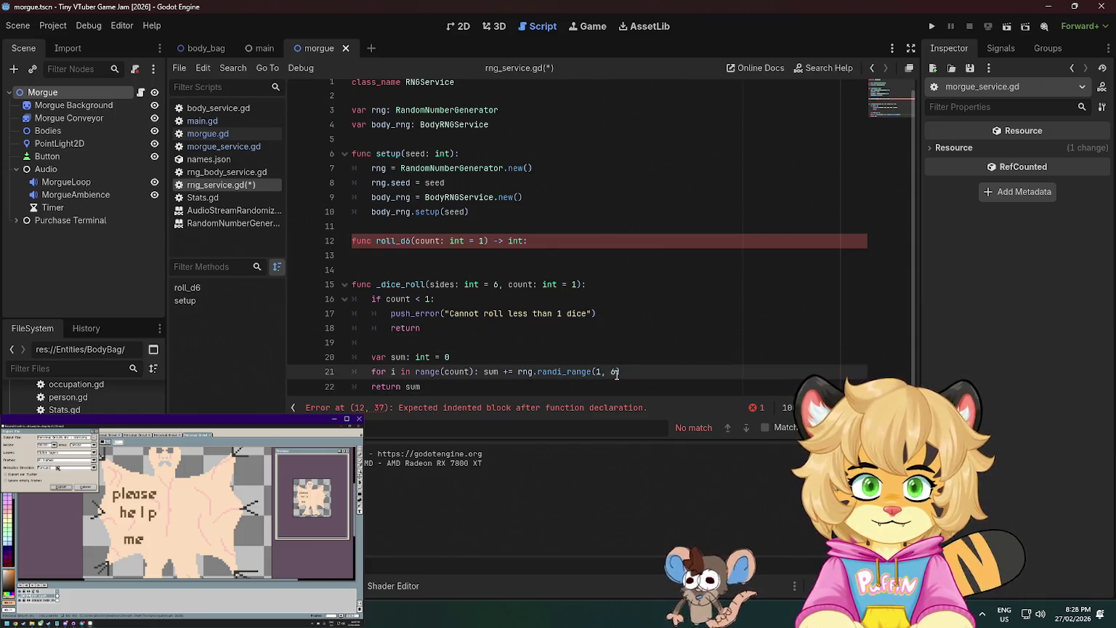
key("BackSpace")
type("sides")
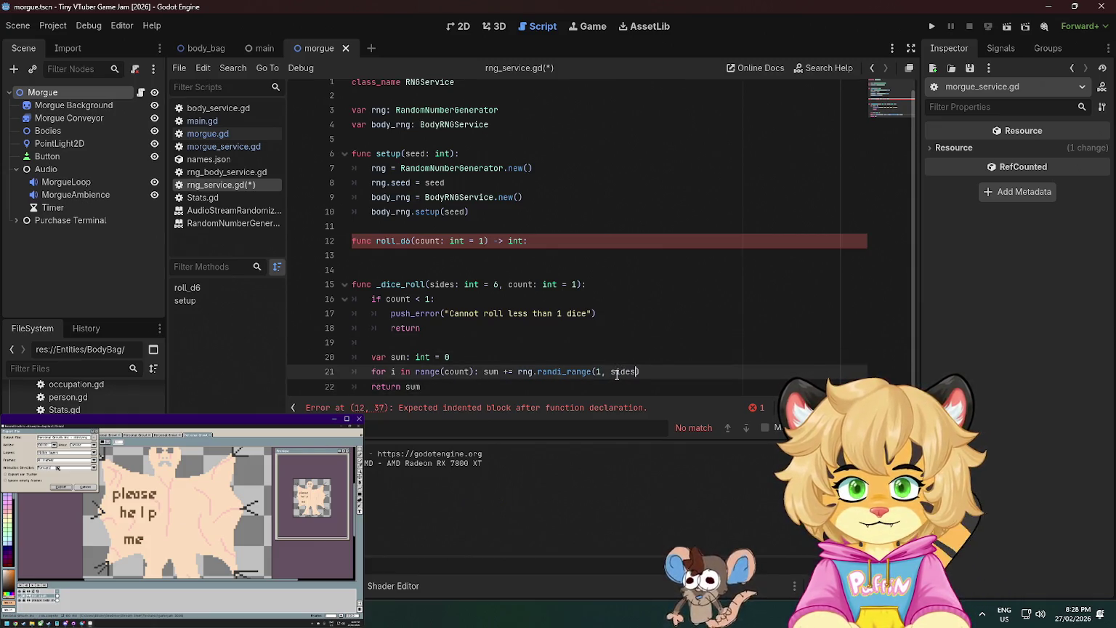
left_click(523, 296)
key("ctrl+s")
scroll(465, 291, "down", 1)
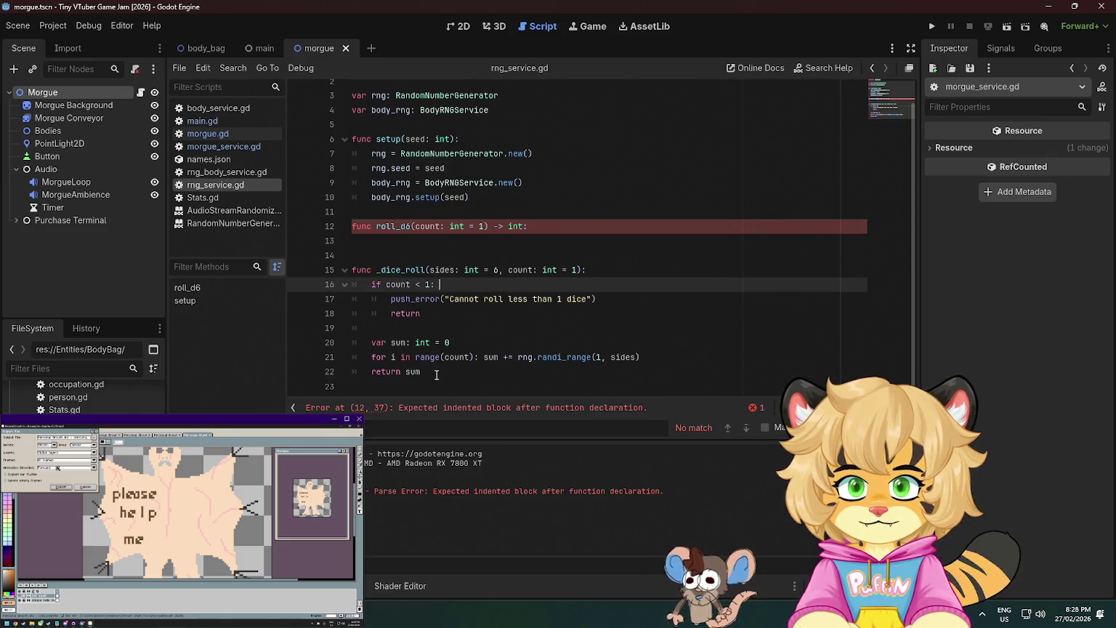
left_click(574, 226)
Give roll_d6 the single line 'return _dice_roll(6, count)'.
key("Return")
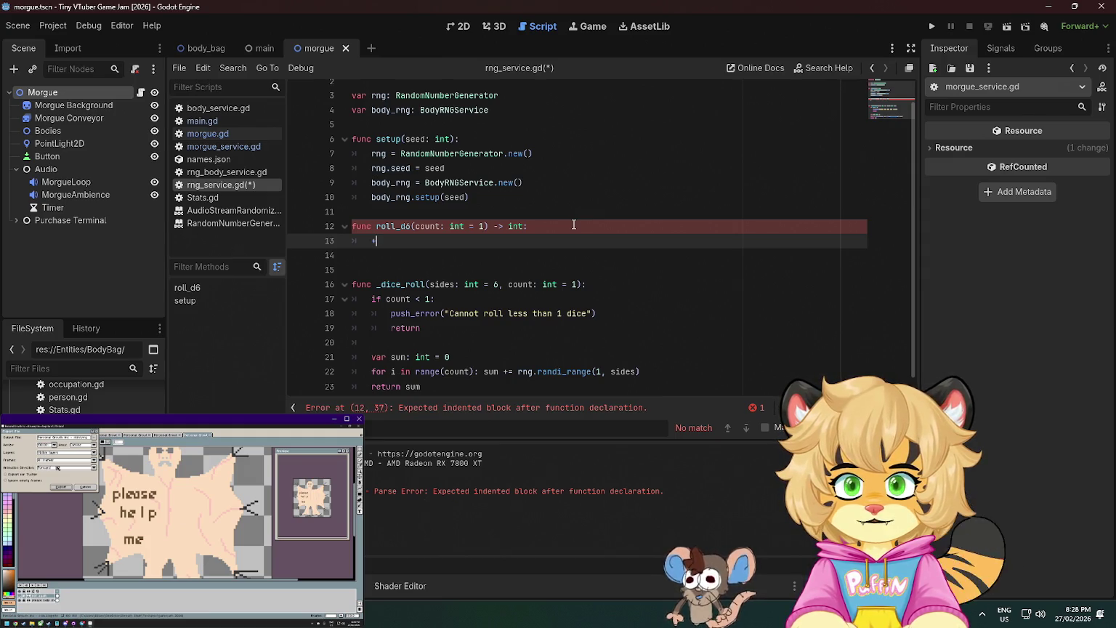
type("return _dice")
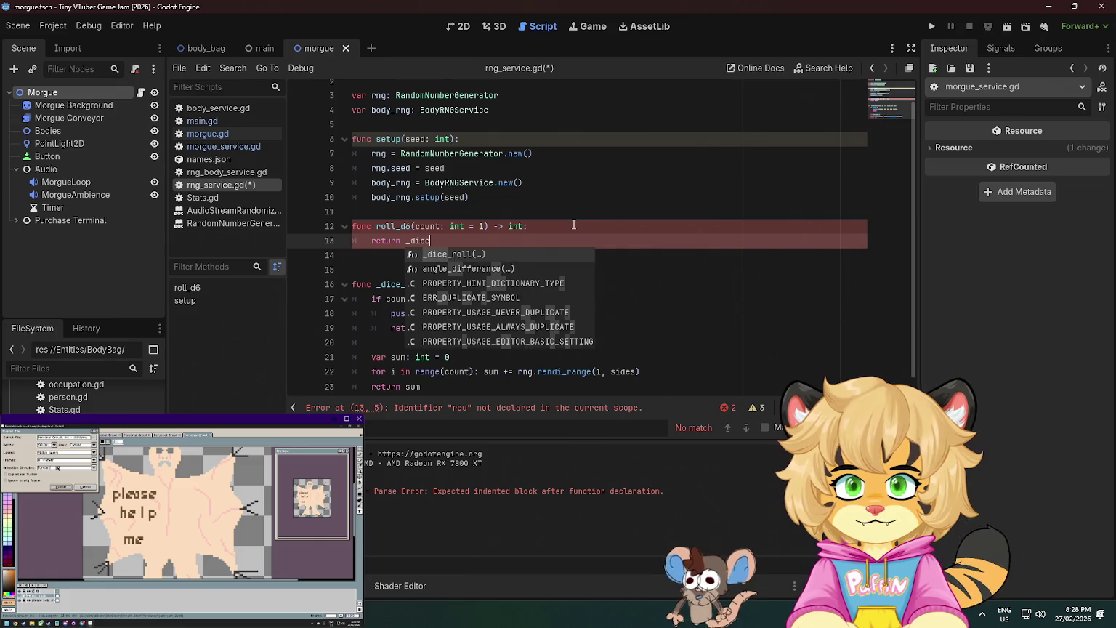
key("Return")
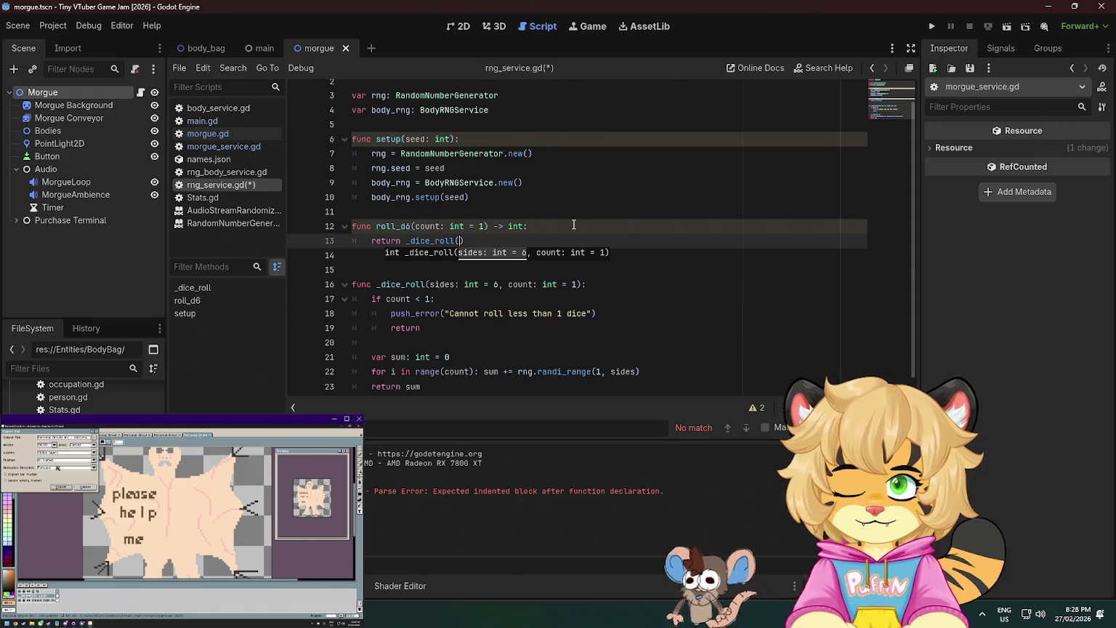
type("1")
key("BackSpace")
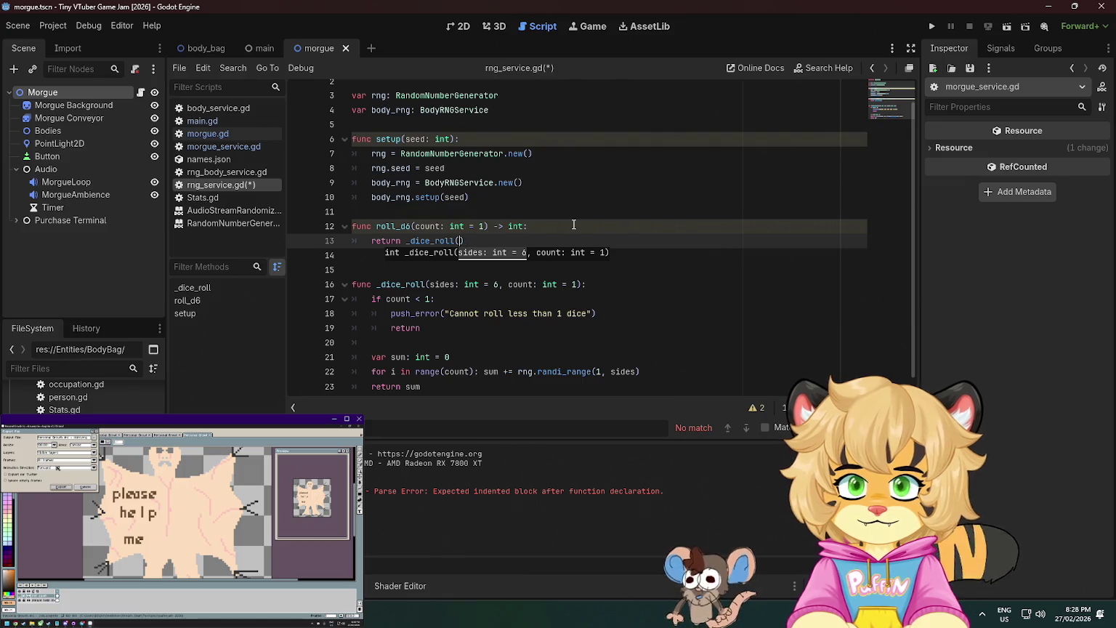
type("count,.")
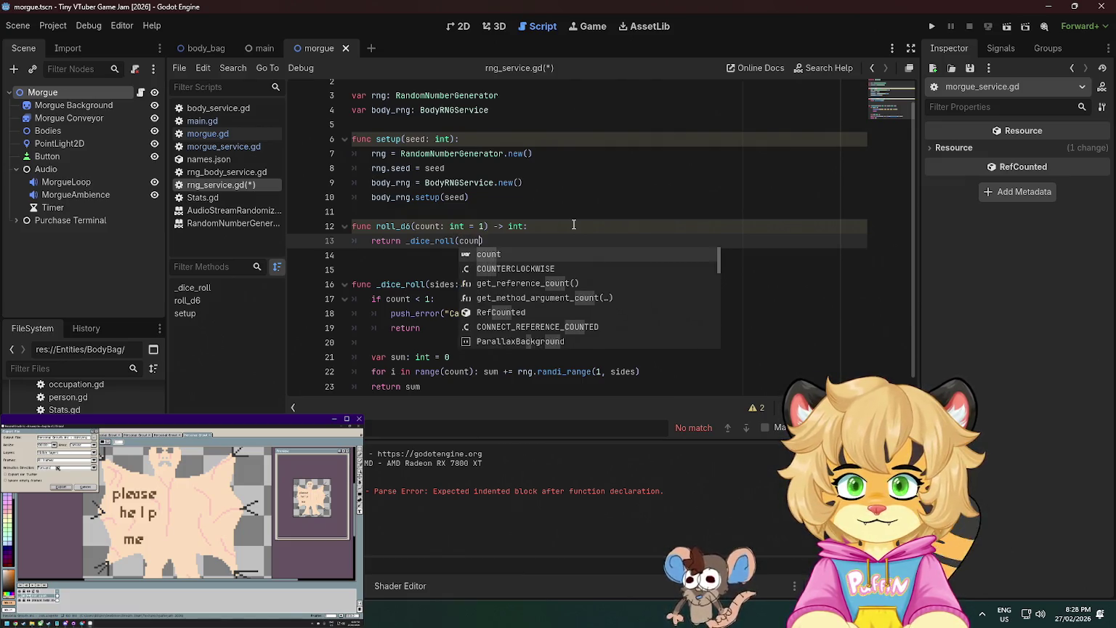
key("BackSpace")
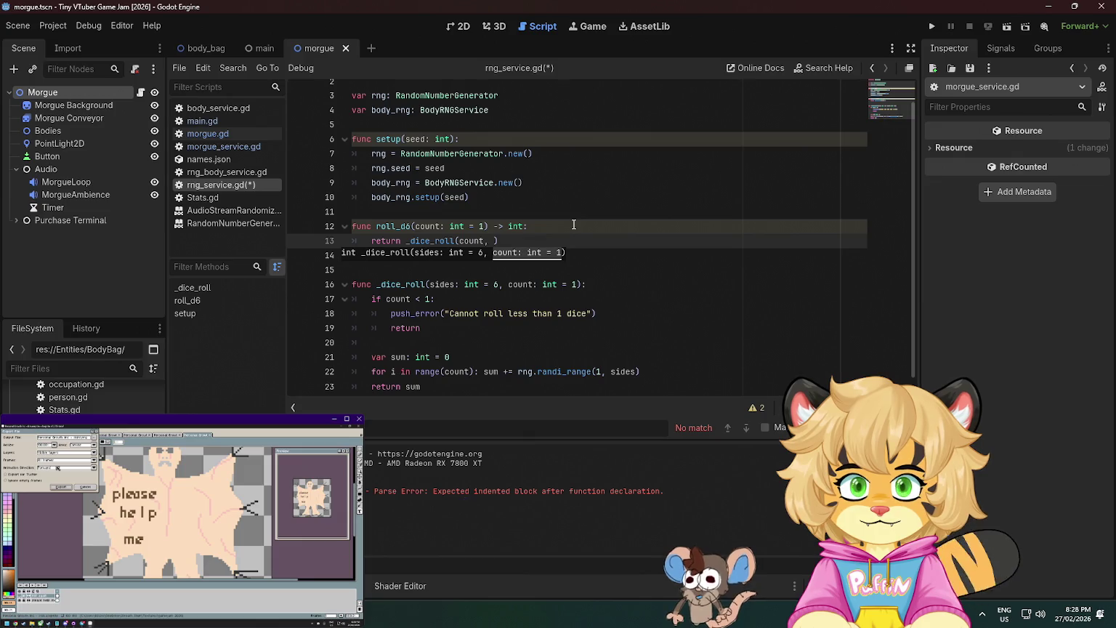
key("BackSpace")
key("BackSpace")
key("BackSpace")
type("6, coun")
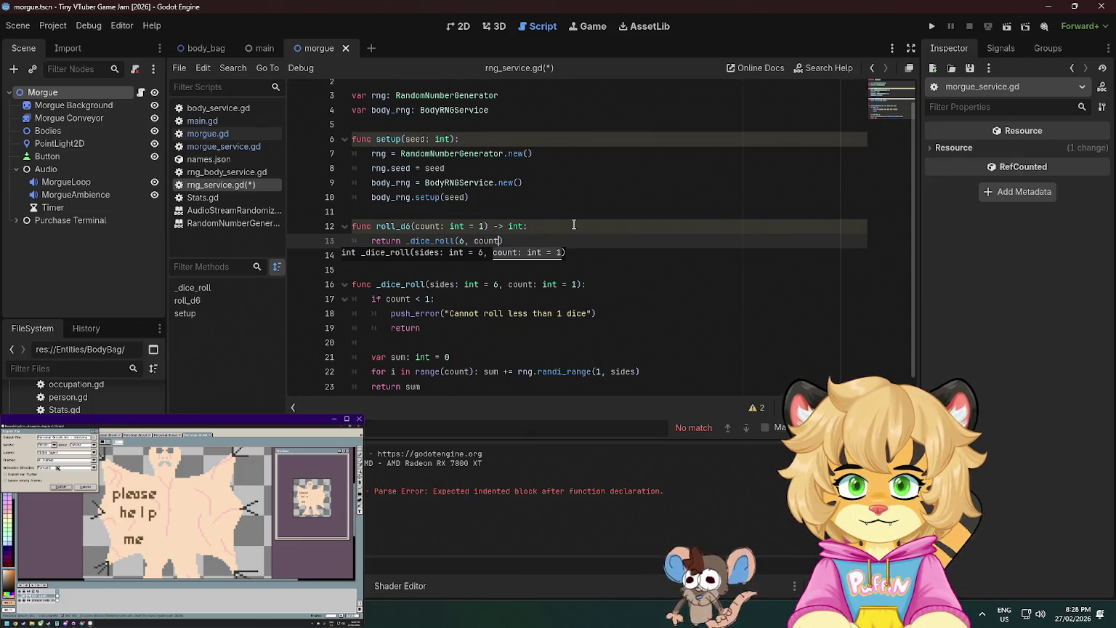
type("t")
left_click(573, 226)
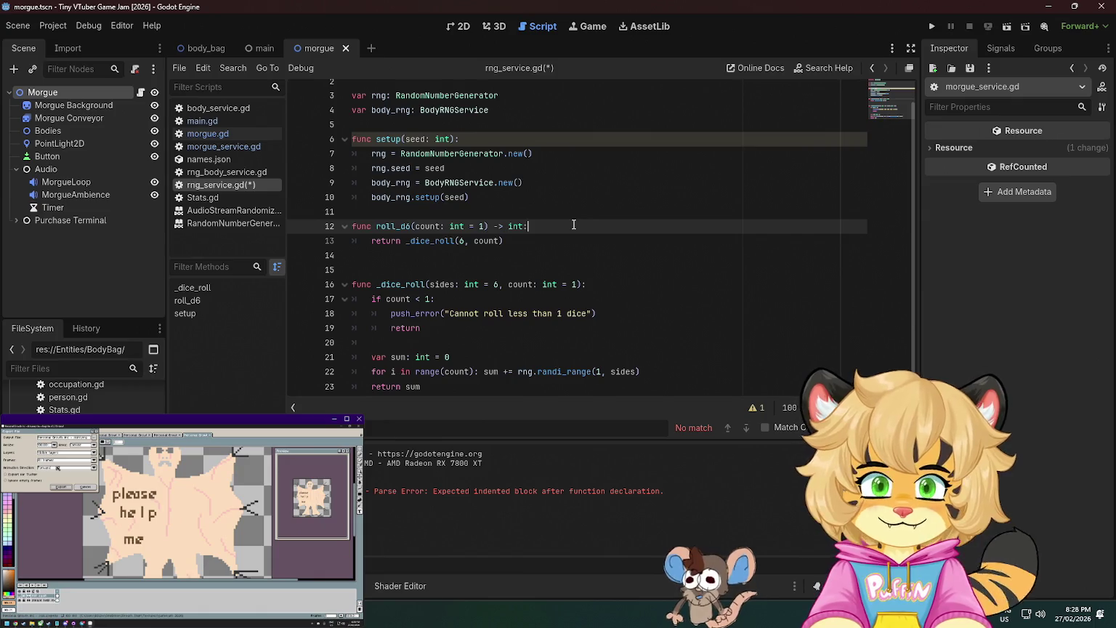
Start a new function line 'func roll_20' below roll_d6.
left_click(530, 256)
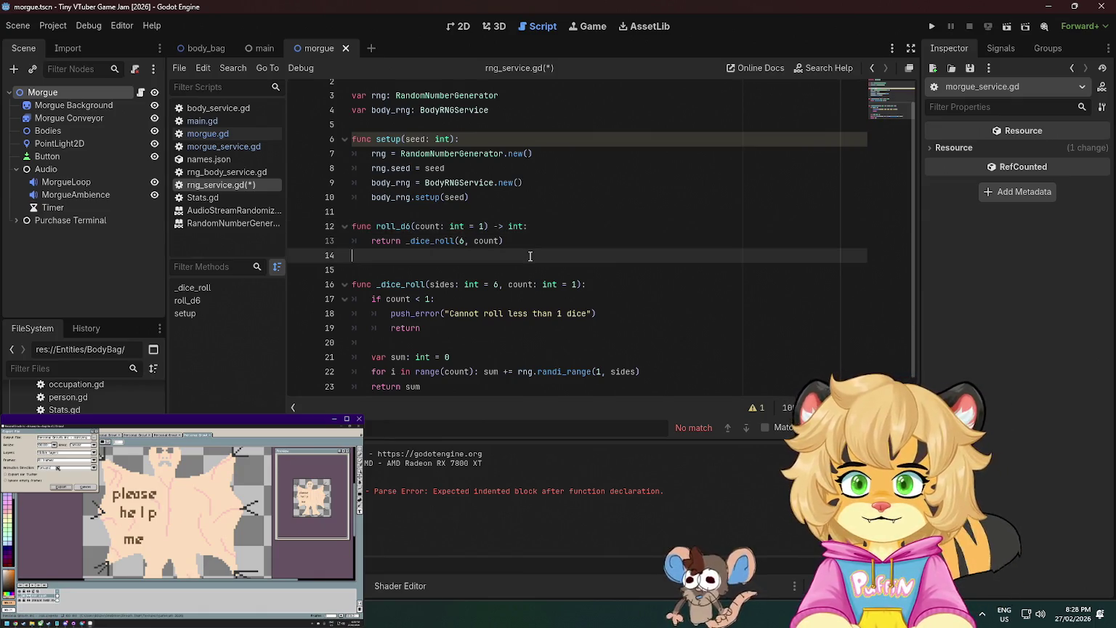
key("Return")
type("func roll_20")
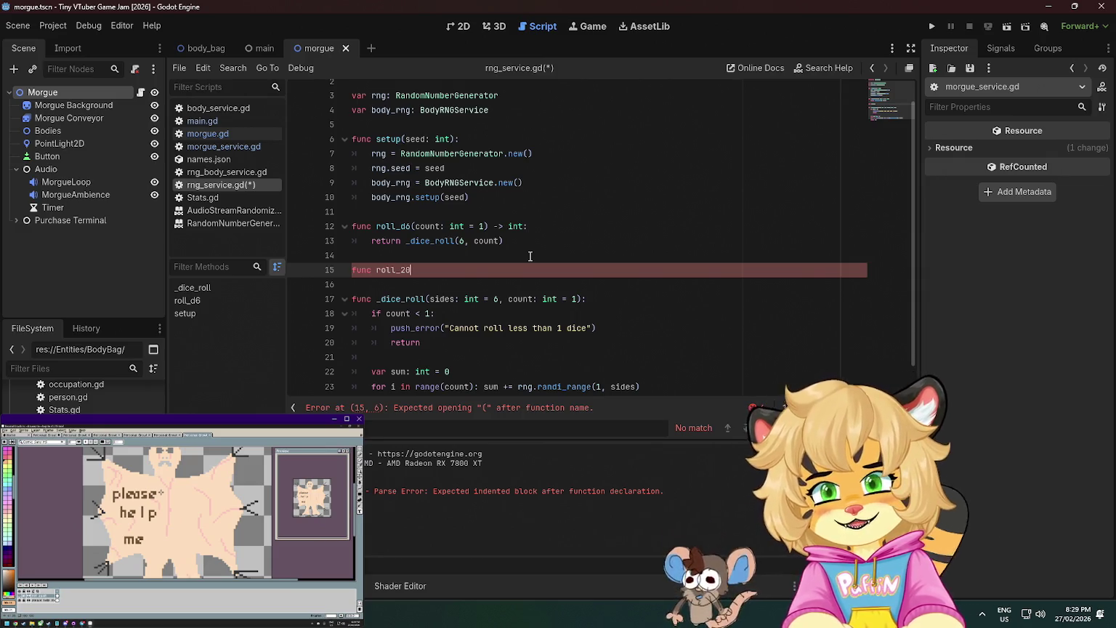
Finish roll_20(count: int = 1) -> int returning _dice_roll(6, count), and save rng_service.gd.
type("(count: int ")
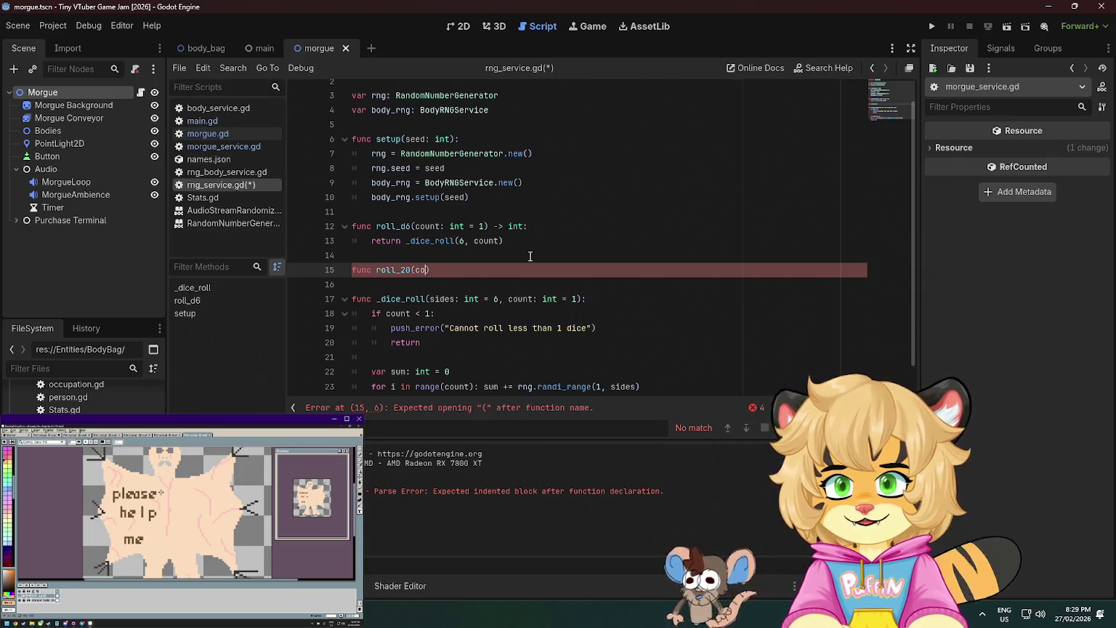
type("= 1")
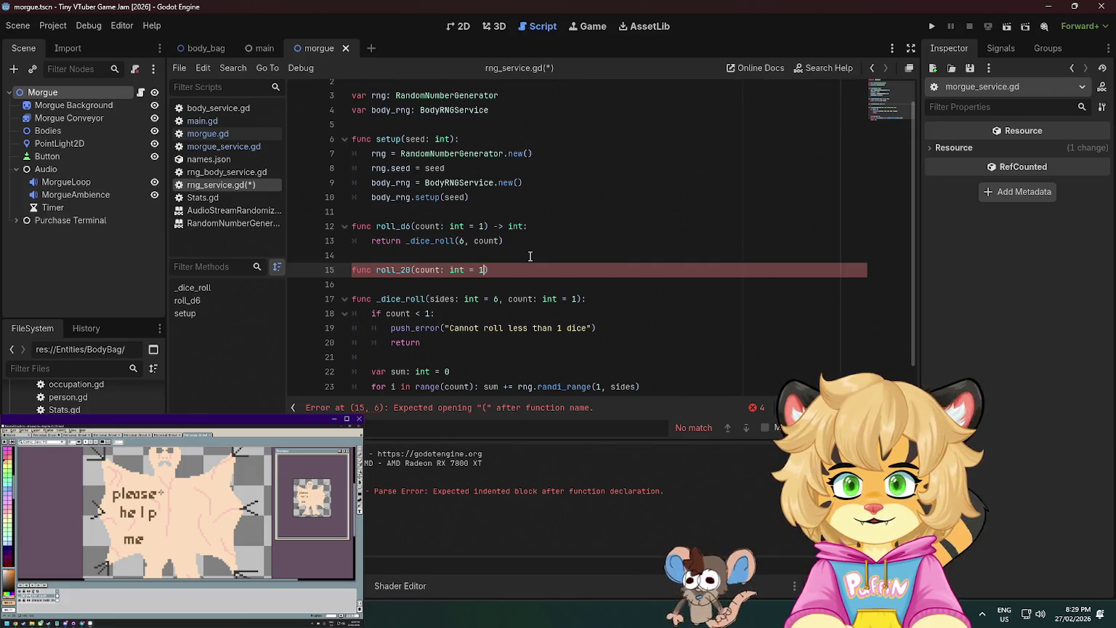
left_click(515, 279)
type("-> int:")
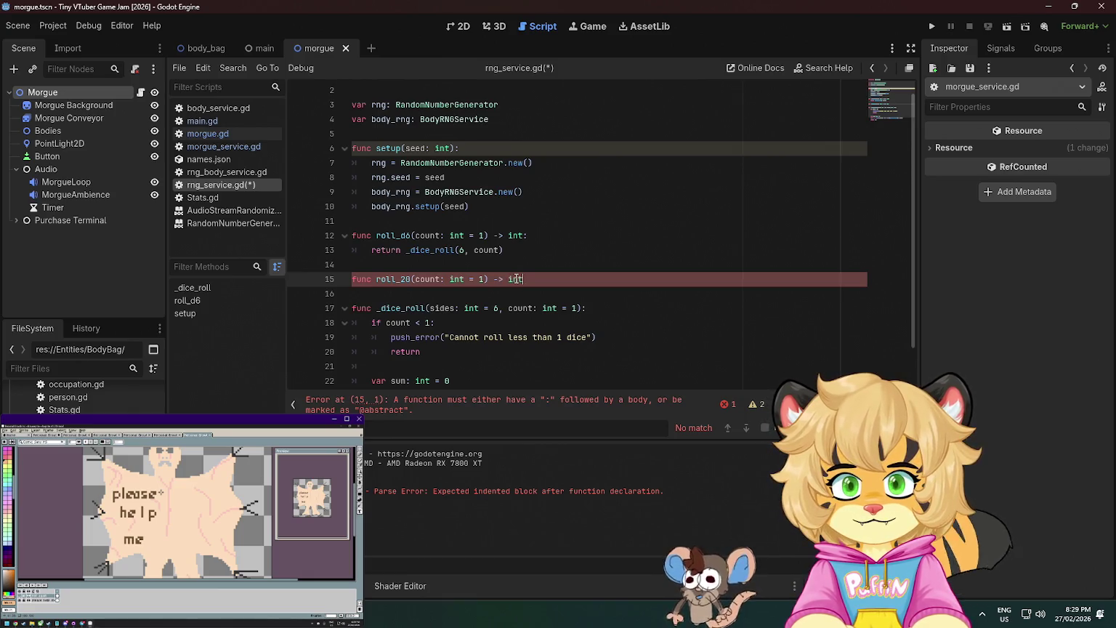
key("Return")
type("return")
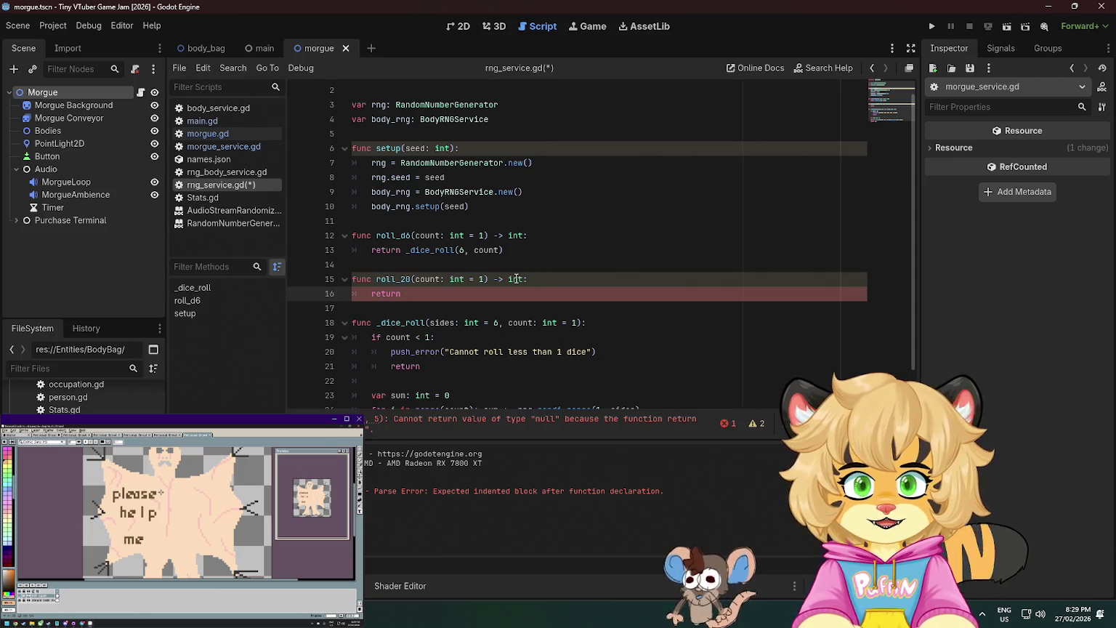
type(" _")
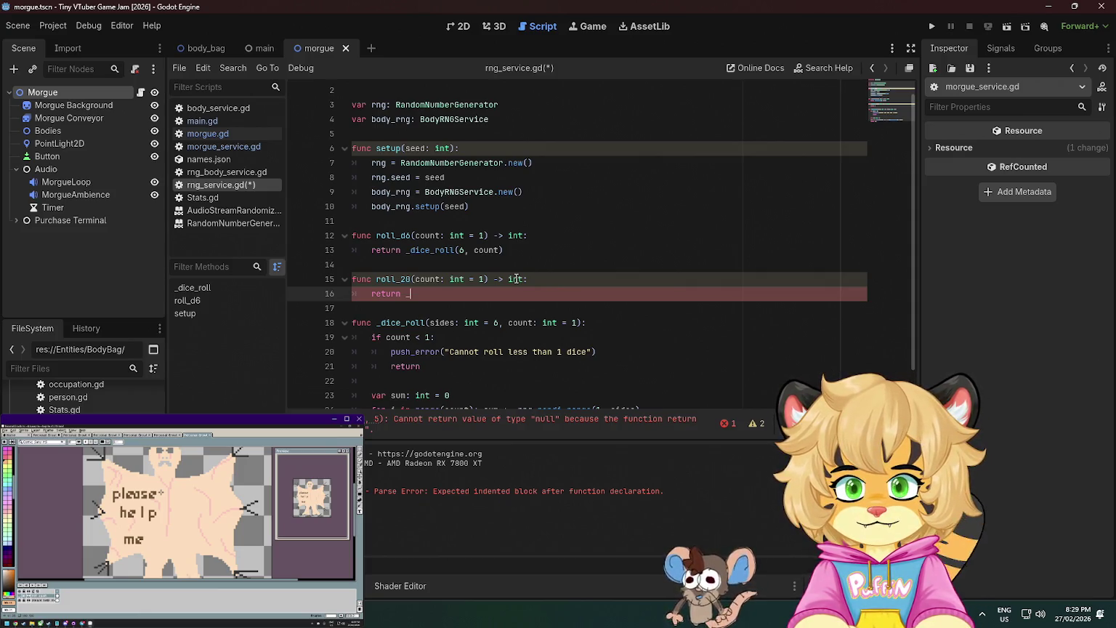
type("dice")
key("Return")
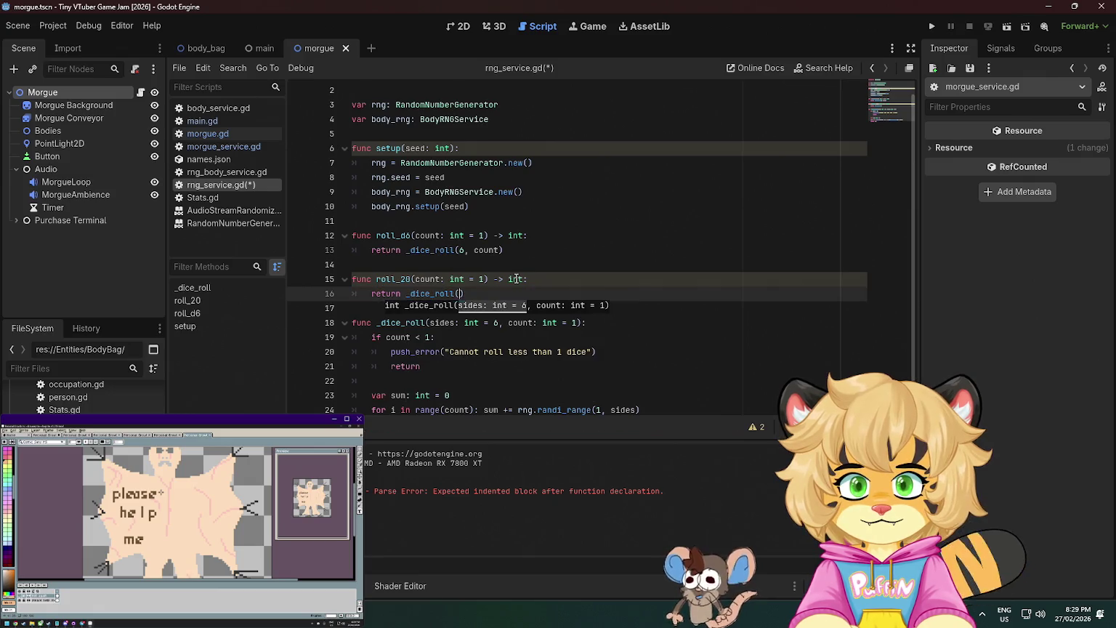
type("6, count")
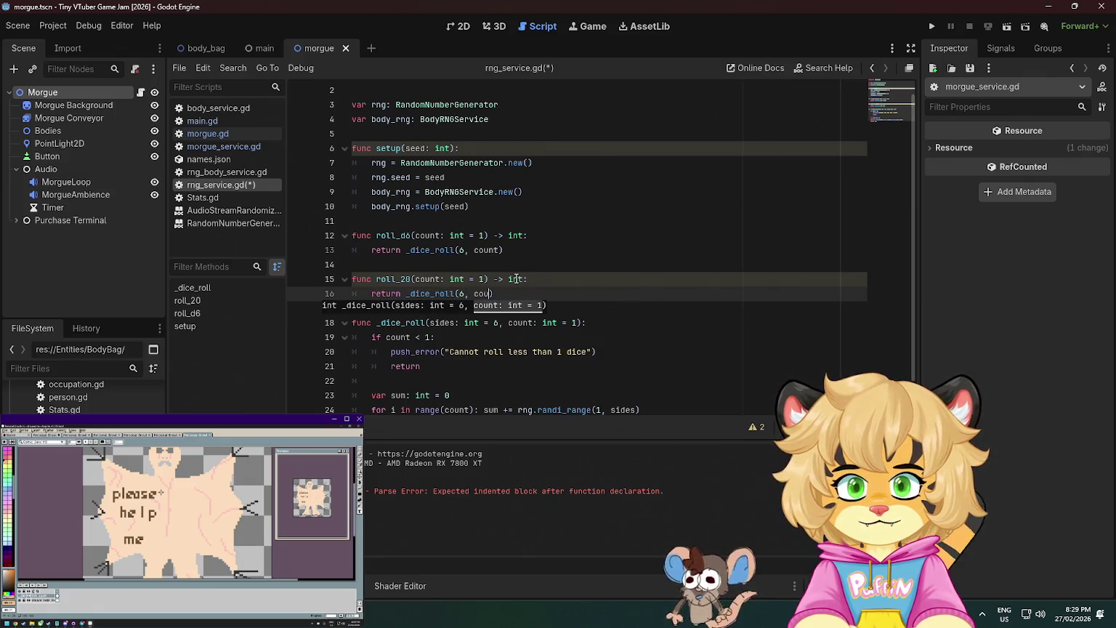
key("Right")
key("ctrl+s")
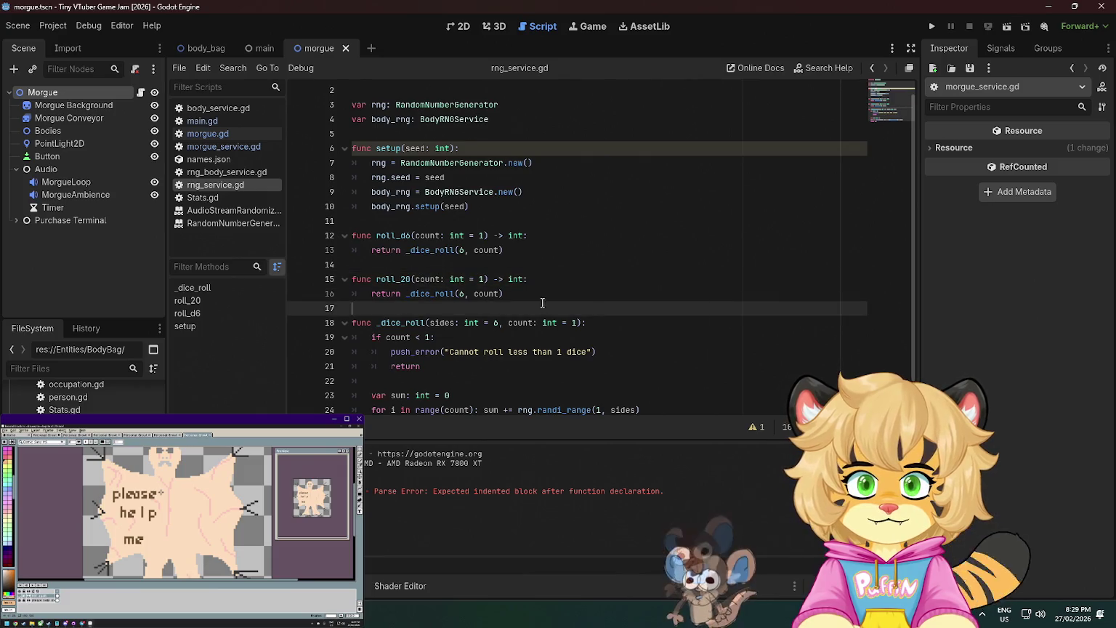
key("Return")
key("Return")
Declare func roll_x(sides: int = 6, count: int = 1): below roll_20.
key("BackSpace")
type("fun")
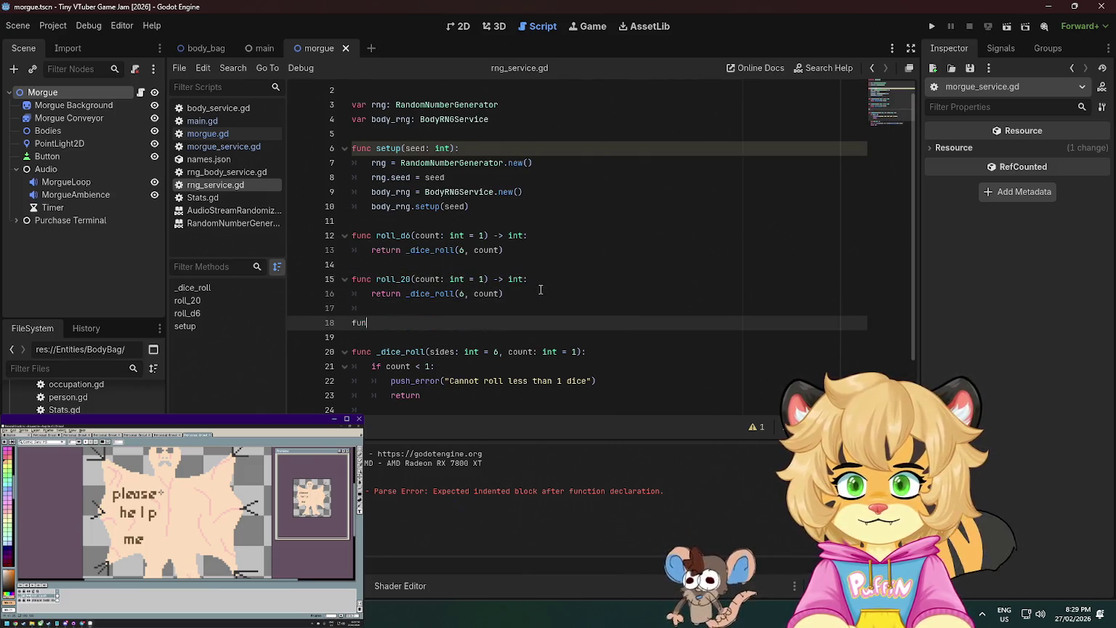
type("c ro")
key("ctrl+BackSpace")
type("func roll")
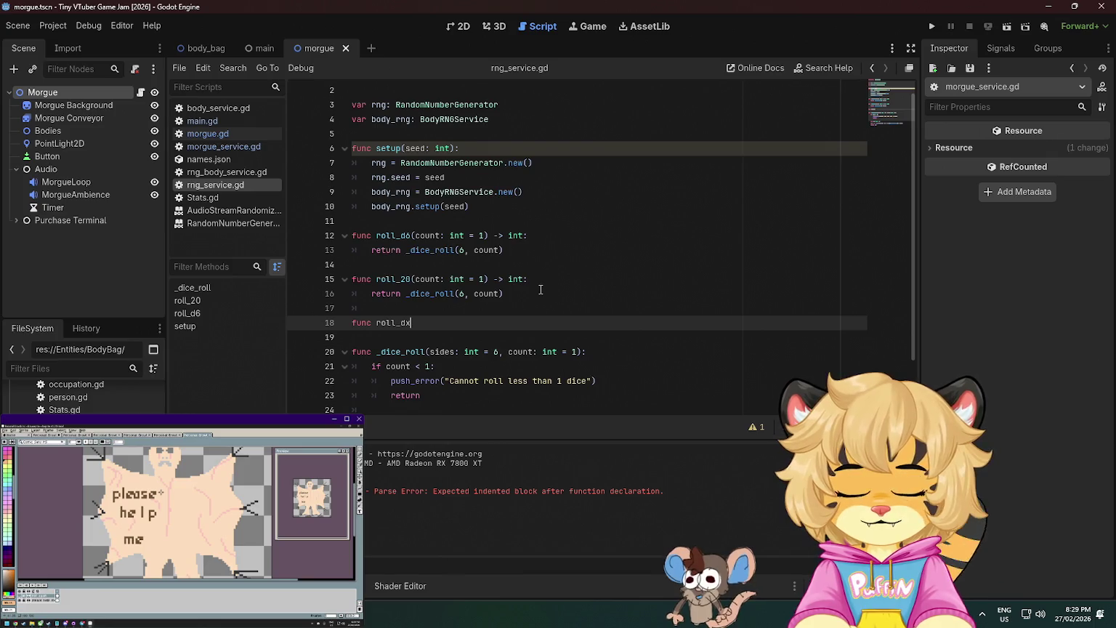
key("BackSpace")
key("BackSpace")
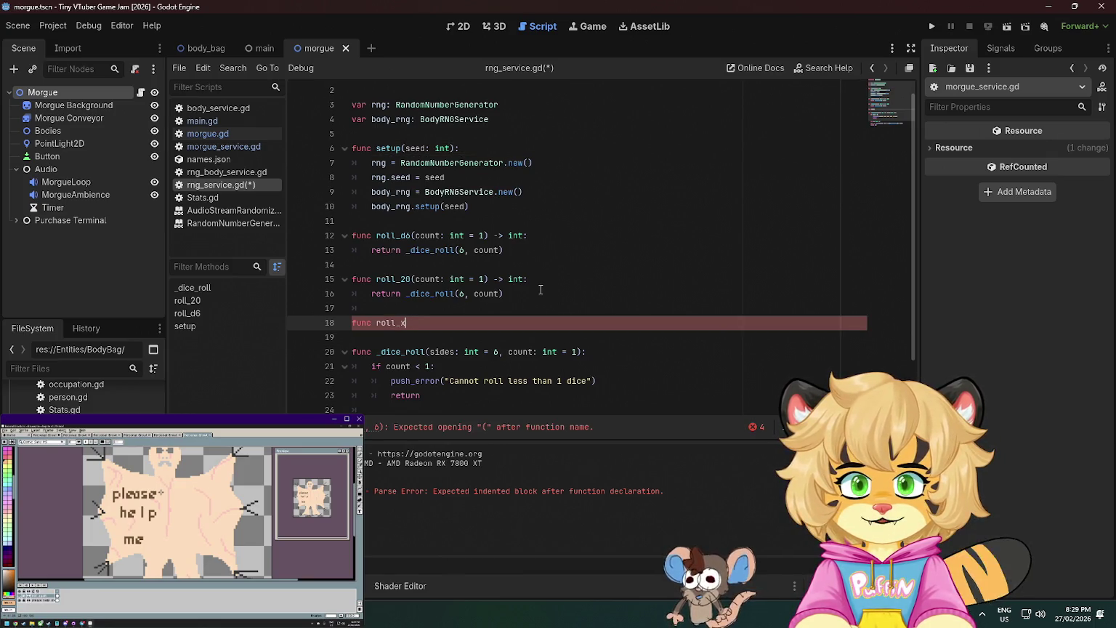
type("(sides:")
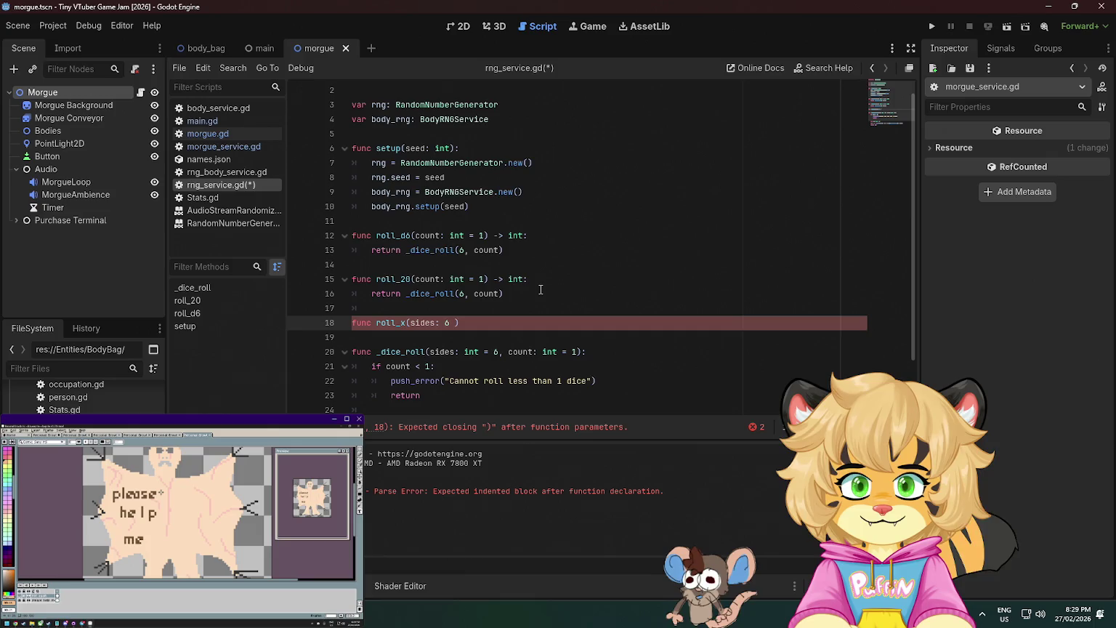
type(" int = 6m")
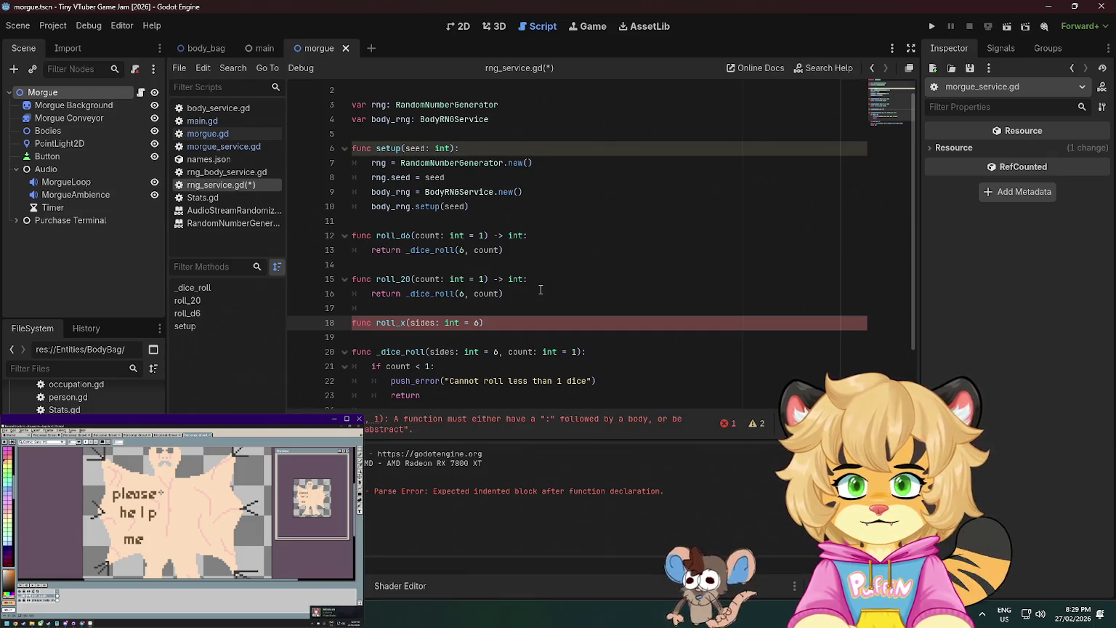
key("BackSpace")
type(", count: ")
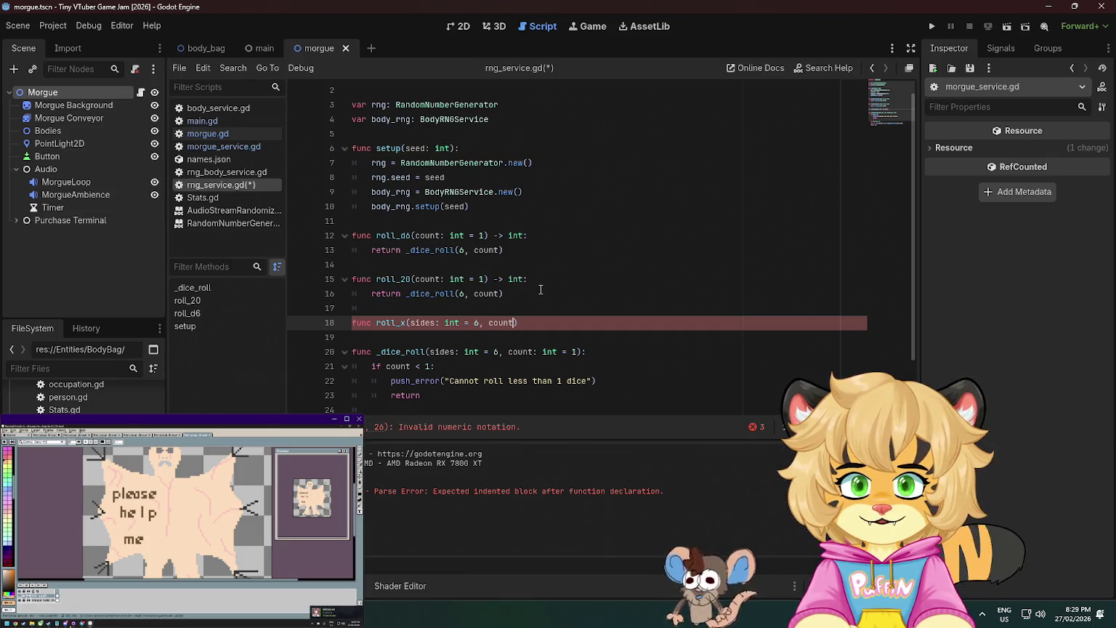
type("int = 1):")
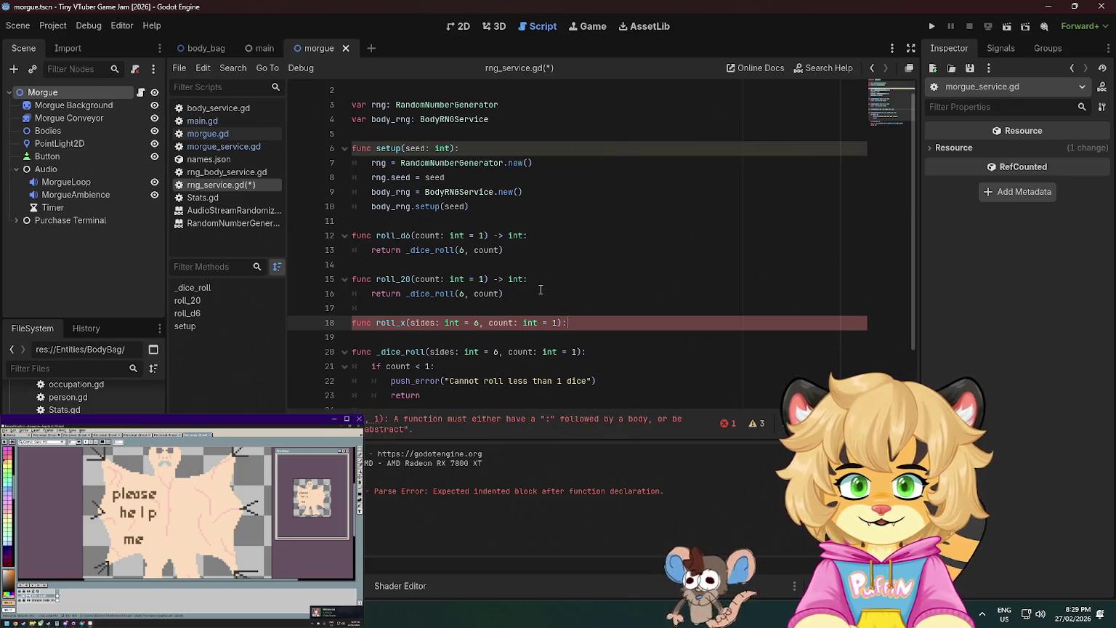
key("Return")
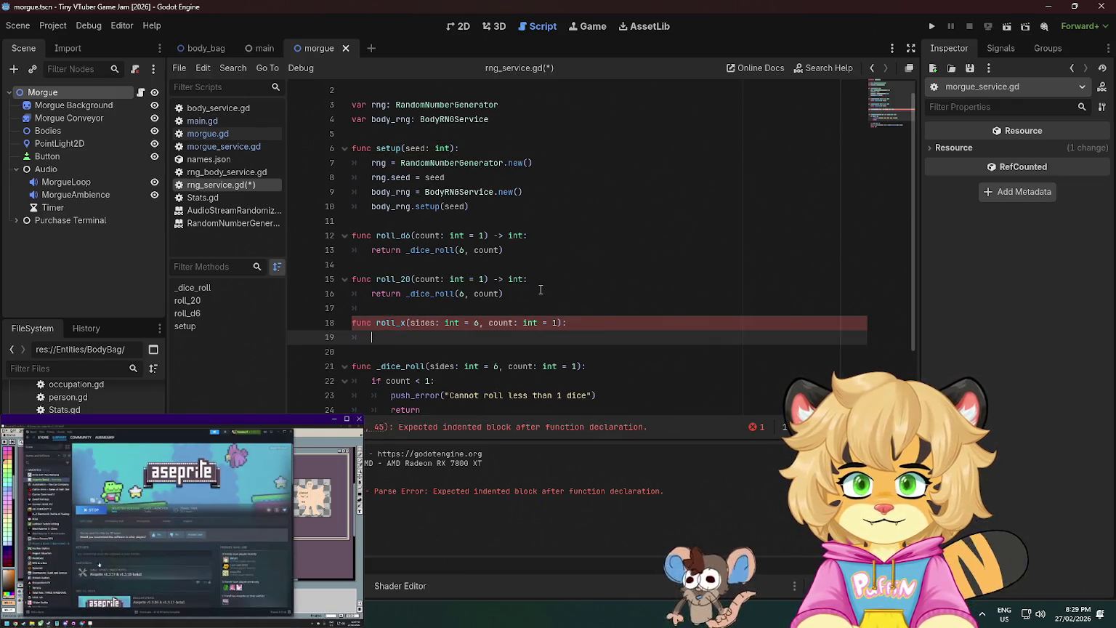
Make roll_x return _dice_roll(sides, count), then save and run the project with F5.
type("_di")
key("Return")
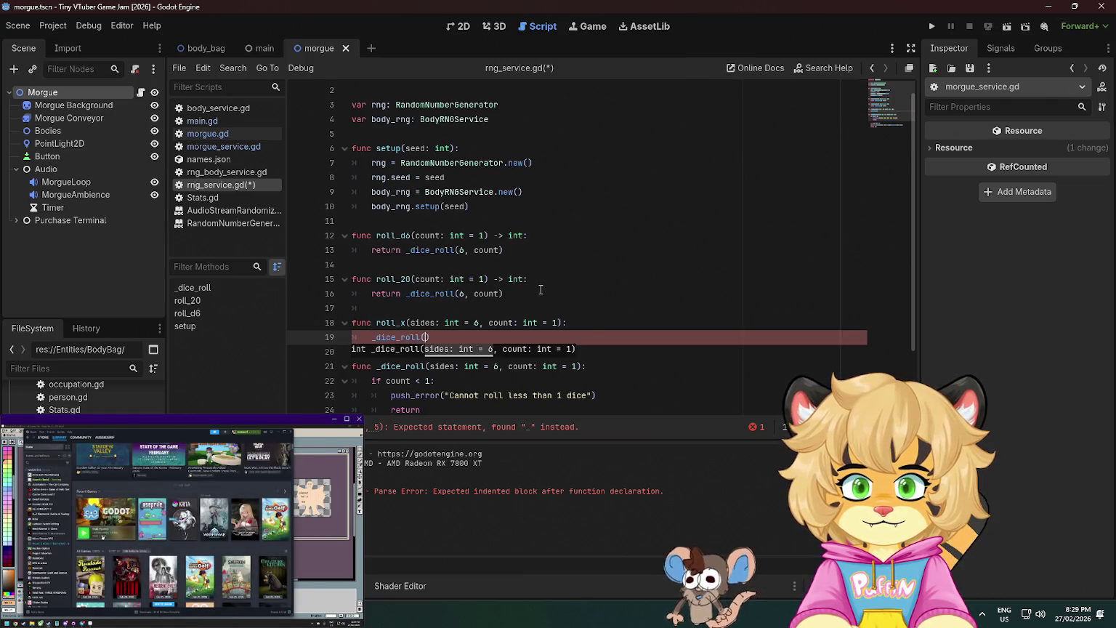
key("ctrl+BackSpace")
type("return d")
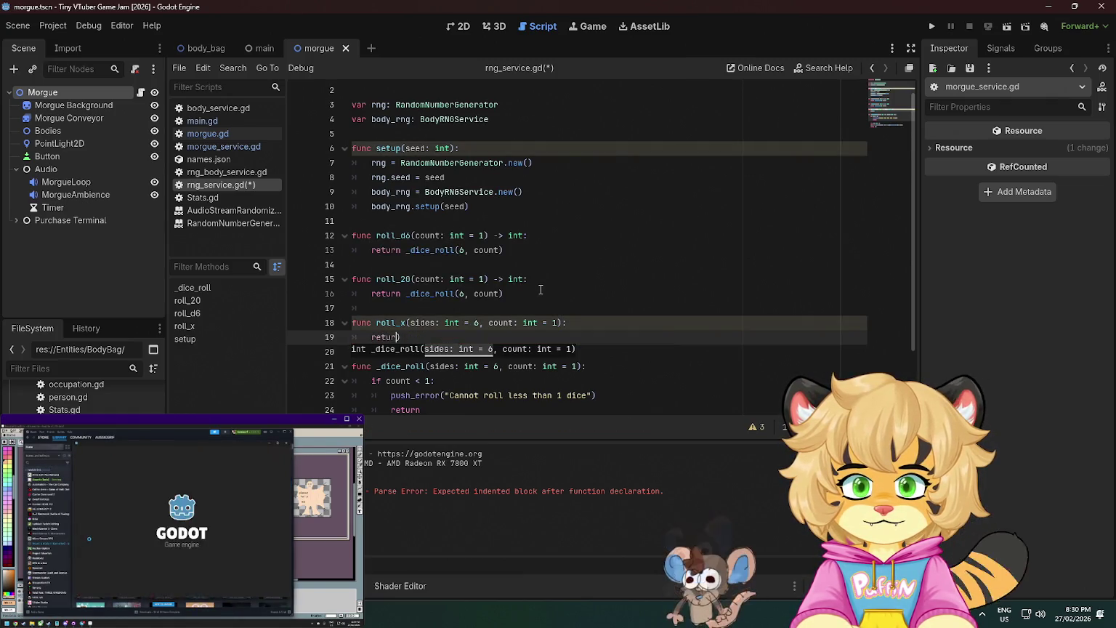
type("ice_")
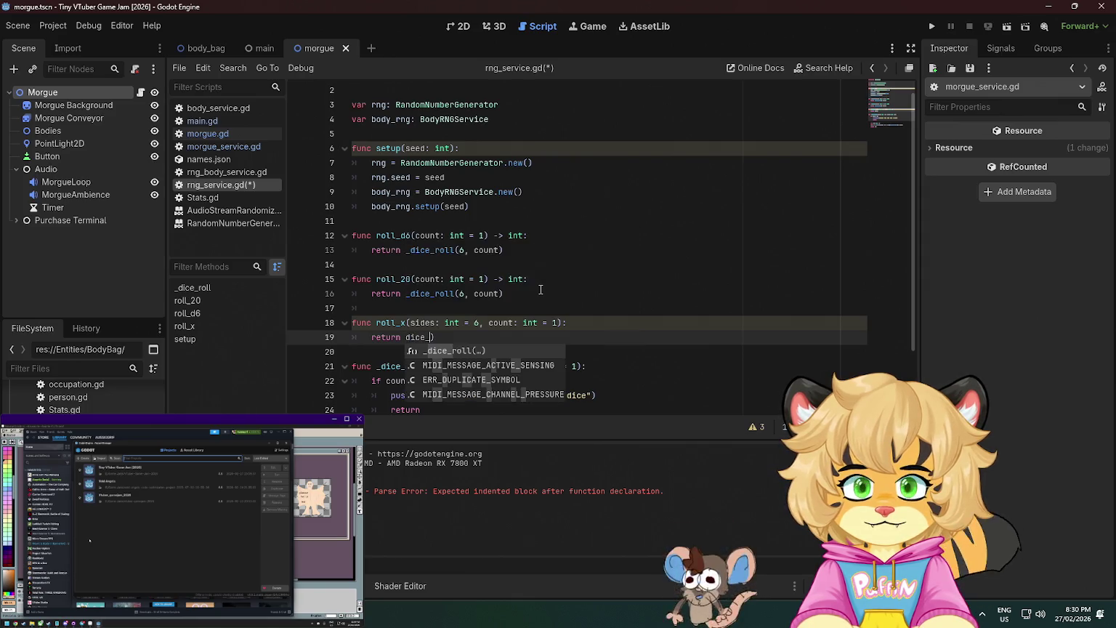
key("Return")
key("Delete")
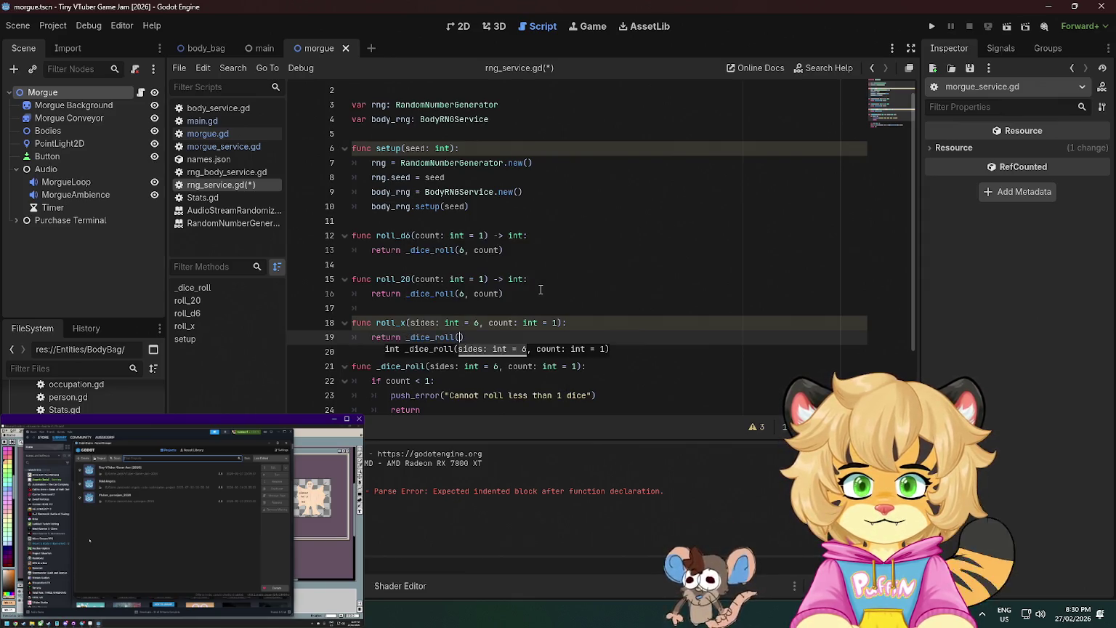
type("sides, count")
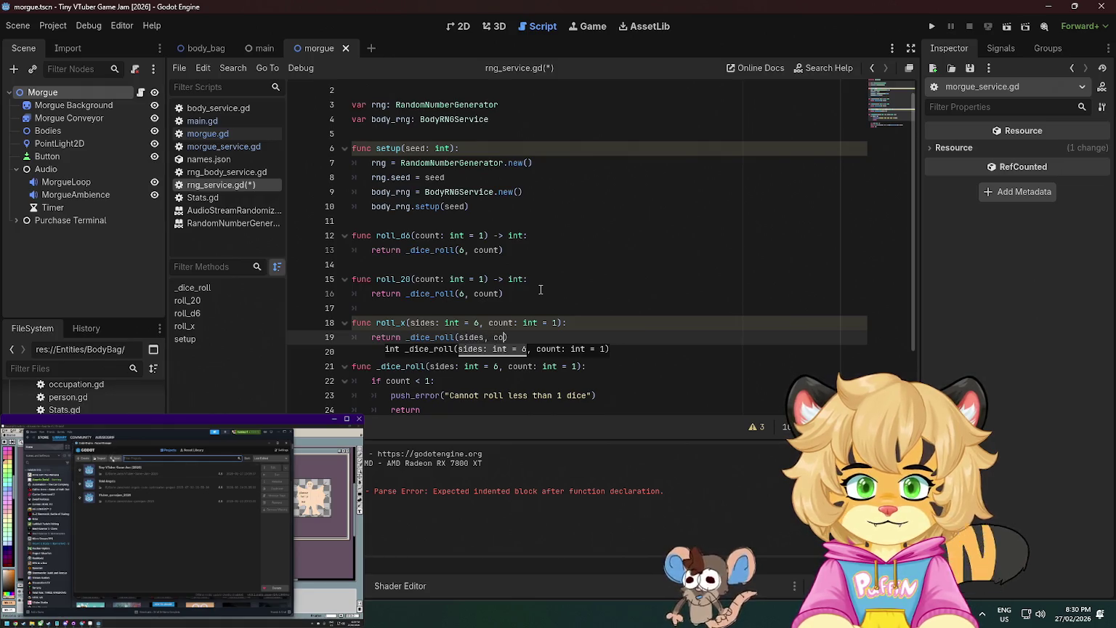
key("F5")
Close four of the open scripts at the top of the Scripts list.
scroll(615, 286, "down", 2)
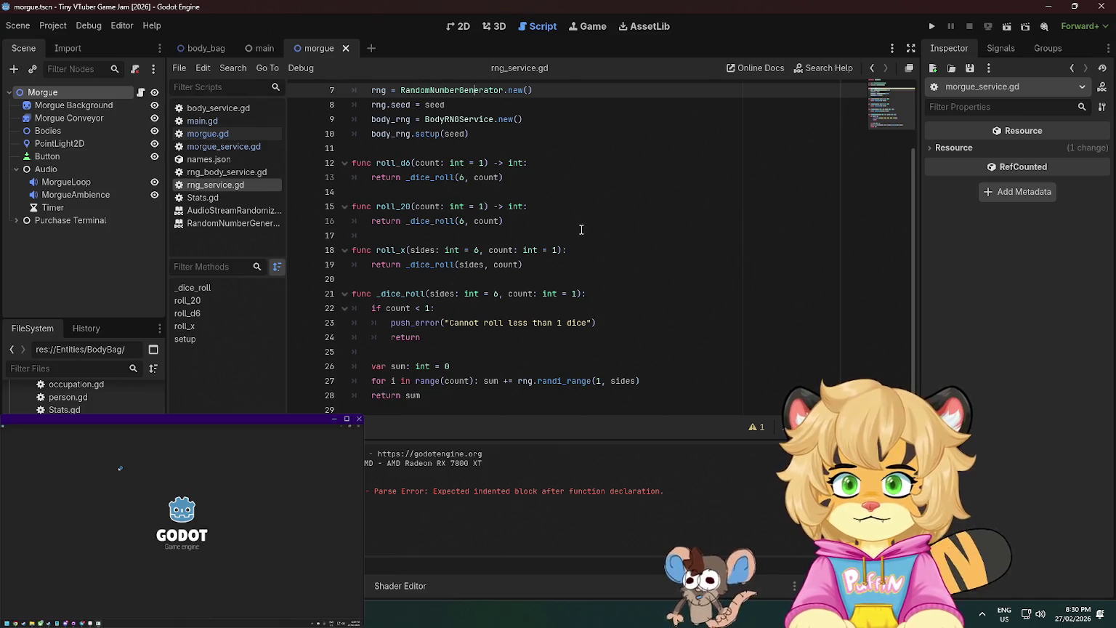
left_click(454, 353)
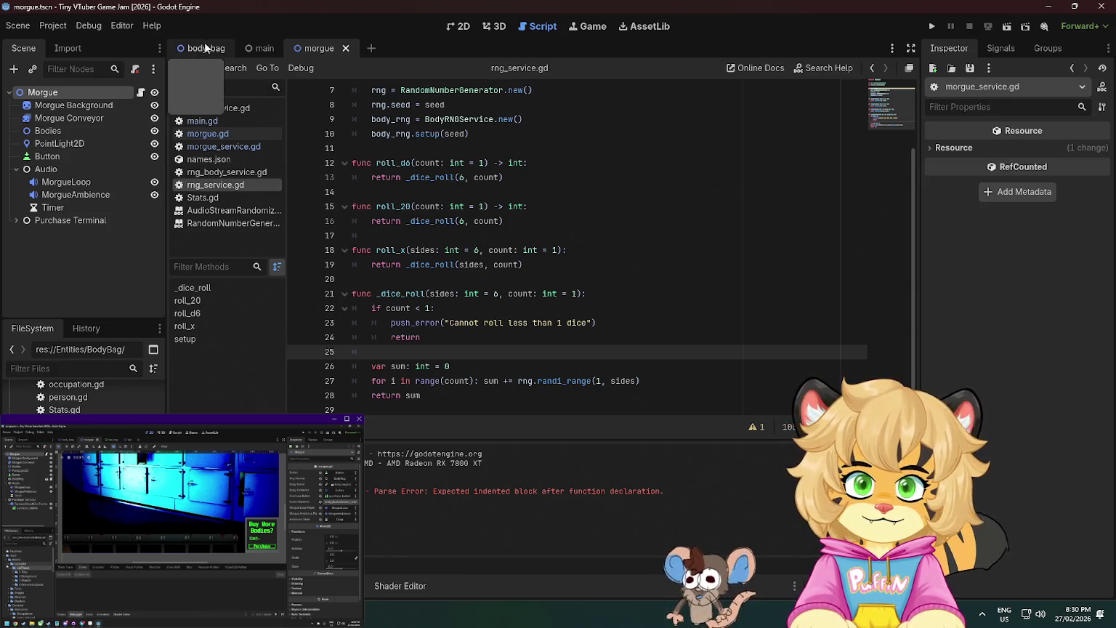
scroll(497, 351, "up", 2)
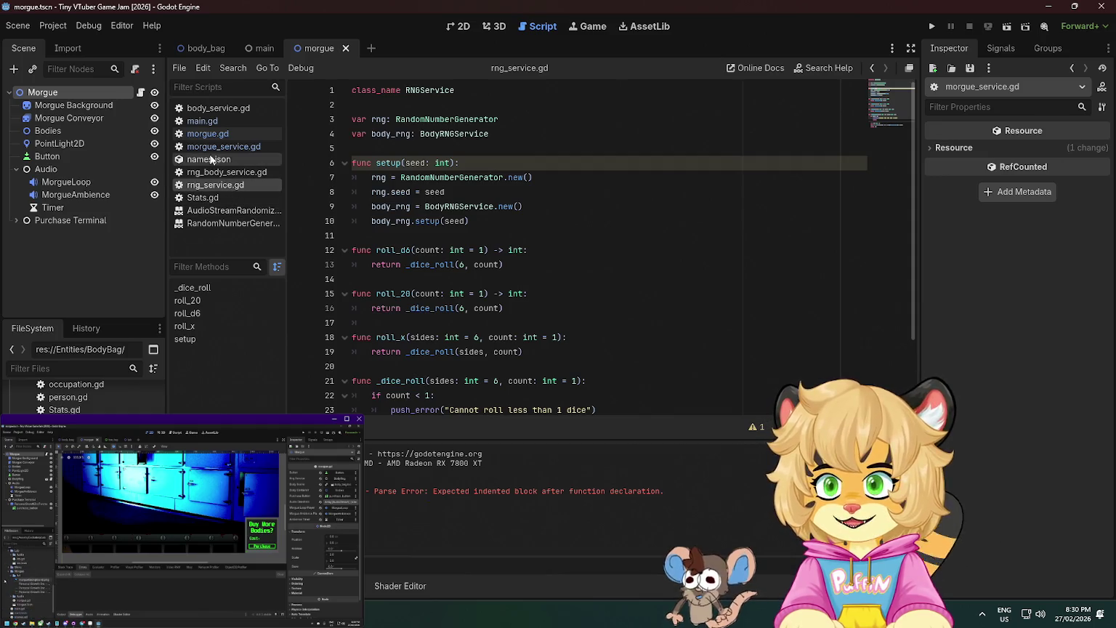
middle_click(205, 108)
middle_click(204, 108)
middle_click(205, 107)
middle_click(204, 108)
middle_click(205, 107)
middle_click(205, 108)
middle_click(204, 107)
middle_click(205, 107)
middle_click(205, 107)
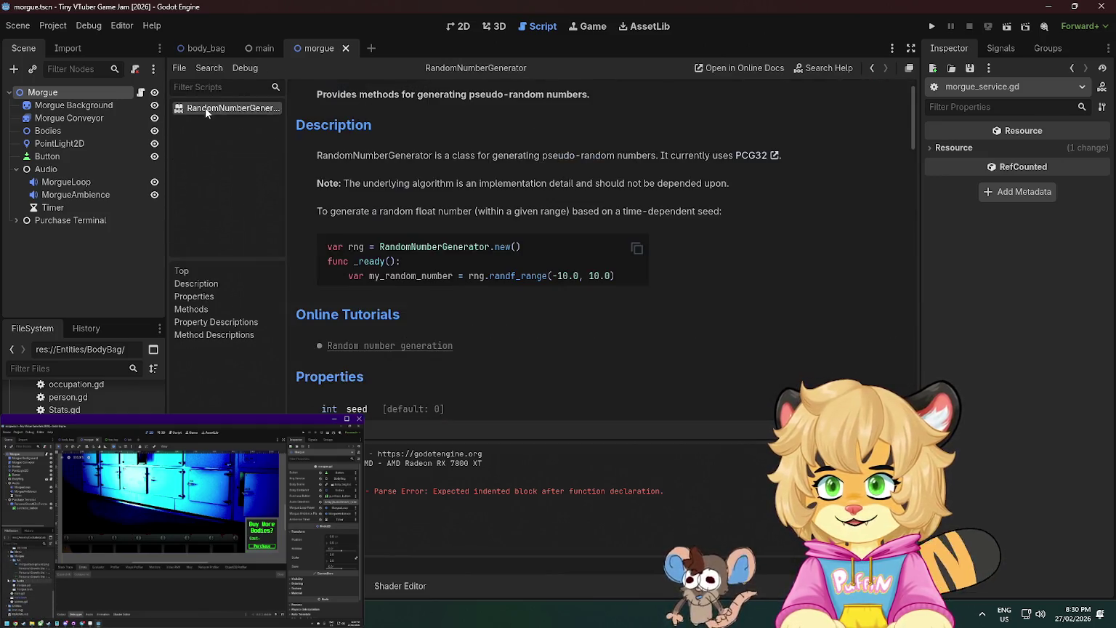
middle_click(205, 108)
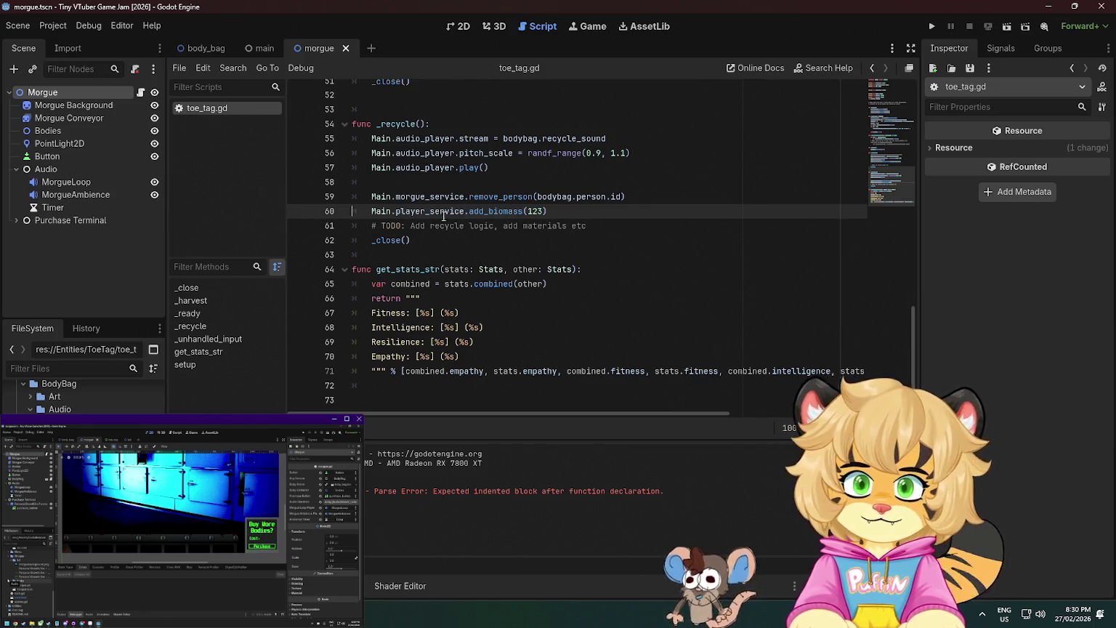
Open body_service.gd and morgue_service.gd from the FileSystem dock.
scroll(440, 234, "up", 4)
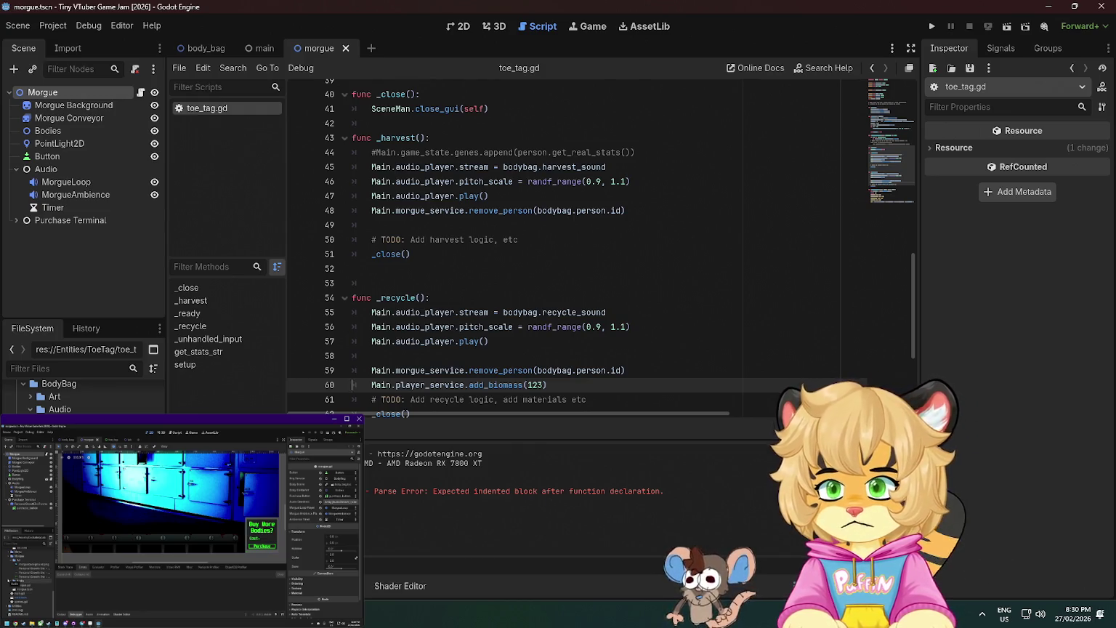
scroll(73, 396, "down", 5)
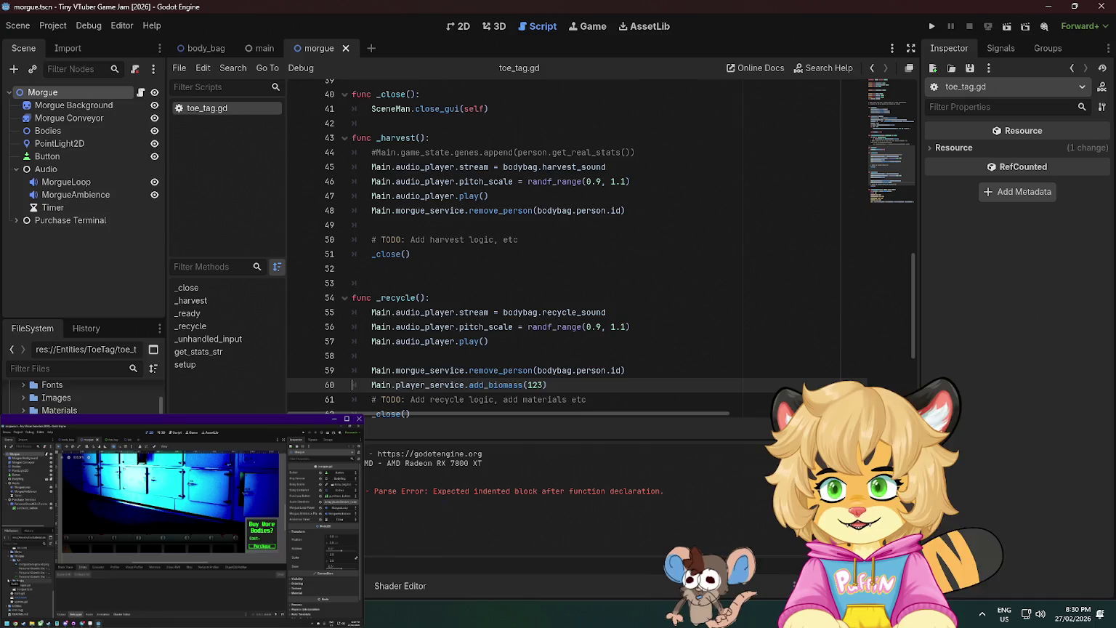
scroll(73, 392, "down", 5)
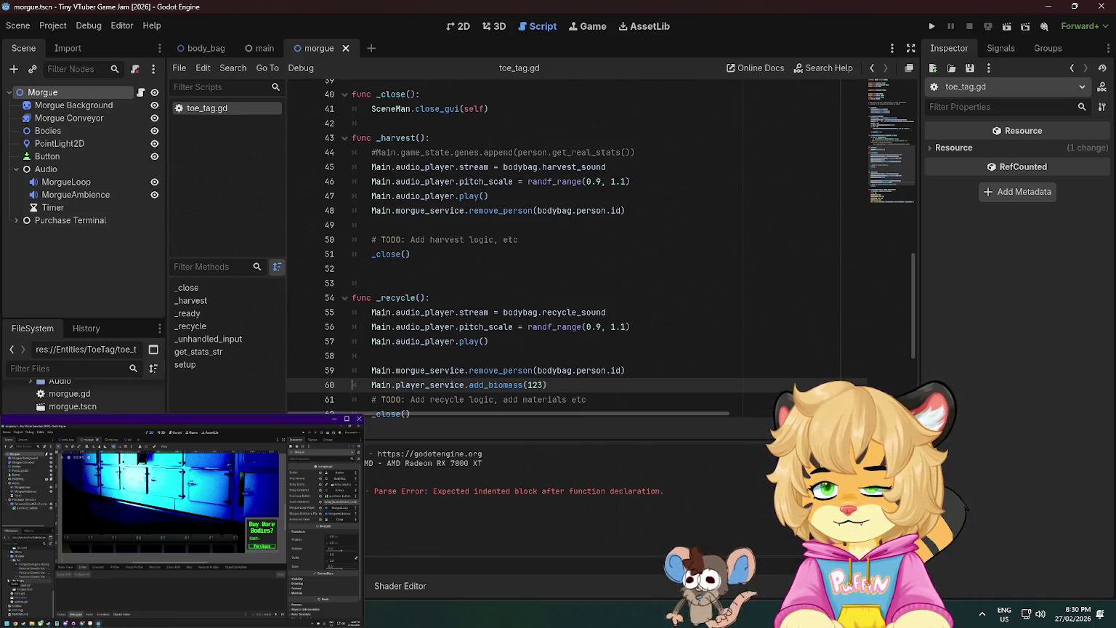
double_click(73, 432)
double_click(73, 445)
Review the harvest_body and recycle_body stubs in morgue_service.gd, then return to toe_tag.gd.
scroll(434, 251, "down", 10)
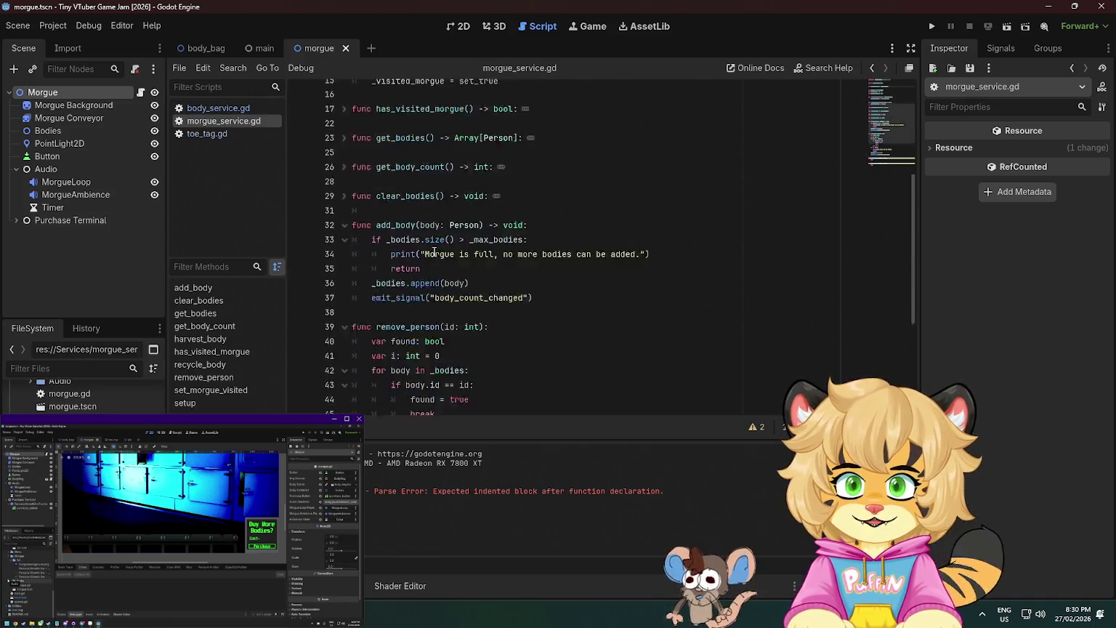
left_click(418, 361)
left_click(529, 325)
left_click(541, 338)
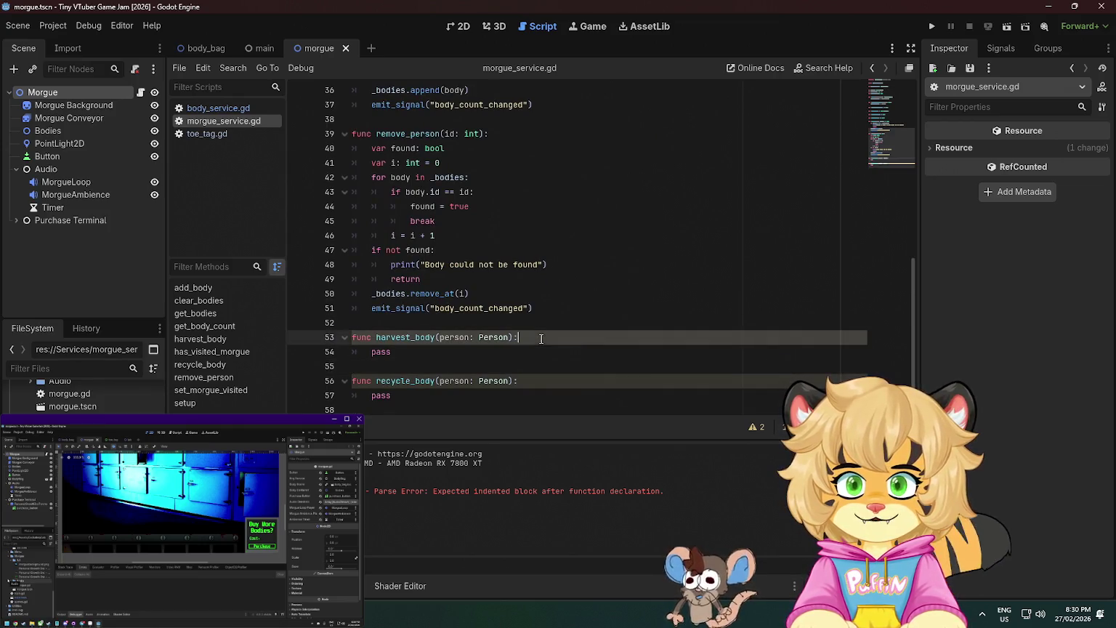
left_click(204, 134)
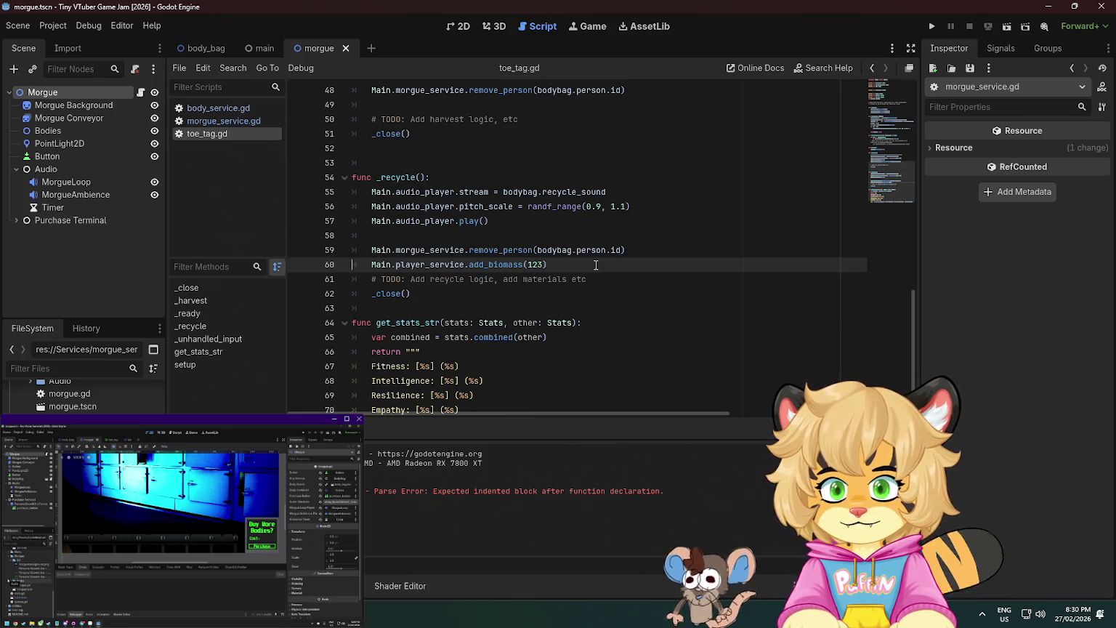
Cut the recycle-sound and removal lines from toe_tag.gd's _recycle and paste them over pass in recycle_body.
mouse_move(570, 267)
left_mouse_down()
mouse_move(313, 249)
mouse_move(265, 194)
left_mouse_up()
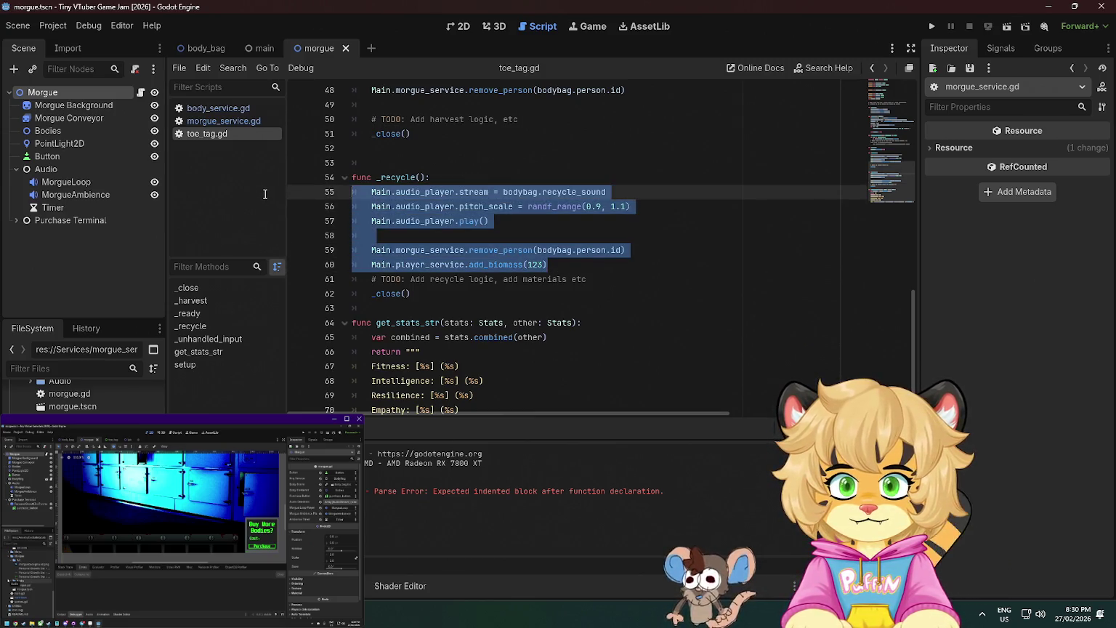
key("ctrl+x")
left_click(223, 120)
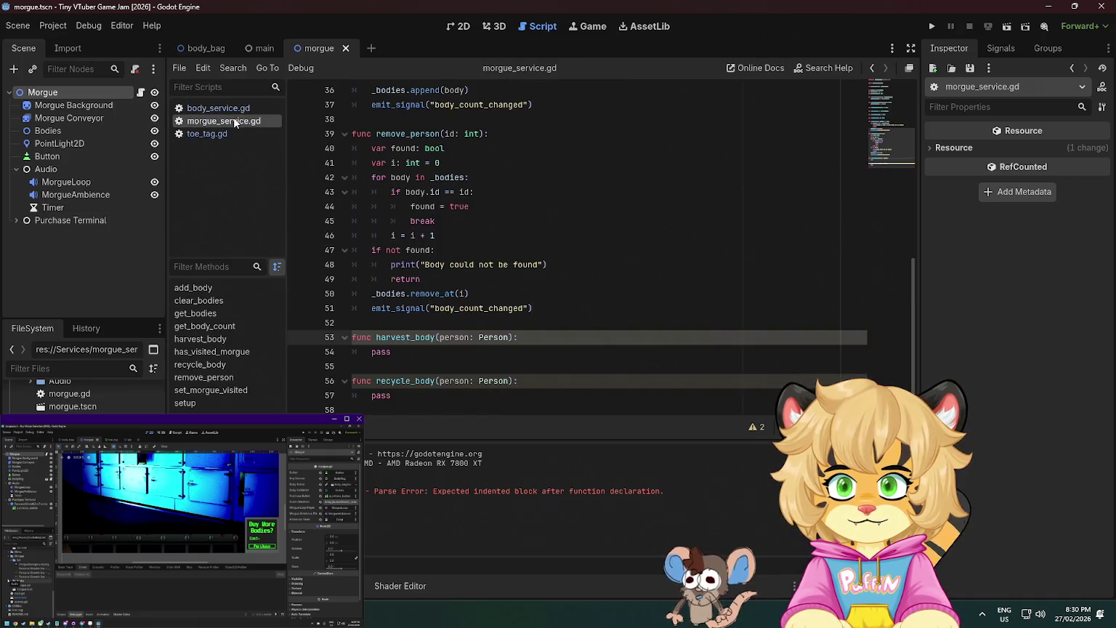
left_click(478, 381)
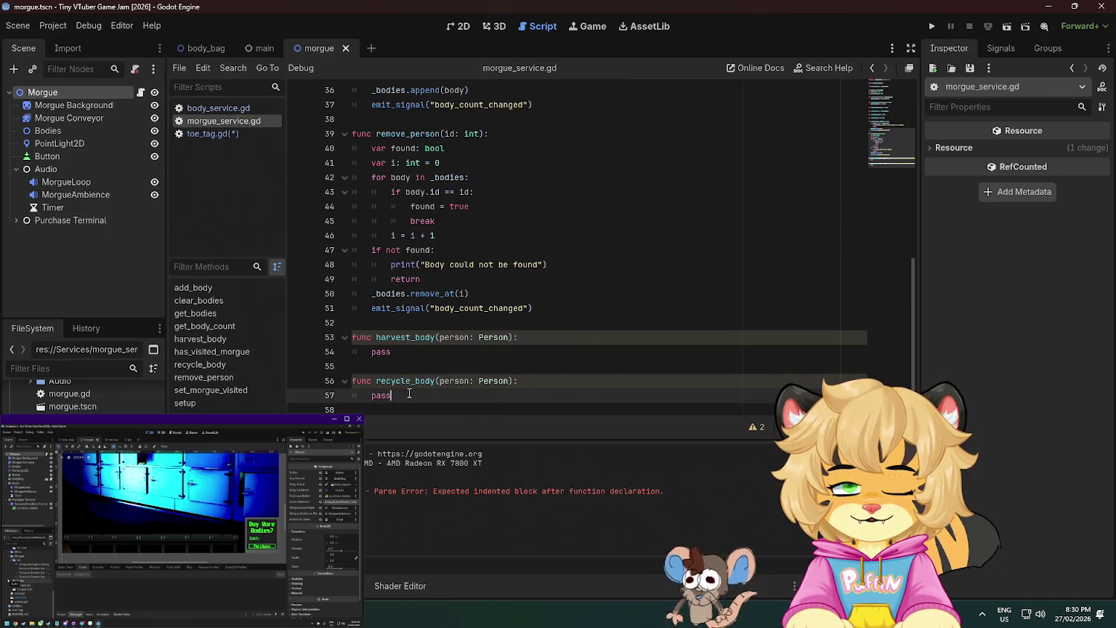
double_click(381, 395)
key("ctrl+v")
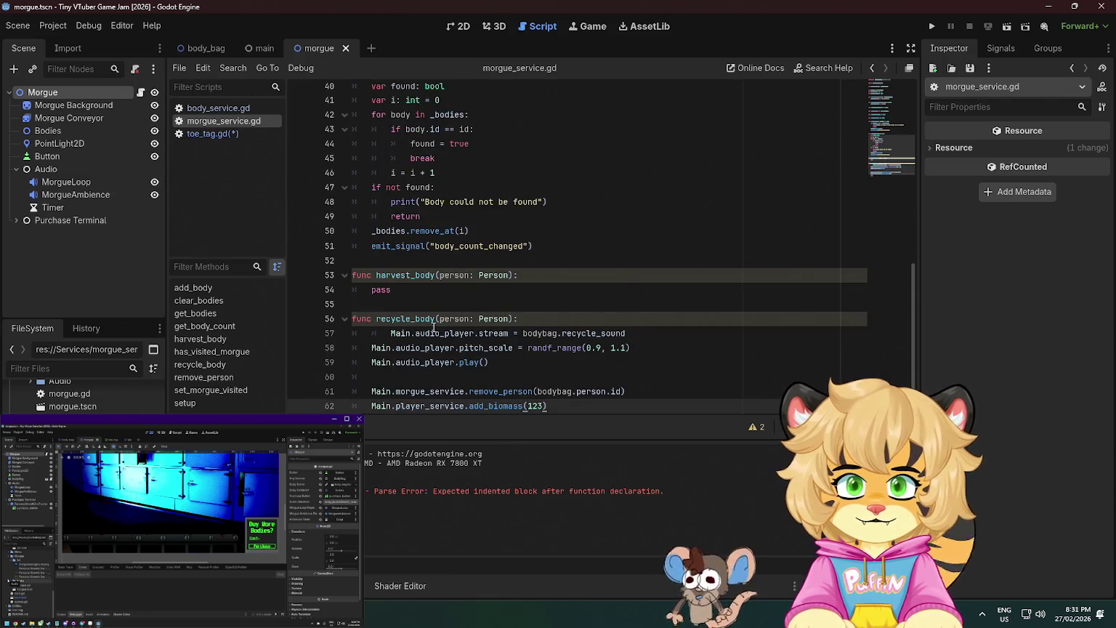
Dedent the pasted code one level and select bodybag.recycle_sound on line 57.
left_click(397, 332)
left_click_drag(397, 332, 472, 353)
left_click(472, 353)
key("BackSpace")
scroll(472, 354, "down", 1)
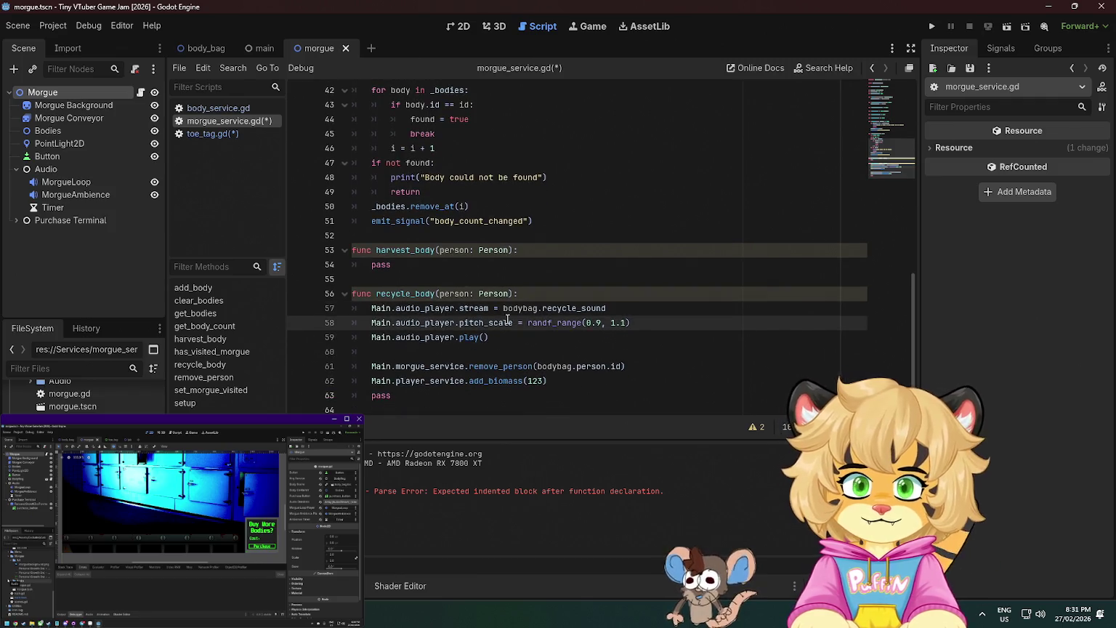
left_click(485, 308)
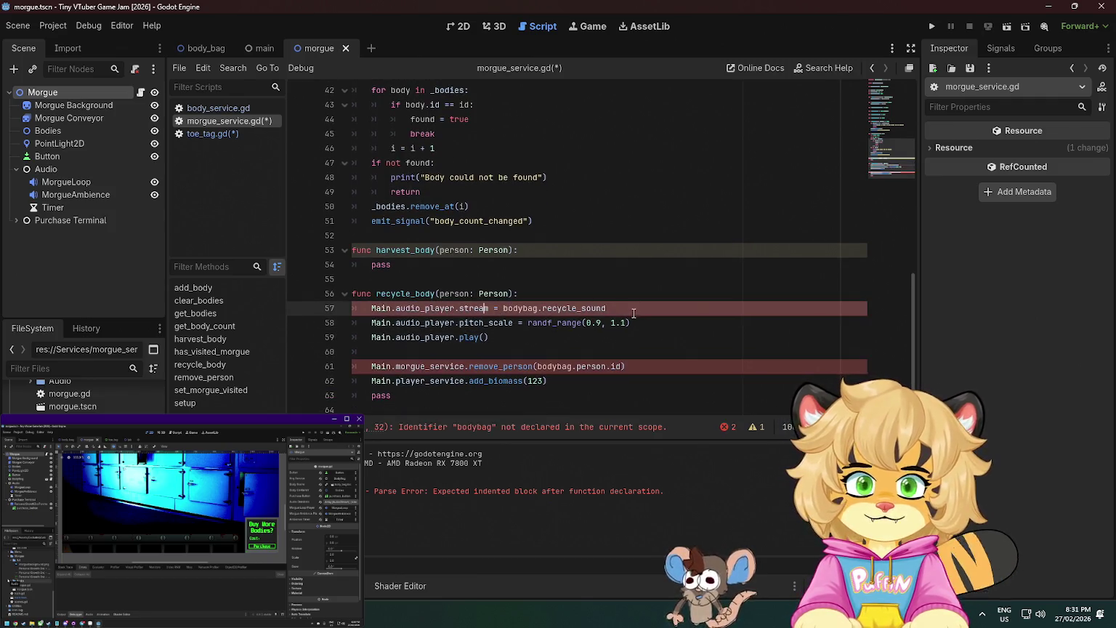
mouse_move(631, 314)
left_mouse_down()
mouse_move(566, 324)
mouse_move(502, 308)
left_mouse_up()
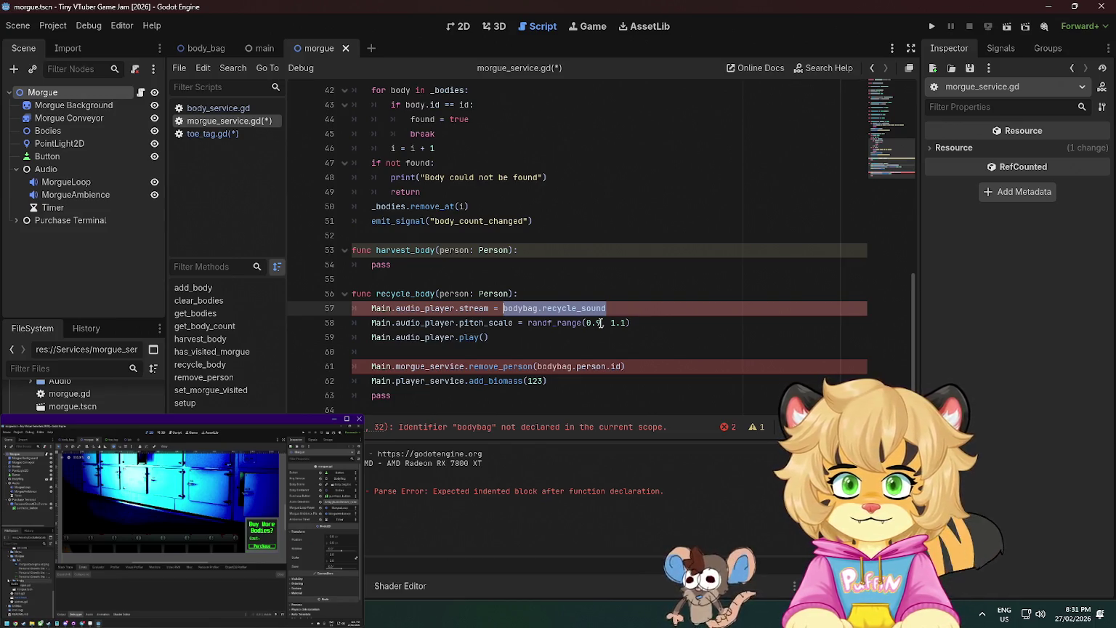
Collapse the setup, set_morgue_visited and has_visited_morgue functions.
scroll(537, 282, "up", 10)
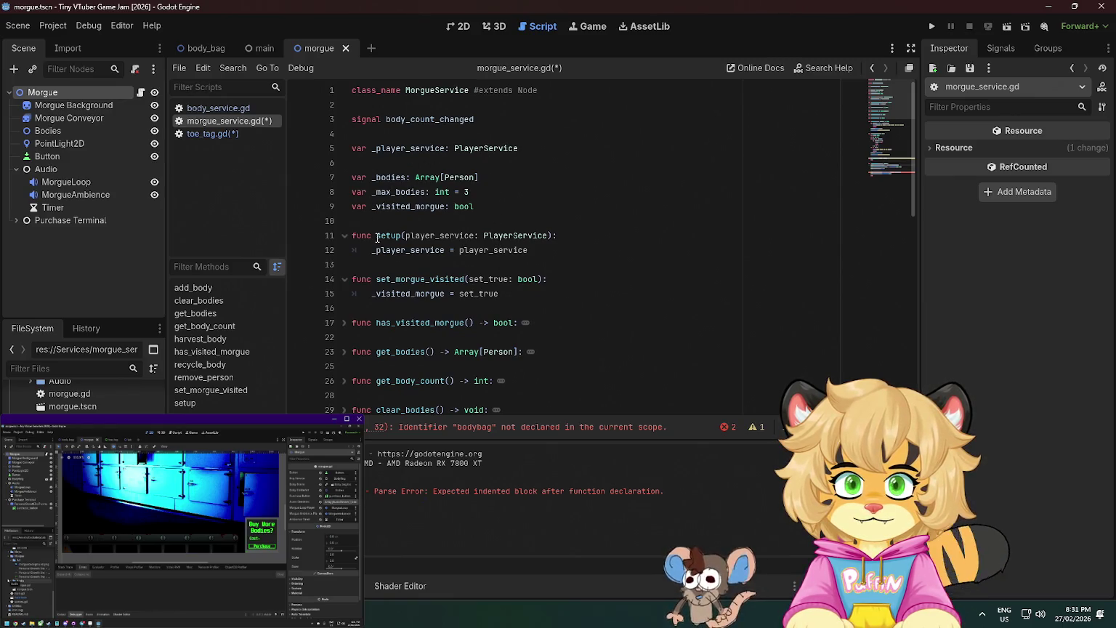
left_click(344, 237)
left_click(345, 264)
left_click(338, 295)
Add a '#region bodies' line above get_bodies.
scroll(341, 312, "down", 2)
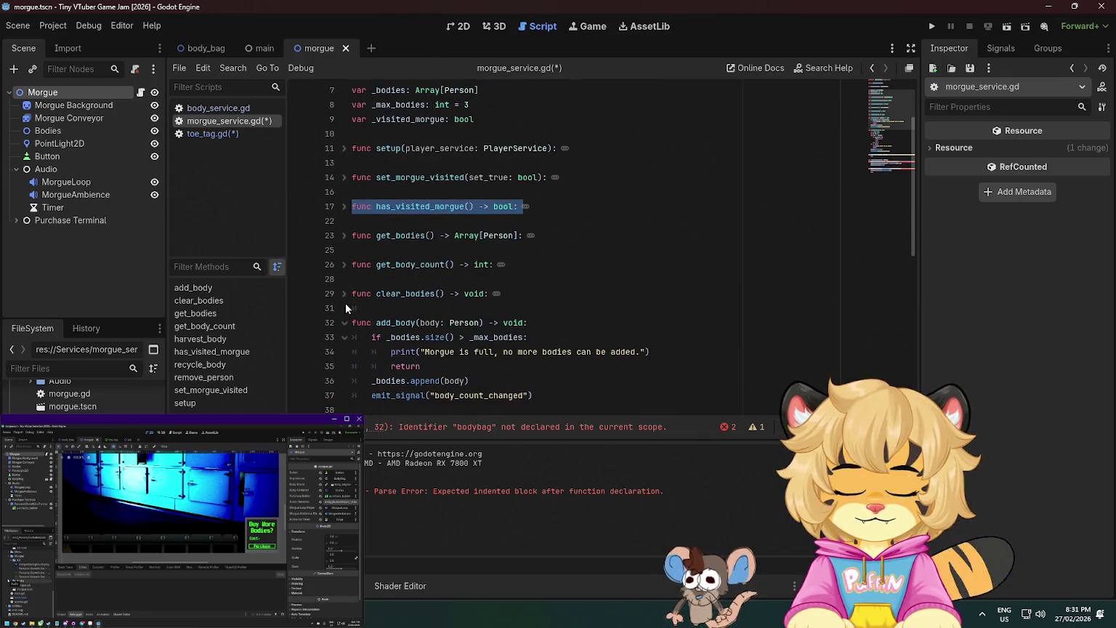
left_click(401, 225)
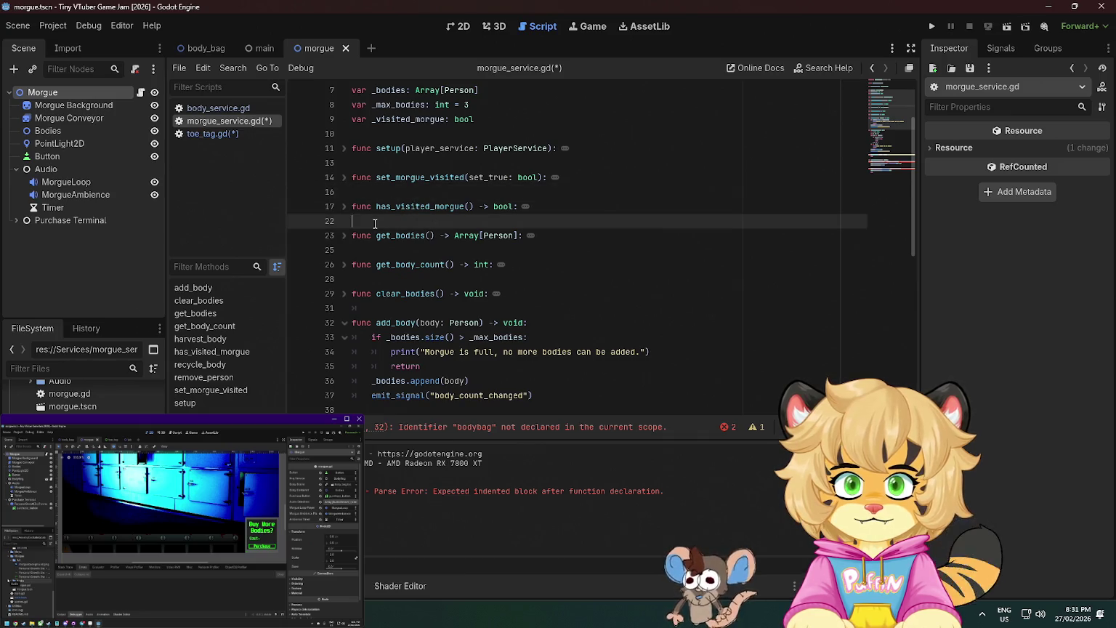
key("Return")
type("region bodies")
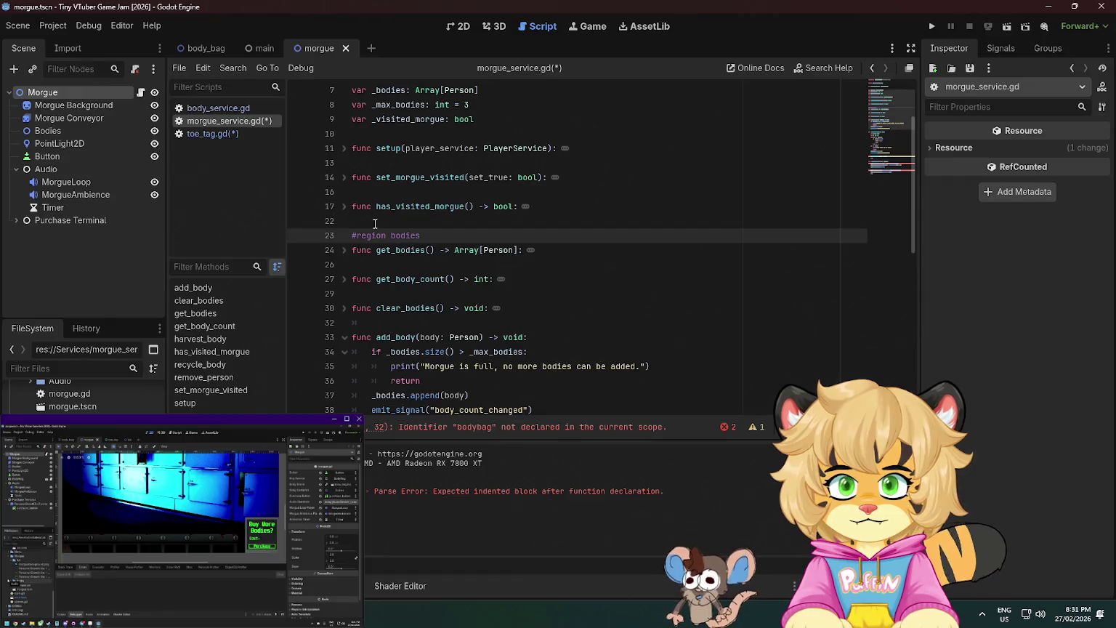
scroll(410, 287, "down", 8)
scroll(406, 292, "down", 2)
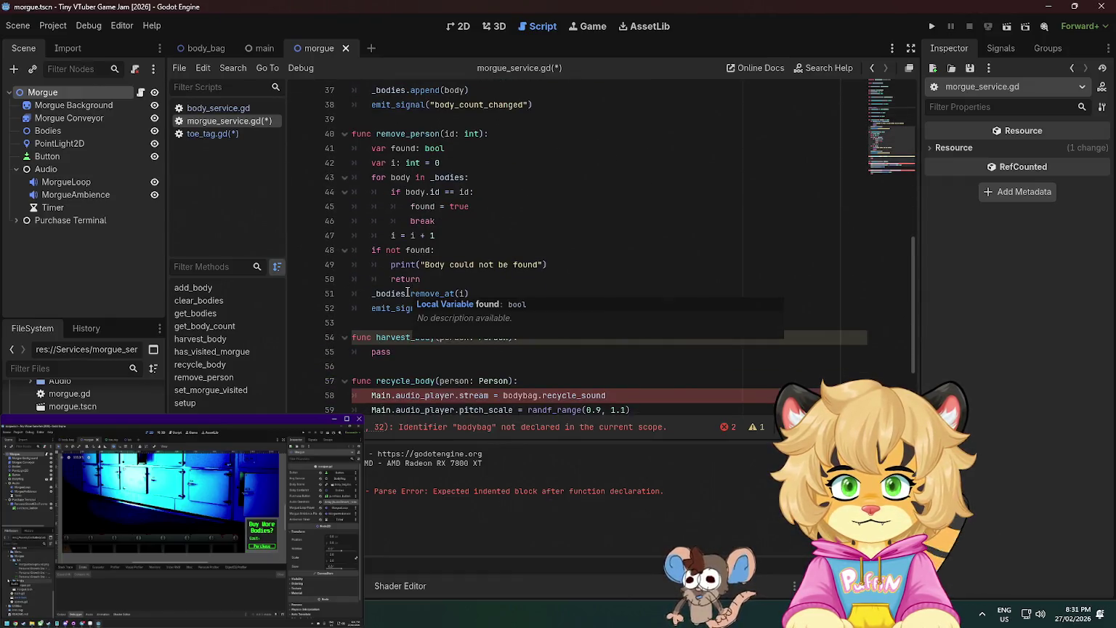
left_click(406, 133)
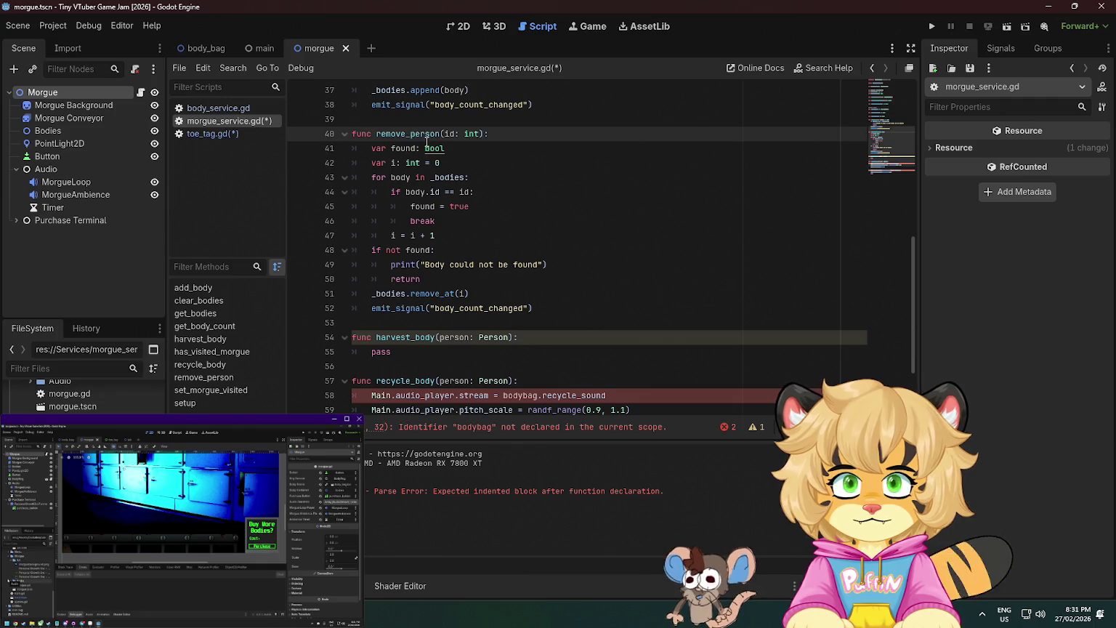
key("ctrl+r")
Save the edited scripts and select remove_person to find its uses.
left_click(543, 161)
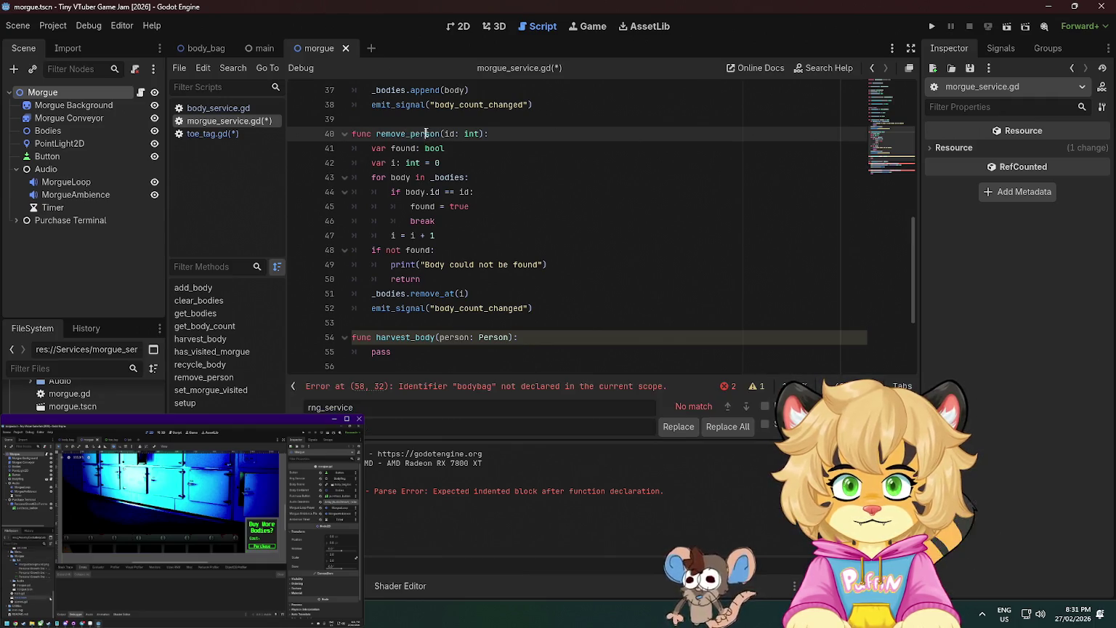
key("ctrl+s")
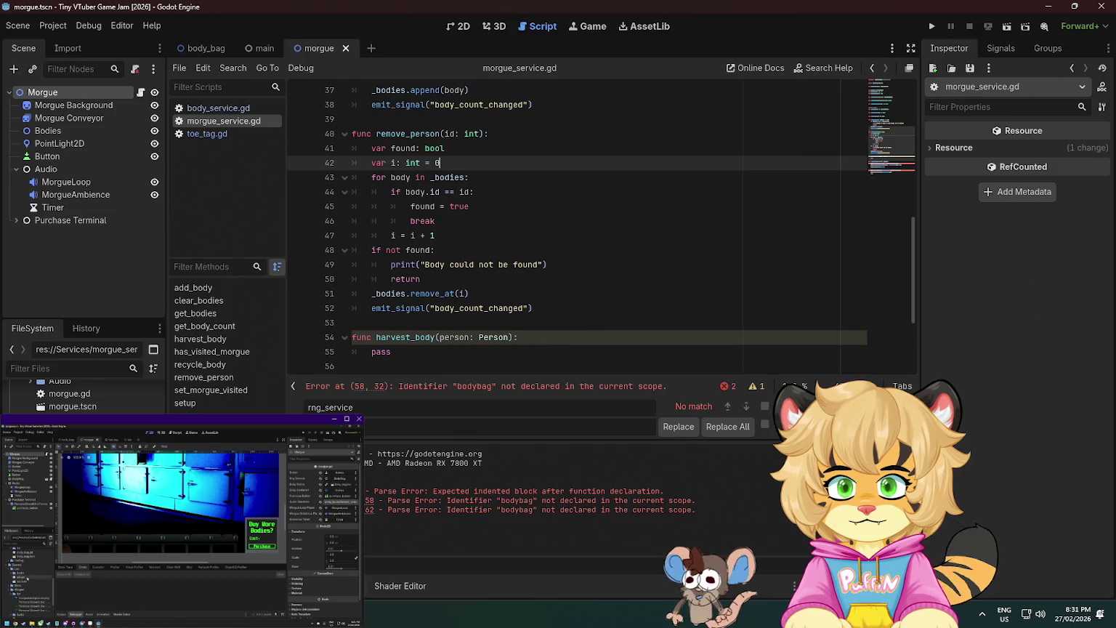
double_click(411, 135)
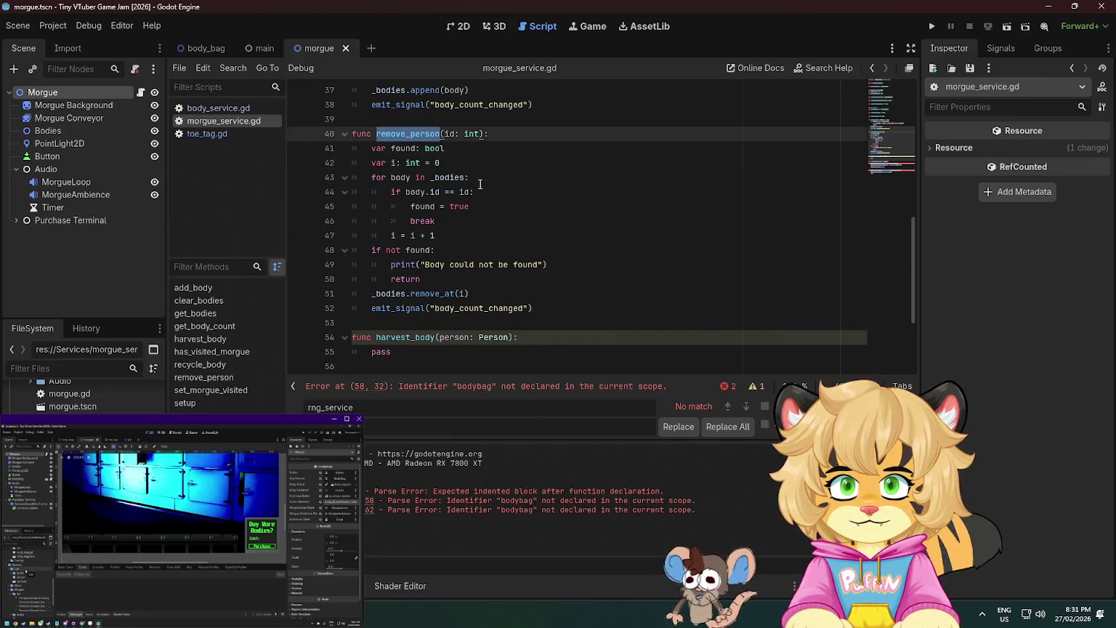
Review recycle_body and select its audio stream line for deletion.
scroll(603, 193, "down", 3)
scroll(600, 195, "up", 3)
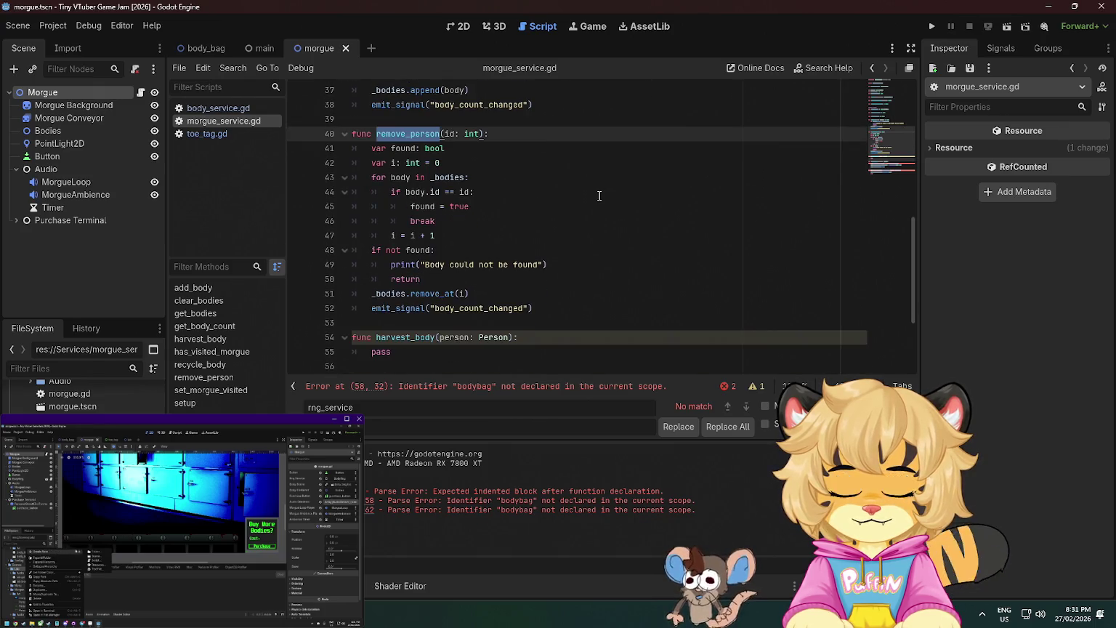
scroll(599, 196, "down", 3)
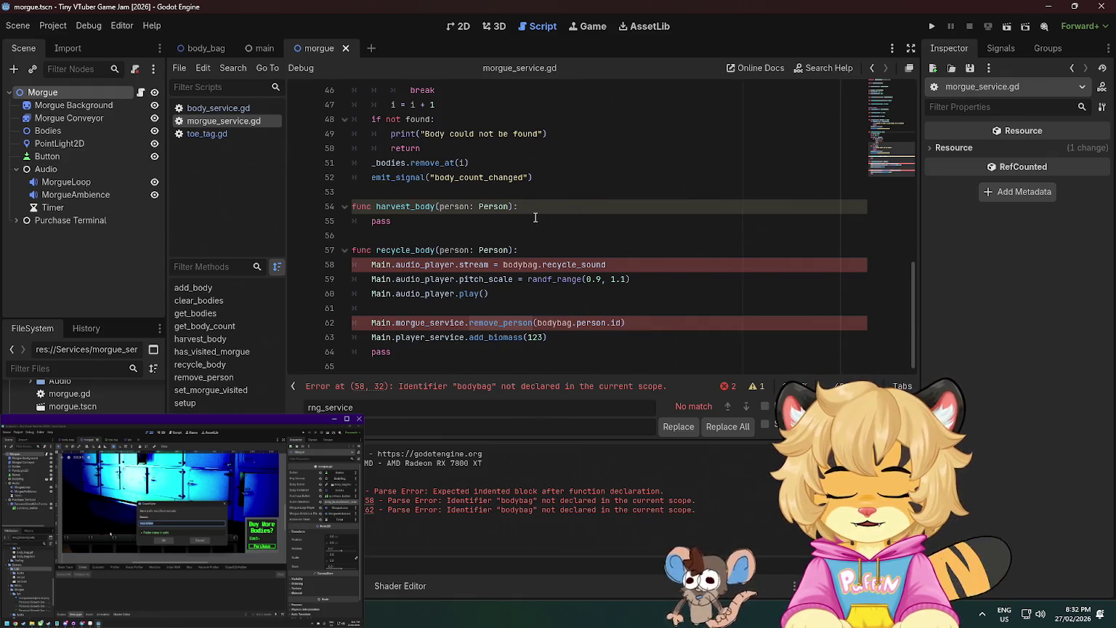
scroll(536, 217, "up", 1)
scroll(535, 218, "down", 2)
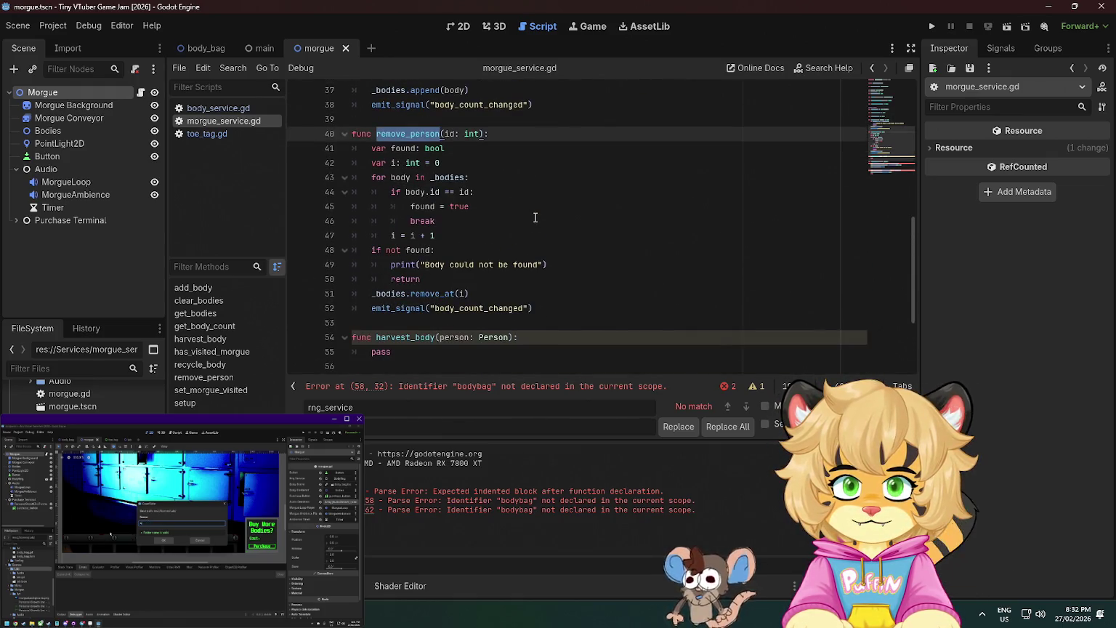
scroll(536, 217, "down", 2)
scroll(523, 226, "up", 2)
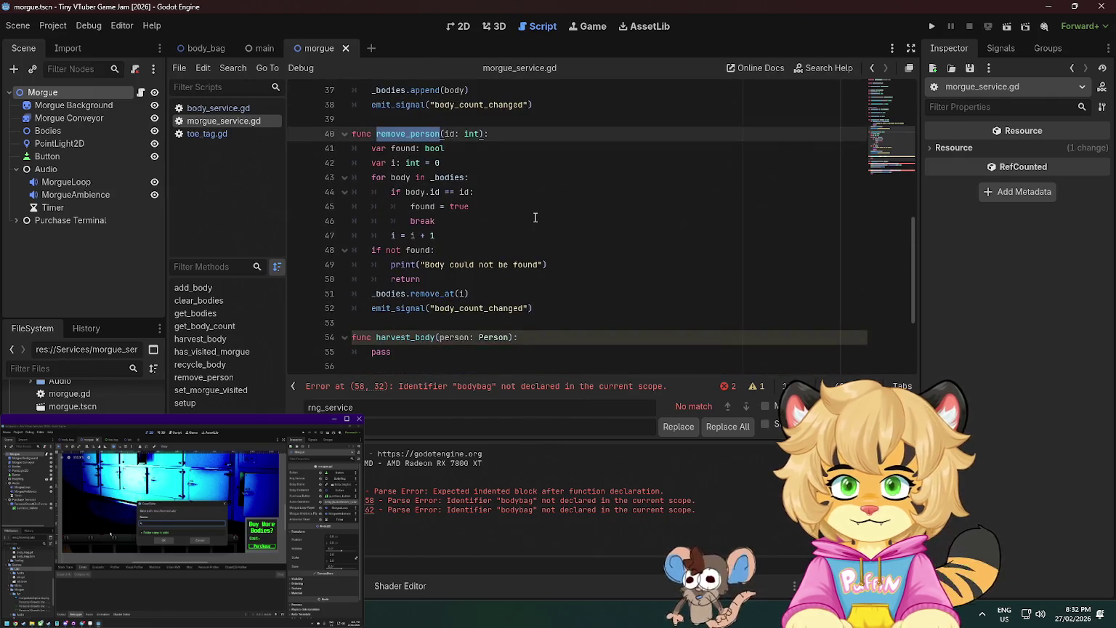
scroll(517, 229, "down", 3)
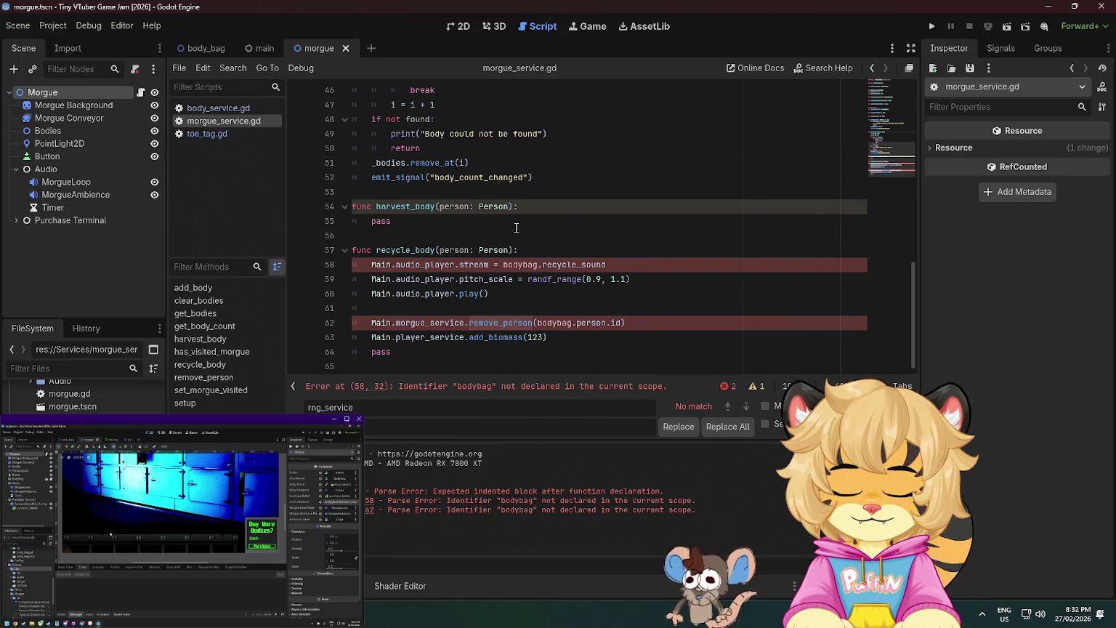
scroll(516, 227, "up", 5)
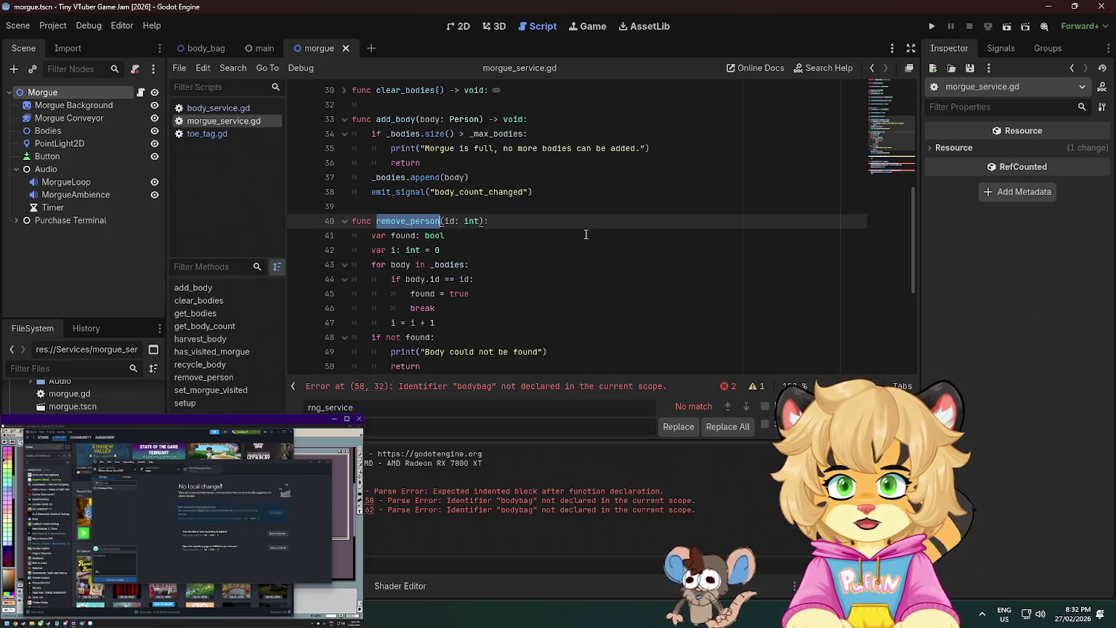
scroll(586, 234, "down", 5)
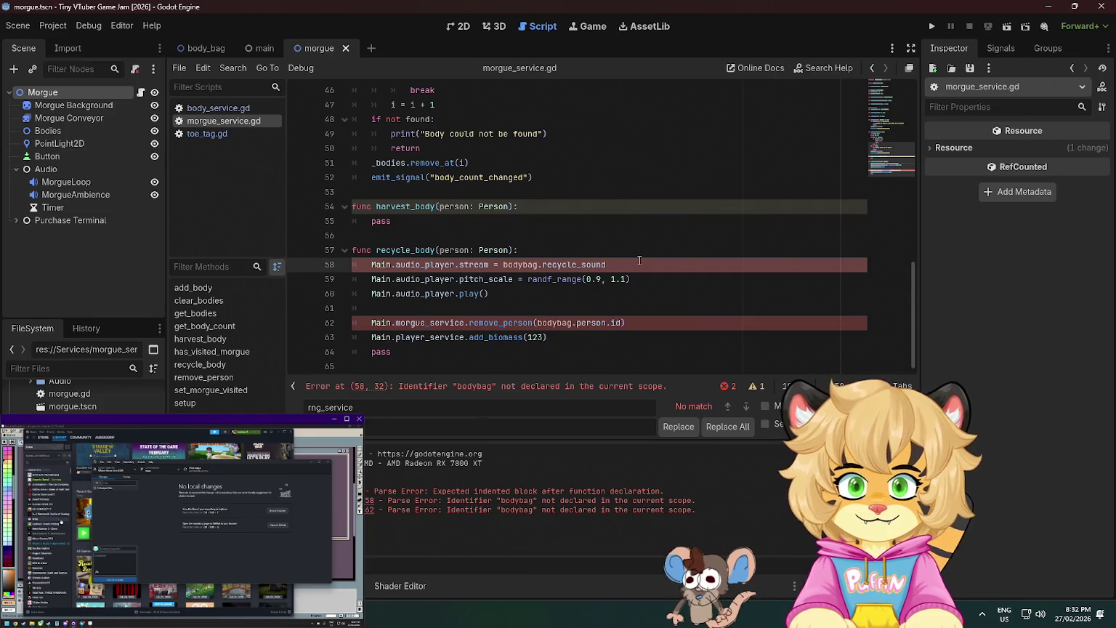
key("shift+Up")
Delete the audio stream, pitch and play sound lines and the Main.morgue_service. prefix.
key("BackSpace")
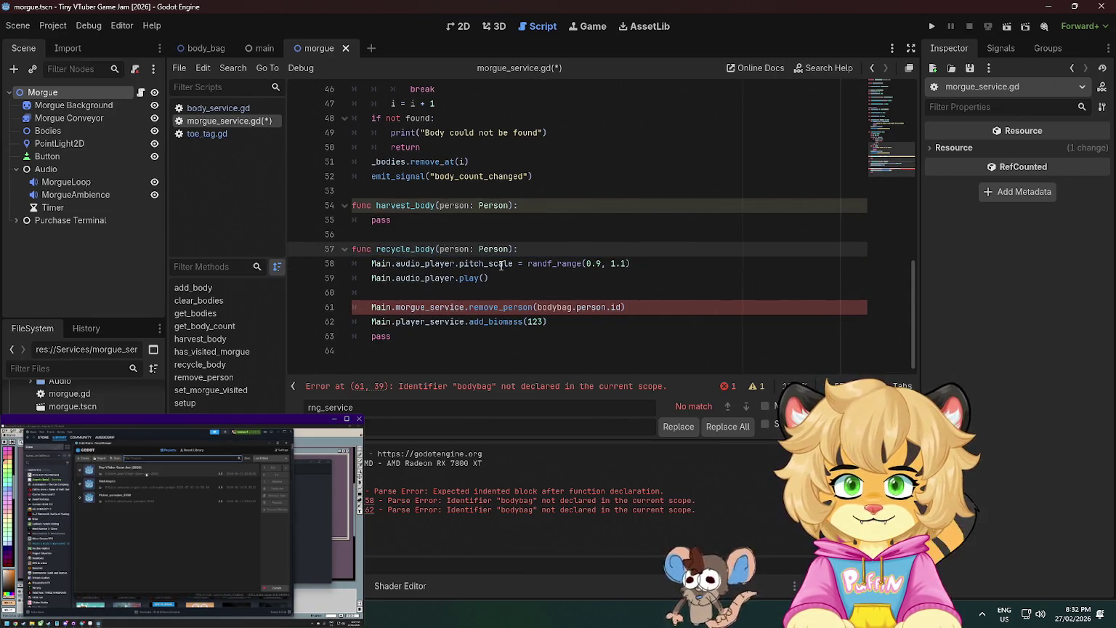
key("shift+Down")
key("shift+Down")
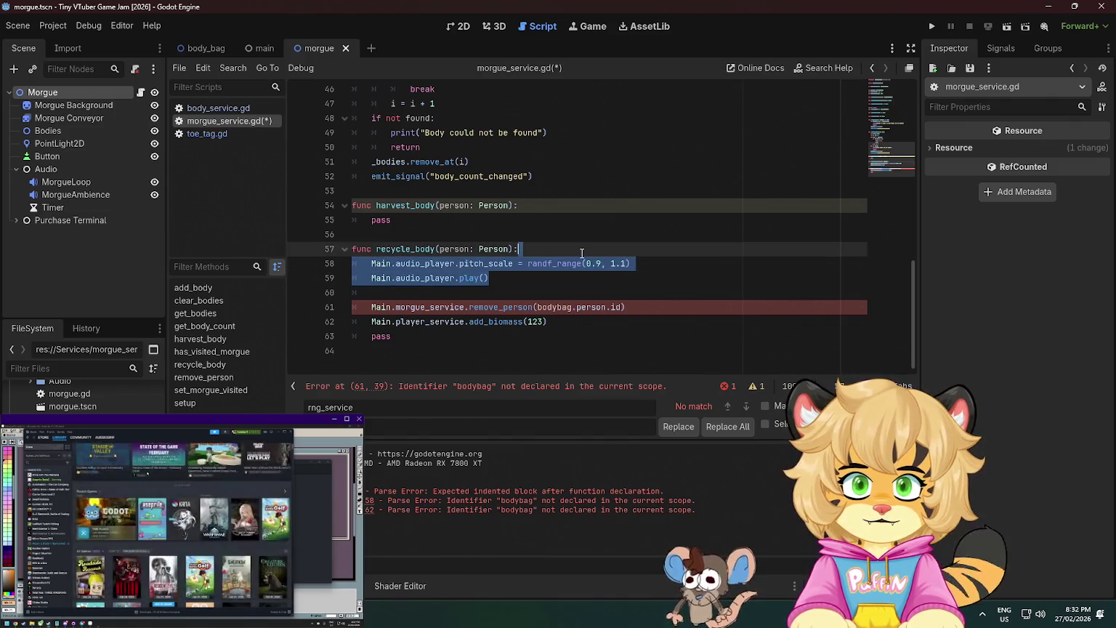
key("BackSpace")
left_click(471, 280)
key("ctrl+shift+Left")
key("ctrl+shift+Left")
key("ctrl+shift+Left")
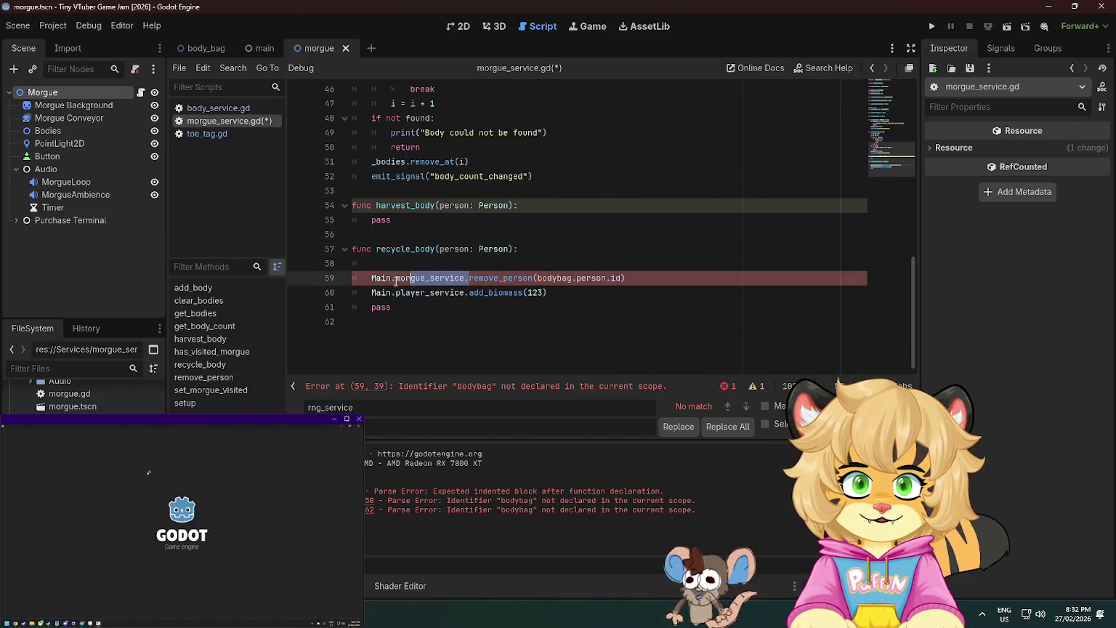
key("BackSpace")
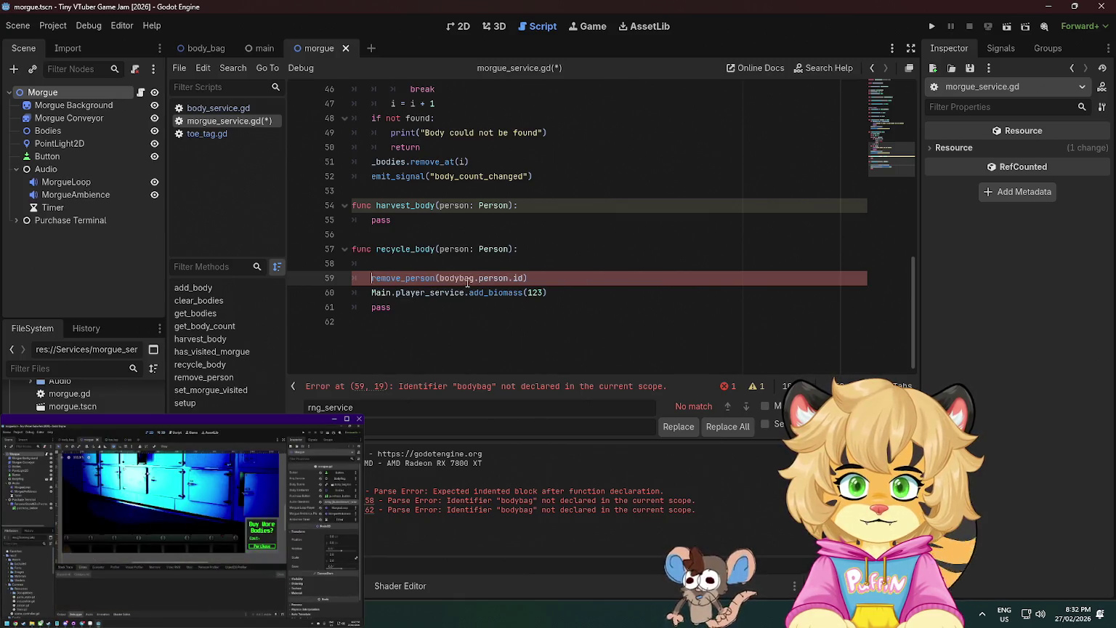
Make the call read remove_person(person.id) by deleting the bodybag. prefix.
left_click(500, 263)
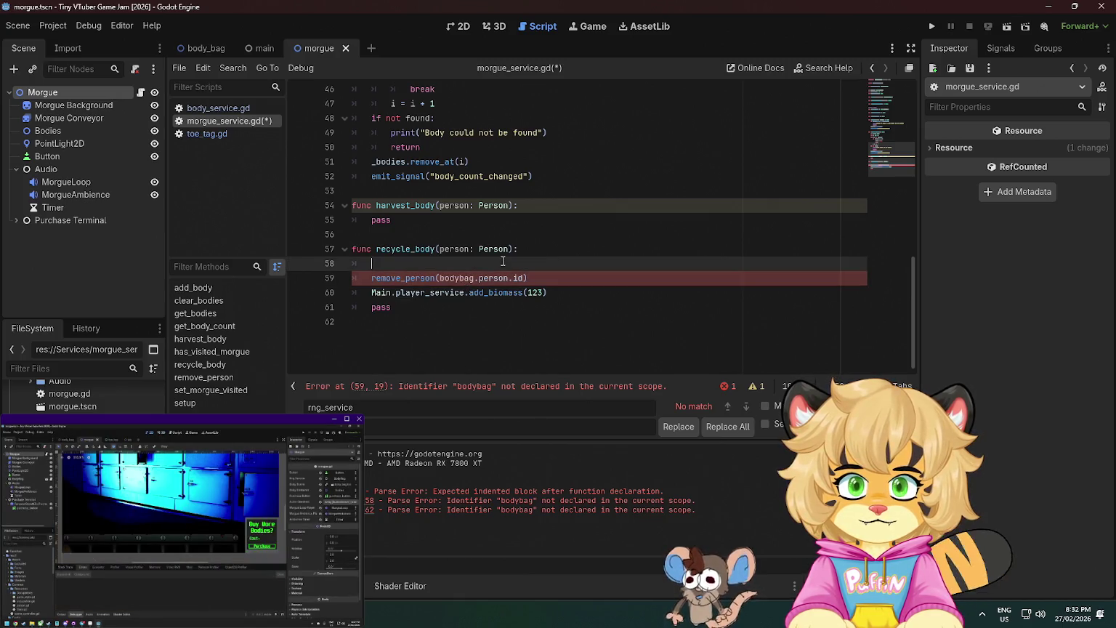
left_click(411, 279, "ctrl")
scroll(405, 307, "down", 7)
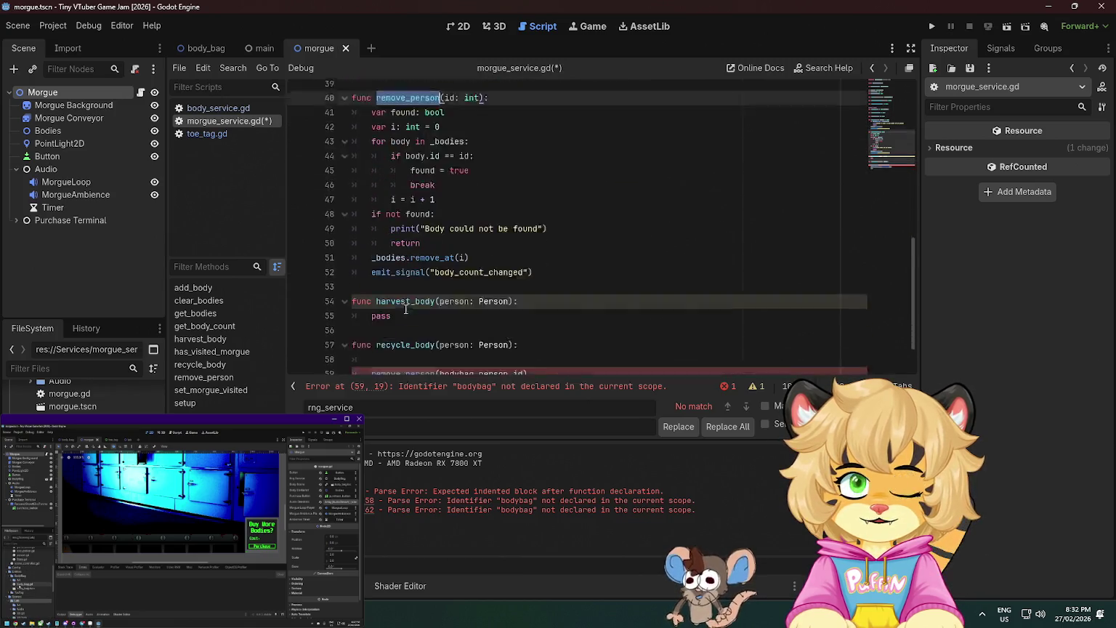
double_click(404, 324)
key("Right")
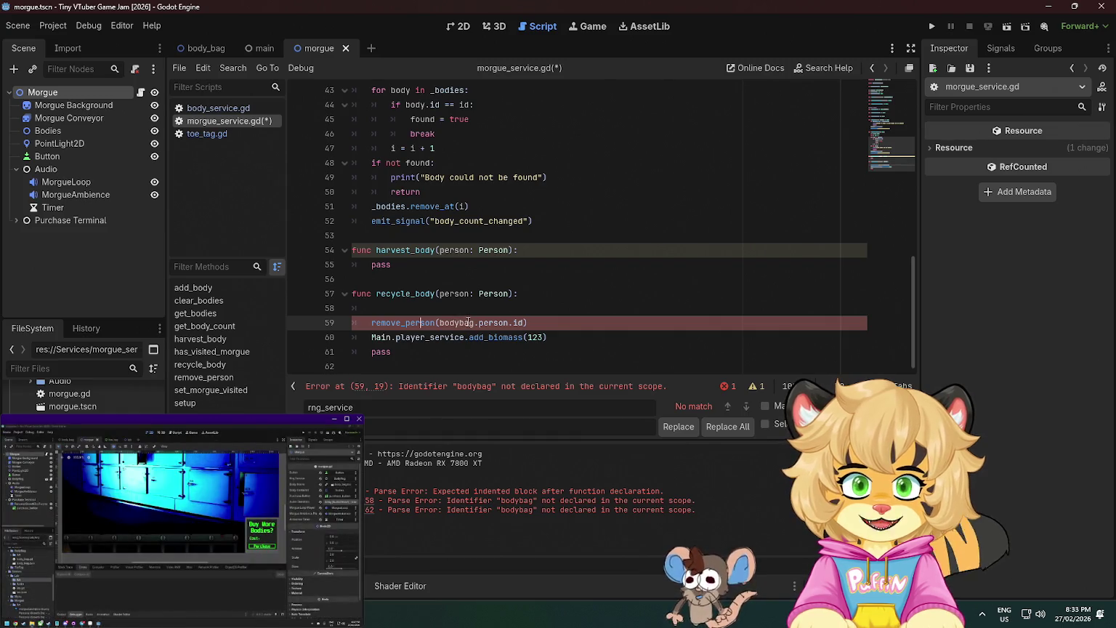
left_click_drag(479, 323, 439, 322)
key("BackSpace")
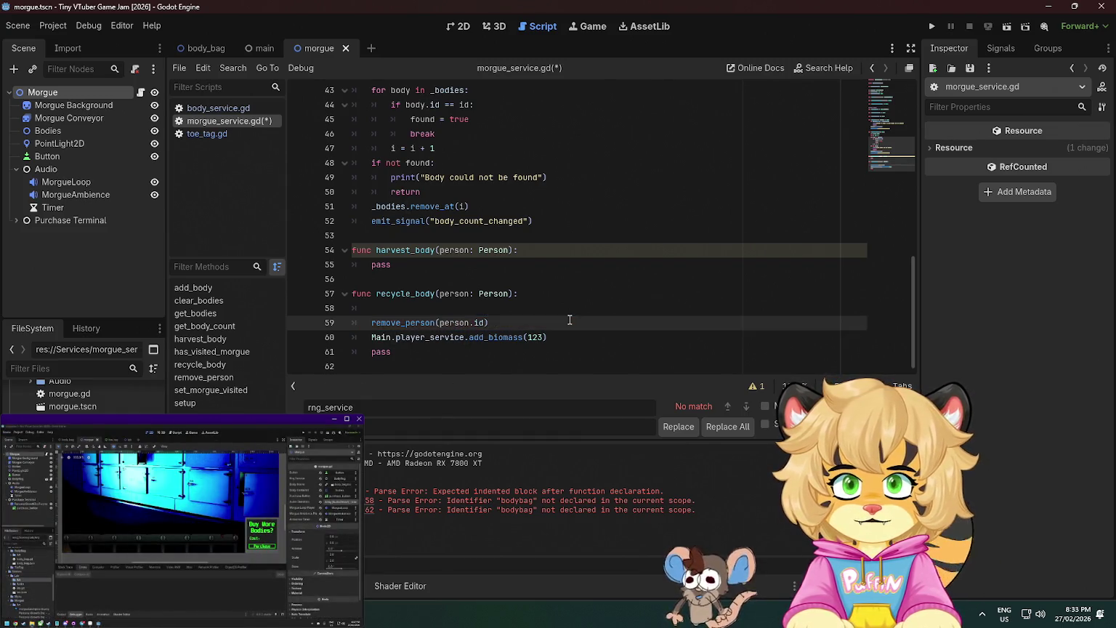
Remove the blank line above remove_person and fold all functions.
key("Down")
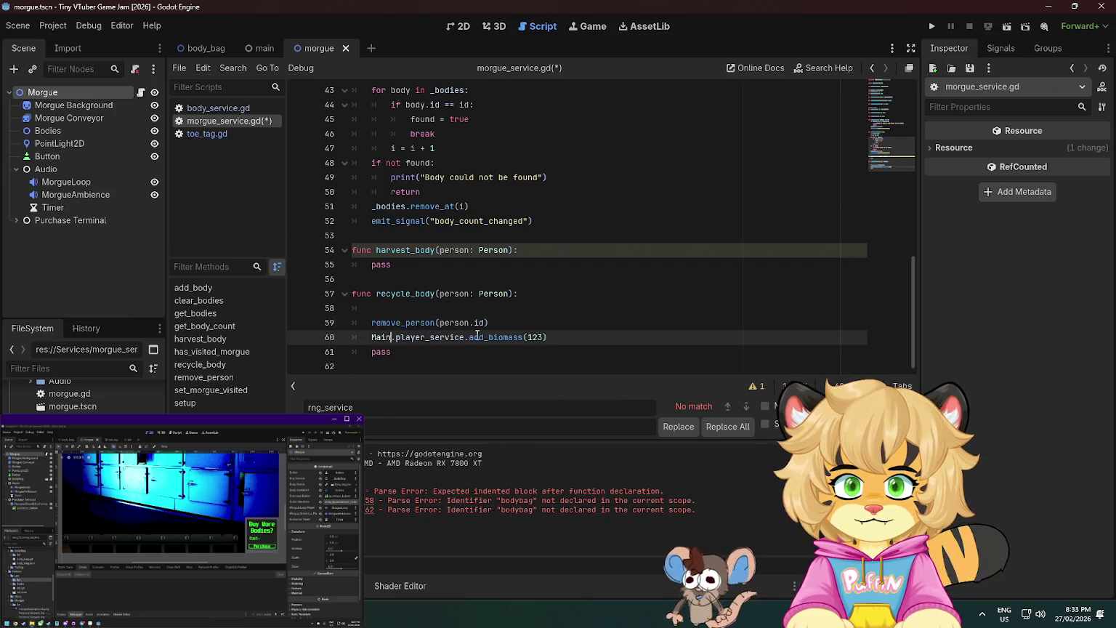
left_click_drag(468, 337, 373, 339)
left_click(497, 337)
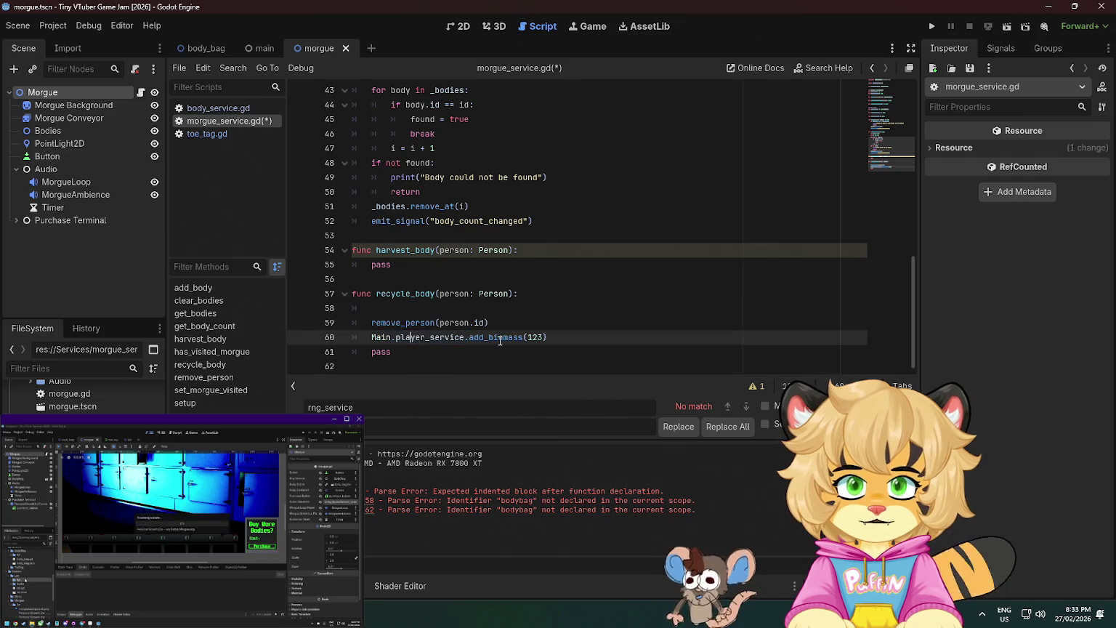
key("Up")
key("Up")
key("Up")
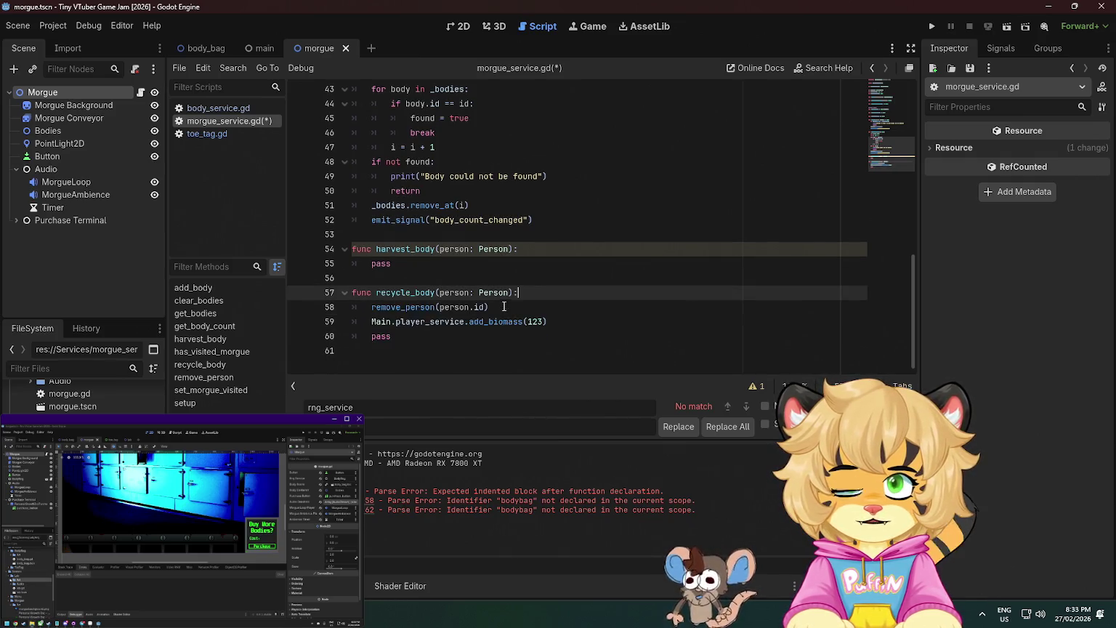
key("ctrl+alt+f")
double_click(414, 148)
key("ctrl+c")
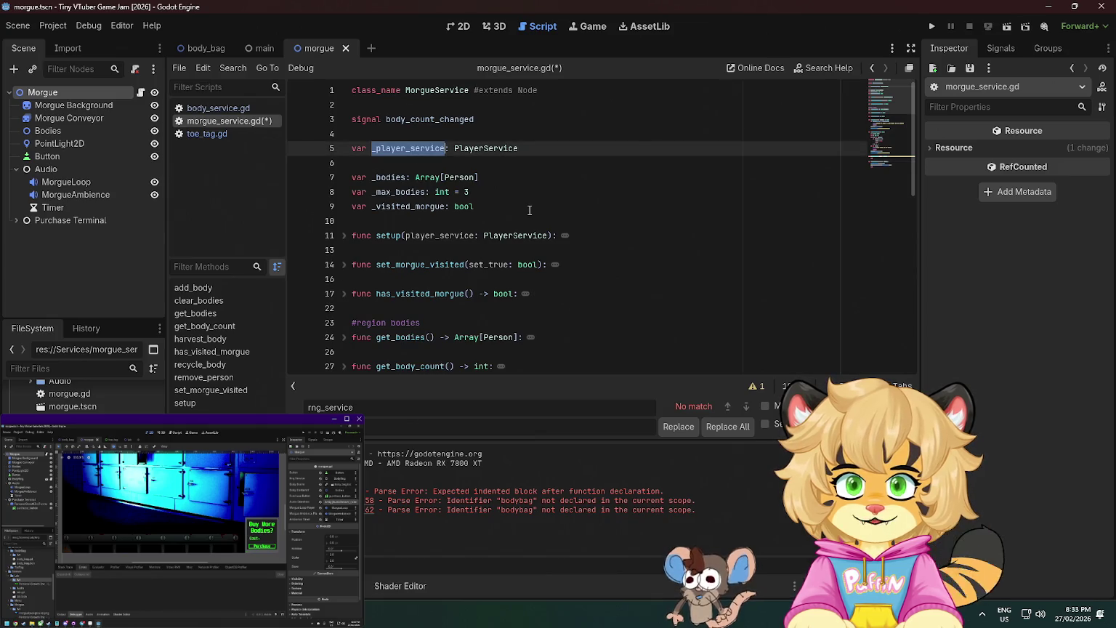
Replace Main.player_service with _player_service on the add_biomass line.
scroll(529, 210, "down", 1)
key("ctrl+z")
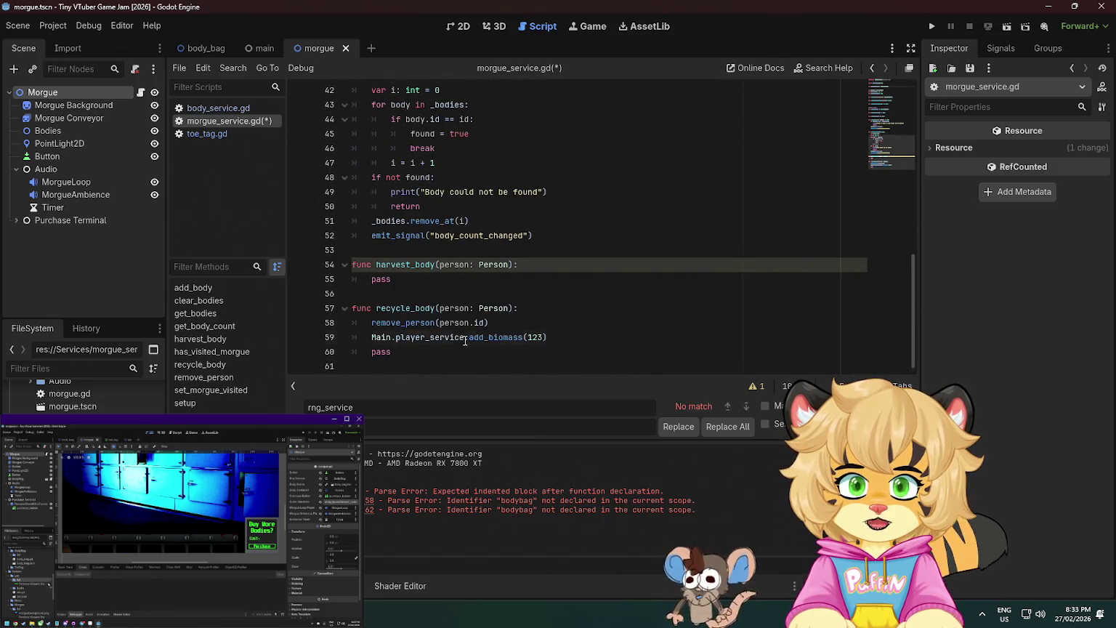
left_click_drag(465, 339, 372, 339)
key("ctrl+v")
double_click(516, 337)
Declare var _rng_service: RNGService below _player_service and save.
scroll(515, 303, "up", 10)
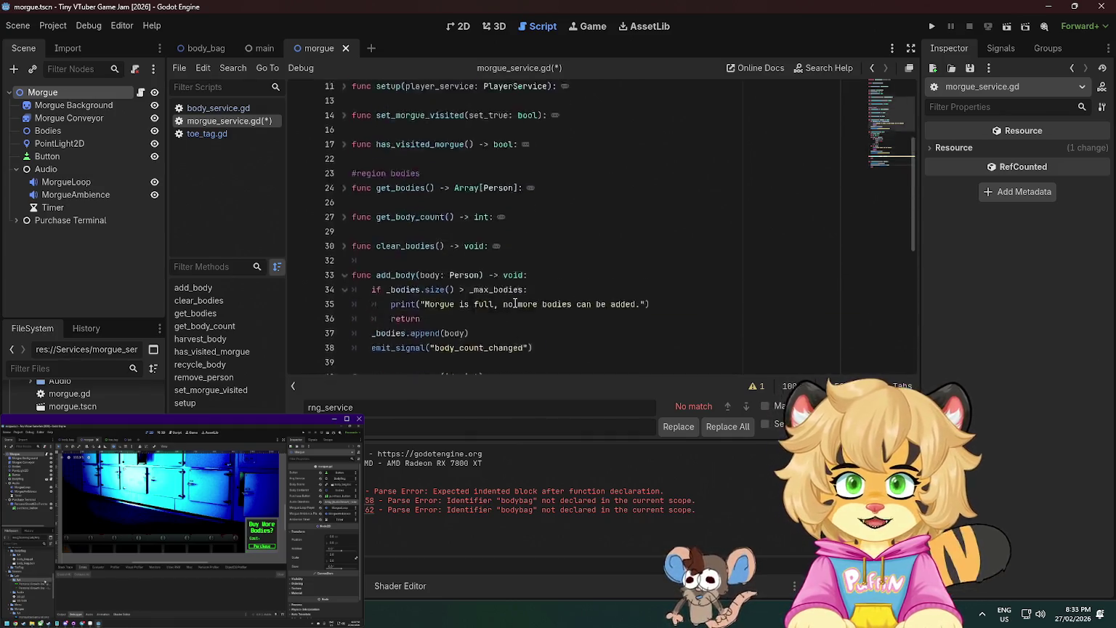
scroll(515, 303, "up", 4)
left_click(563, 151)
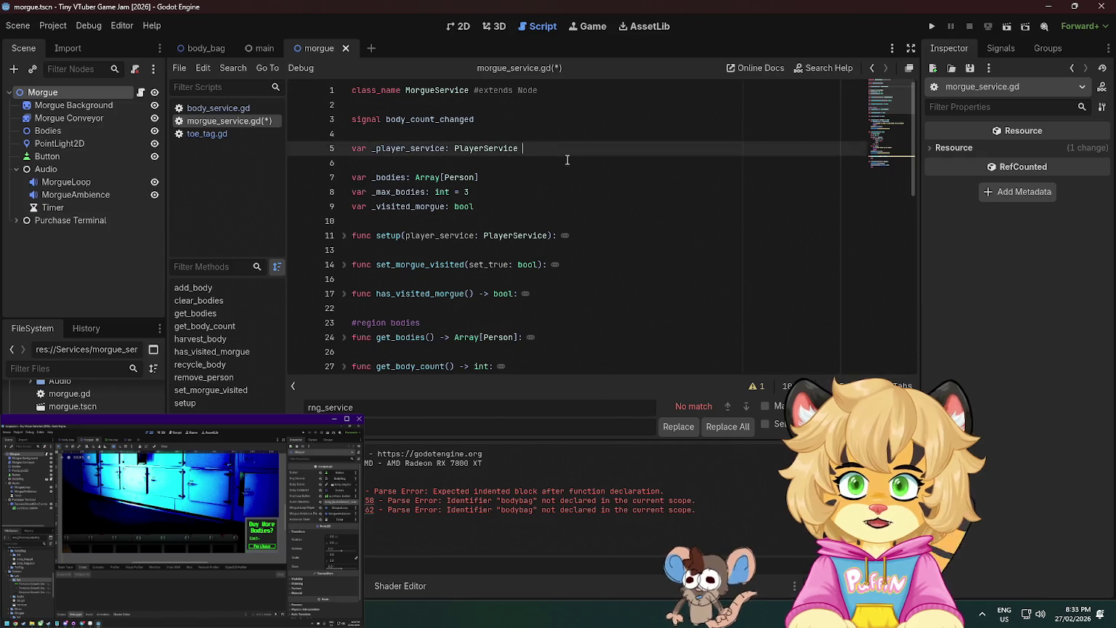
key("Return")
type("var")
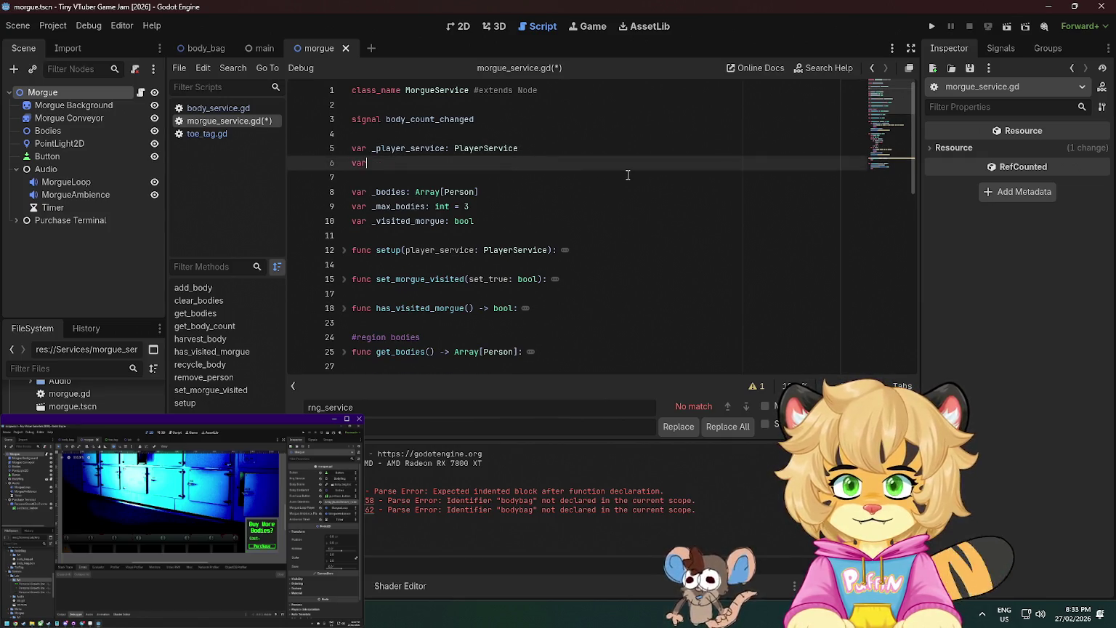
type(" _rng_")
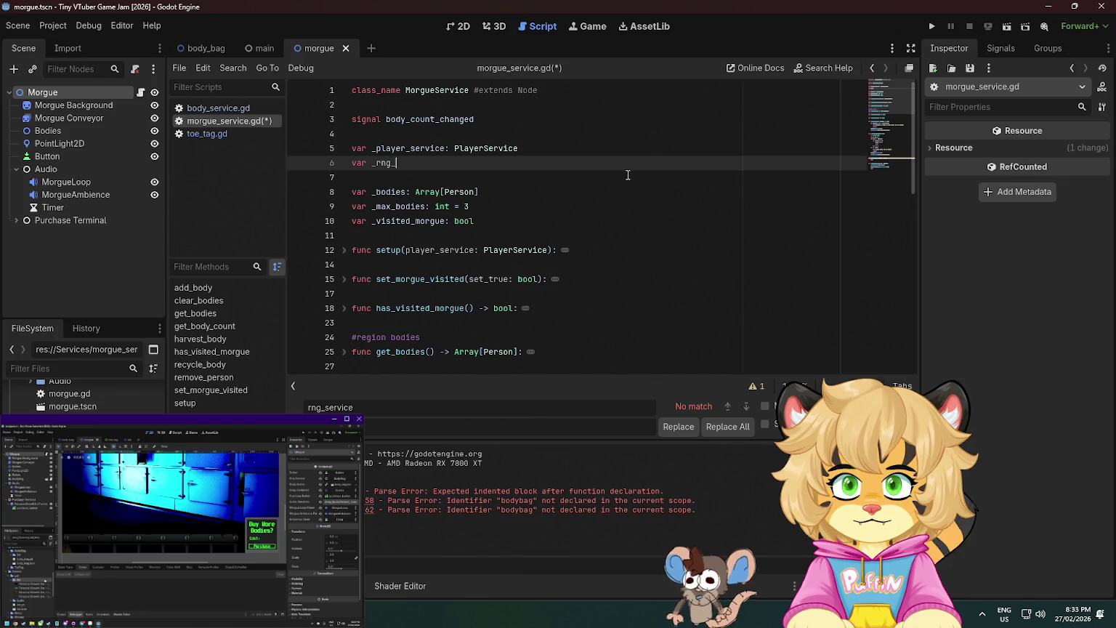
type("service: Rn")
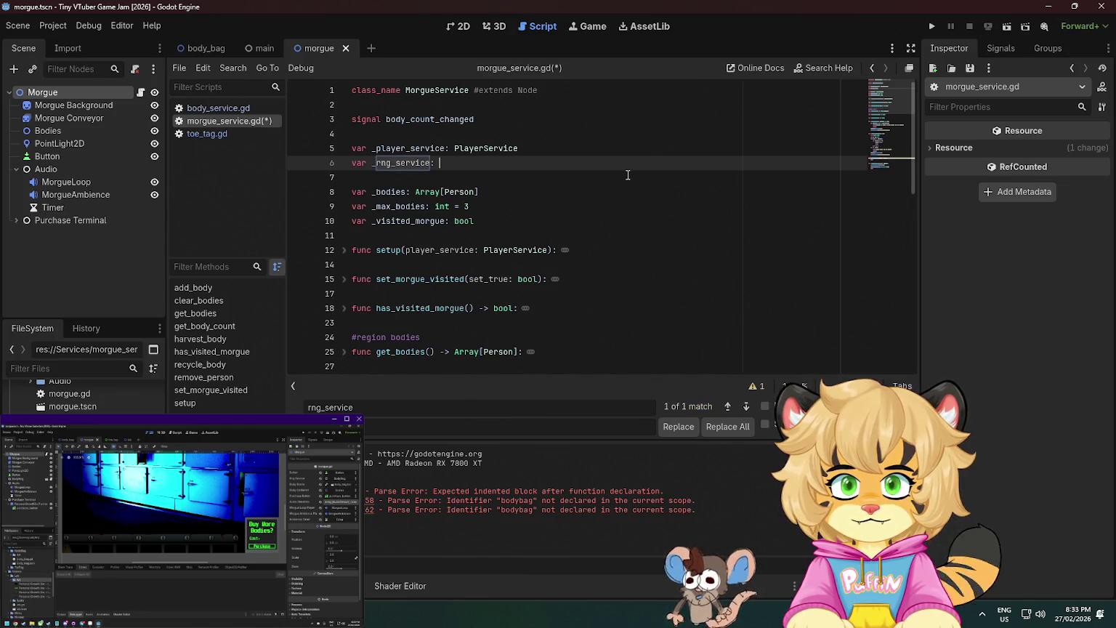
key("Return")
key("ctrl+s")
Add an _rng_service assignment line inside setup.
left_click(344, 250)
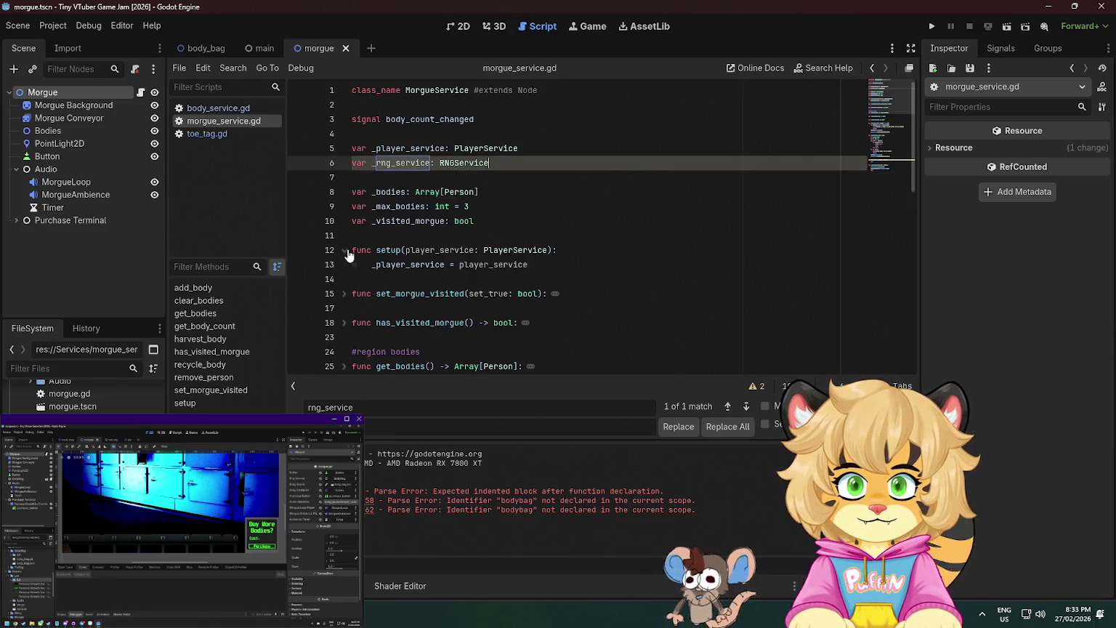
left_click(529, 266)
key("Return")
type("_")
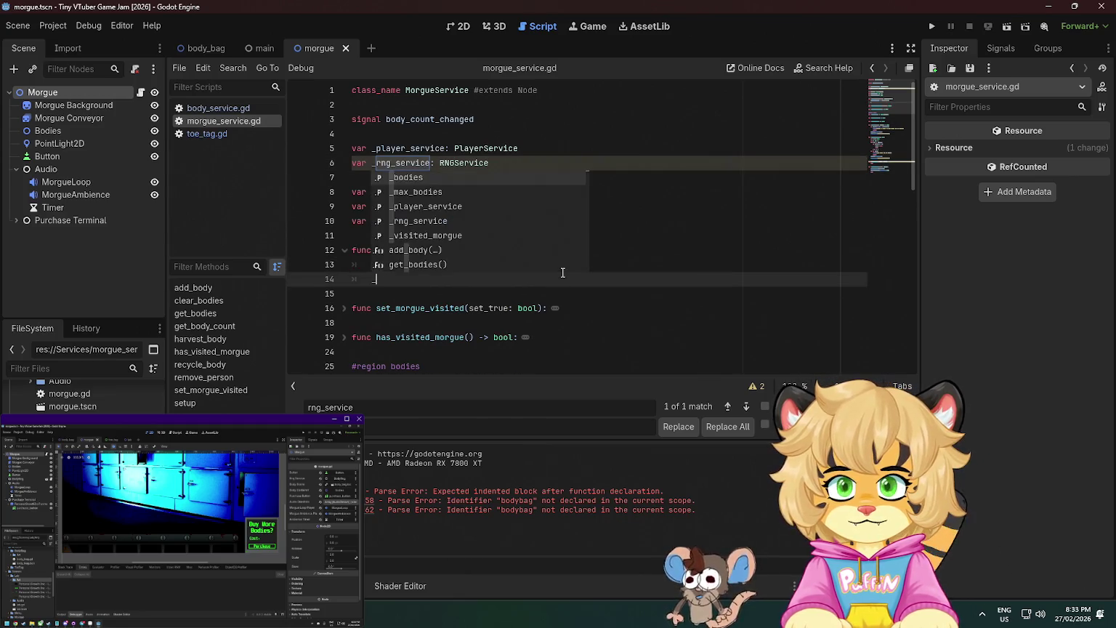
type("rng")
key("Return")
type("= rng")
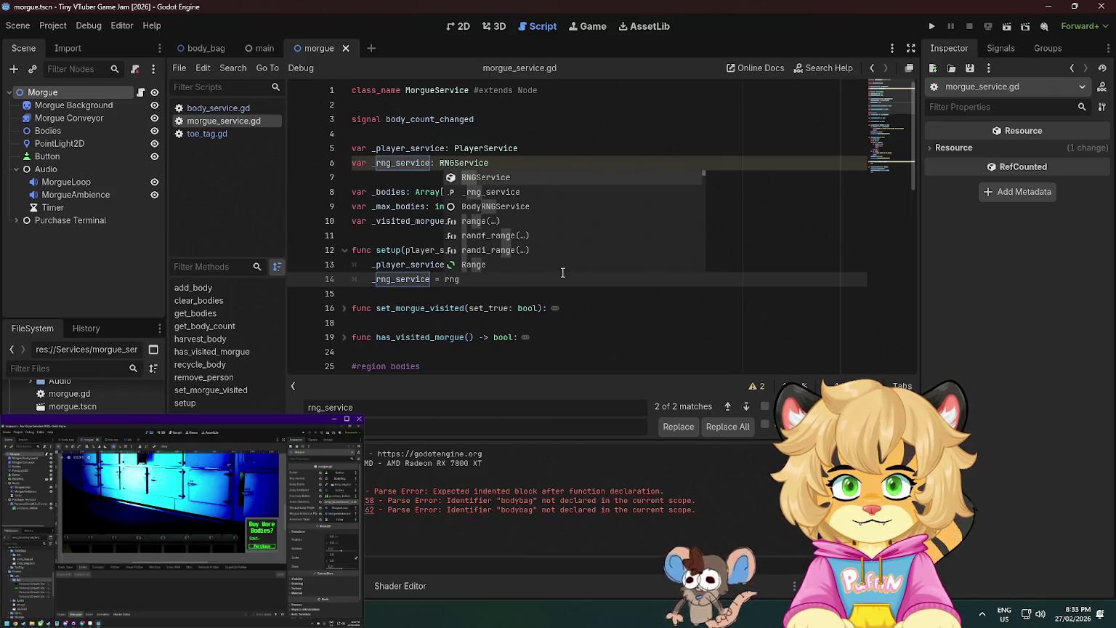
key("Down")
key("Return")
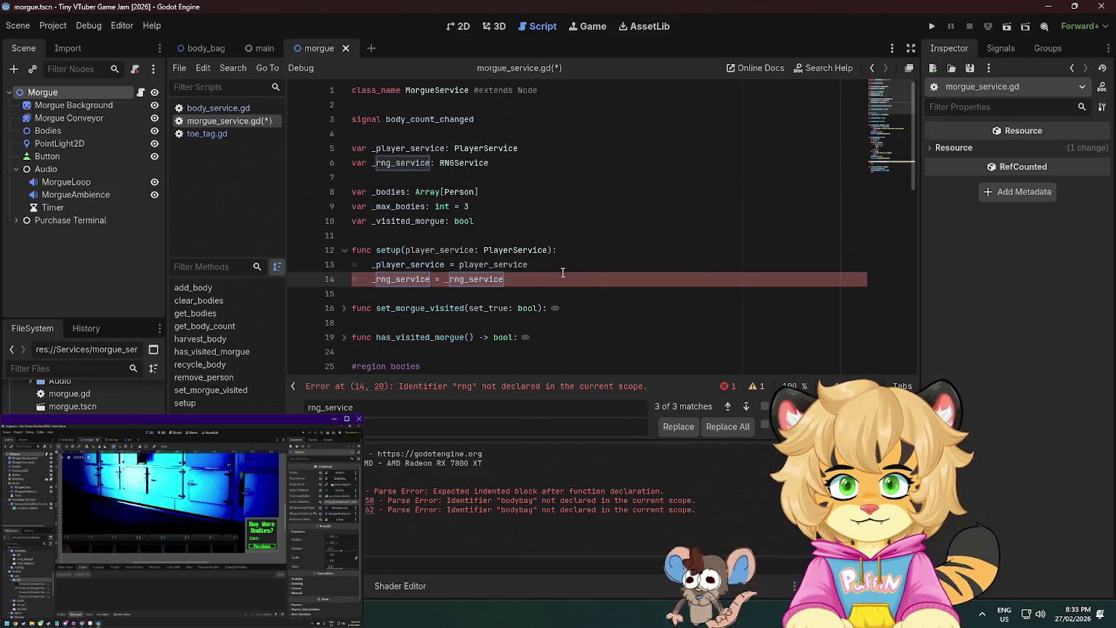
Give setup an rng_service: RNGService parameter, assign it to _rng_service, and save.
left_click(545, 256)
type(", rng_srev")
key("BackSpace")
key("BackSpace")
key("BackSpace")
type("ervice: ")
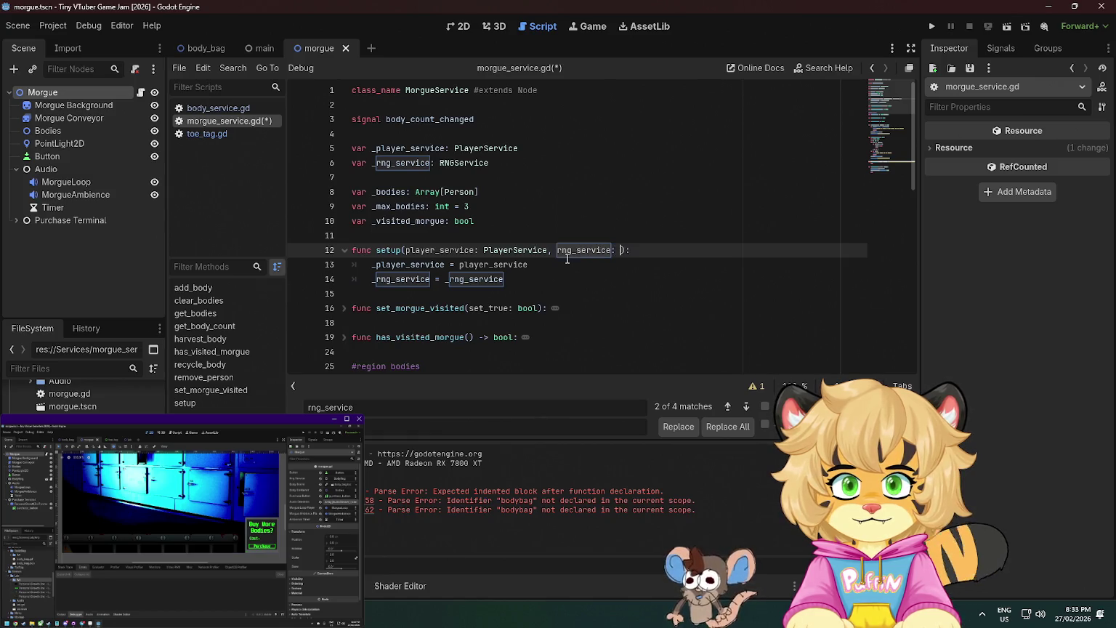
type("RNG")
key("Return")
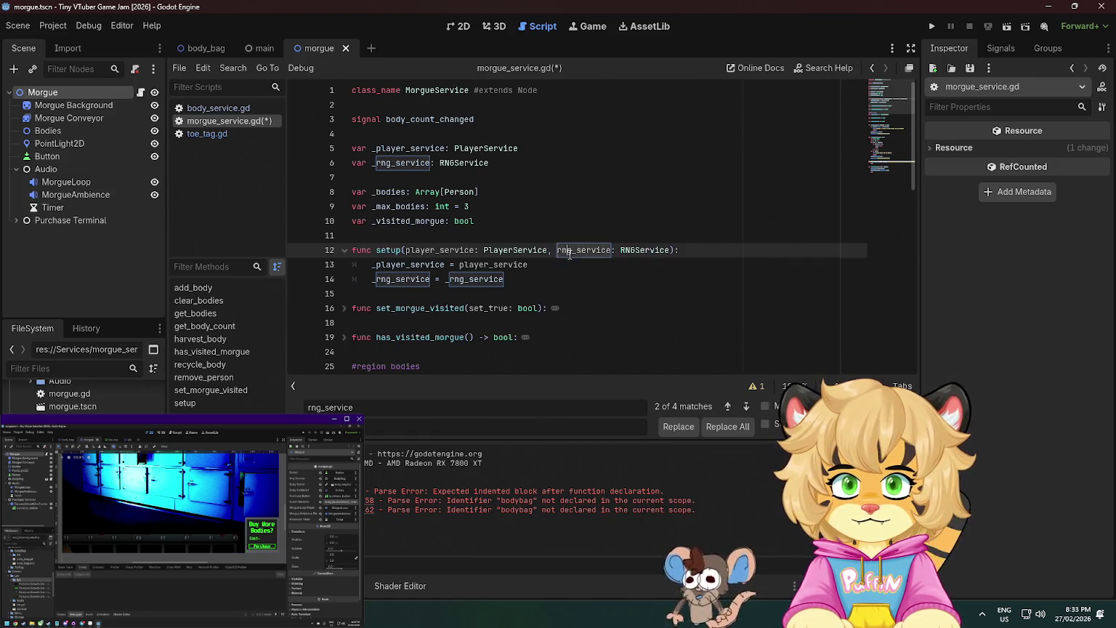
left_click(445, 279)
key("BackSpace")
key("ctrl+s")
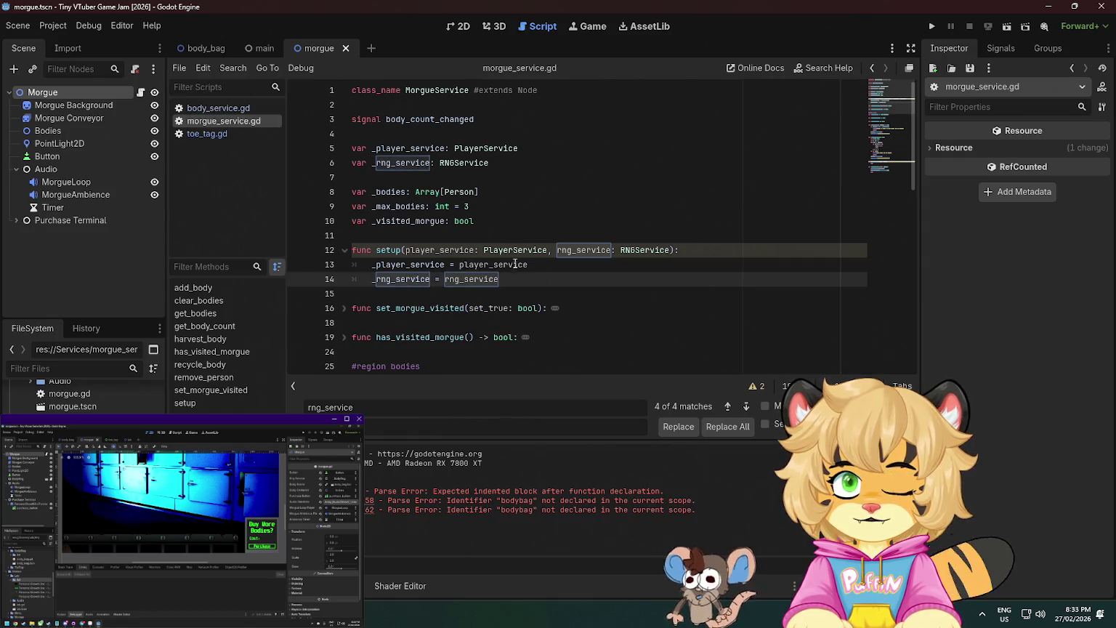
scroll(511, 256, "down", 10)
left_click(438, 287)
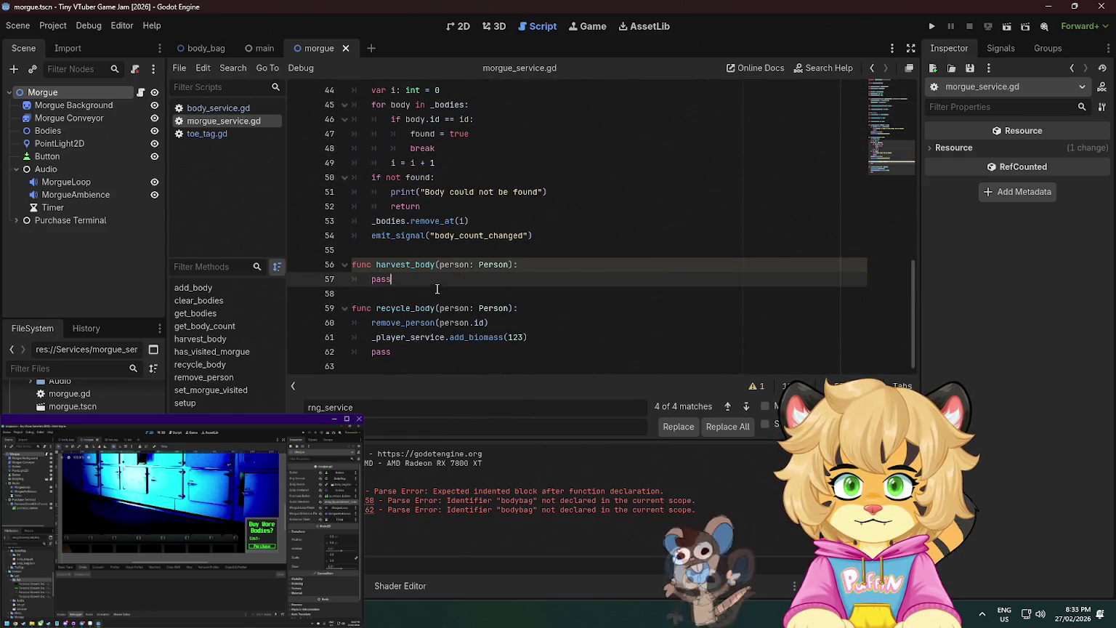
Replace the fixed 123 biomass with _rng_service.roll_d6(2) and save.
double_click(516, 337)
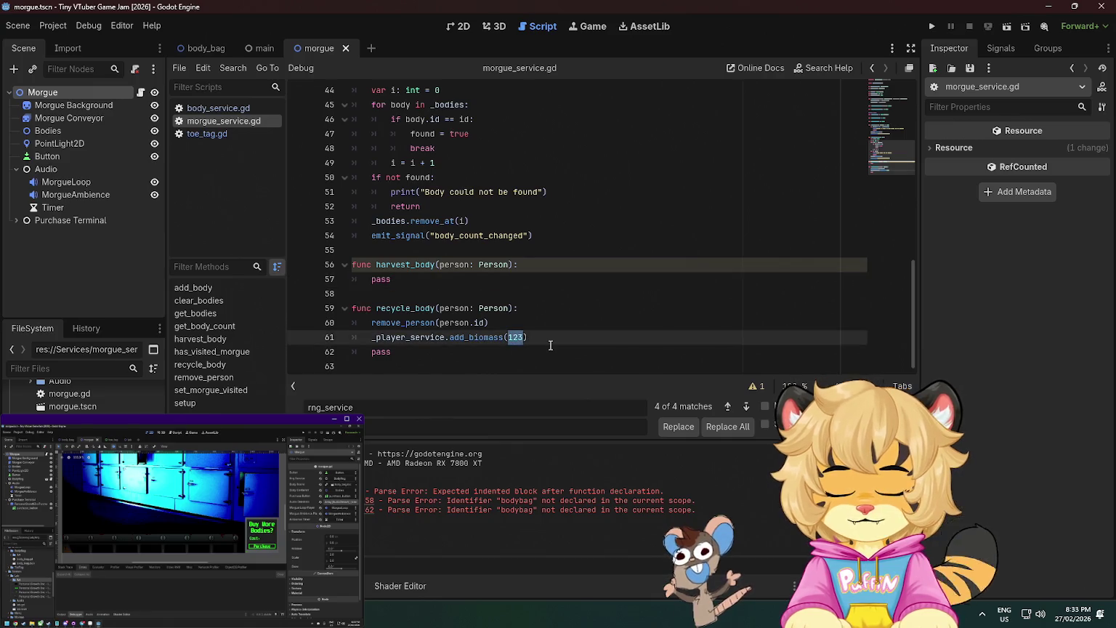
type("_rng_service.")
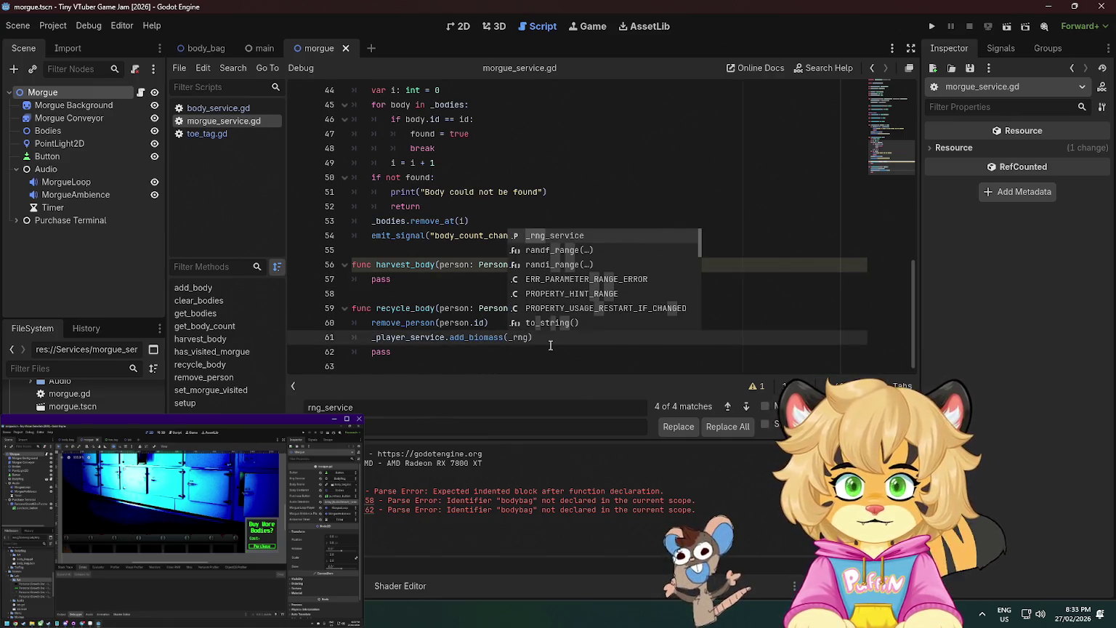
key("Return")
type(".")
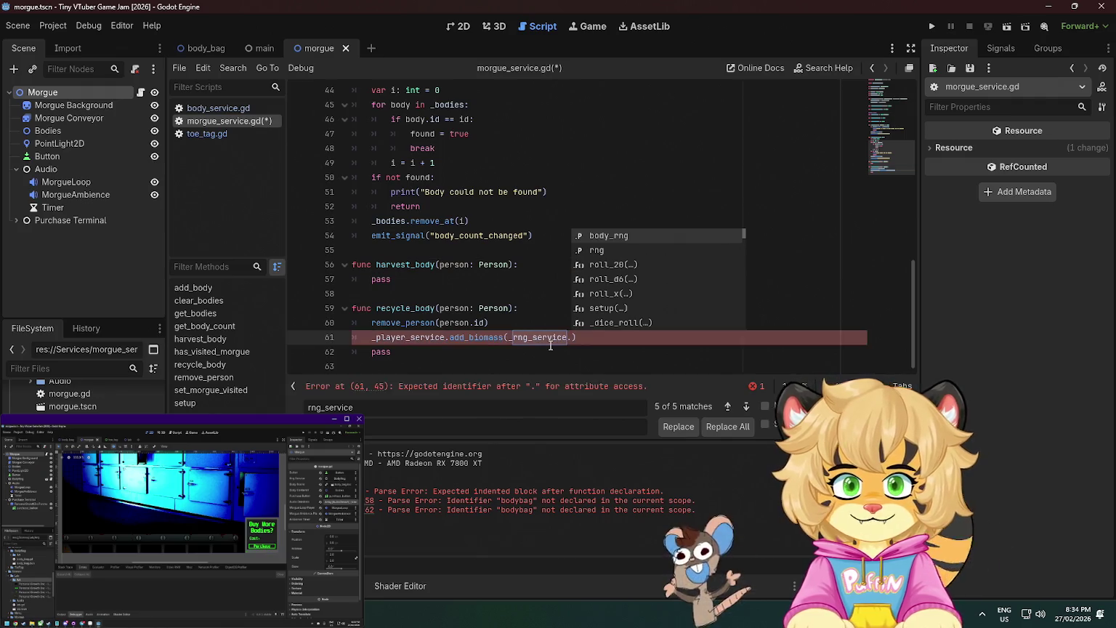
key("Down")
key("Down")
key("Down")
type("2")
key("BackSpace")
key("Return")
type("2")
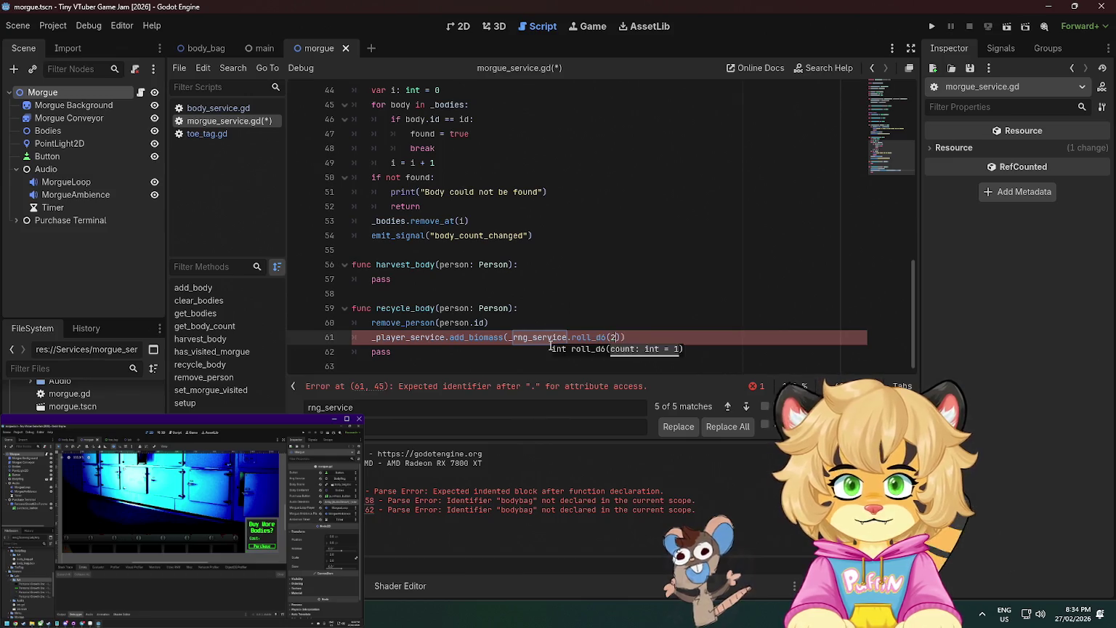
left_click(565, 266)
key("ctrl+s")
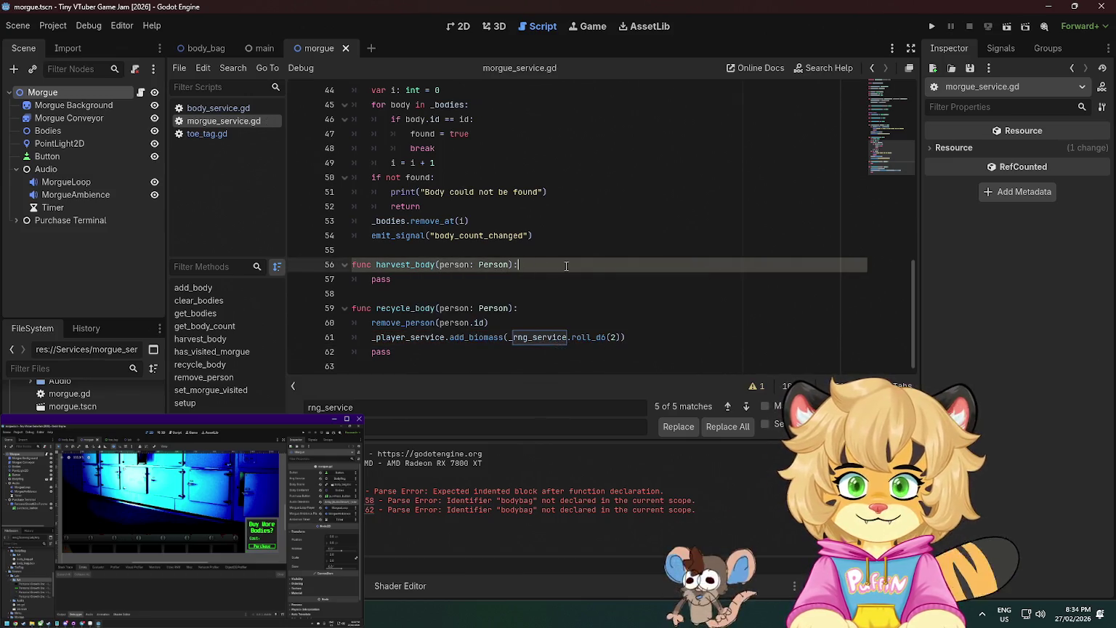
Append + 10 after roll_d6(2) in the add_biomass call.
left_click(630, 298)
left_click(617, 336)
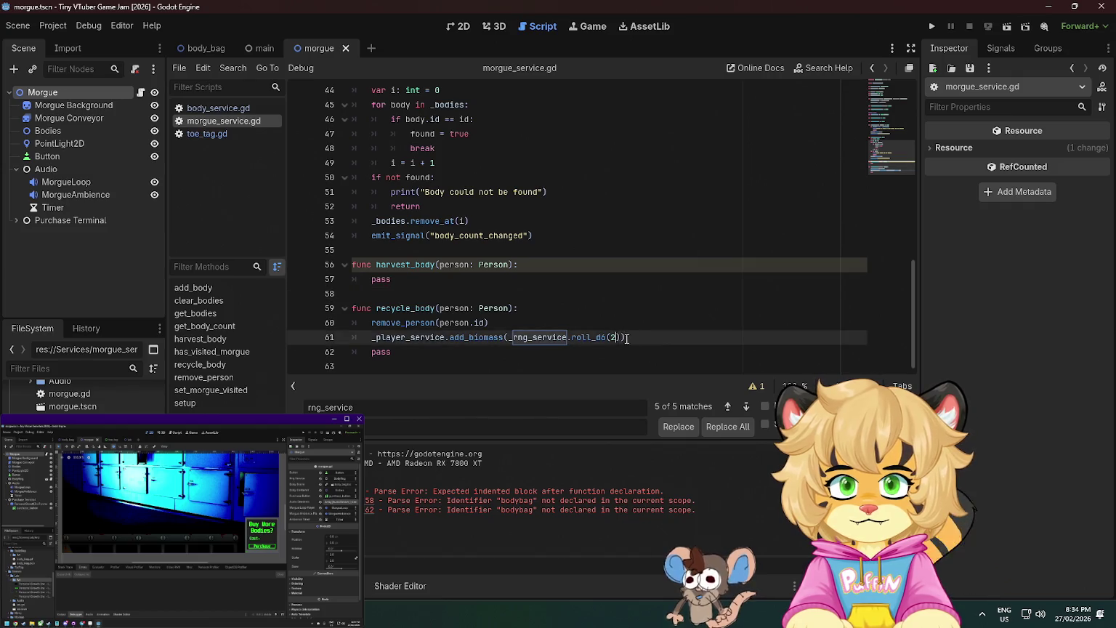
type(") + 10")
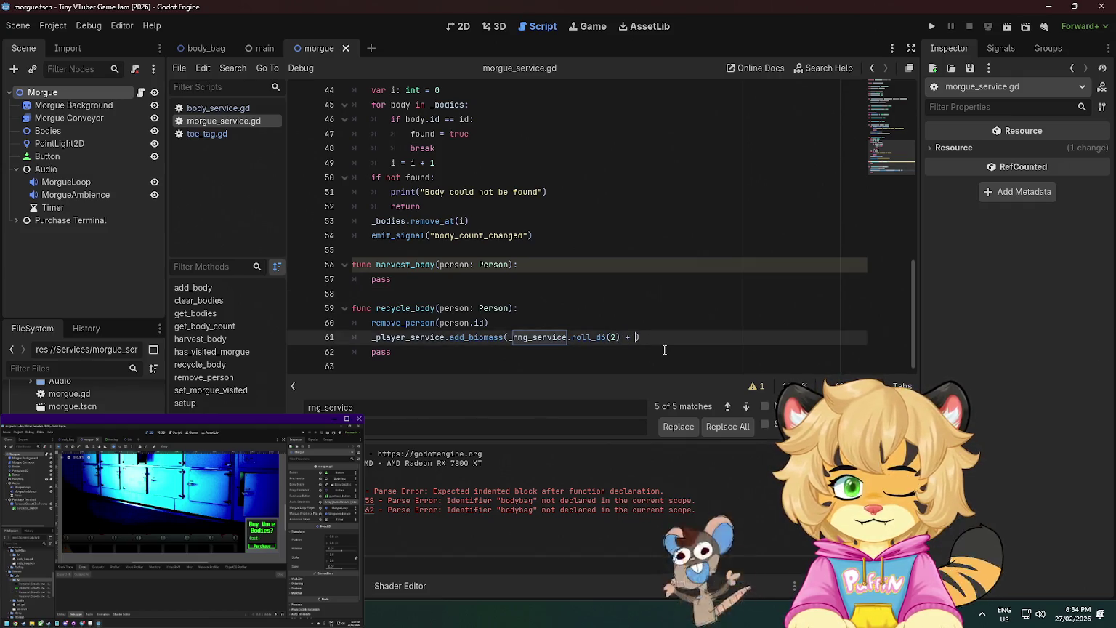
left_click(691, 280)
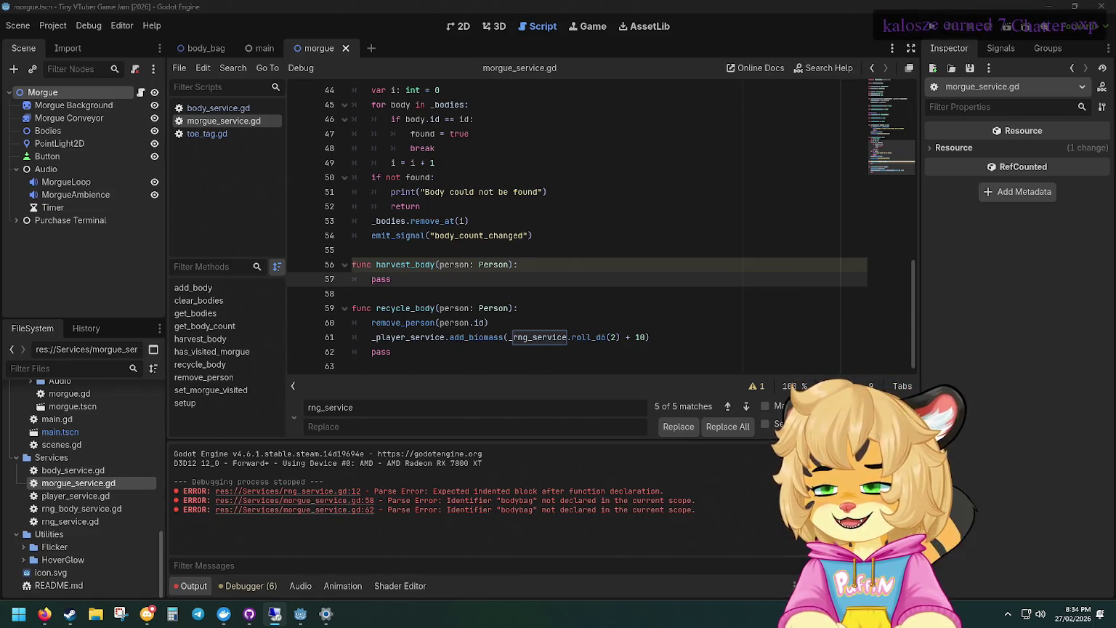
Review the finished recycle_body adding roll_d6(2) + 10 biomass.
left_click(525, 180)
left_click(618, 271)
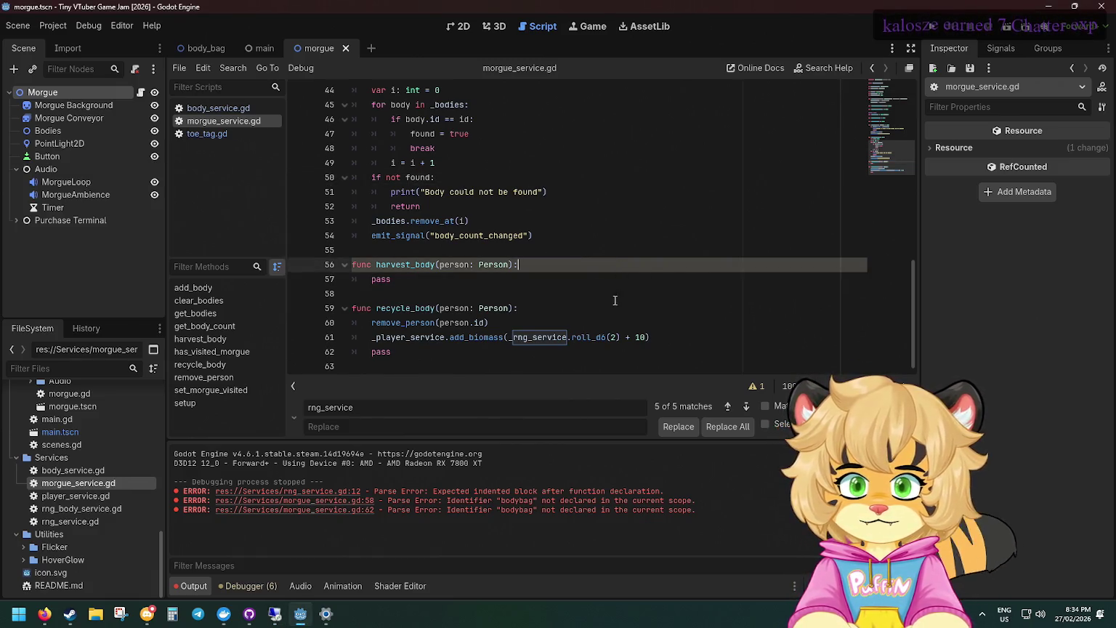
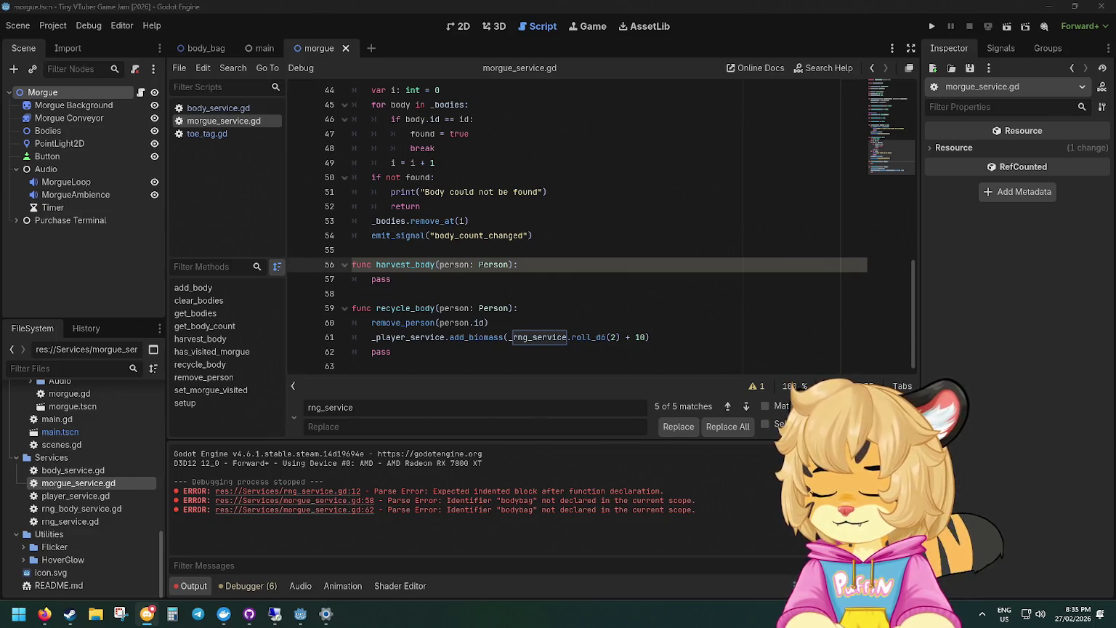
Jump from the _rng_service reference to its declaration, then open main.gd from the FileSystem dock.
key("alt+Tab")
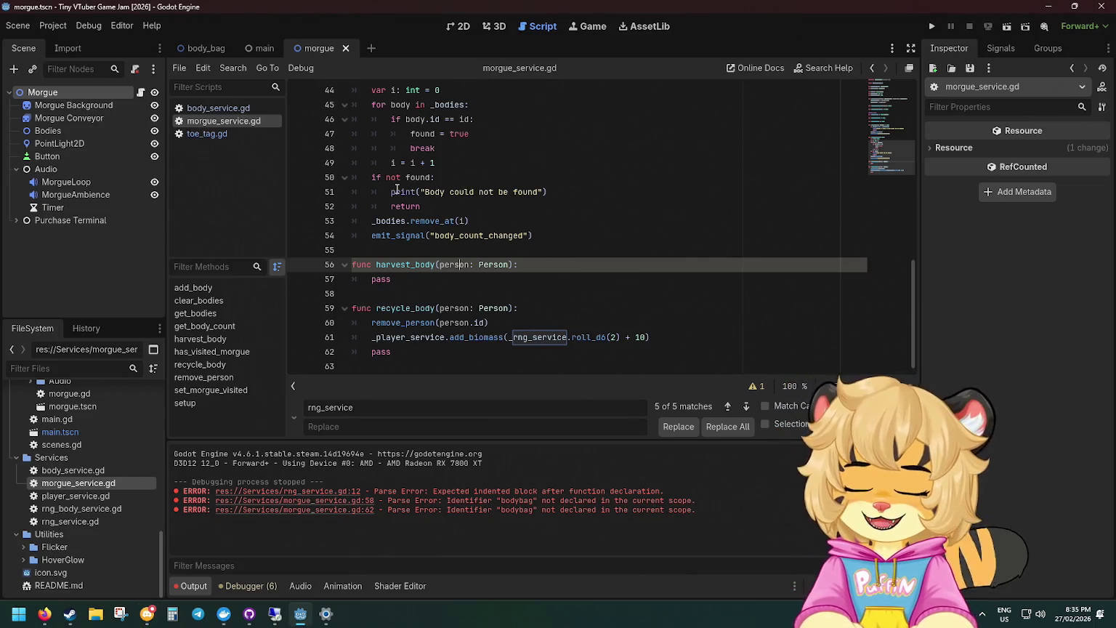
left_click(548, 337)
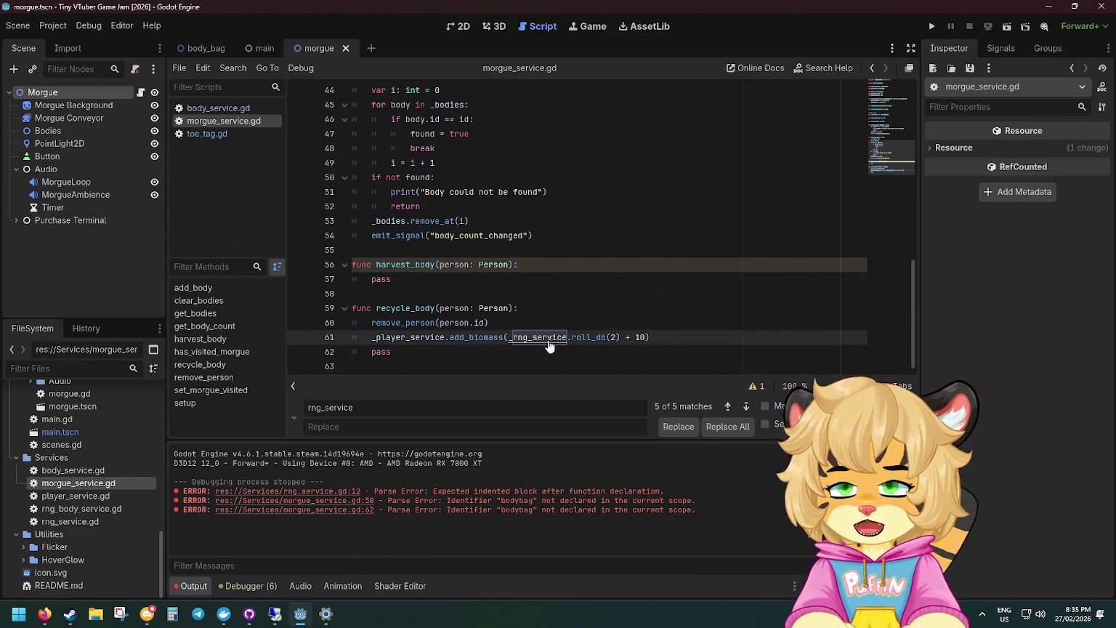
left_click(549, 336, "ctrl")
scroll(525, 298, "up", 2)
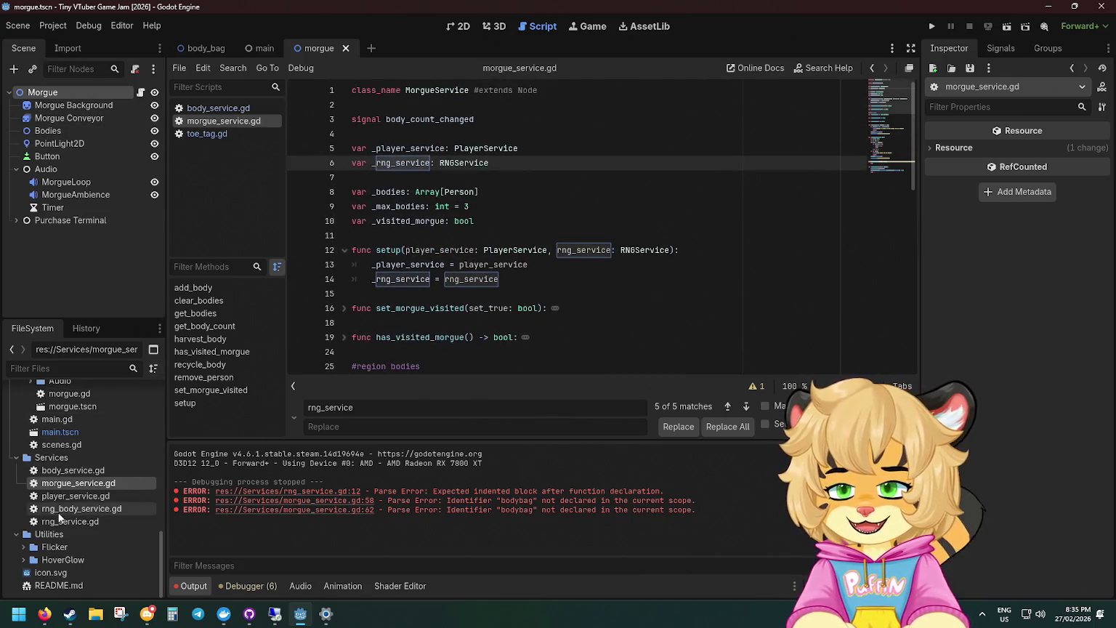
scroll(73, 465, "up", 1)
left_click(71, 458)
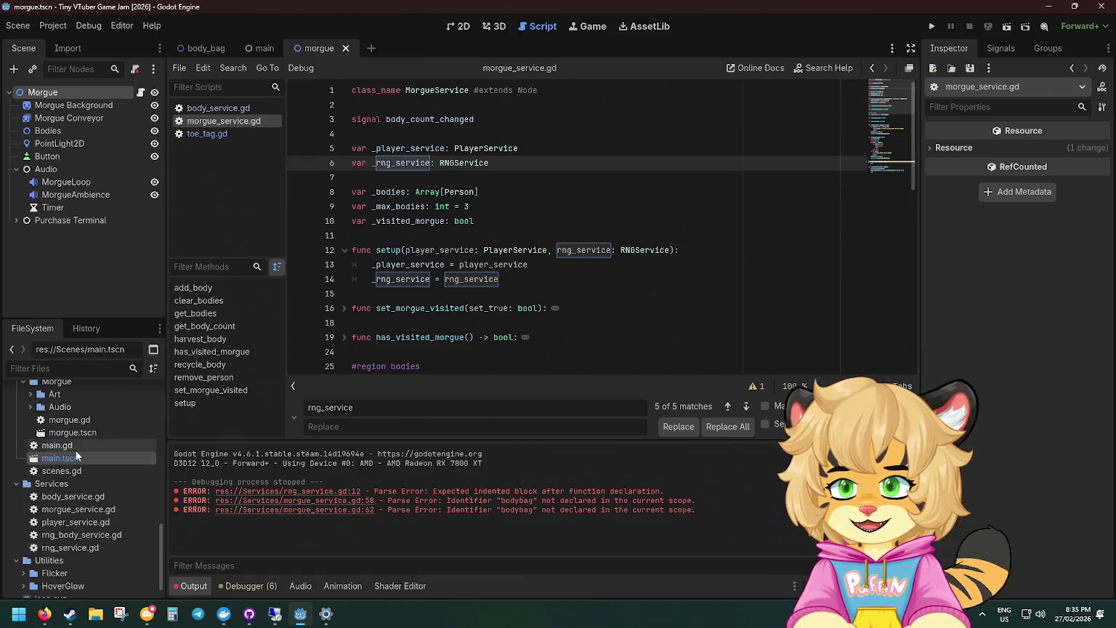
double_click(75, 446)
left_click(523, 186)
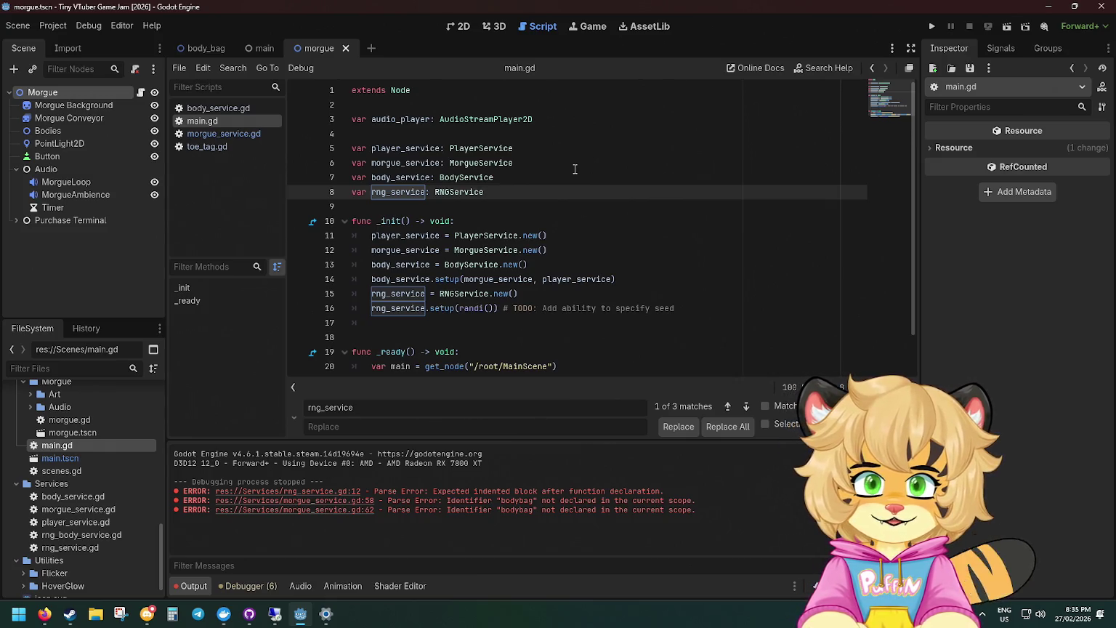
Insert a blank line after the morgue service creation and look up the MorgueService class.
left_click(439, 247)
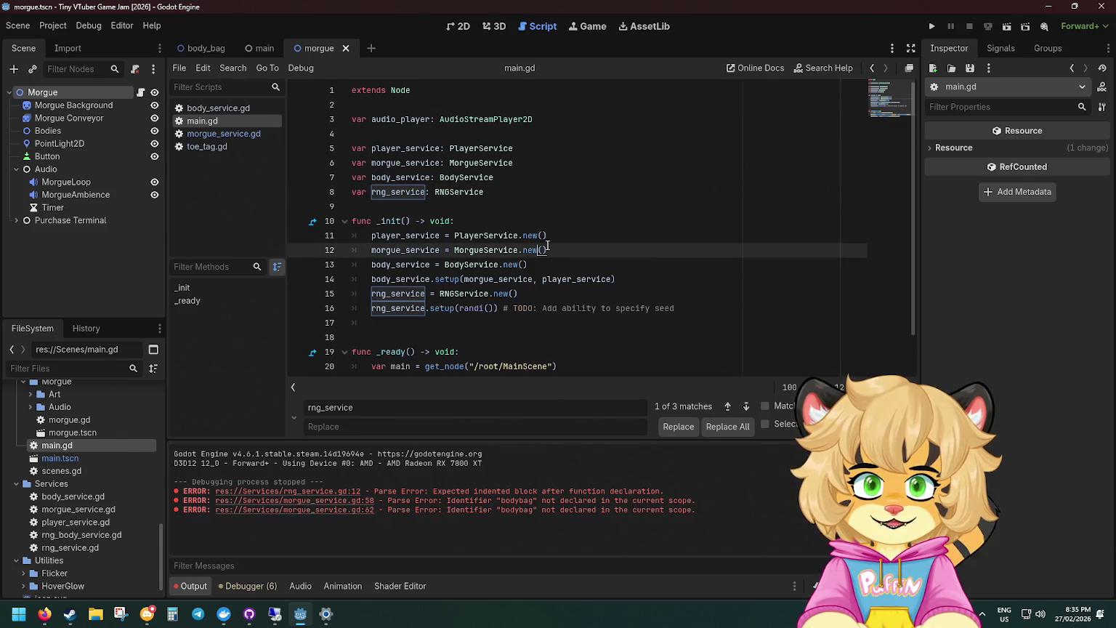
left_click(547, 250)
key("Return")
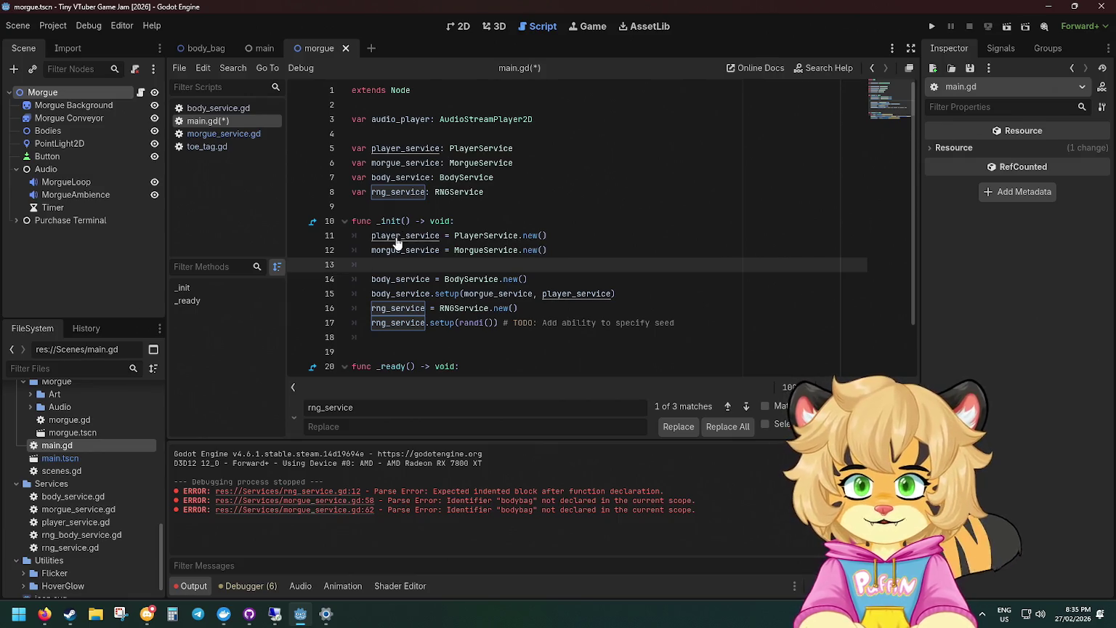
left_click(469, 161)
left_click(471, 163, "ctrl")
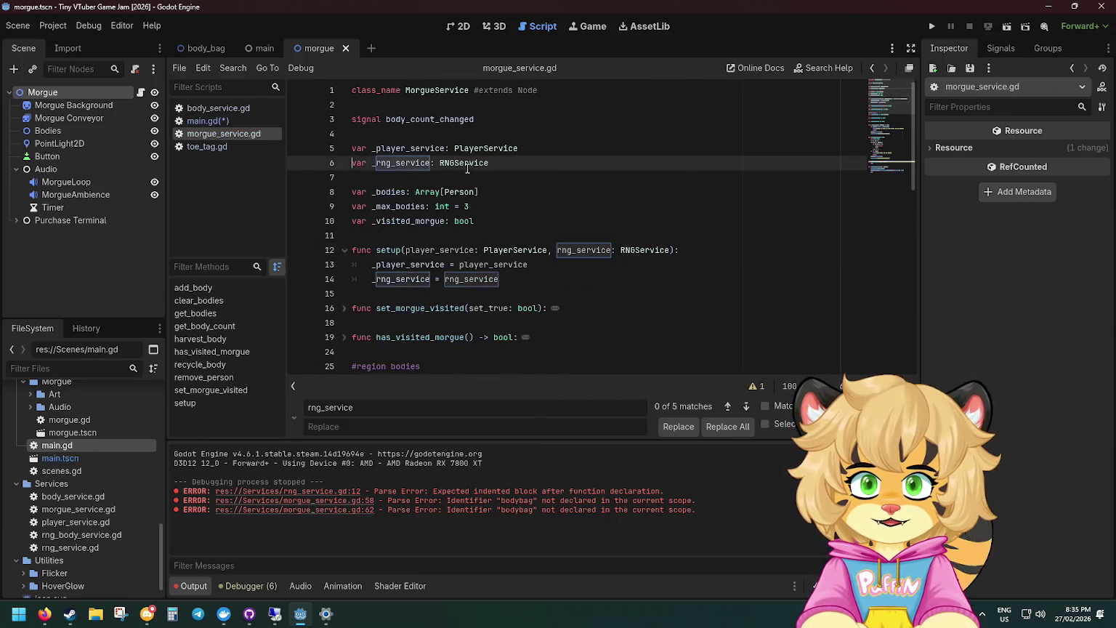
key("alt+Left")
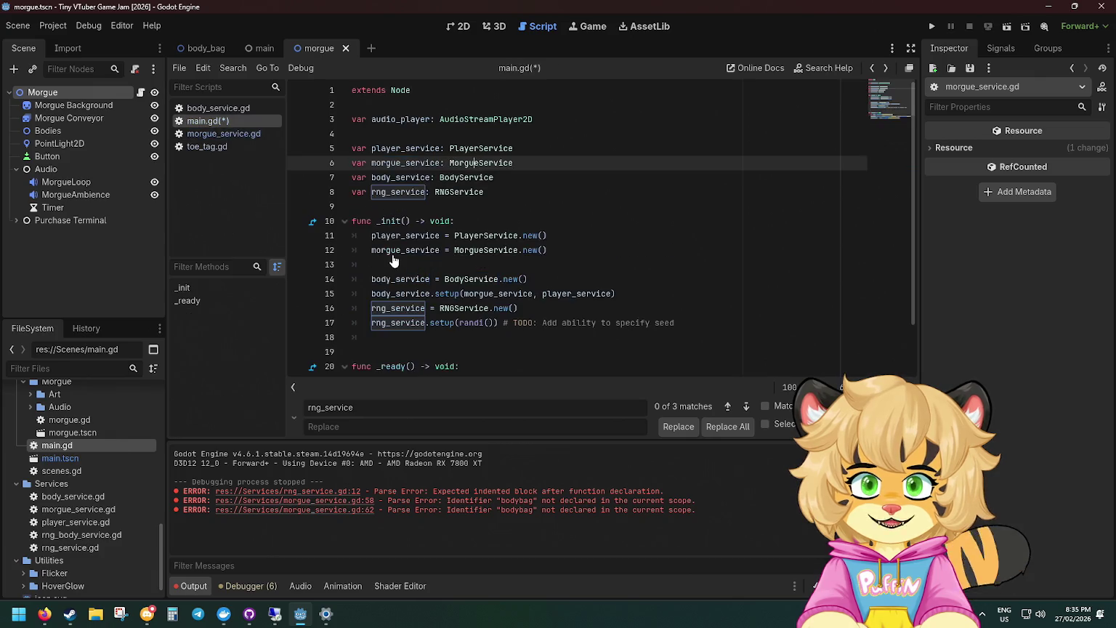
Check the PlayerService parameter of MorgueService's setup function, then return to main.gd.
key("Down")
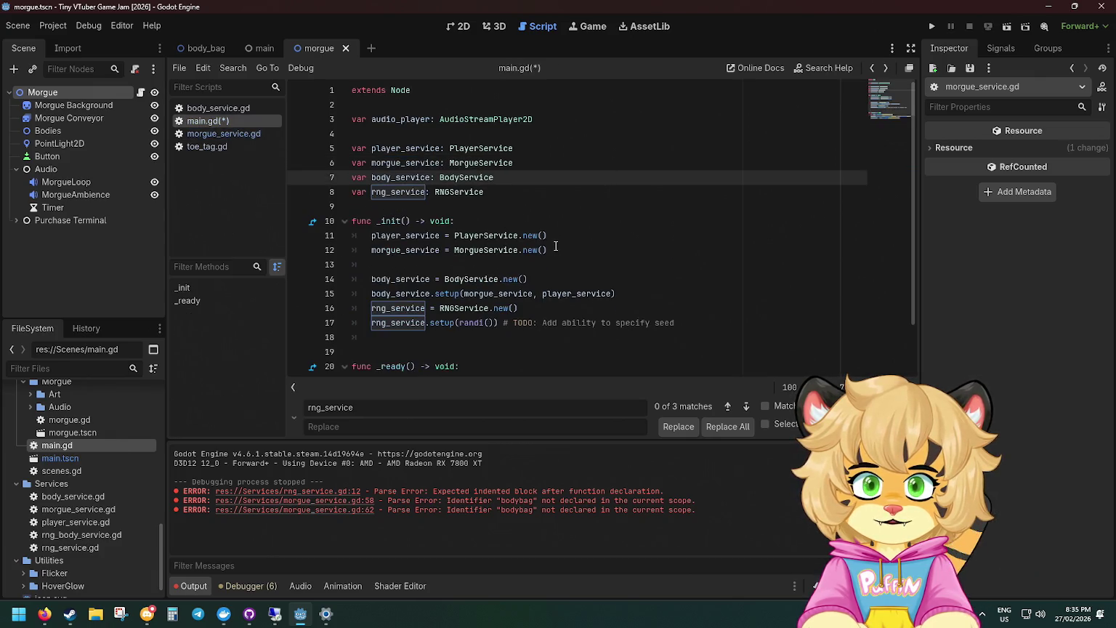
key("Up")
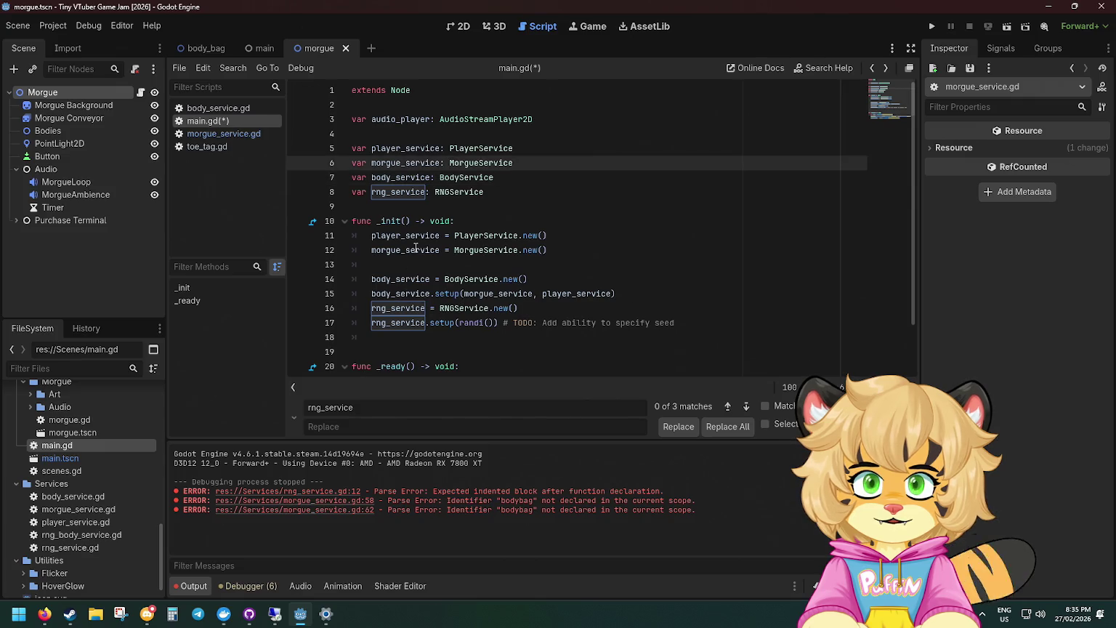
left_click(480, 163, "ctrl")
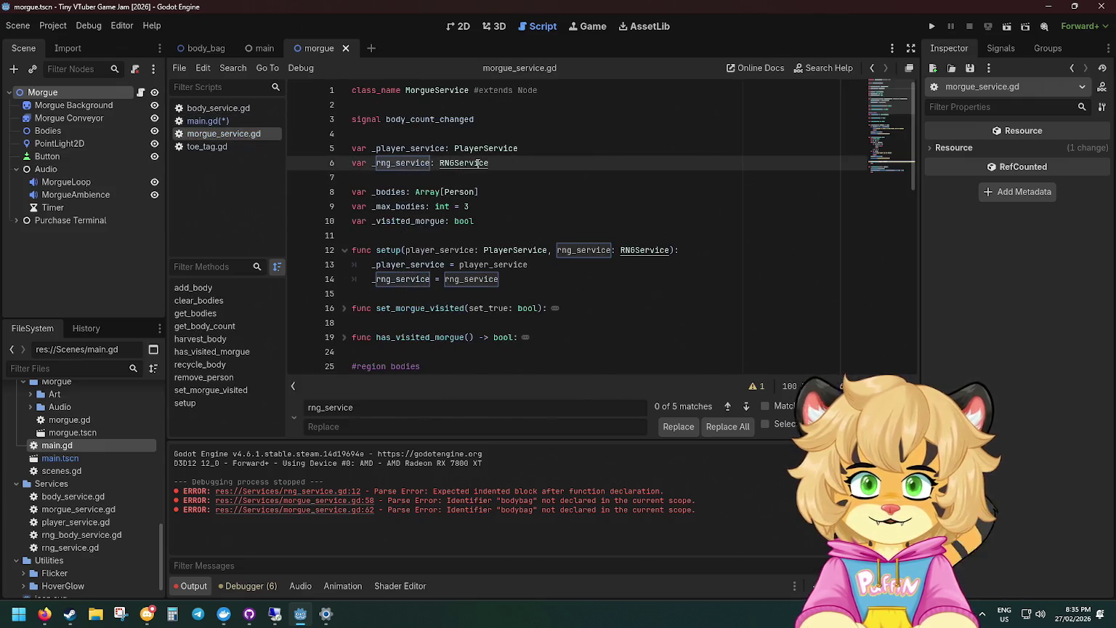
left_click(519, 152)
left_click(459, 164)
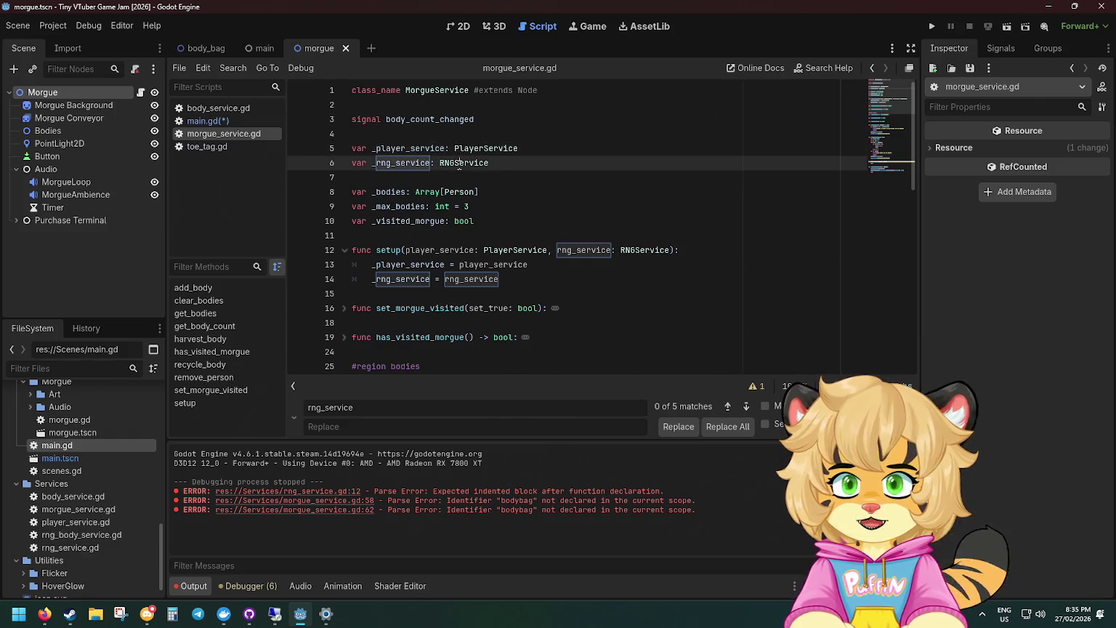
left_click(416, 250)
left_click(528, 250)
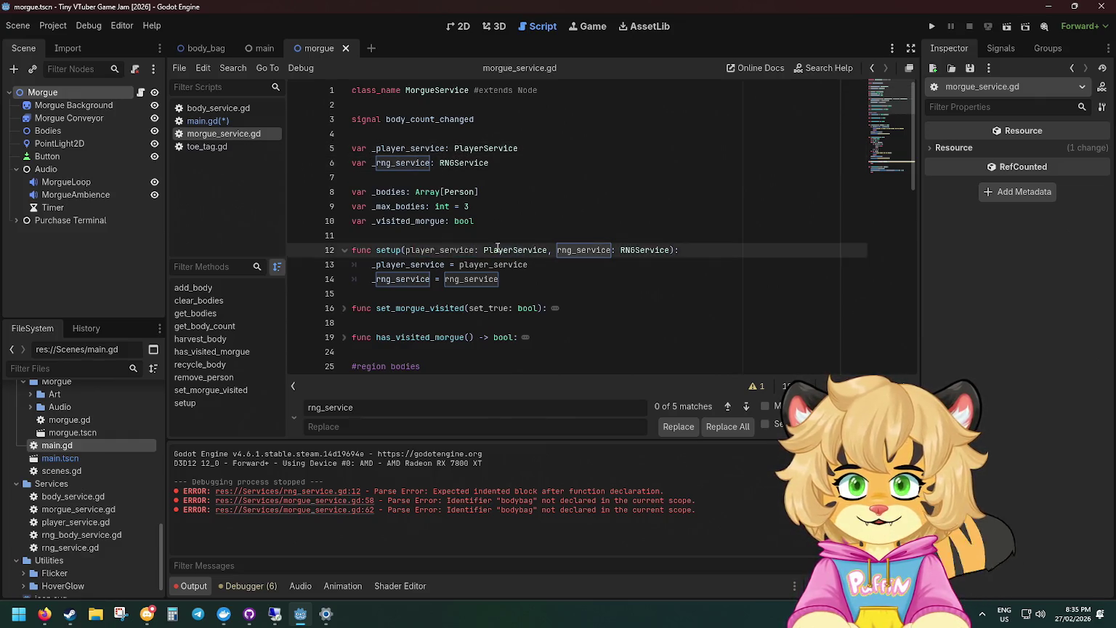
key("alt+Left")
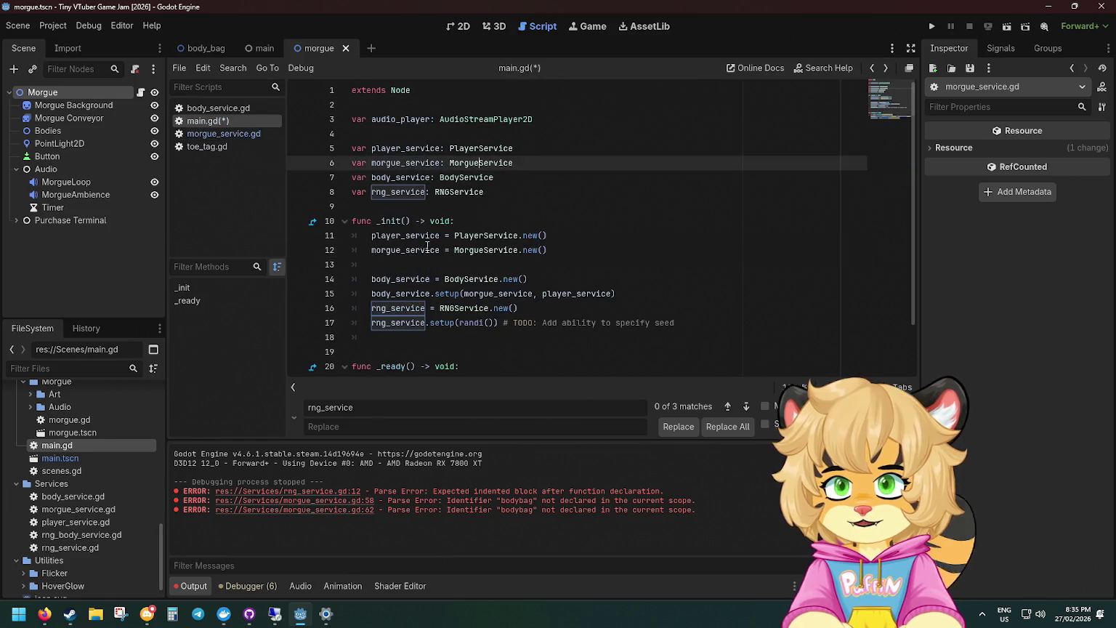
Write morgue_service.setup(player_service, rng_service) on the new line 13 using autocomplete.
left_click(406, 277)
left_click(407, 264)
type("orgue_service.setup(")
key("Return")
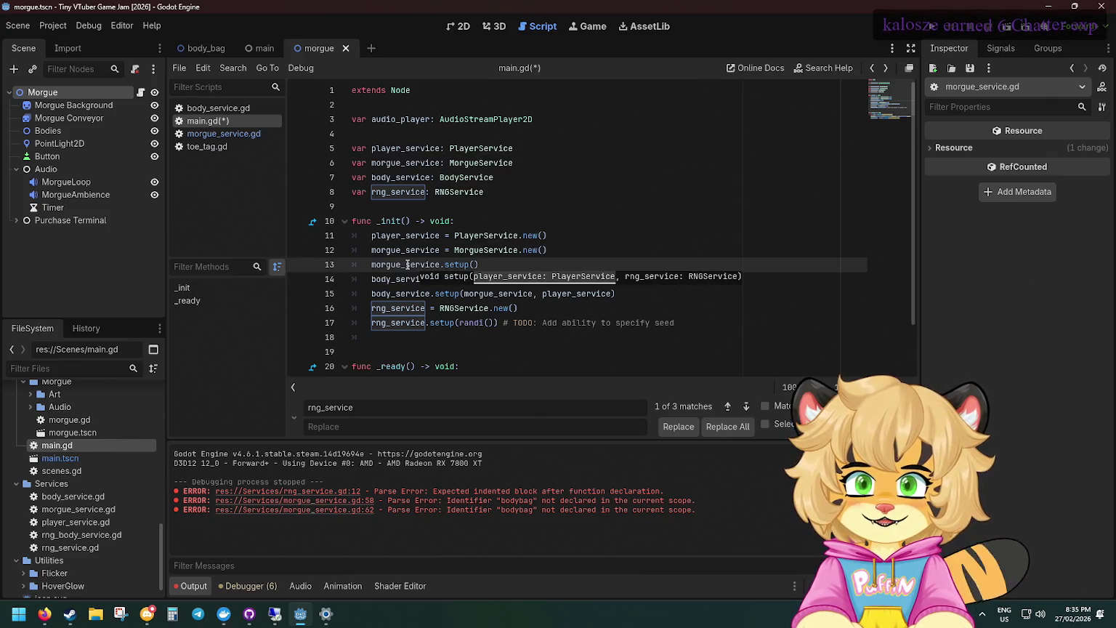
type("player")
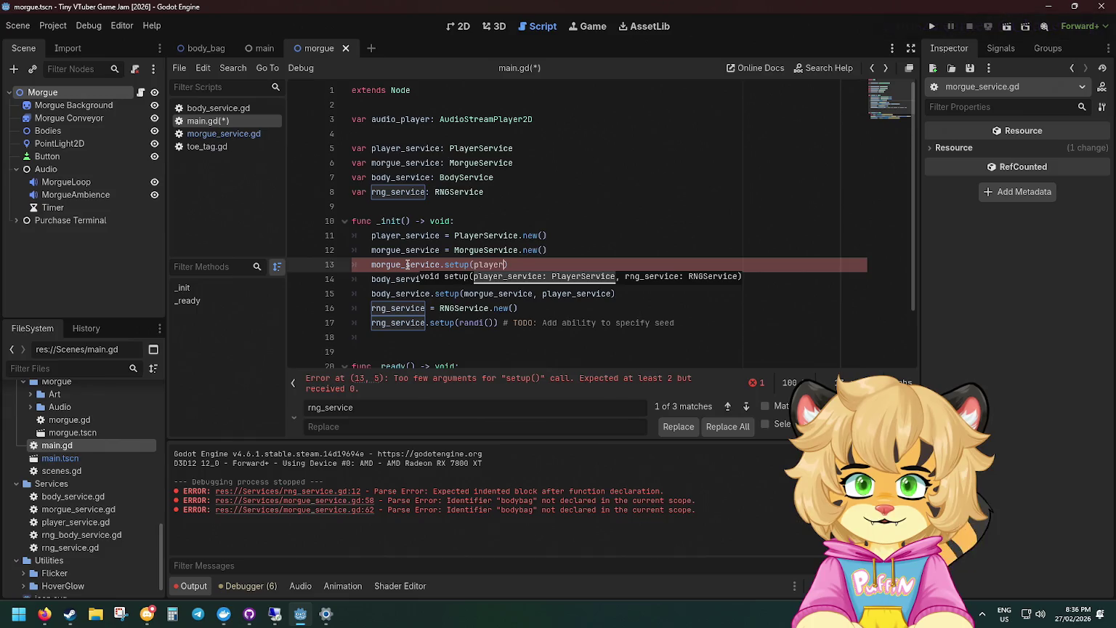
key("Return")
type(", rng")
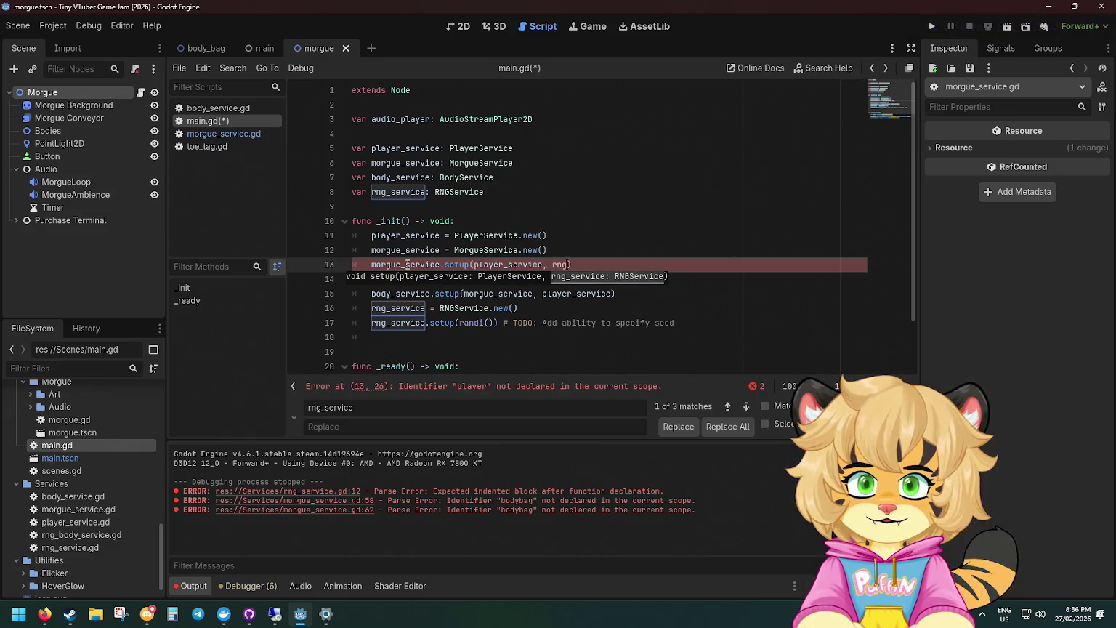
key("Return")
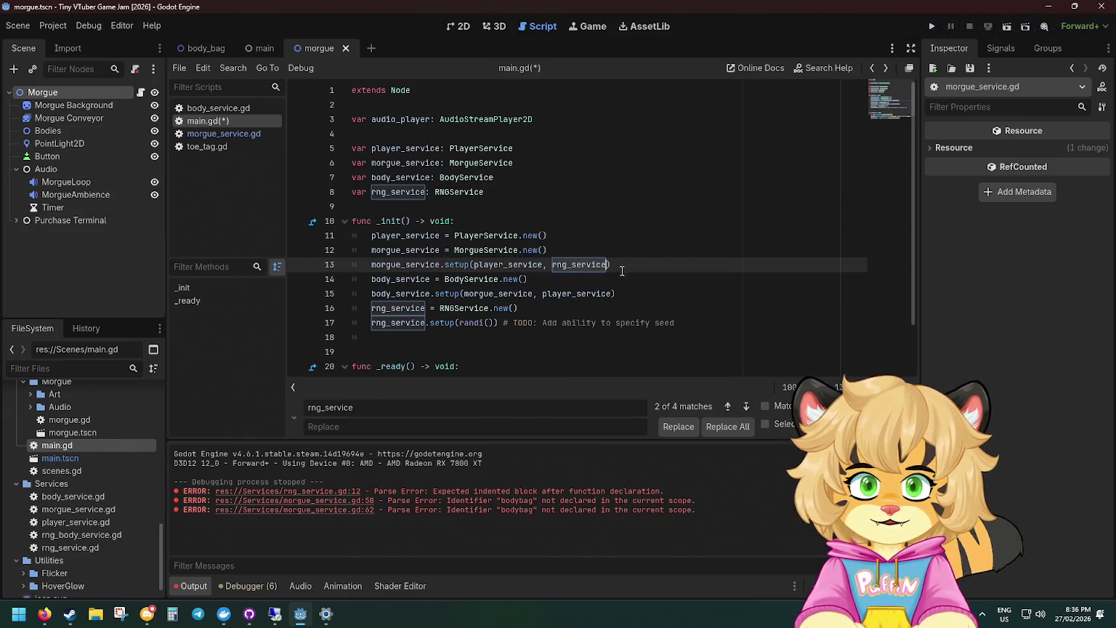
Move the body_service and rng_service creation lines up and the morgue_service setup call to the end.
left_click_drag(652, 268, 651, 255)
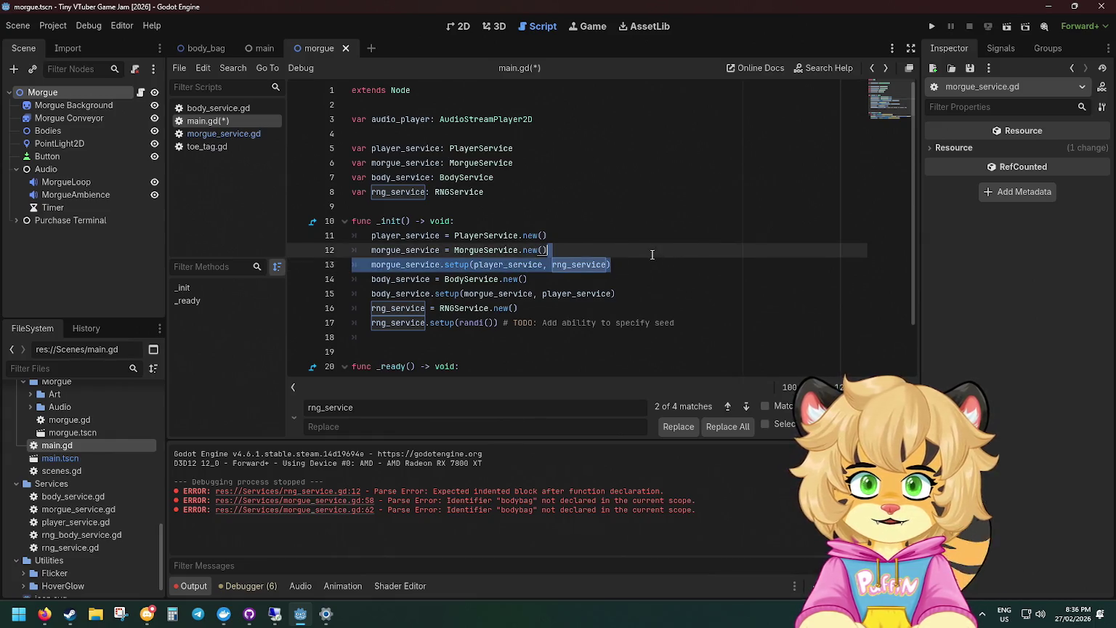
left_click(658, 259)
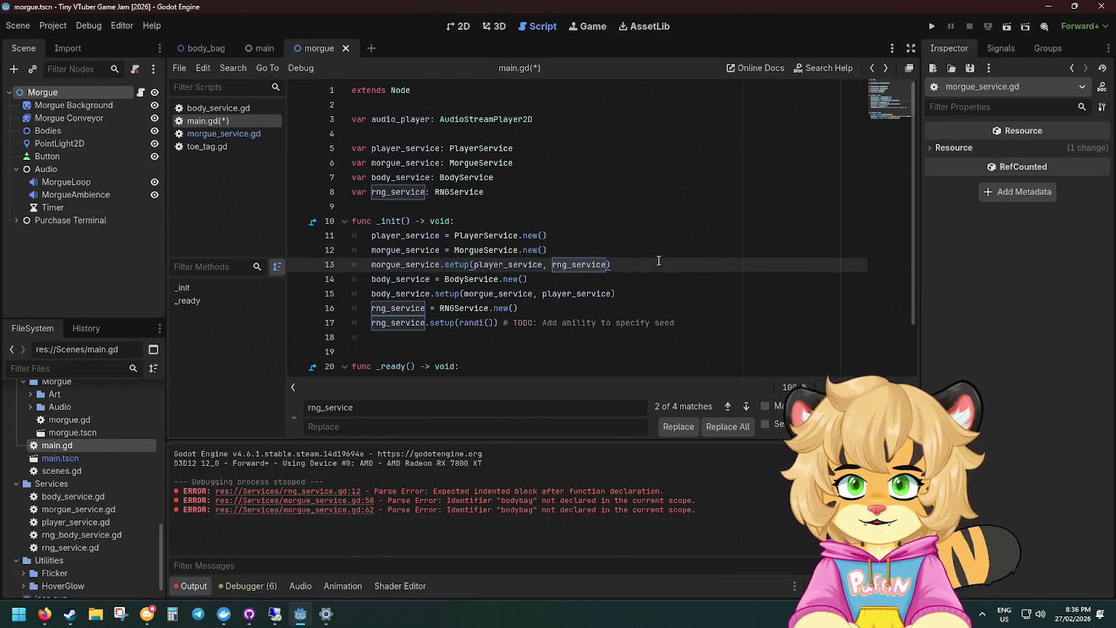
key("Down")
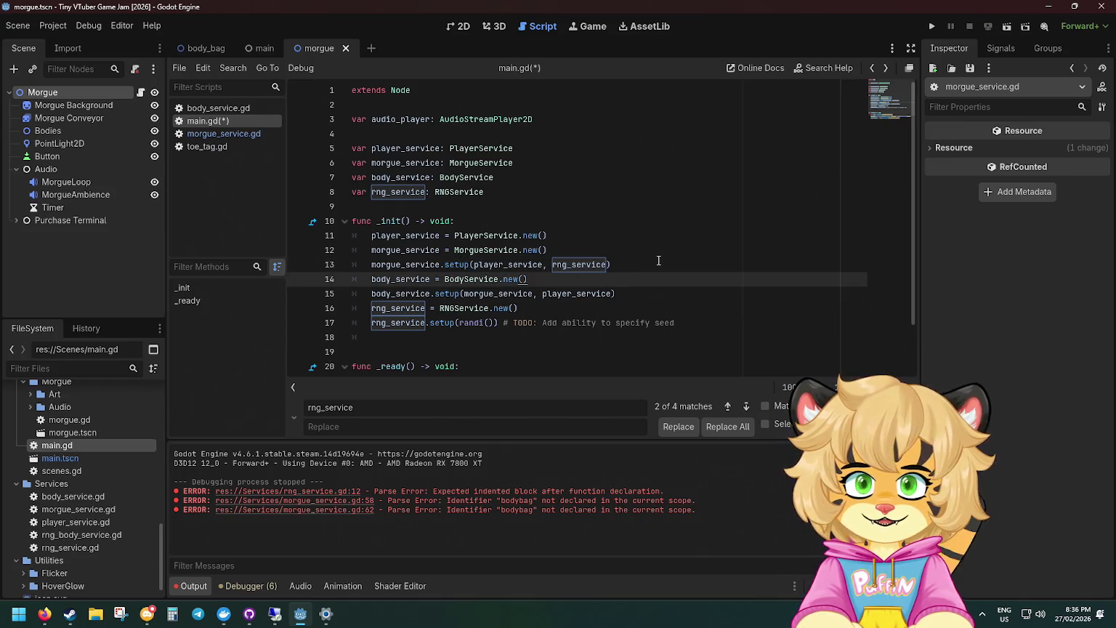
key("alt+Up")
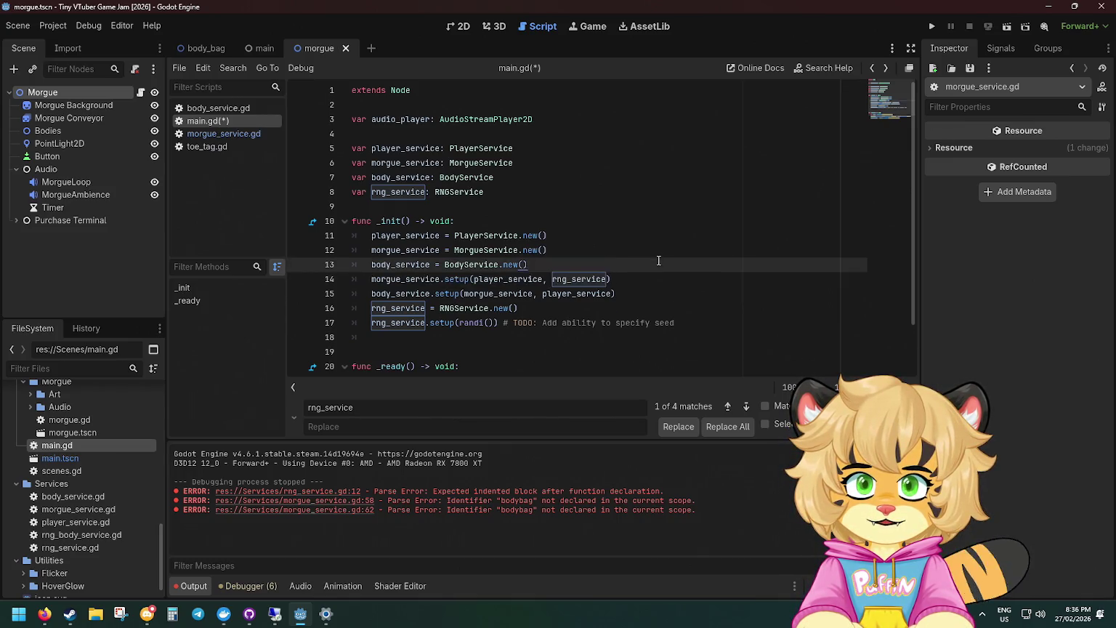
key("Down")
key("Down")
key("Down")
key("alt+Up")
key("alt+Up")
key("Down")
key("Down")
key("Down")
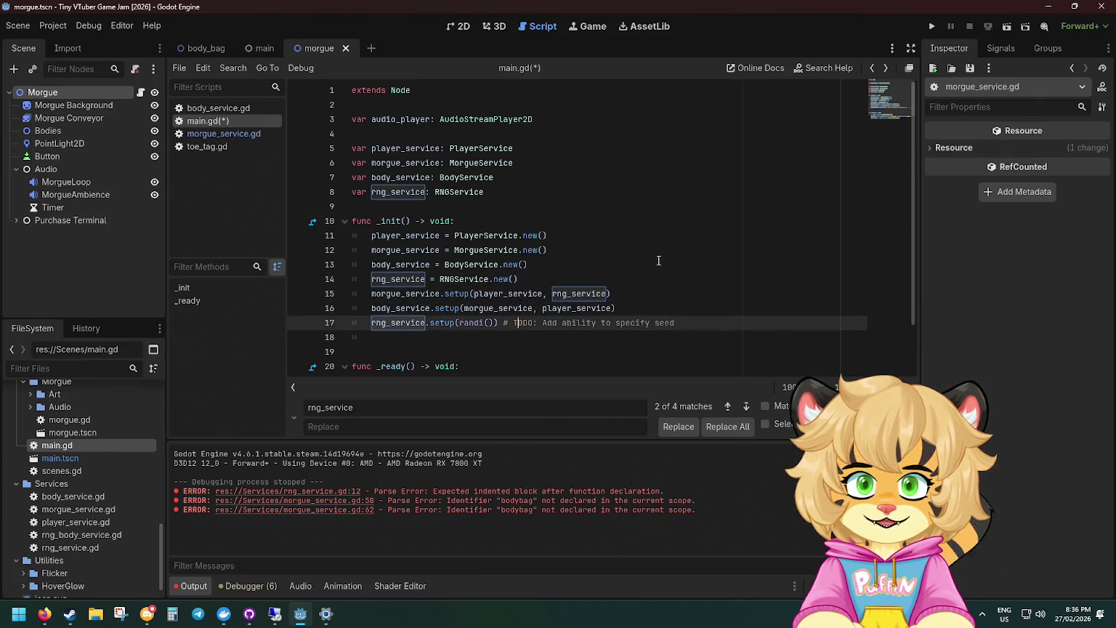
key("alt+Up")
key("alt+Up")
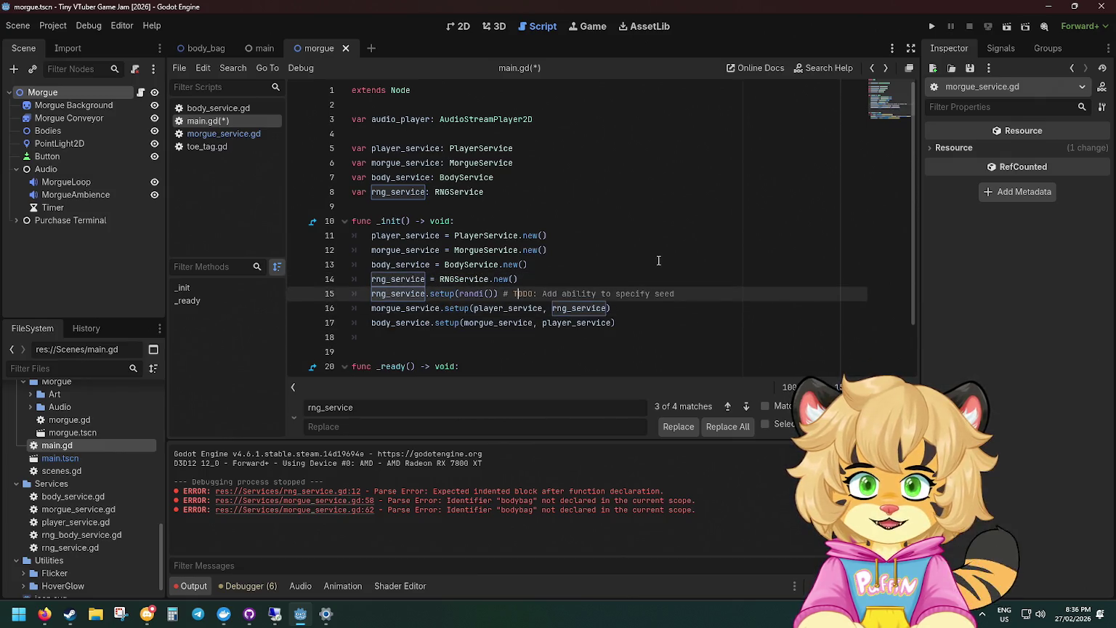
key("Down")
key("alt+Down")
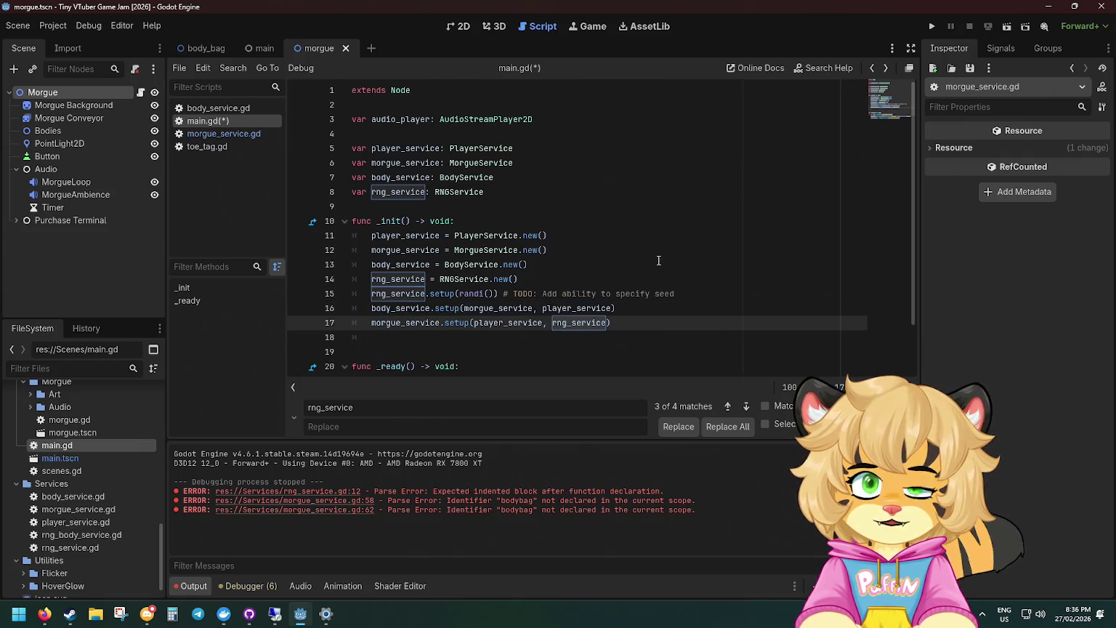
Add a blank line after body_service creation, move morgue setup above body setup, and save main.gd.
left_click(571, 265)
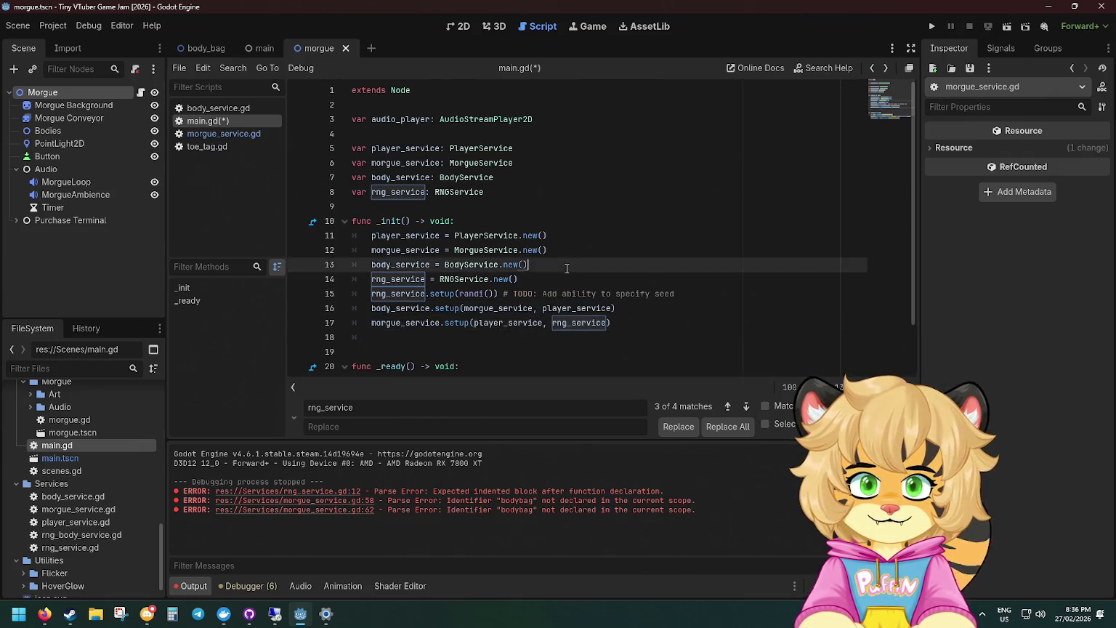
key("Return")
key("alt+Down")
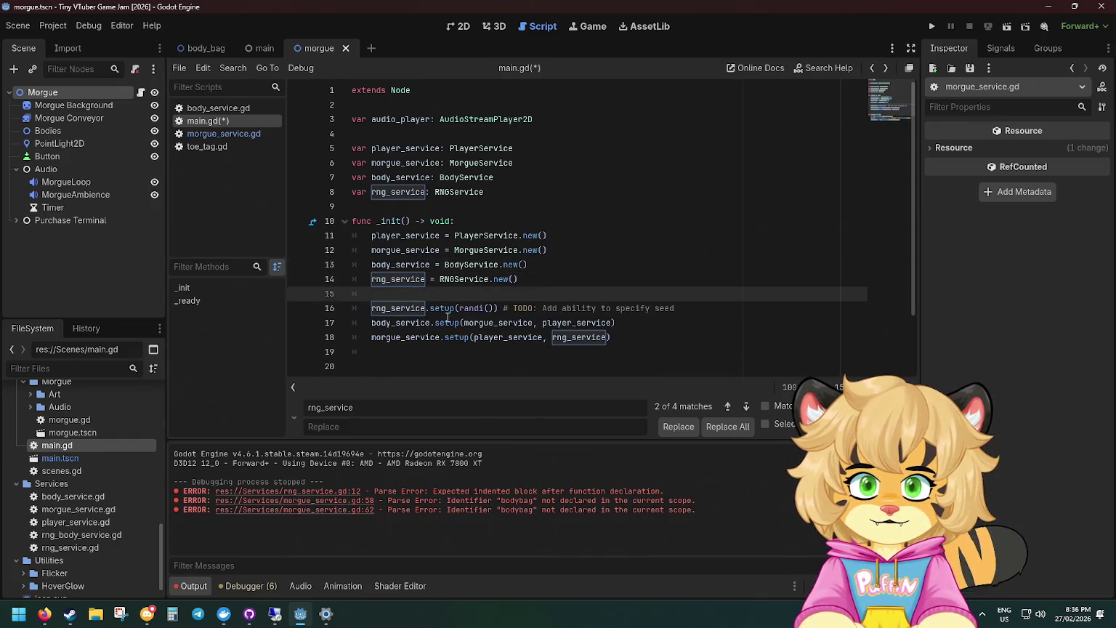
key("F3")
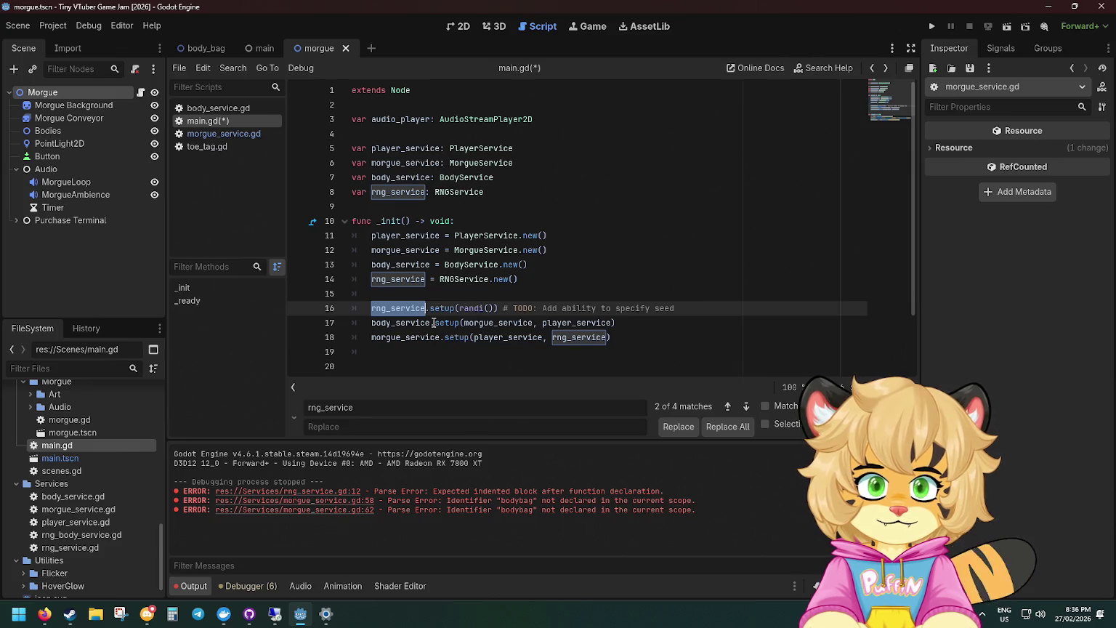
double_click(397, 324)
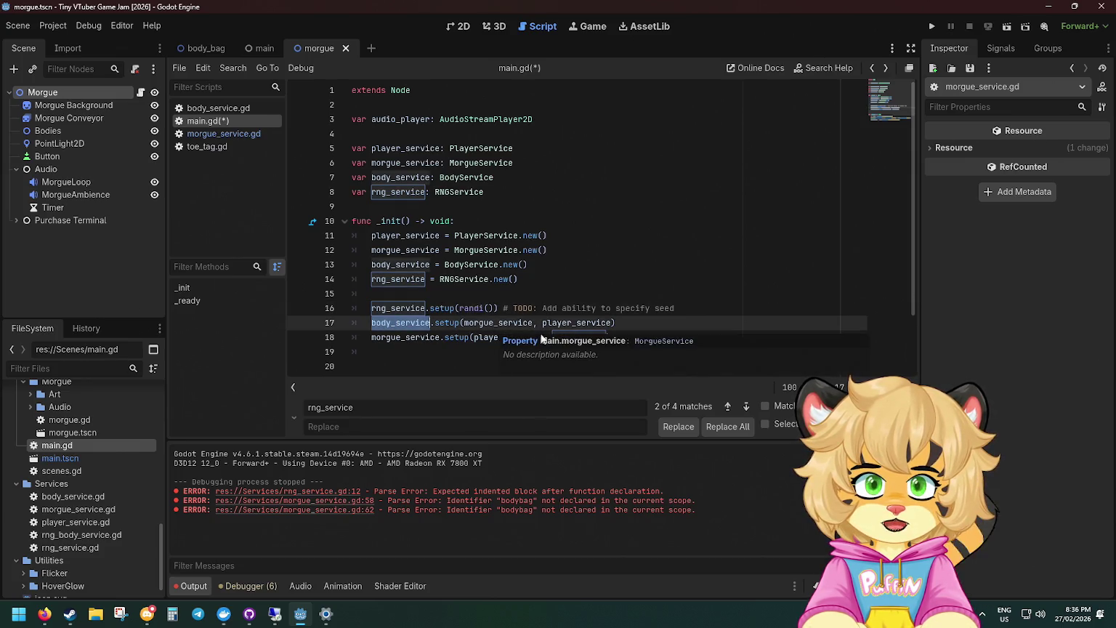
left_click(541, 338)
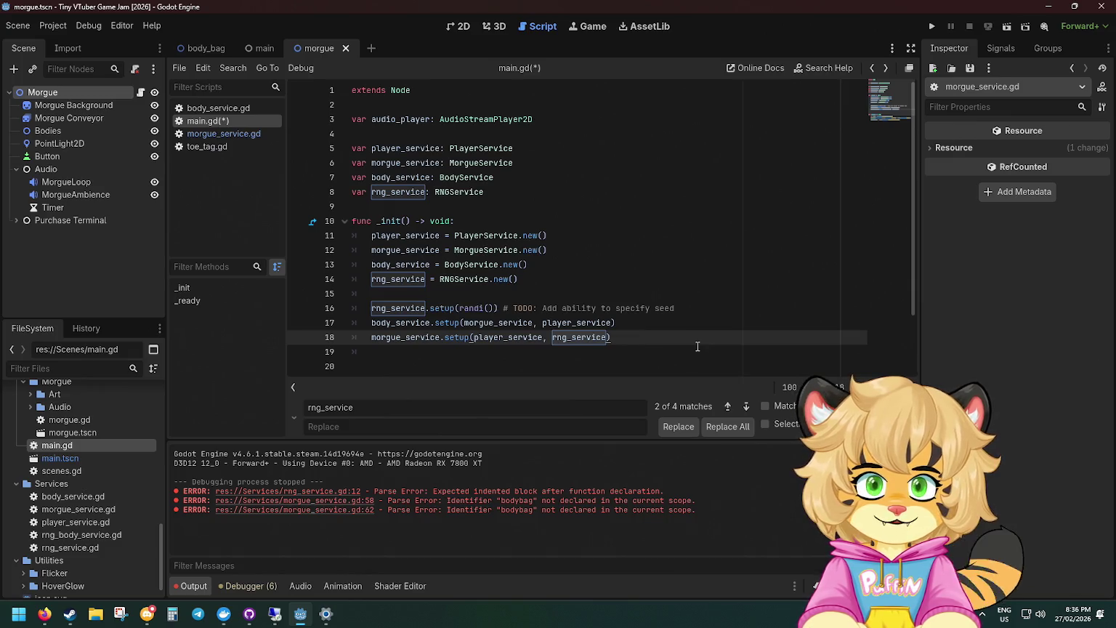
key("alt+Up")
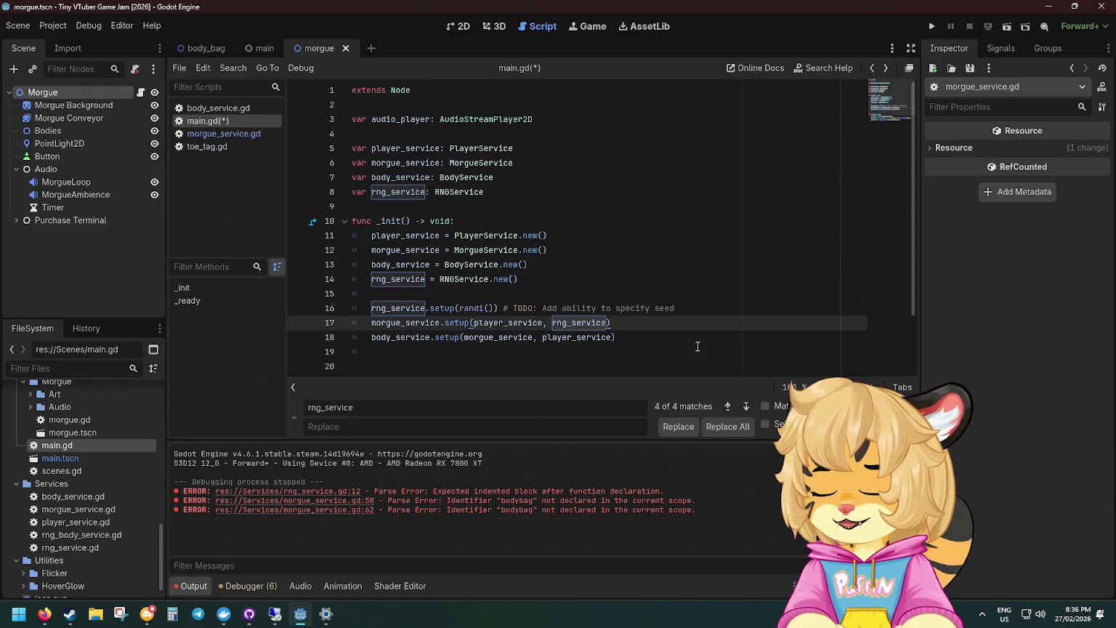
key("ctrl+s")
Add blank lines after player_service and morgue_service creation and move rng_service creation to the top of _init.
scroll(697, 341, "down", 2)
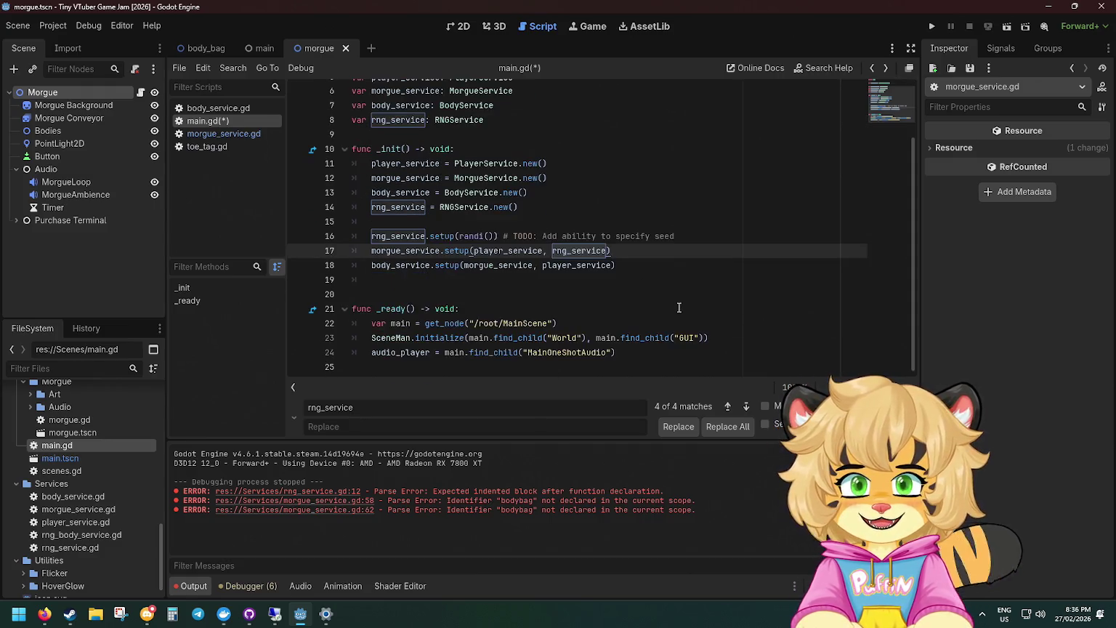
left_click(669, 265)
left_click(569, 237)
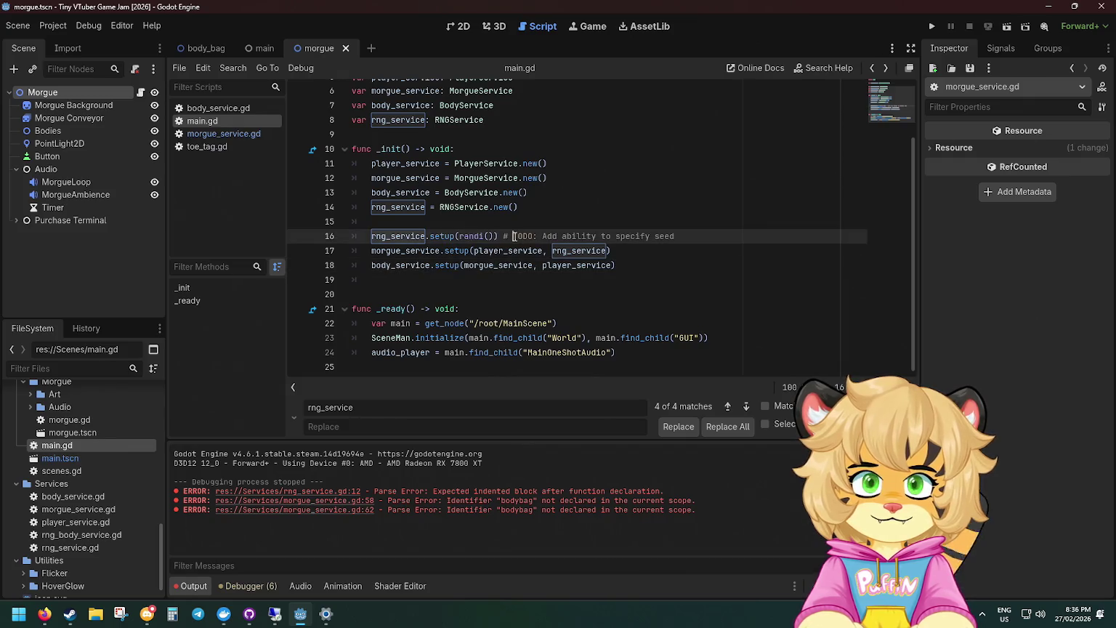
left_click(561, 163)
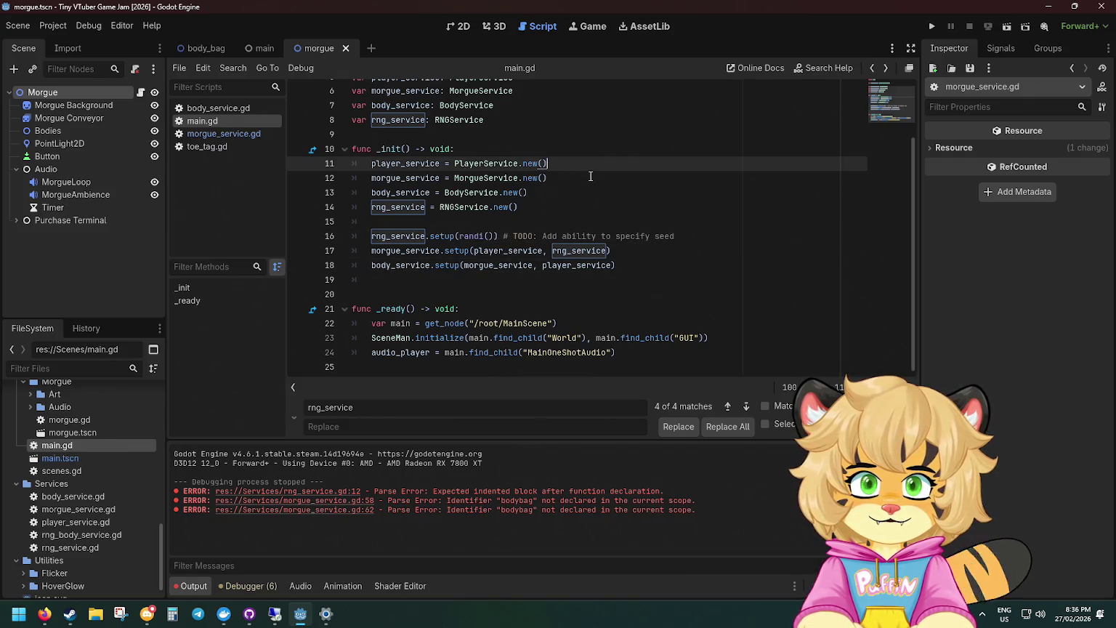
key("Return")
left_click(561, 192)
key("Return")
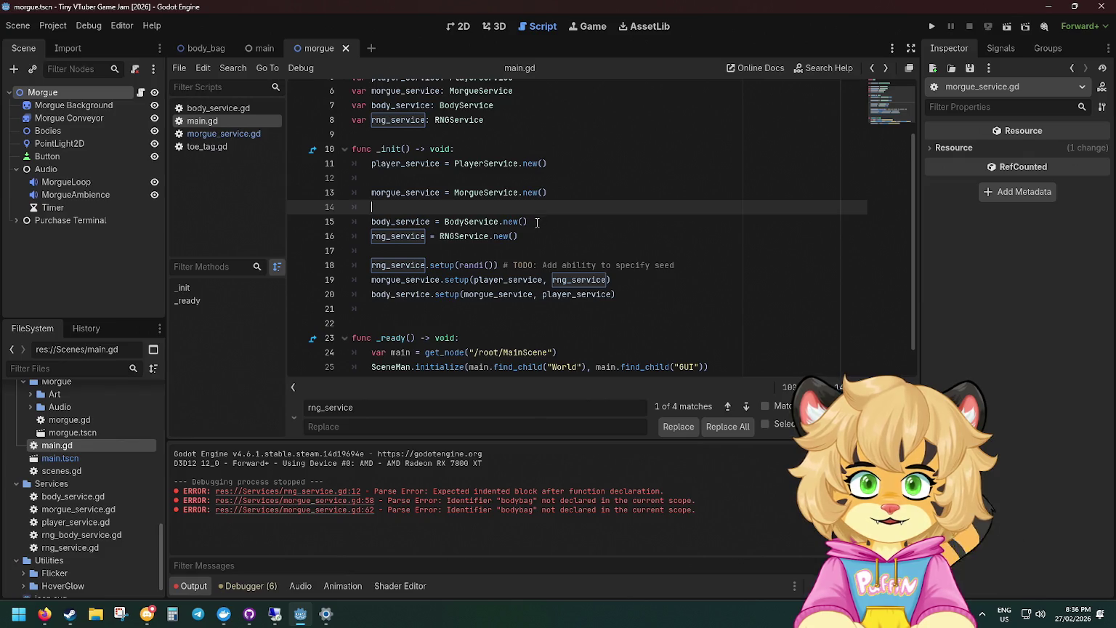
left_click(537, 222)
left_click(548, 237)
key("alt+Up")
key("alt+Up")
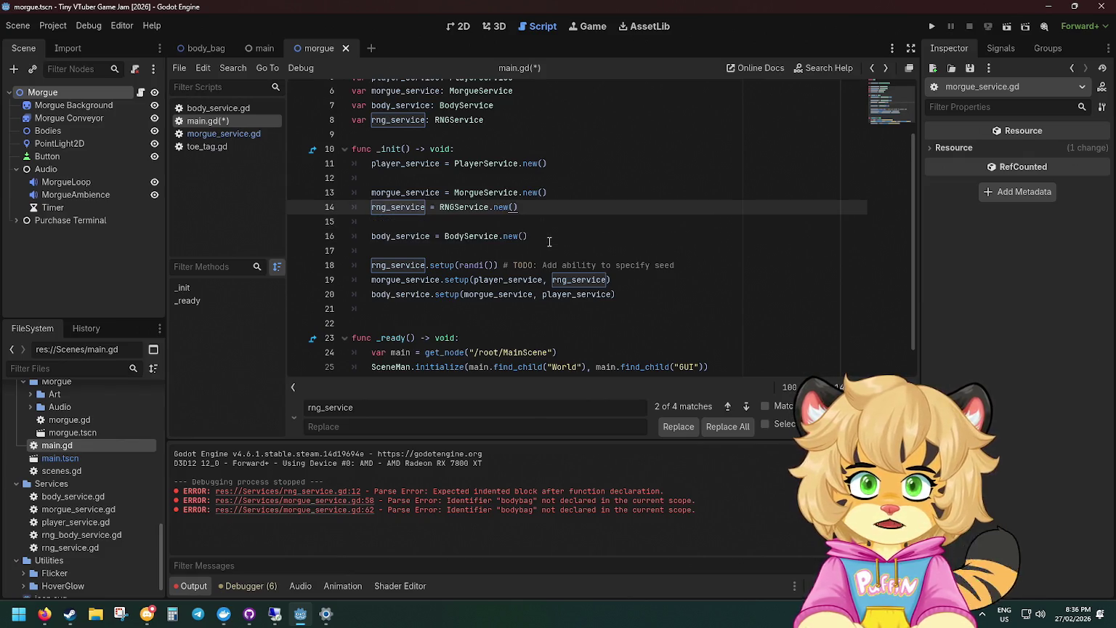
key("alt+Up")
key("alt+Up")
key("alt+Up")
key("Return")
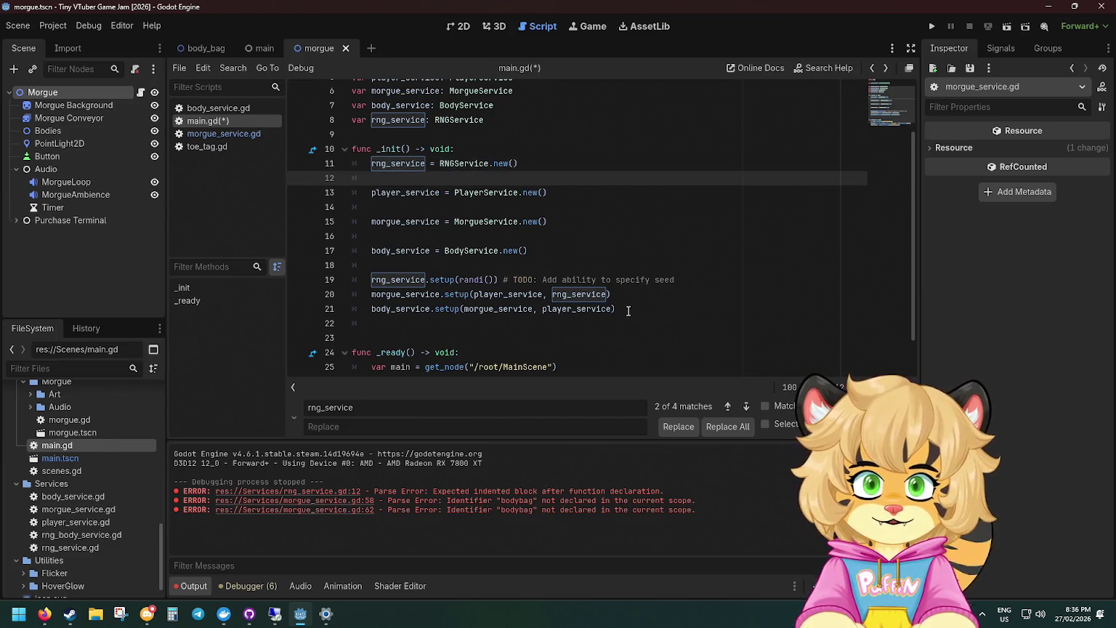
Put the rng seed line and each setup call under its service's creation, deleting the extra blank line.
left_click(629, 310)
left_click(694, 281)
key("alt+Up")
key("alt+Up")
key("alt+Up")
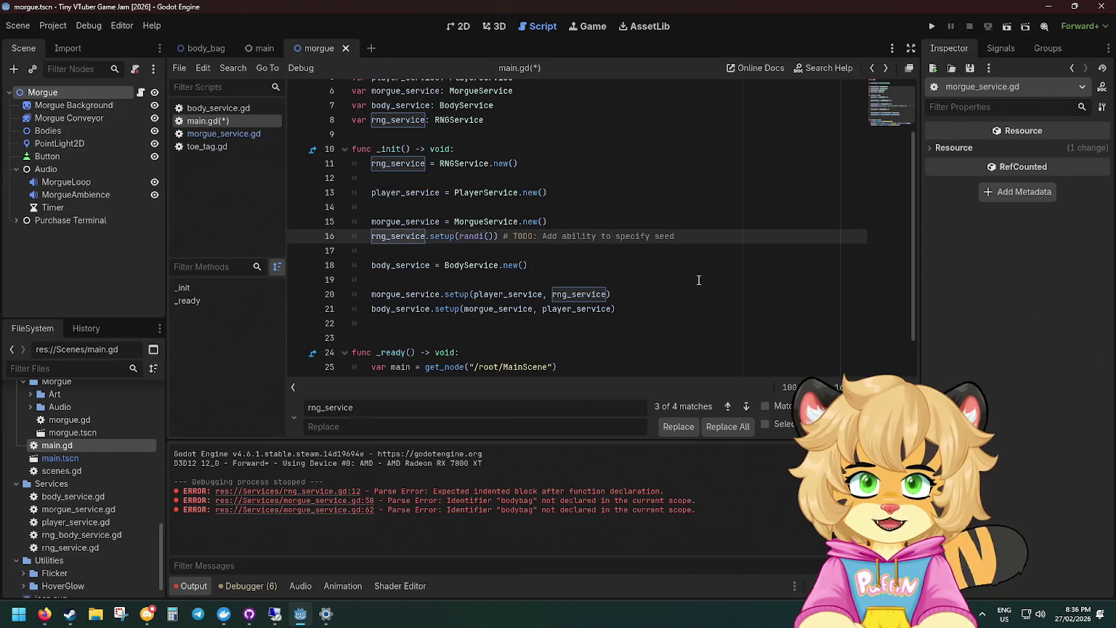
key("alt+Up")
key("alt+Up")
key("alt+Up")
key("Down")
key("Down")
key("Down")
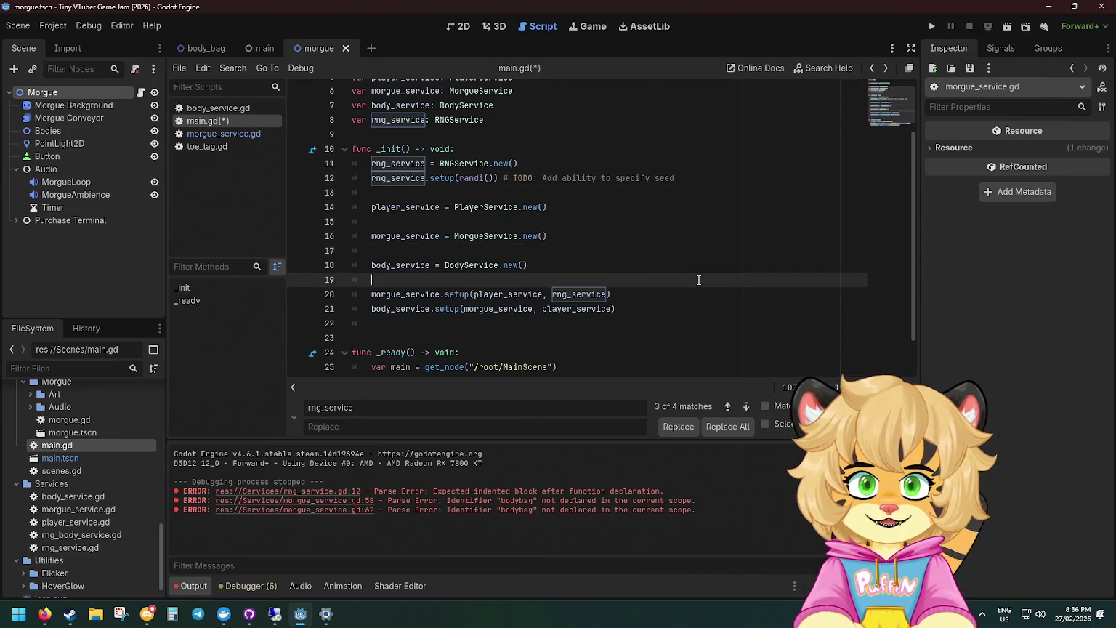
key("Down")
key("alt+Up")
key("alt+Up")
key("alt+Up")
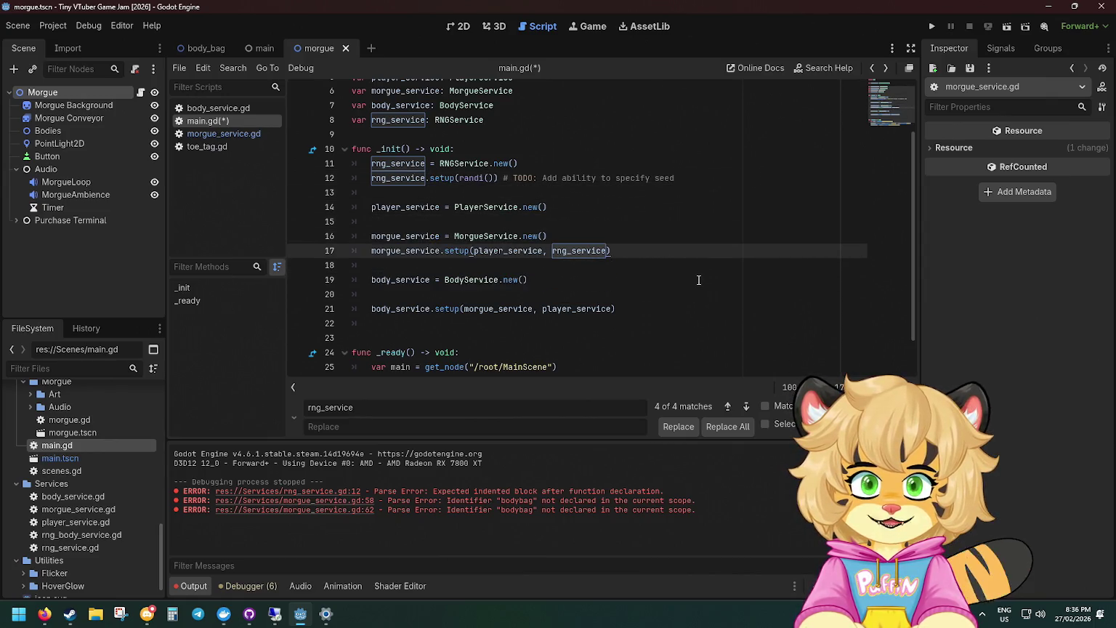
key("Down")
key("Down")
key("Down")
key("alt+Up")
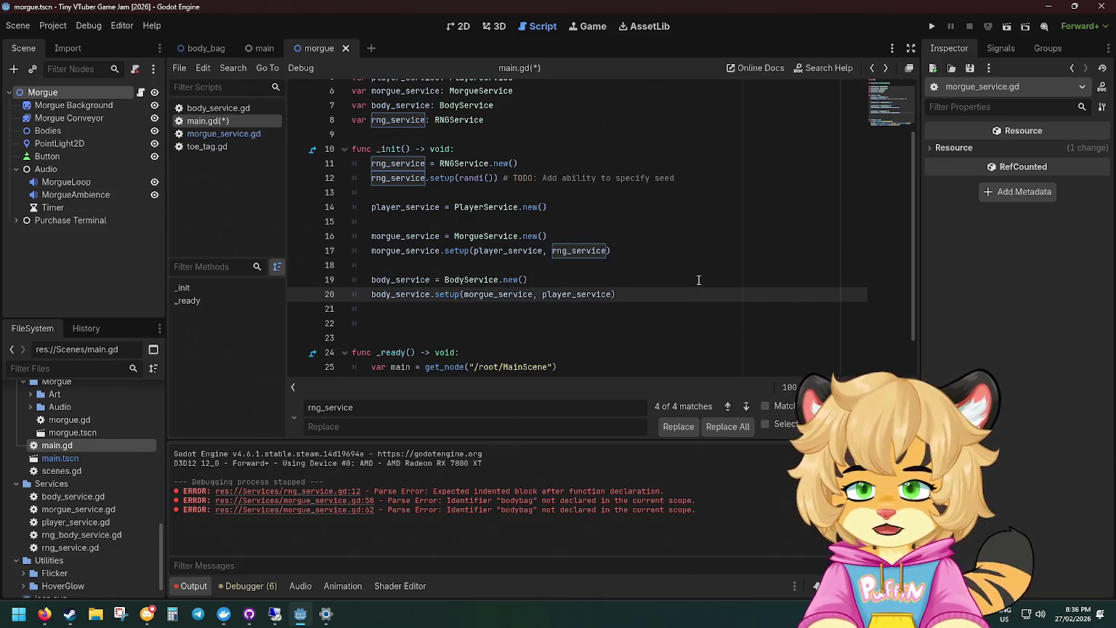
key("Down")
key("Down")
key("BackSpace")
key("BackSpace")
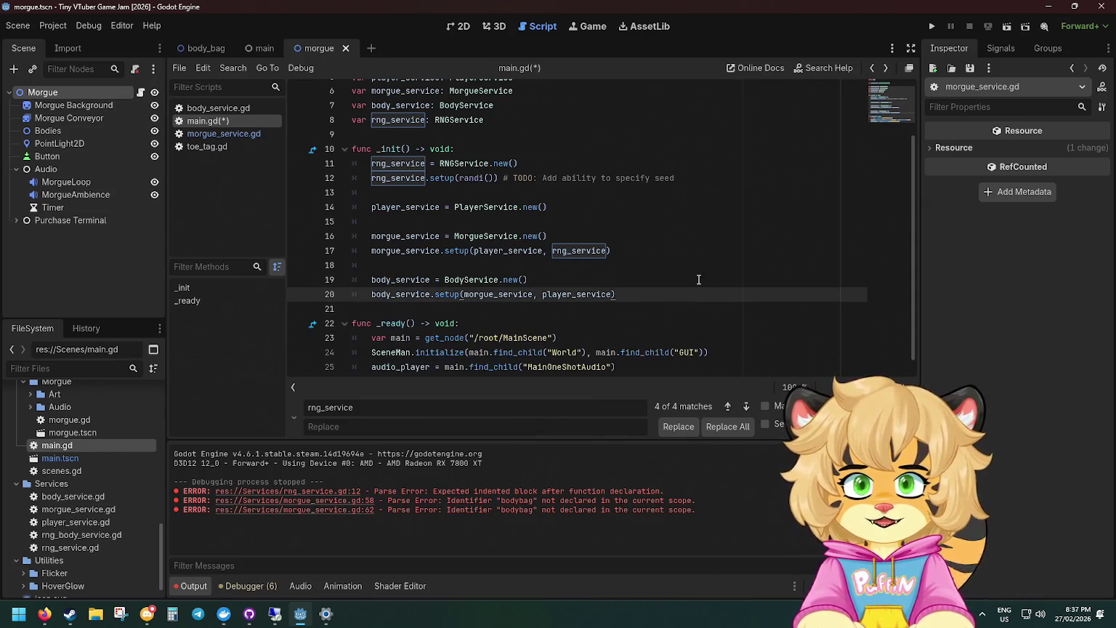
left_click(461, 281, "ctrl")
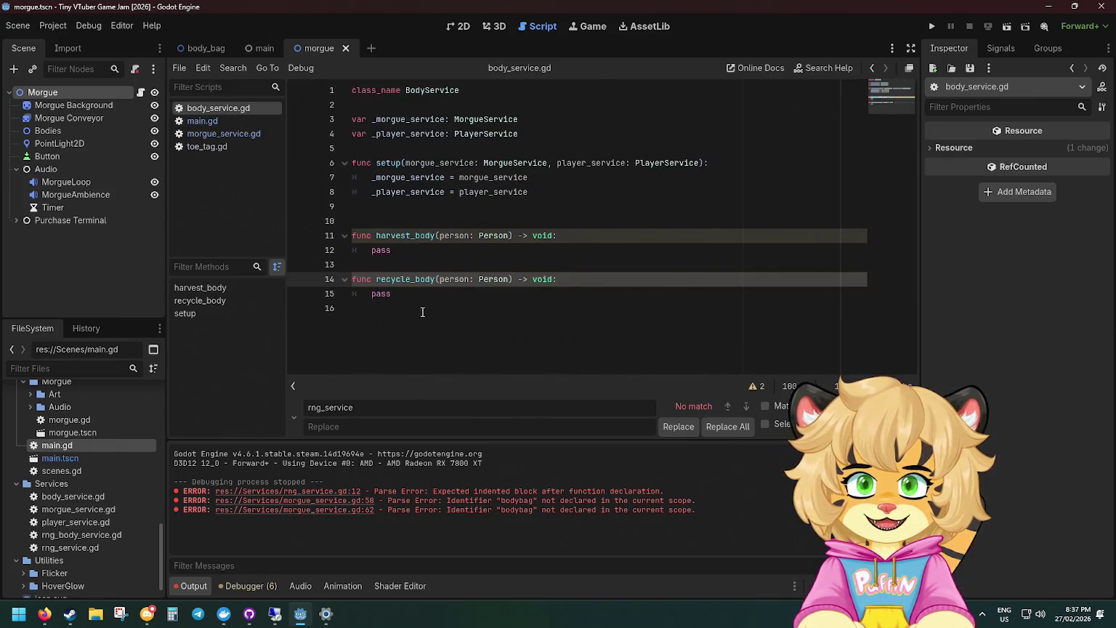
Comment out the body_service declaration, creation and setup lines with Ctrl+K and save main.gd.
key("alt+Left")
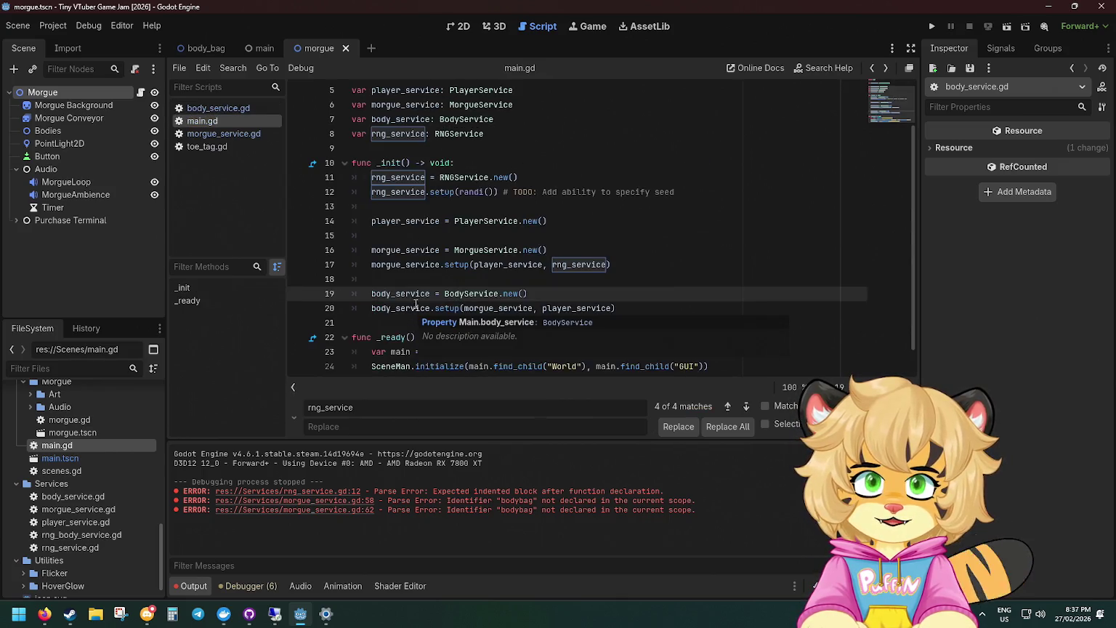
scroll(460, 294, "up", 2)
left_click(498, 178)
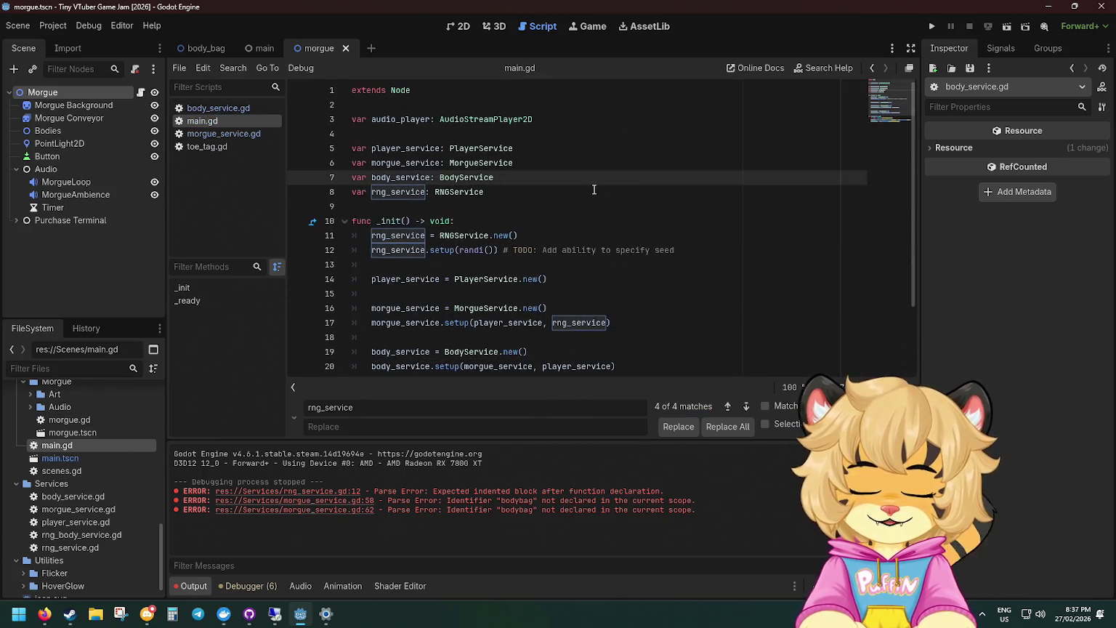
key("ctrl+k")
scroll(593, 189, "down", 2)
left_click_drag(618, 294, 287, 285)
key("ctrl+k")
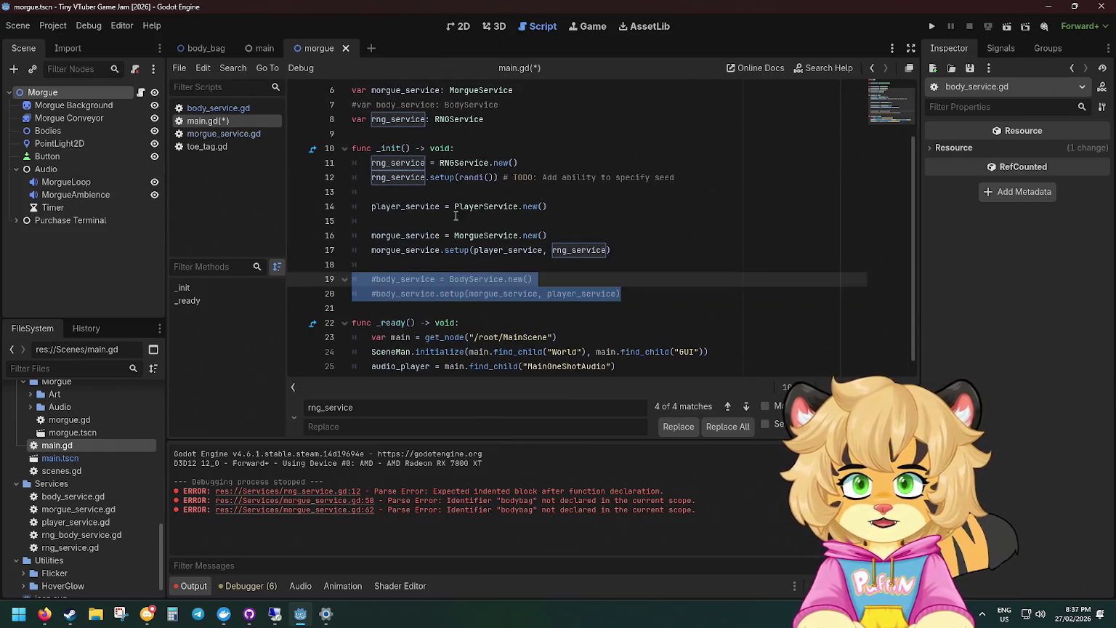
left_click(582, 205)
key("ctrl+s")
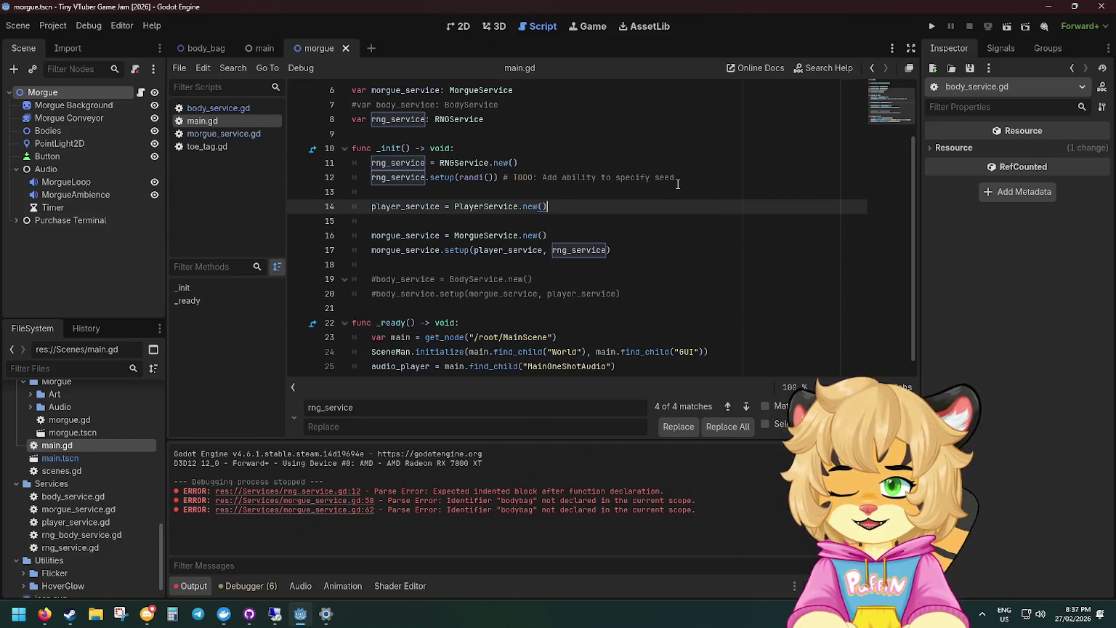
Open the PlayerService script definition from main.gd's _init.
scroll(644, 157, "up", 2)
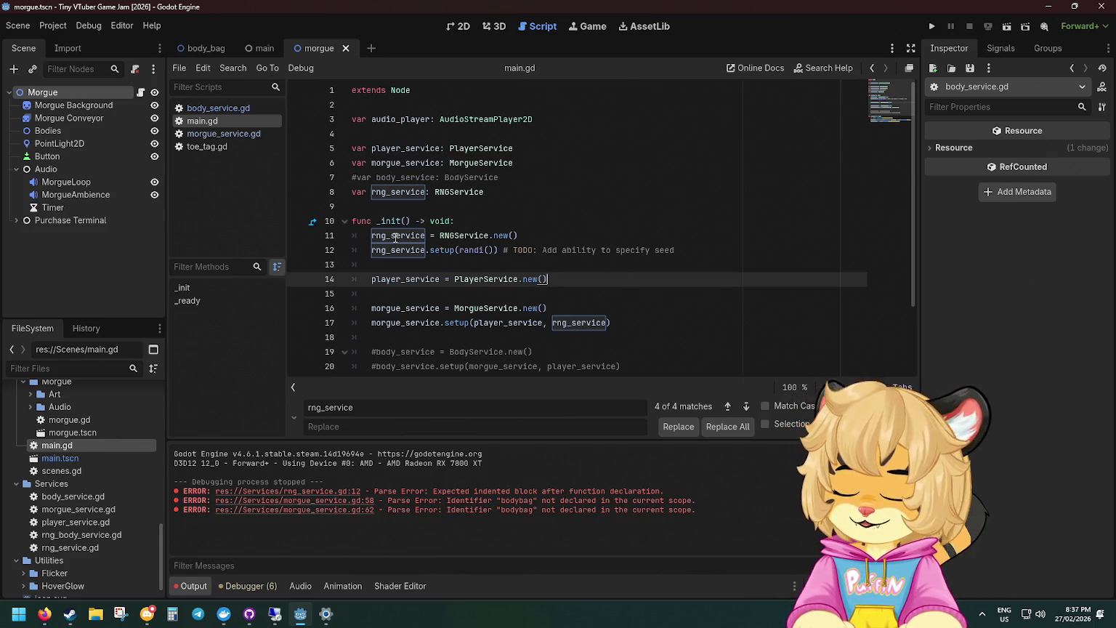
mouse_move(395, 237)
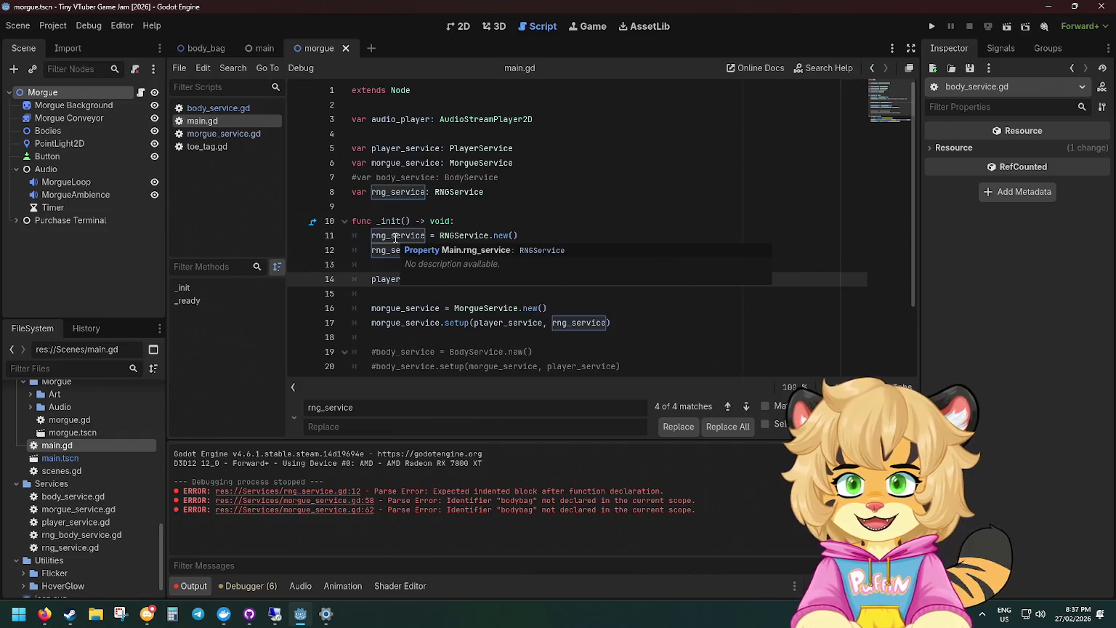
double_click(388, 193)
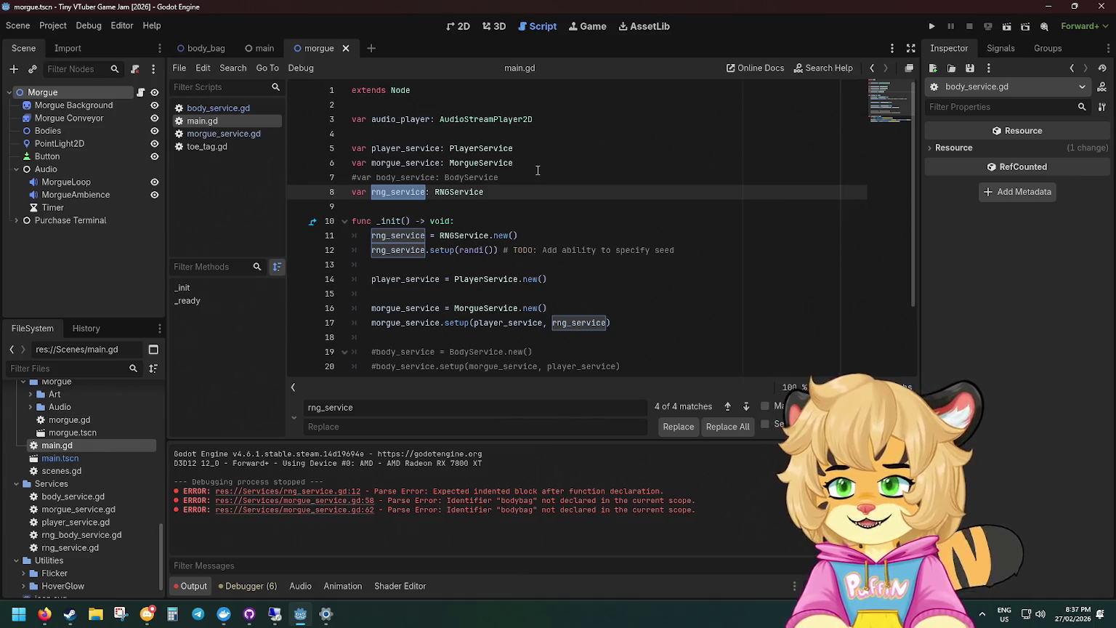
left_click(456, 220)
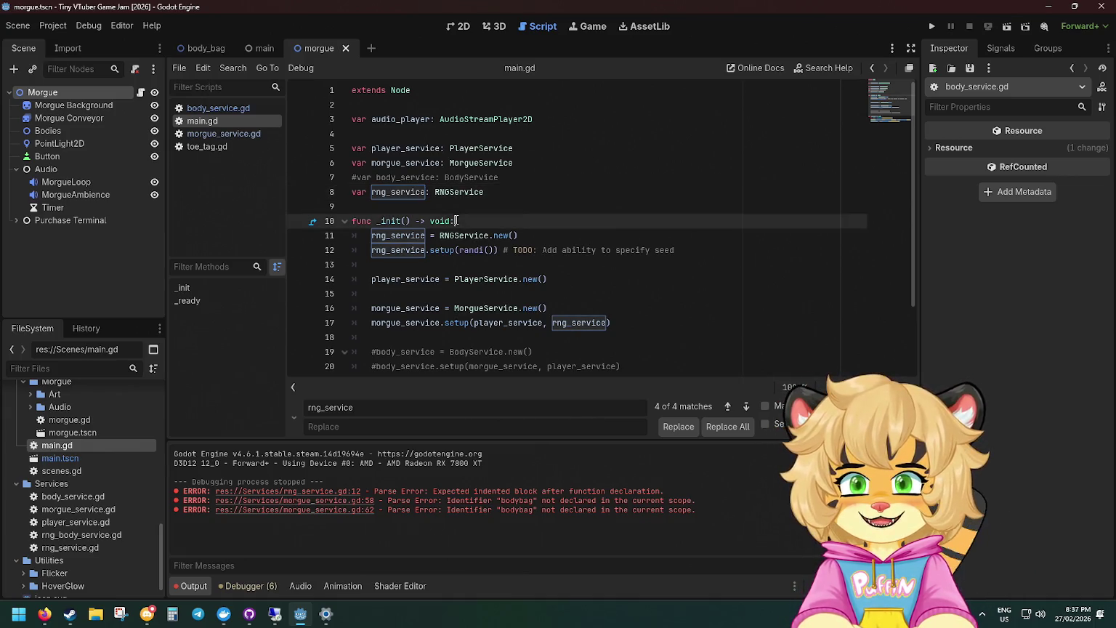
left_click(470, 279, "ctrl")
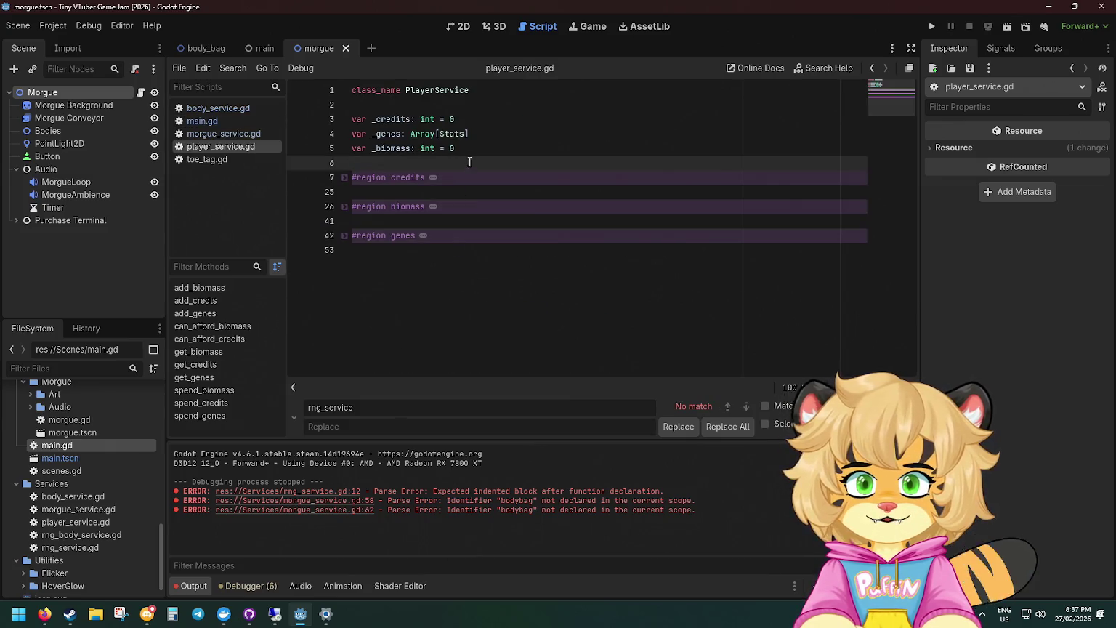
Return from player_service.gd to main.gd and open the MorgueService script definition.
left_click(345, 178)
left_click(345, 178)
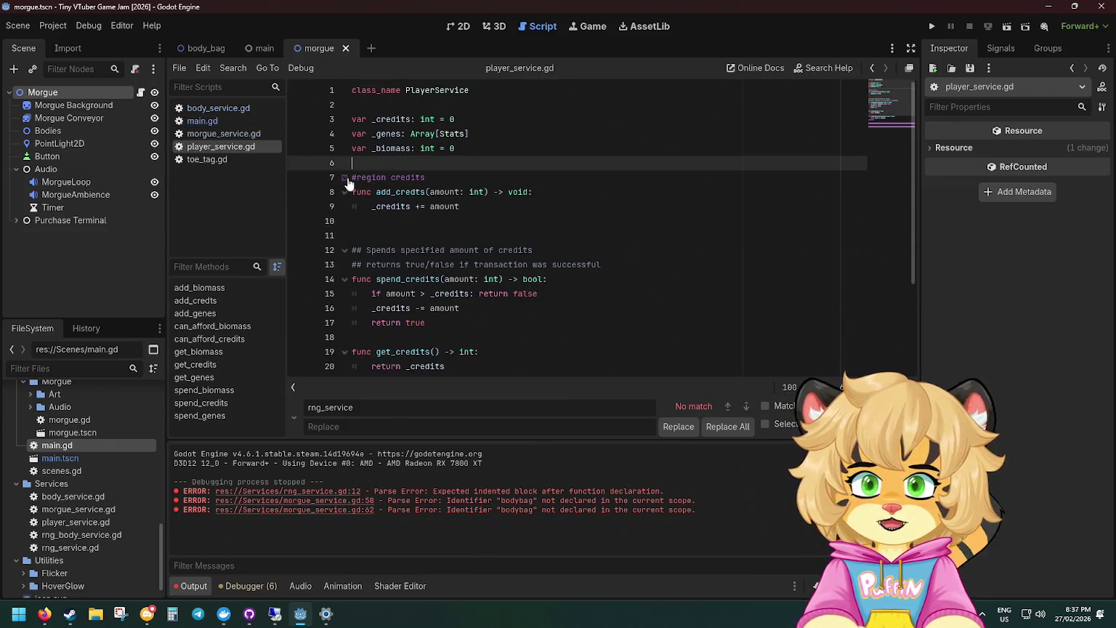
key("alt+Left")
key("alt+Left")
key("alt+Left")
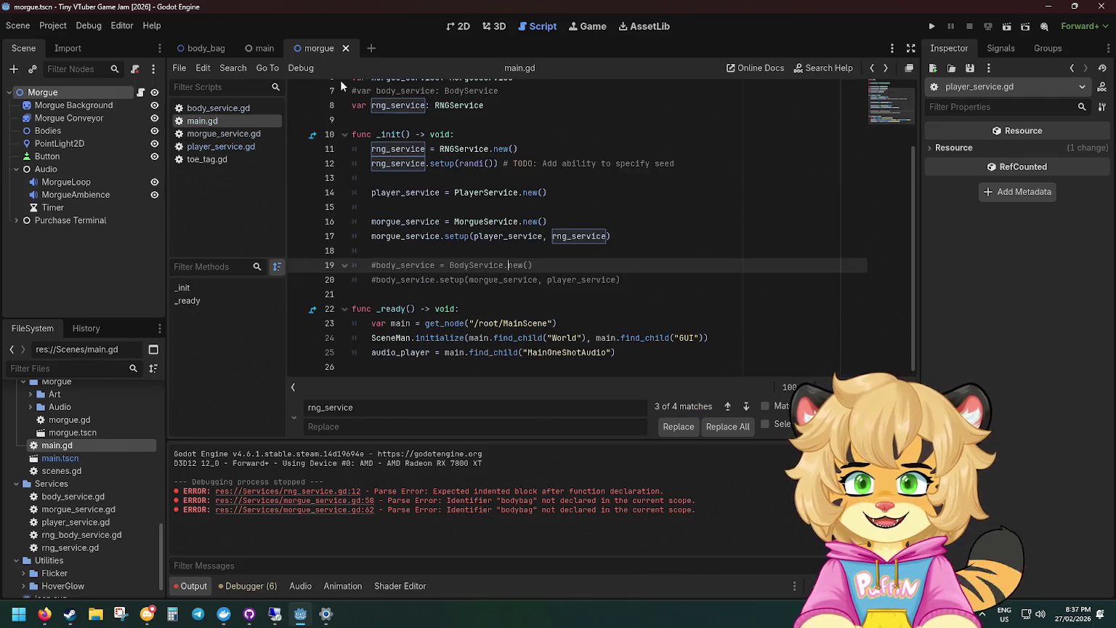
left_click(249, 51)
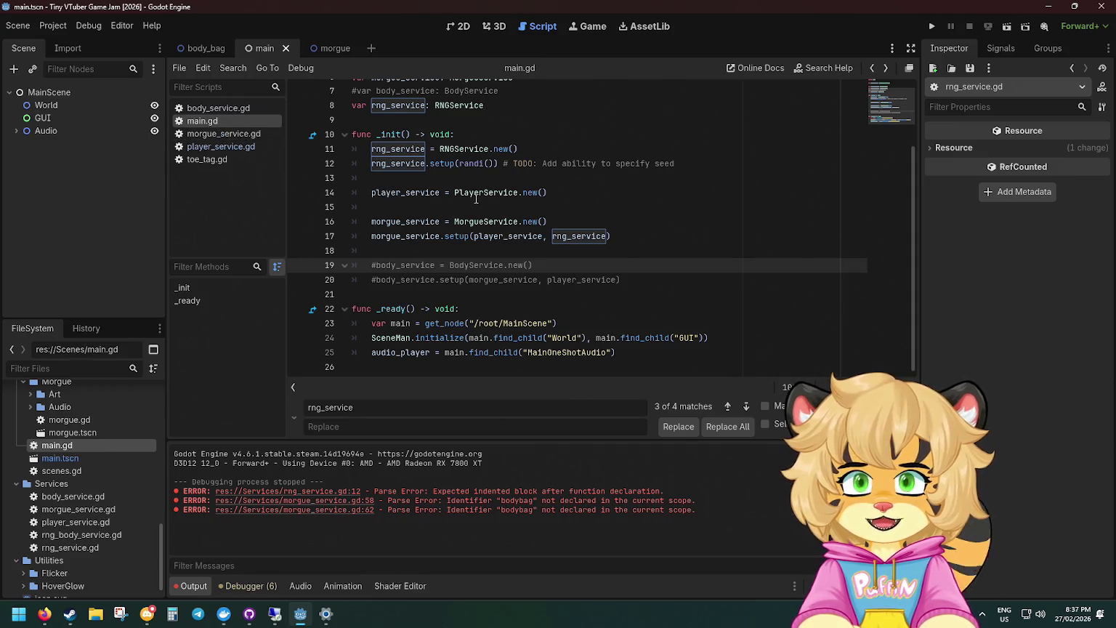
mouse_move(471, 195)
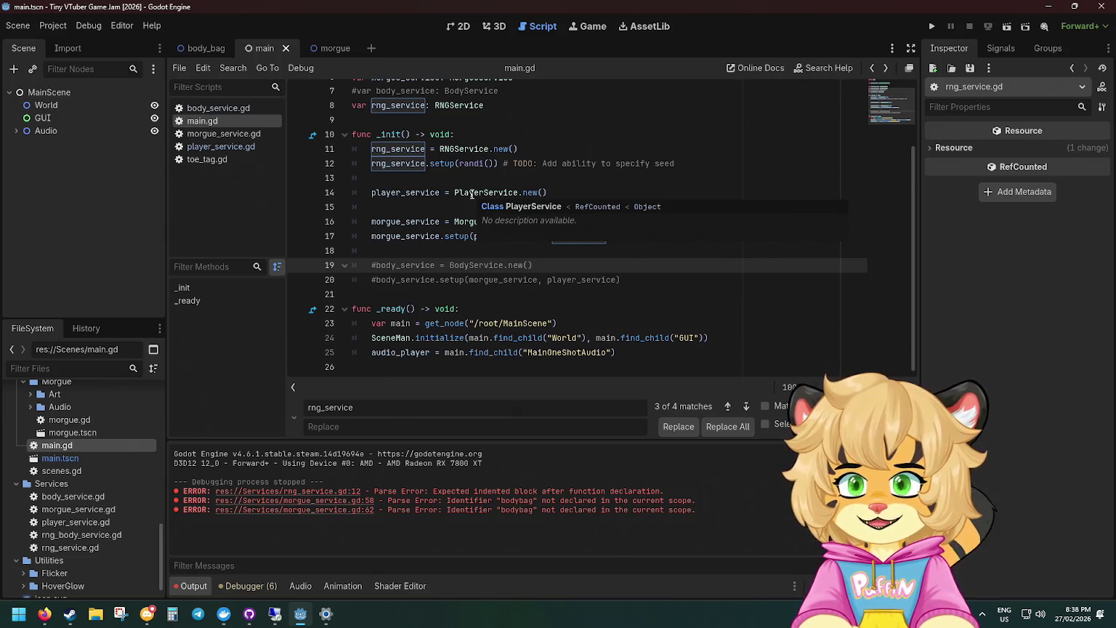
left_click(519, 149)
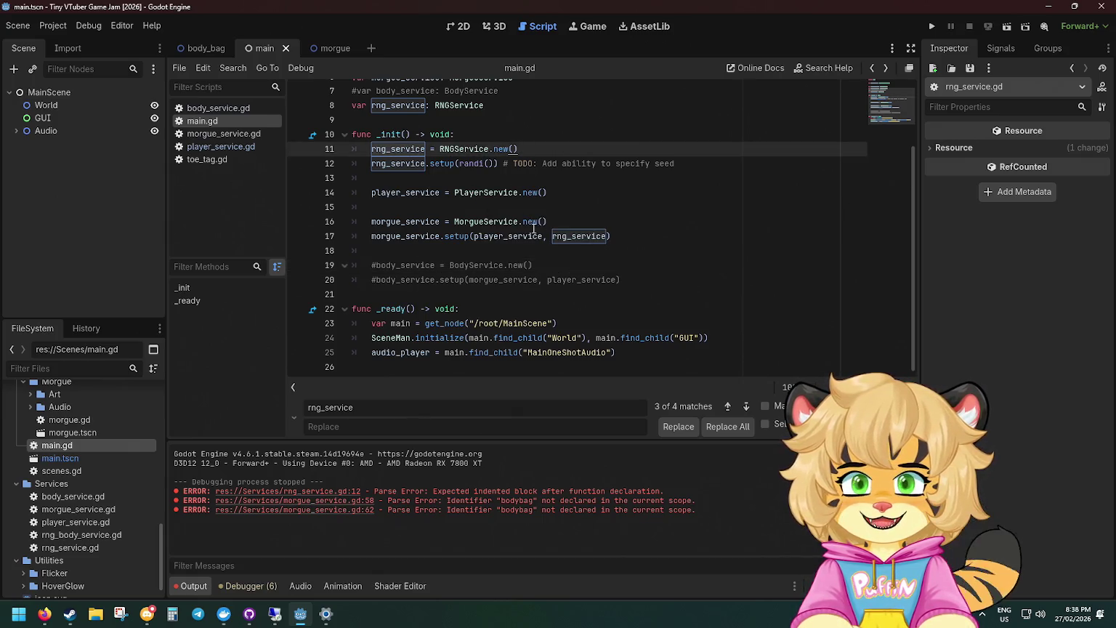
left_click(473, 221, "ctrl")
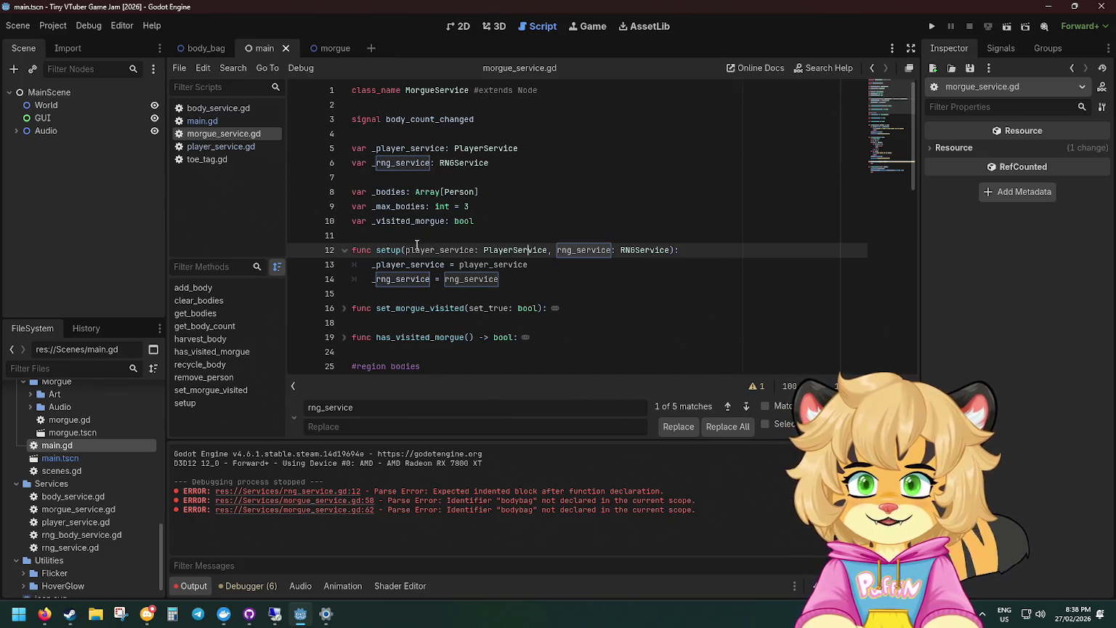
Compare morgue_service.gd's setup parameters and _player_service assignment with main.gd's RNGService.new() call.
left_click_drag(403, 250, 670, 250)
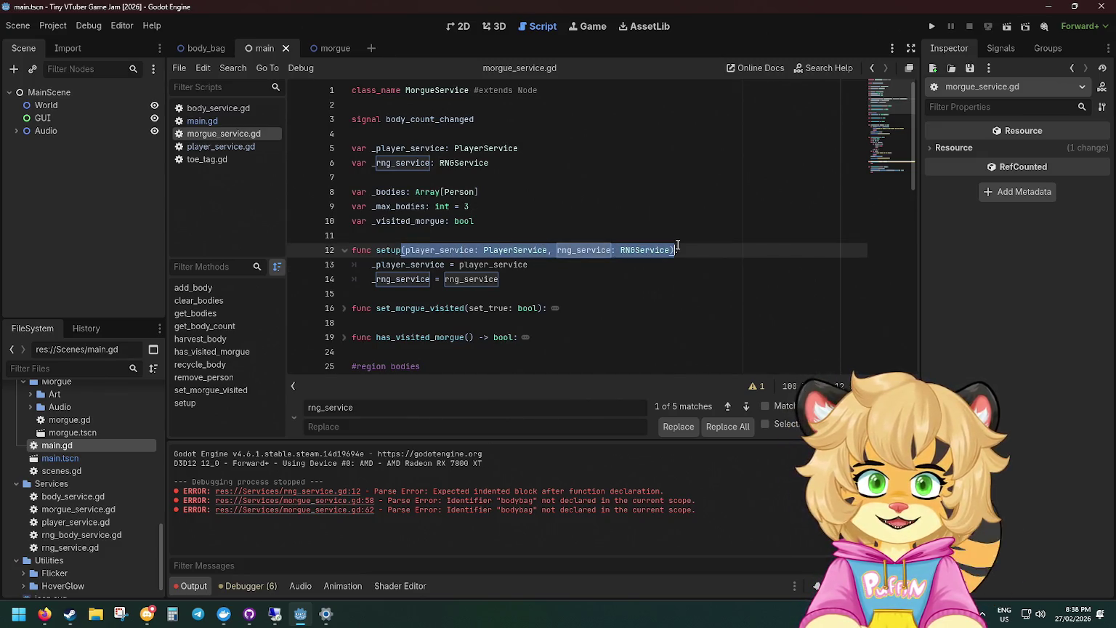
left_click_drag(371, 264, 537, 272)
left_click(538, 272)
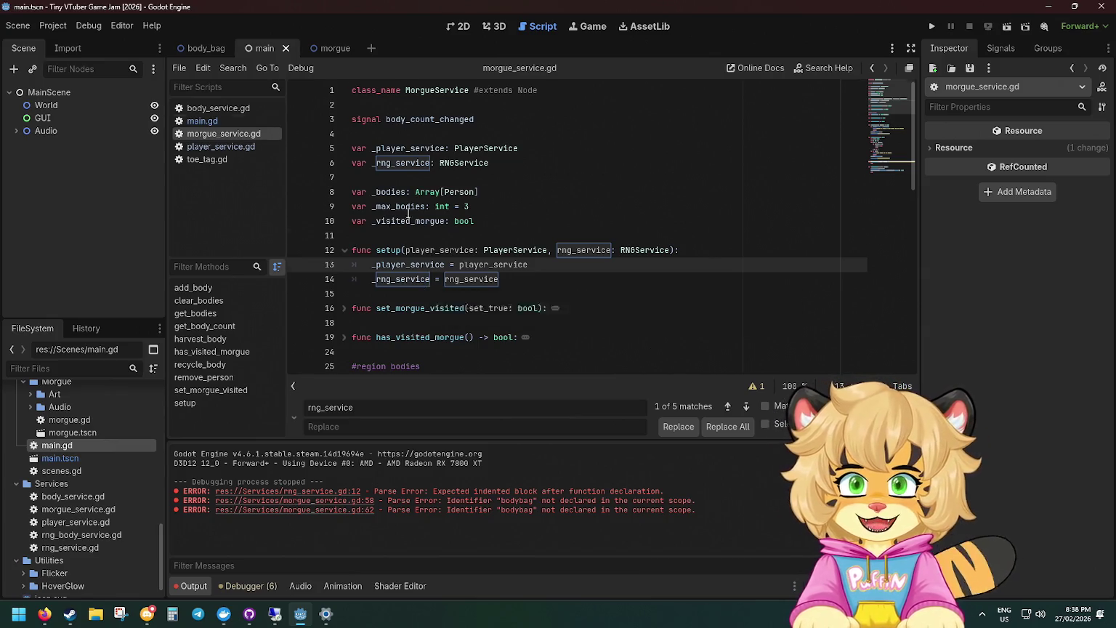
key("alt+Left")
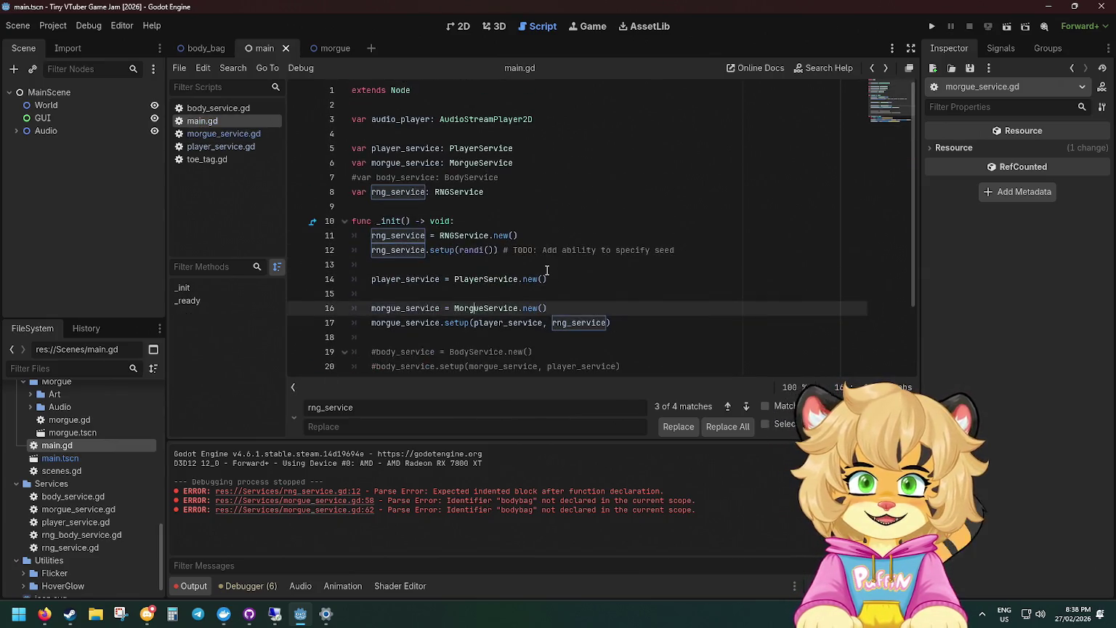
left_click(517, 235)
left_click_drag(517, 235, 439, 234)
left_click(509, 234)
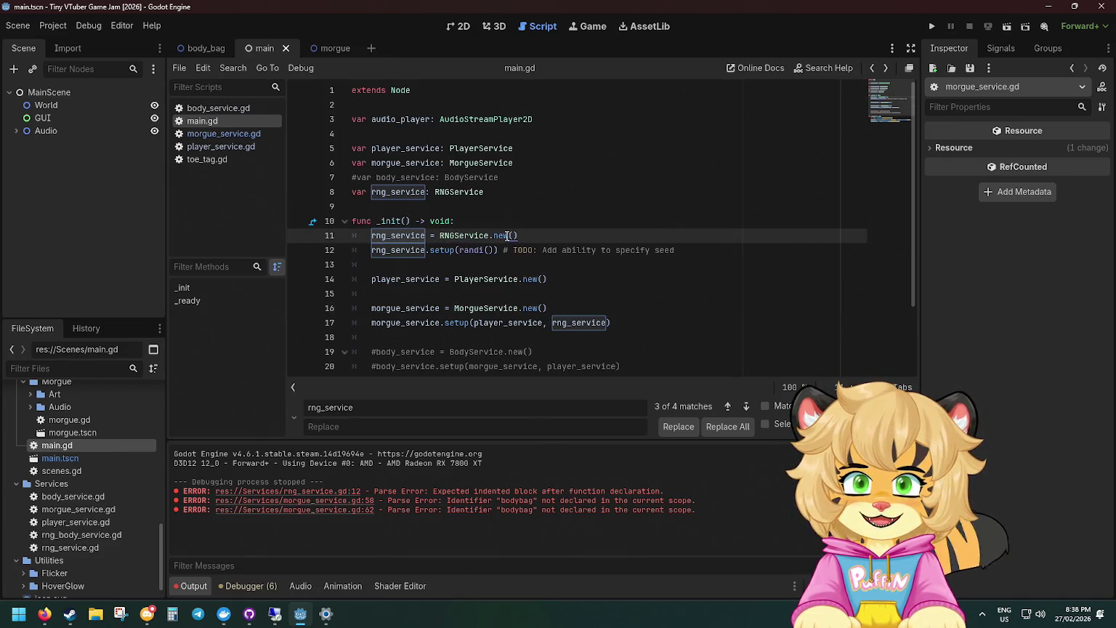
key("alt+Right")
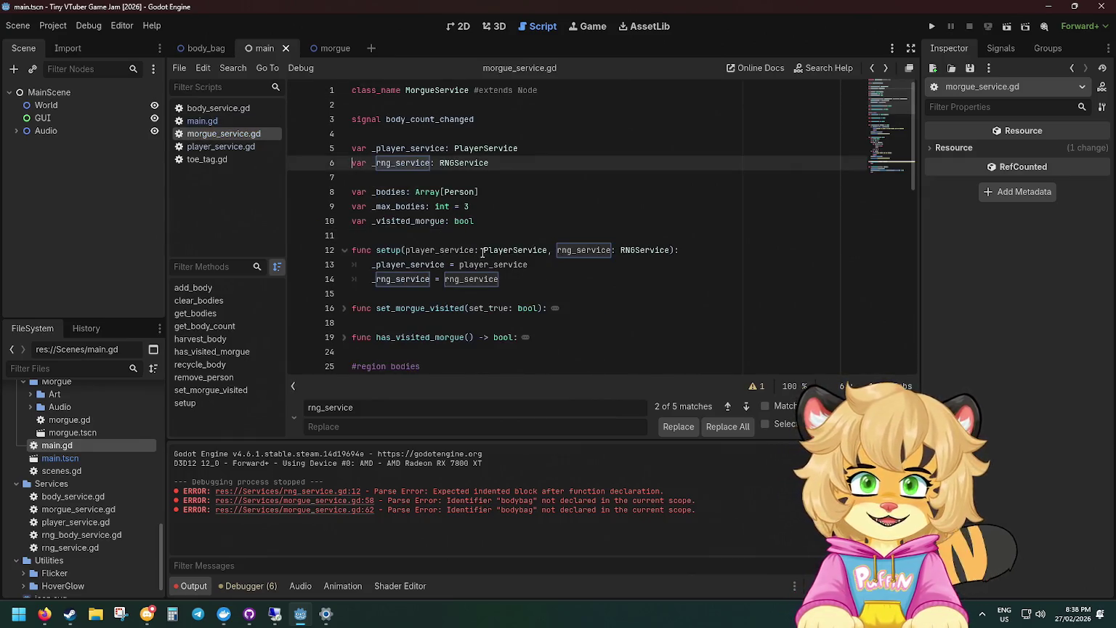
double_click(388, 250)
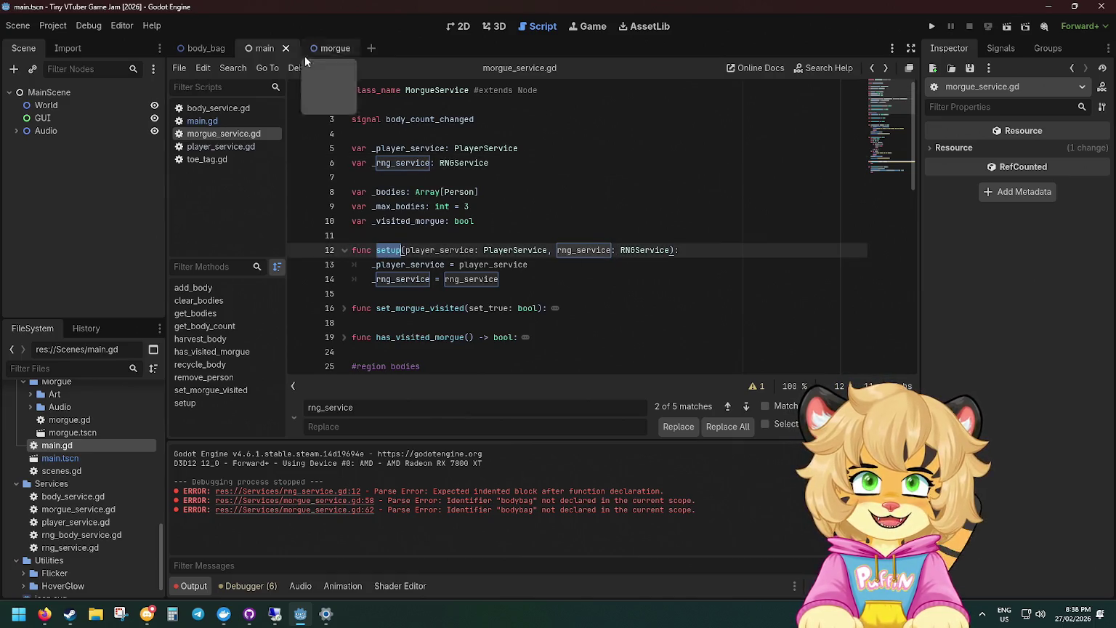
Switch to the body_bag scene and trace main.gd's morgue_service.setup call to its definition.
left_click(201, 48)
left_click(258, 120)
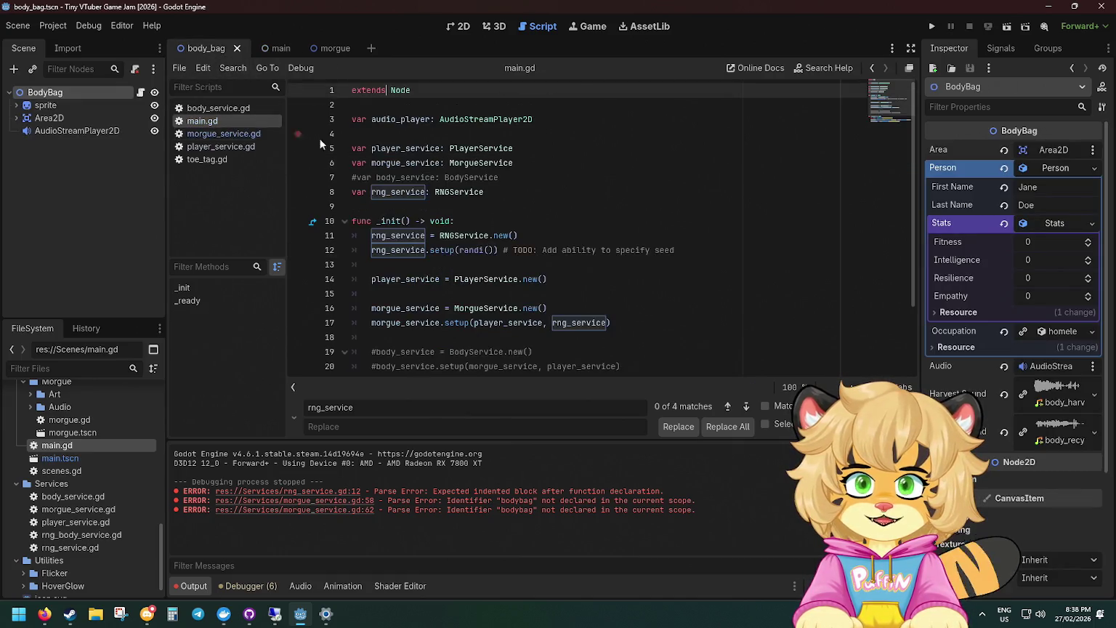
left_click(558, 230)
scroll(558, 230, "down", 1)
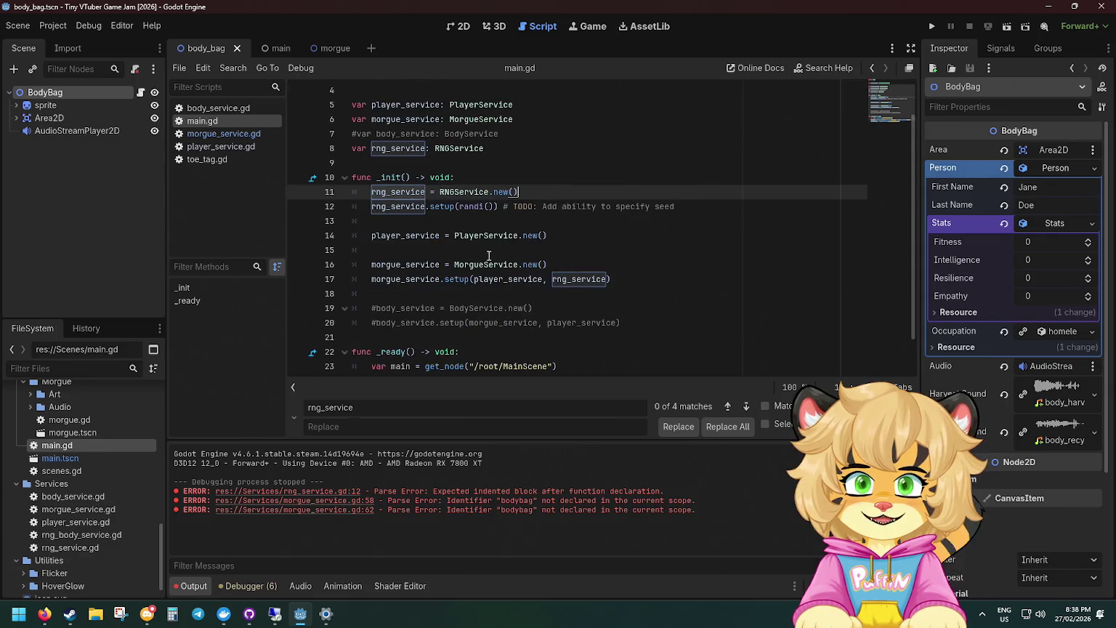
left_click(557, 268)
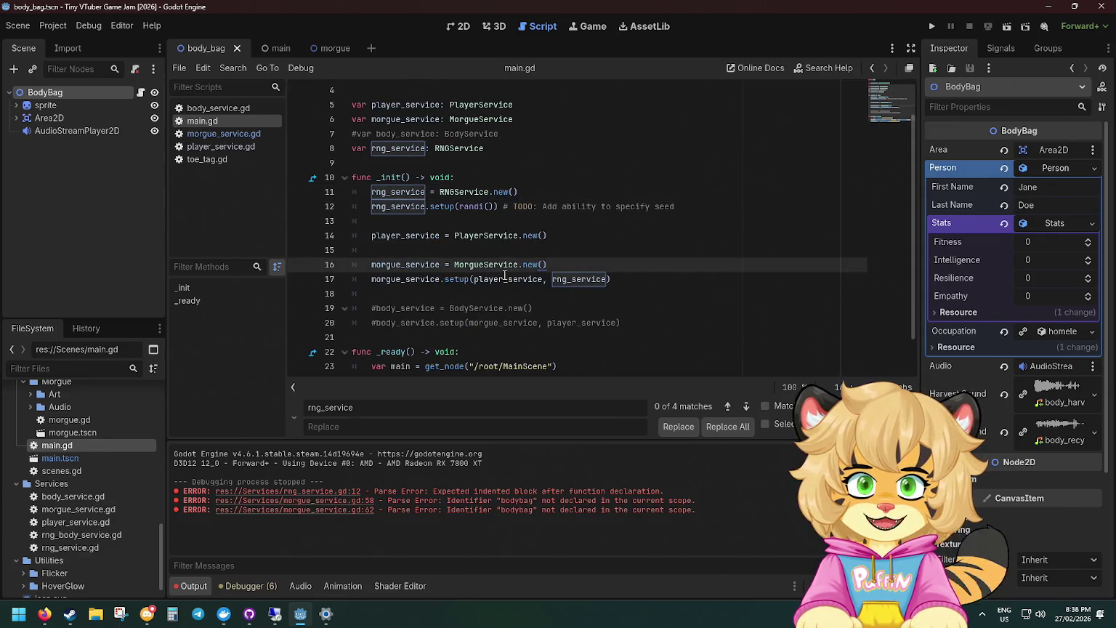
left_click(480, 265, "ctrl")
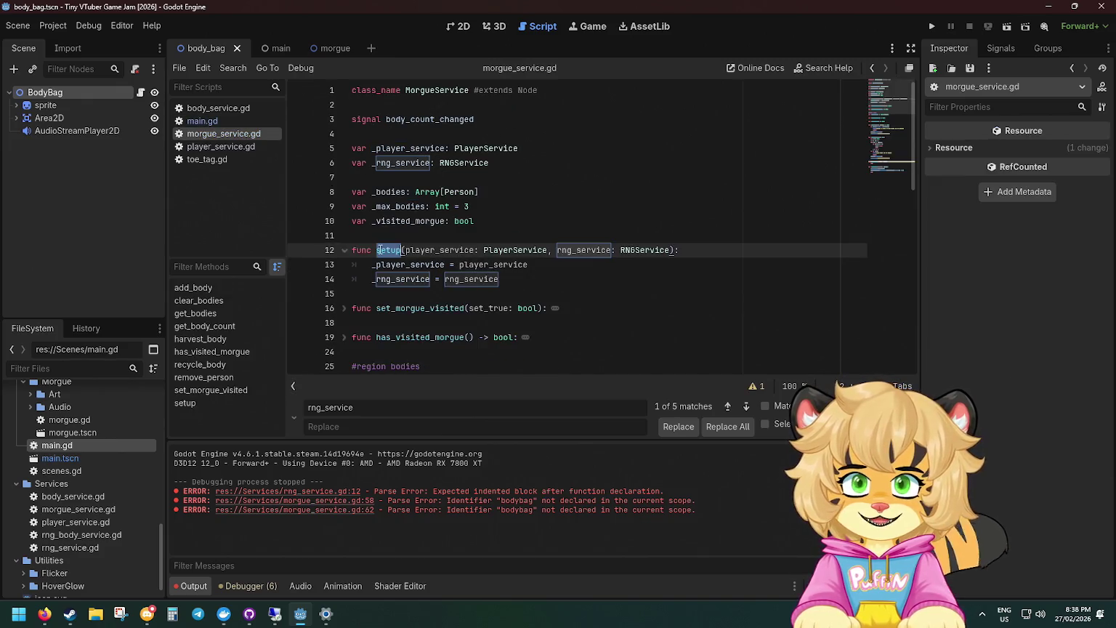
key("alt+Left")
left_click_drag(507, 279, 441, 279)
left_click(632, 279)
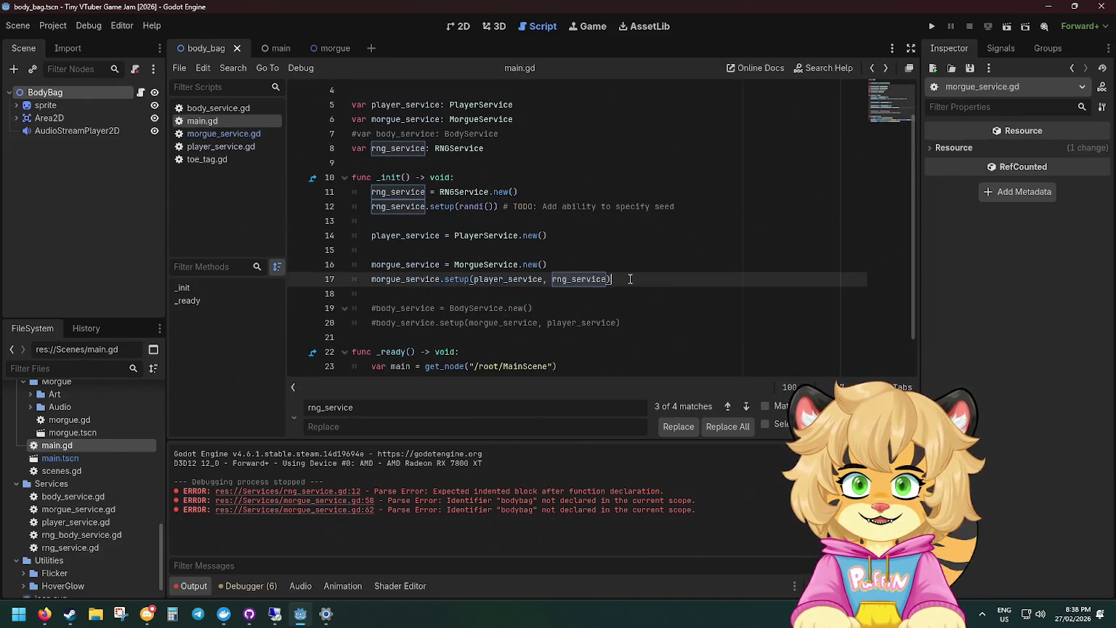
left_click(459, 279, "ctrl")
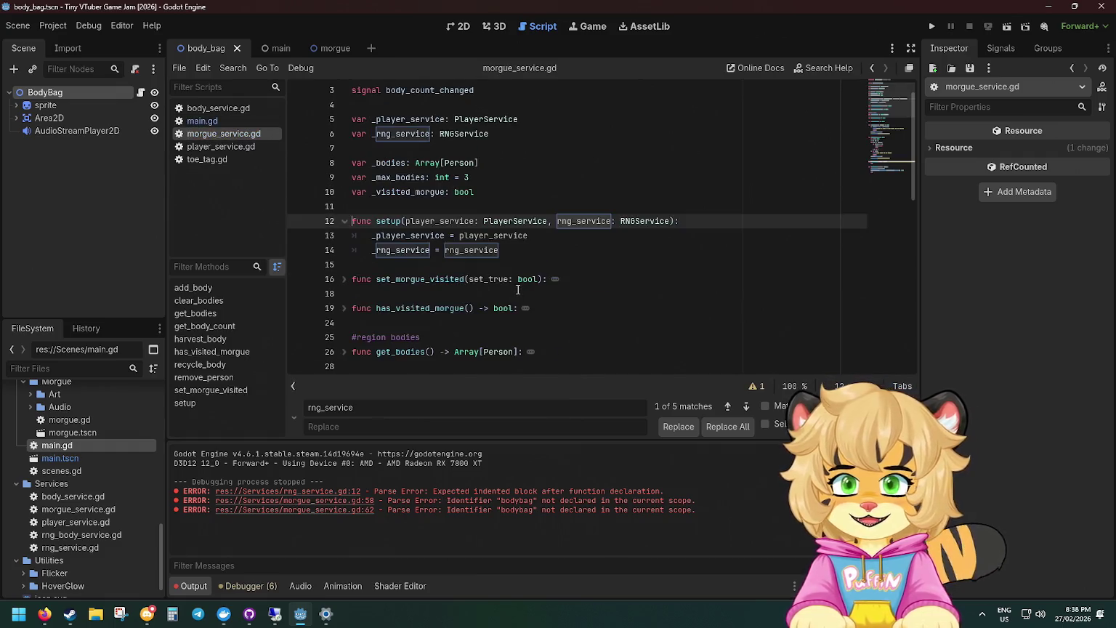
scroll(583, 234, "down", 4)
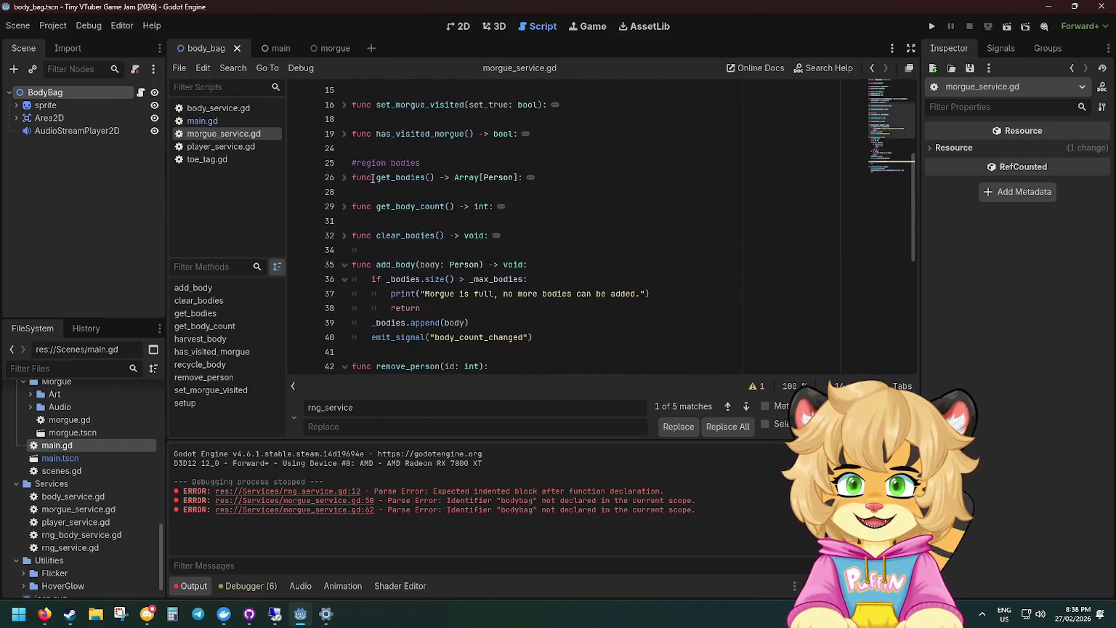
left_click(425, 164)
scroll(432, 181, "up", 3)
Close the bodies region by typing #endregion on empty line 63.
scroll(430, 233, "down", 10)
scroll(429, 270, "down", 3)
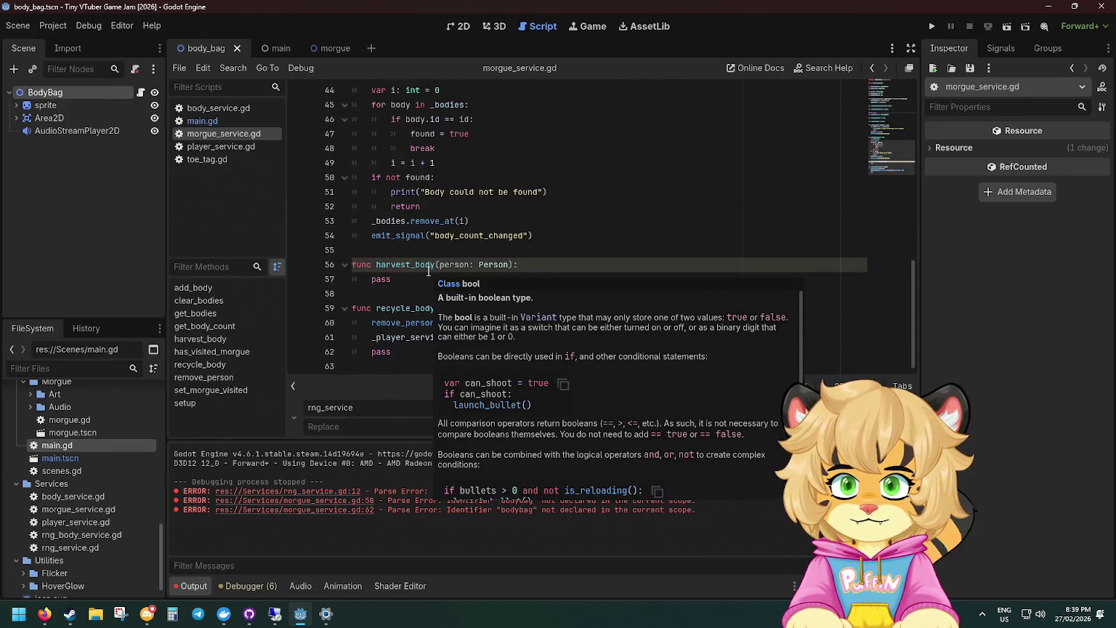
left_click(415, 367)
type("#end region")
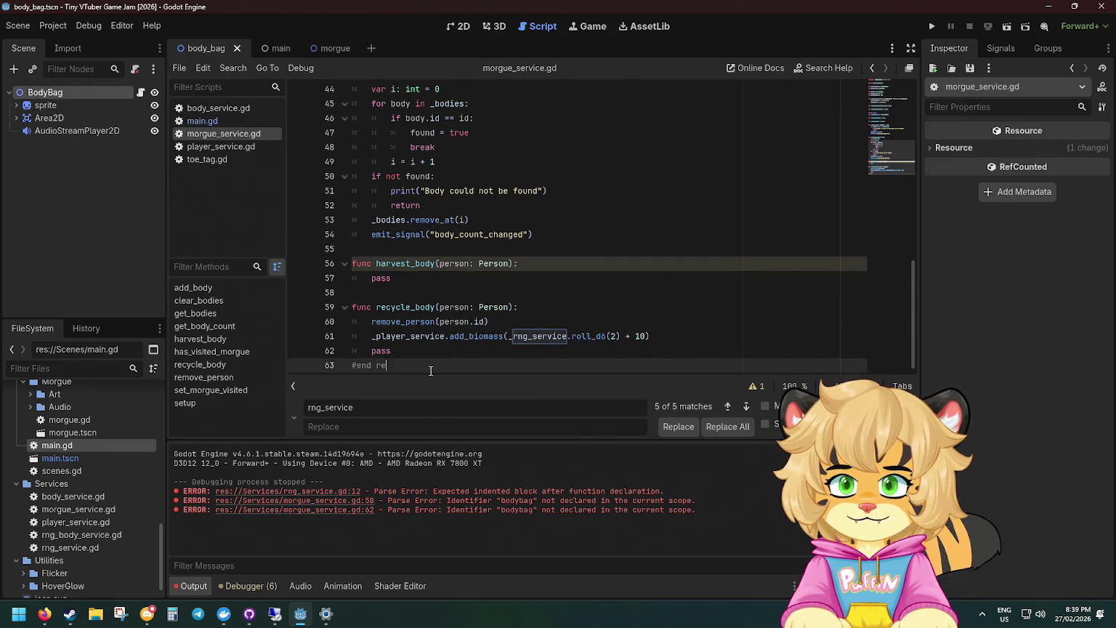
key("ctrl+BackSpace")
key("BackSpace")
type("region")
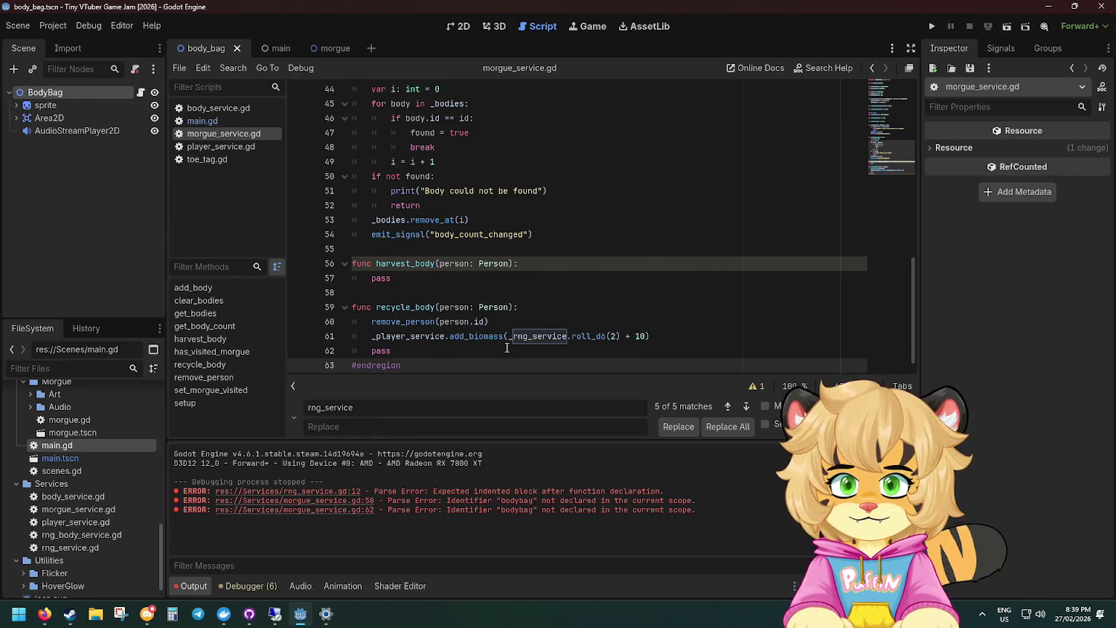
Remove recycle_body's pass and leftover blank line, save, then delete harvest_body's pass.
scroll(412, 349, "up", 1)
scroll(412, 349, "down", 1)
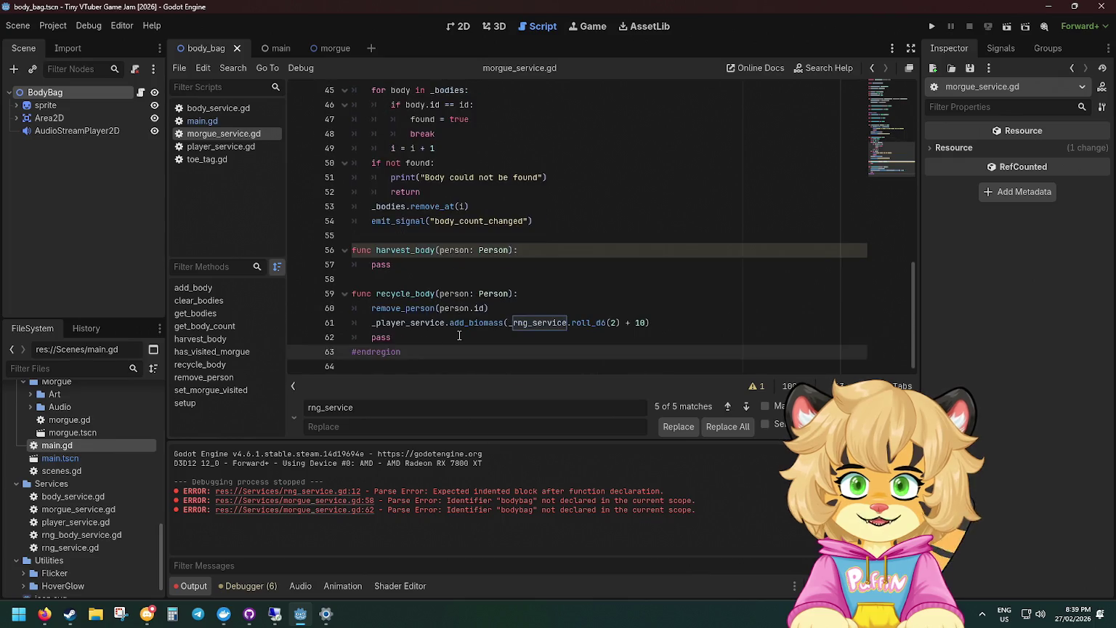
left_click(418, 336)
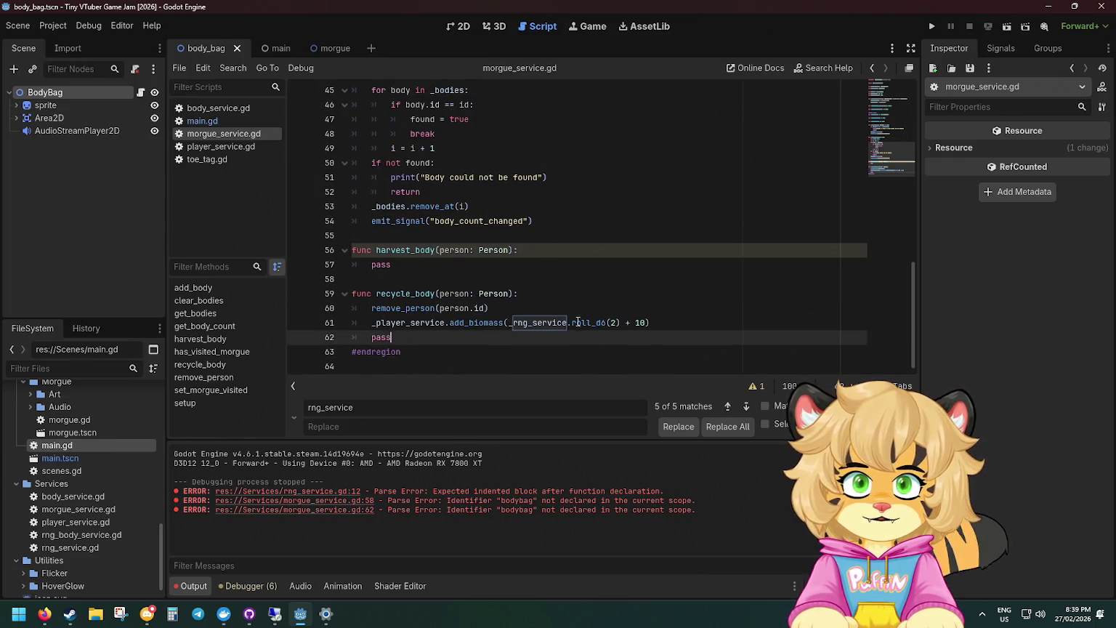
left_click(436, 296)
left_click(407, 338)
key("BackSpace")
key("BackSpace")
key("BackSpace")
left_click(717, 319)
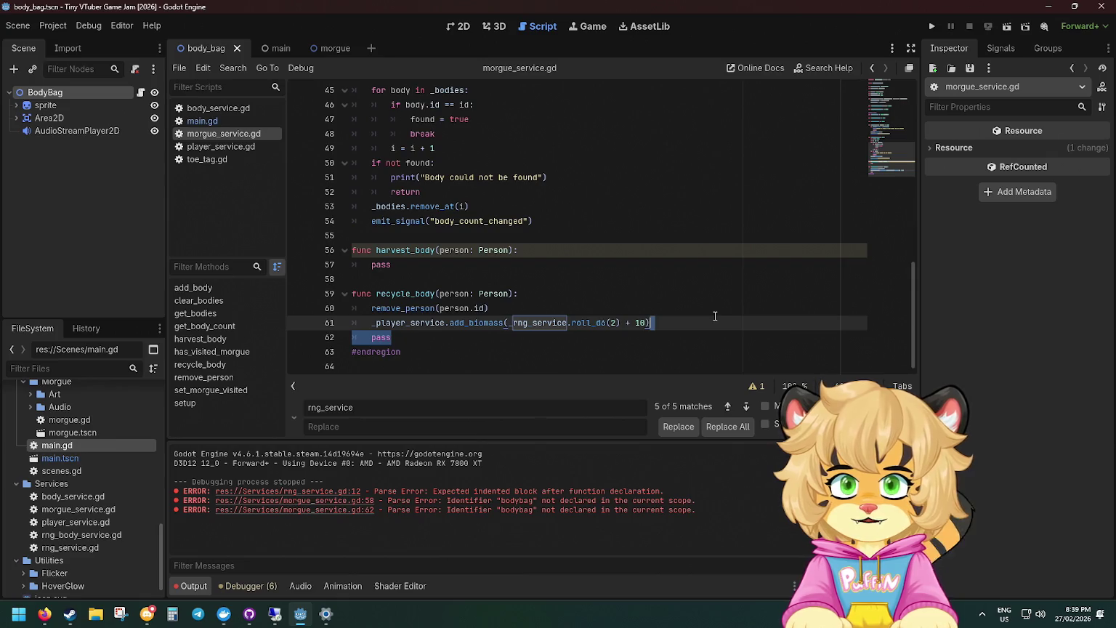
key("Down")
key("BackSpace")
key("BackSpace")
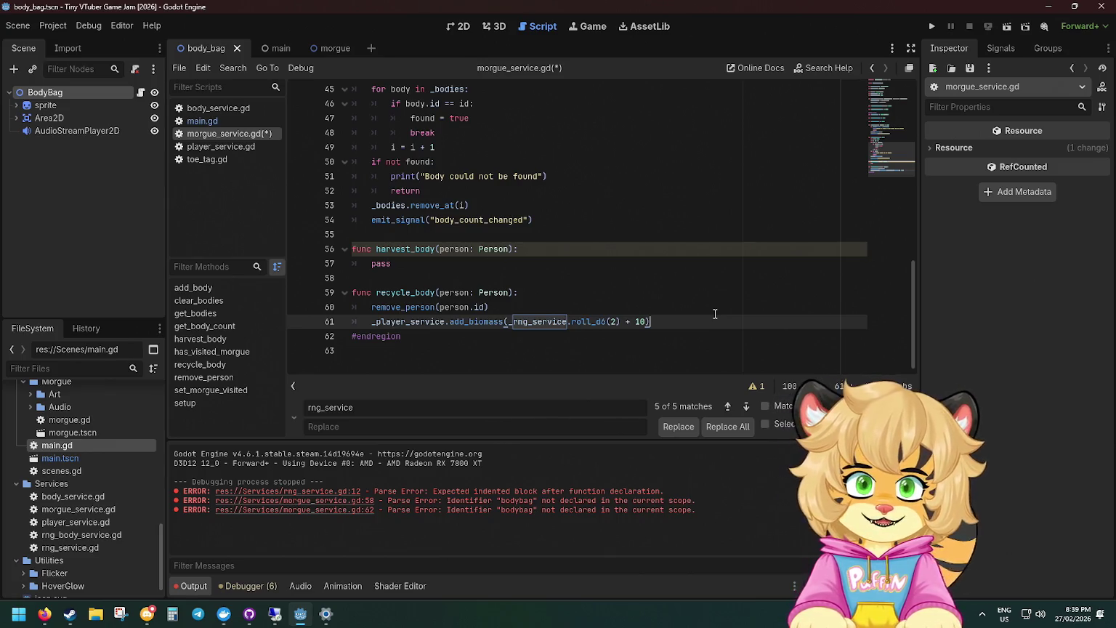
key("ctrl+s")
left_click(518, 251)
key("Delete")
key("Delete")
key("Delete")
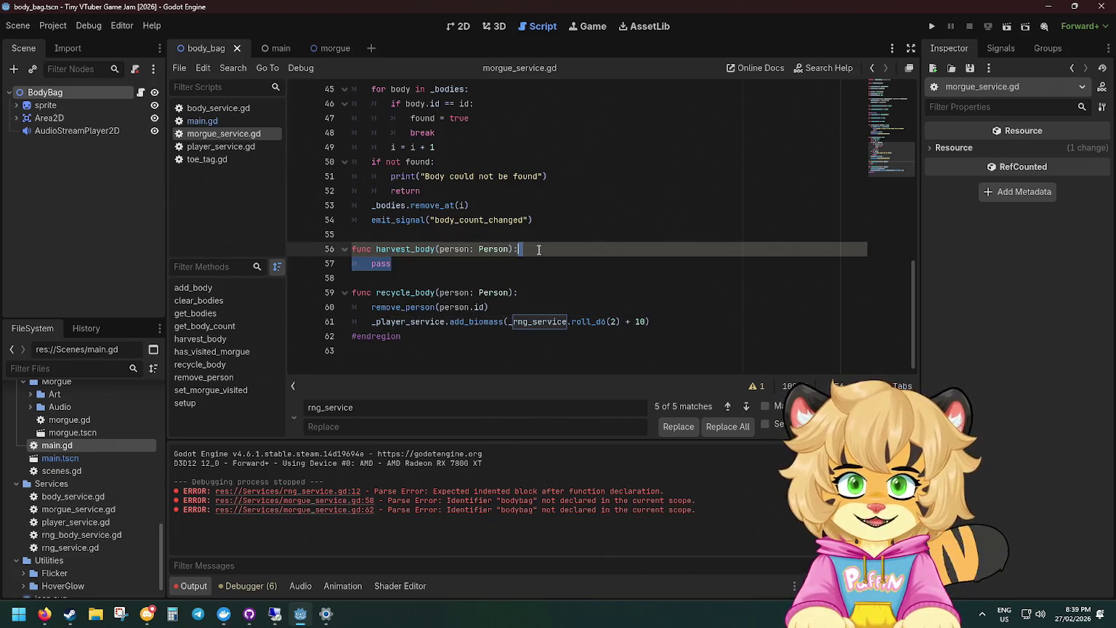
Copy the remove_person call into harvest_body and move it below the add_biomass call.
key("Down")
key("Down")
key("Down")
key("shift+Home")
key("ctrl+c")
key("Up")
key("Up")
key("Up")
key("End")
key("Return")
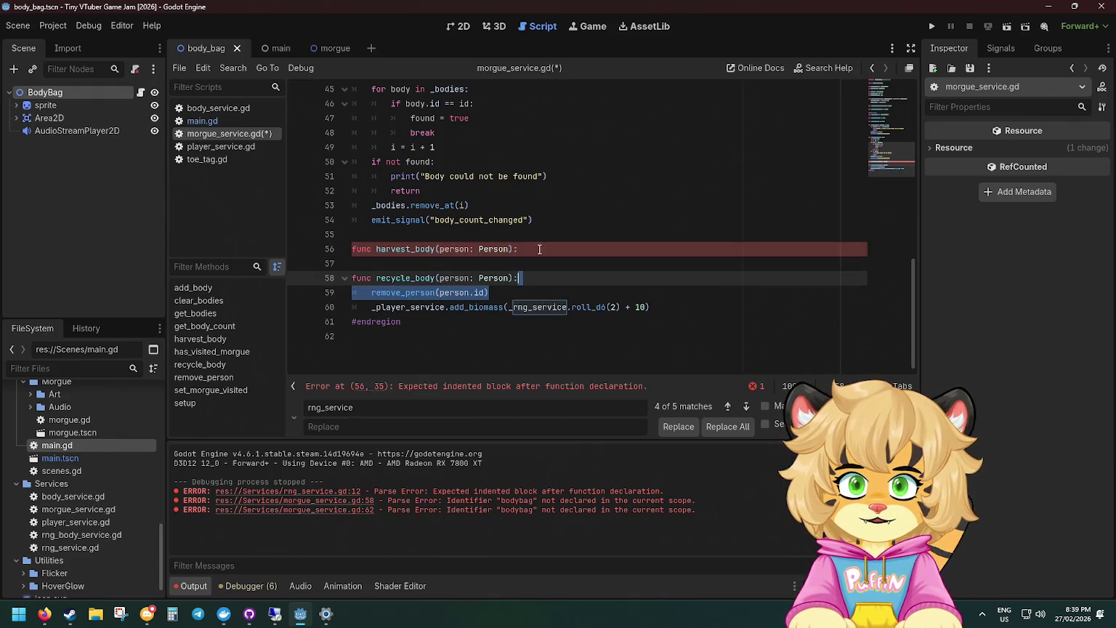
key("ctrl+v")
scroll(546, 299, "up", 1)
key("Return")
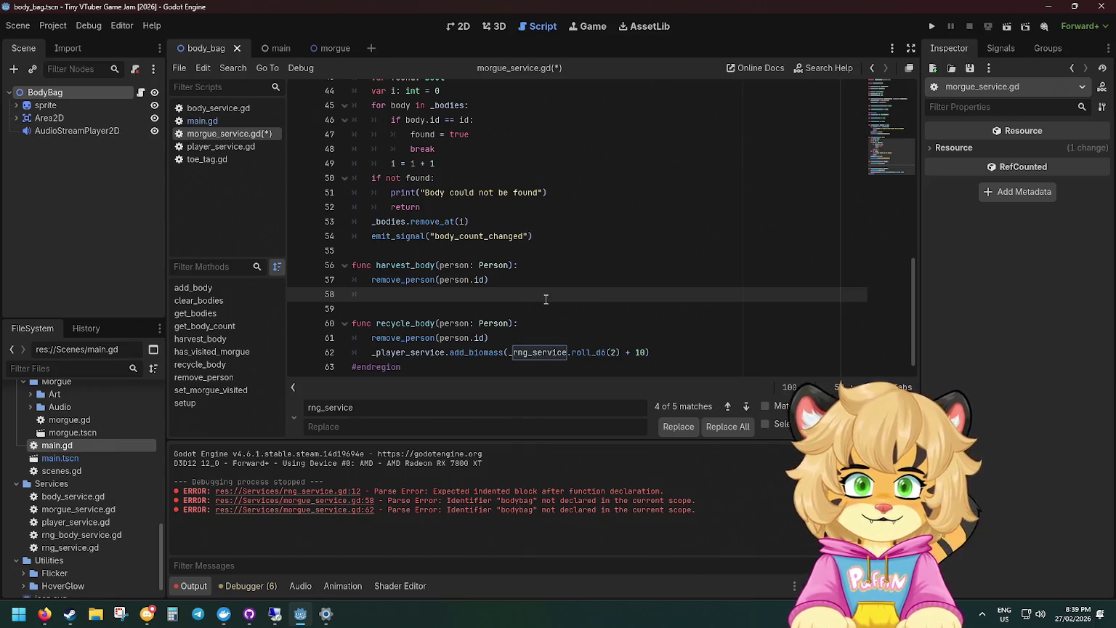
key("Down")
key("Down")
key("Down")
key("alt+Down")
key("Up")
key("Up")
key("Up")
key("Up")
key("Up")
Insert _player_service.add_genes(person.stats) above remove_person in harvest_body and save morgue_service.gd.
key("ctrl+shift+Return")
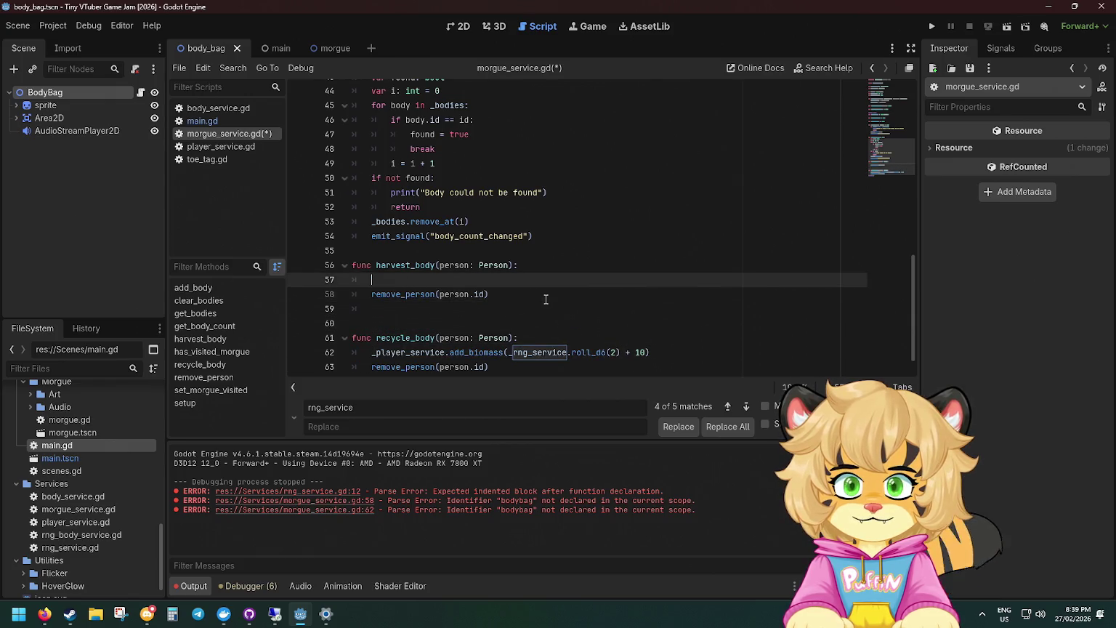
type("_pl")
key("Return")
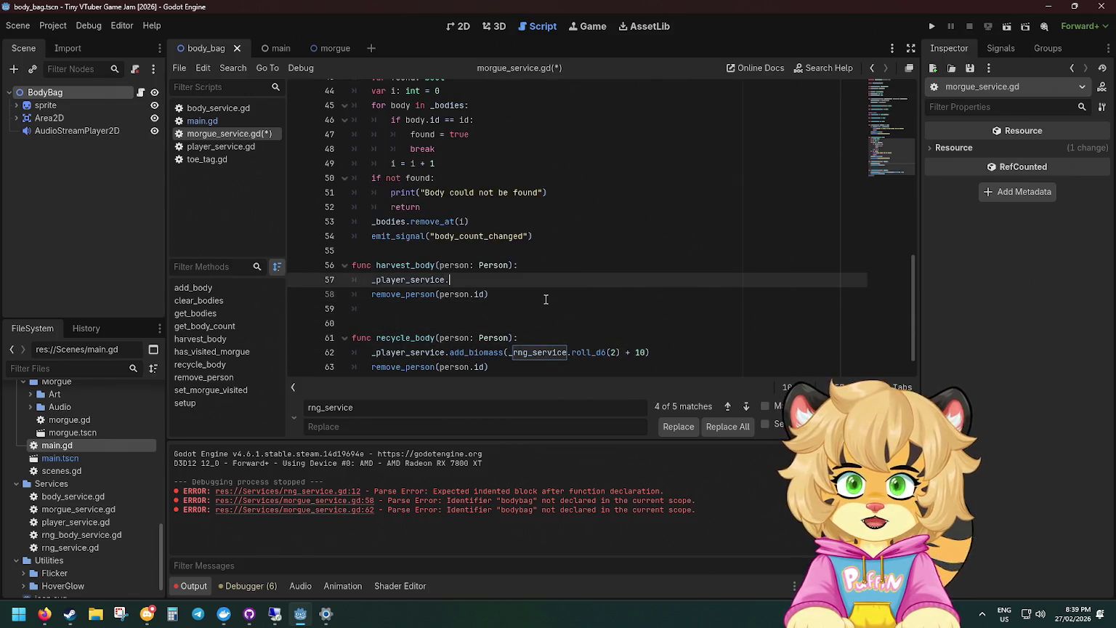
type(".")
key("Down")
key("Down")
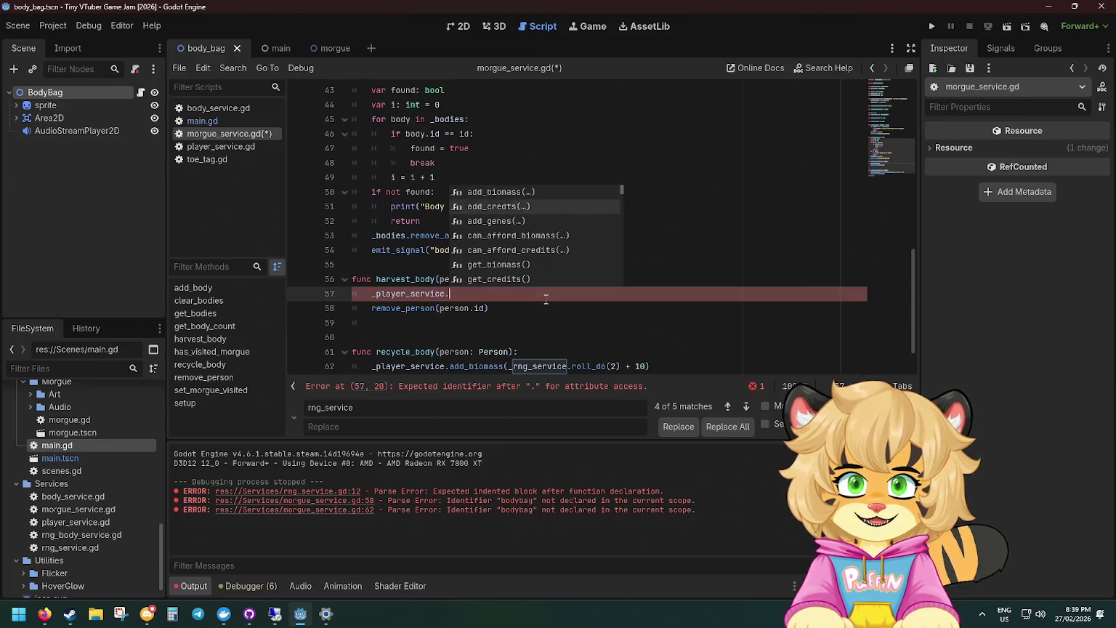
key("Return")
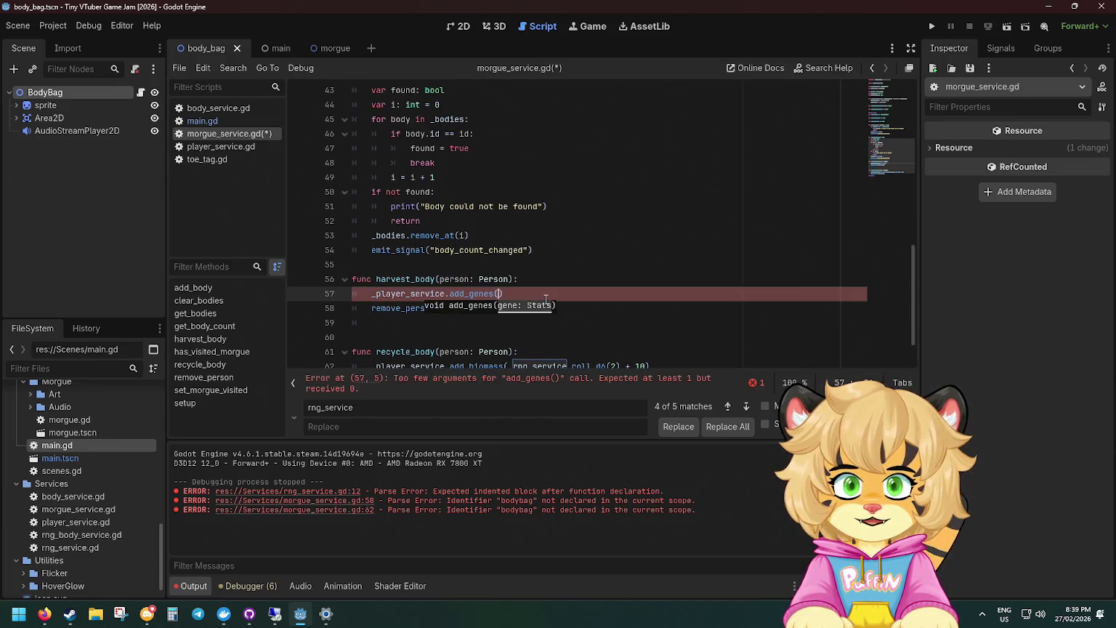
type("erson.st")
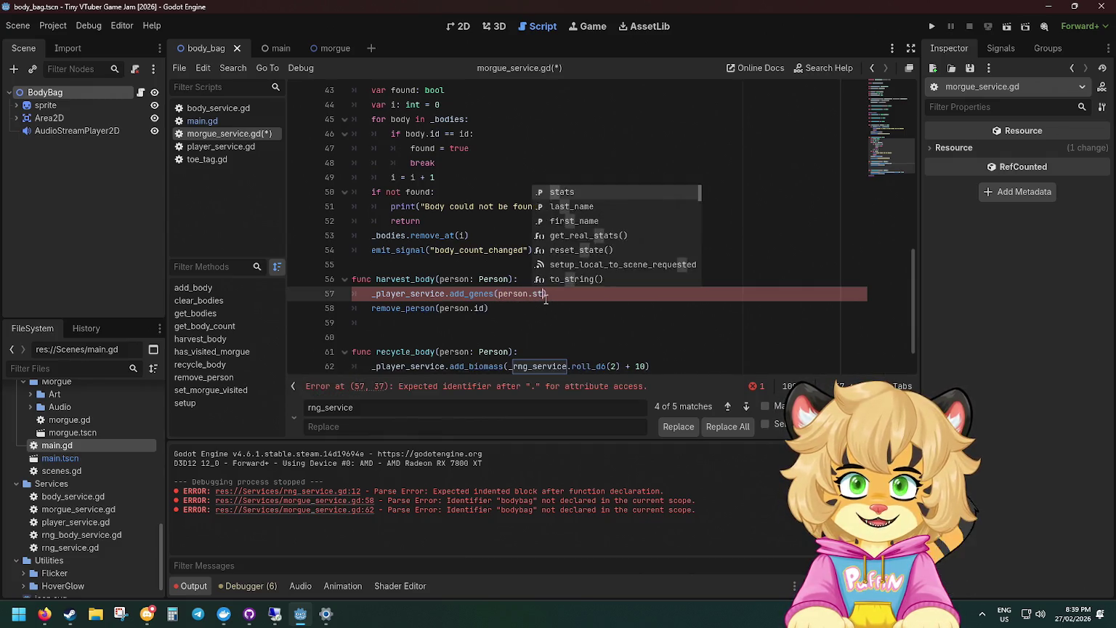
key("Return")
key("ctrl+s")
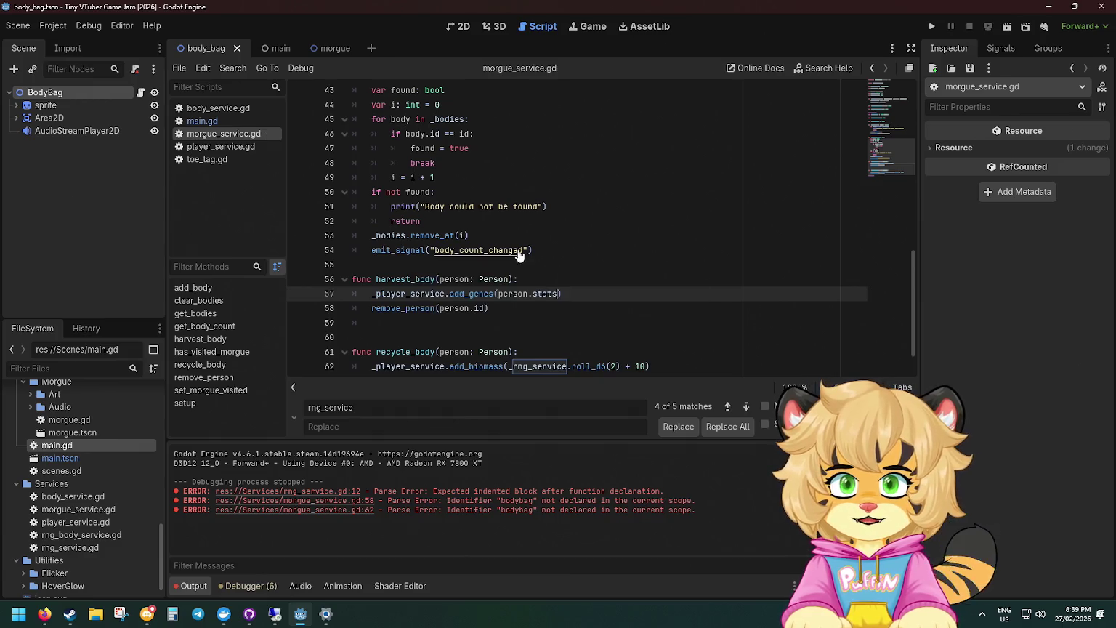
Open Scenes/Morgue/morgue.gd and read through its code down to purchase_bodies.
scroll(523, 283, "down", 1)
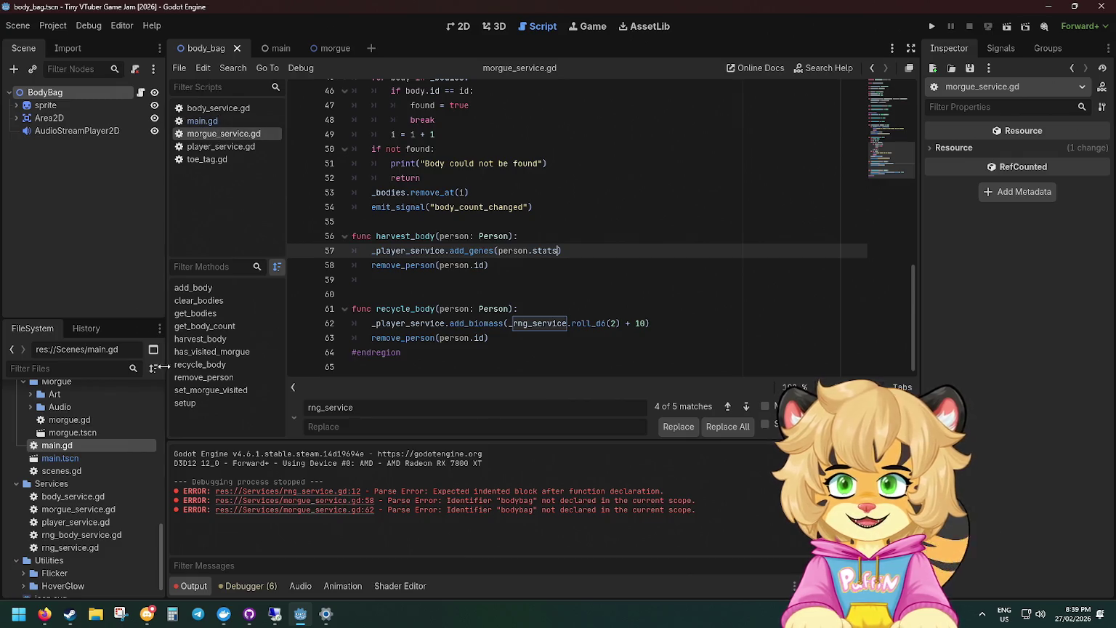
scroll(69, 497, "down", 1)
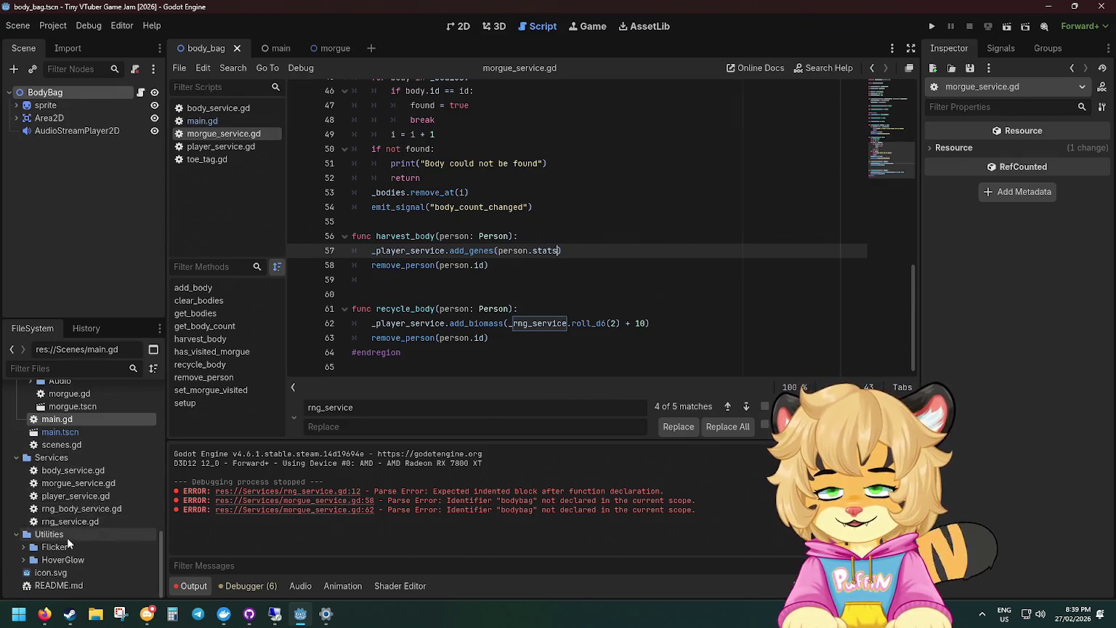
scroll(69, 523, "up", 2)
double_click(72, 445)
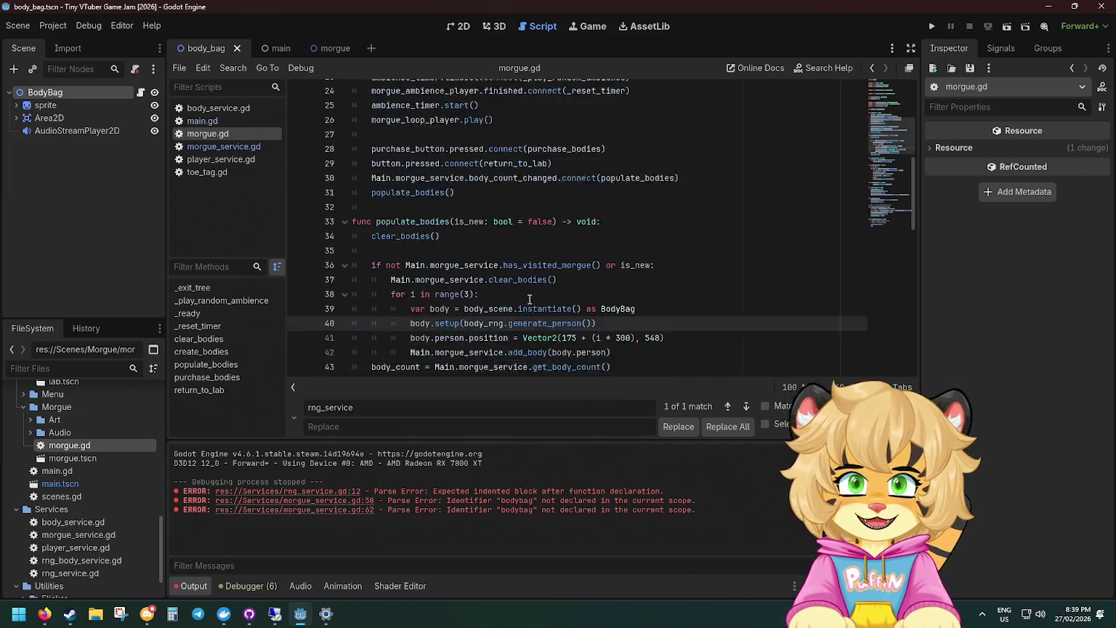
scroll(529, 299, "down", 2)
scroll(429, 239, "down", 7)
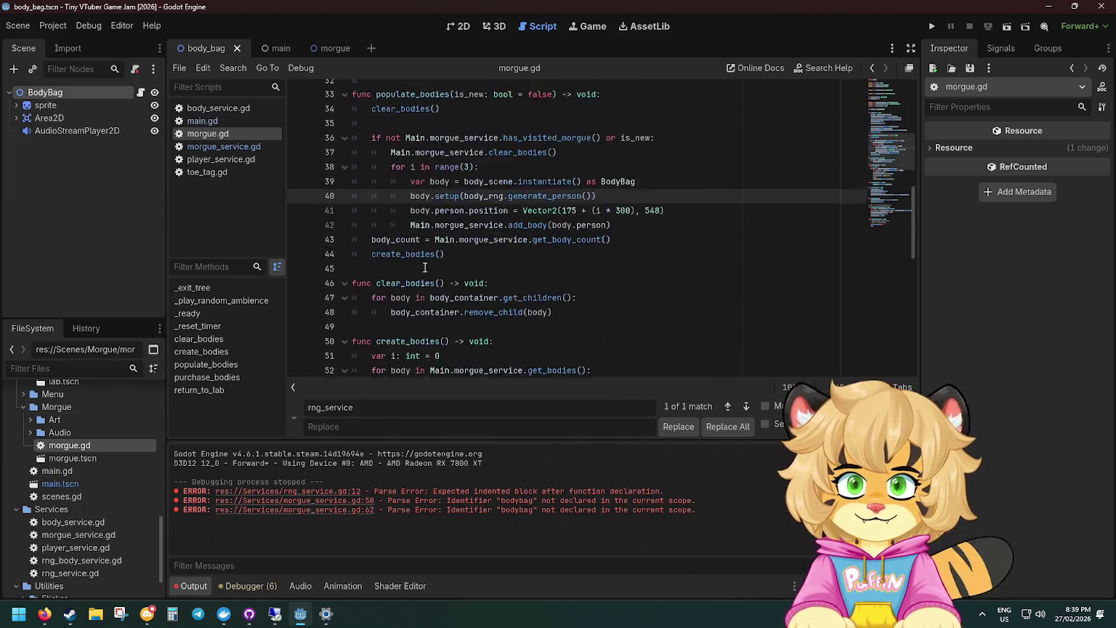
scroll(437, 243, "down", 5)
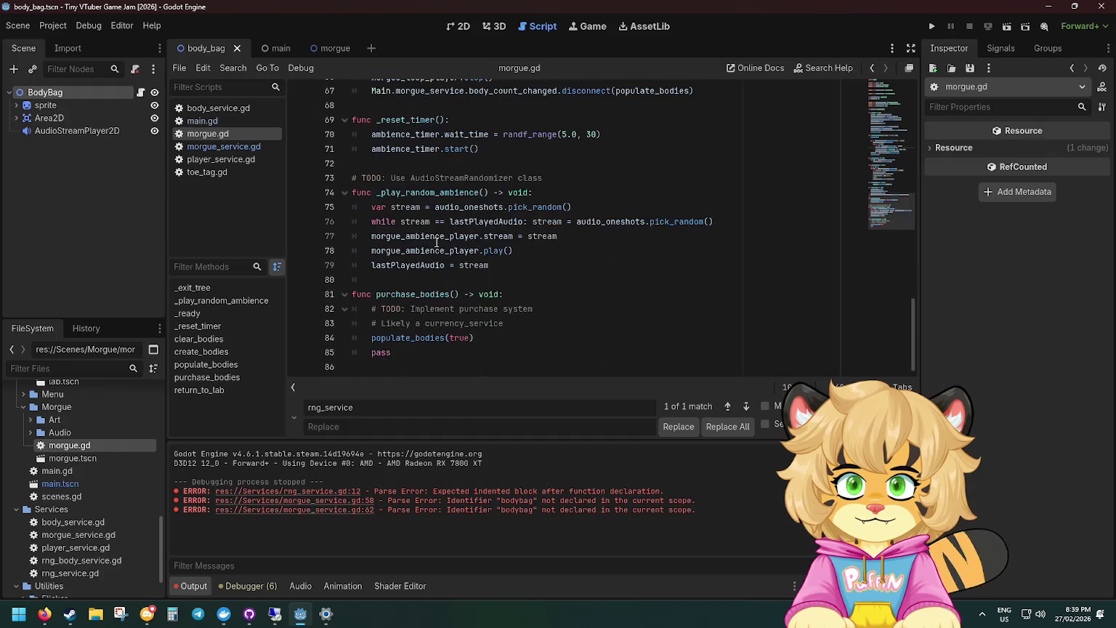
Open toe_tag.gd and delete the sound and remove_person lines from _harvest.
left_click(238, 175)
scroll(439, 240, "down", 2)
scroll(439, 240, "up", 4)
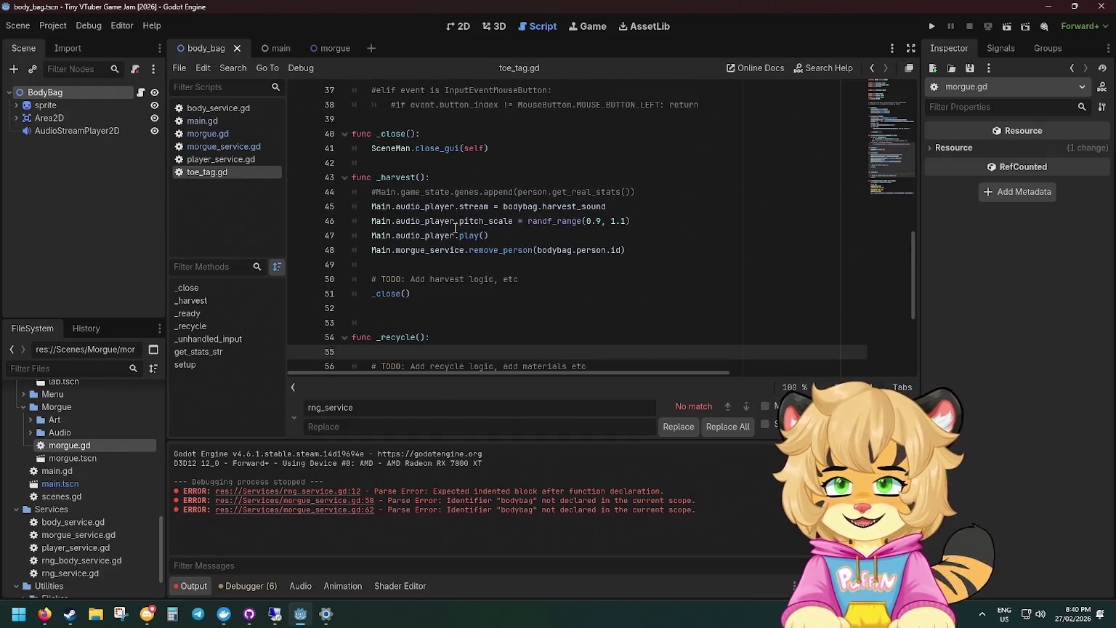
left_click_drag(618, 259, 688, 189)
key("BackSpace")
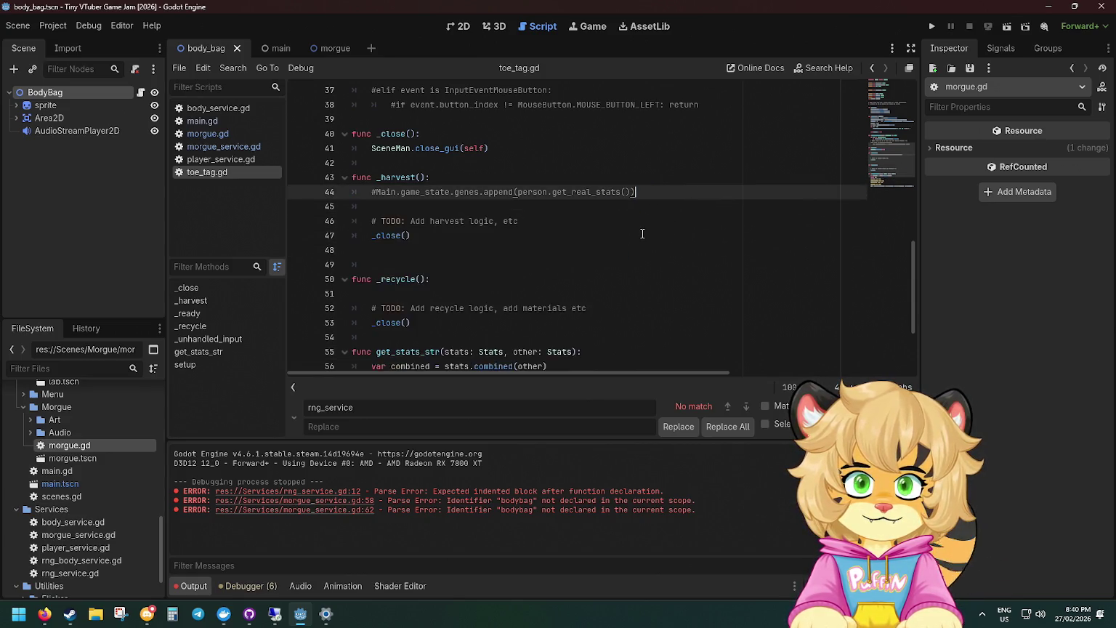
Add a morgue_service: MorgueService parameter to setup() and save toe_tag.gd.
scroll(642, 233, "up", 12)
scroll(588, 235, "down", 1)
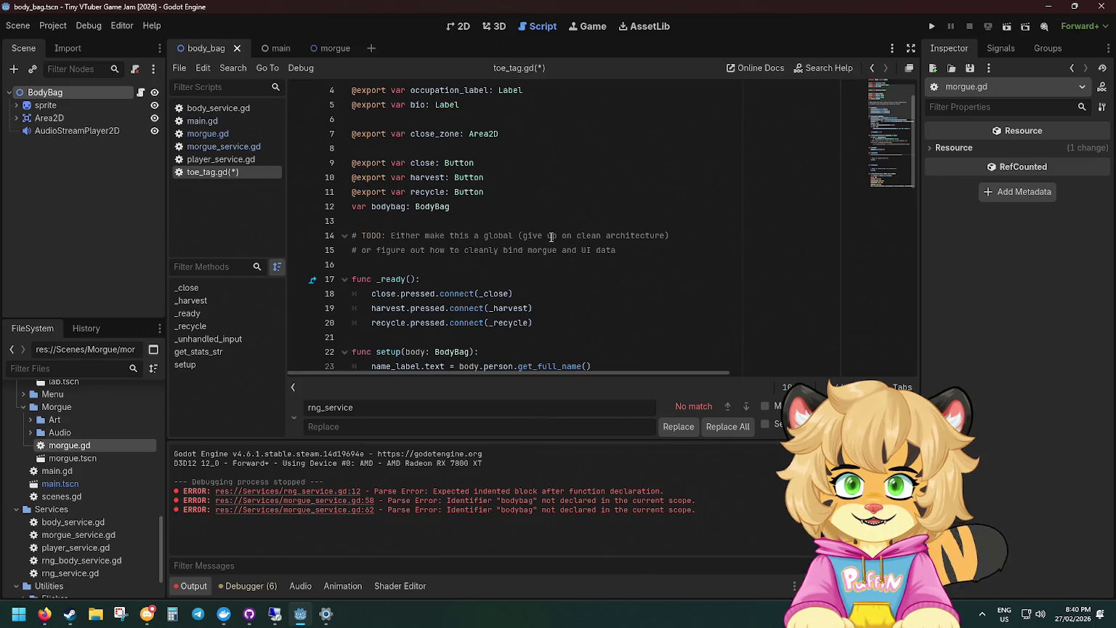
scroll(429, 288, "down", 3)
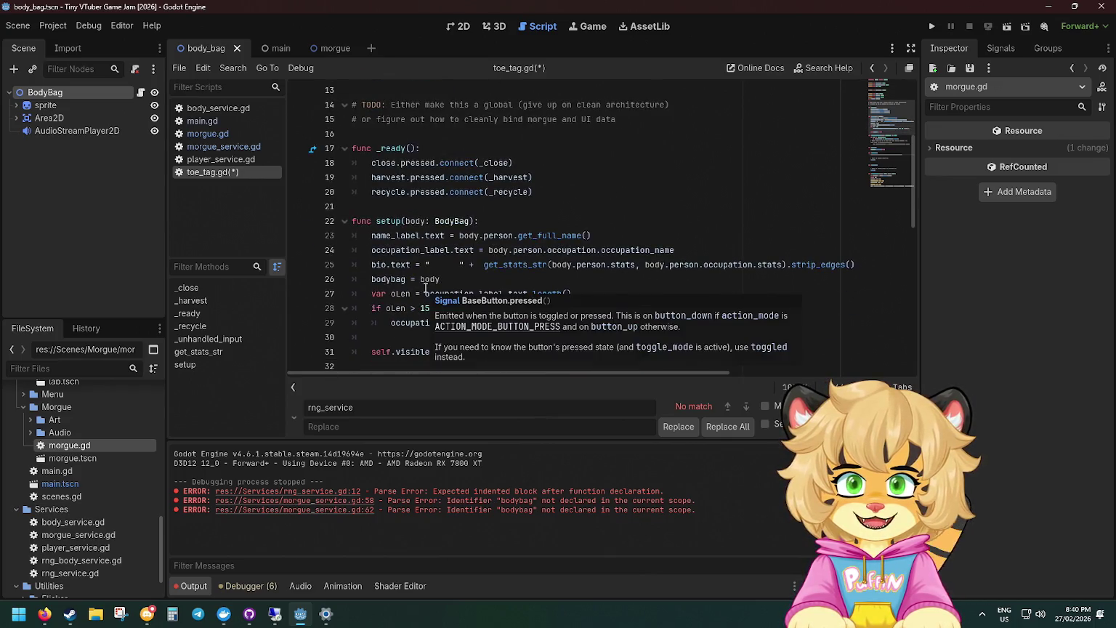
left_click(469, 221)
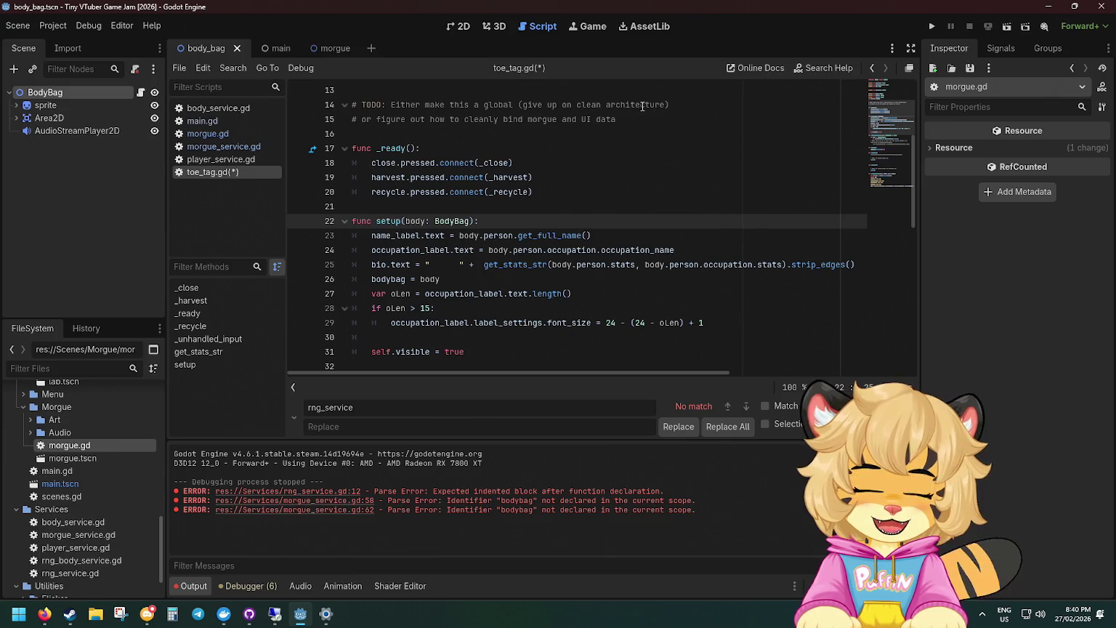
type(", m")
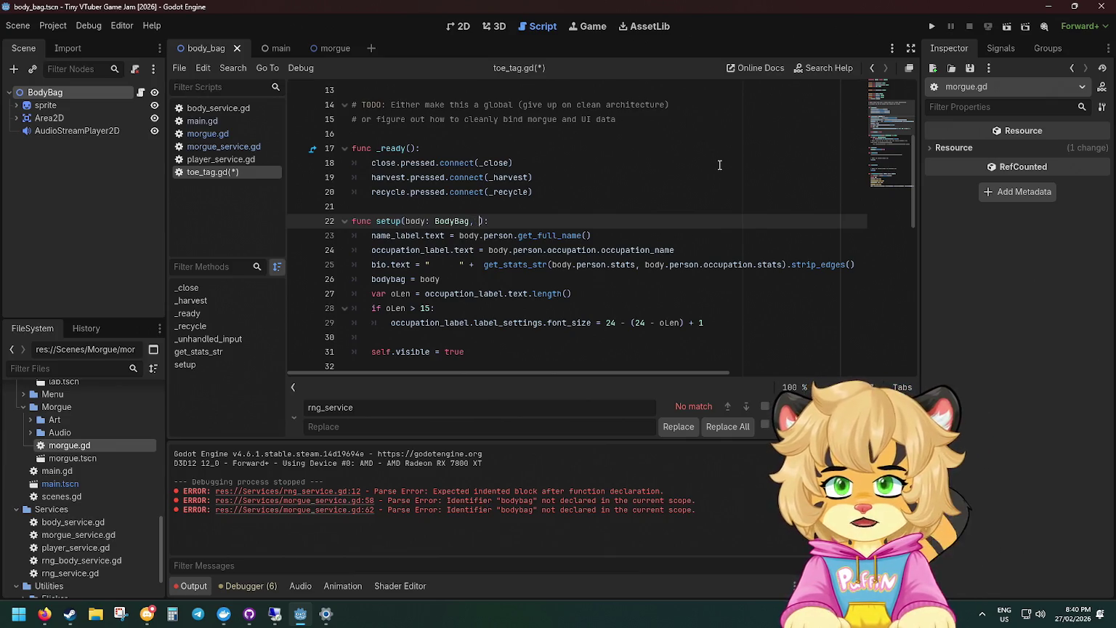
type("org")
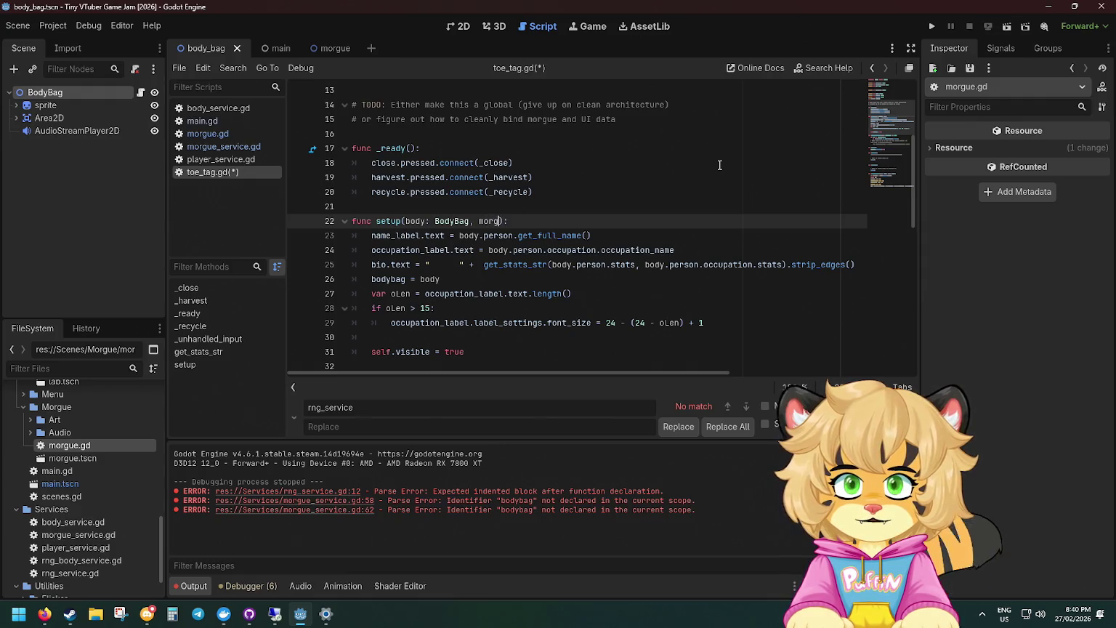
type("ue_service:")
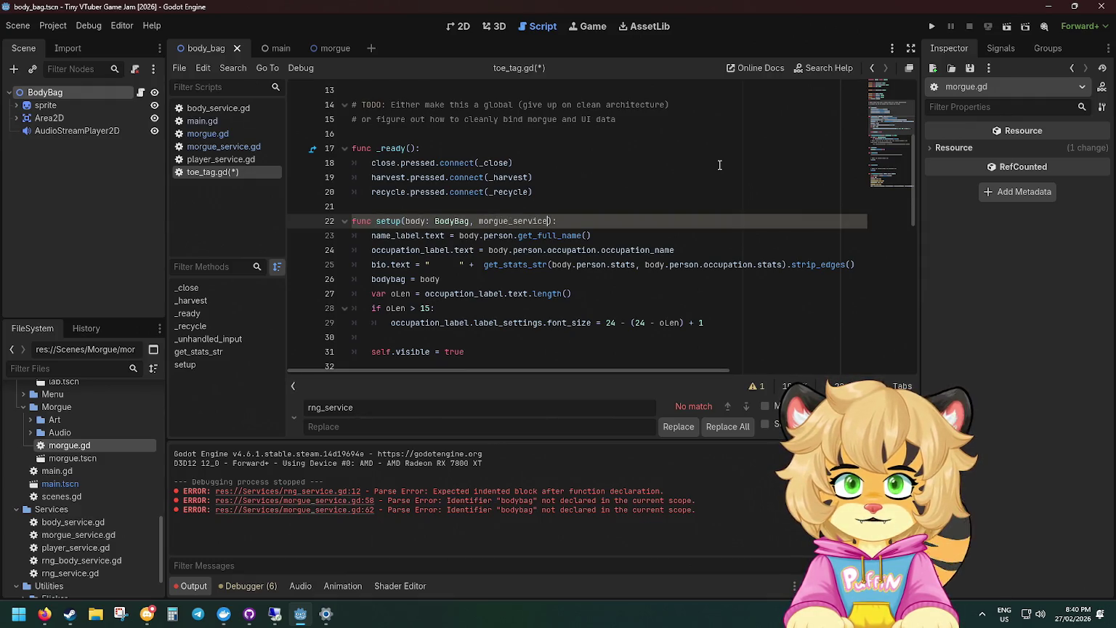
type(" MorgueService")
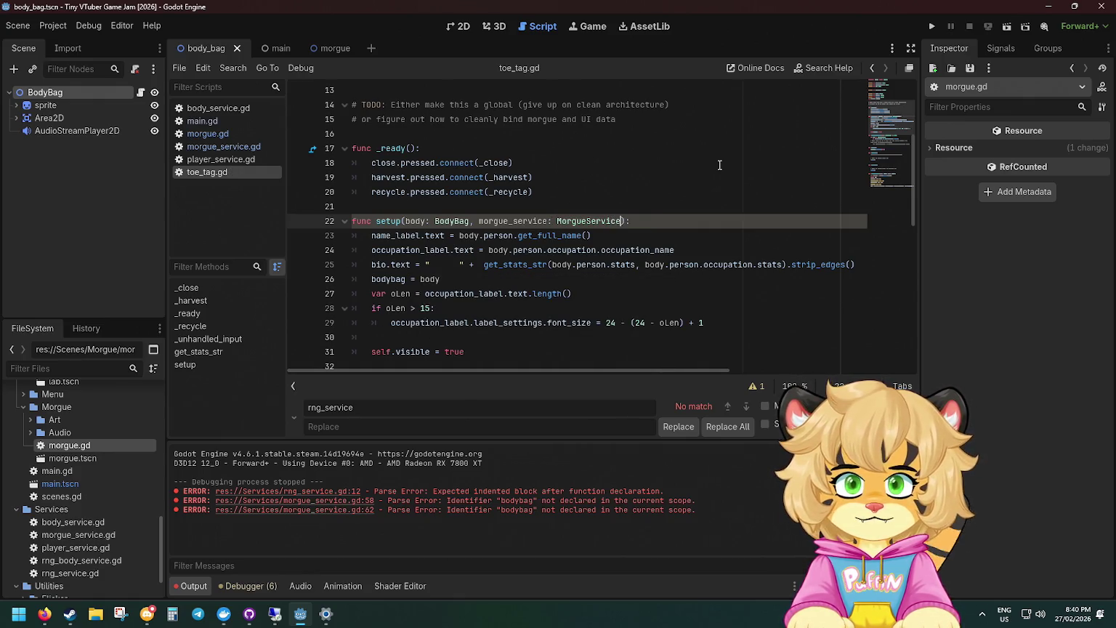
key("ctrl+s")
left_click(461, 261)
key("Return")
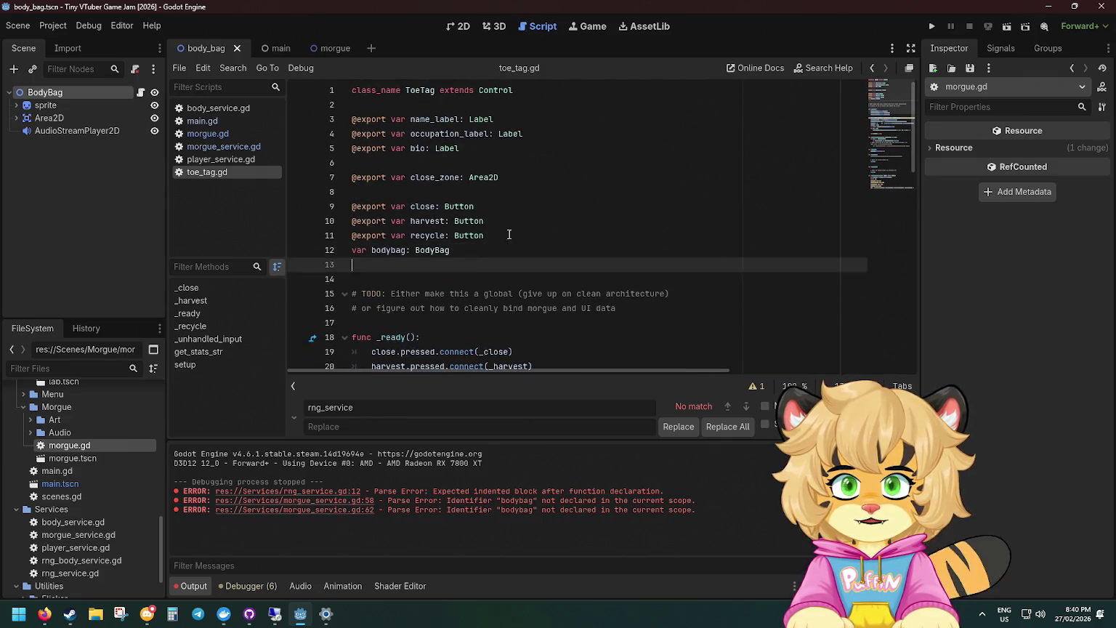
Declare var _morgue_service: MorgueService next to the bodybag variable and save.
scroll(465, 240, "down", 5)
scroll(480, 218, "up", 4)
left_click(487, 194)
key("Return")
left_click(484, 236)
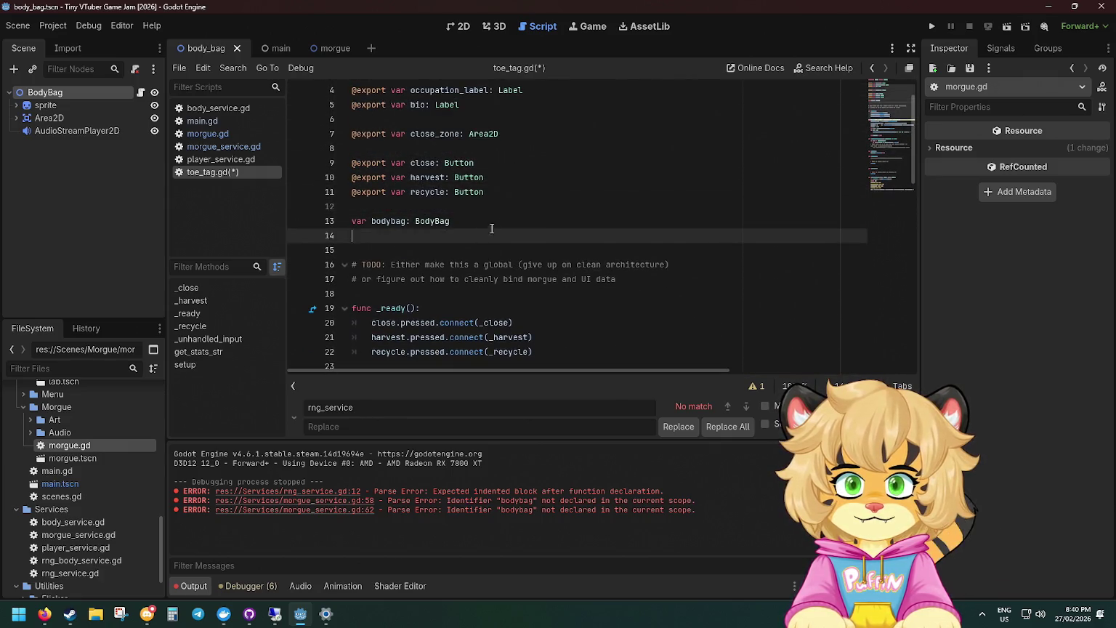
scroll(523, 218, "down", 1)
type("var morgueServ")
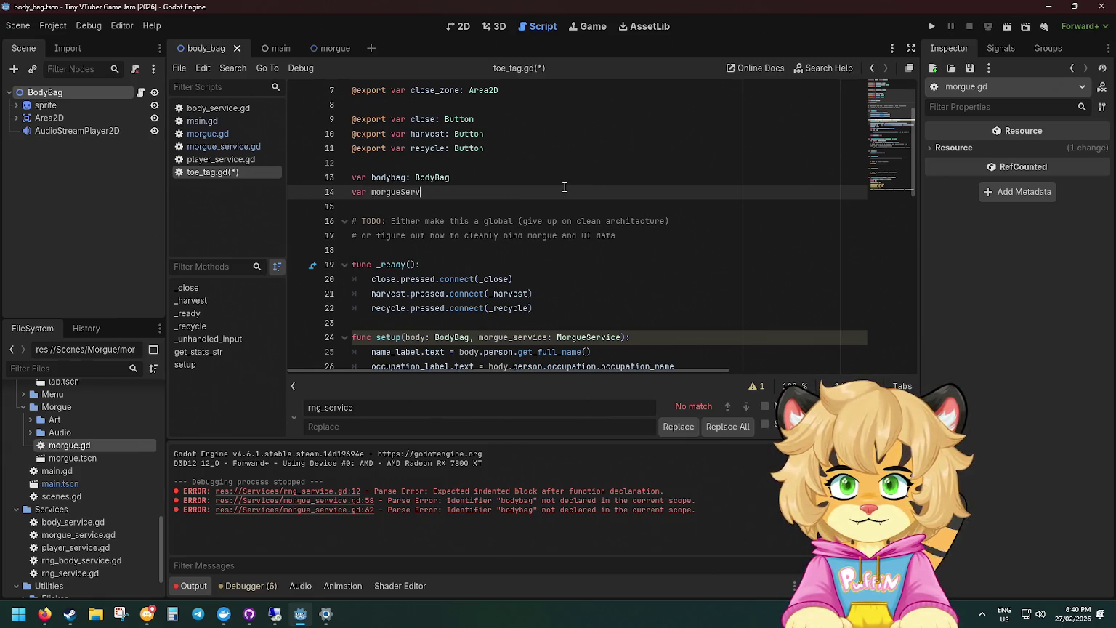
key("ctrl+BackSpace")
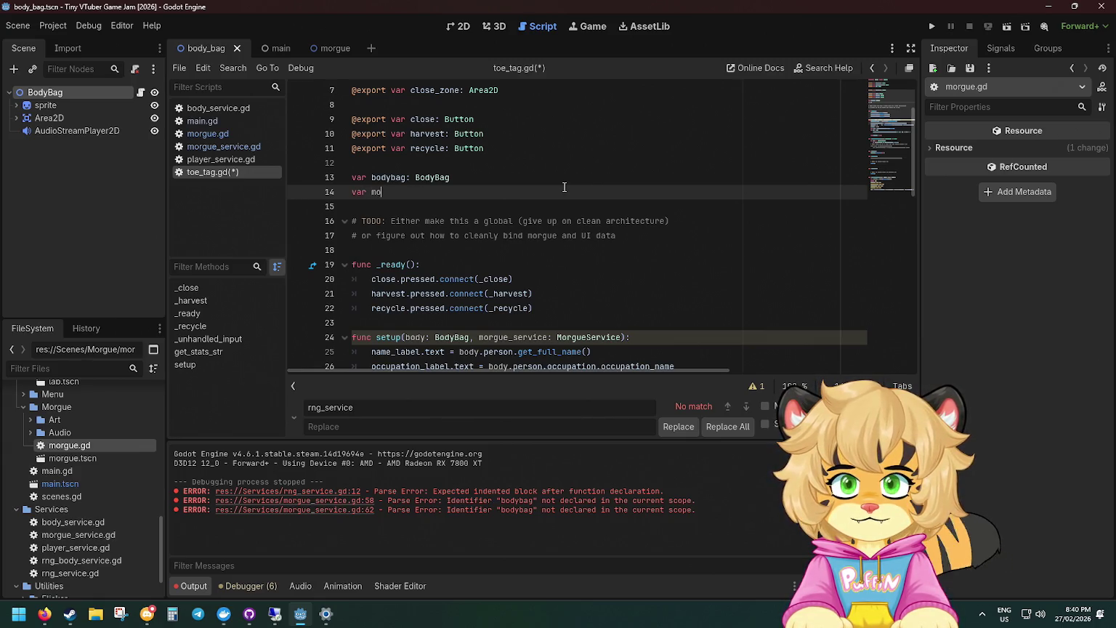
type("_org")
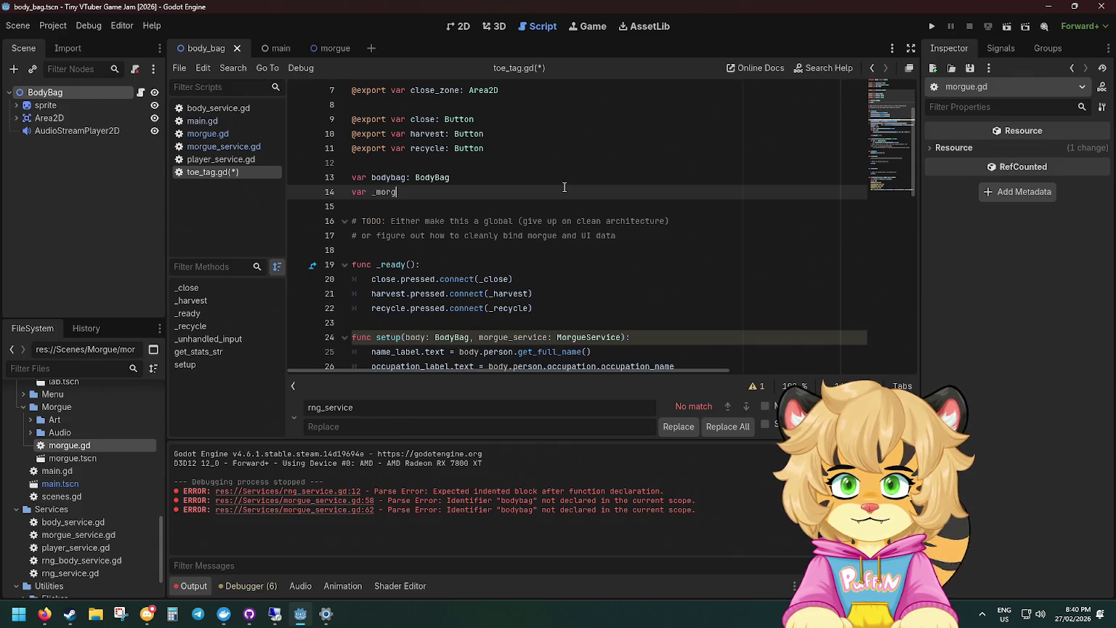
type("ice")
type("r")
key("Return")
key("ctrl+s")
Make '_morgue_service = morgue_service' the first line of setup().
scroll(563, 187, "down", 3)
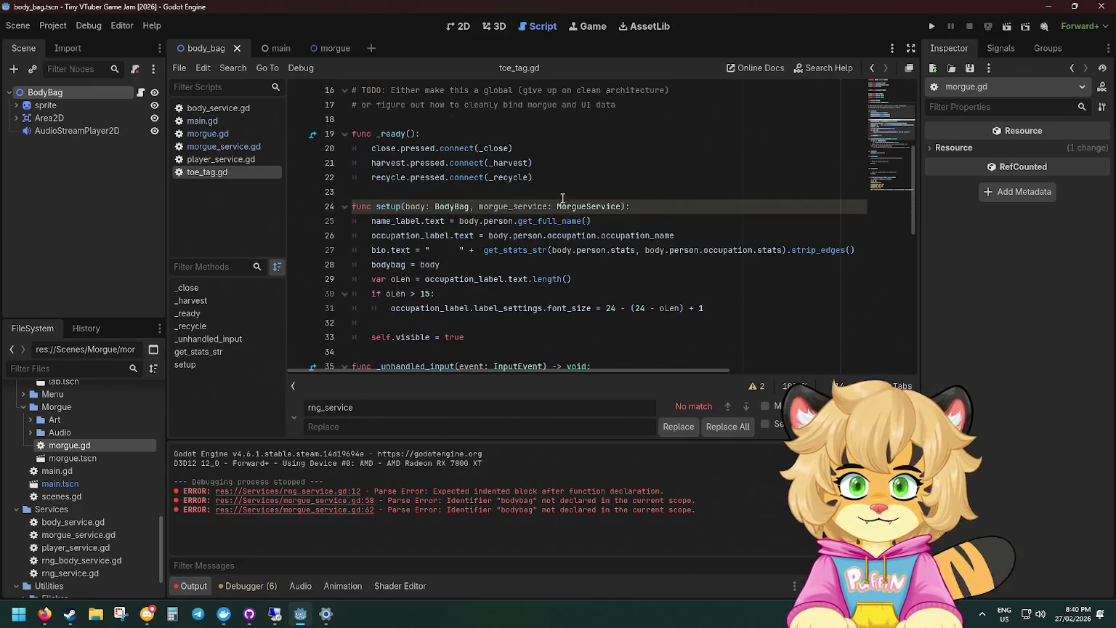
key("Return")
type("morgue_")
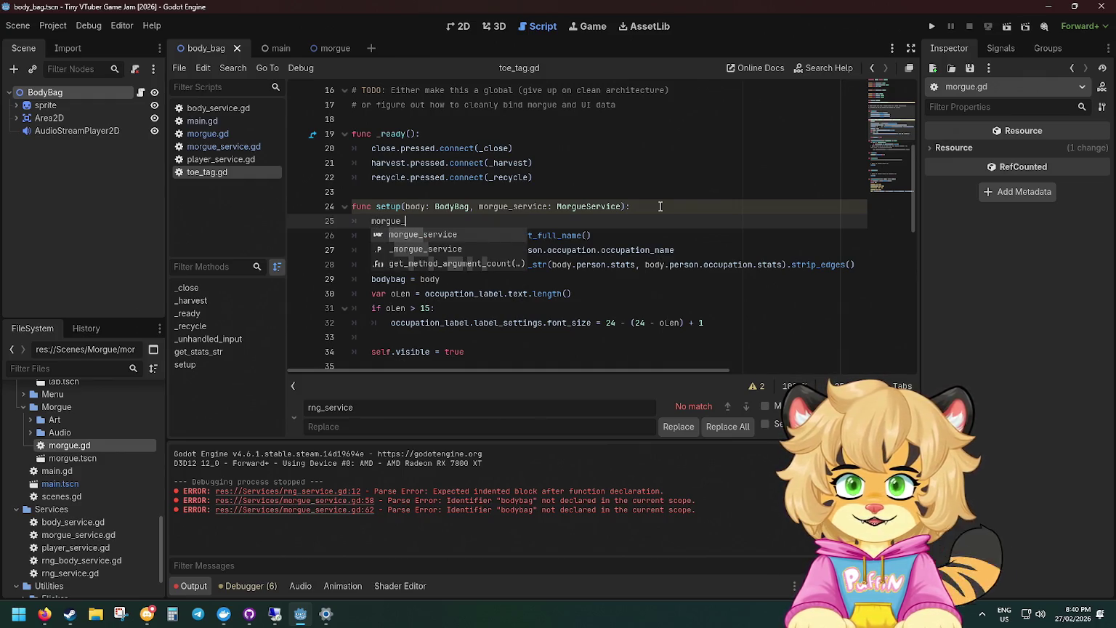
key("Down")
key("Return")
type("morgue_service")
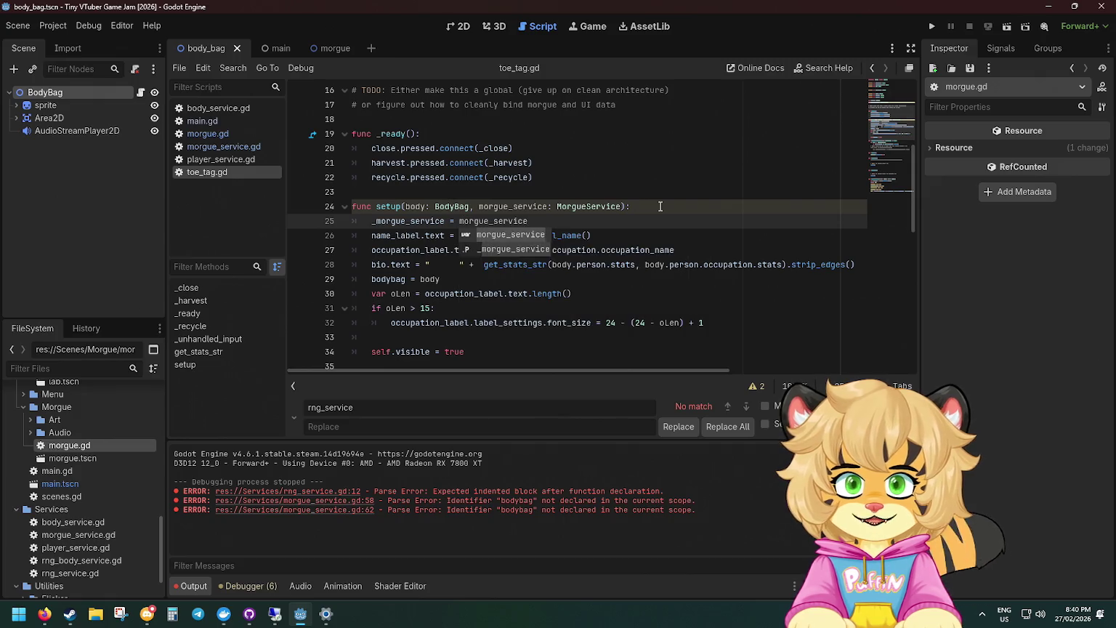
key("Return")
scroll(388, 240, "up", 1)
scroll(388, 240, "up", 5)
scroll(403, 269, "down", 2)
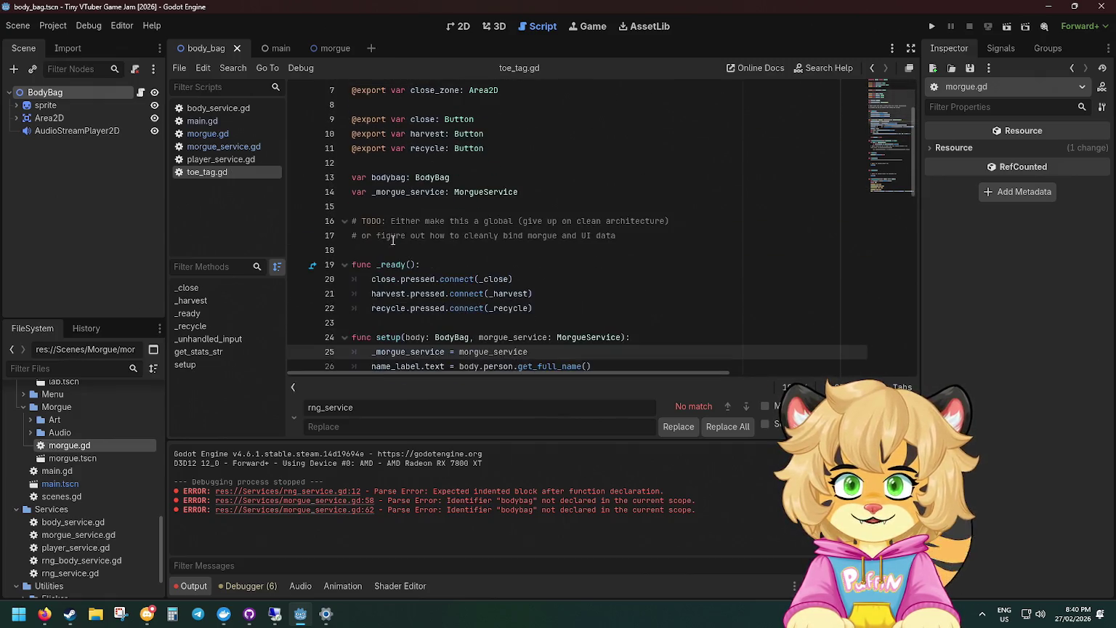
scroll(410, 285, "down", 6)
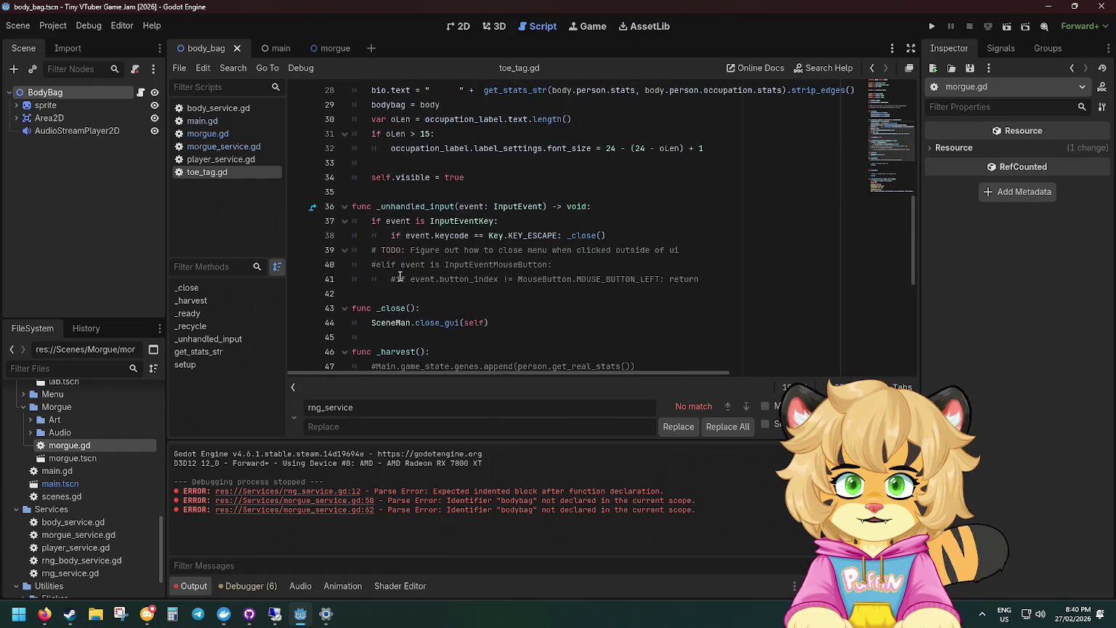
scroll(399, 274, "up", 7)
scroll(400, 273, "up", 2)
scroll(400, 273, "down", 5)
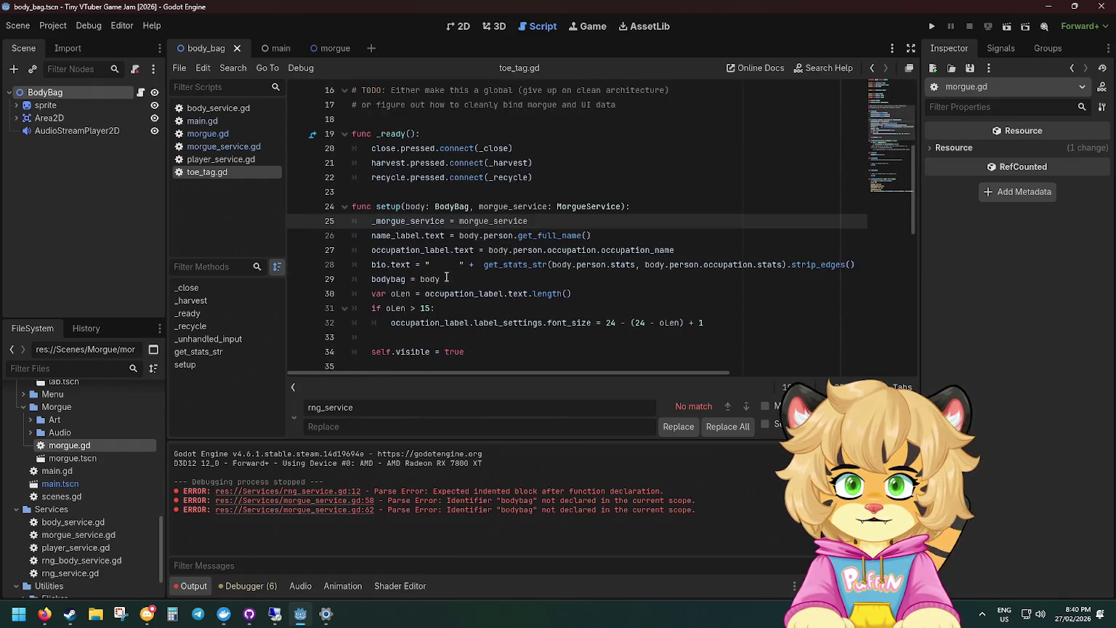
left_click(395, 207)
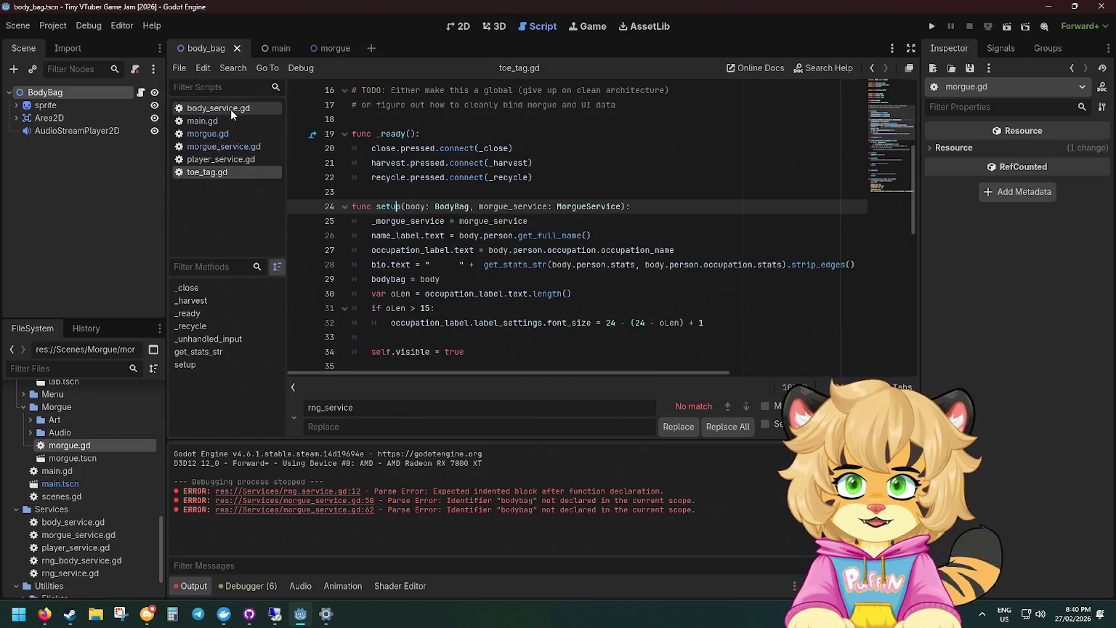
Open body_bag.gd and jump from its change_gui_scene call to the definition in scene_controller.gd.
scroll(70, 502, "up", 3)
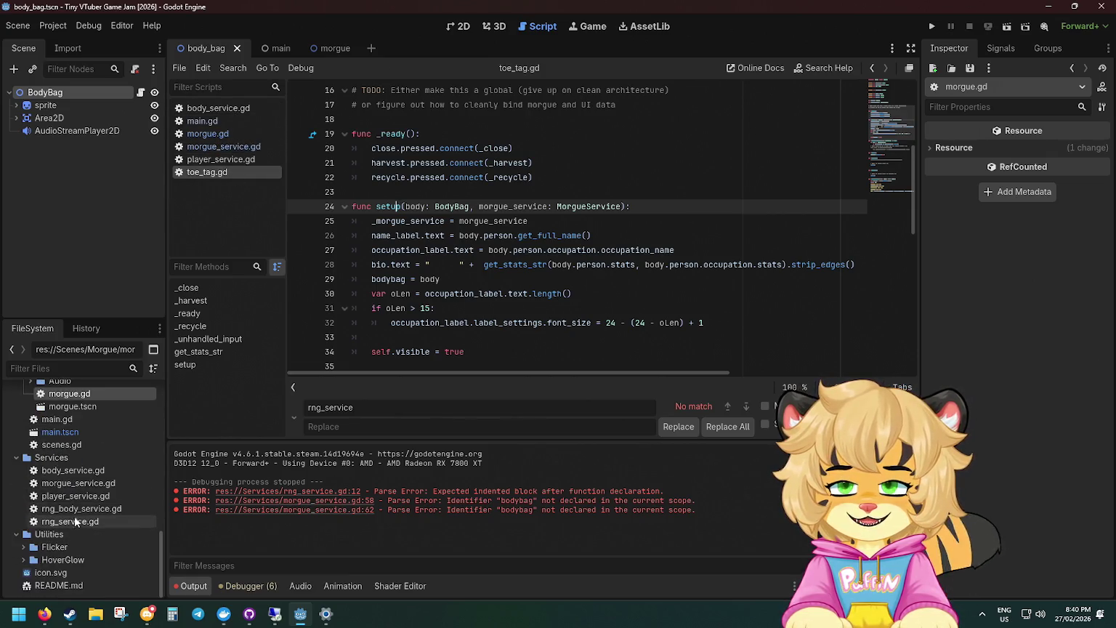
scroll(73, 518, "up", 5)
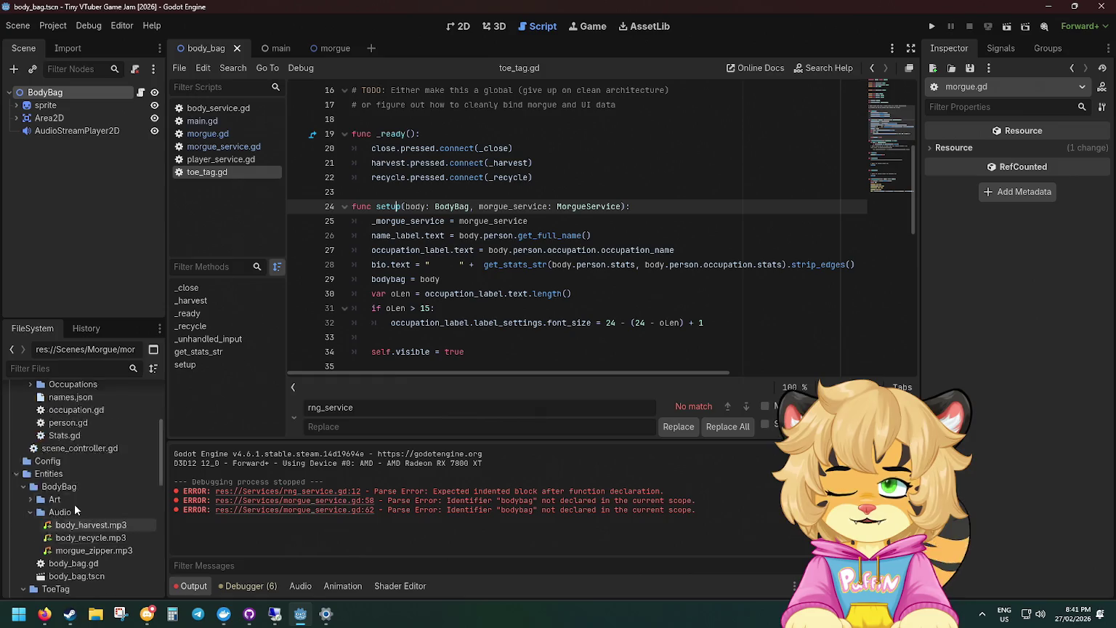
scroll(48, 521, "down", 3)
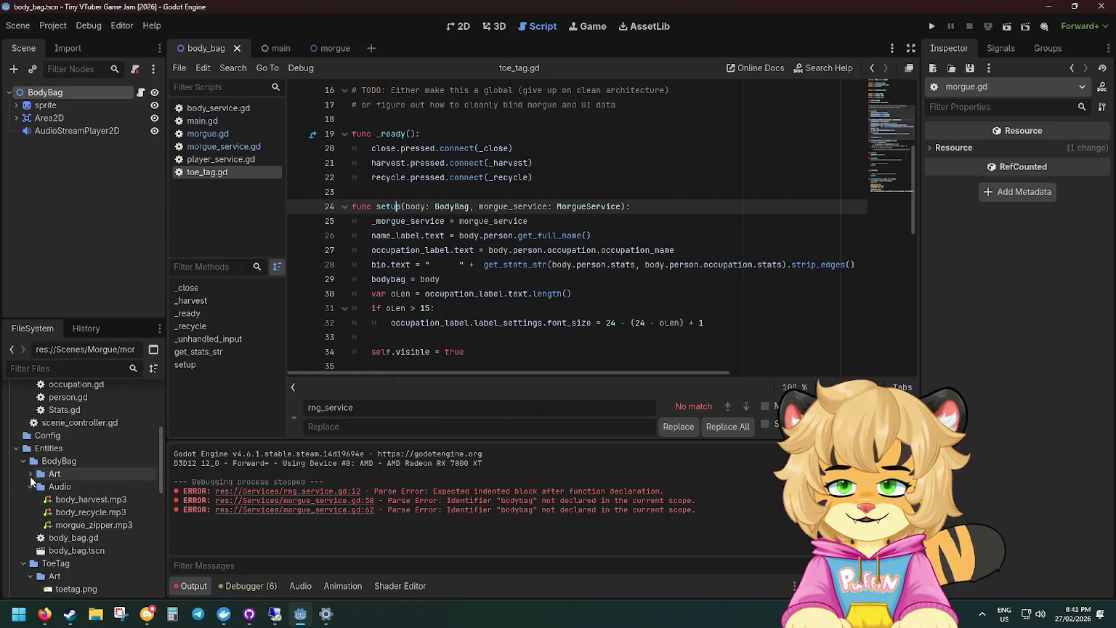
double_click(58, 538)
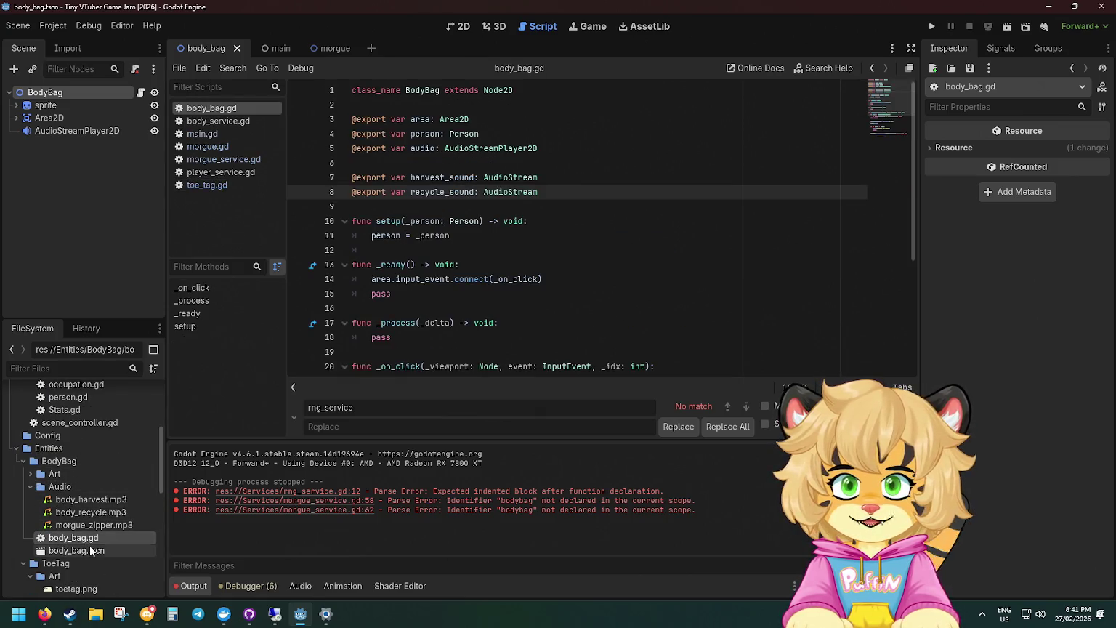
scroll(491, 154, "down", 2)
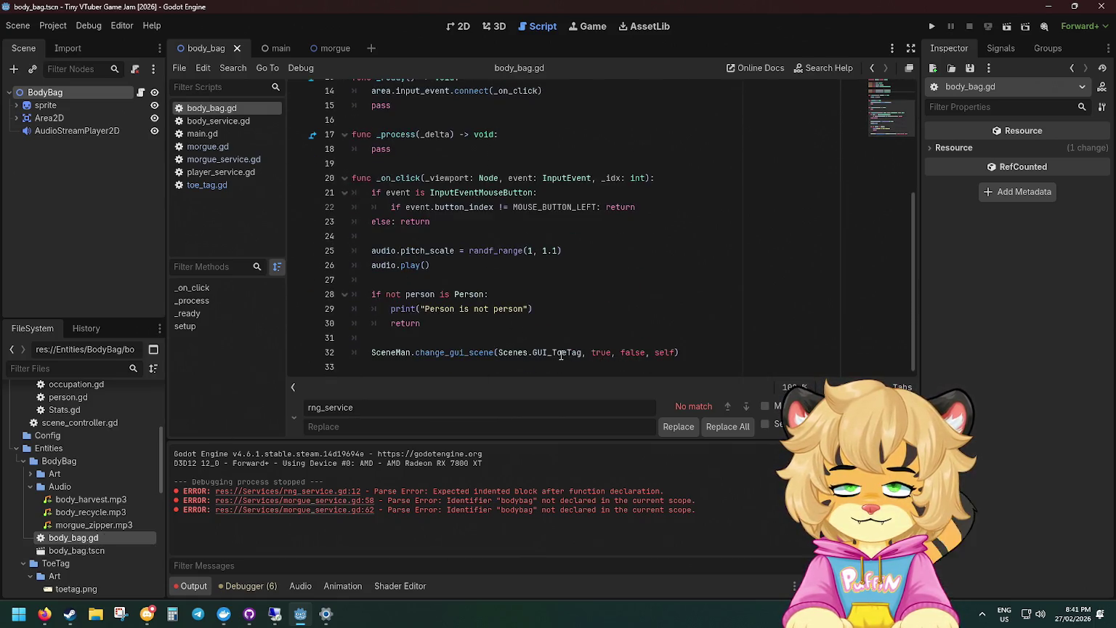
left_click(499, 352)
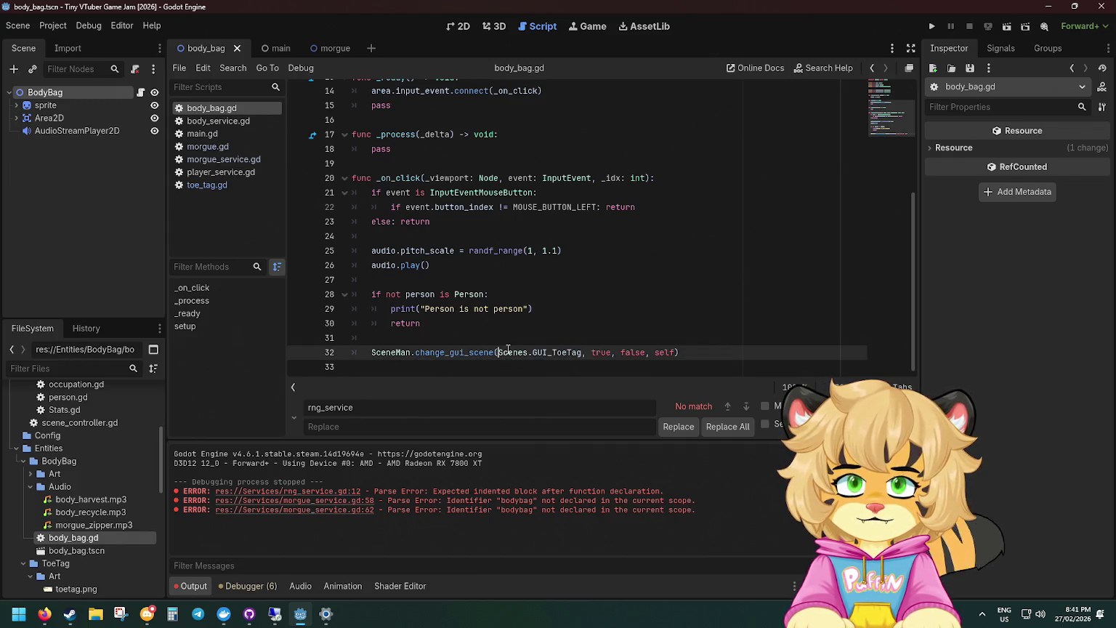
mouse_move(481, 351)
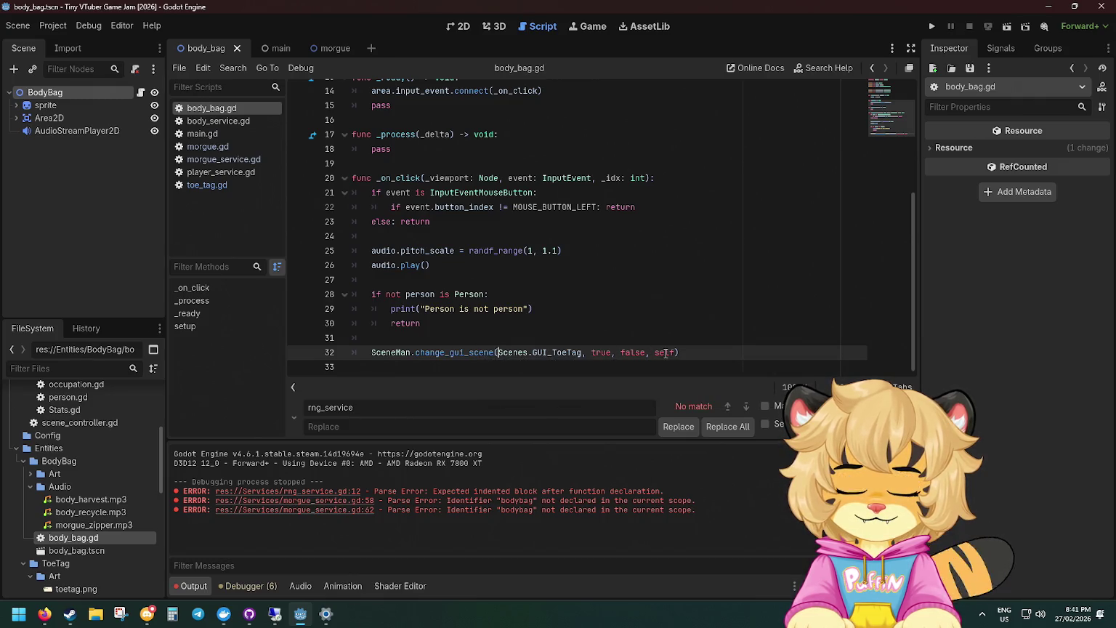
left_click(583, 352)
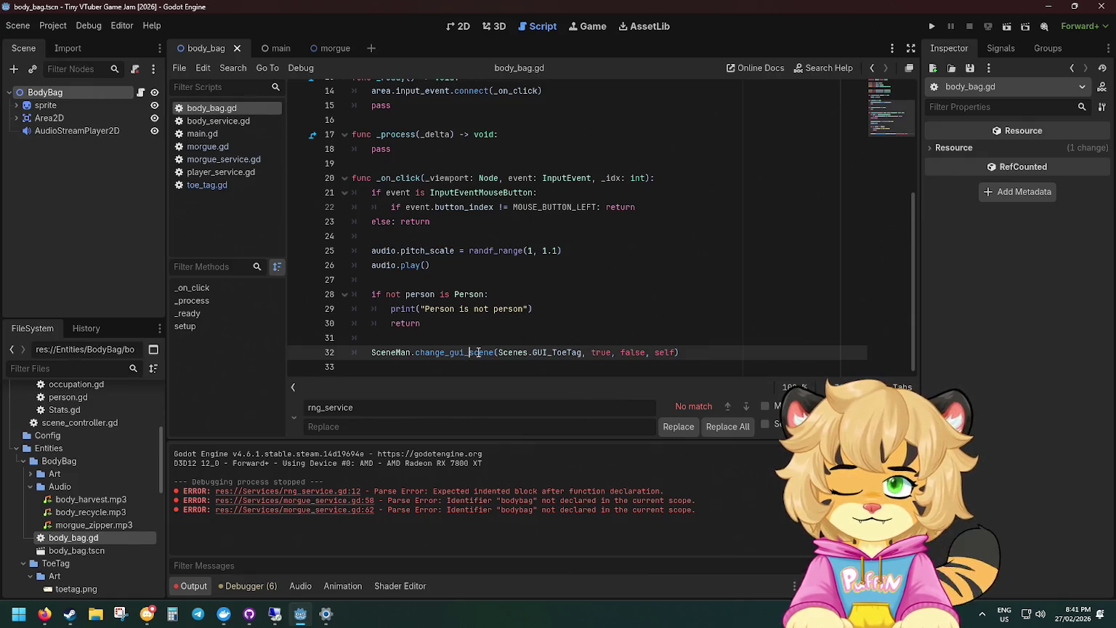
left_click(467, 353, "ctrl")
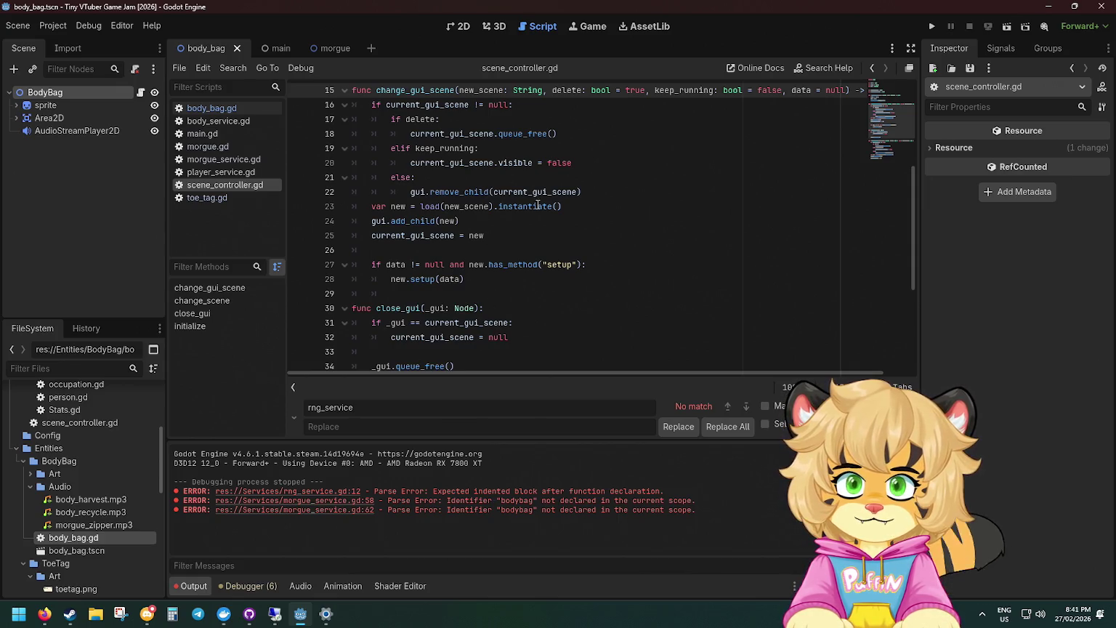
Scroll up through change_gui_scene in scene_controller.gd to see how it calls setup(data).
scroll(533, 218, "up", 1)
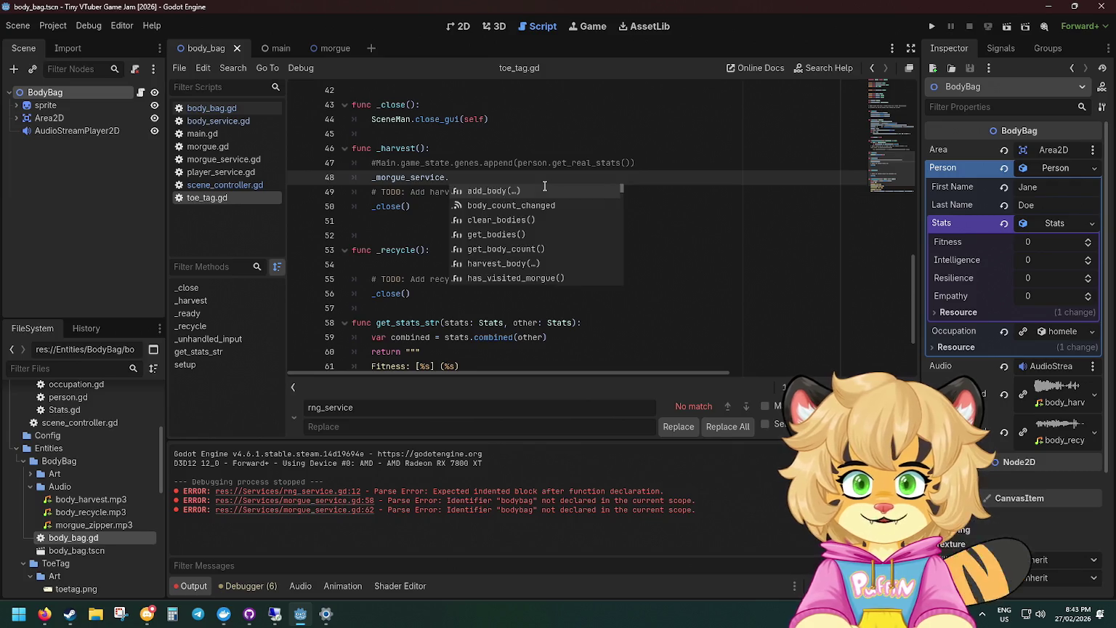
Complete harvest_body(bodybag.person) in _harvest and delete the commented-out game_state line.
type("har")
key("Return")
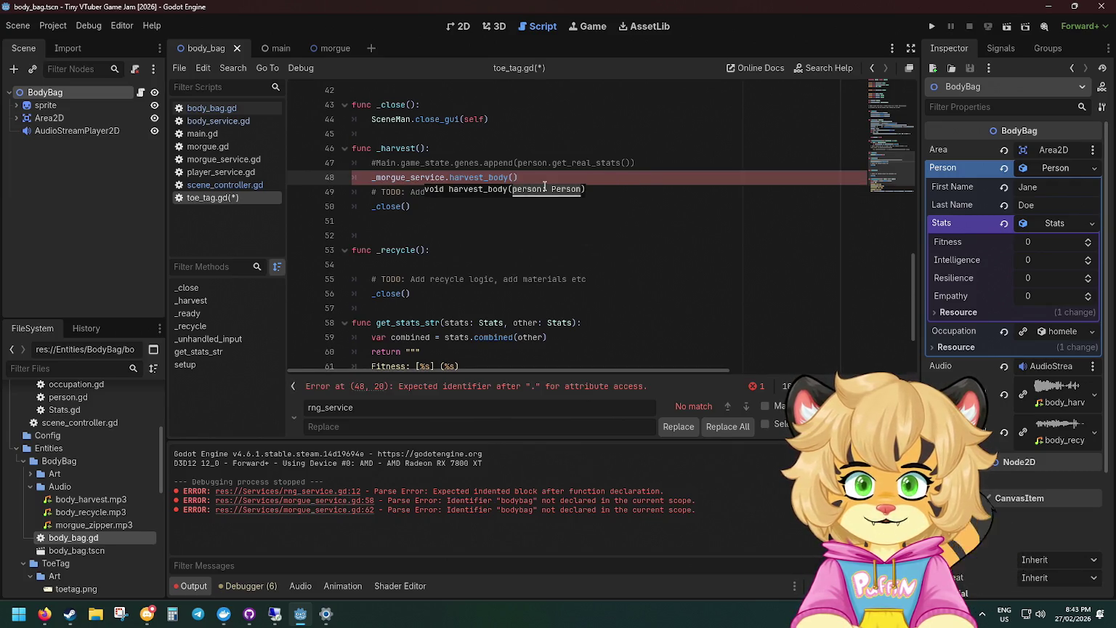
type("bodybag")
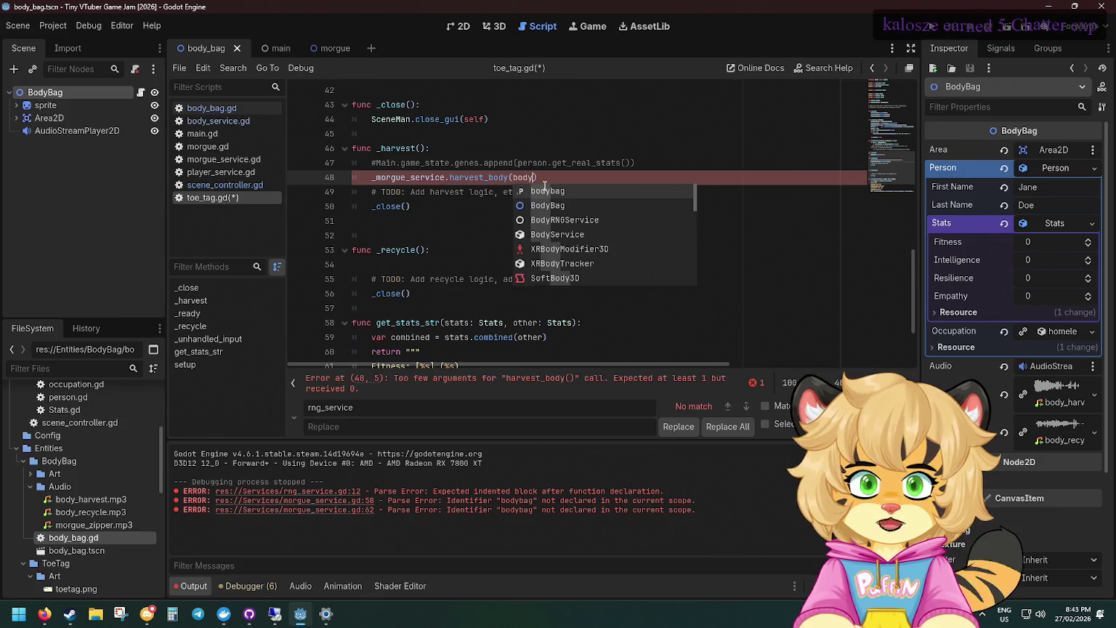
type(".person")
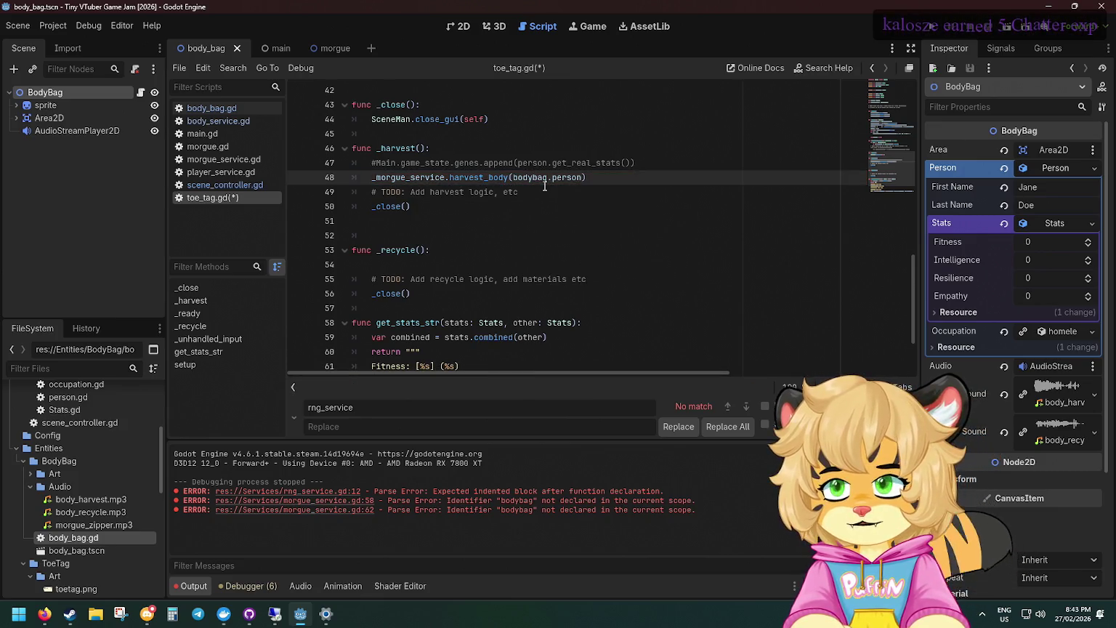
left_click(580, 149)
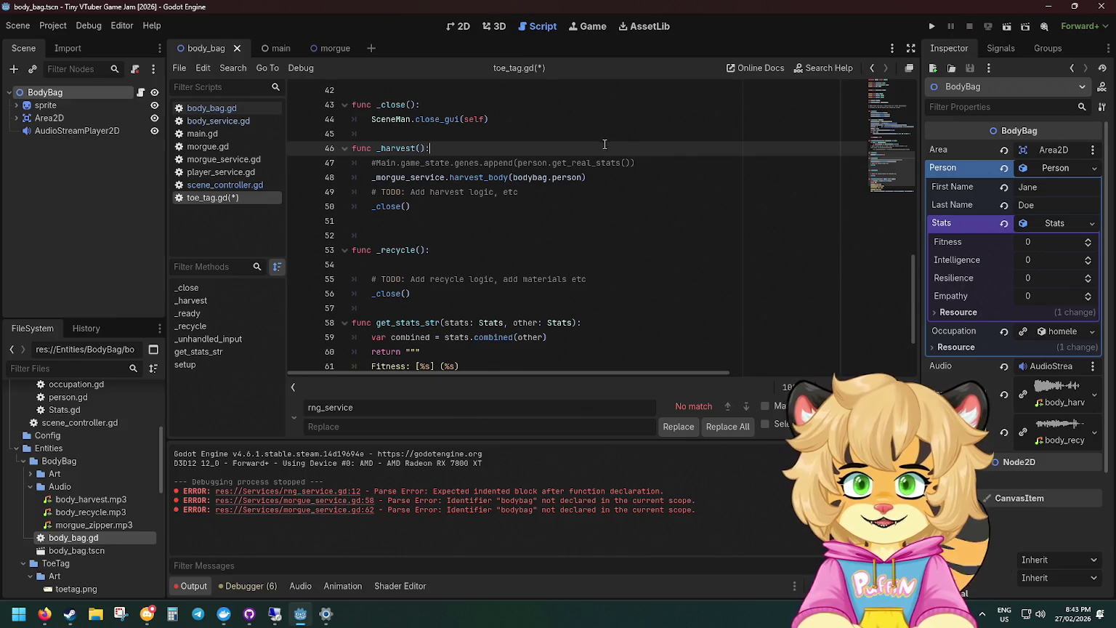
left_click(642, 164, "shift")
key("BackSpace")
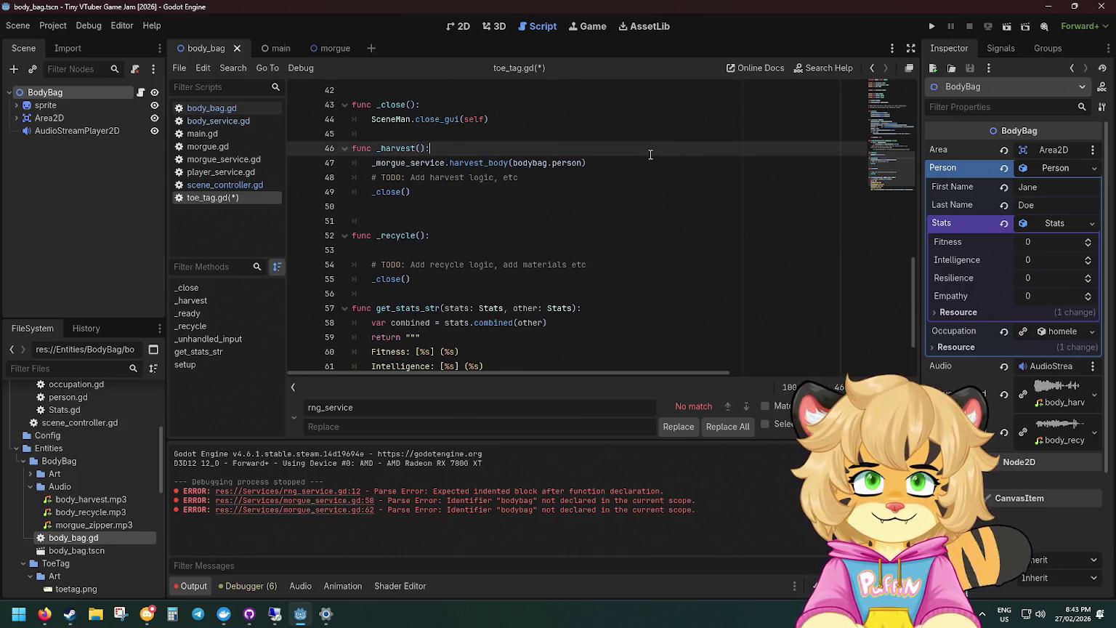
left_click(632, 162)
left_click(490, 248)
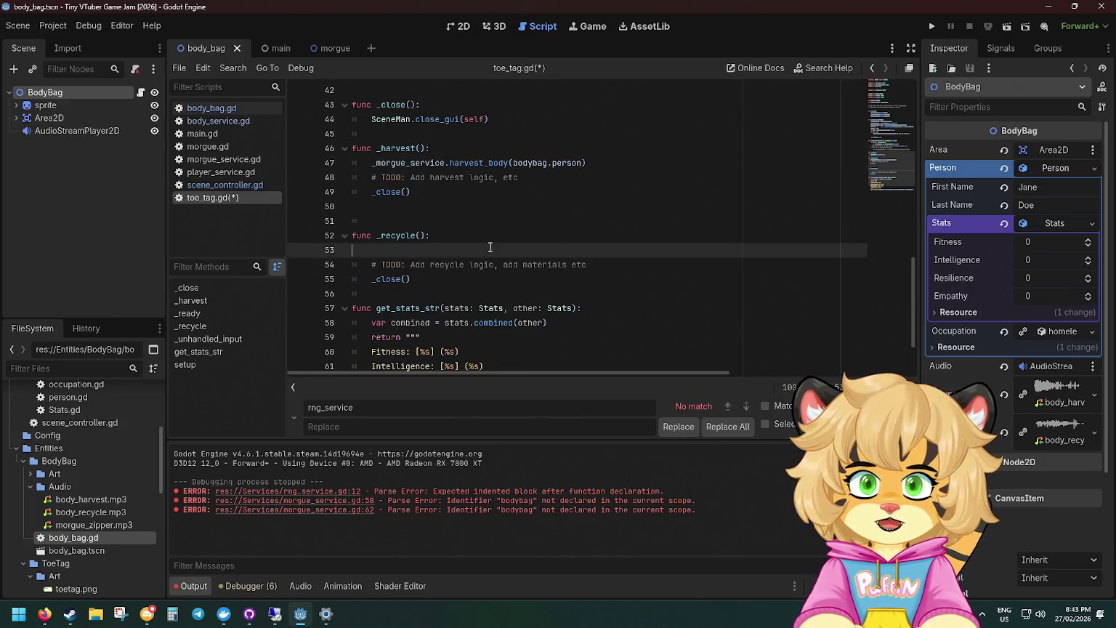
Undo the toe_tag.gd edits back to the original _recycle code using Main.audio_player and Main.morgue_service.
key("ctrl+z")
key("ctrl+z")
key("ctrl+z")
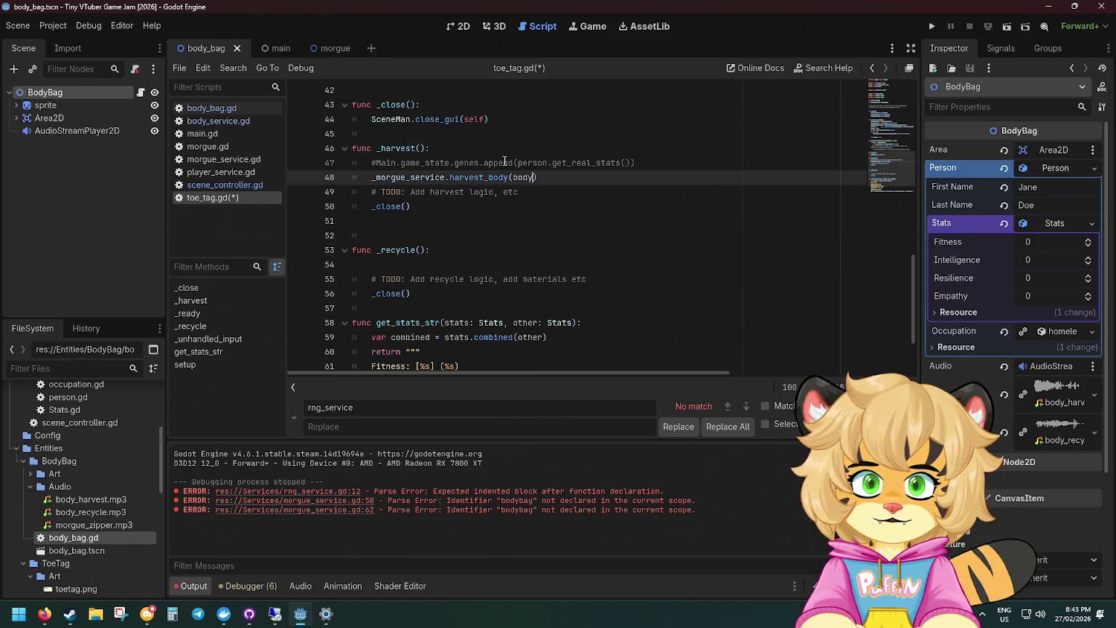
key("ctrl+z")
key("ctrl+z")
key("ctrl+z")
key("ctrl+z")
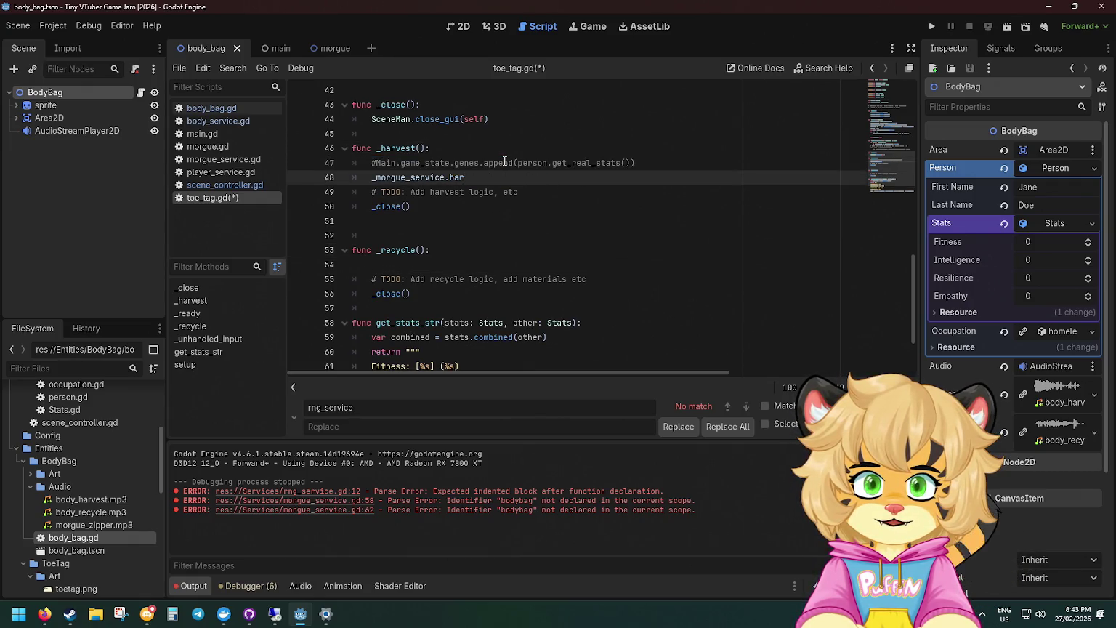
scroll(504, 161, "up", 6)
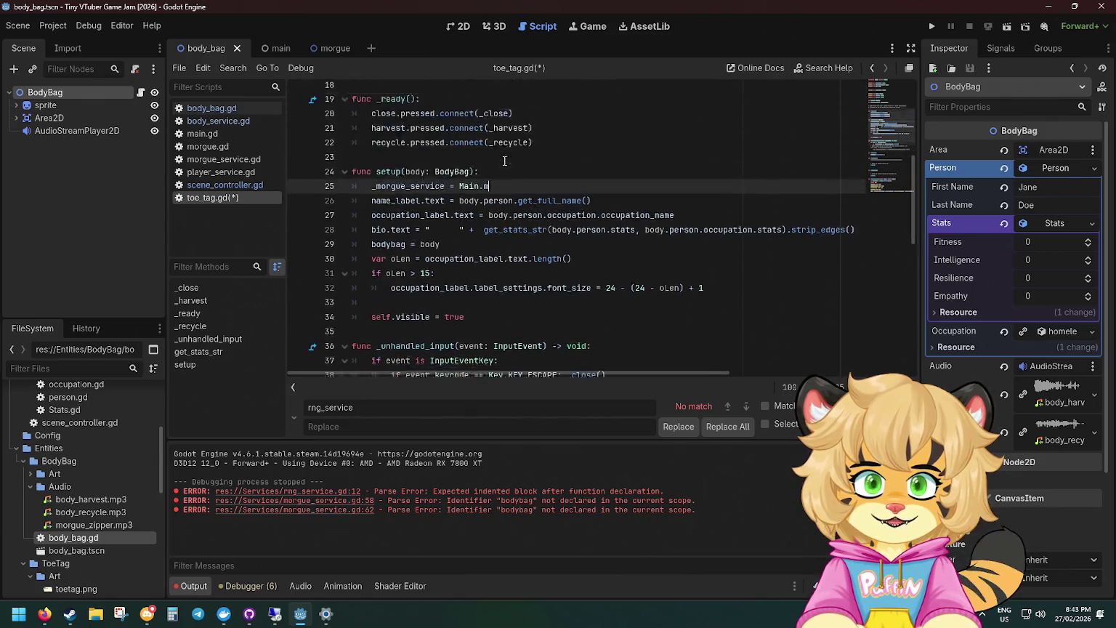
scroll(504, 161, "down", 13)
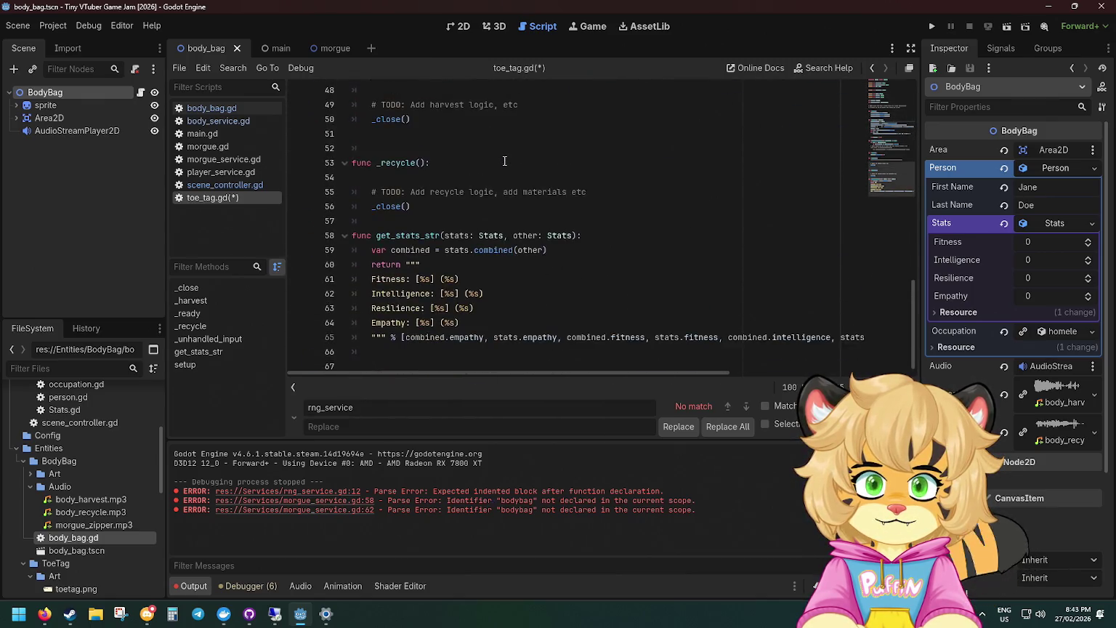
scroll(436, 276, "up", 5)
left_click(441, 322)
key("ctrl+z")
key("ctrl+z")
key("ctrl+z")
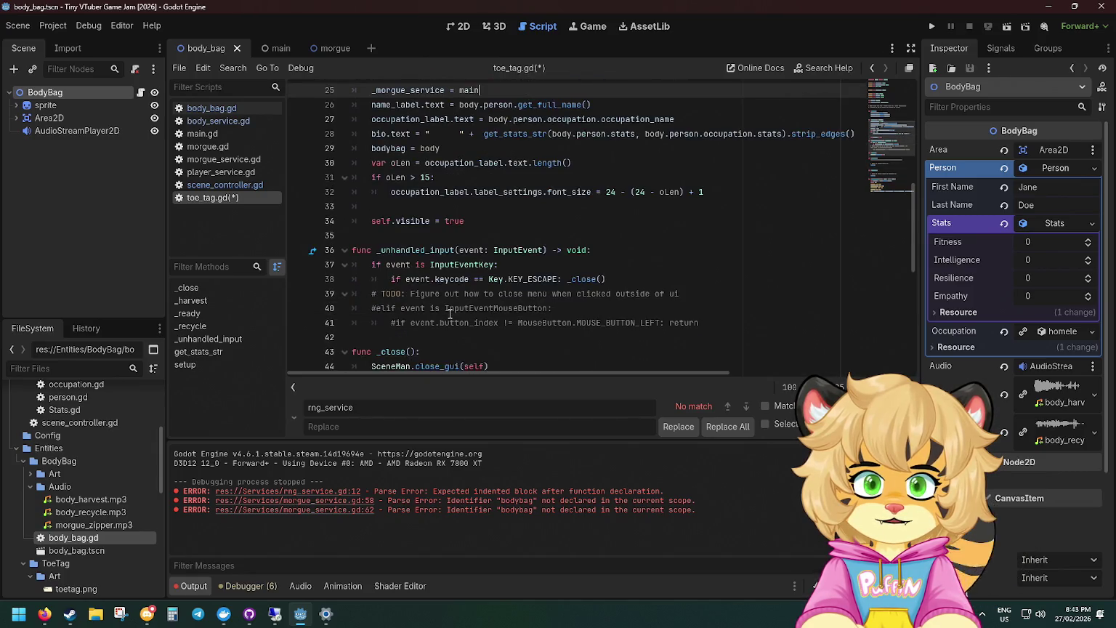
key("ctrl+z")
key("ctrl+z")
key("ctrl+z")
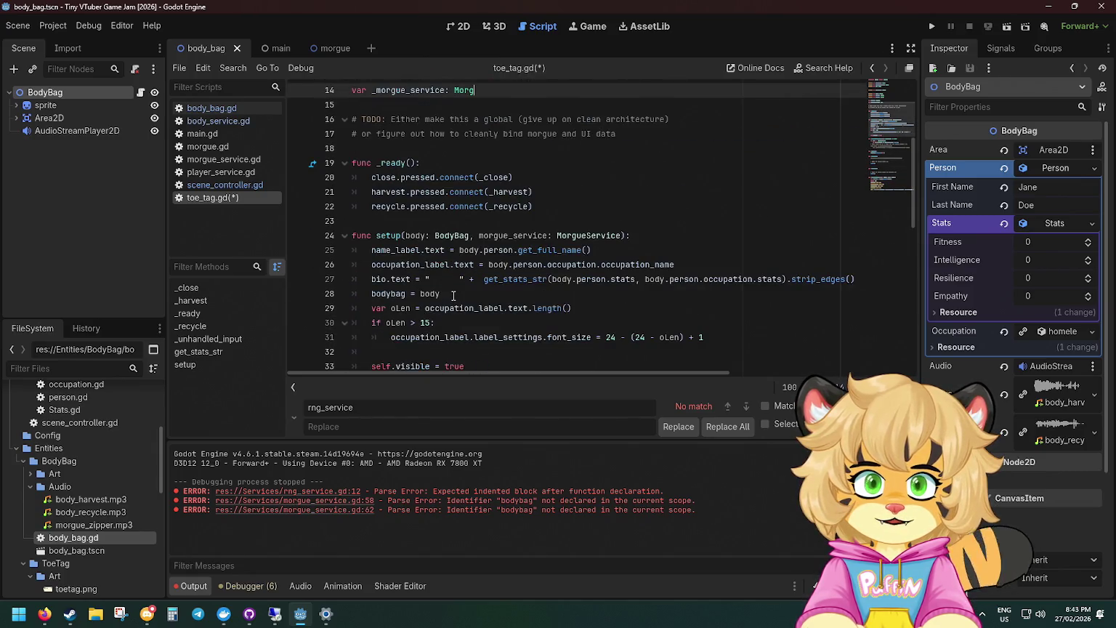
key("ctrl+z")
key("ctrl+z")
key("ctrl+z")
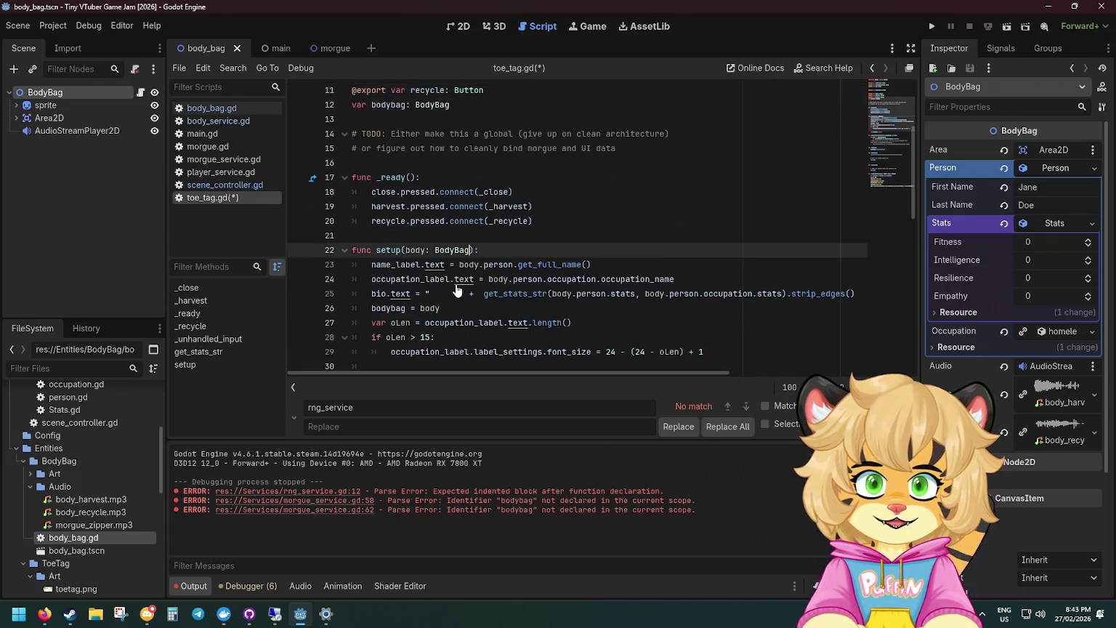
key("ctrl+z")
key("ctrl+z")
key("ctrl+z")
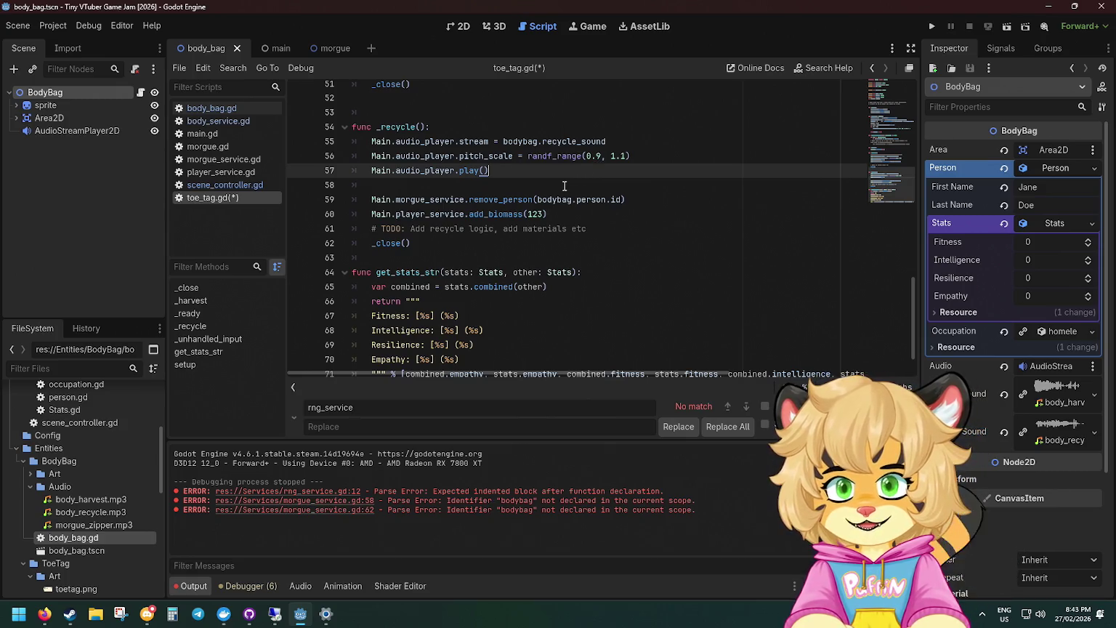
scroll(558, 185, "up", 4)
scroll(558, 185, "up", 10)
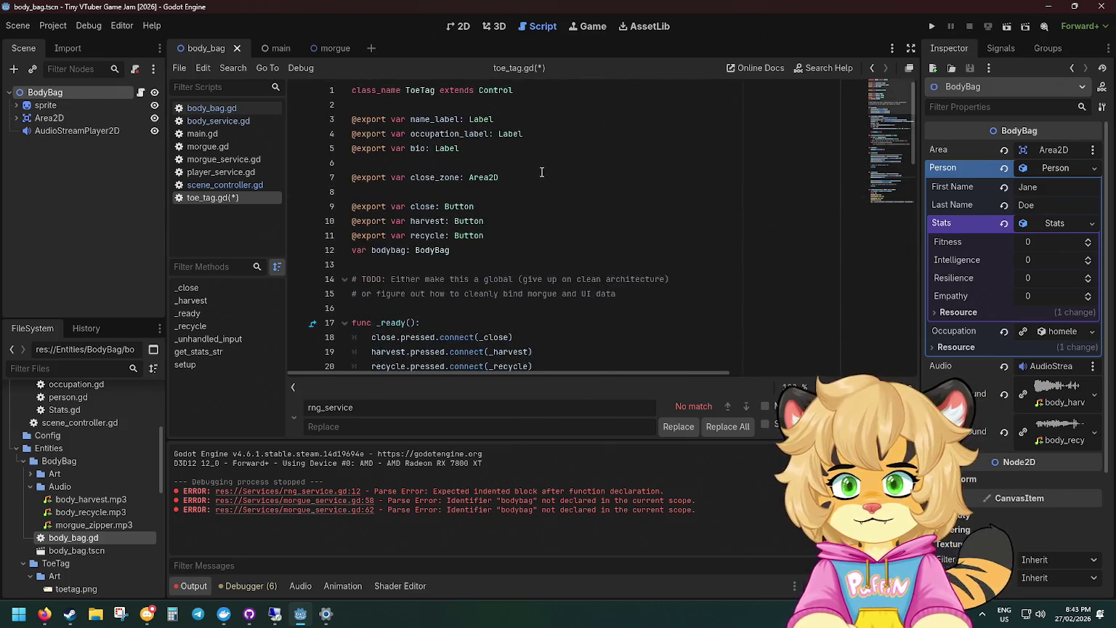
left_click(476, 148)
left_click(457, 250)
Declare var morgue_service: MorgueService below the bodybag variable and save.
key("Return")
type("v")
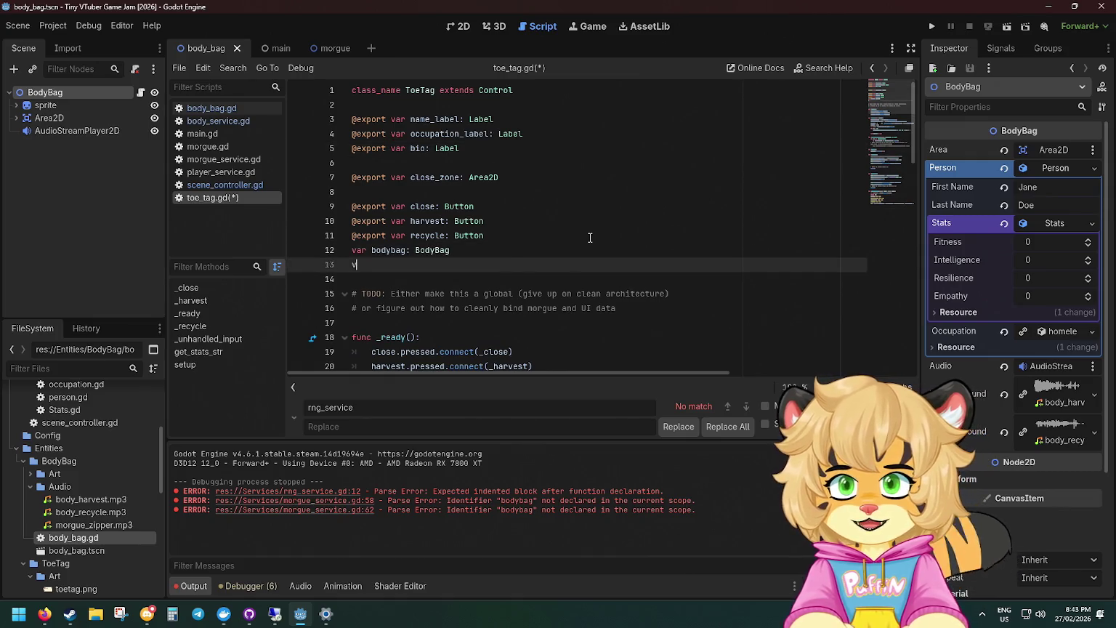
type("ar morgue_service: Mor")
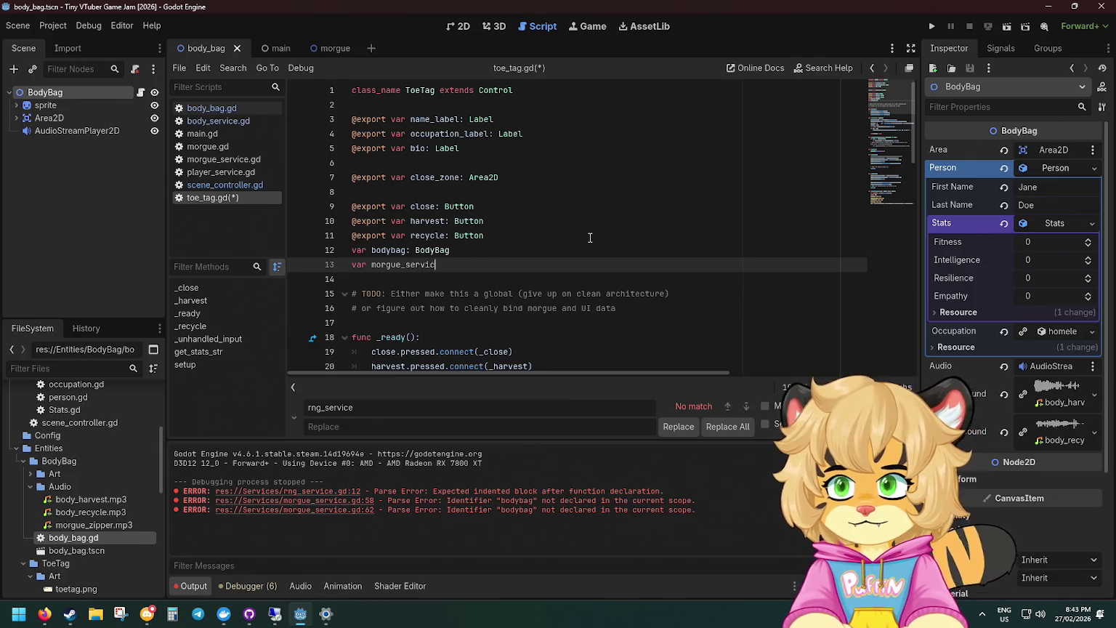
type("gue")
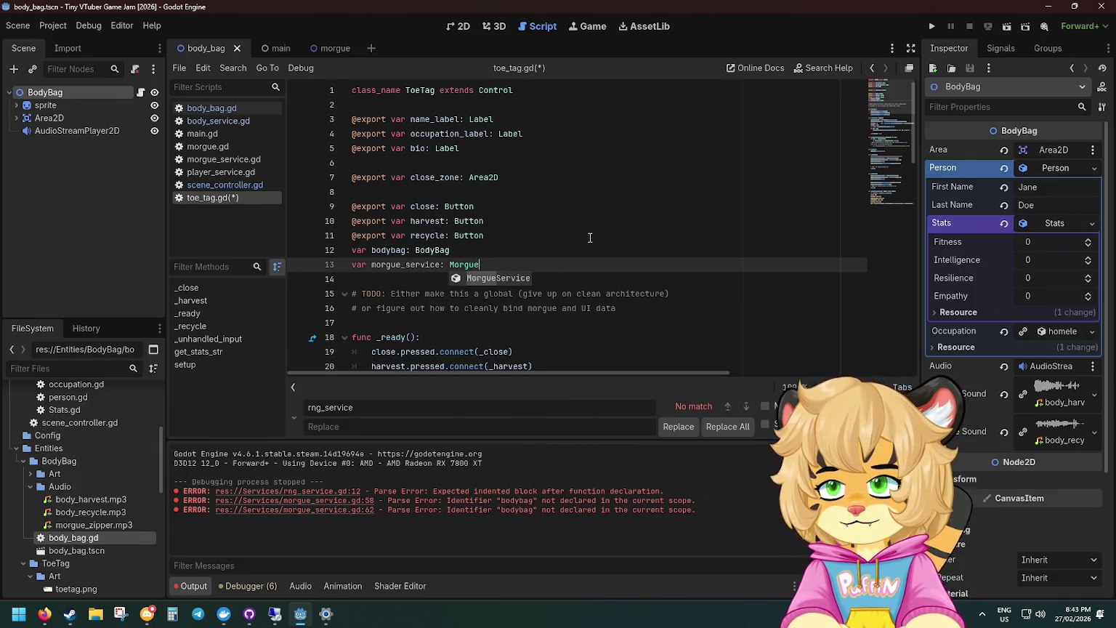
key("Return")
key("ctrl+s")
Assign morgue_service = Main.morgue_service as the first line of setup().
scroll(491, 287, "down", 2)
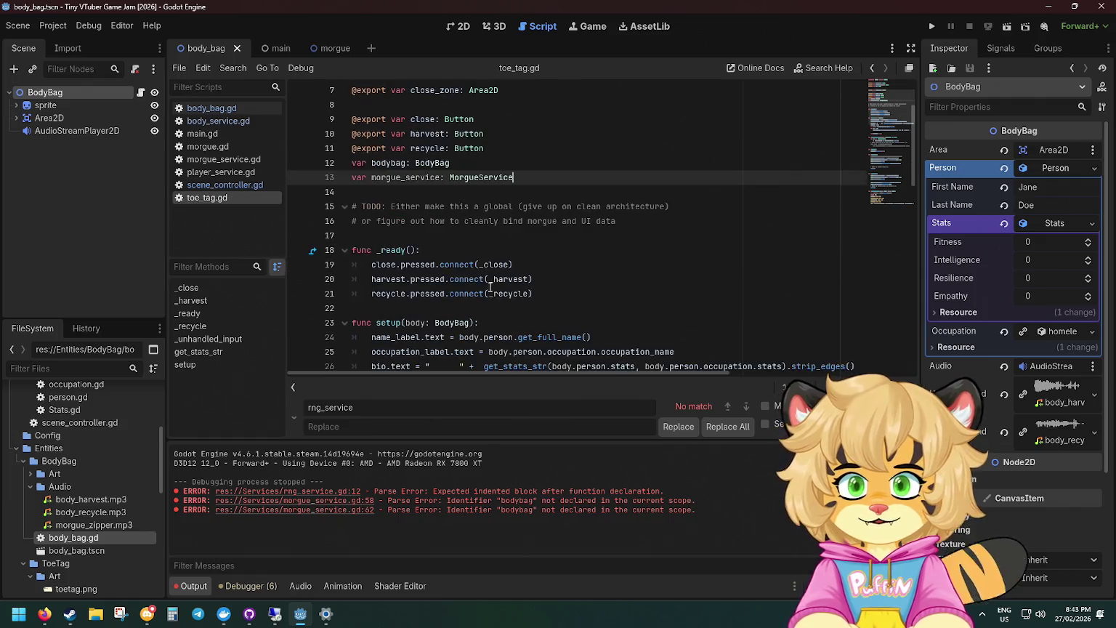
left_click(496, 322)
key("Return")
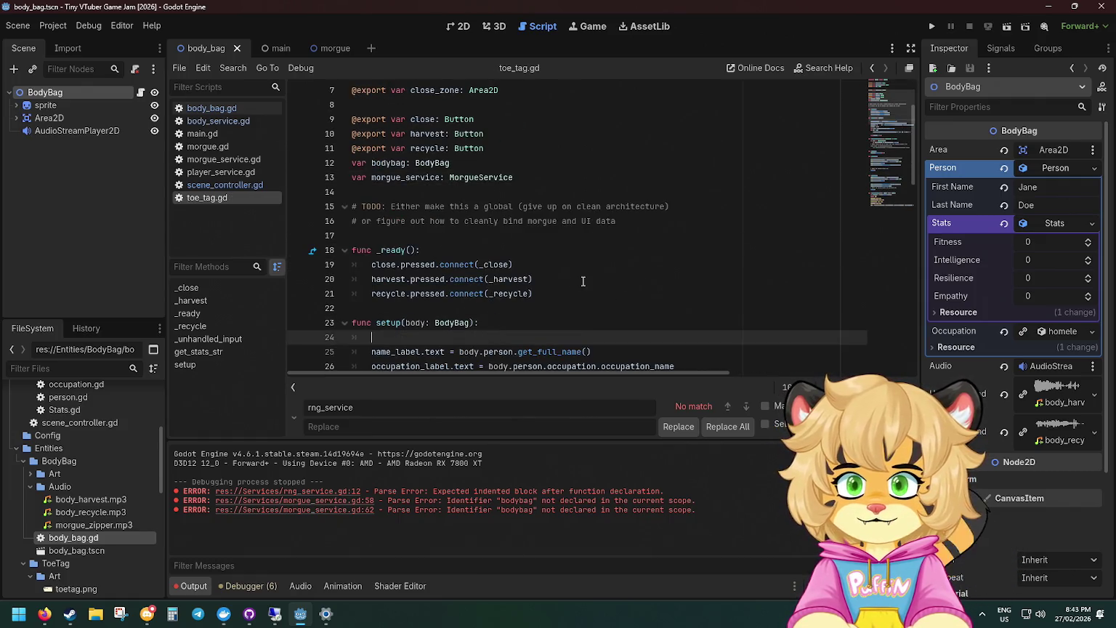
type("mor")
key("Return")
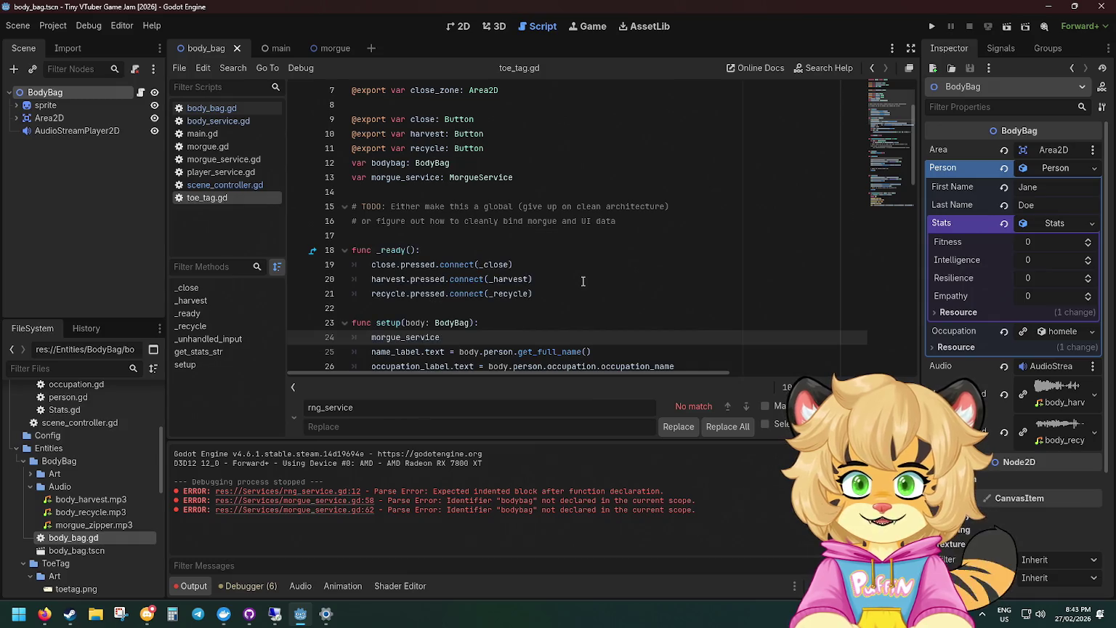
type(" = main")
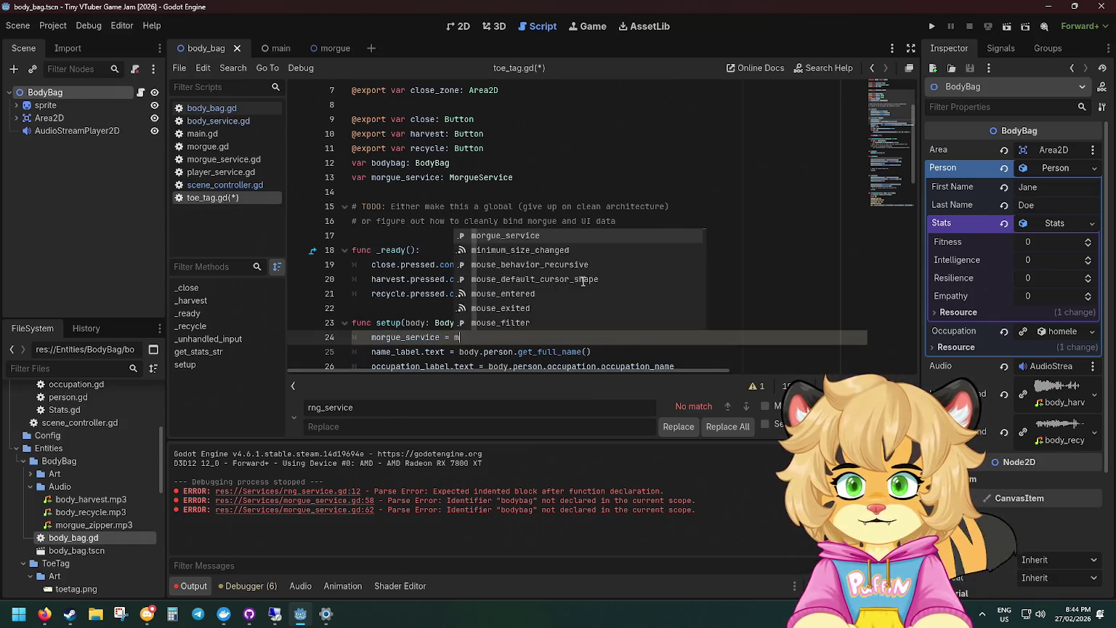
key("Return")
type(".mo")
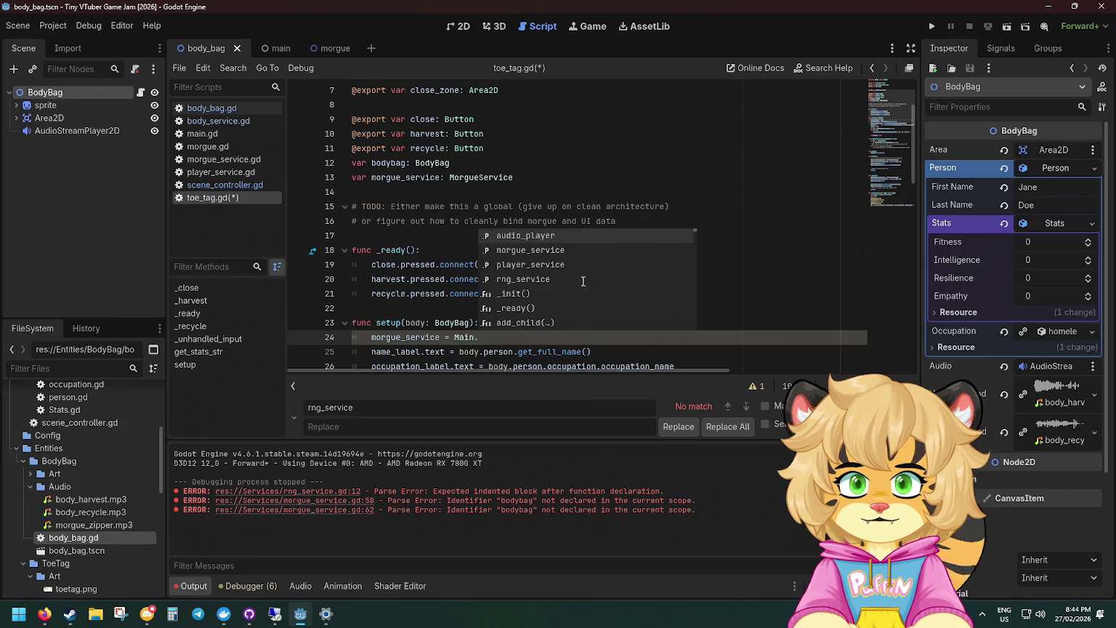
key("Return")
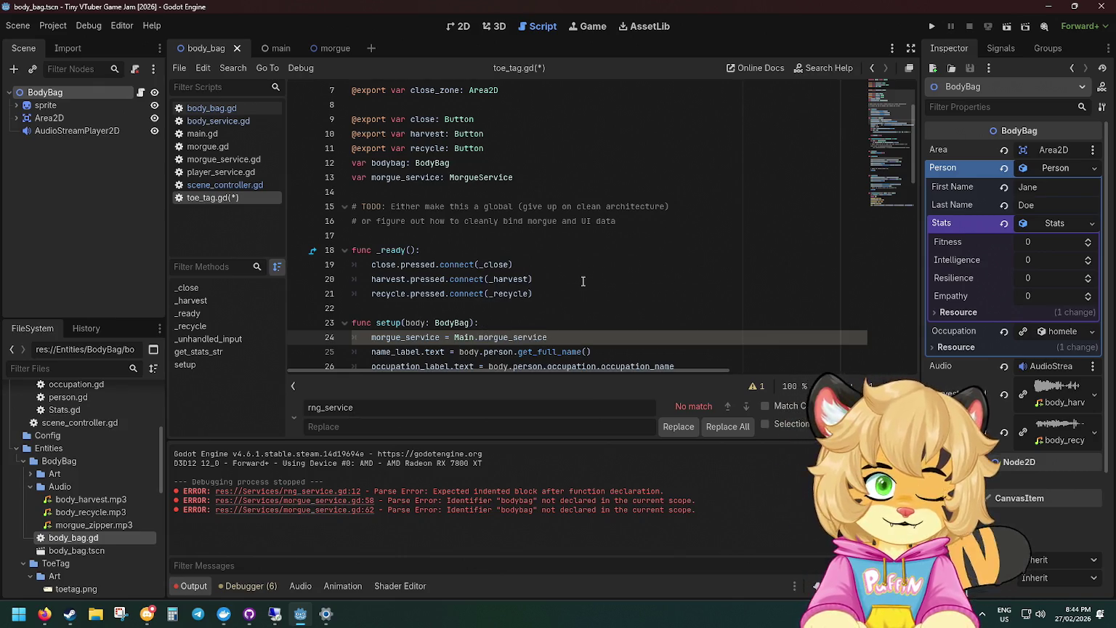
Rename both morgue_service occurrences to _morgue_service by adding a leading underscore.
left_click(369, 177)
type("_")
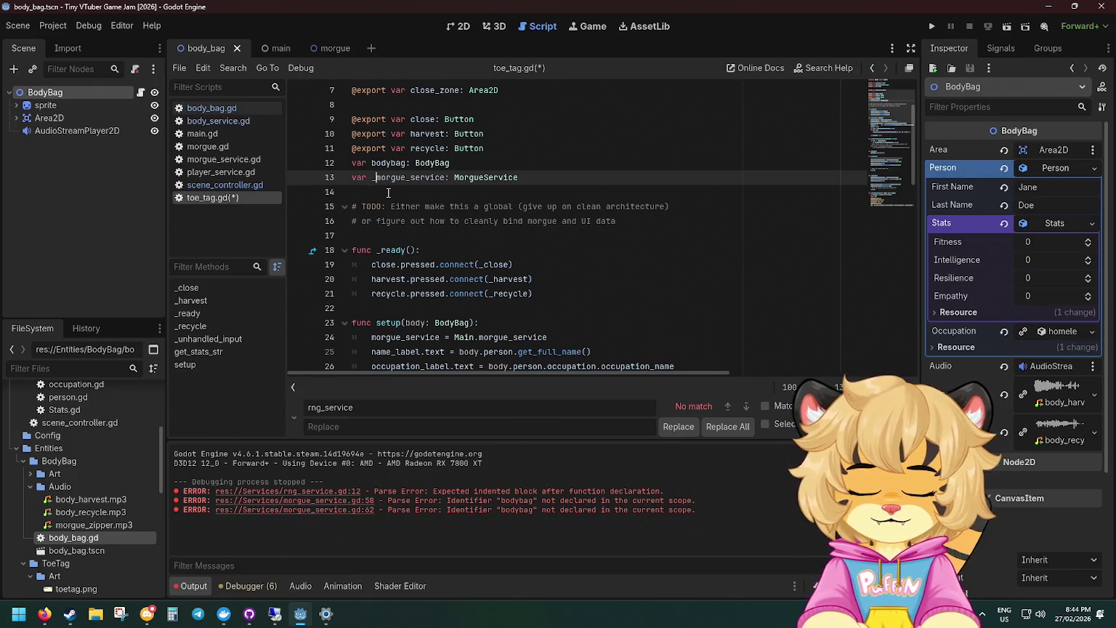
left_click(370, 337)
type("_")
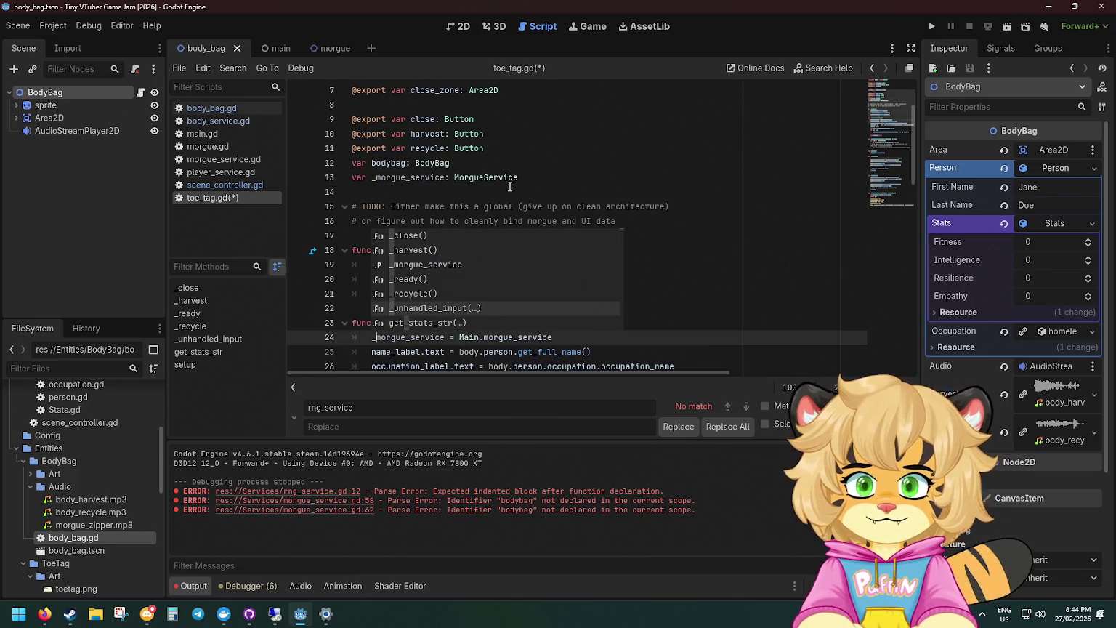
left_click(393, 178)
Search the script for bodybag with body_bag entered as the replacement.
left_click(390, 163)
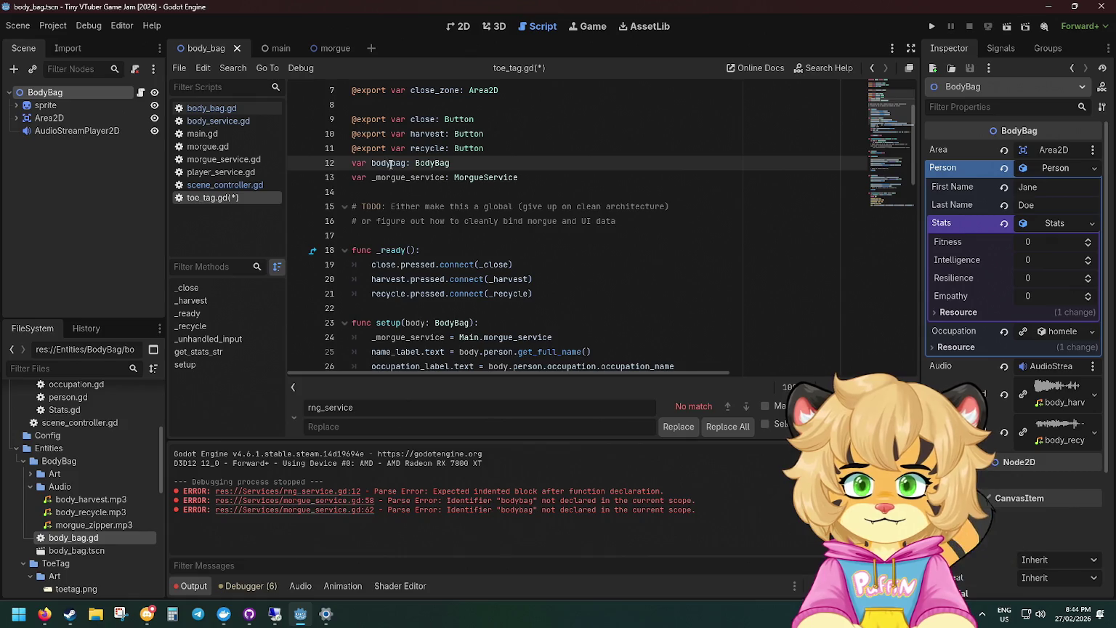
key("ctrl+f")
double_click(390, 164)
key("ctrl+f")
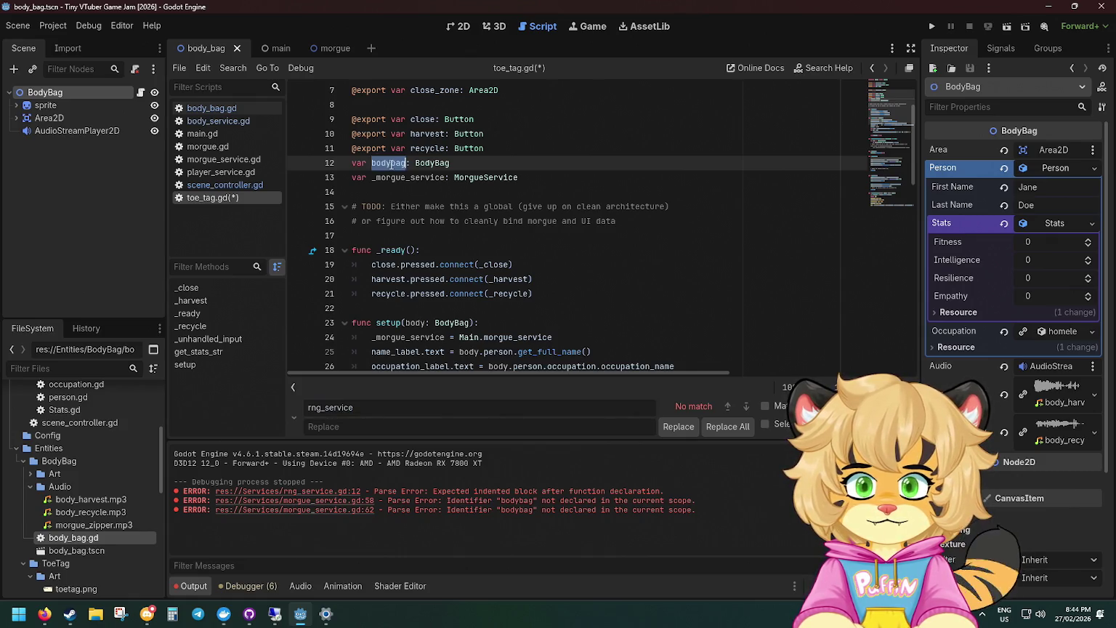
key("Tab")
type("b")
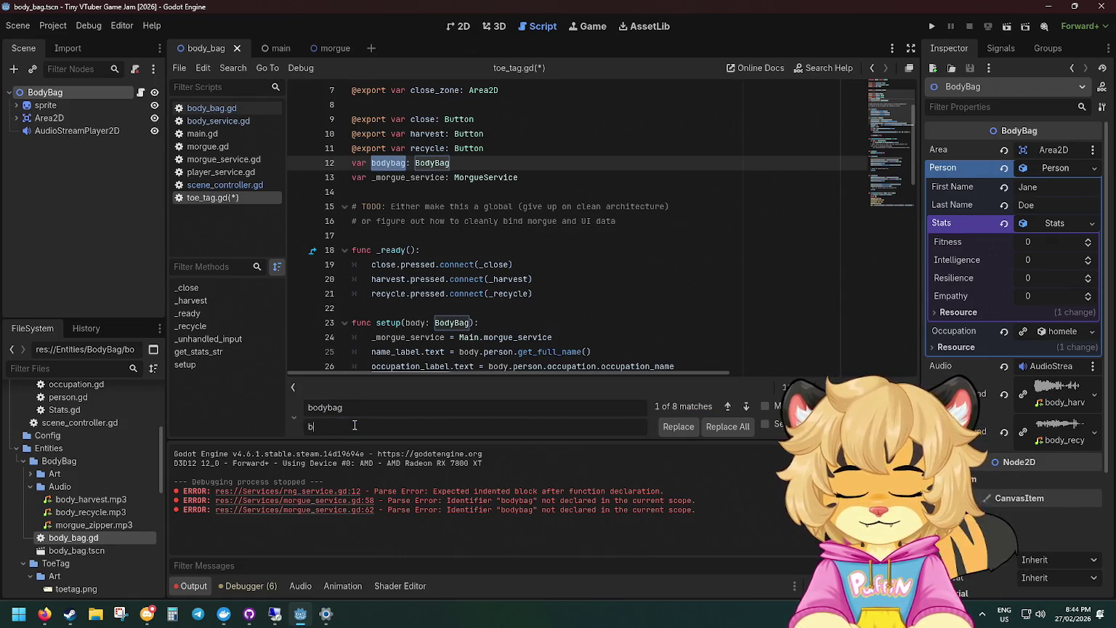
type("ody_bag")
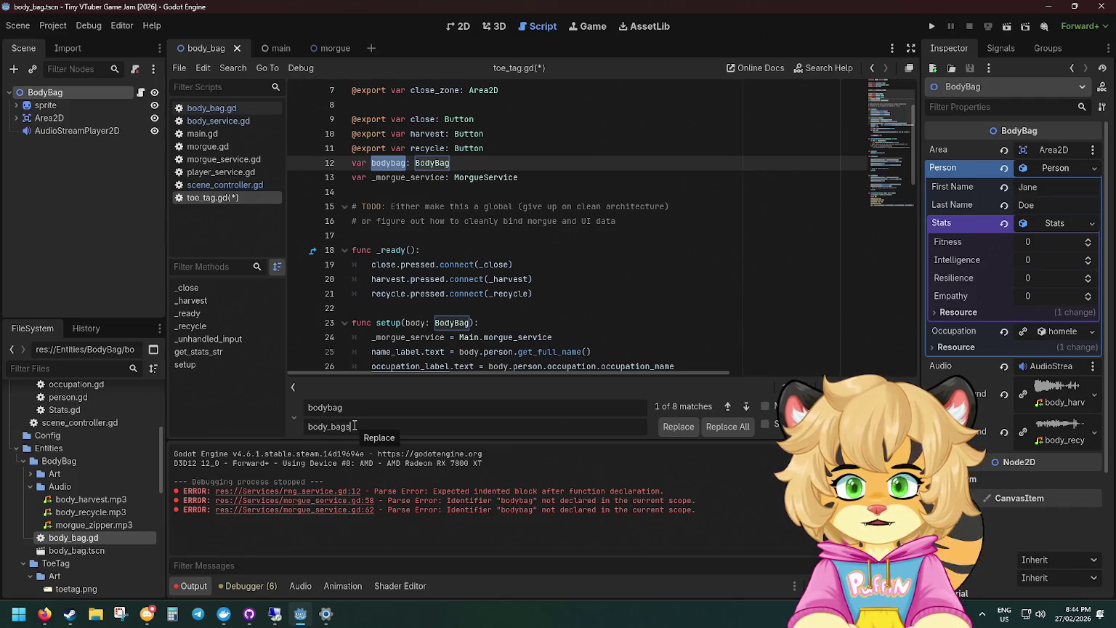
Try replacing every bodybag with body_bag, undo it, and rename the line 12 declaration to body_bag.
key("shift+Return")
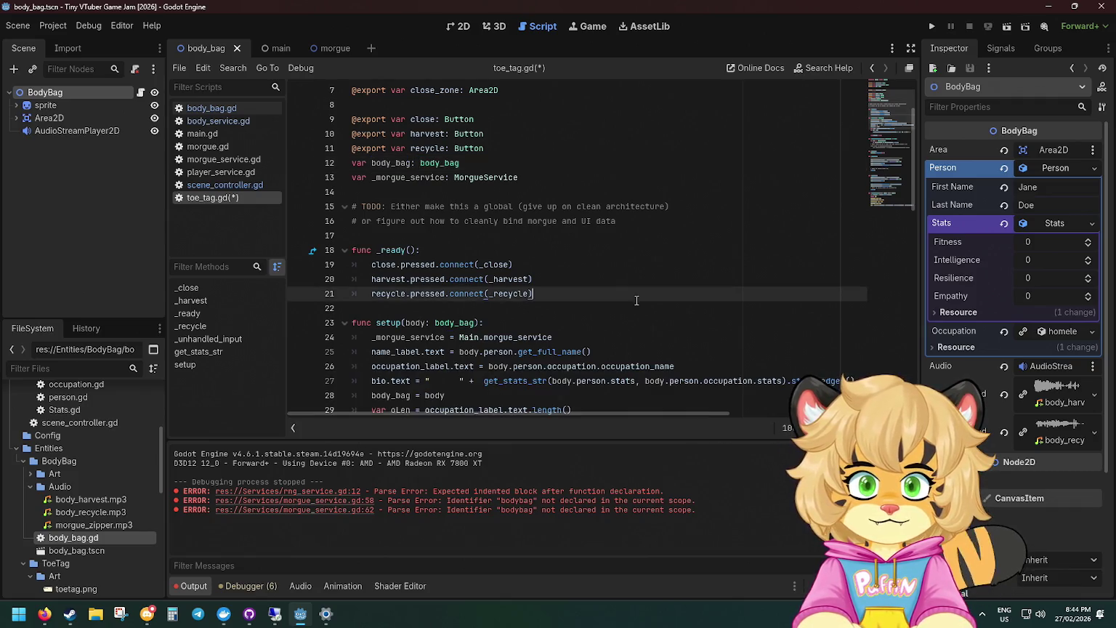
key("ctrl+s")
key("ctrl+z")
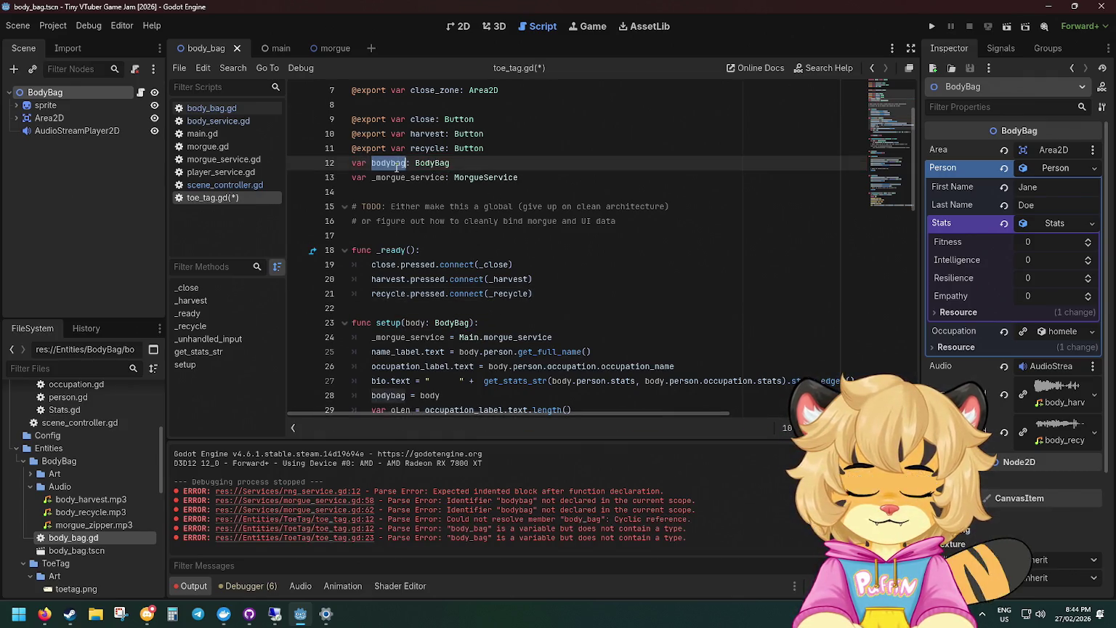
scroll(425, 202, "down", 1)
left_click(390, 117)
type("_")
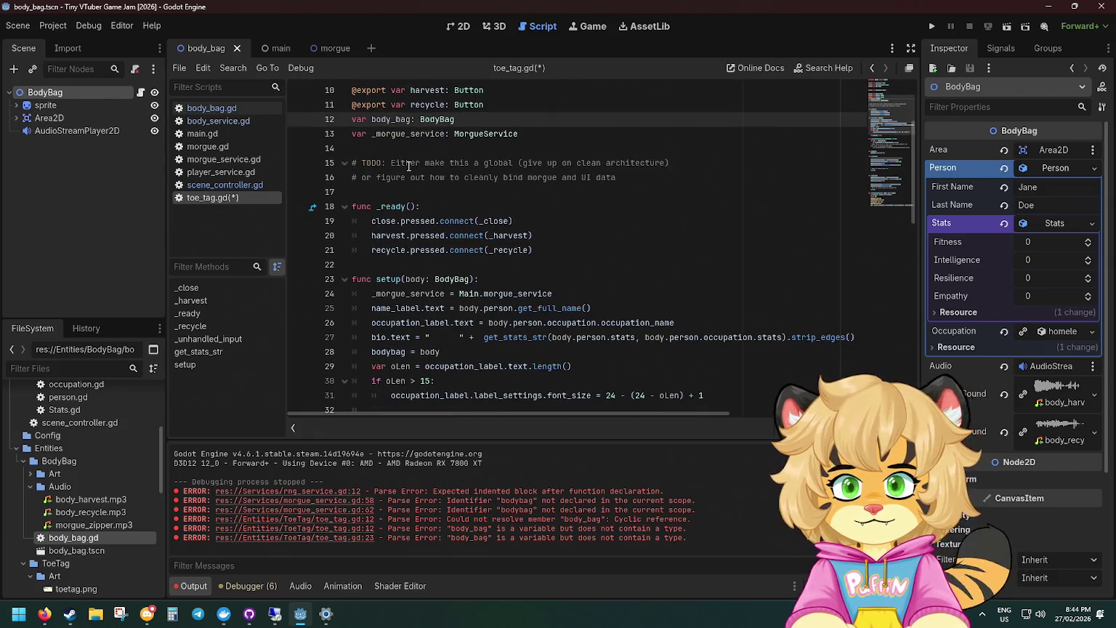
key("ctrl+d")
Change bodybag to body_bag on lines 28, 47, 50, 57 and 61, then save toe_tag.gd.
double_click(386, 351)
type("body_bag")
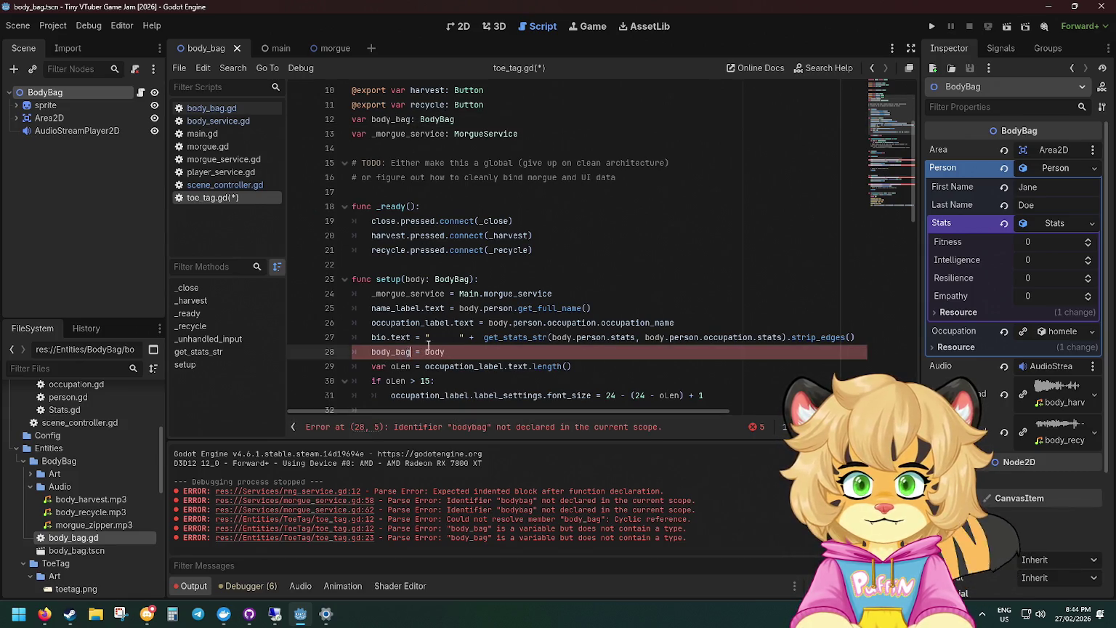
scroll(407, 335, "down", 7)
double_click(540, 322)
type("body_bag")
double_click(552, 366)
type("body_bag")
scroll(524, 291, "down", 7)
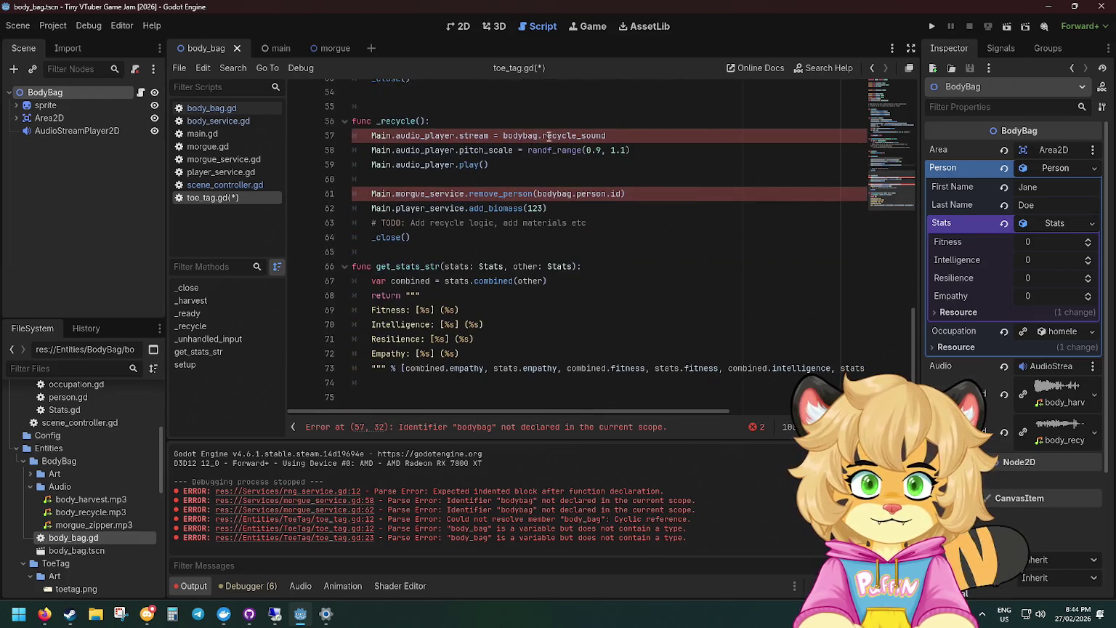
double_click(526, 136)
type("body_bag")
double_click(552, 194)
type("body_bag")
key("ctrl+s")
Insert a blank line after the exports on line 11.
scroll(508, 247, "up", 15)
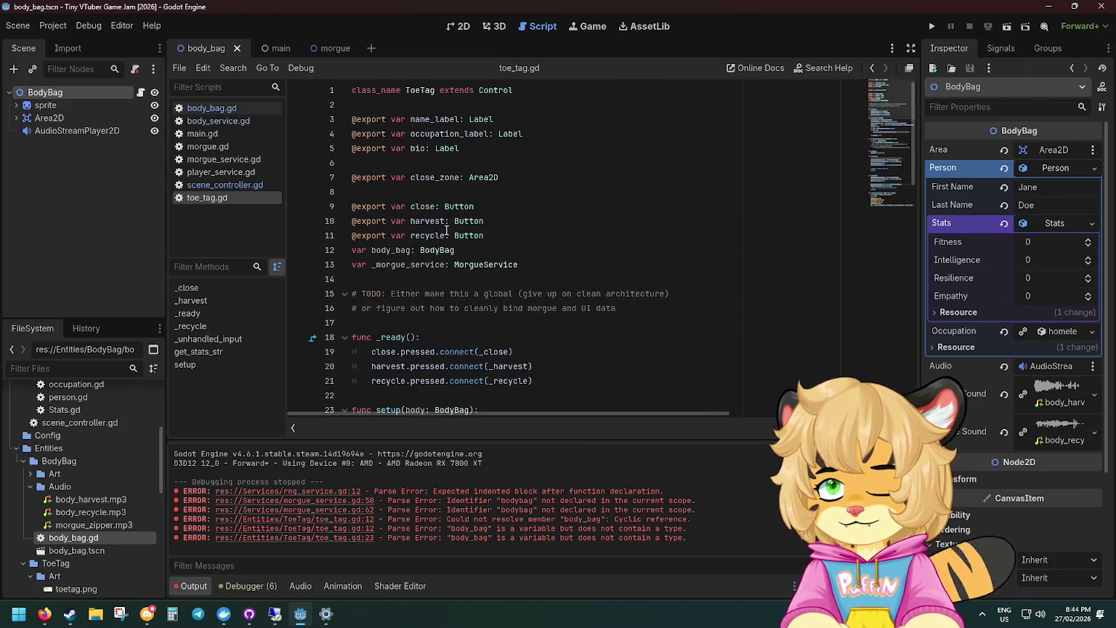
scroll(446, 230, "down", 4)
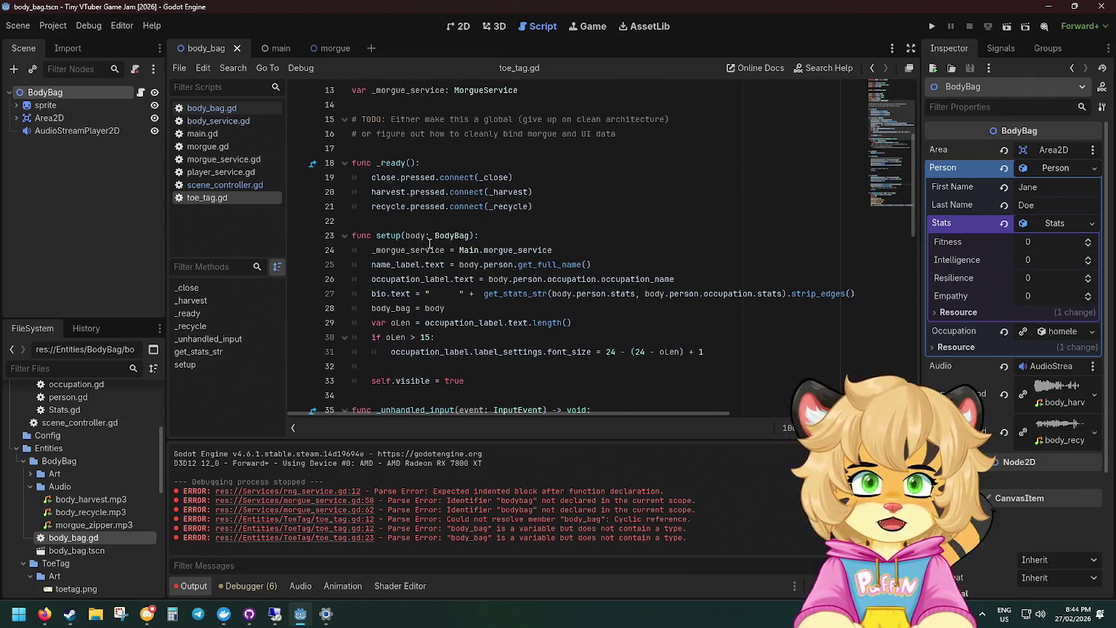
scroll(509, 236, "up", 2)
left_click(499, 153)
key("Return")
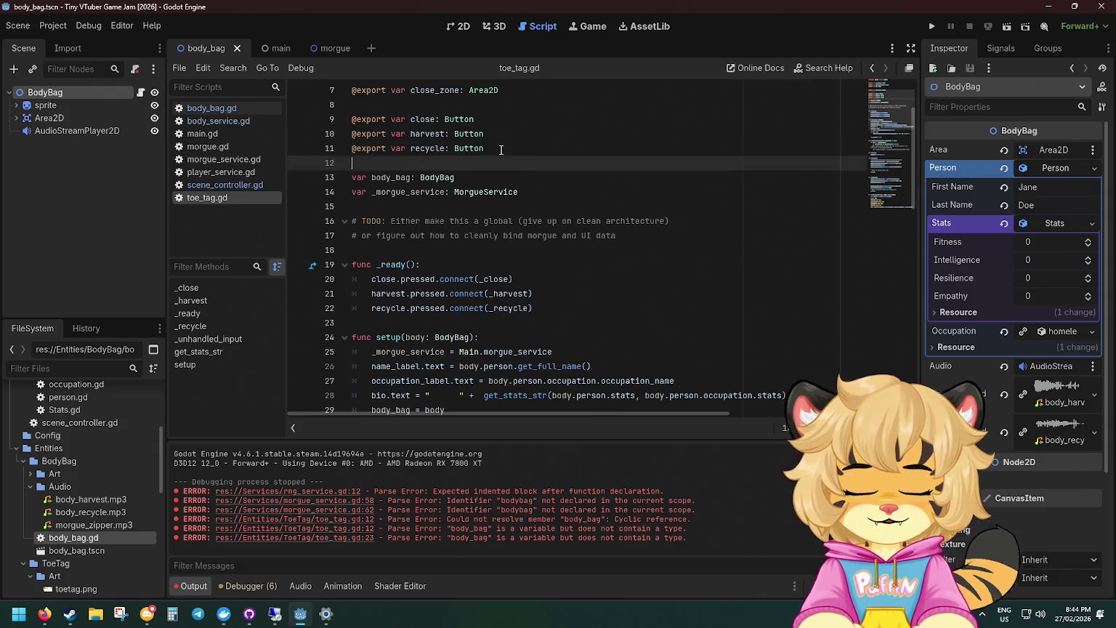
Replace the remove_person and add_biomass calls in _recycle() with _morgue_service.recycle_body(body_bag.person).
scroll(502, 173, "down", 14)
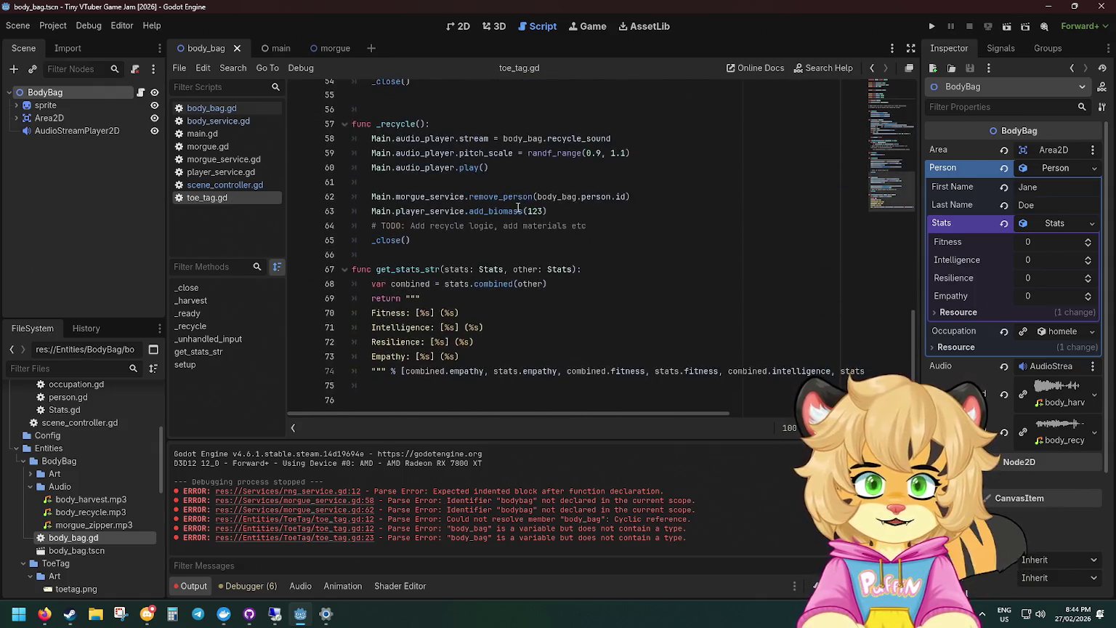
left_click_drag(552, 299, 574, 272)
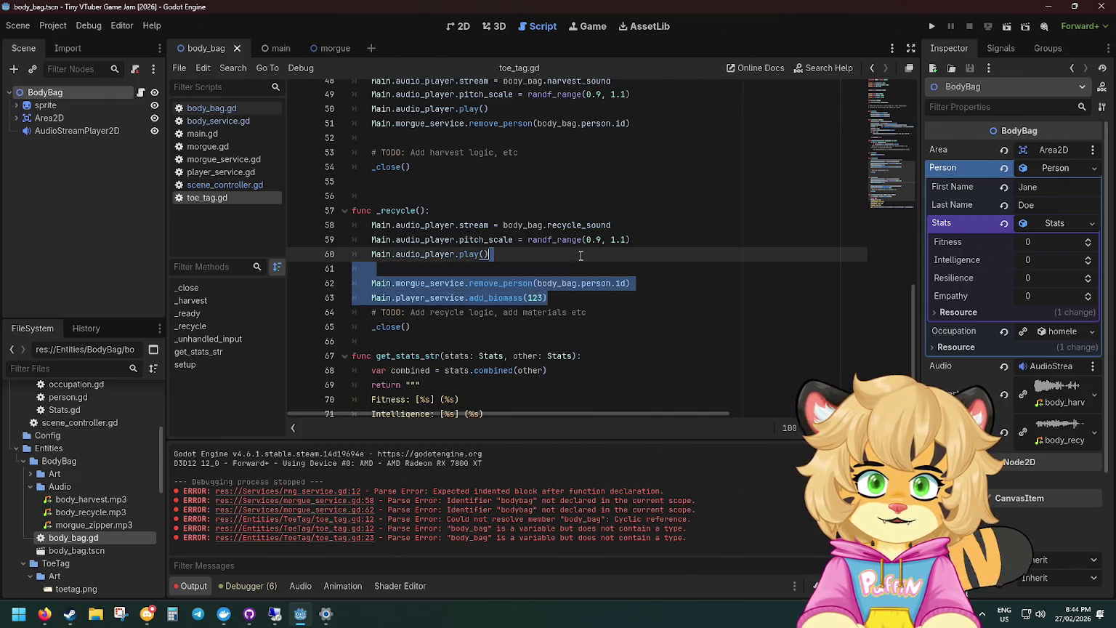
key("Delete")
type("_morgue_service.r")
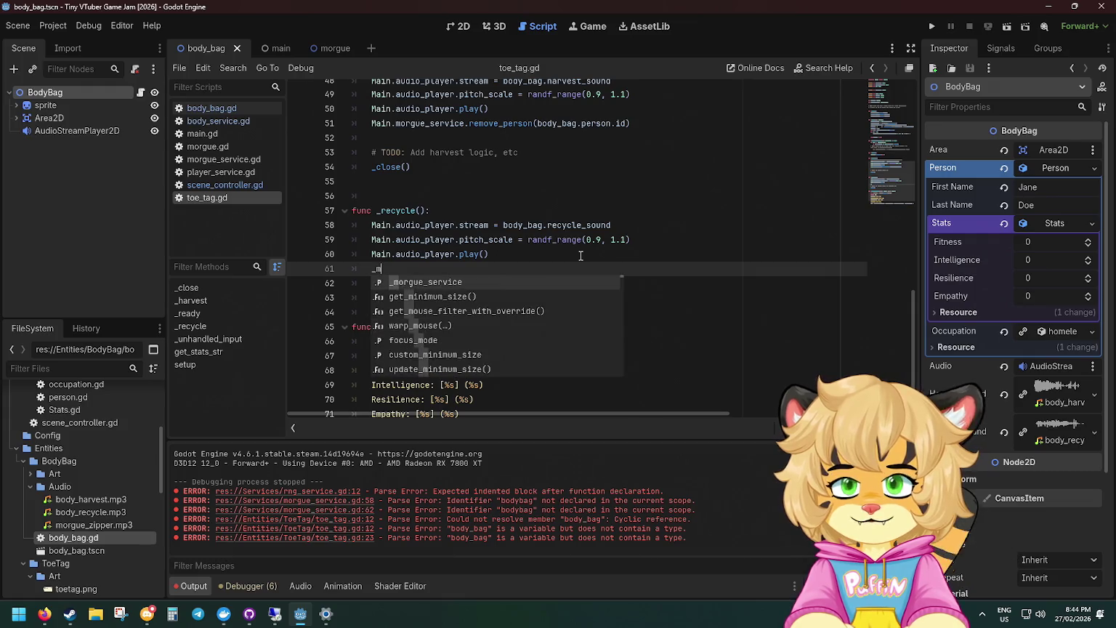
key("Return")
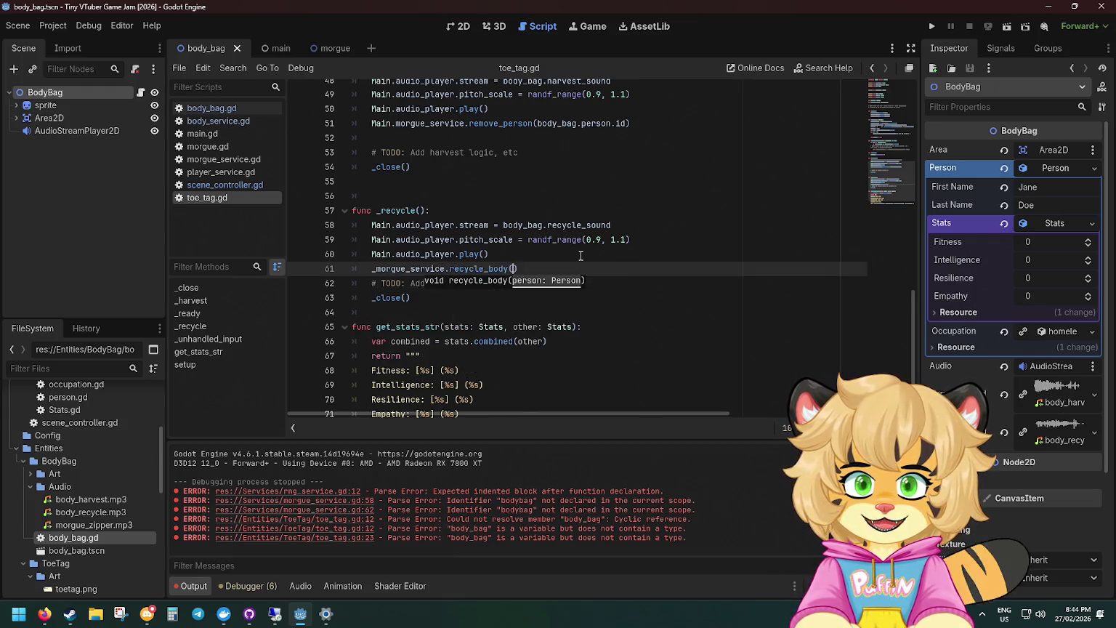
type("body_bag")
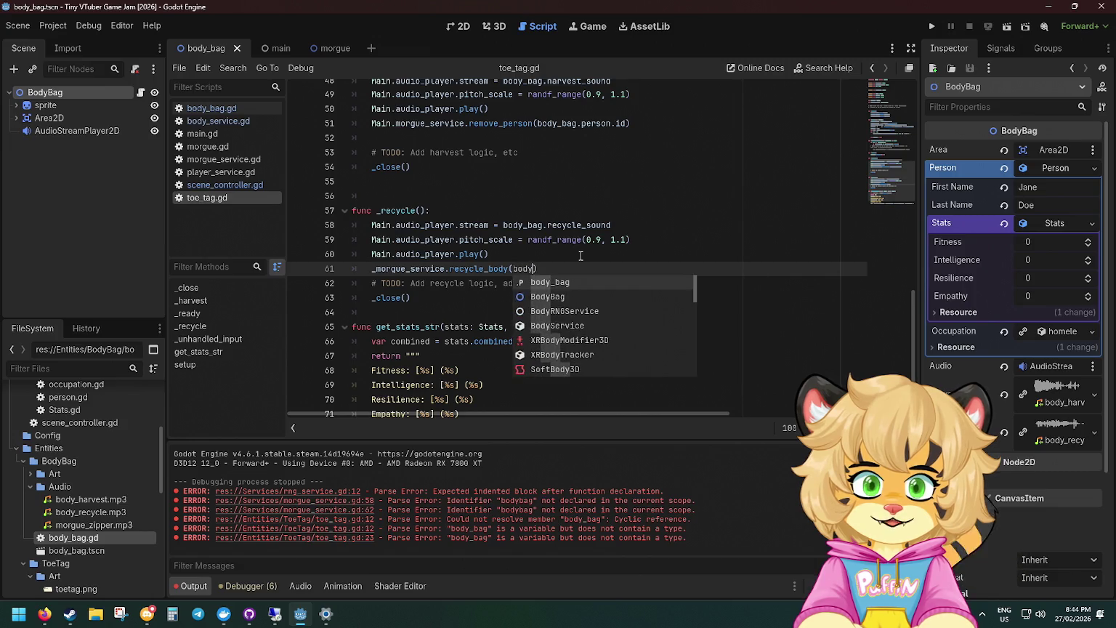
type(".person")
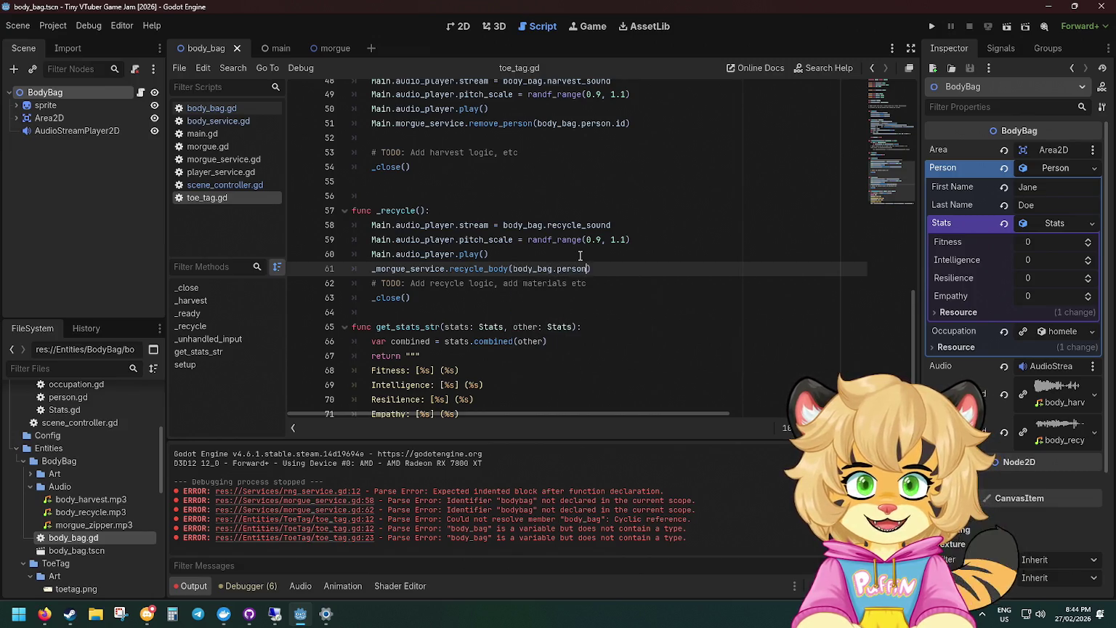
Paste the call into _harvest() and delete its old remove_person line, commented genes line and TODO comment.
scroll(553, 240, "up", 2)
left_click(539, 225)
type("_morgue_service.recycle_body(body_bag.person)")
left_click_drag(642, 211, 655, 202)
key("BackSpace")
key("Return")
left_click_drag(636, 152, 436, 138)
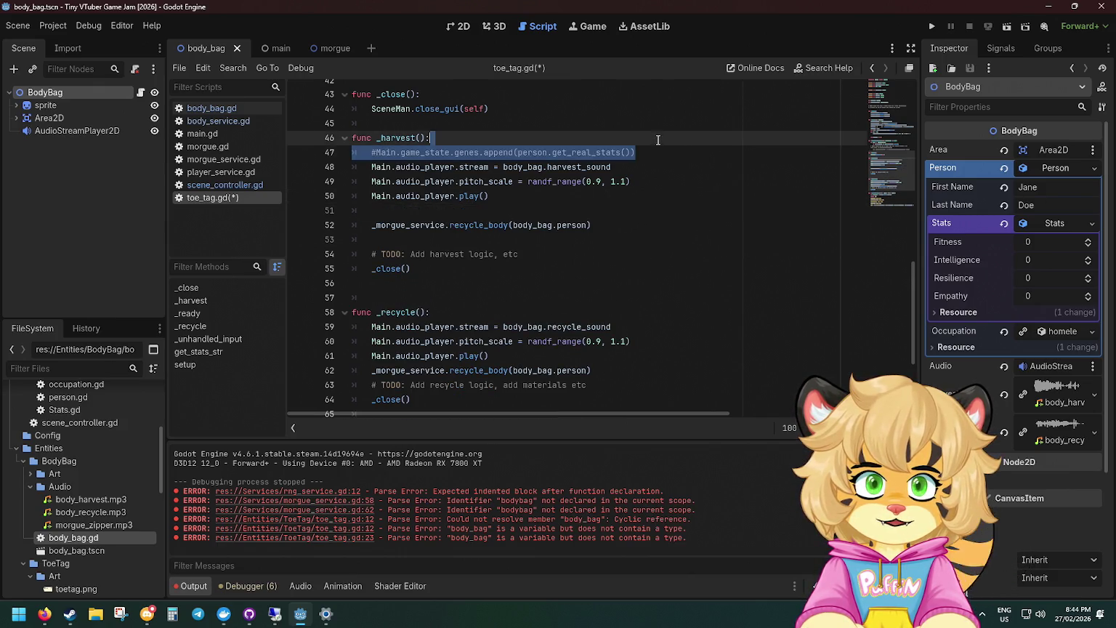
key("BackSpace")
left_click_drag(530, 240, 600, 212)
key("BackSpace")
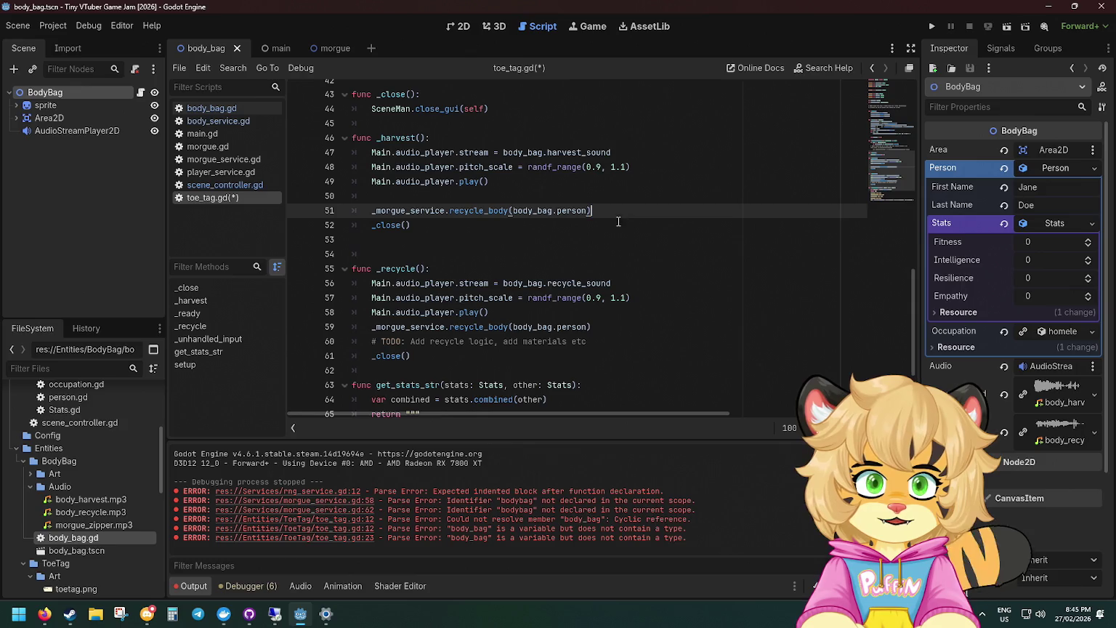
Delete the recycle TODO comment and add a blank line after play() in _recycle().
scroll(562, 253, "down", 2)
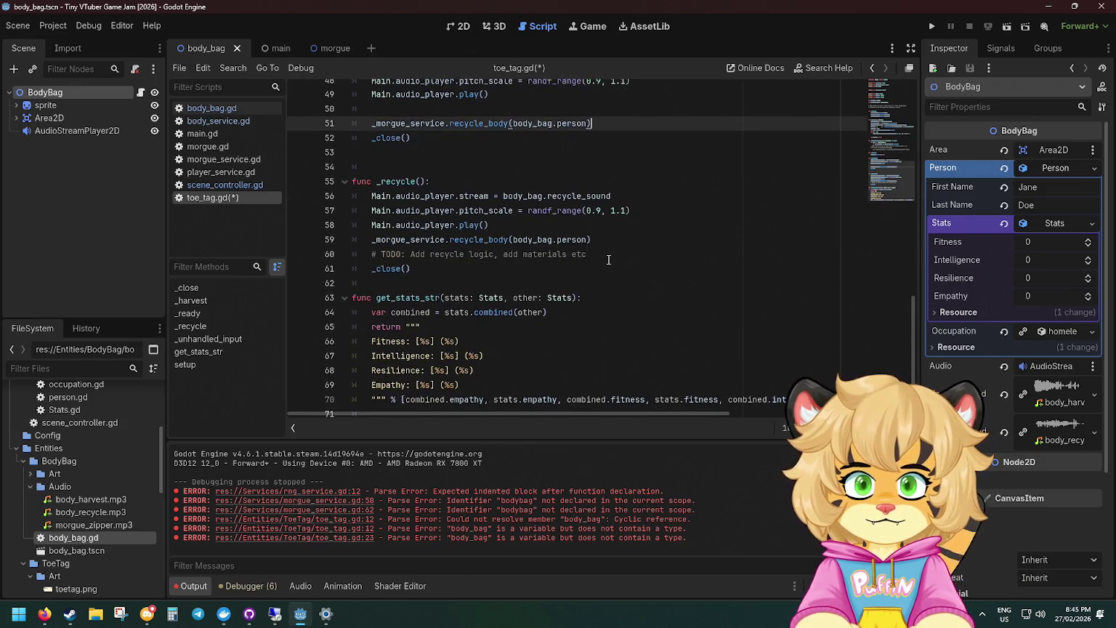
left_click_drag(609, 259, 618, 248)
key("BackSpace")
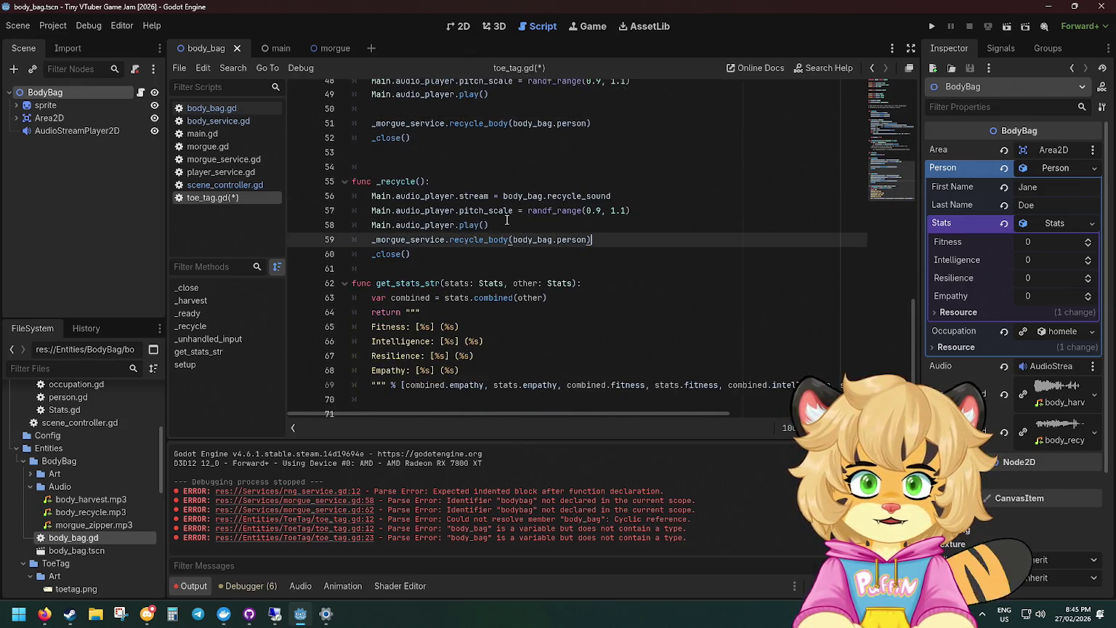
left_click(510, 222)
key("Return")
Rename the call in _harvest() to harvest_body, save the script, and run the game.
scroll(509, 222, "up", 2)
double_click(477, 211)
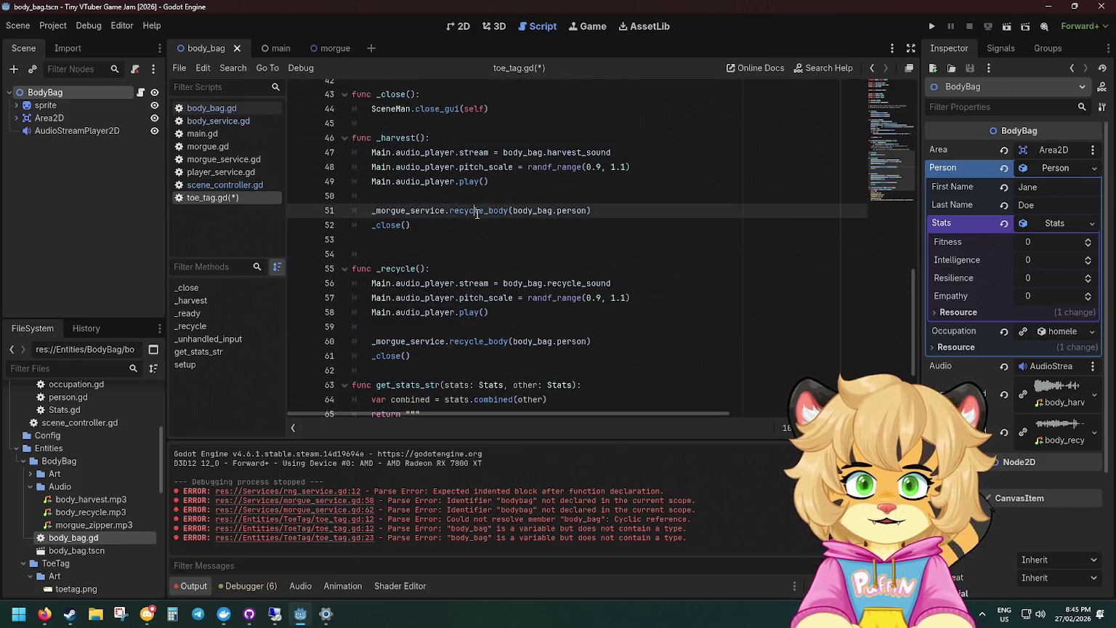
type("harv")
key("Return")
key("ctrl+s")
left_click(931, 26)
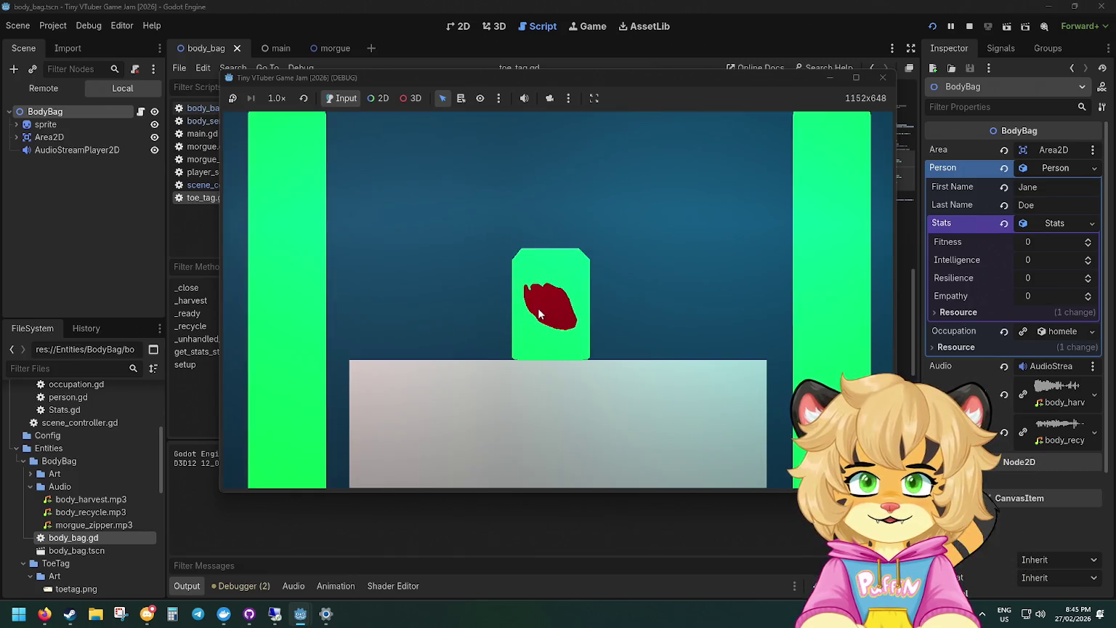
Go to the morgue drawers view and harvest three body bags from their toe tags.
left_click(540, 312)
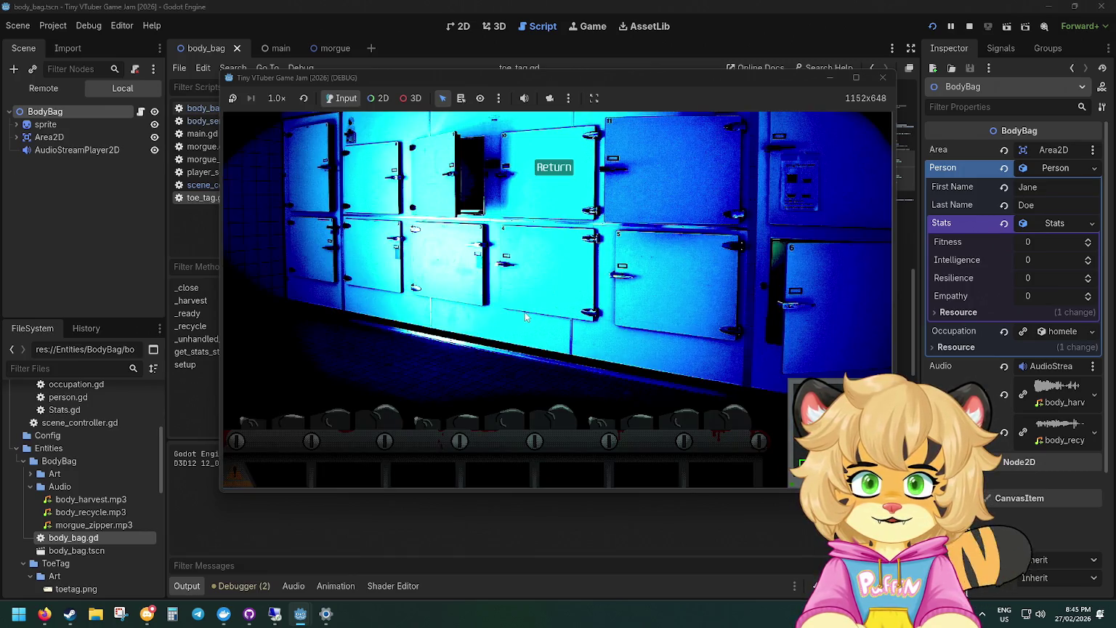
left_click(337, 427)
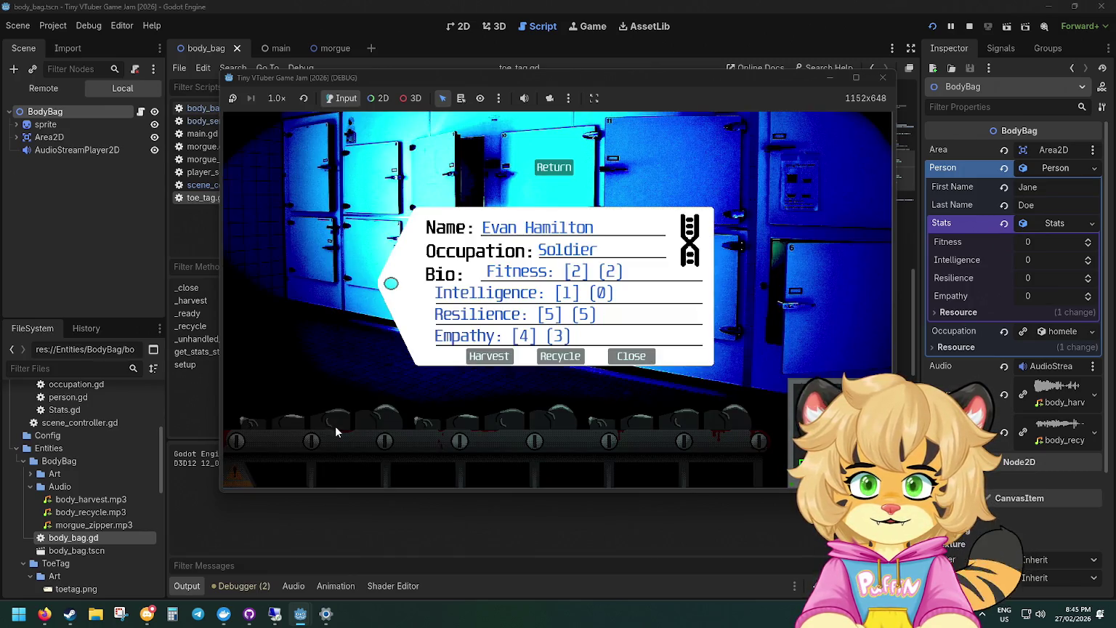
left_click(494, 363)
left_click(509, 413)
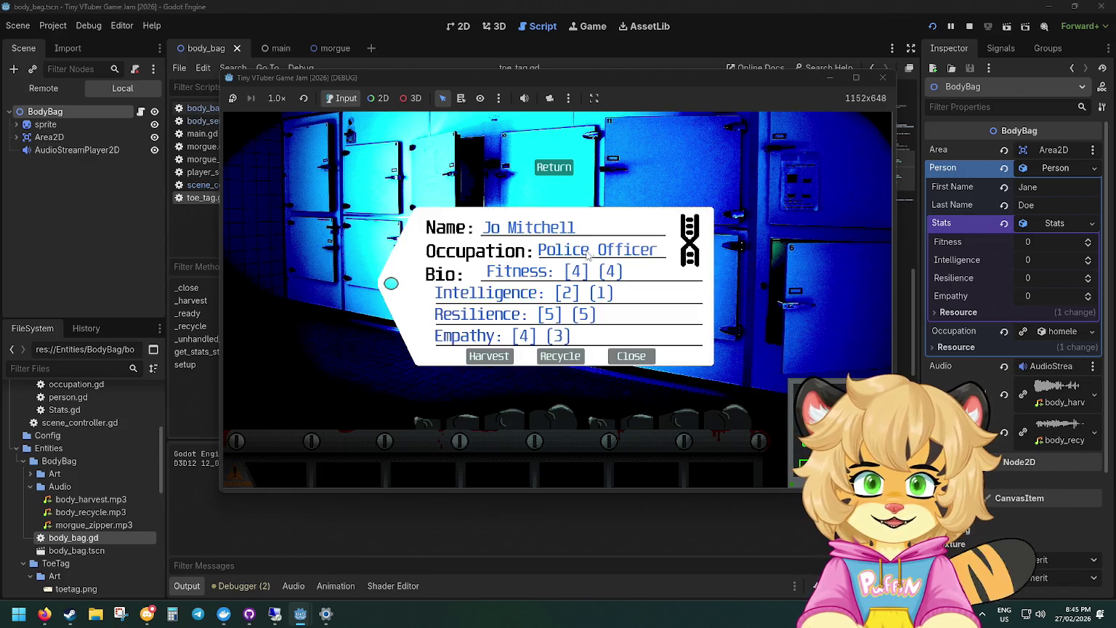
left_click(493, 355)
left_click(601, 382)
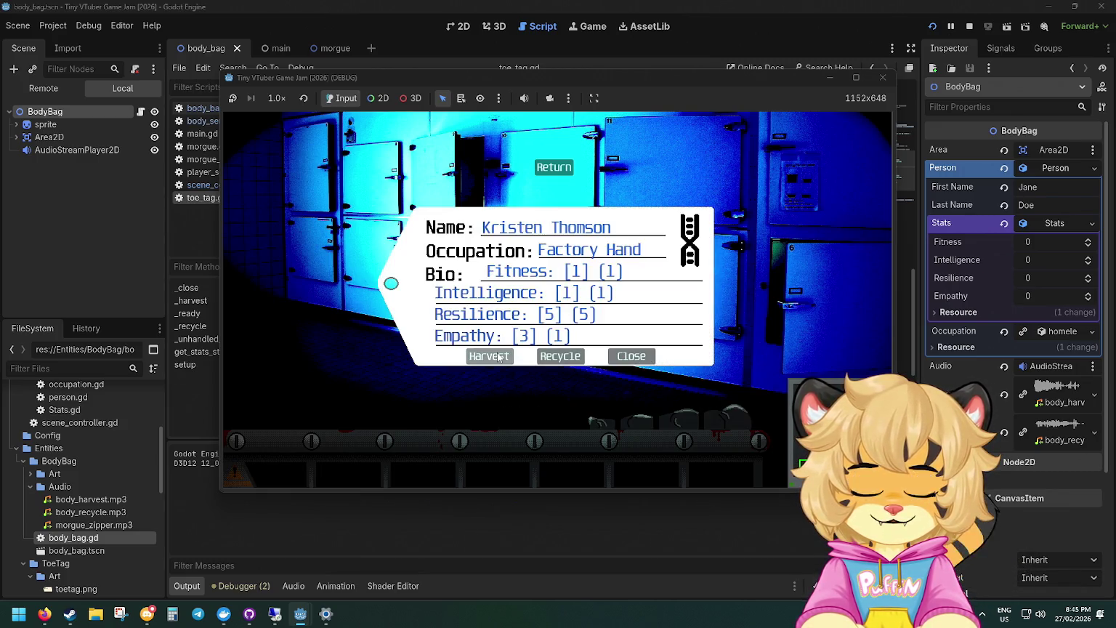
left_click(498, 356)
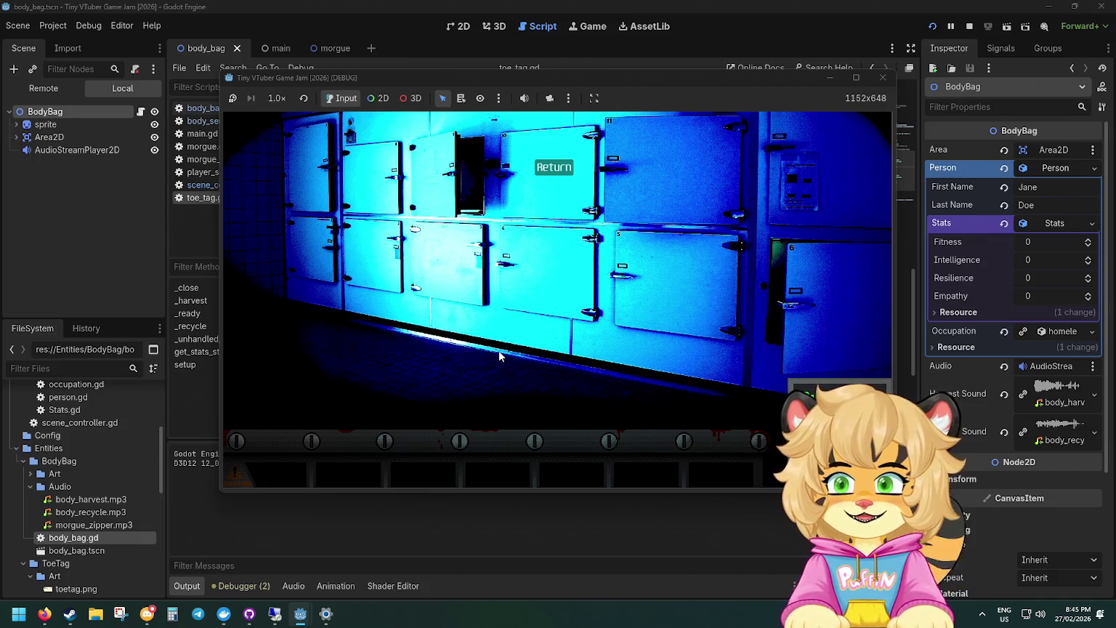
Return to the drawers and harvest the remaining body bags until the tray is empty, then leave.
left_click(556, 174)
left_click(546, 299)
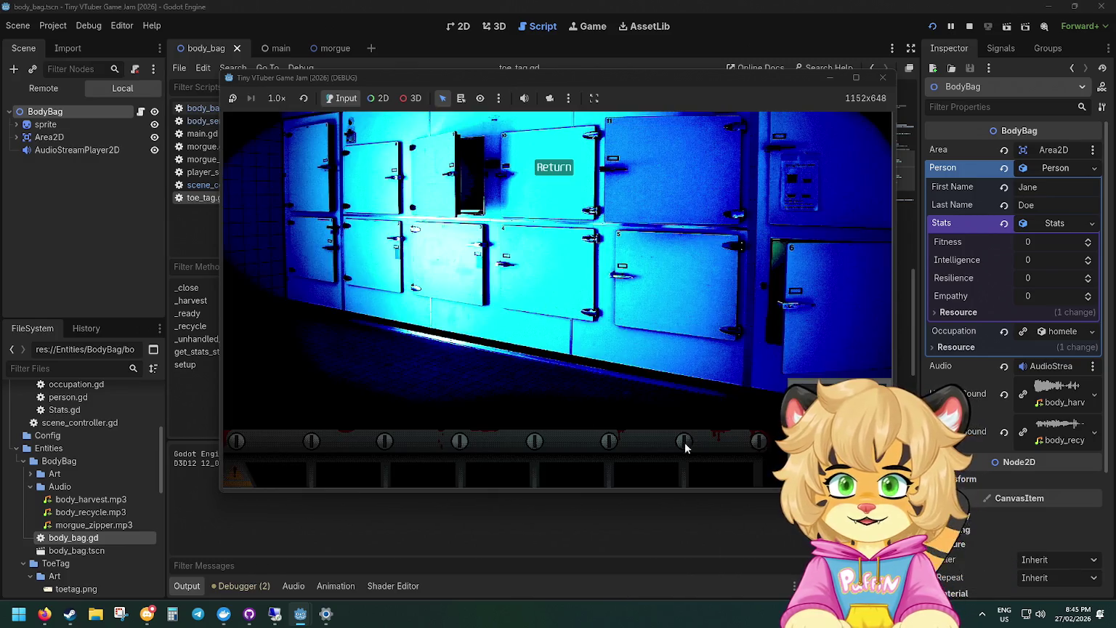
left_click(489, 356)
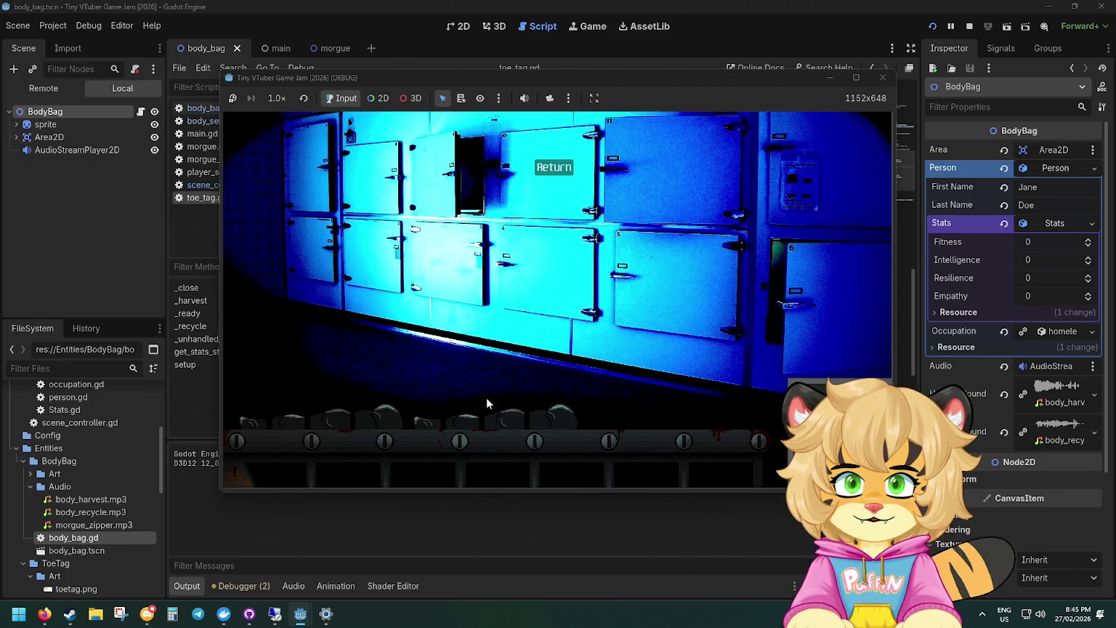
left_click(480, 356)
left_click(480, 354)
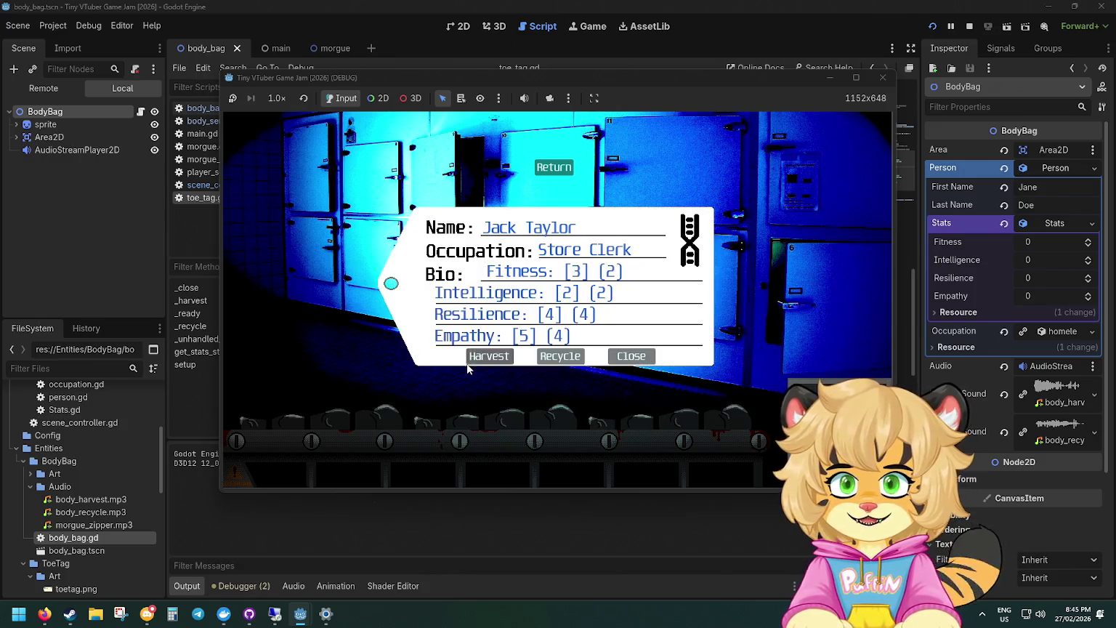
left_click(485, 356)
left_click(485, 356)
left_click(480, 357)
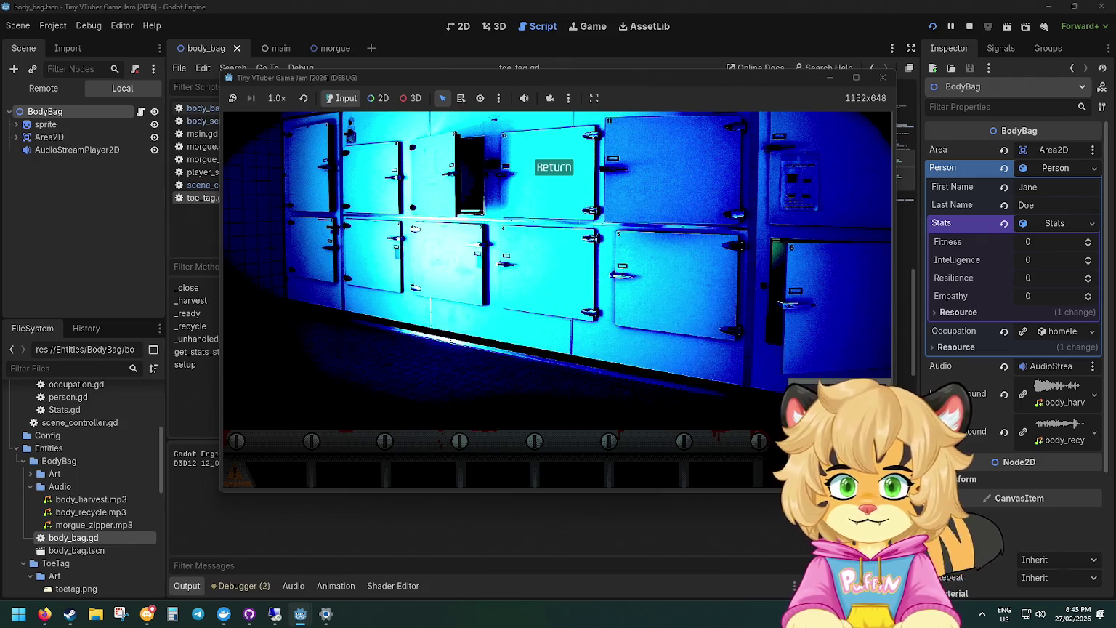
left_click(630, 409)
left_click(488, 356)
left_click(487, 407)
left_click(491, 356)
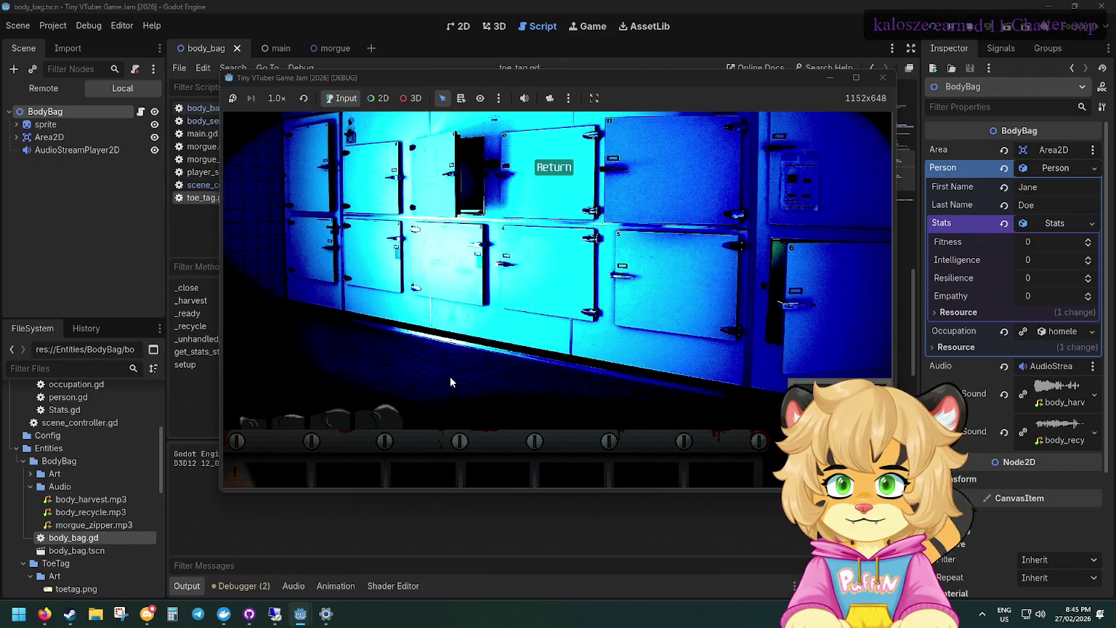
left_click(392, 409)
left_click(490, 357)
left_click(560, 170)
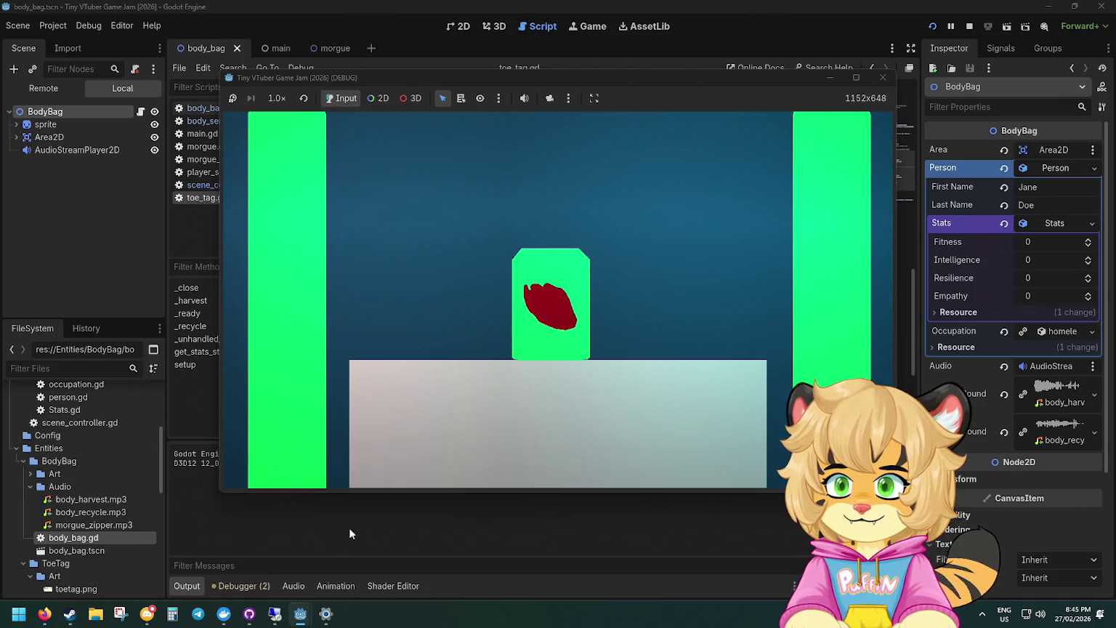
Check the script briefly, leave the morgue in the game, and stop the running game.
left_click(419, 541)
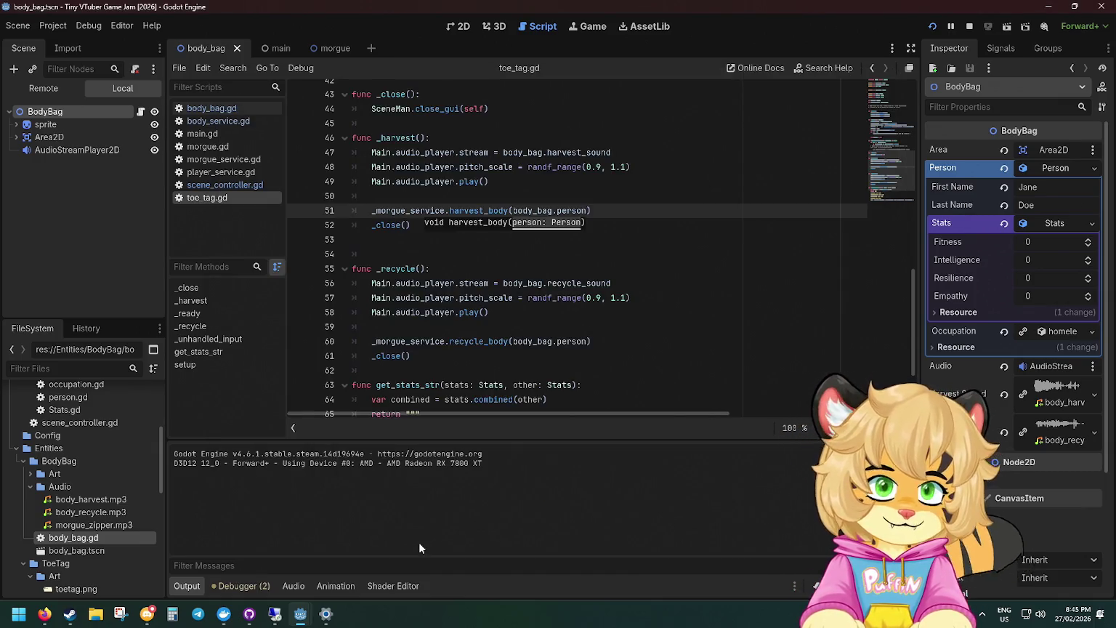
scroll(509, 283, "up", 3)
scroll(509, 283, "down", 5)
left_click(512, 281)
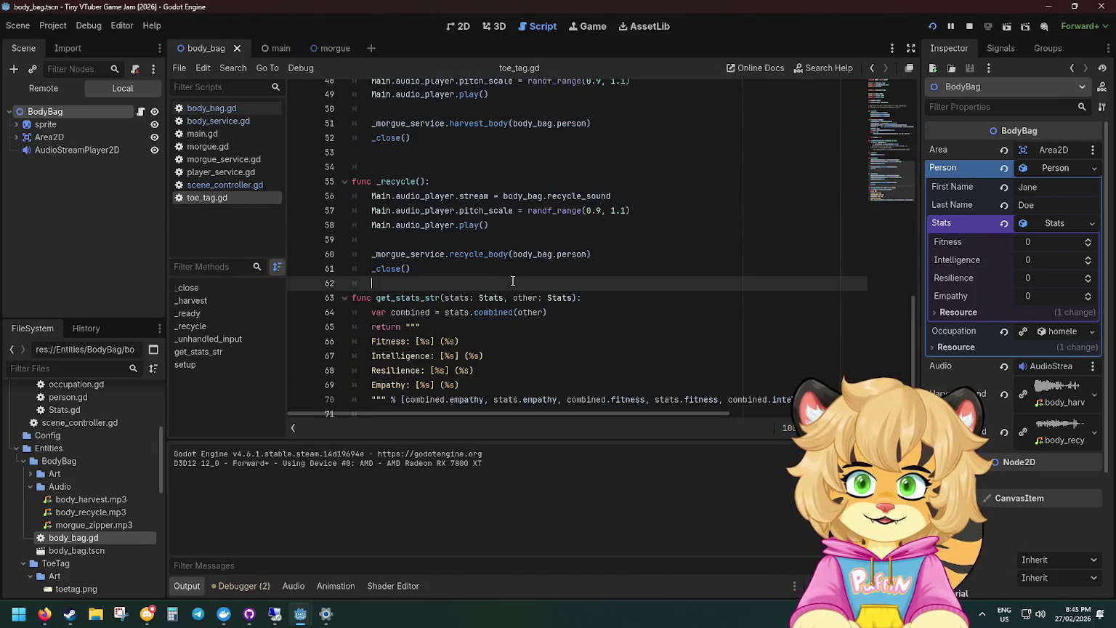
mouse_move(301, 614)
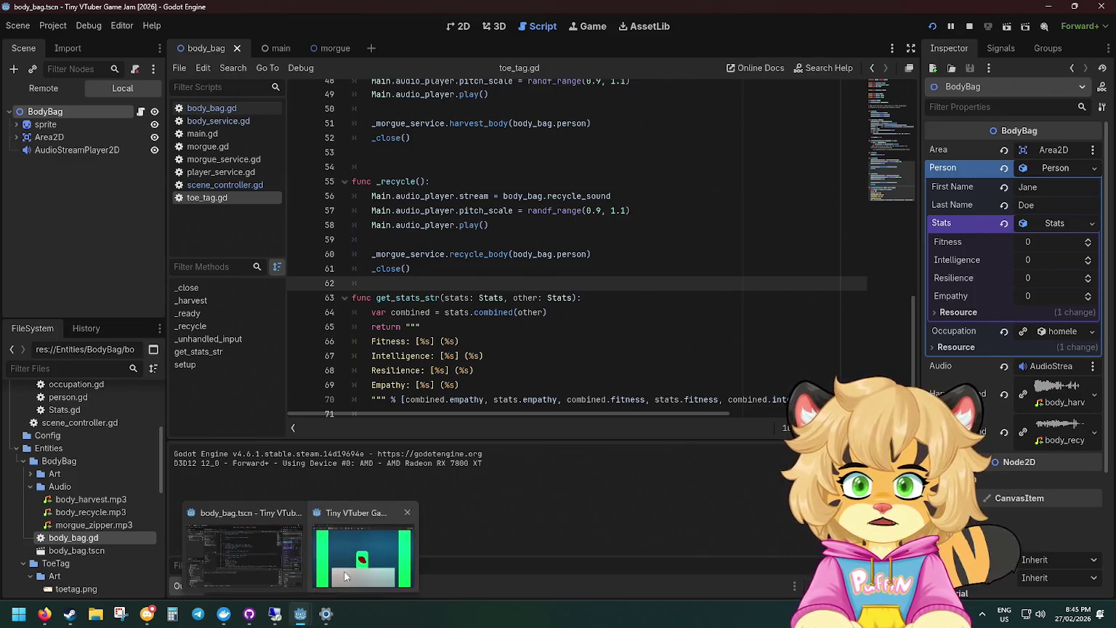
left_click(361, 531)
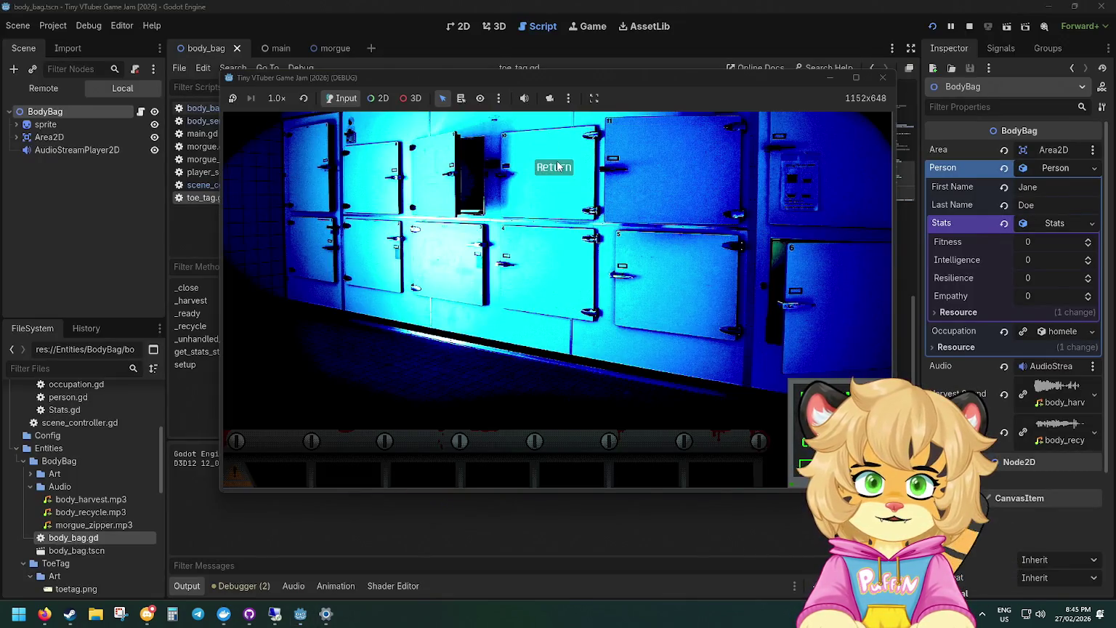
left_click(555, 167)
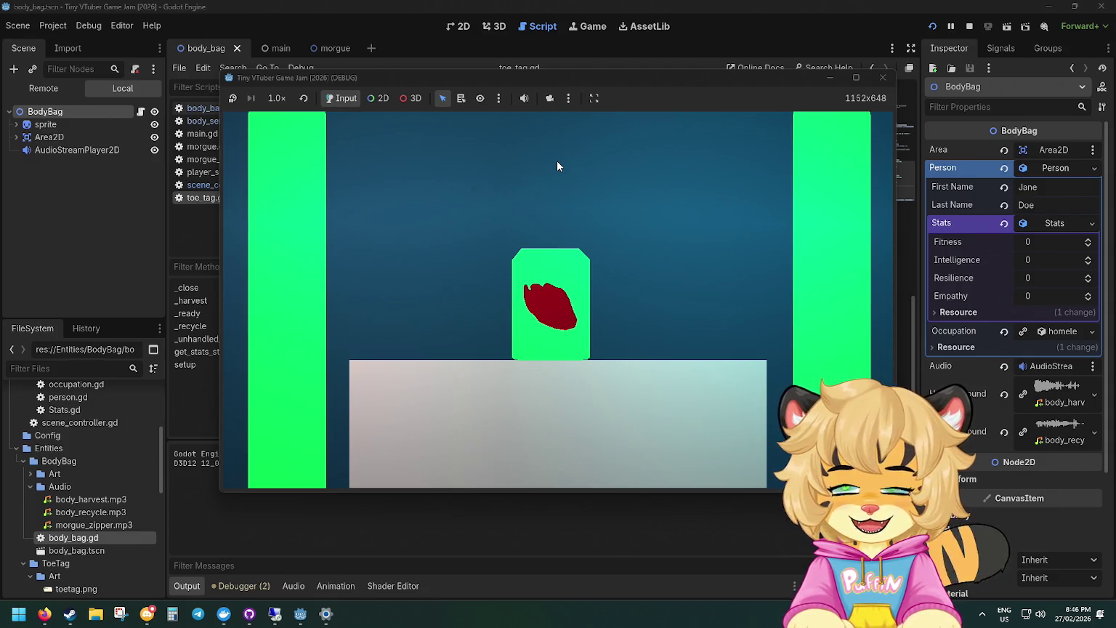
left_click(882, 77)
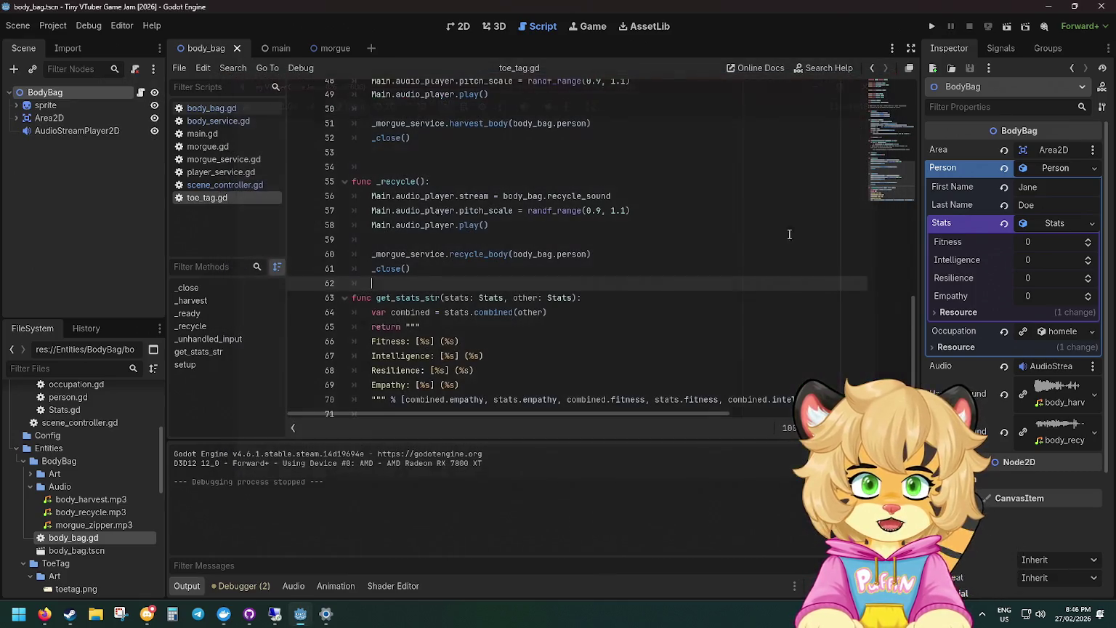
In GitHub Desktop, write the commit summary 'feat: Add RngService and body harvesting/recycling'.
left_click(249, 614)
scroll(341, 305, "up", 5)
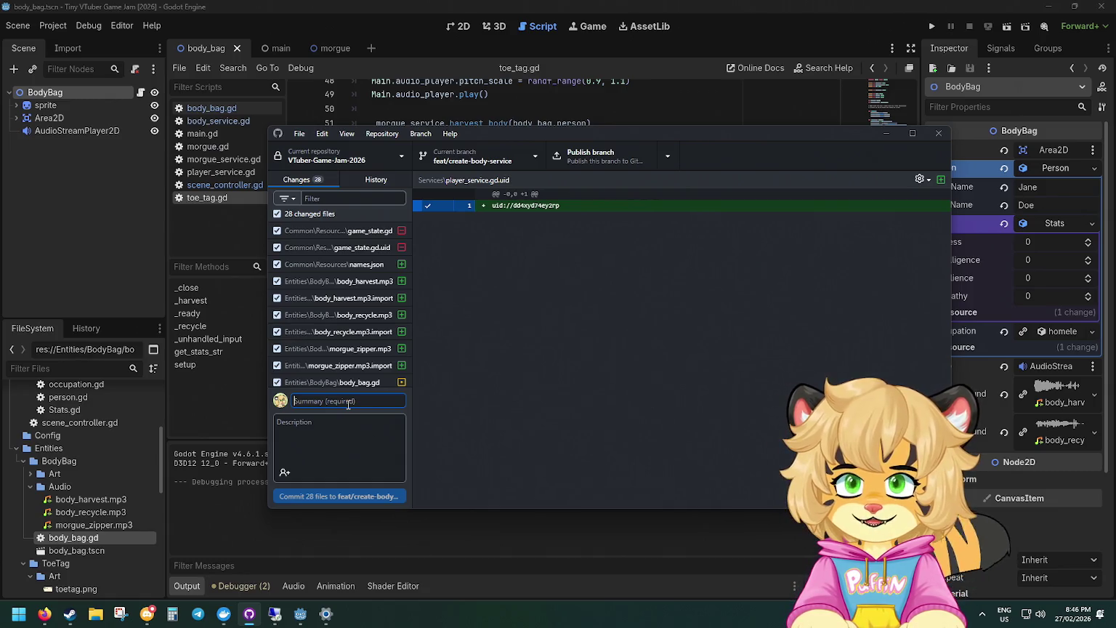
type("feat: A")
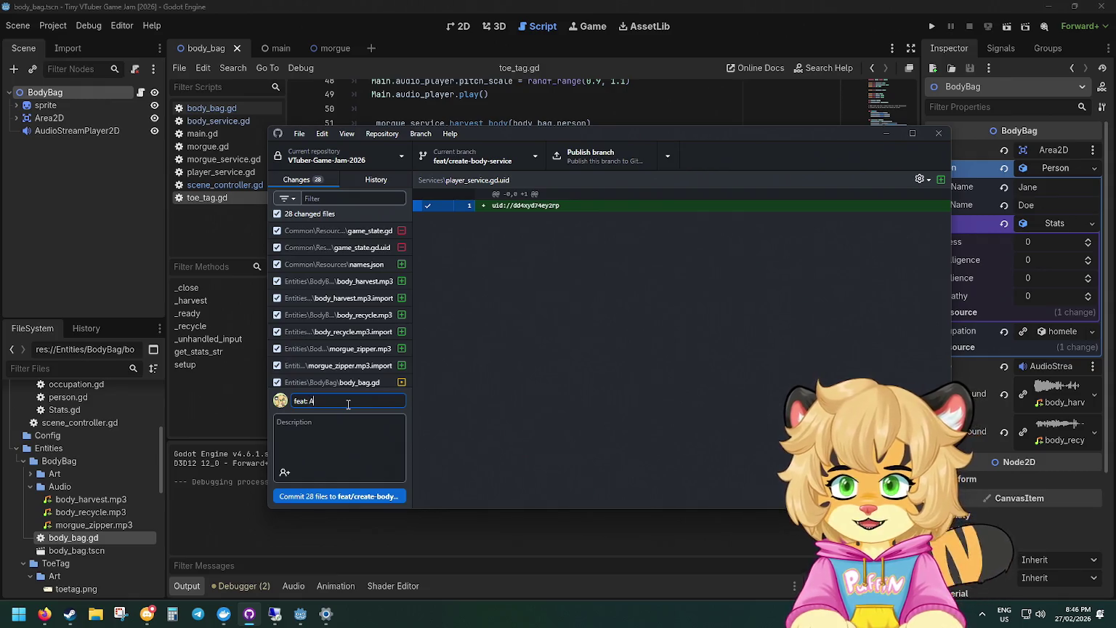
type("dd body harvesting")
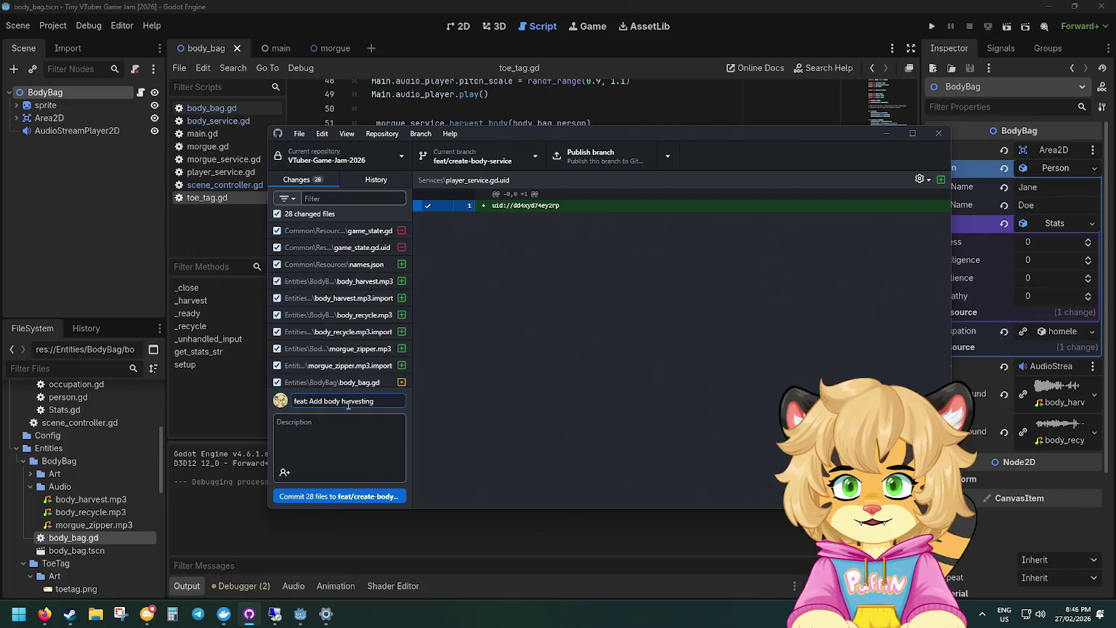
key("ctrl+BackSpace")
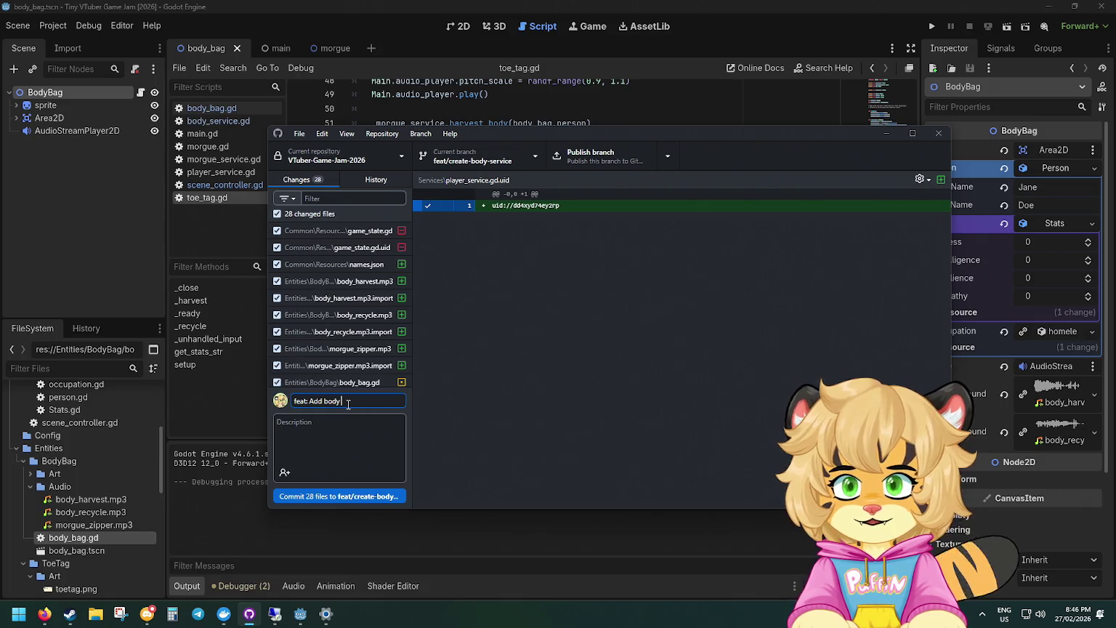
key("ctrl+BackSpace")
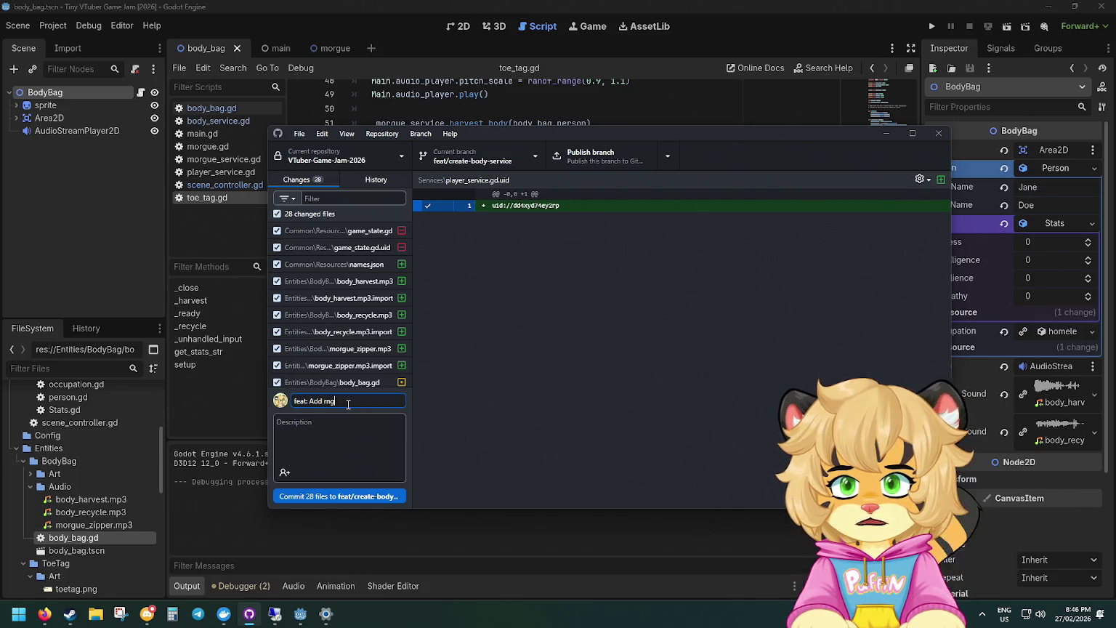
key("ctrl+BackSpace")
type("RngS")
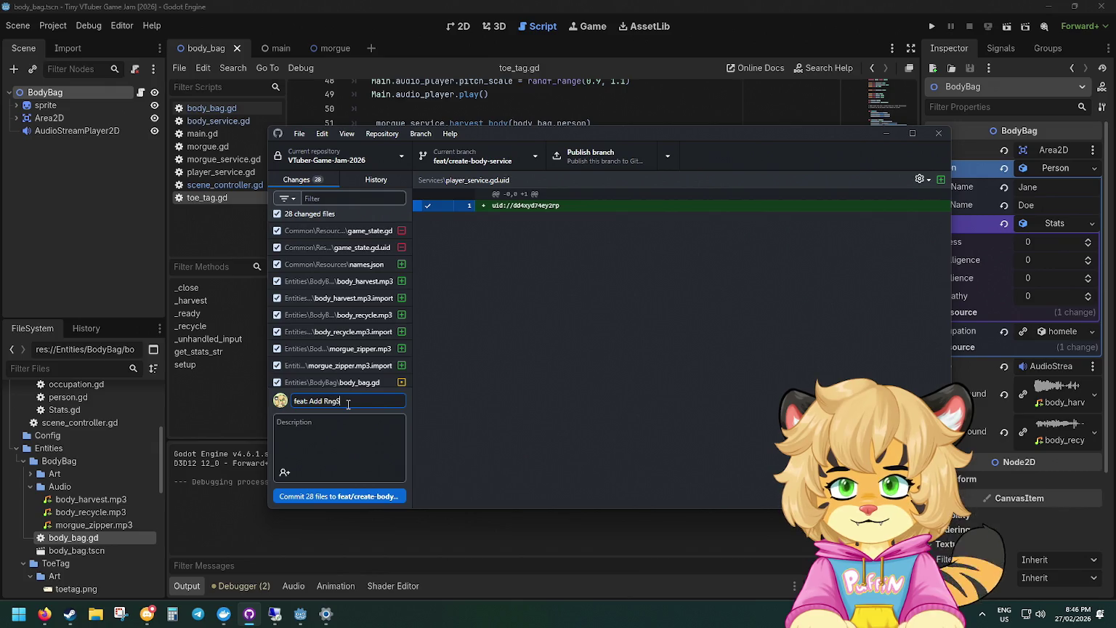
type("vice and body harvesting/recycling")
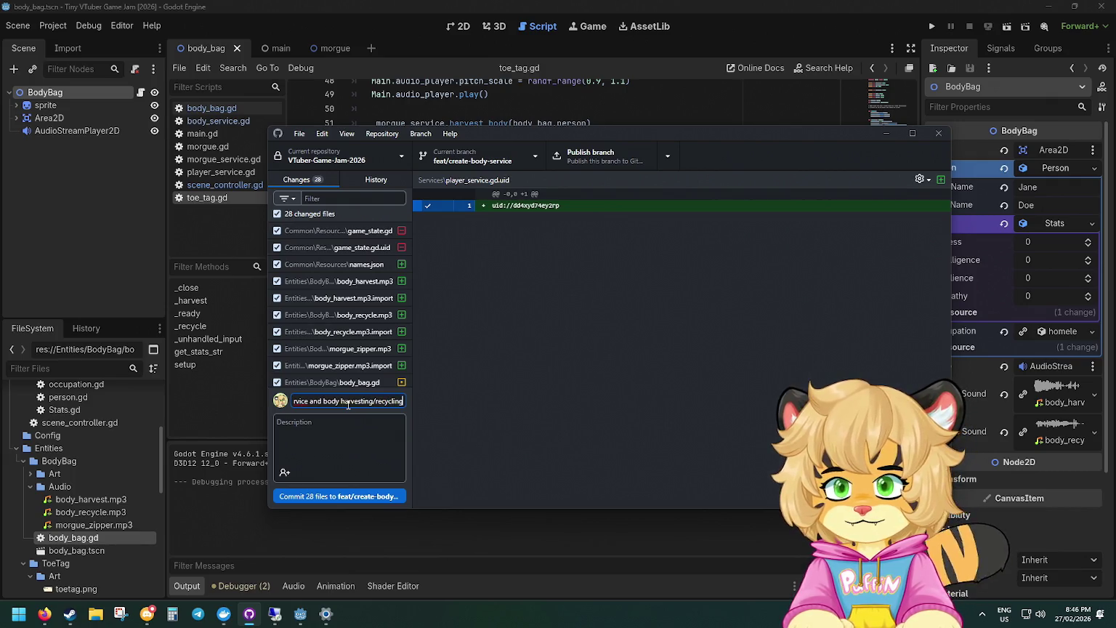
Commit the 28 files to feat/create-body-service, publish the branch, and start a pull request.
left_click(347, 496)
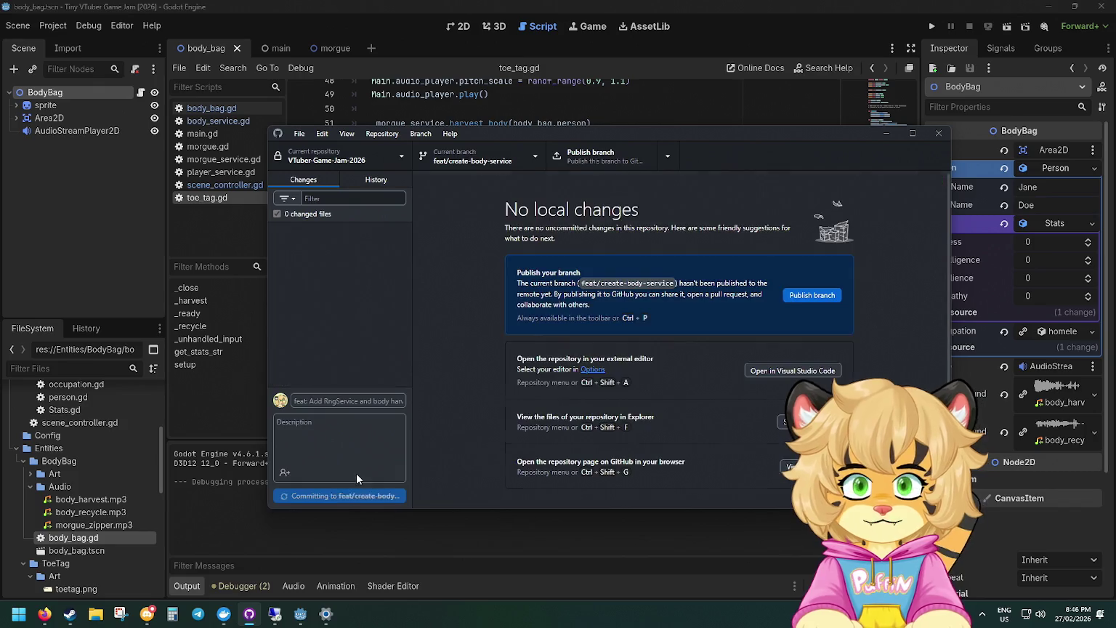
left_click_drag(633, 137, 487, 121)
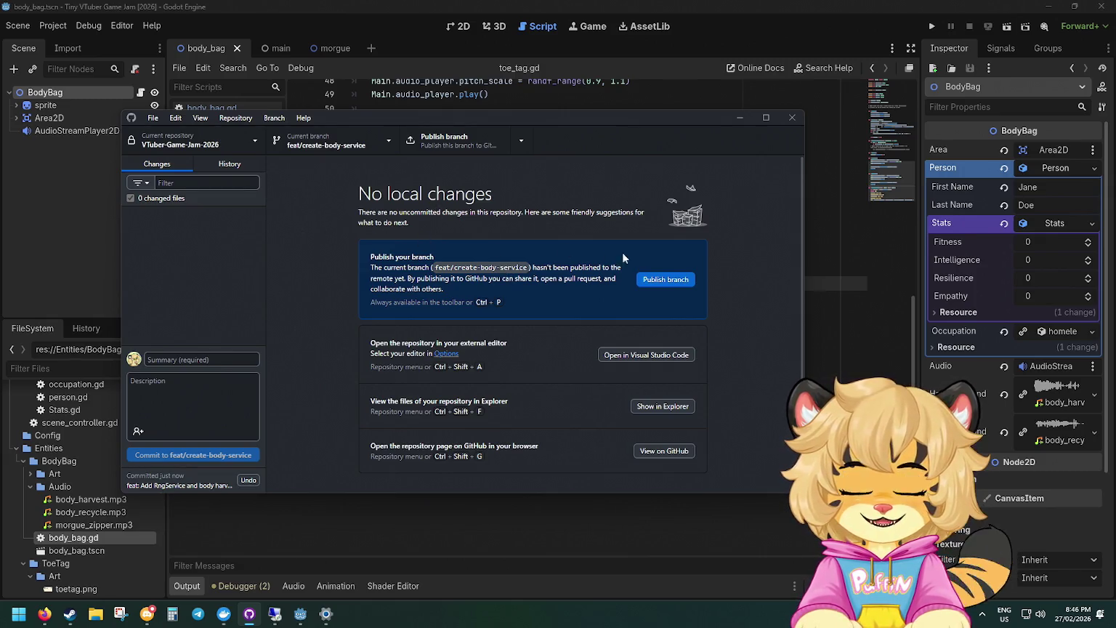
left_click(671, 281)
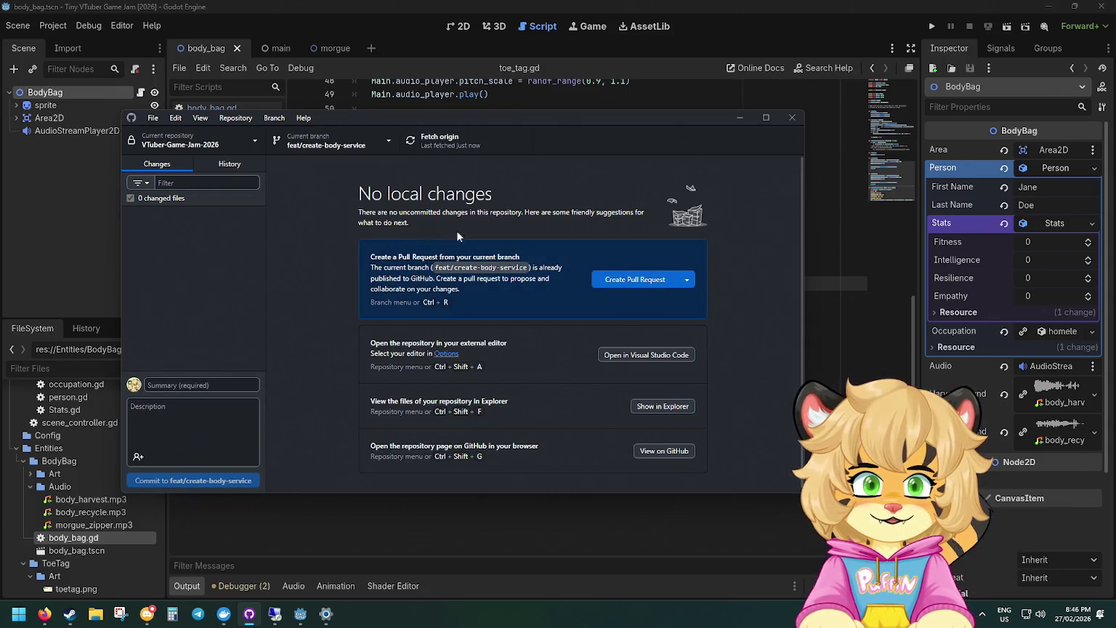
left_click(624, 280)
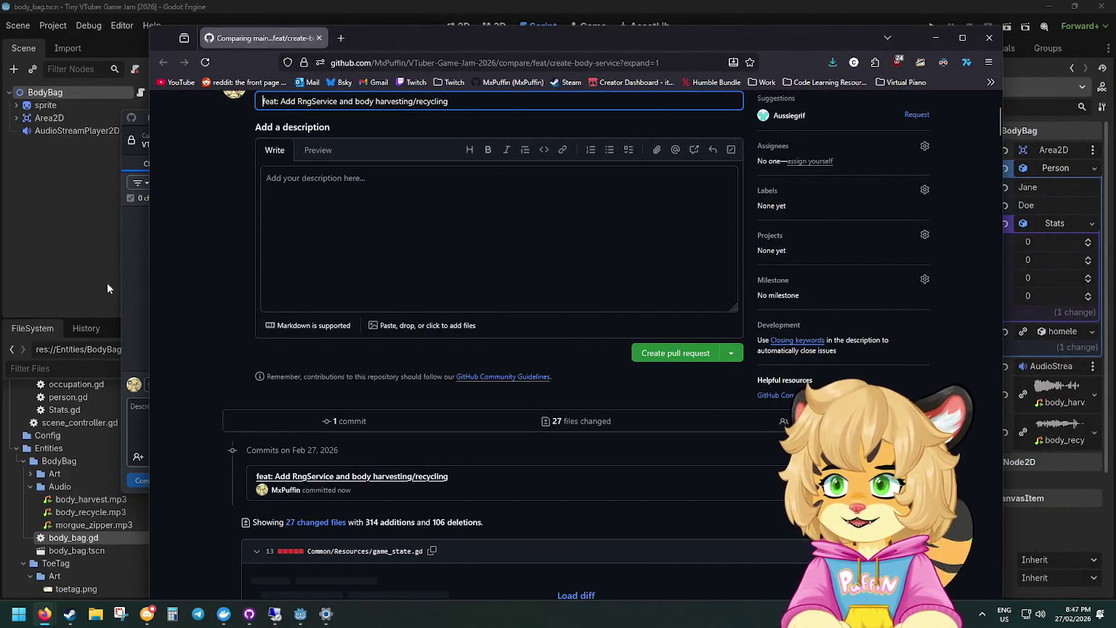
Create the pull request for feat/create-body-service on GitHub.
scroll(596, 296, "up", 3)
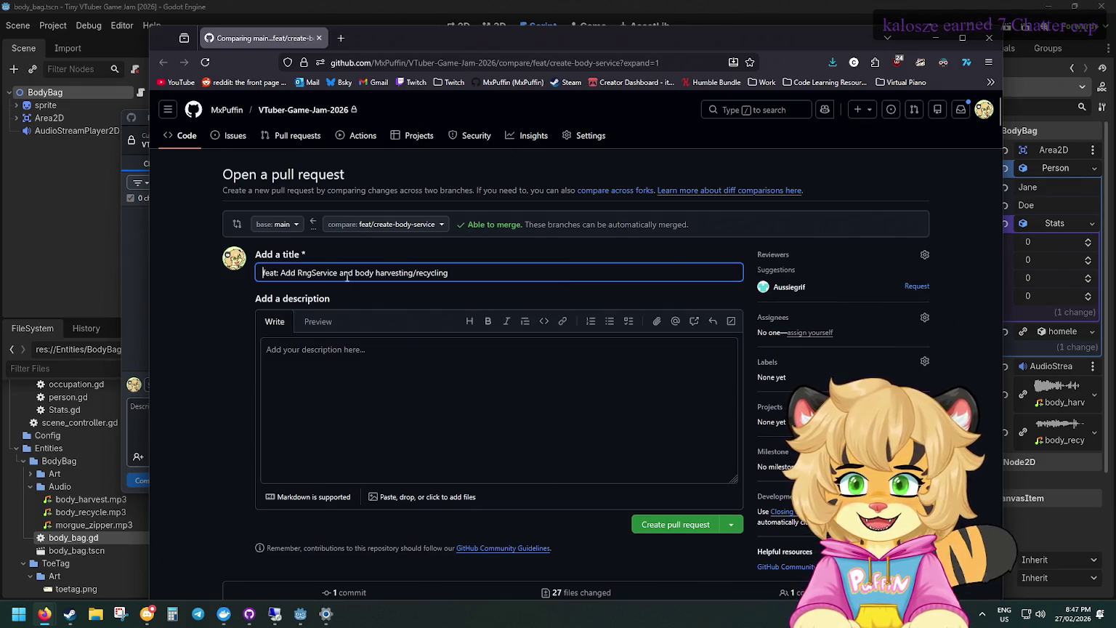
left_click(469, 271)
scroll(529, 332, "down", 3)
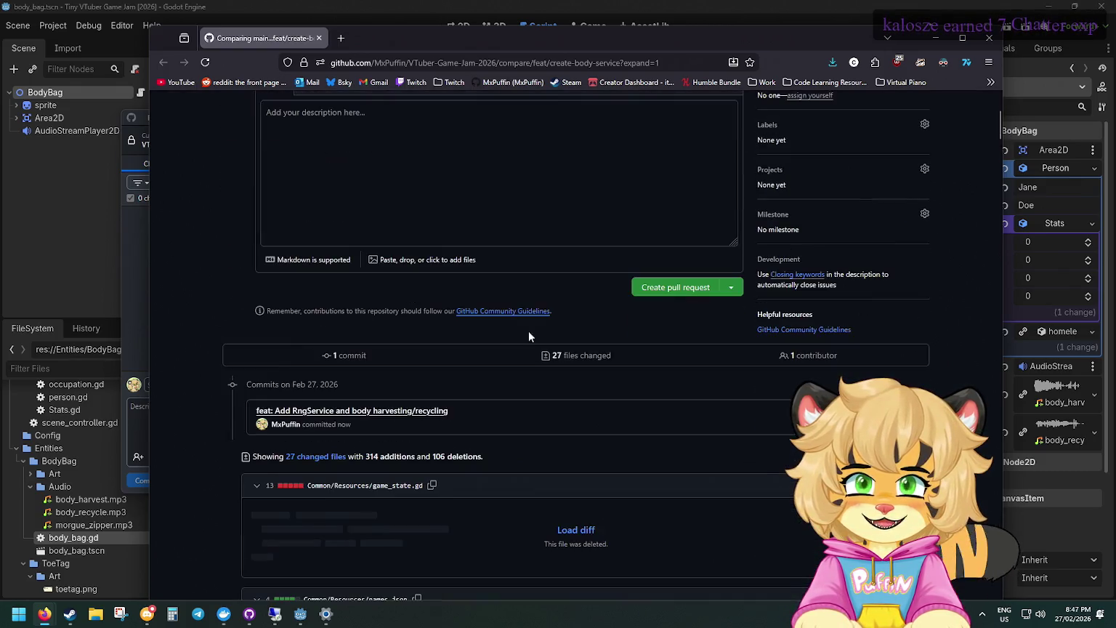
left_click(668, 291)
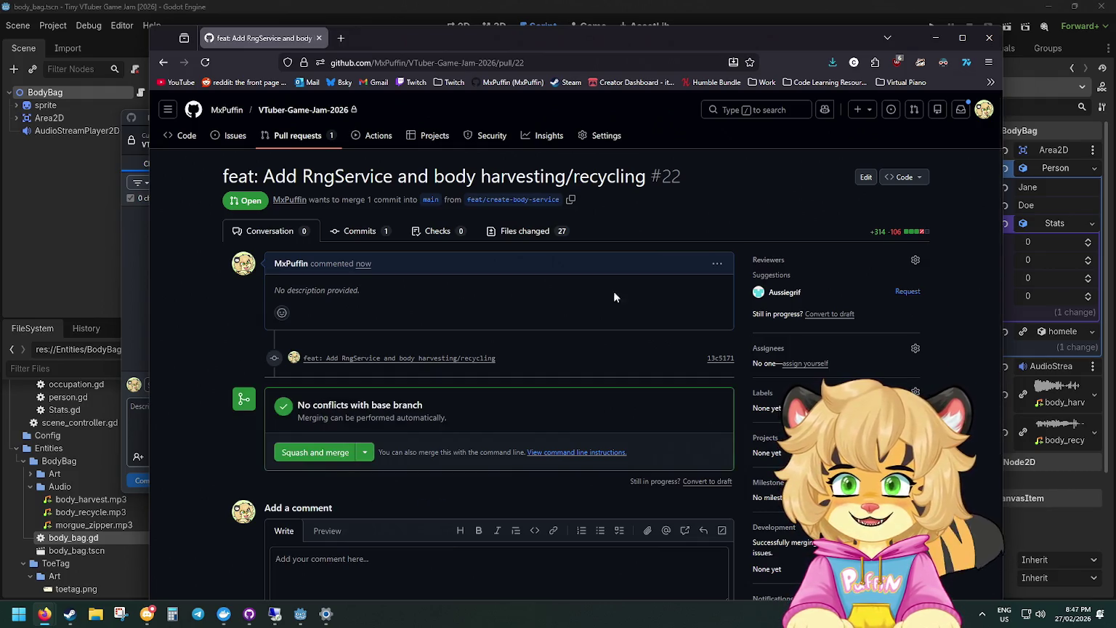
Squash-merge the pull request into main and delete the feat/create-body-service branch.
left_click(323, 452)
scroll(321, 457, "down", 3)
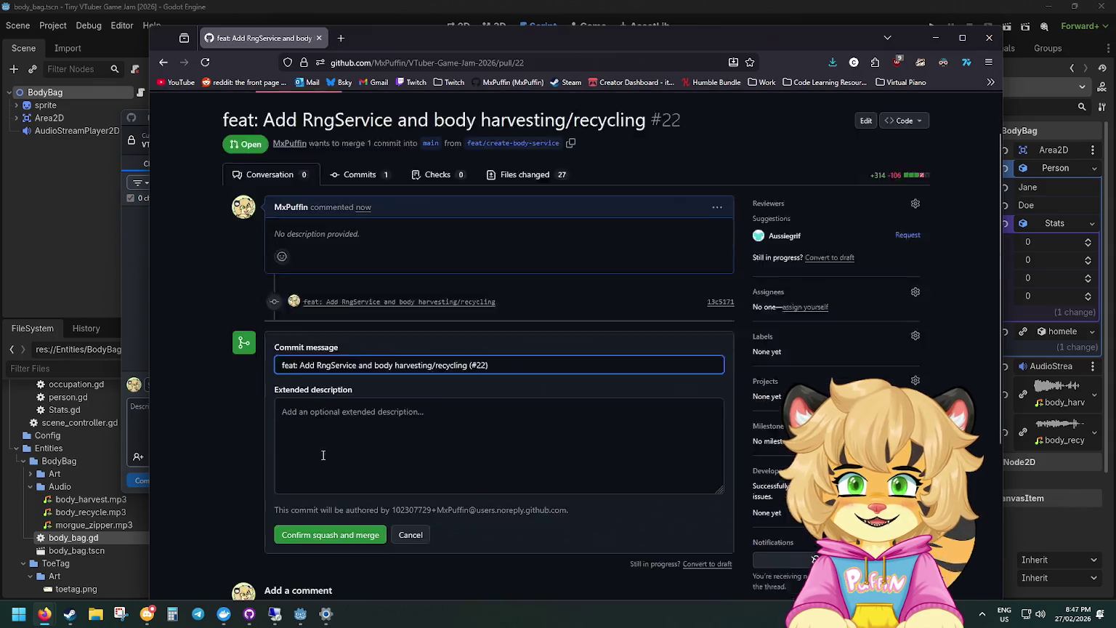
left_click(317, 473)
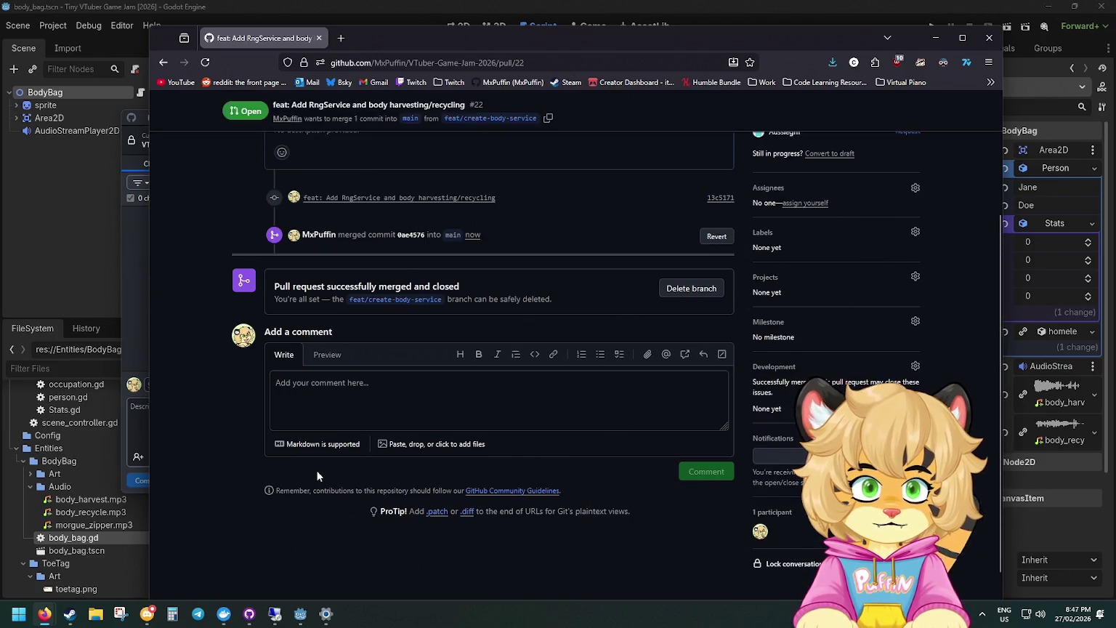
scroll(585, 451, "up", 4)
left_click(684, 455)
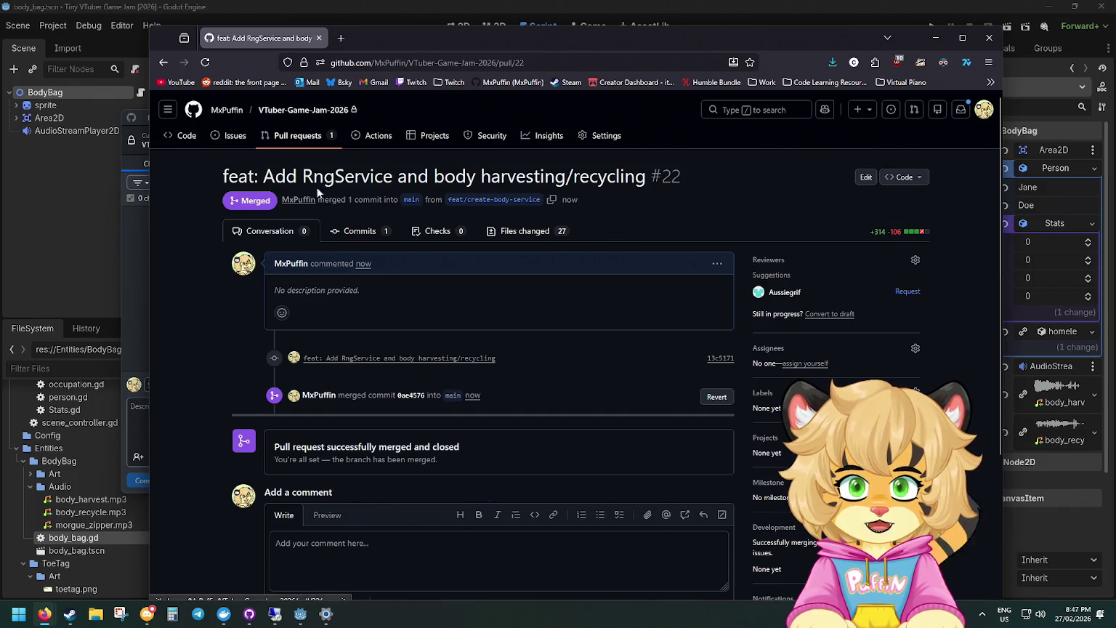
Check the pull requests list, open main's commit history, then return to the Godot editor.
left_click(299, 137)
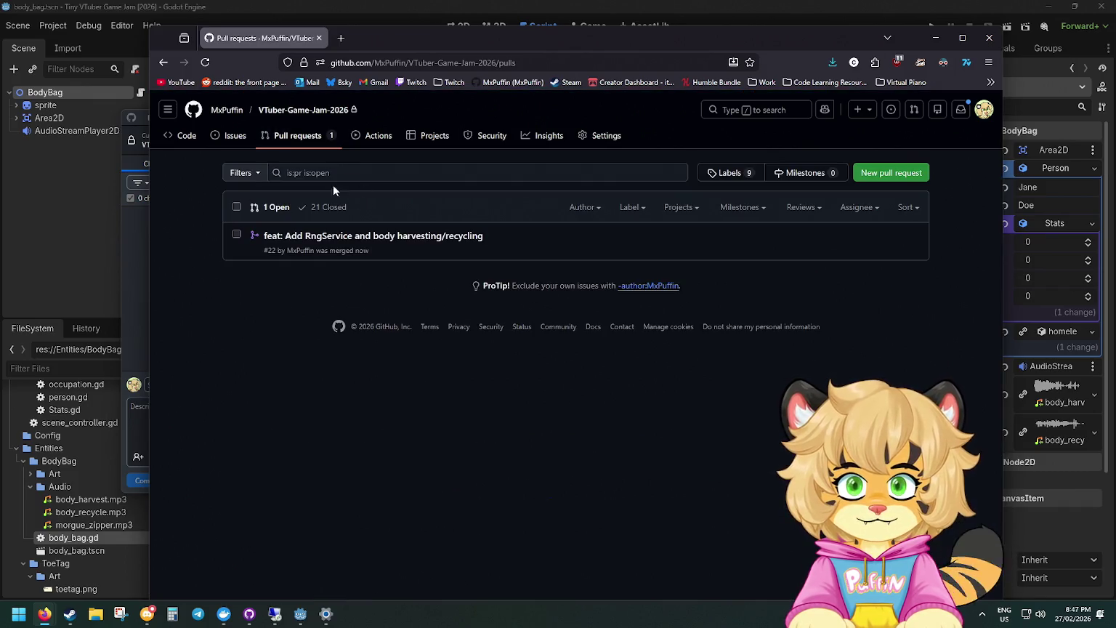
left_click(283, 143)
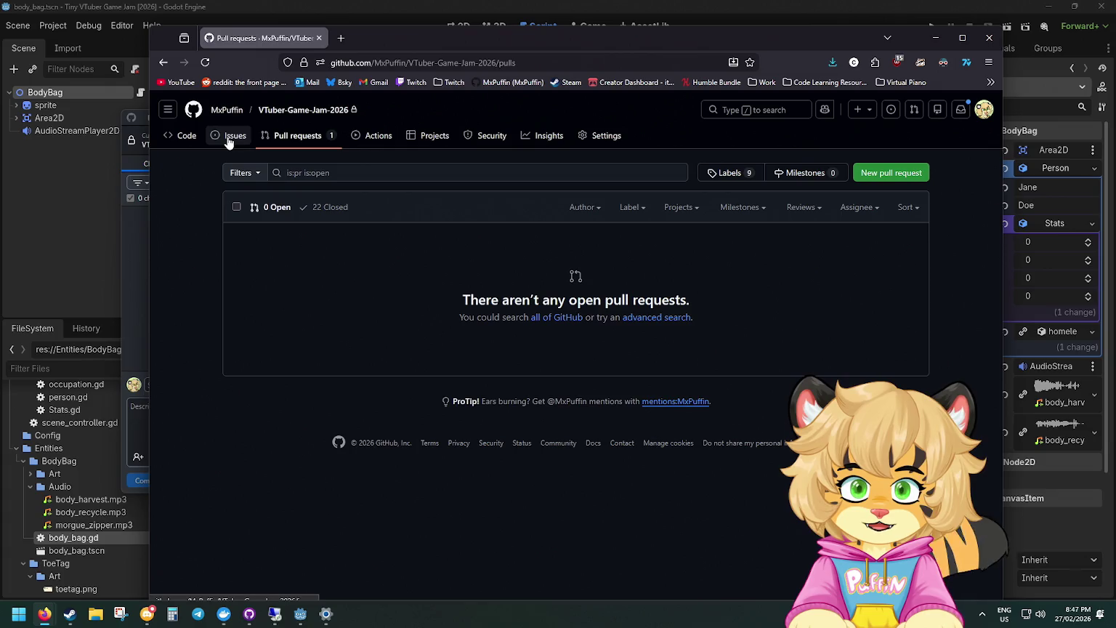
left_click(193, 138)
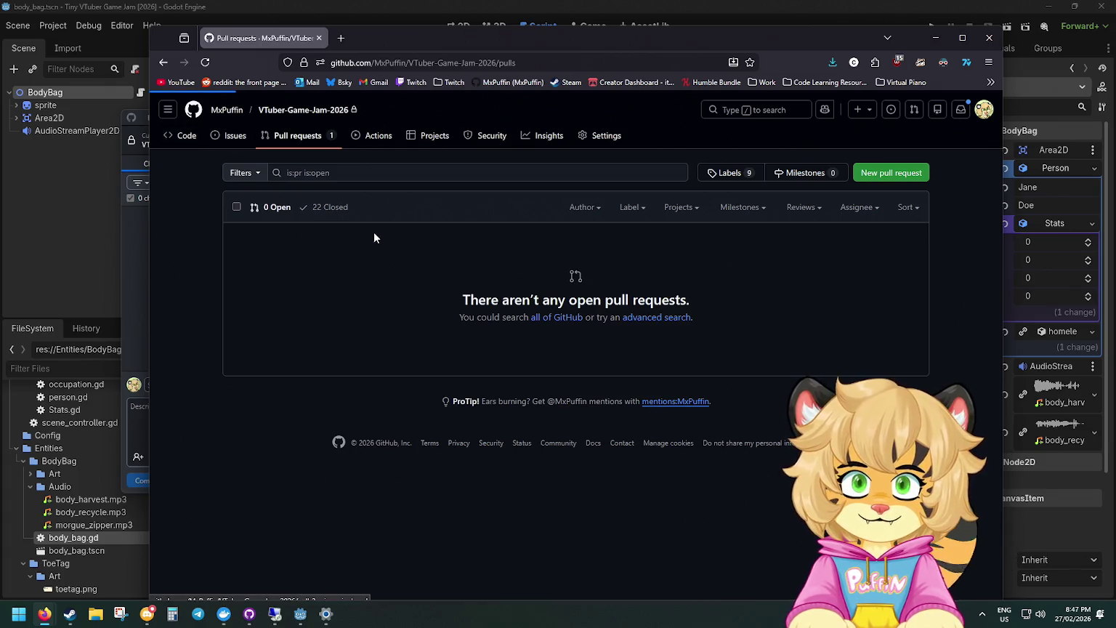
left_click(699, 244)
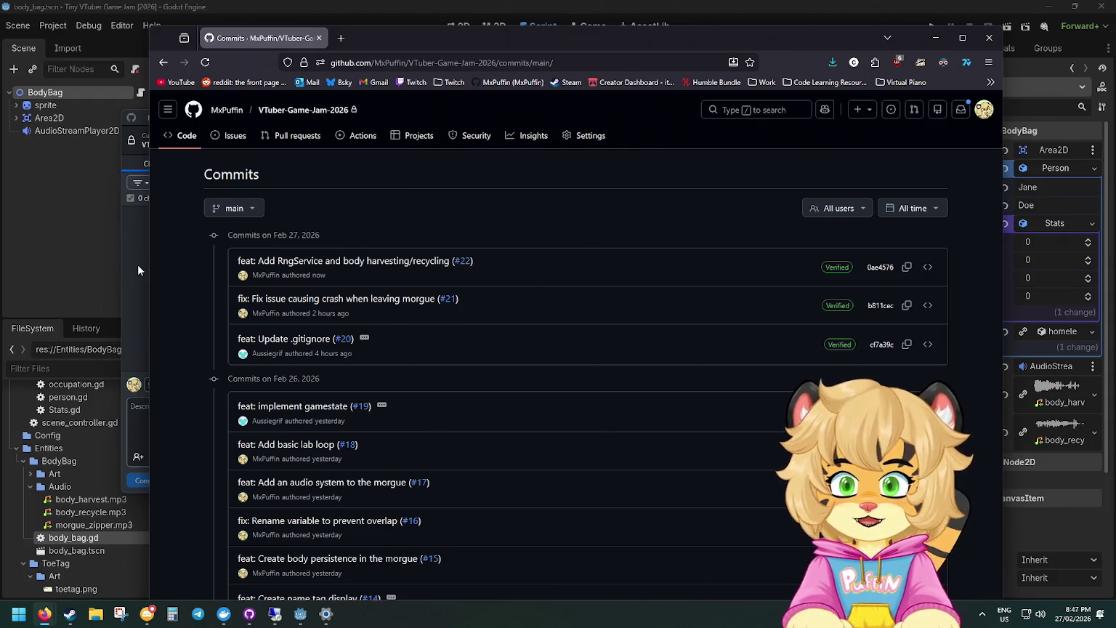
left_click(136, 252)
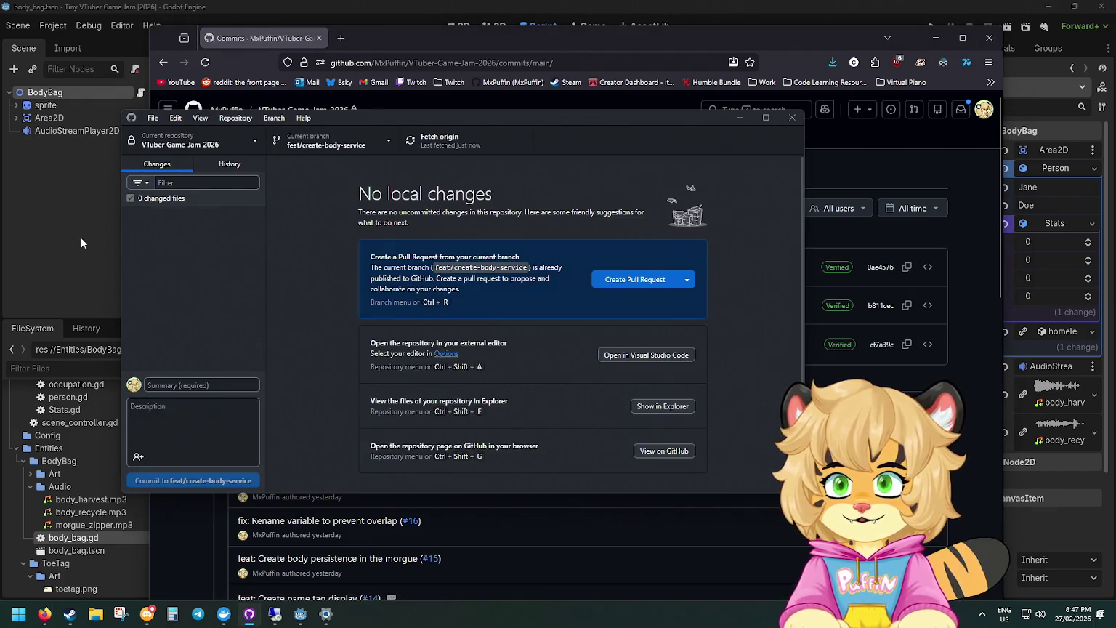
left_click(85, 237)
left_click(928, 28)
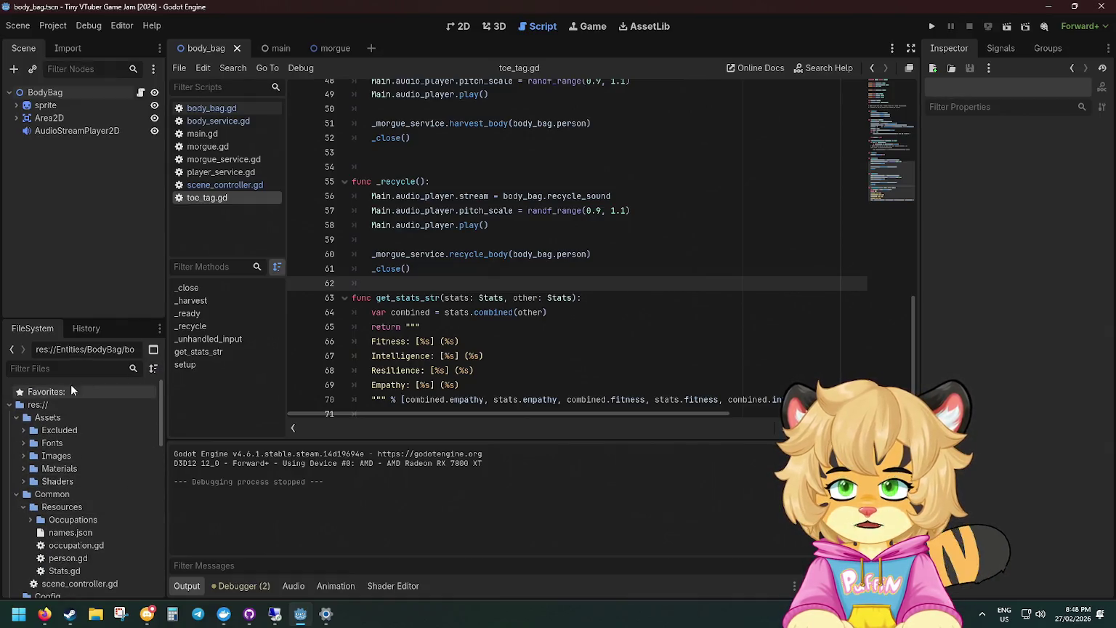
Collapse the Assets, Common and Entities folders and expand the Scenes and Lab folders.
left_click(24, 417)
left_click(16, 430)
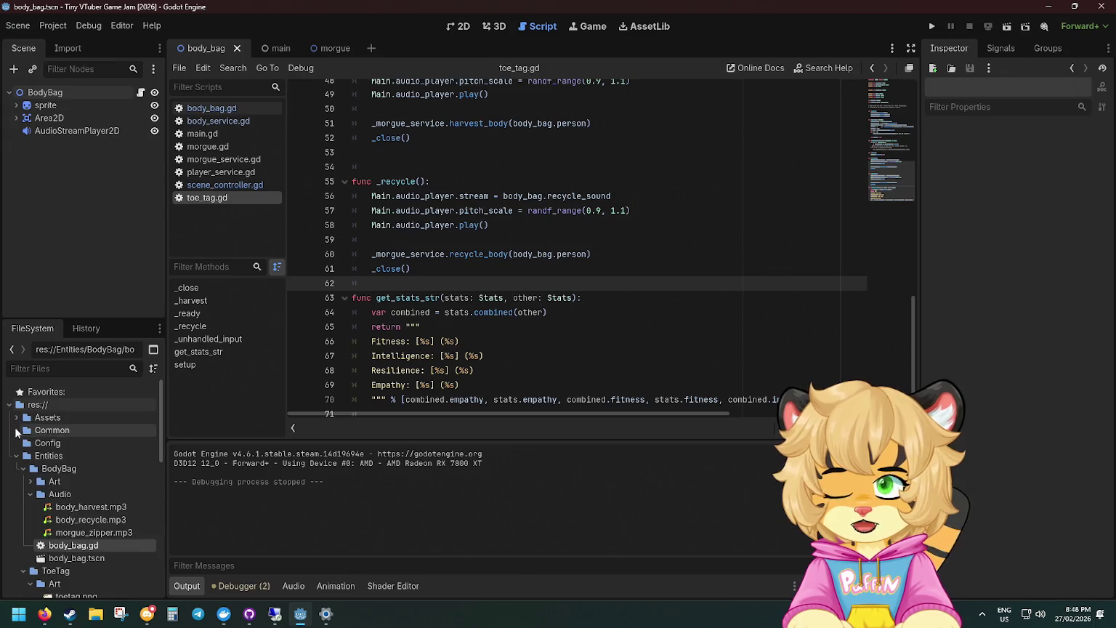
left_click(48, 442)
left_click(16, 455)
left_click(16, 468)
left_click(16, 481)
left_click(16, 494)
left_click(16, 469)
left_click(24, 481)
left_click(30, 494)
Open lab.tscn for editing in the 2D view.
double_click(56, 520)
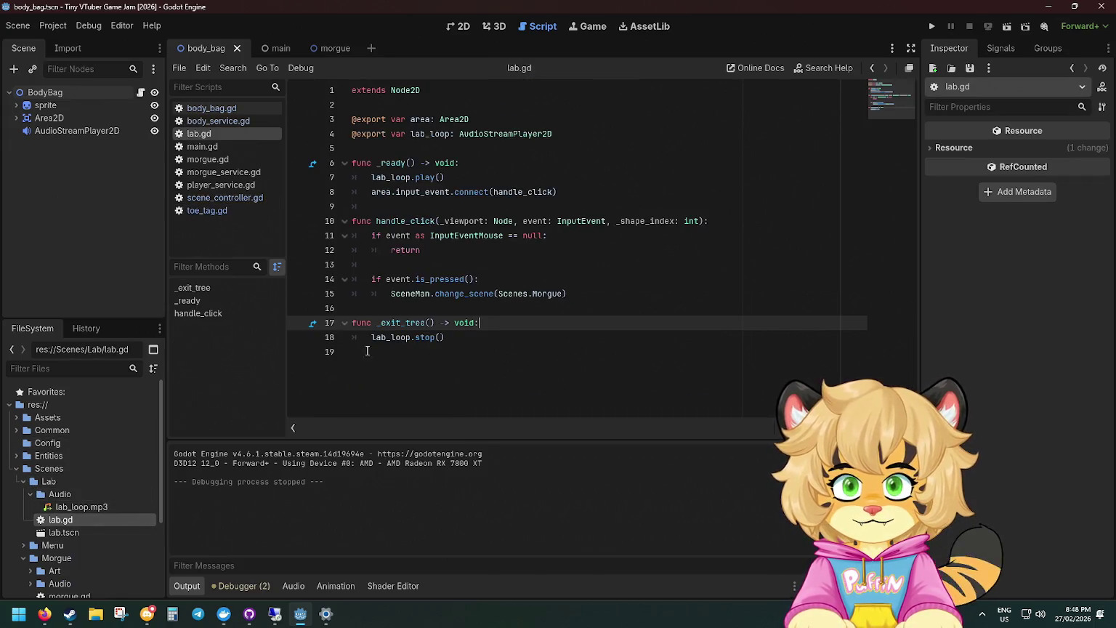
left_click(80, 533)
double_click(80, 532)
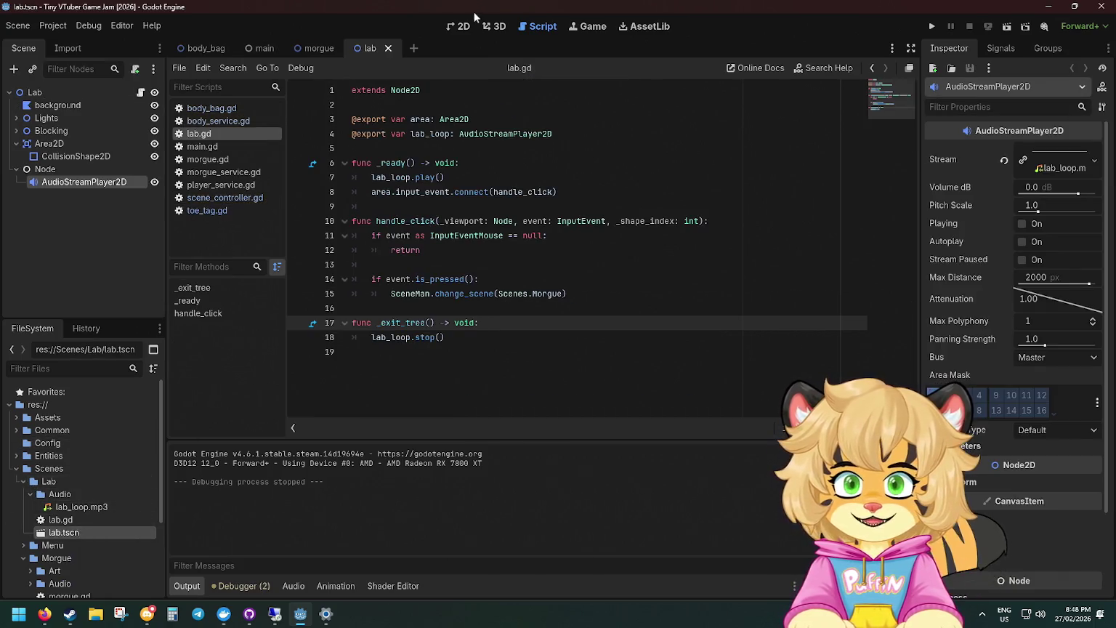
left_click(463, 25)
Move the AudioStreamPlayer2D node into the room at (560, 76).
scroll(465, 251, "down", 5)
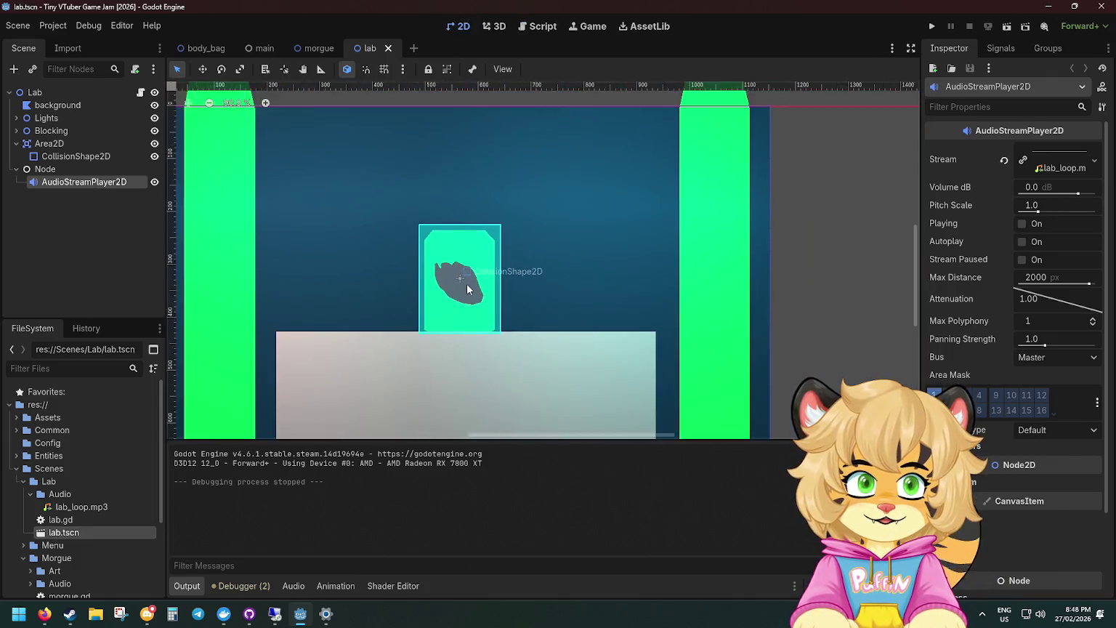
left_click(696, 177)
scroll(473, 313, "up", 1)
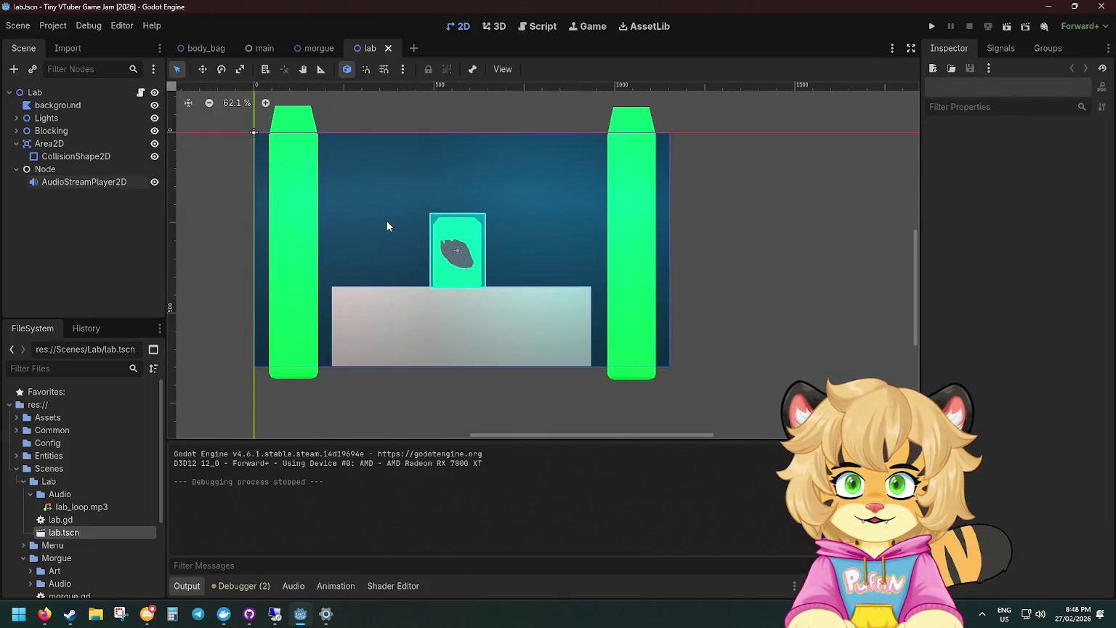
left_click(17, 170)
left_click(17, 169)
left_click(80, 181)
mouse_move(256, 138)
left_mouse_down()
mouse_move(430, 187)
mouse_move(460, 180)
mouse_move(457, 159)
left_mouse_up()
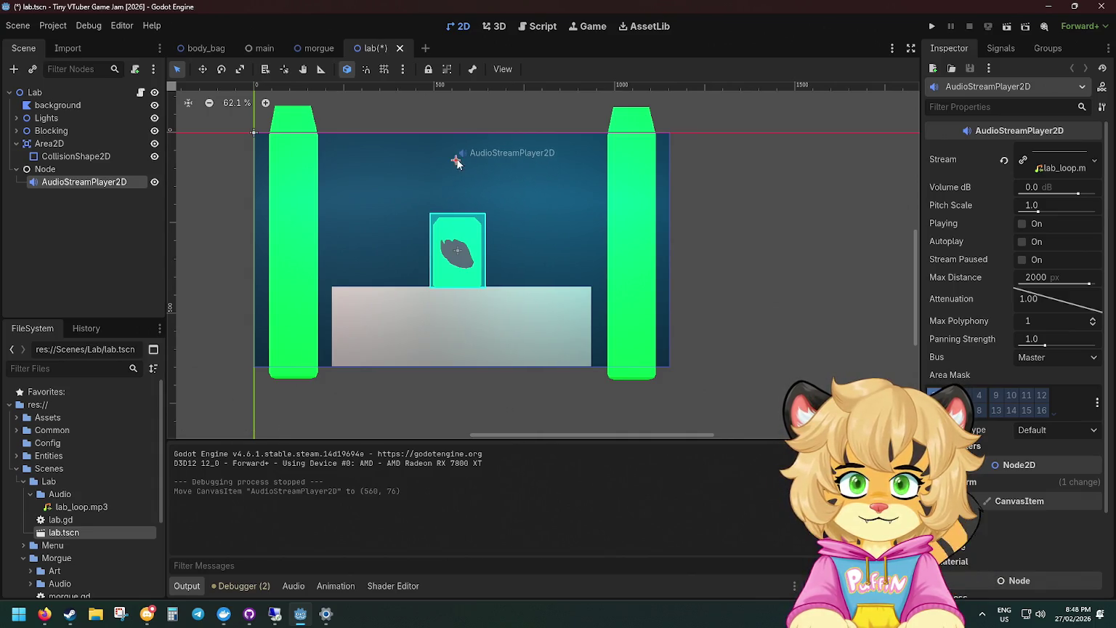
Collapse the Node and Area2D branches and toggle Blocking's visibility, leaving it shown.
left_click(194, 150)
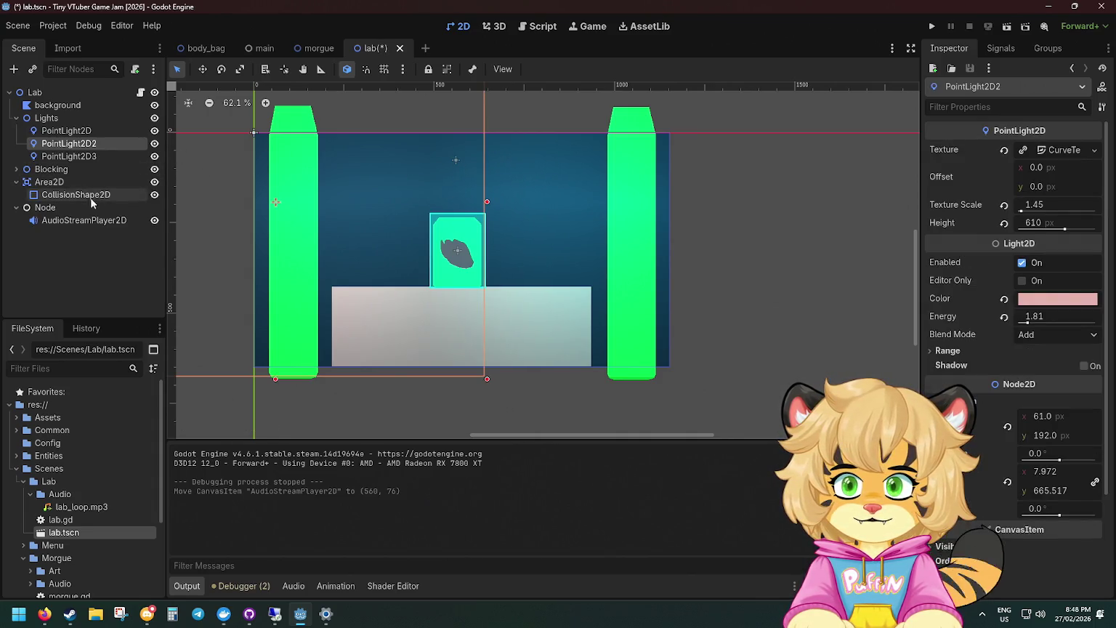
left_click(45, 208)
left_click(16, 208)
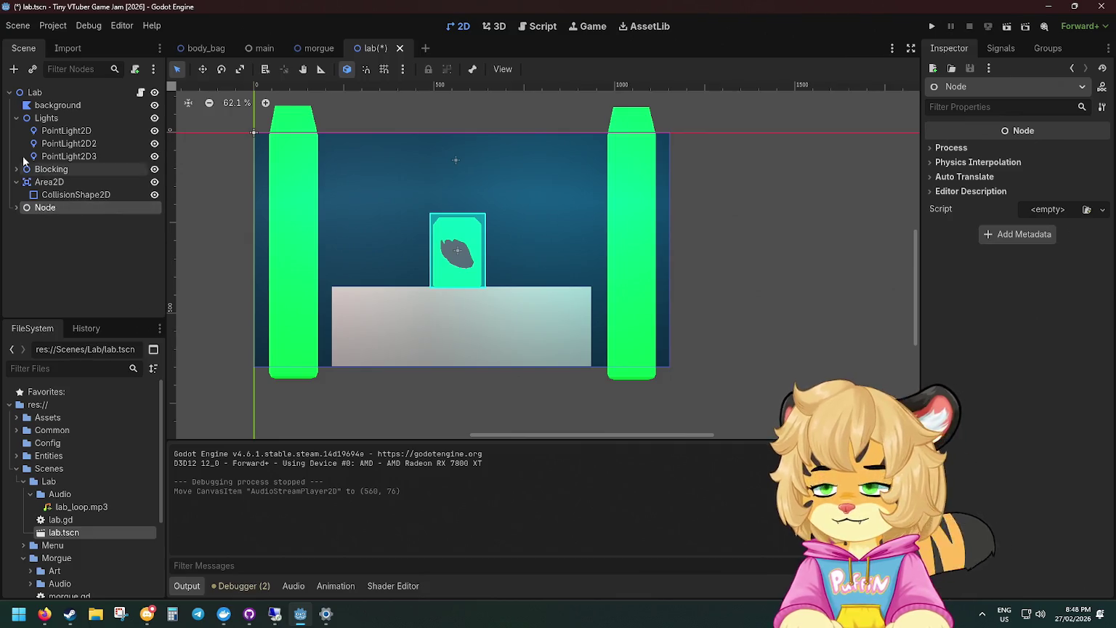
left_click(16, 181)
left_click(16, 169)
left_click(16, 169)
left_click(153, 170)
left_click(152, 170)
left_click(153, 170)
left_click(153, 170)
left_click(153, 170)
left_click(152, 170)
left_click(153, 170)
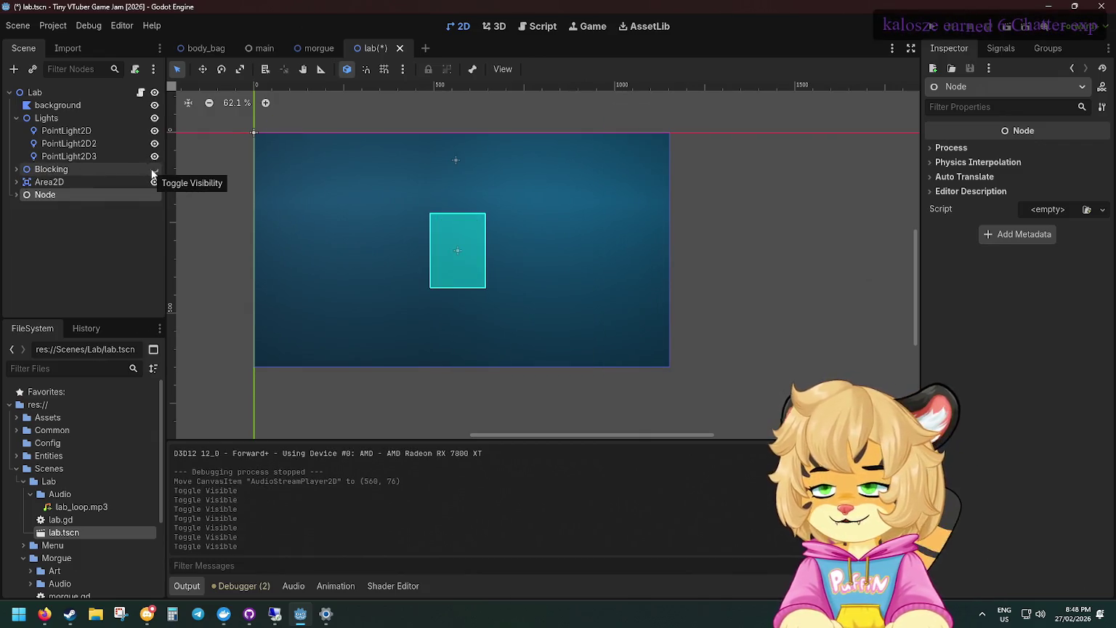
left_click(153, 173)
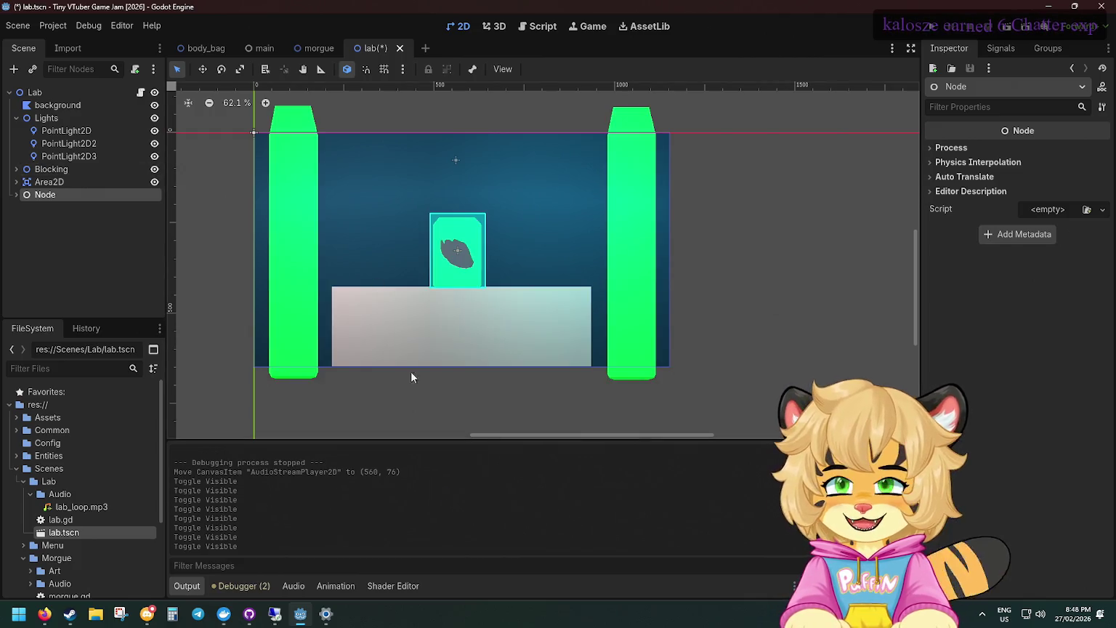
Switch GitHub Desktop's current branch to main.
mouse_move(250, 616)
left_click(253, 568)
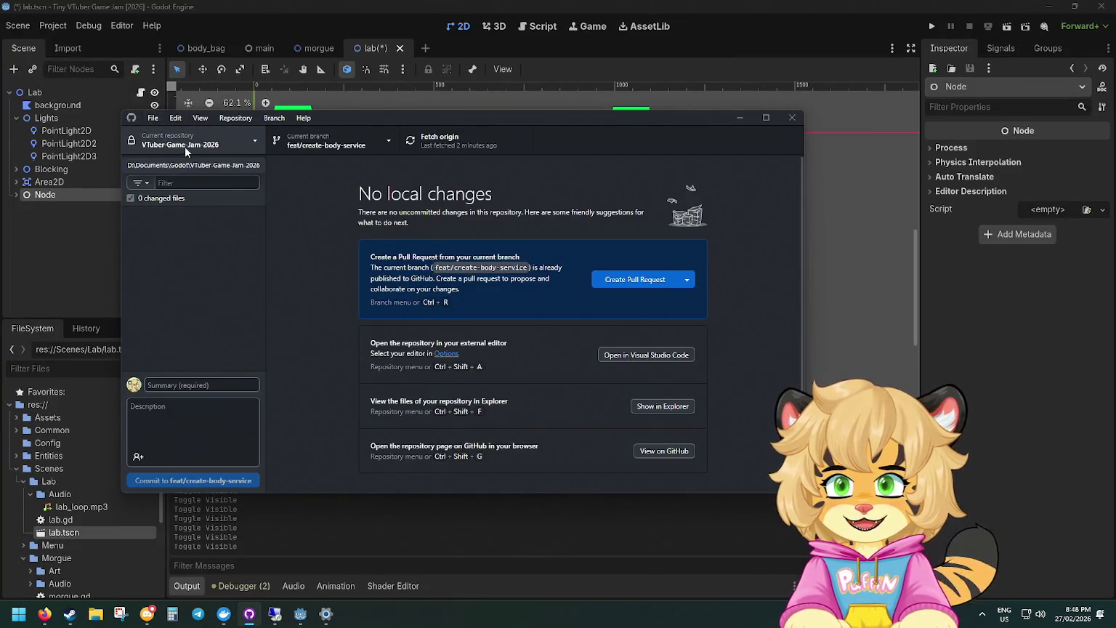
left_click(320, 149)
left_click(297, 222)
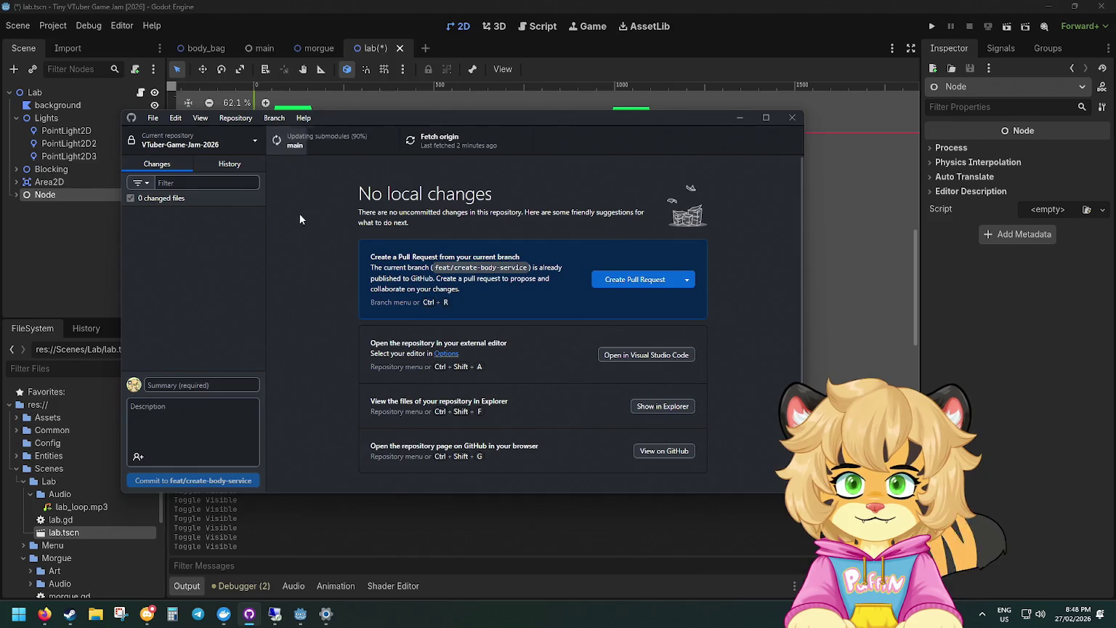
left_click(319, 138)
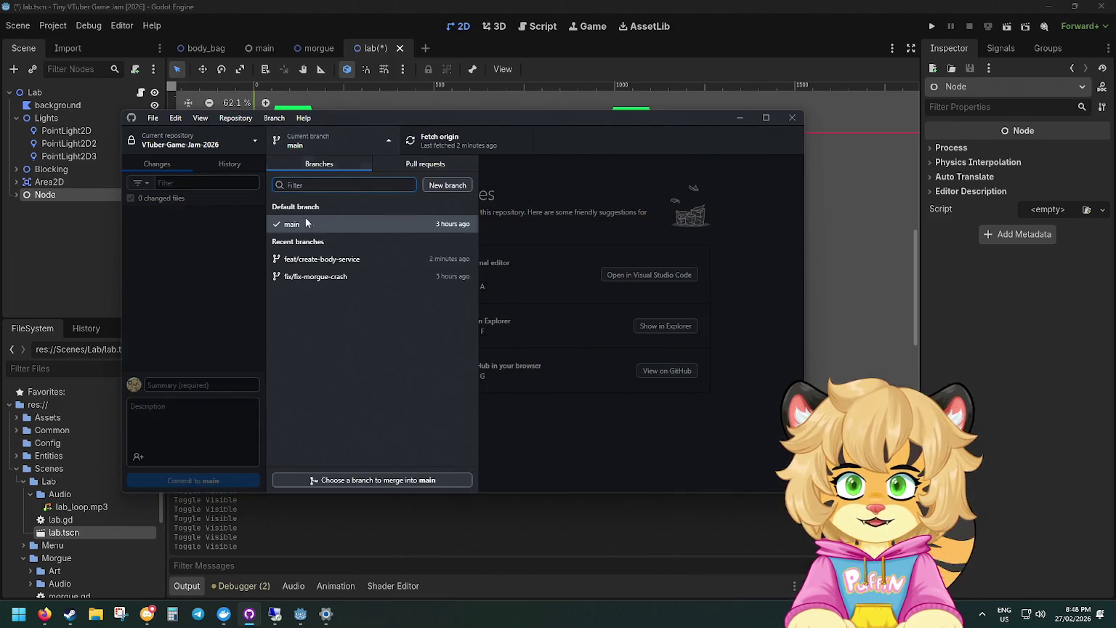
Check the repository's branches page on GitHub.
mouse_move(44, 614)
left_click(151, 563)
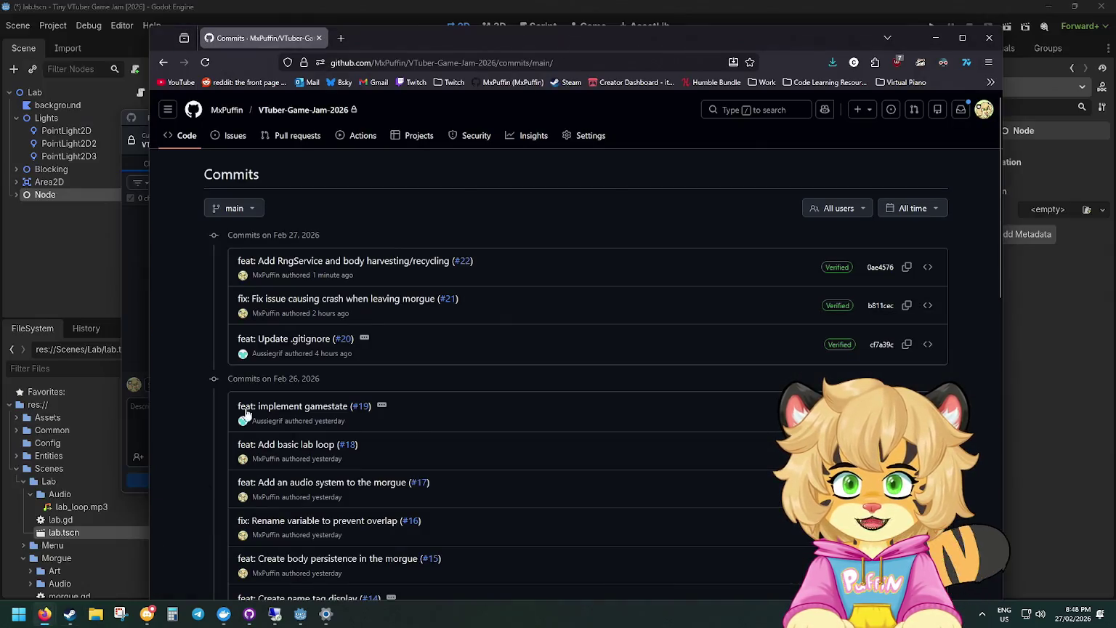
left_click(179, 145)
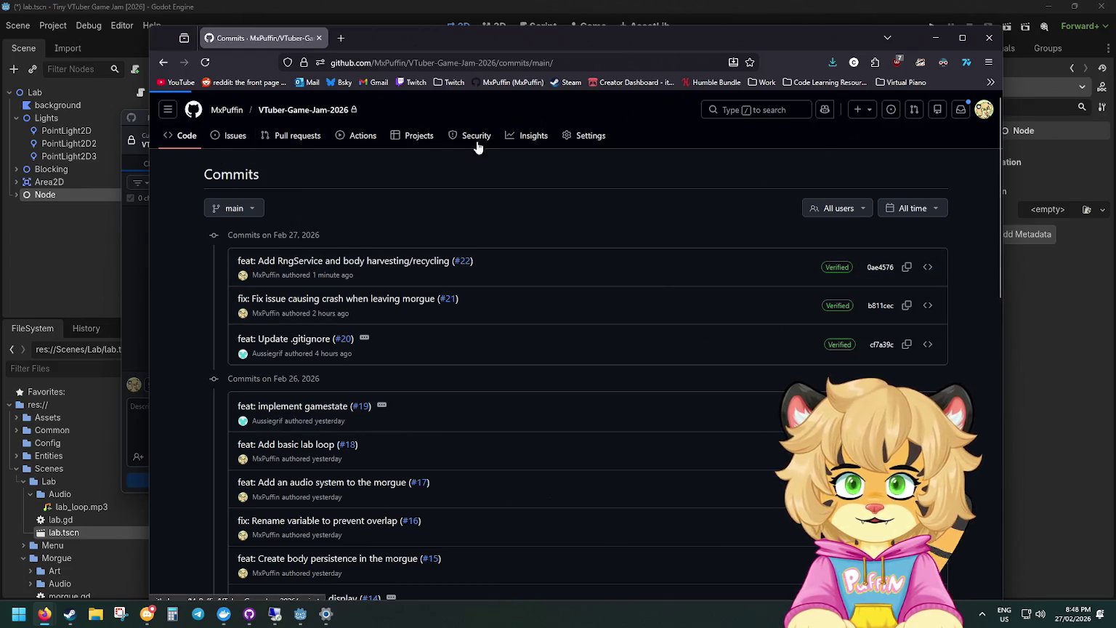
left_click(331, 211)
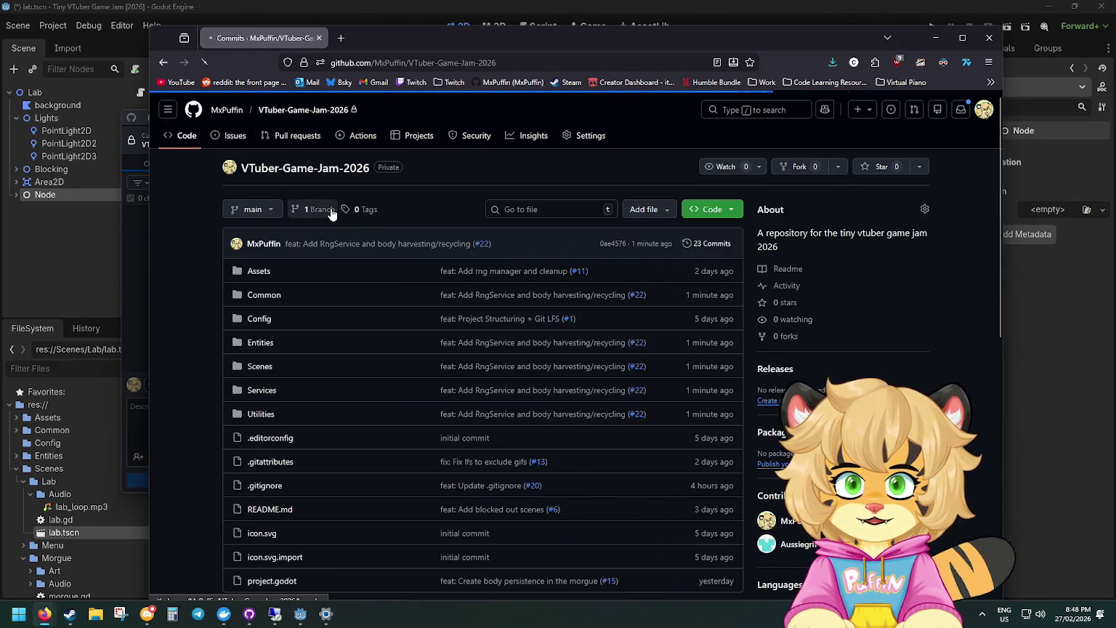
key("super+Down")
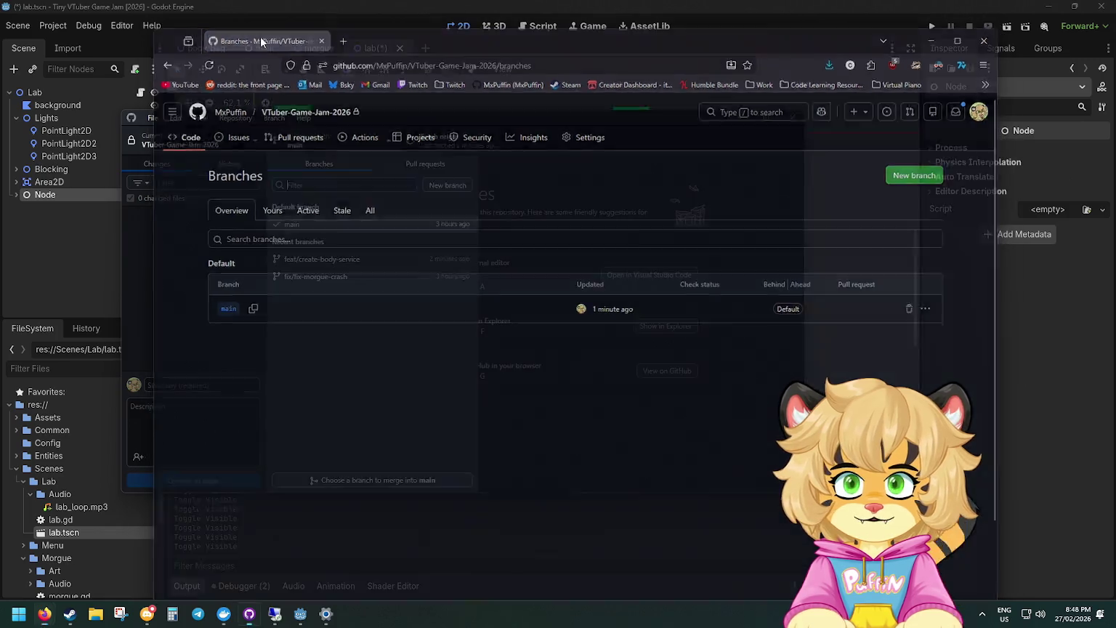
Start deleting the feat/create-body-service and fix/fix-morgue-crash branches, cancelling both.
right_click(342, 263)
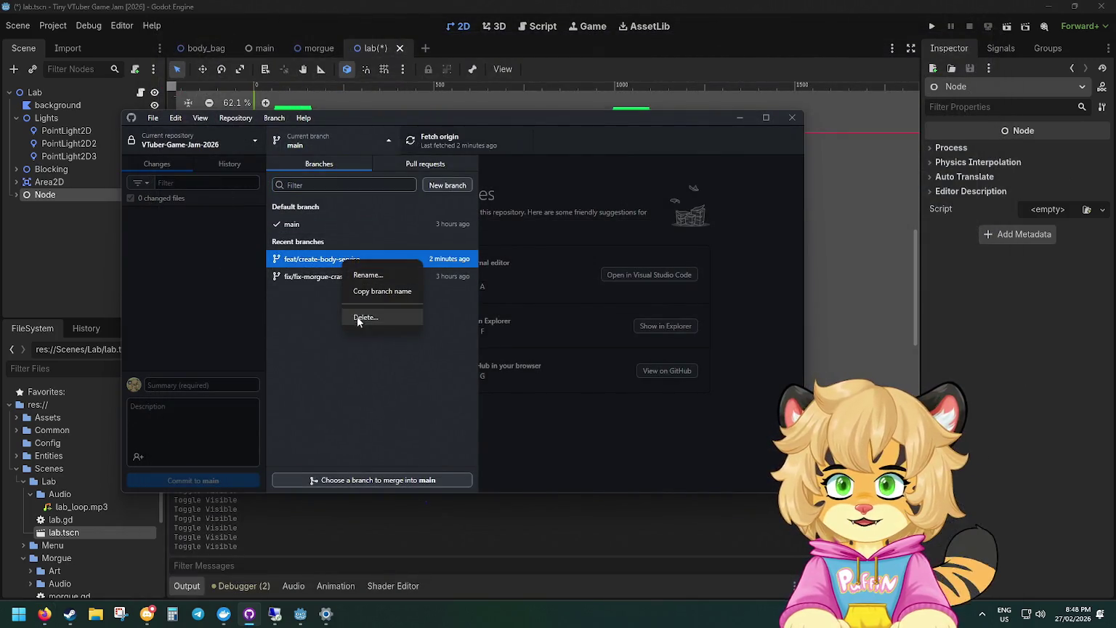
left_click(366, 317)
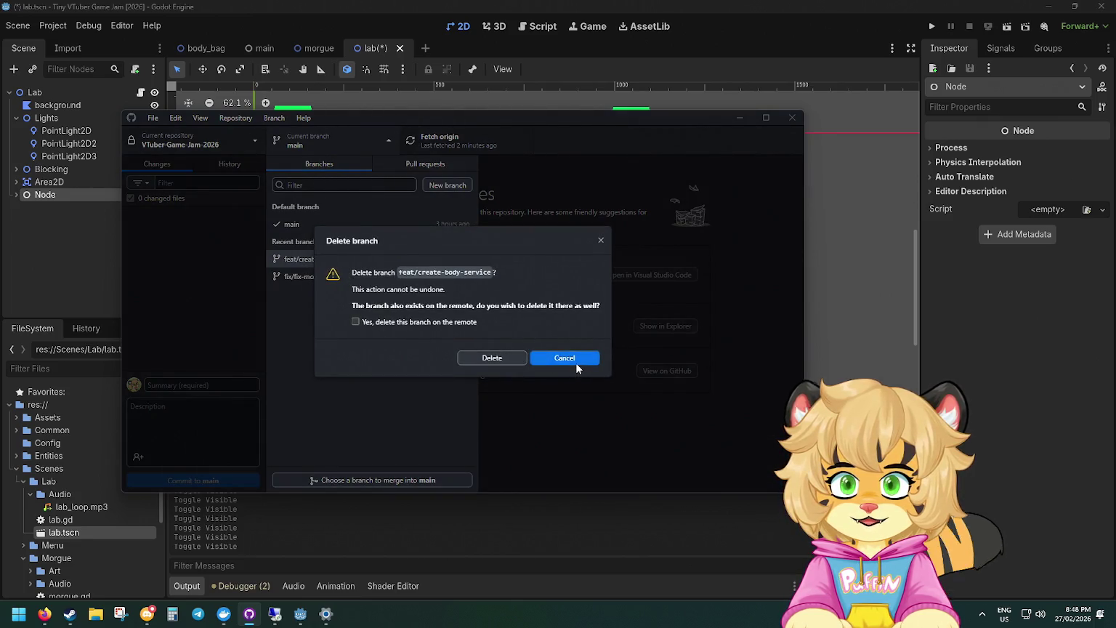
left_click(355, 321)
key("Escape")
right_click(358, 279)
left_click(388, 334)
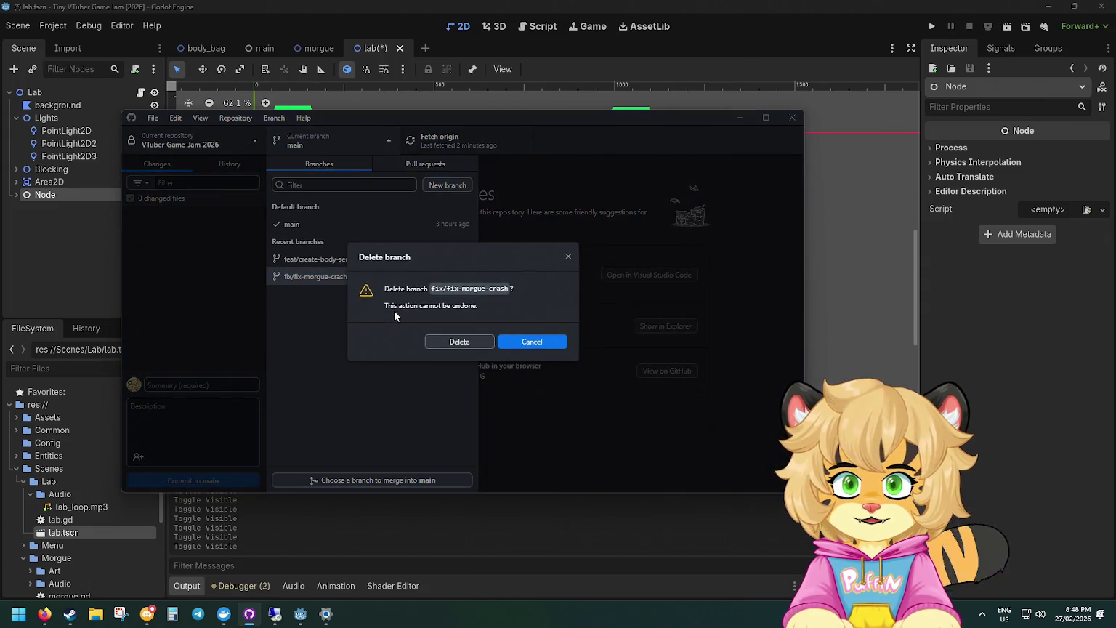
left_click(530, 344)
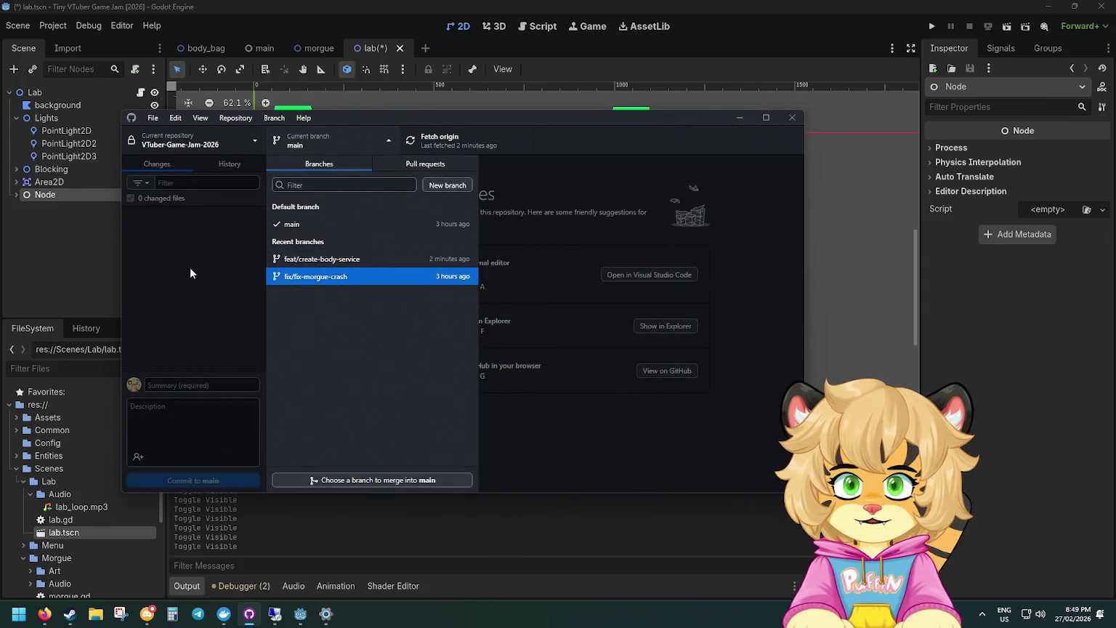
left_click(190, 268)
Fetch and pull the new commit from origin into main, staying on main.
left_click(435, 142)
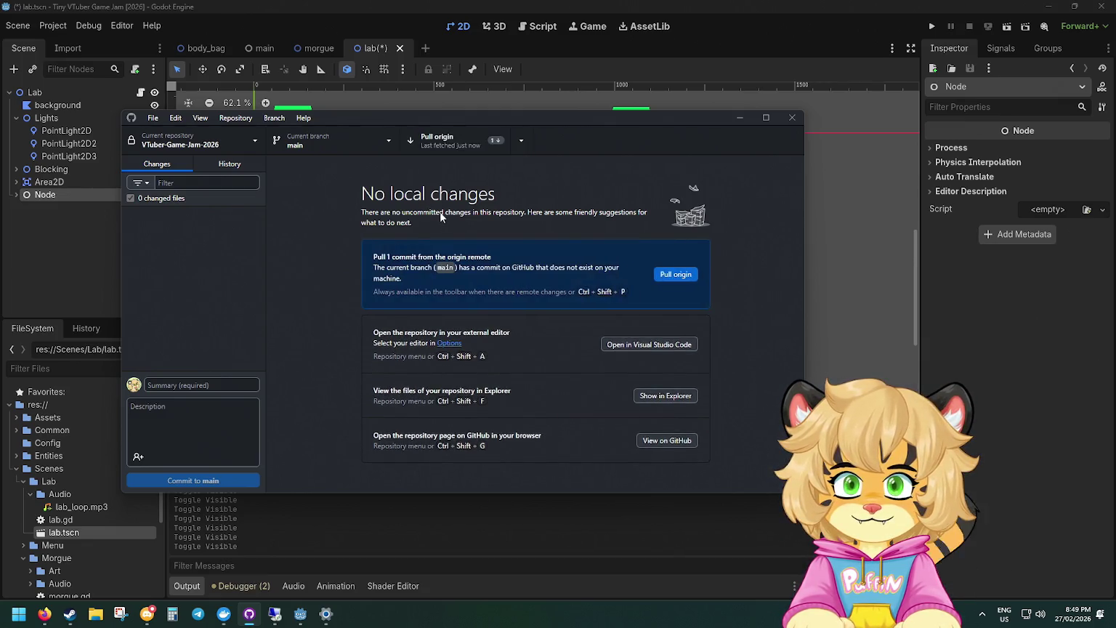
left_click(473, 146)
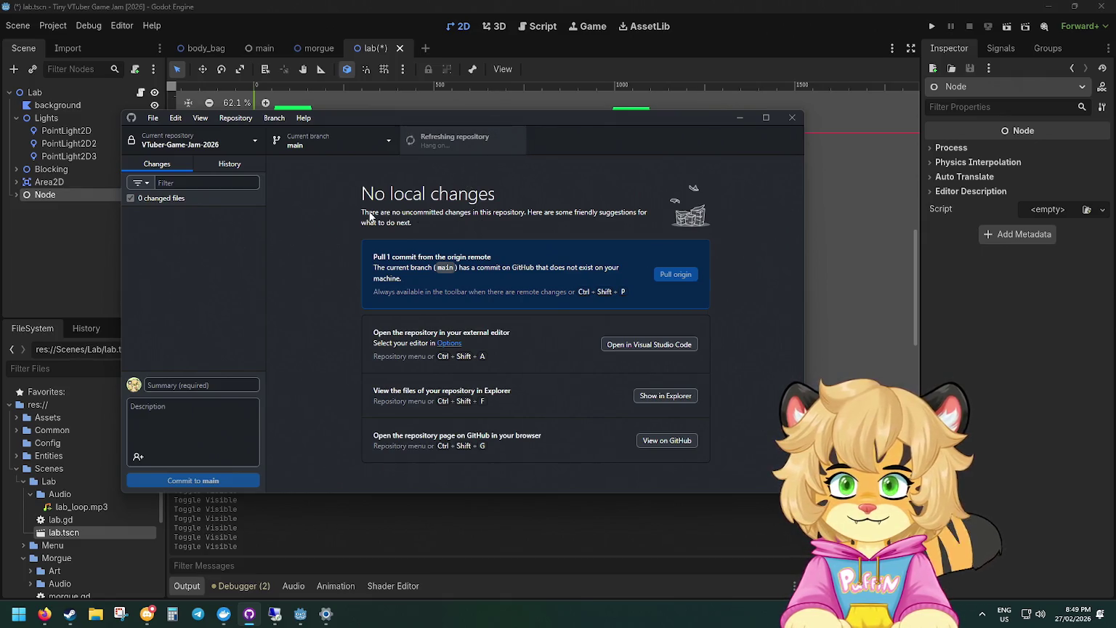
left_click(339, 143)
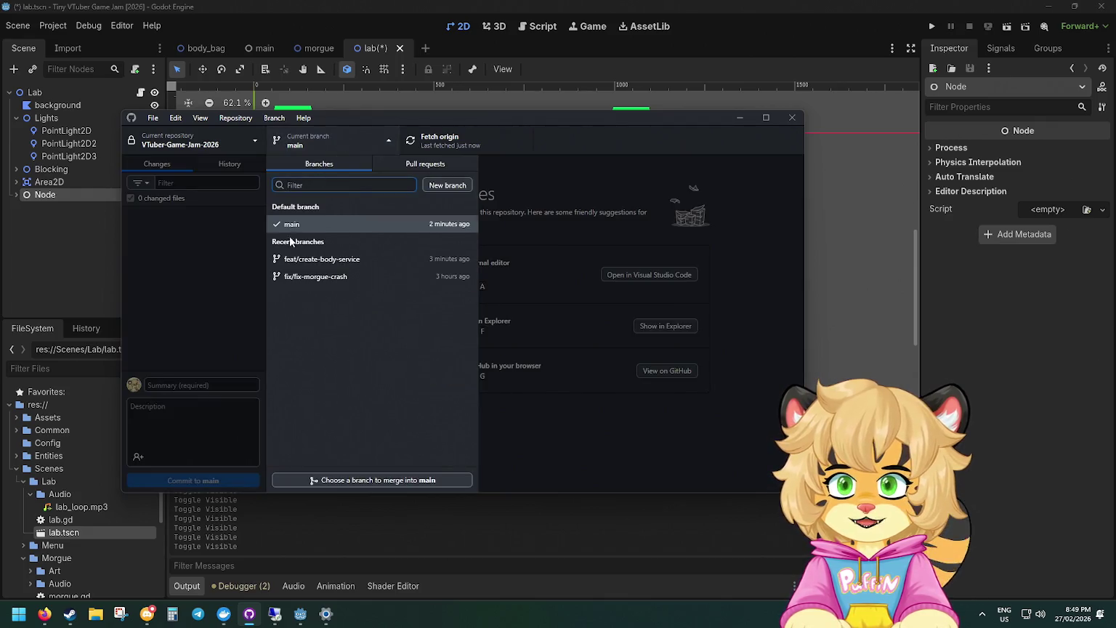
left_click(212, 240)
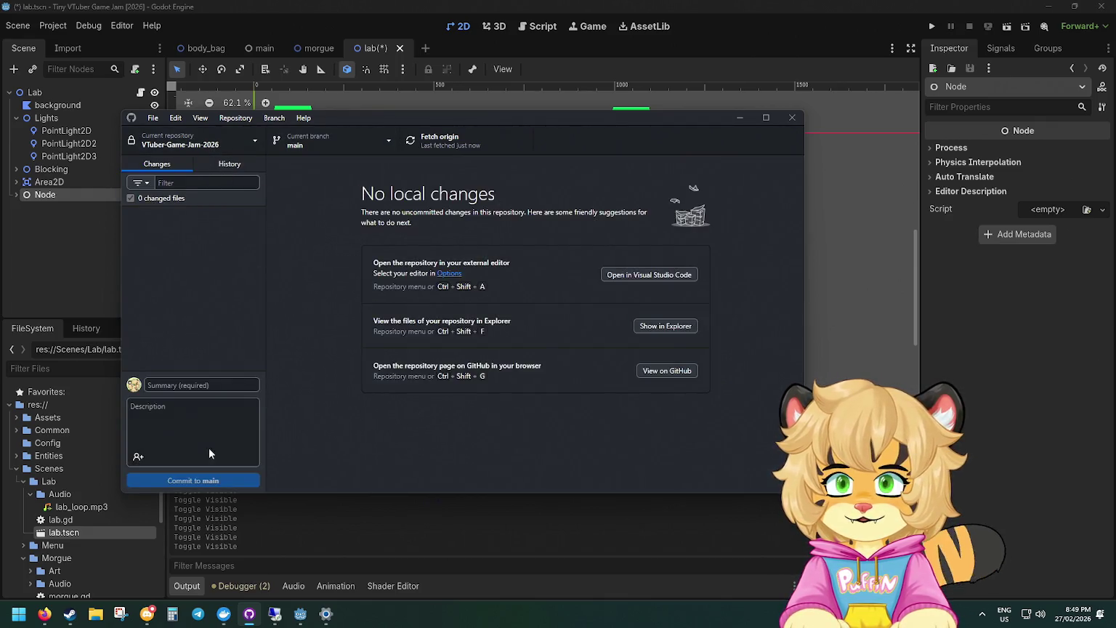
mouse_move(44, 614)
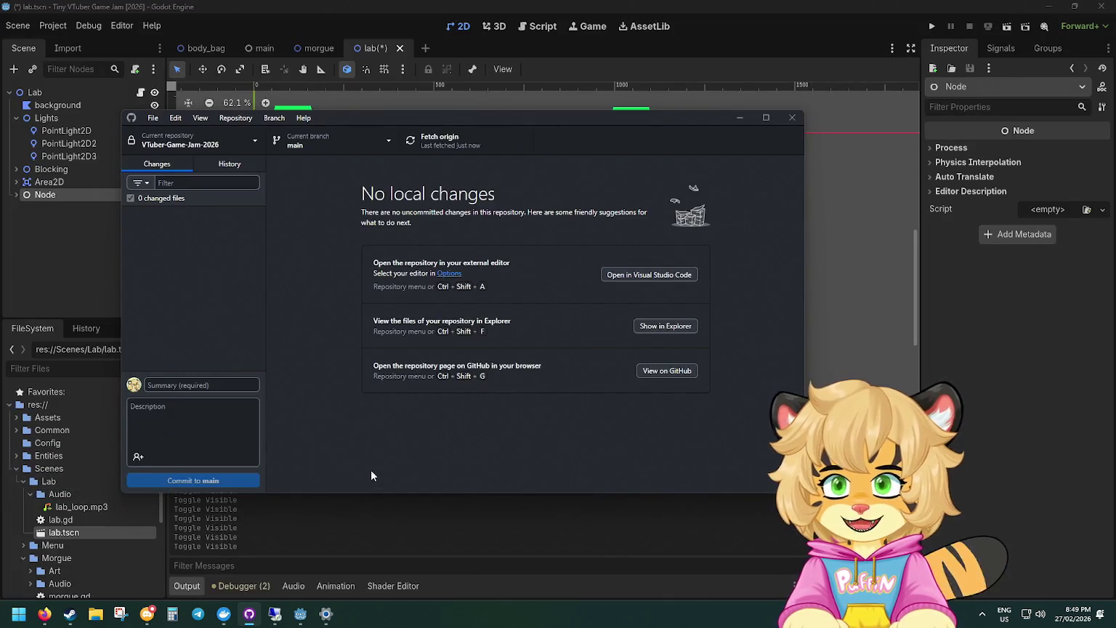
left_click_drag(207, 111, 218, 251)
Reload the changed scenes from disk, then close the lab scene choosing Don't Save.
left_click(768, 205)
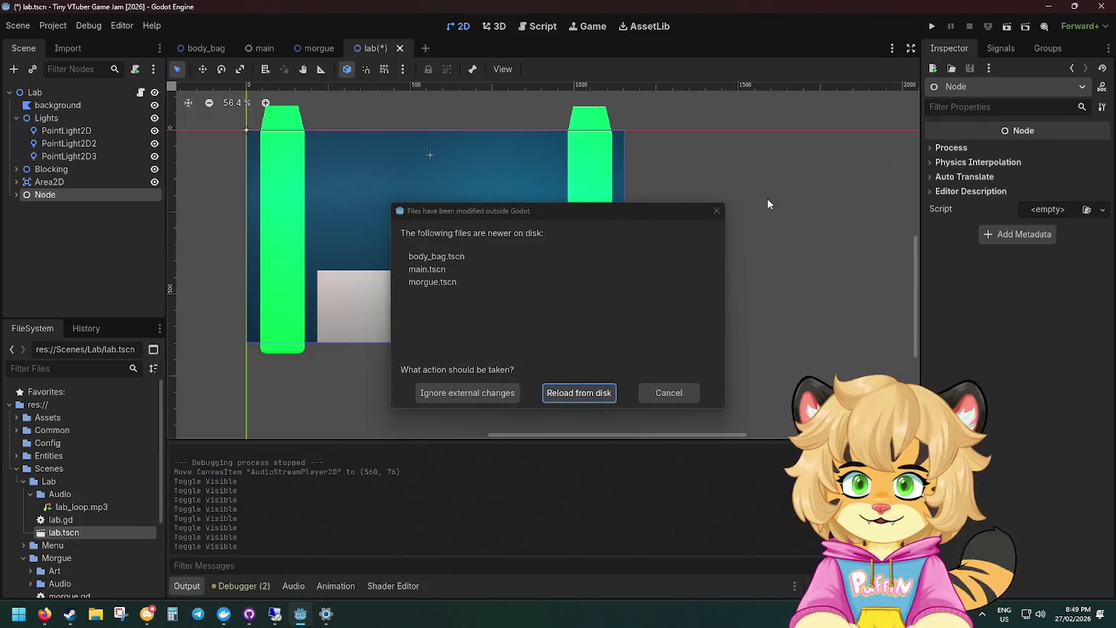
left_click(555, 392)
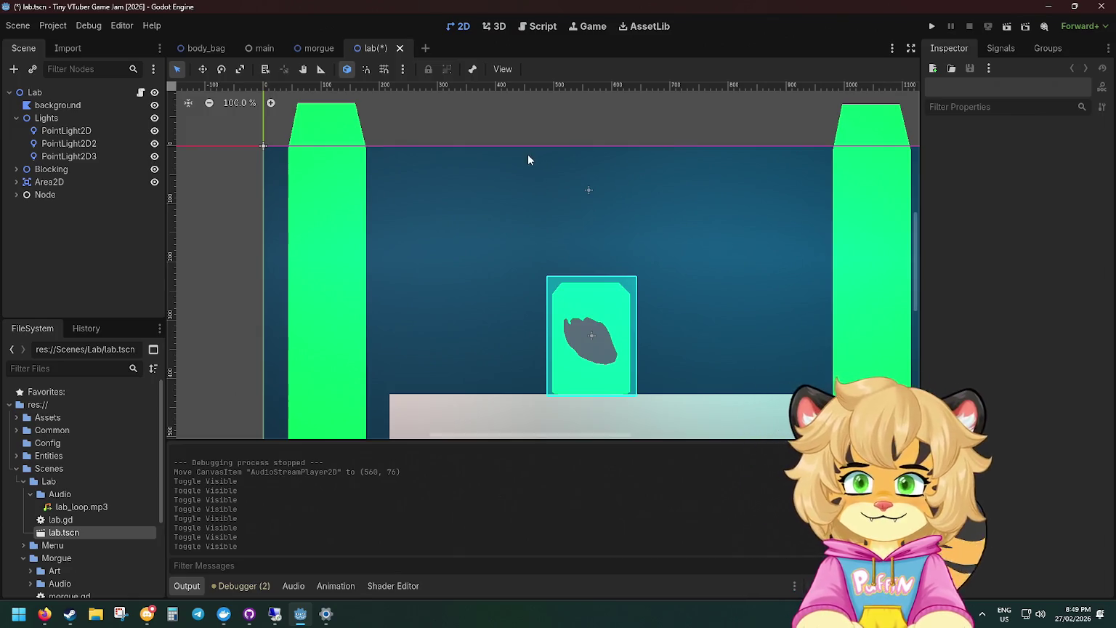
left_click(16, 195)
left_click(55, 208)
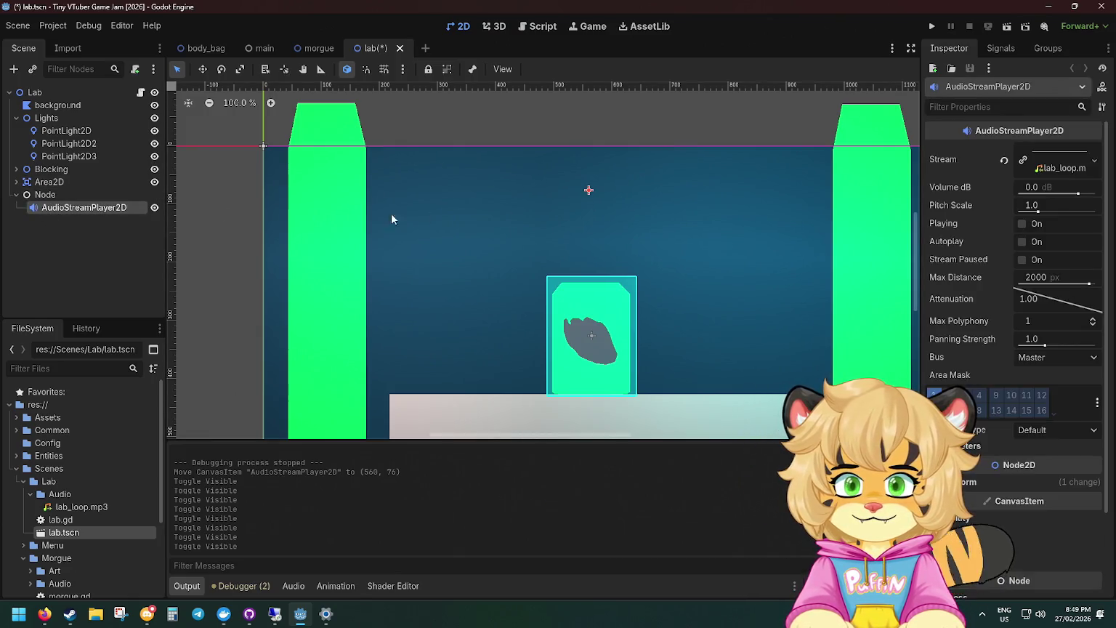
scroll(420, 208, "down", 2)
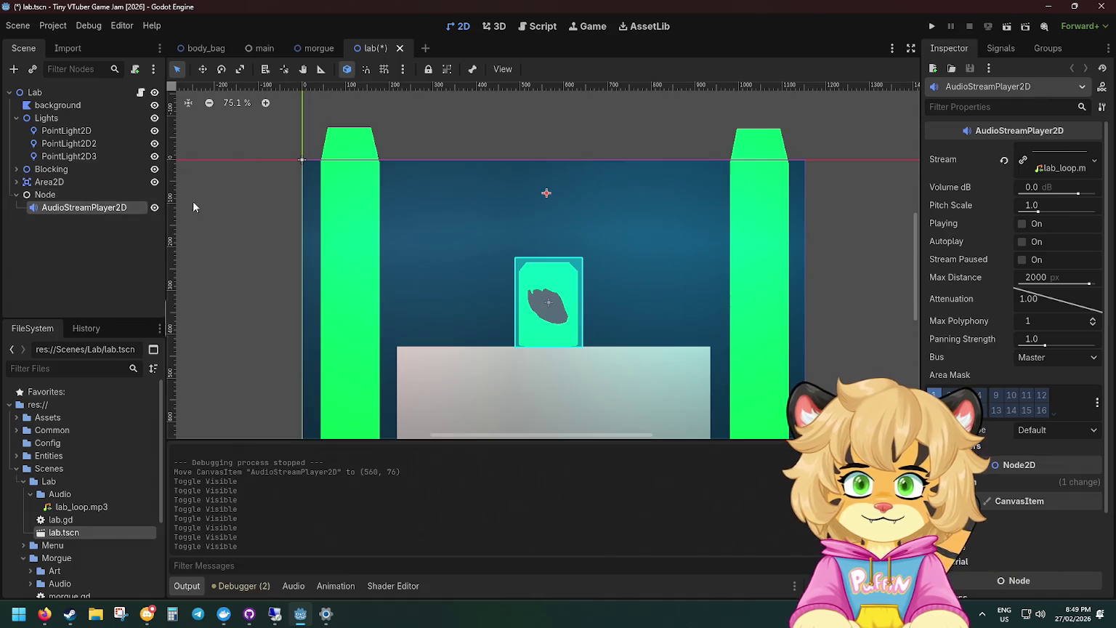
left_click(396, 50)
left_click(629, 341)
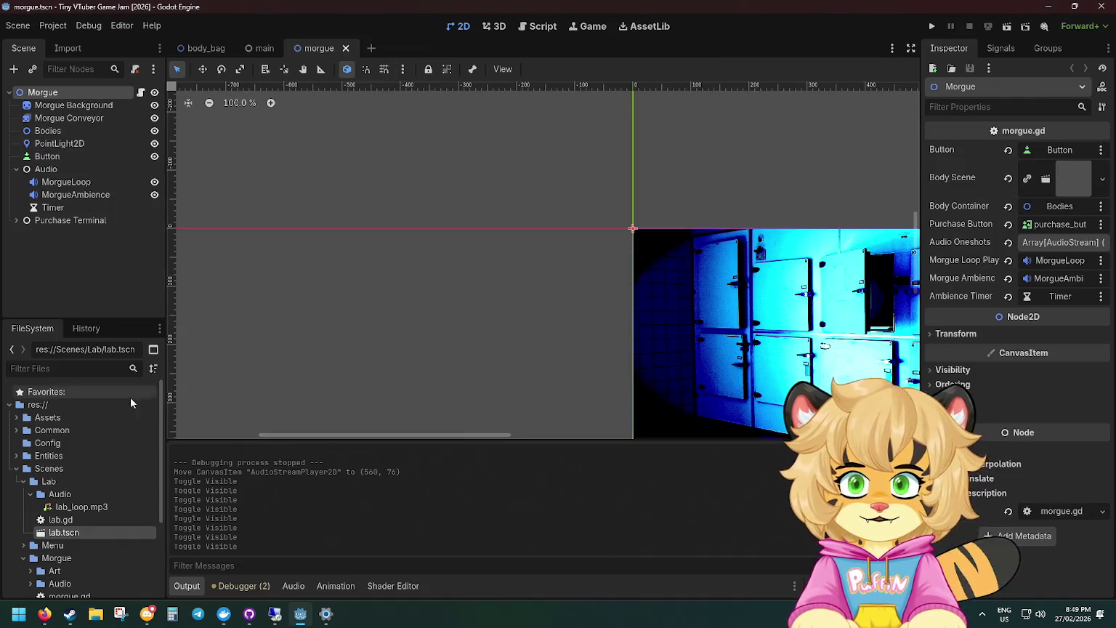
Reopen lab.tscn and nudge the AudioStreamPlayer2D to (563, 53).
double_click(71, 533)
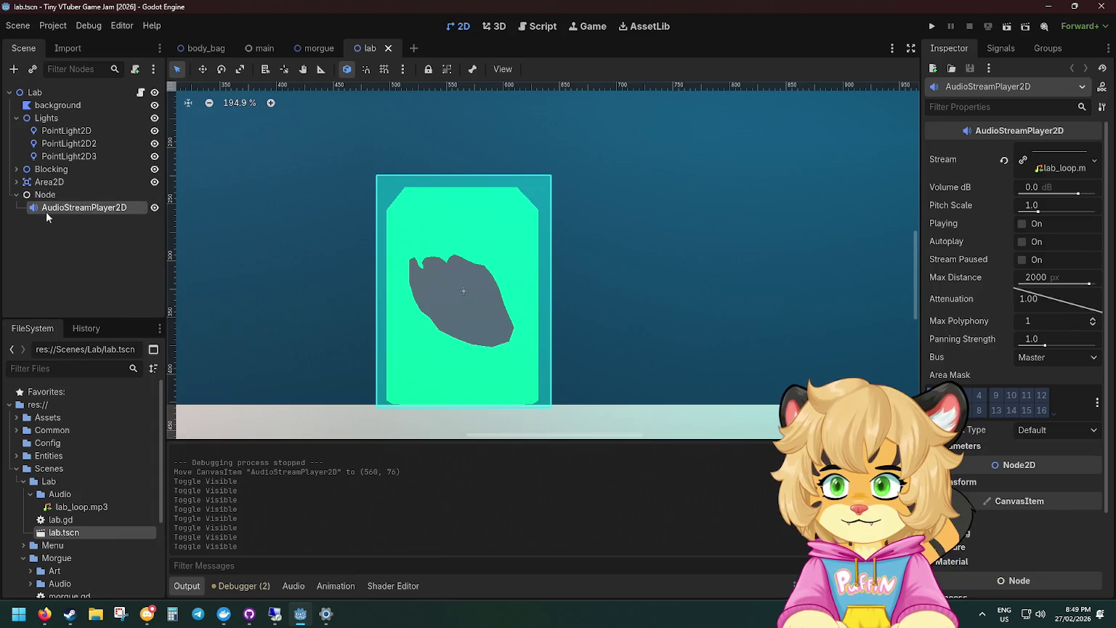
mouse_move(244, 250)
left_mouse_down()
mouse_move(240, 231)
mouse_move(498, 258)
left_mouse_up()
left_click(490, 187)
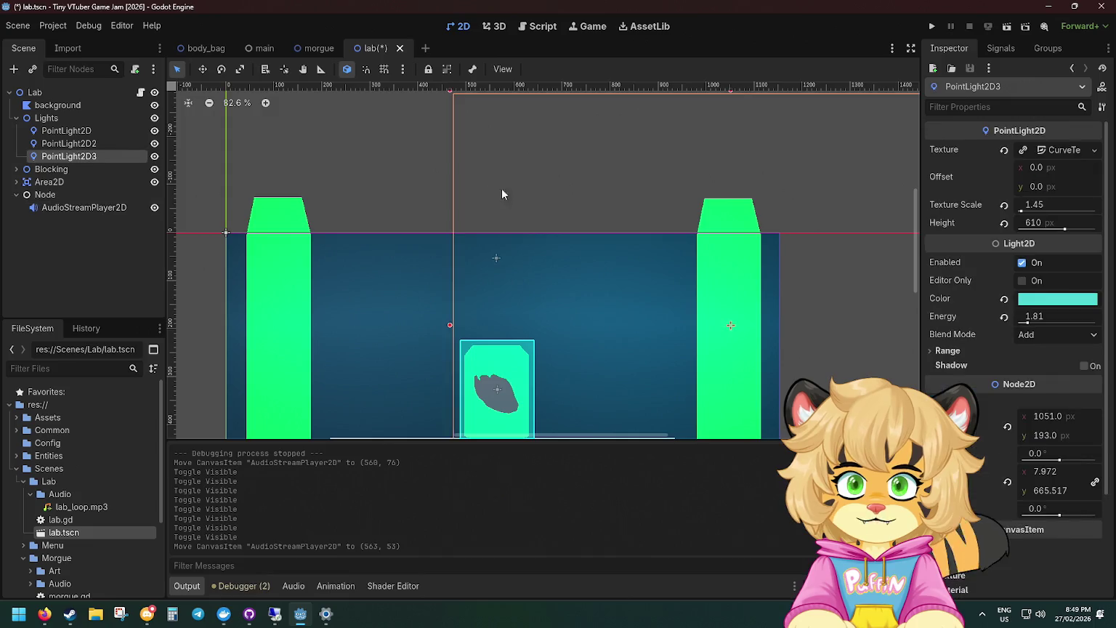
scroll(509, 218, "down", 3)
scroll(552, 239, "down", 2, "ctrl")
left_click(570, 326)
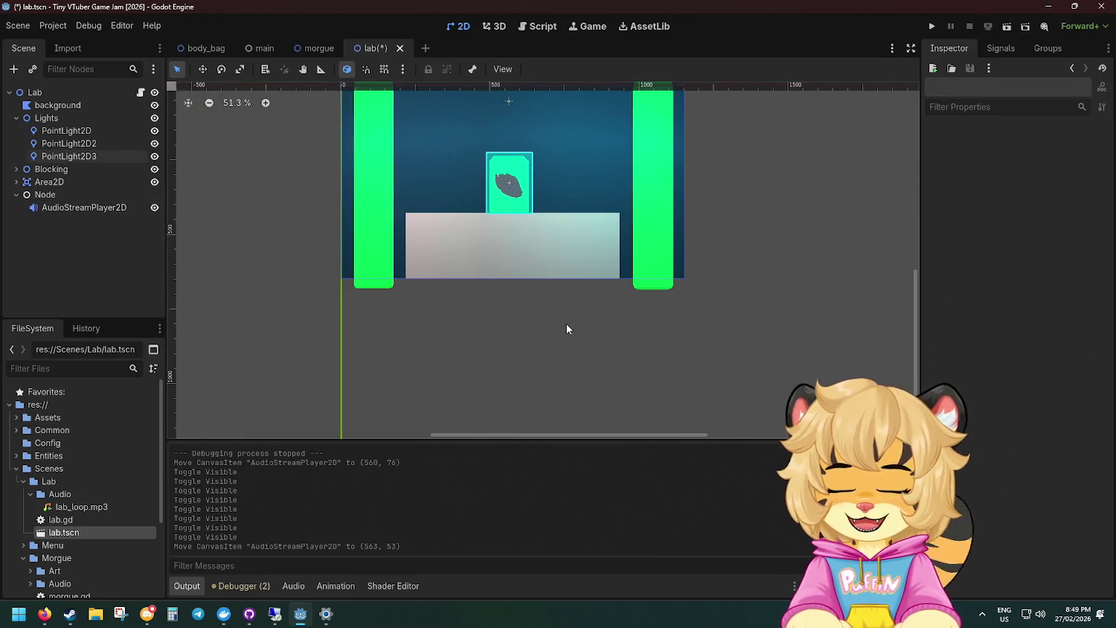
scroll(566, 324, "down", 4, "ctrl")
scroll(557, 361, "up", 5, "ctrl")
scroll(554, 348, "left", 3)
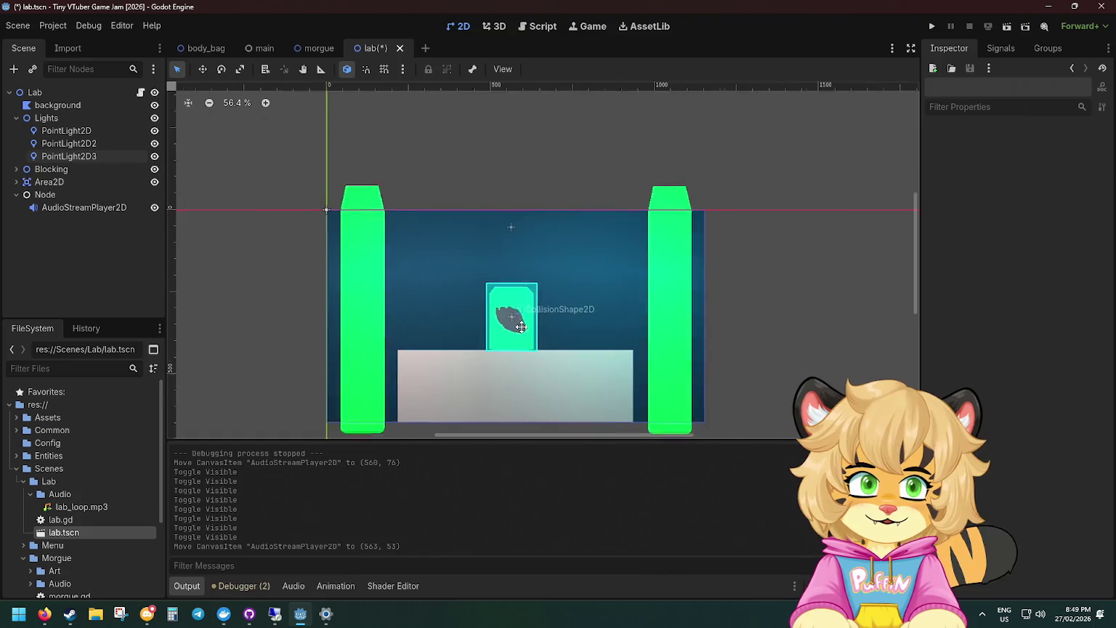
Select PointLight2D2, move it slightly, and undo the move with Ctrl+Z.
left_click(425, 179)
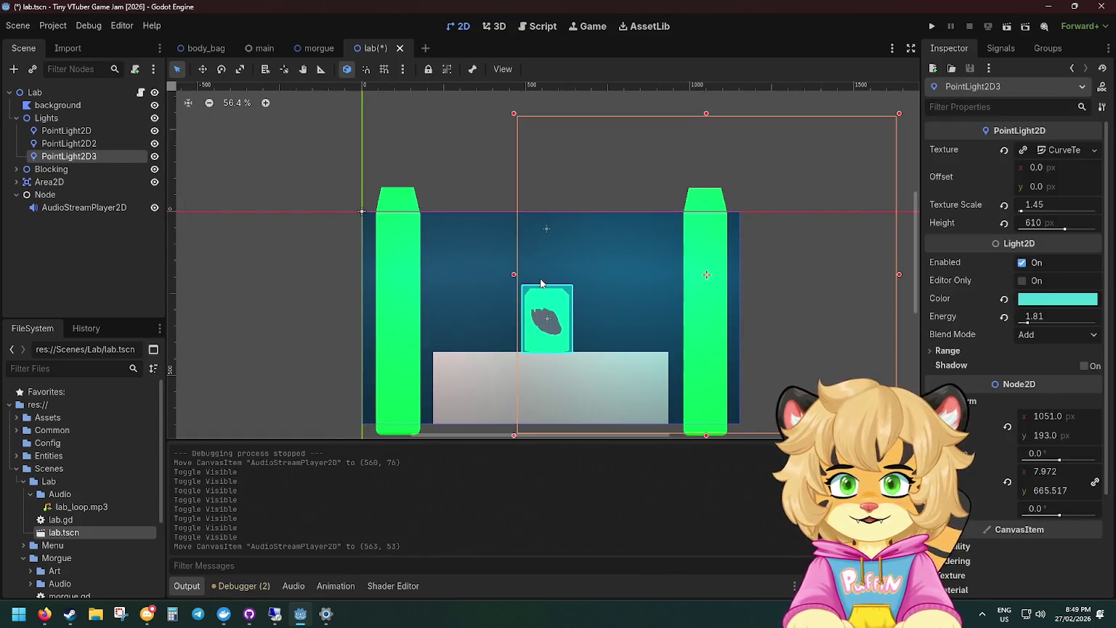
scroll(685, 242, "down", 5)
left_click(659, 390)
mouse_move(658, 390)
left_mouse_down()
mouse_move(581, 351)
mouse_move(576, 376)
left_mouse_up()
scroll(577, 375, "up", 2)
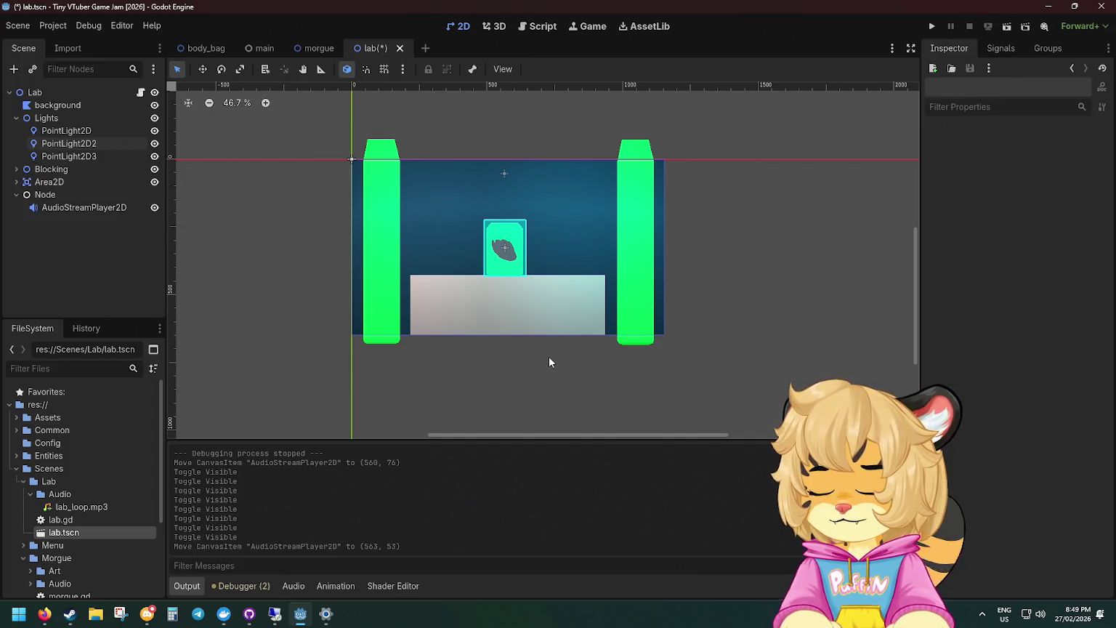
scroll(472, 270, "up", 10)
scroll(468, 282, "down", 4)
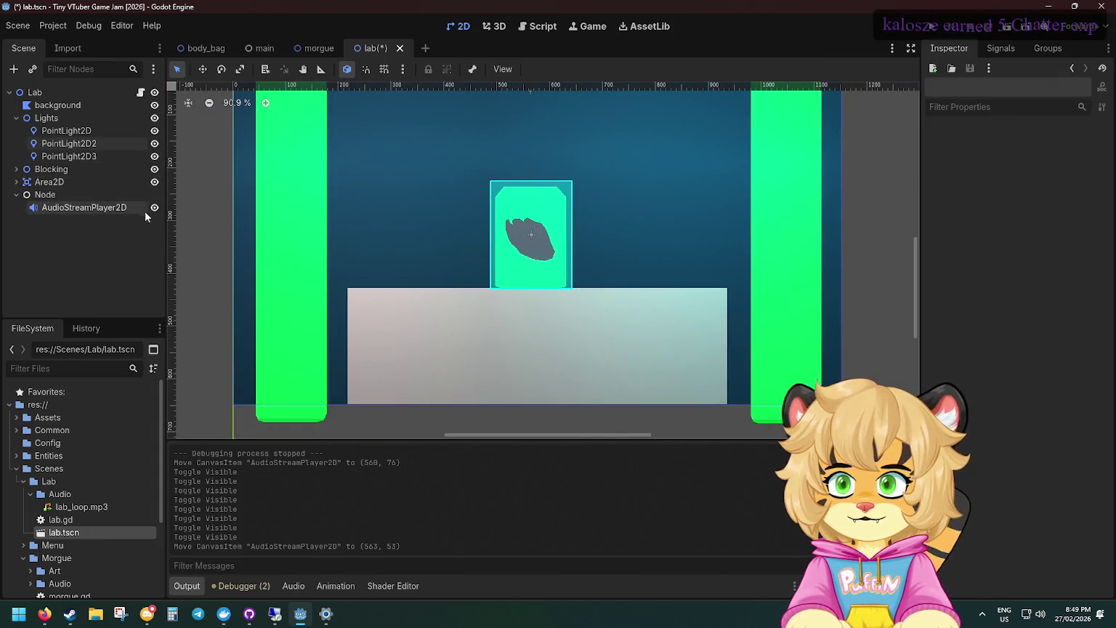
left_click_drag(242, 215, 239, 230)
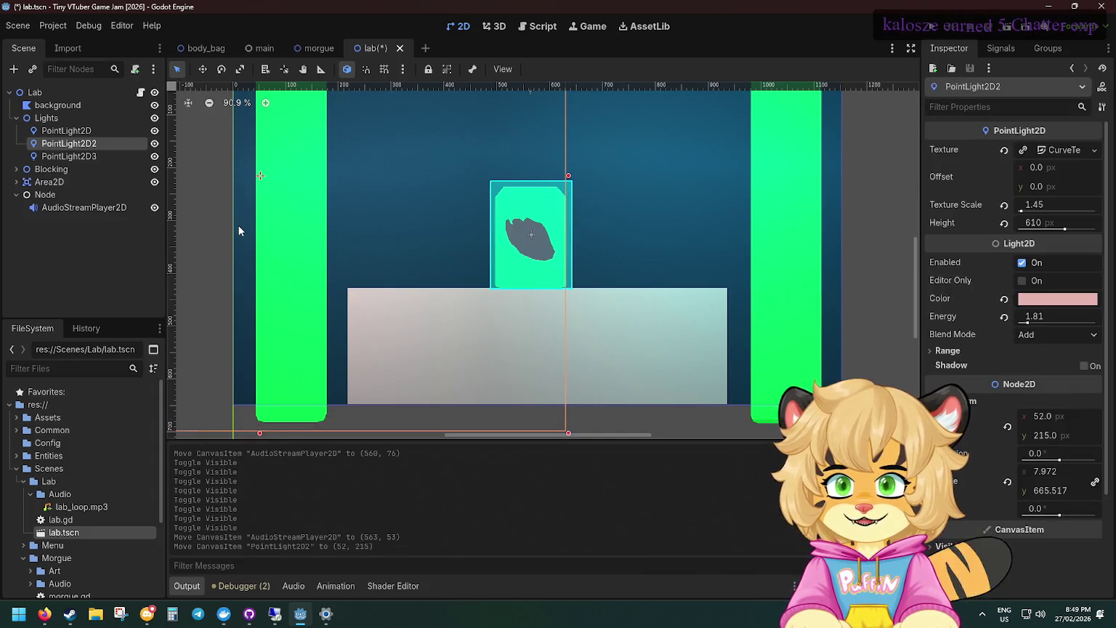
key("ctrl+z")
scroll(239, 230, "down", 6)
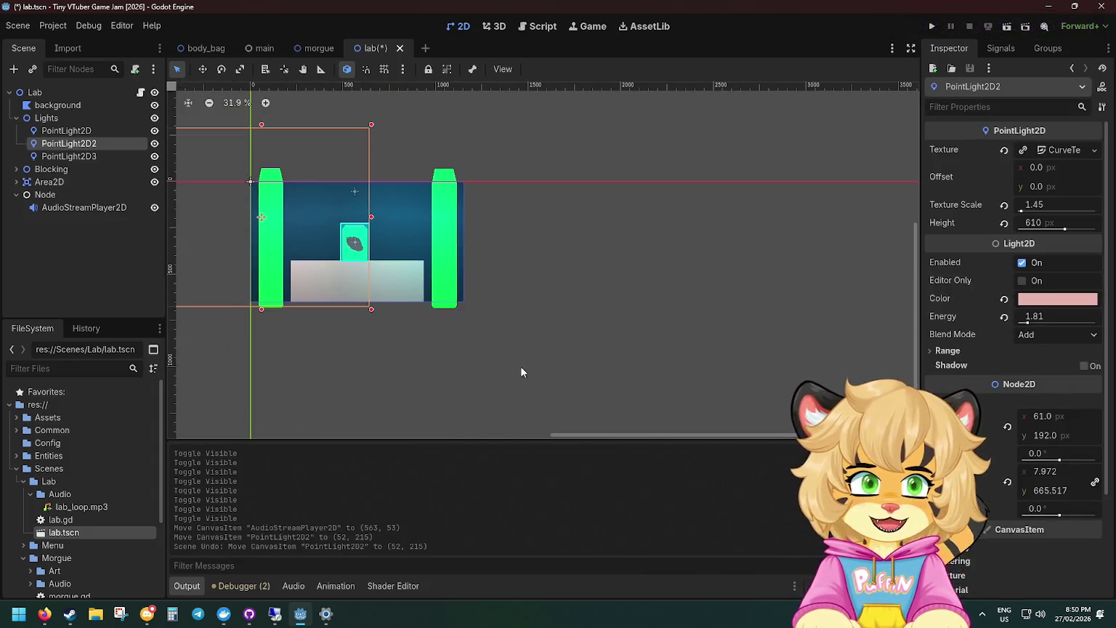
left_click(511, 360)
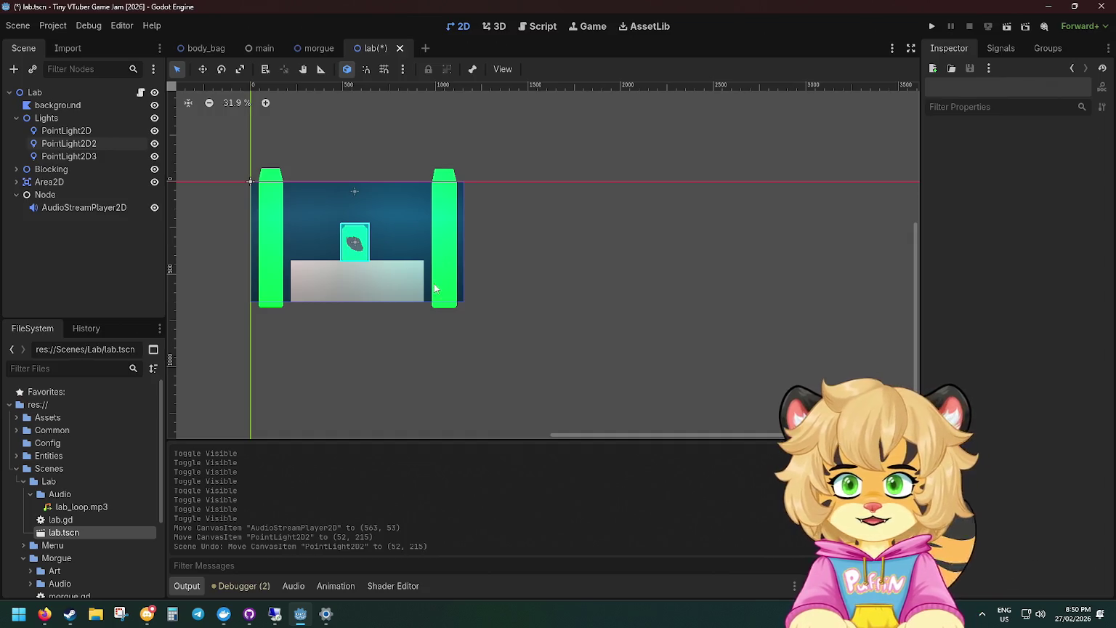
Collapse the Lights and Node branches and open the Lab root node's action menu.
left_click(16, 118)
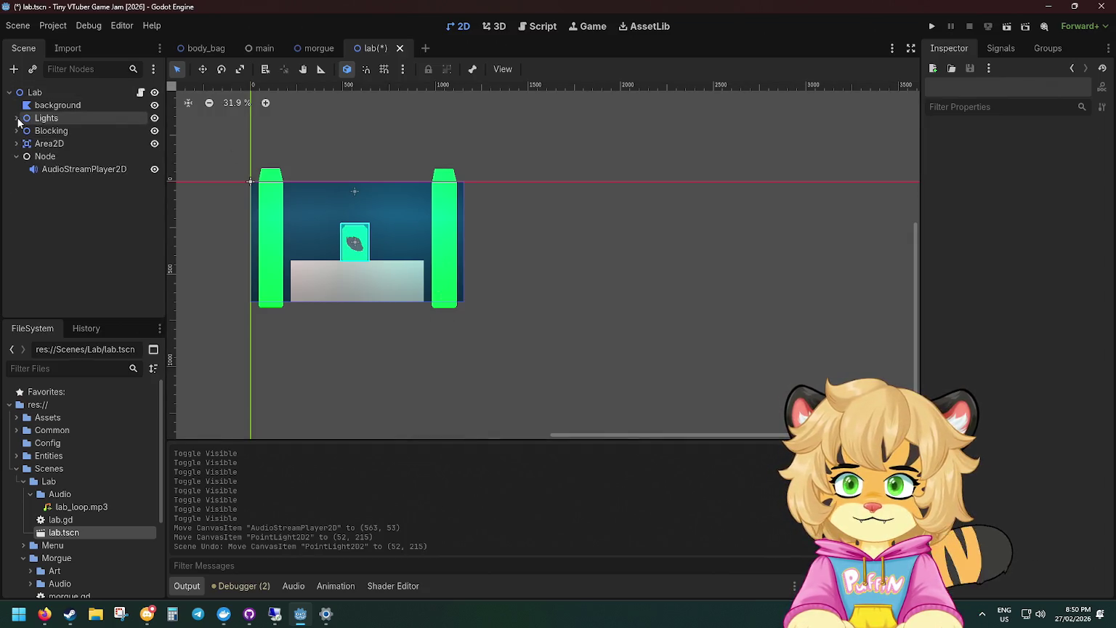
scroll(281, 182, "up", 7)
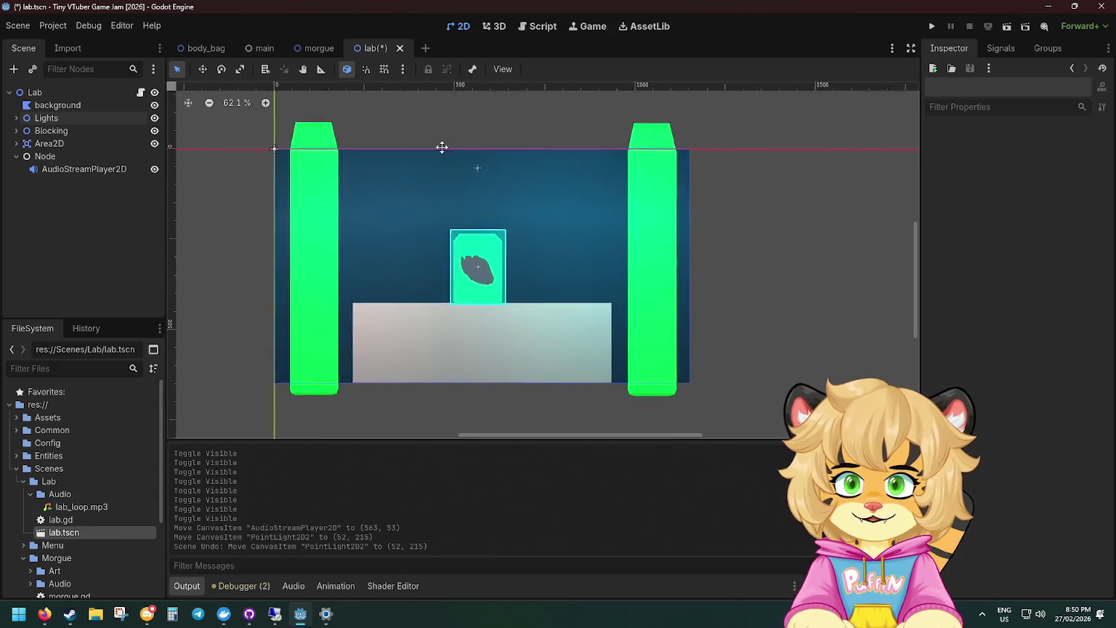
left_click(487, 125)
left_click(133, 313)
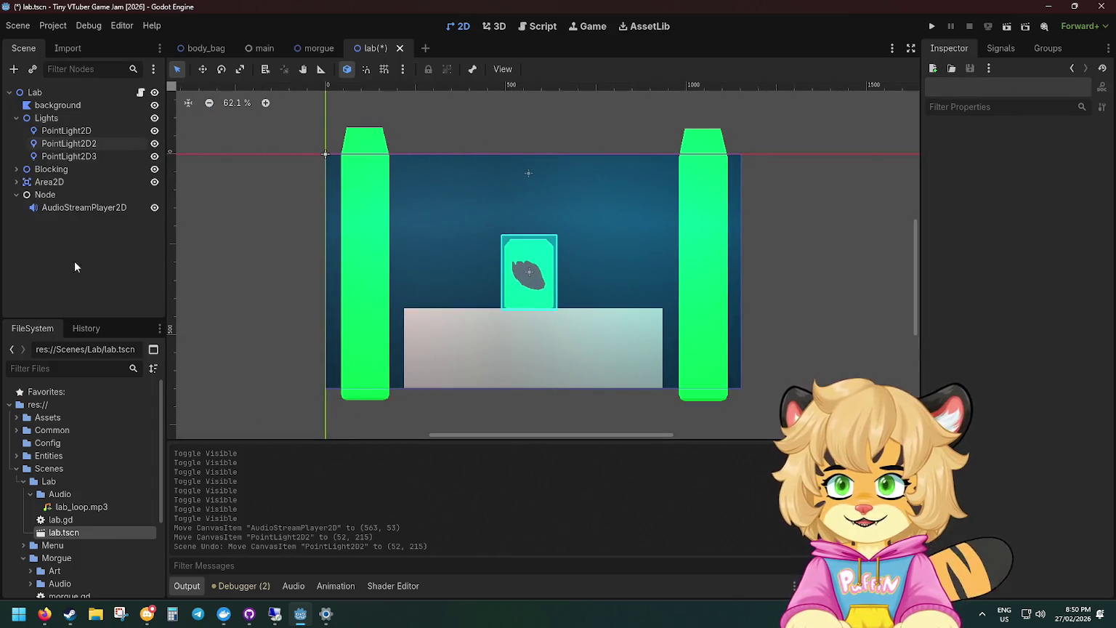
left_click(16, 194)
left_click(16, 118)
right_click(30, 93)
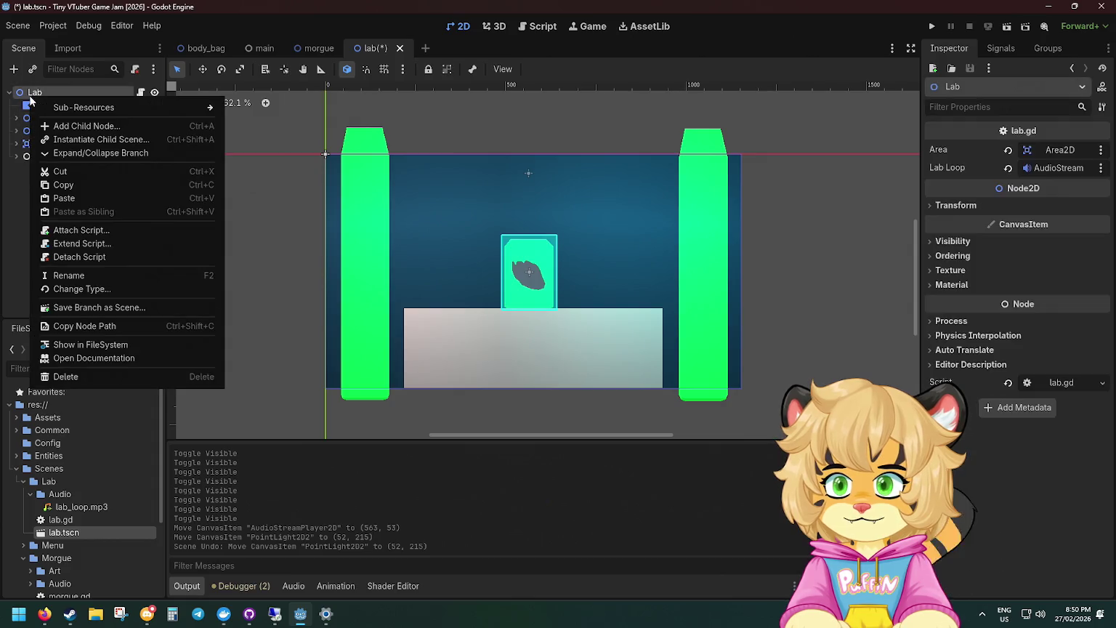
Close the Lab node's menu and zoom the 2D view out to 31.9% to show the room.
left_click(22, 190)
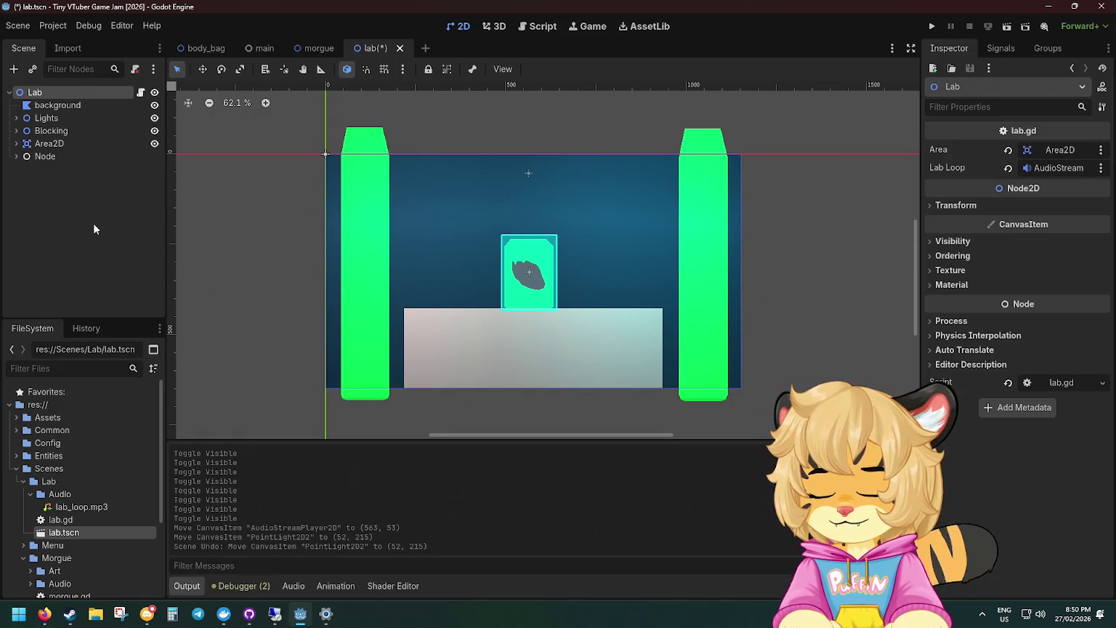
double_click(10, 93)
scroll(443, 189, "down", 4)
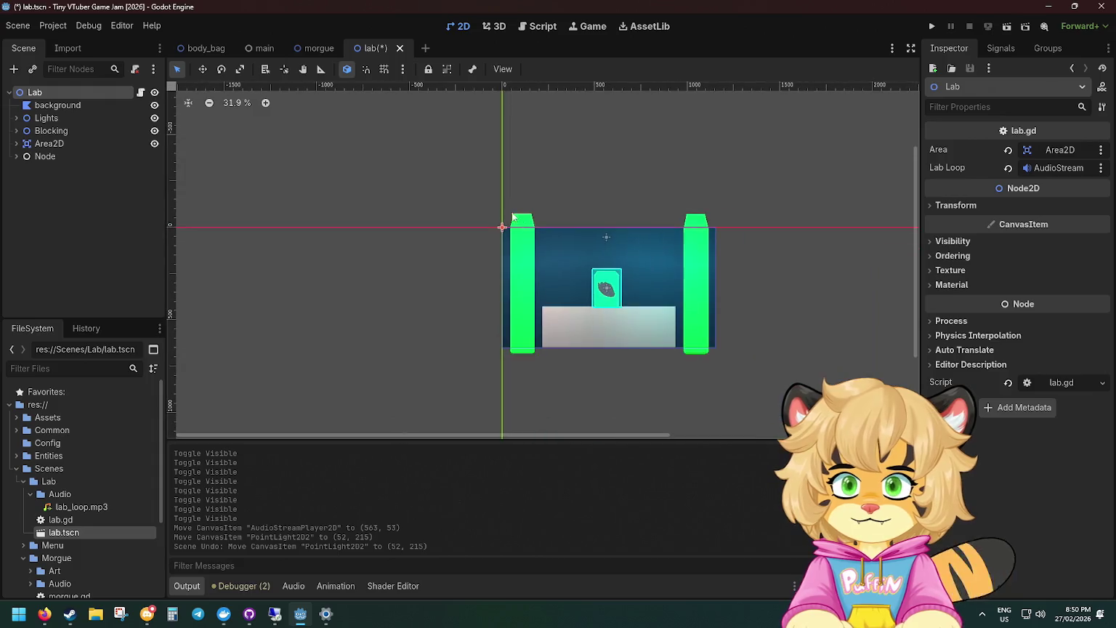
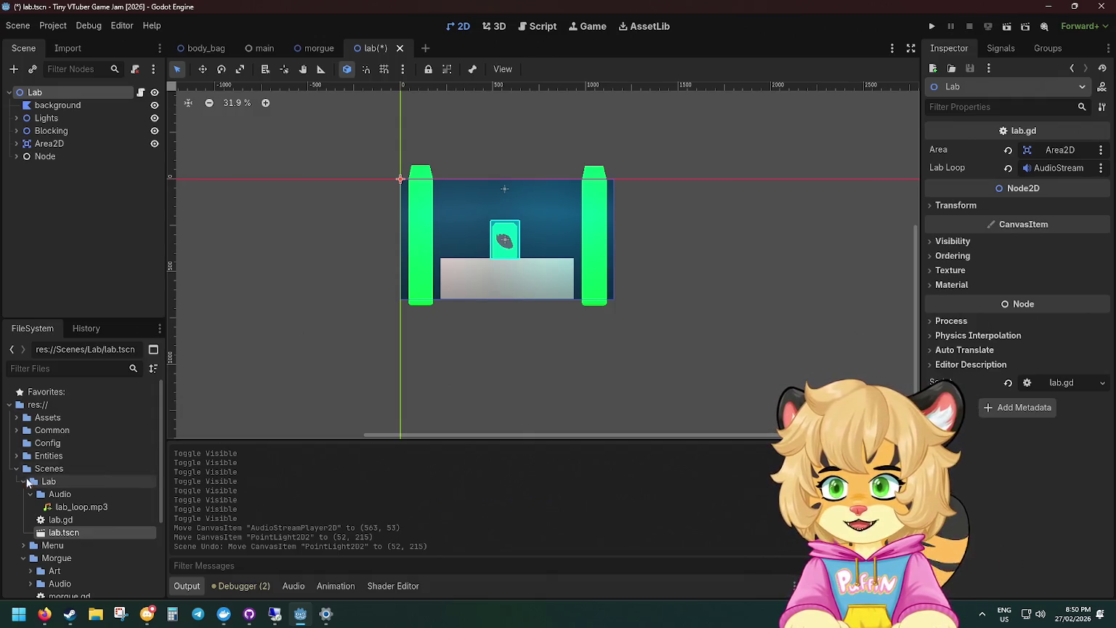
Create a new folder named LabUI inside the Scenes folder.
left_click(16, 468)
left_click(16, 469)
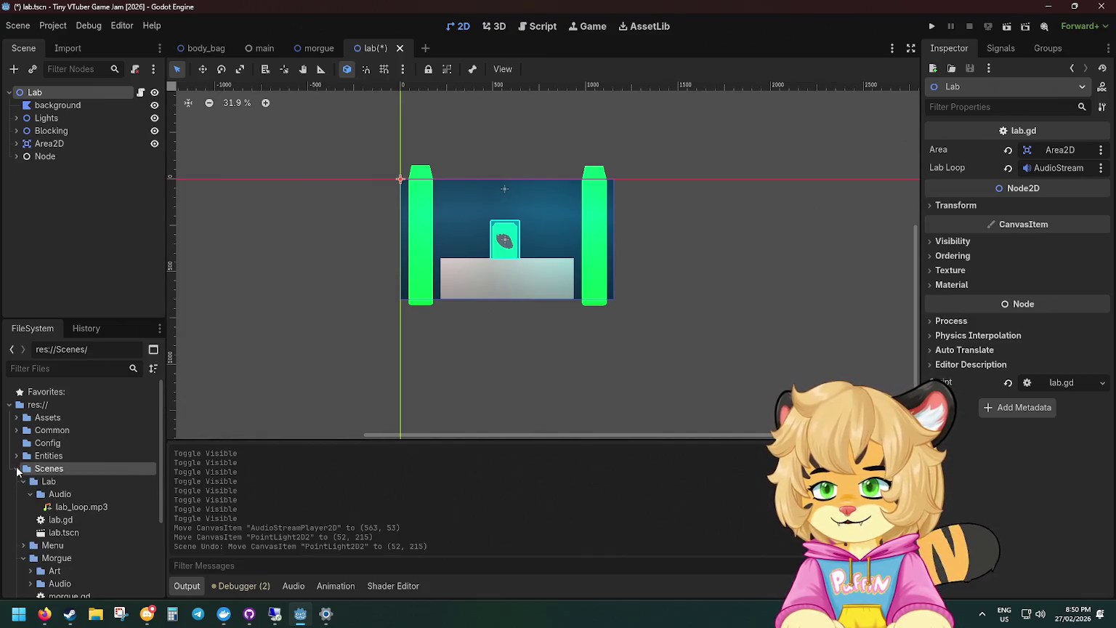
left_click(24, 506)
left_click(24, 507)
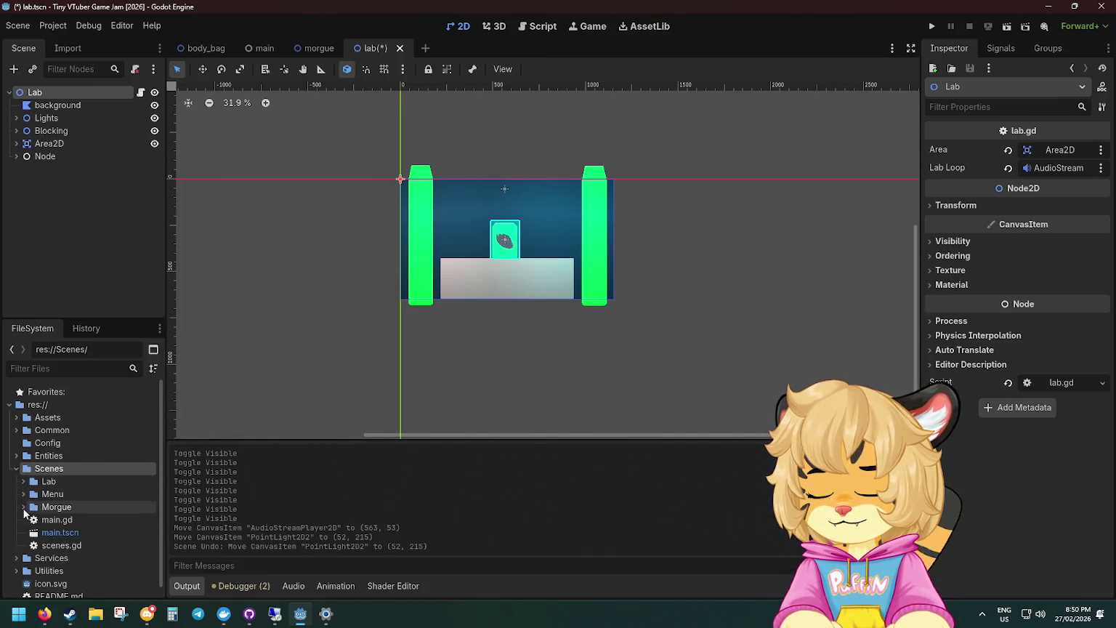
right_click(48, 469)
mouse_move(143, 392)
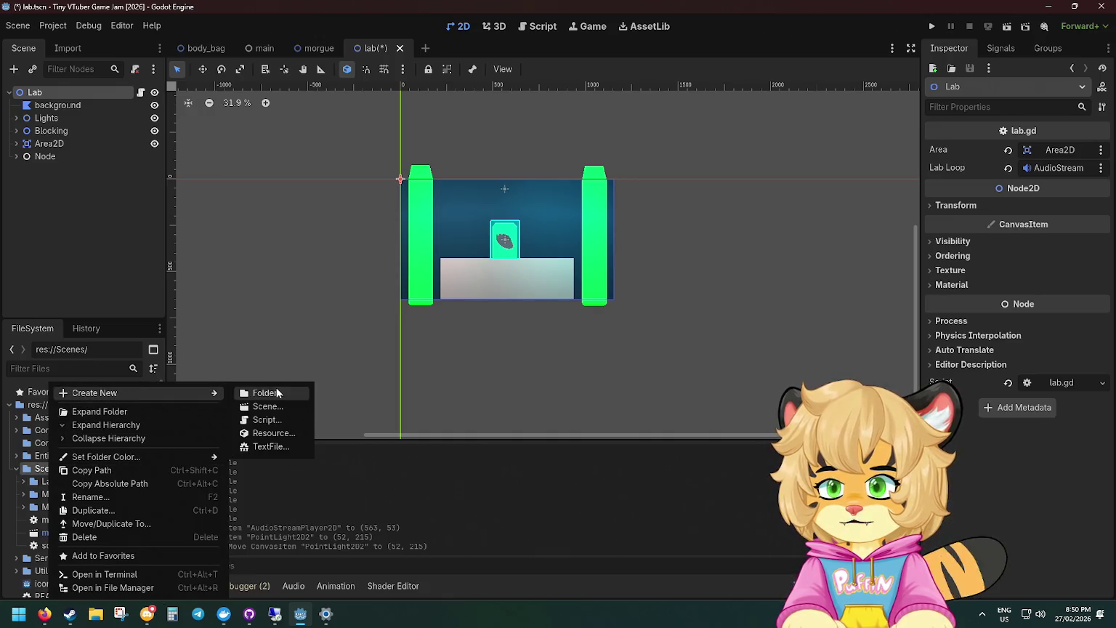
left_click(275, 392)
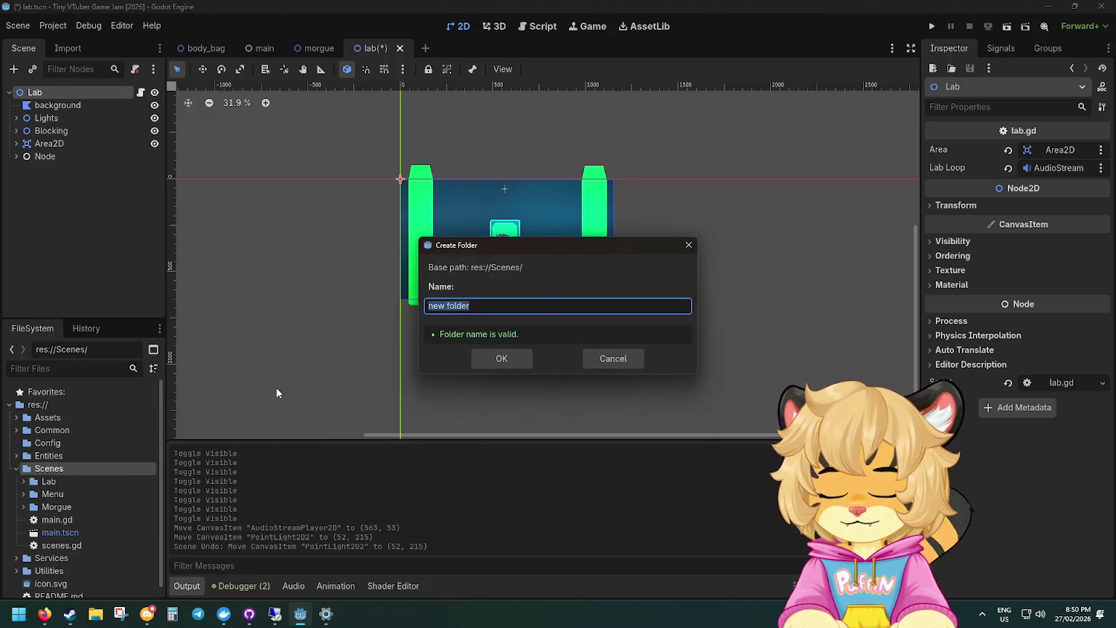
type("Lab")
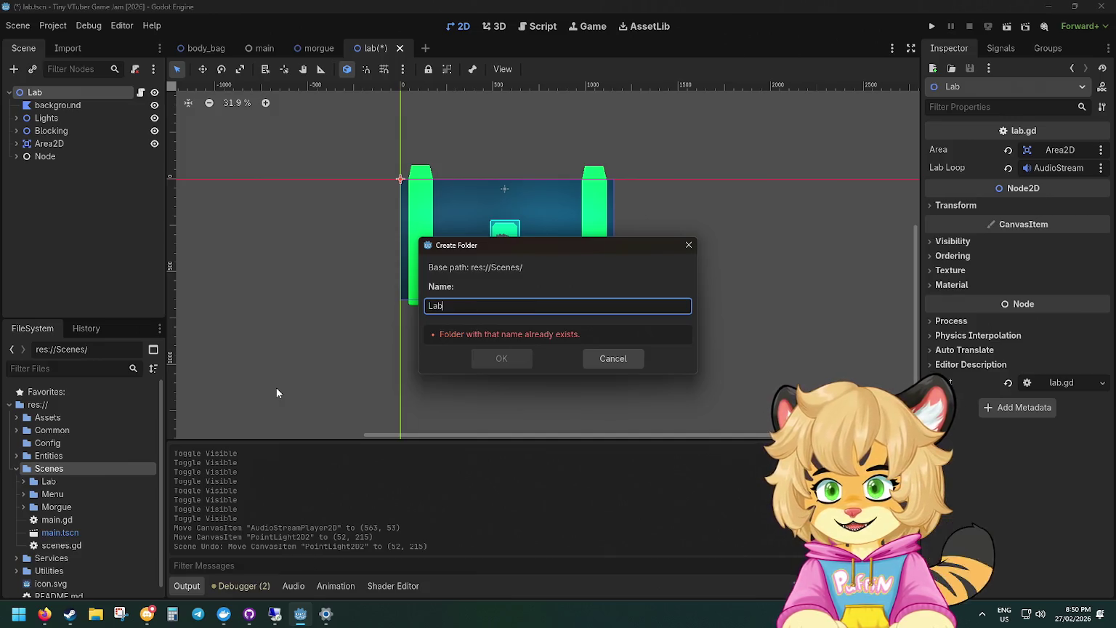
type("UI")
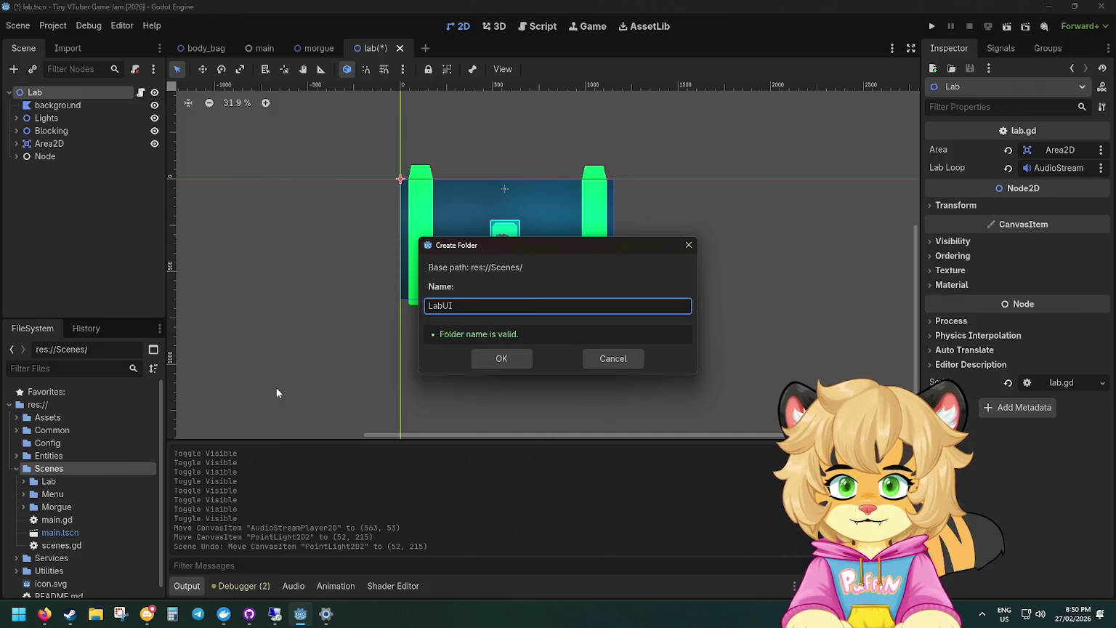
key("Return")
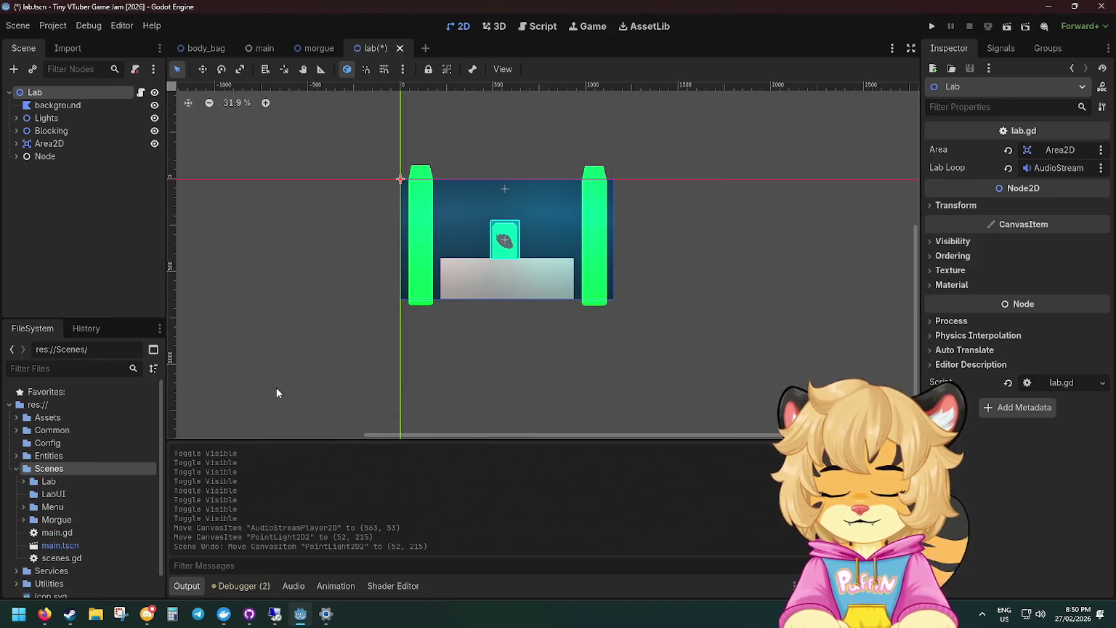
Create a new scene named lab_ui inside the LabUI folder.
left_click(54, 494)
right_click(60, 494)
mouse_move(120, 390)
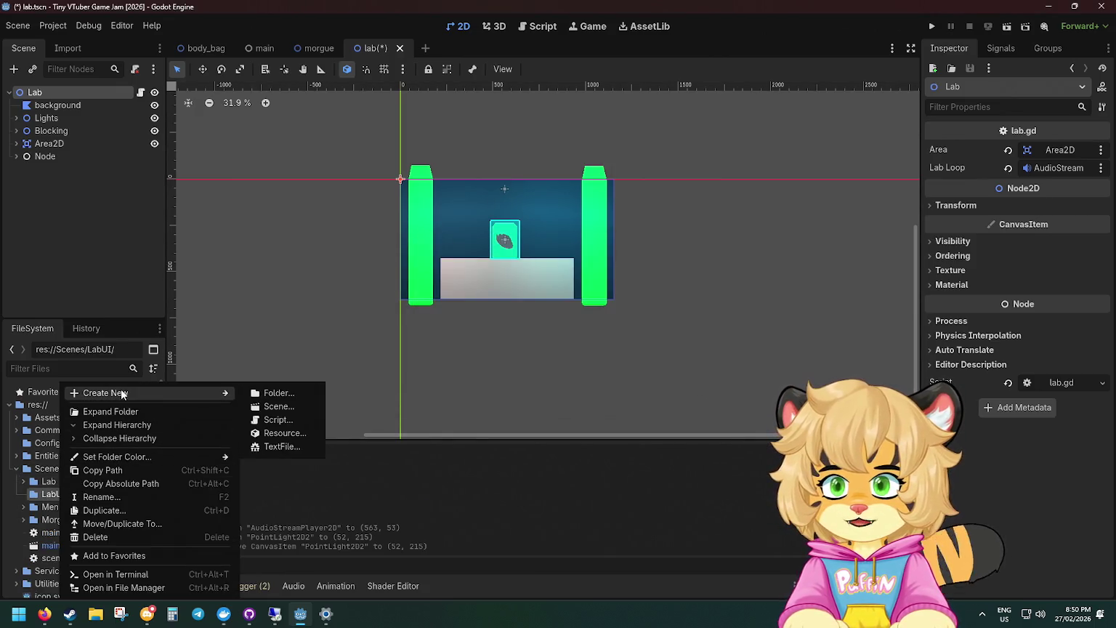
left_click(284, 408)
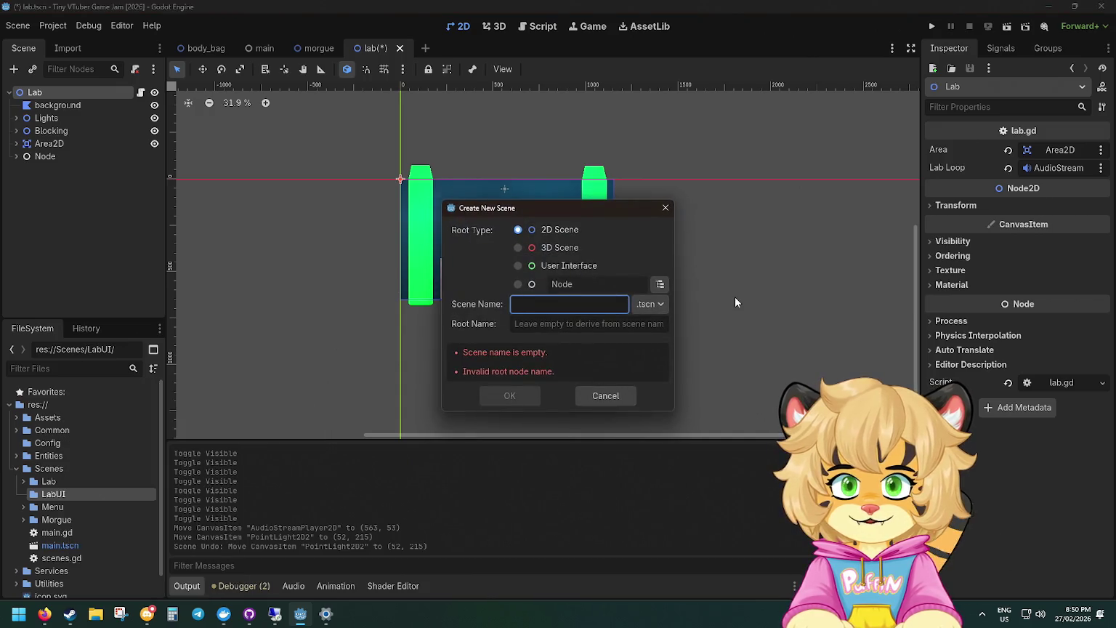
type("lab_ui")
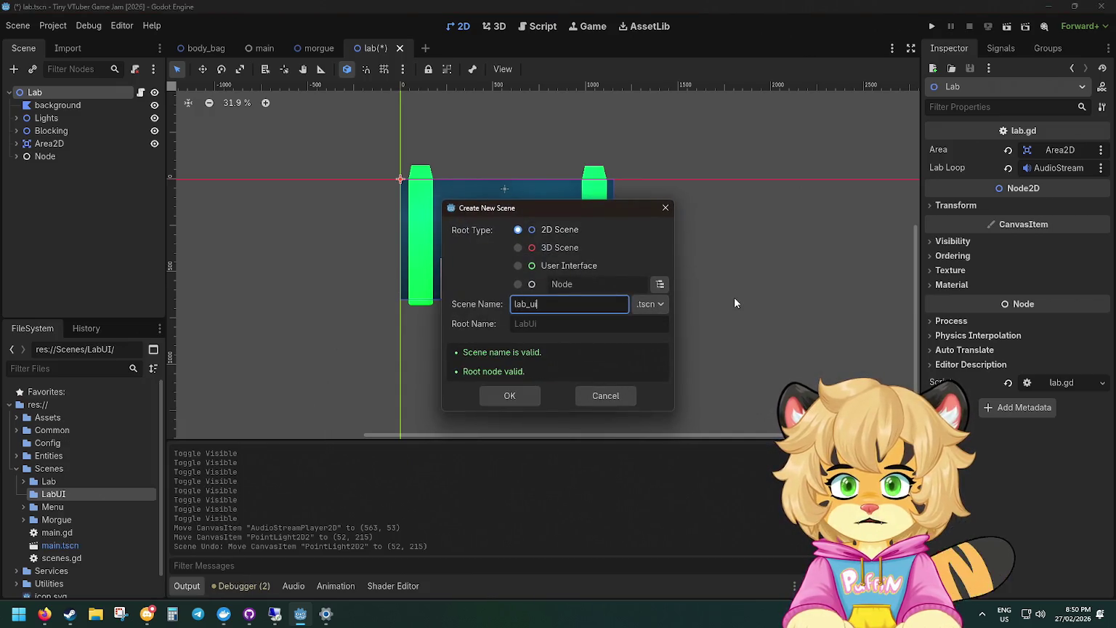
key("Return")
scroll(503, 241, "down", 3)
mouse_move(518, 270)
left_mouse_down()
mouse_move(419, 297)
mouse_move(453, 285)
left_mouse_up()
scroll(449, 282, "down", 1)
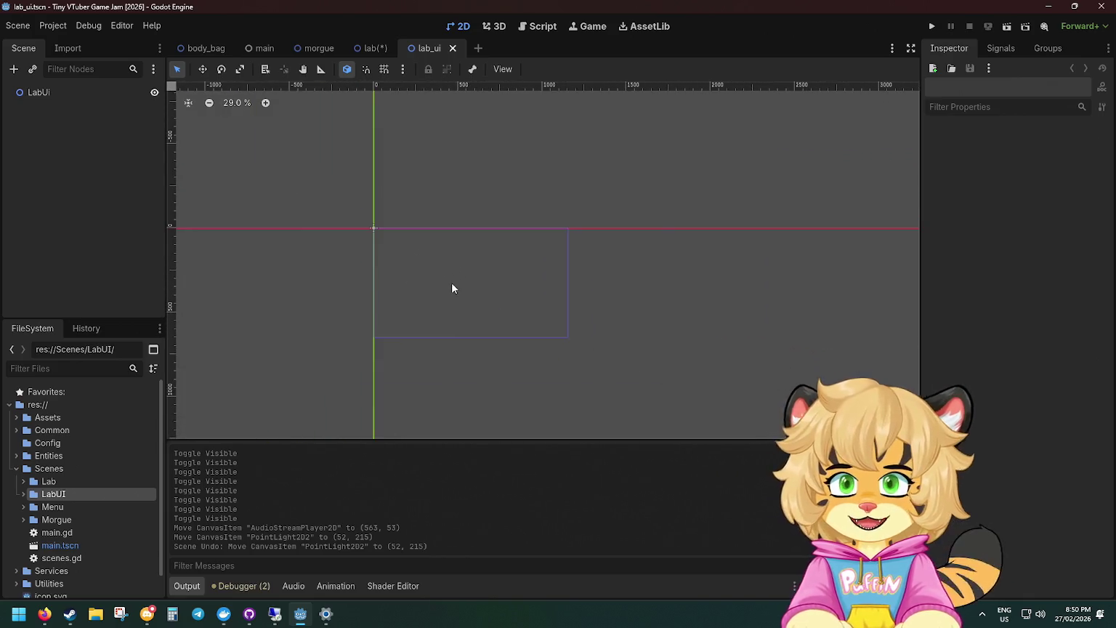
Change the LabUi root node's type to Control.
right_click(74, 96)
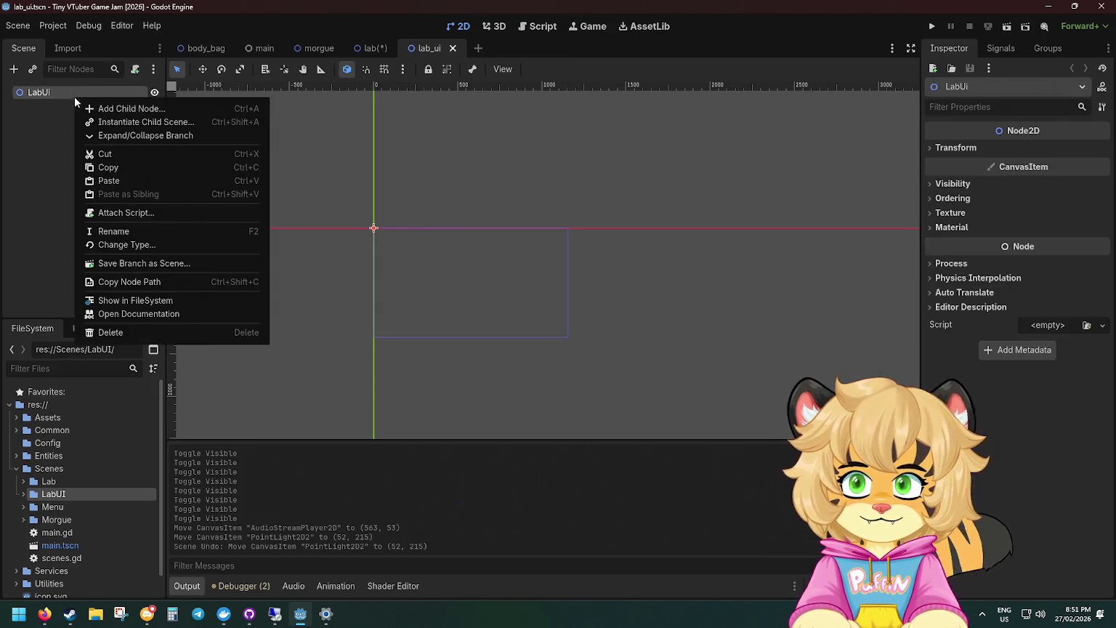
left_click(116, 106)
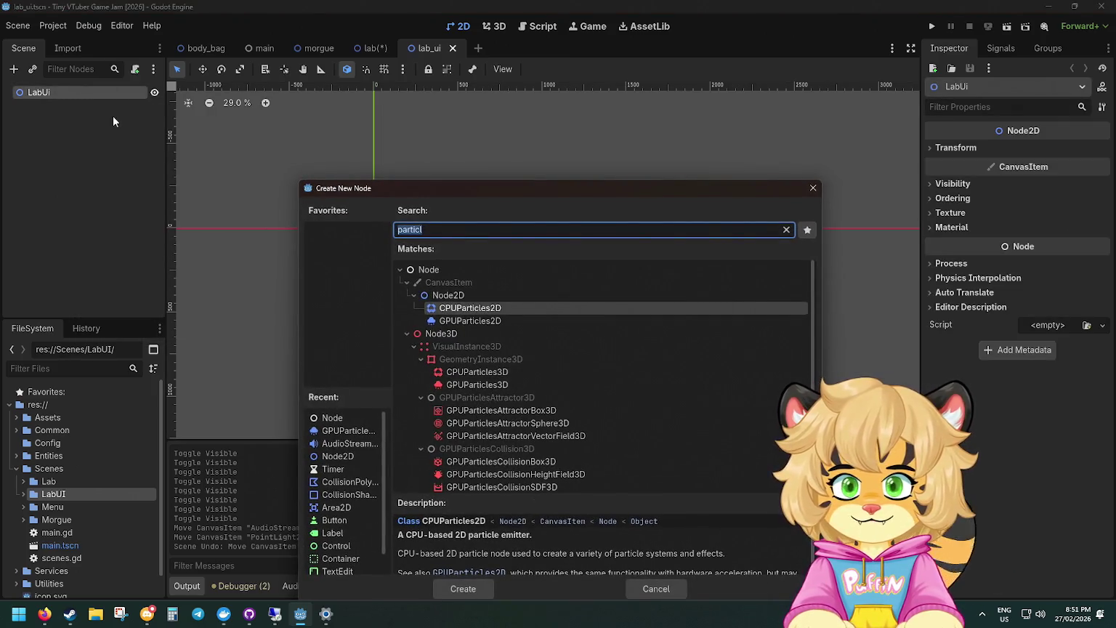
key("Escape")
right_click(90, 96)
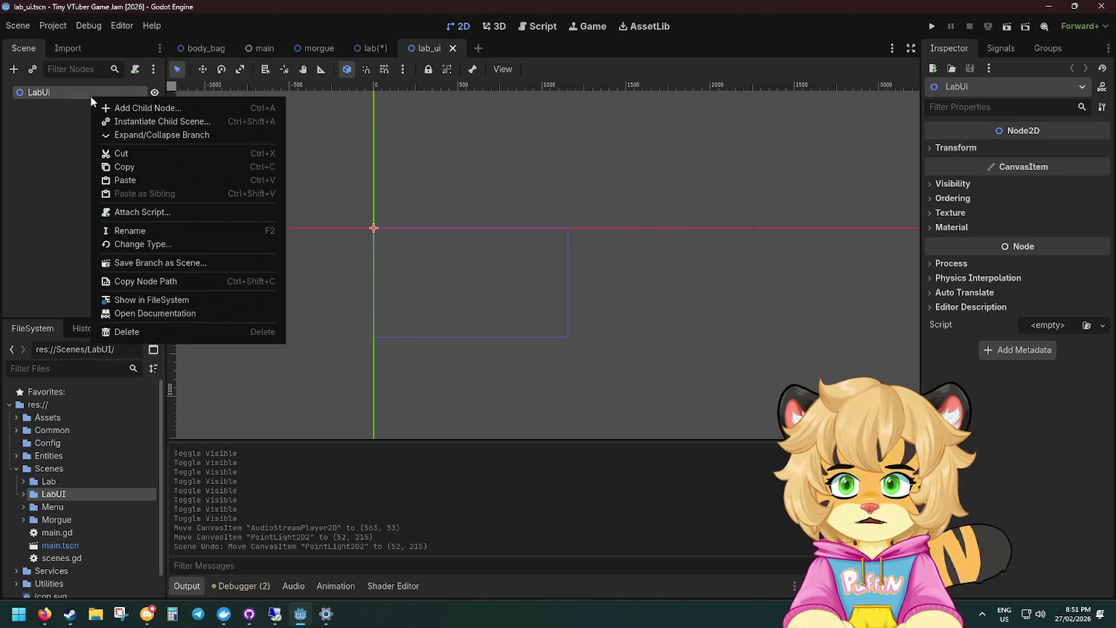
left_click(162, 243)
type("contro")
key("Return")
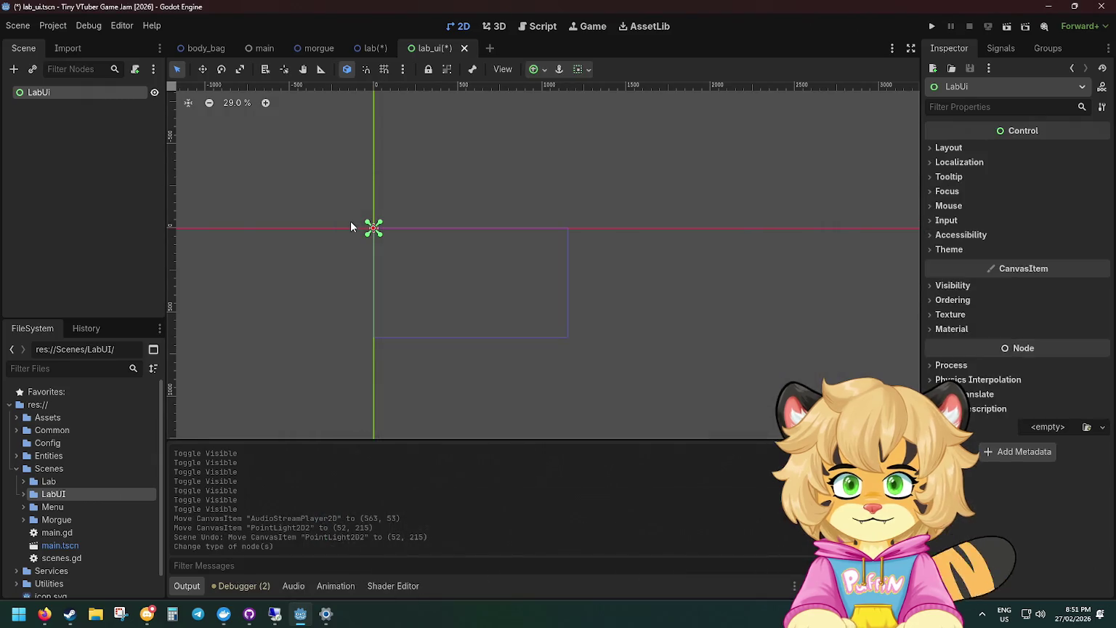
Add a Label child under LabUi with text 'wawa', then move and enlarge it on the canvas.
right_click(106, 90)
left_click(142, 99)
type("text")
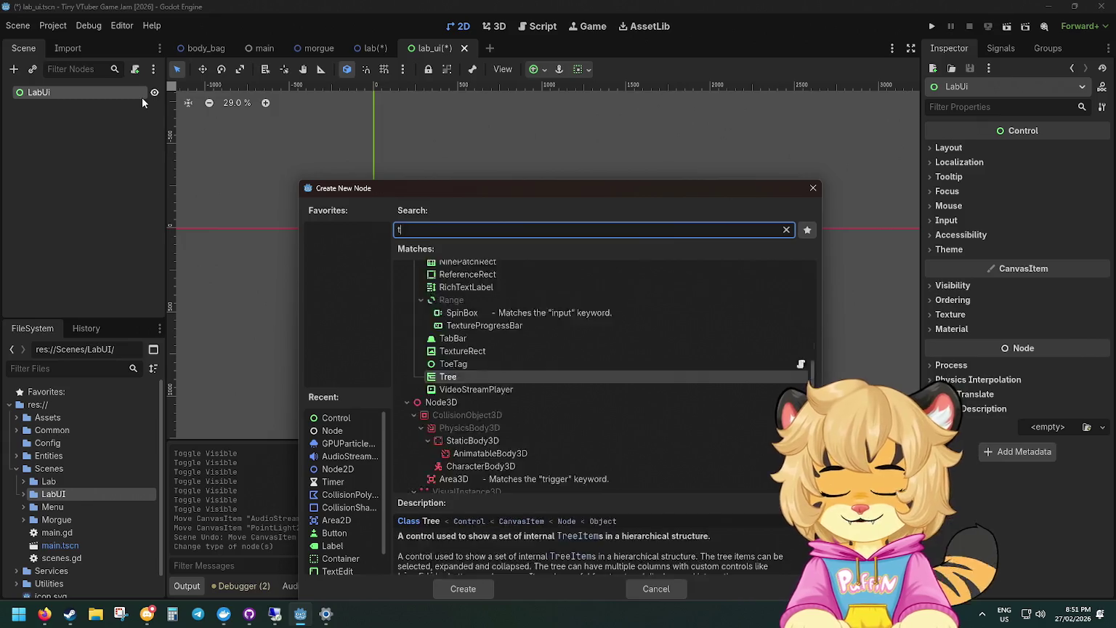
key("BackSpace")
key("BackSpace")
key("BackSpace")
key("BackSpace")
type("label")
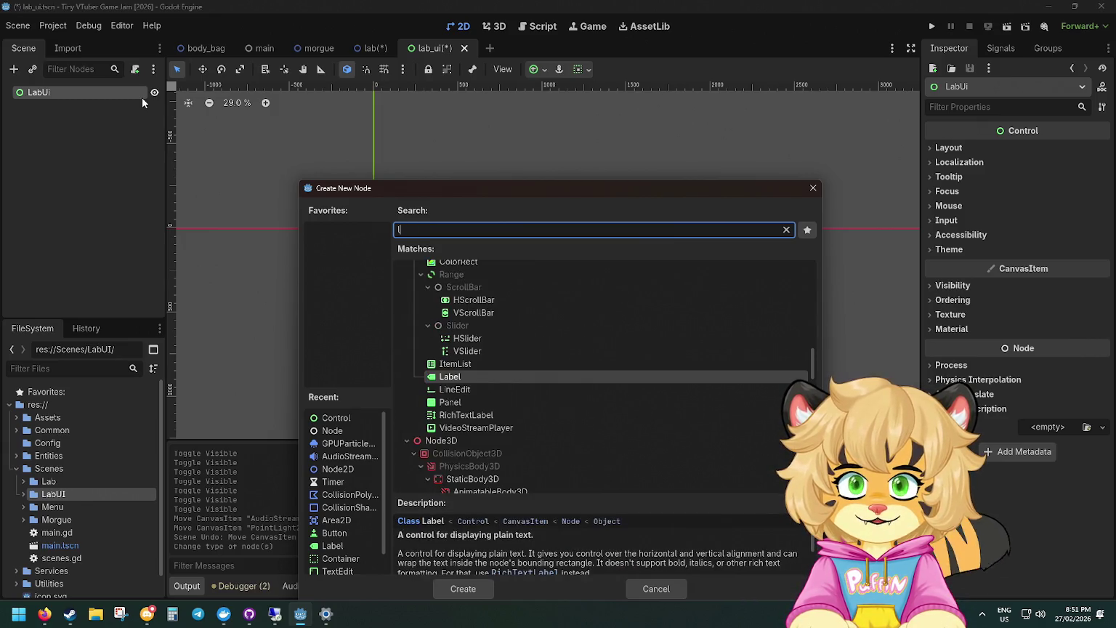
key("Return")
scroll(479, 204, "up", 8)
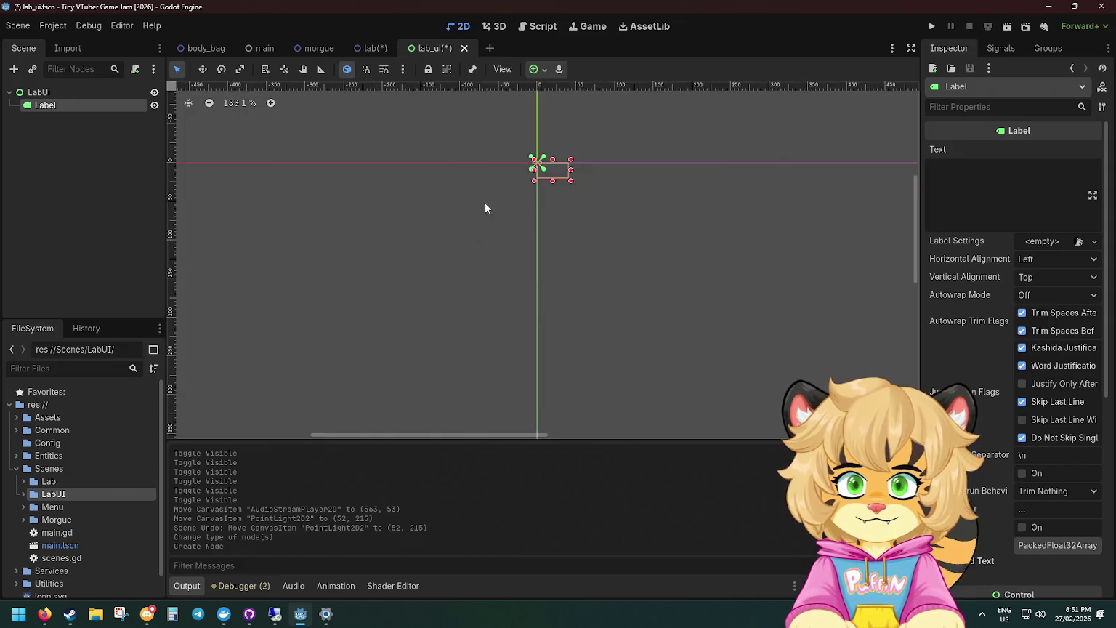
left_click(985, 171)
type("wawa")
left_click_drag(551, 167, 665, 361)
scroll(665, 361, "down", 4)
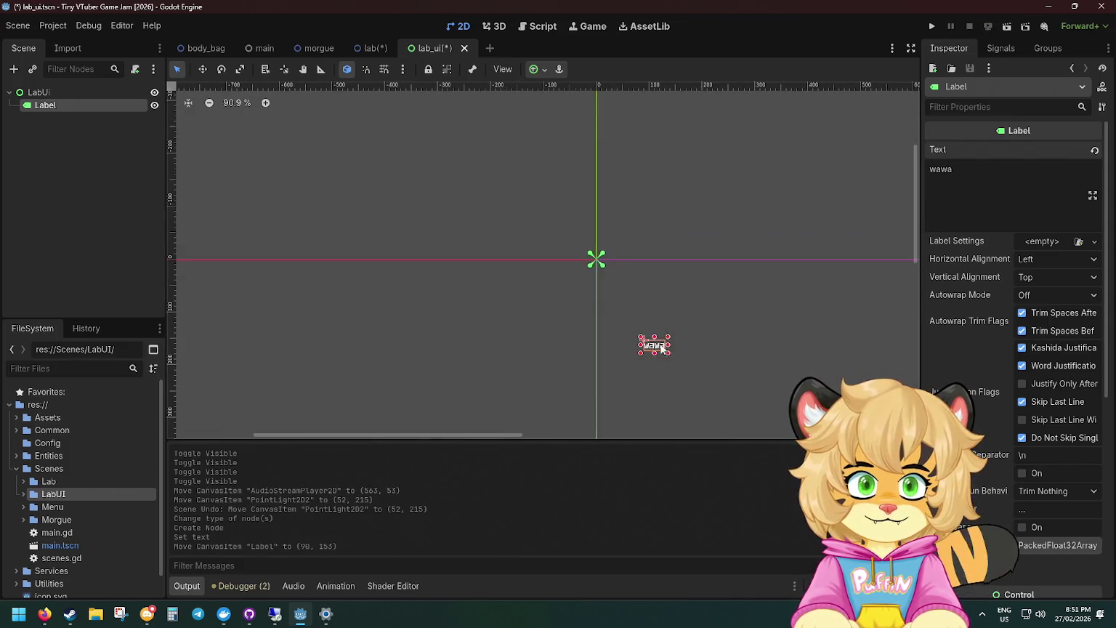
mouse_move(454, 263)
left_mouse_down()
mouse_move(574, 291)
mouse_move(466, 251)
mouse_move(467, 240)
left_mouse_up()
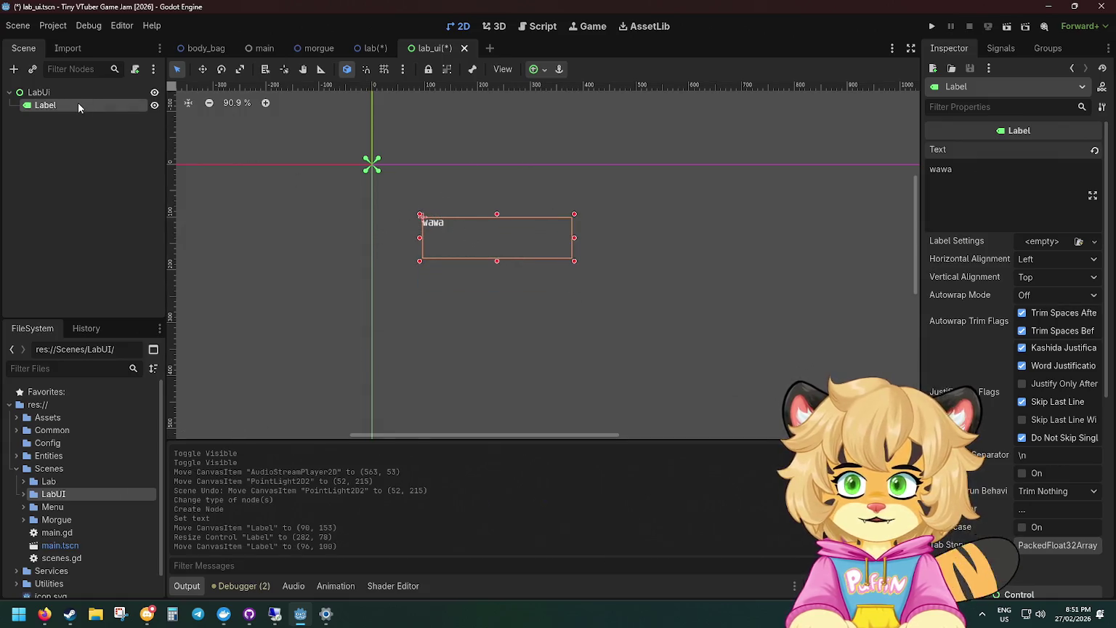
Save the lab_ui scene and expand the LabUI folder to show its files.
key("ctrl+s")
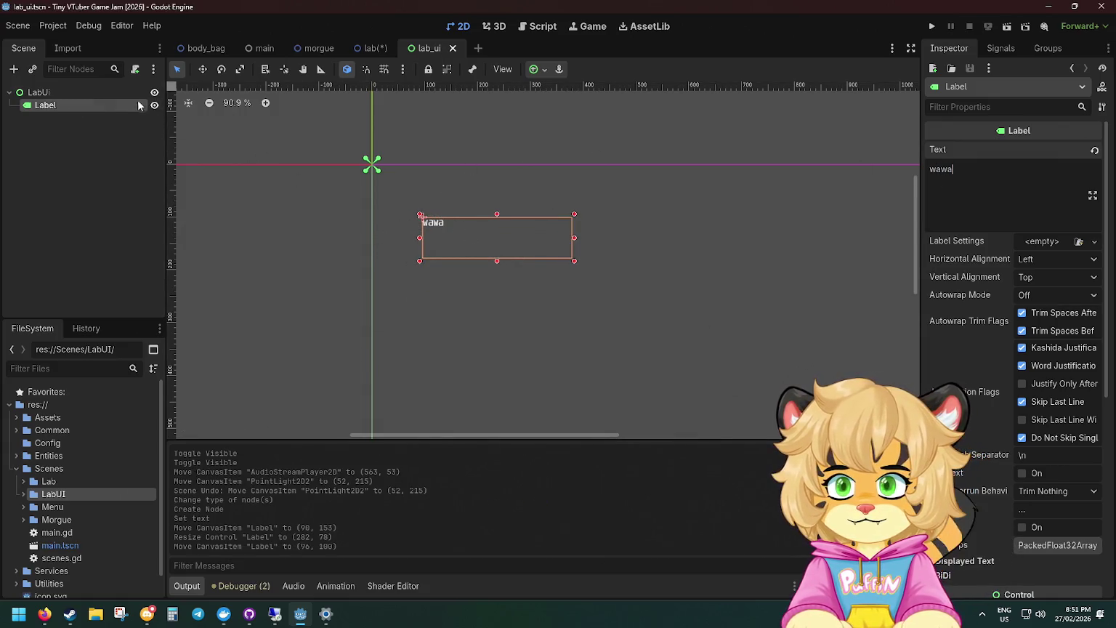
right_click(111, 94)
left_click(56, 494)
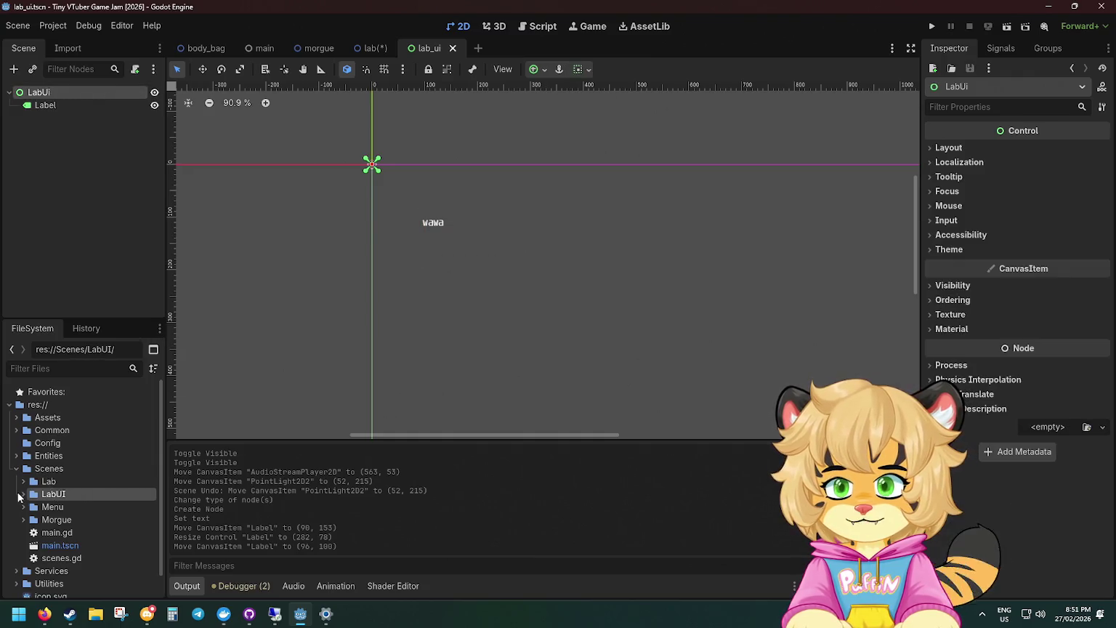
left_click(23, 494)
Create a lab_ui.gd script extending Control in LabUI and attach it to the LabUi root.
right_click(70, 496)
mouse_move(143, 398)
left_click(275, 414)
type("lab_ui.gd")
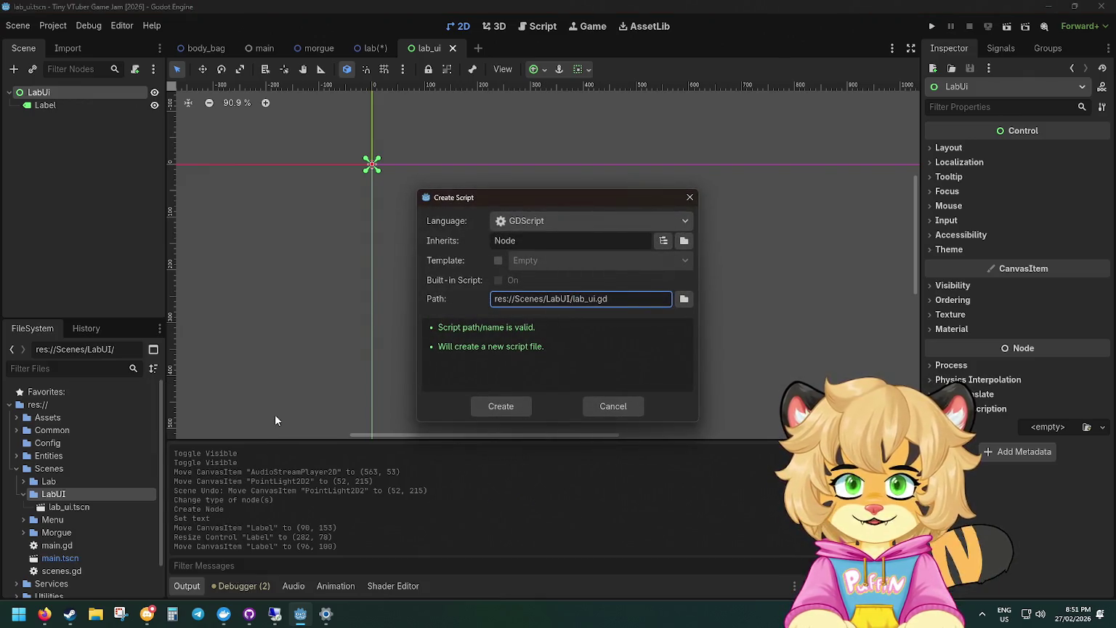
key("Return")
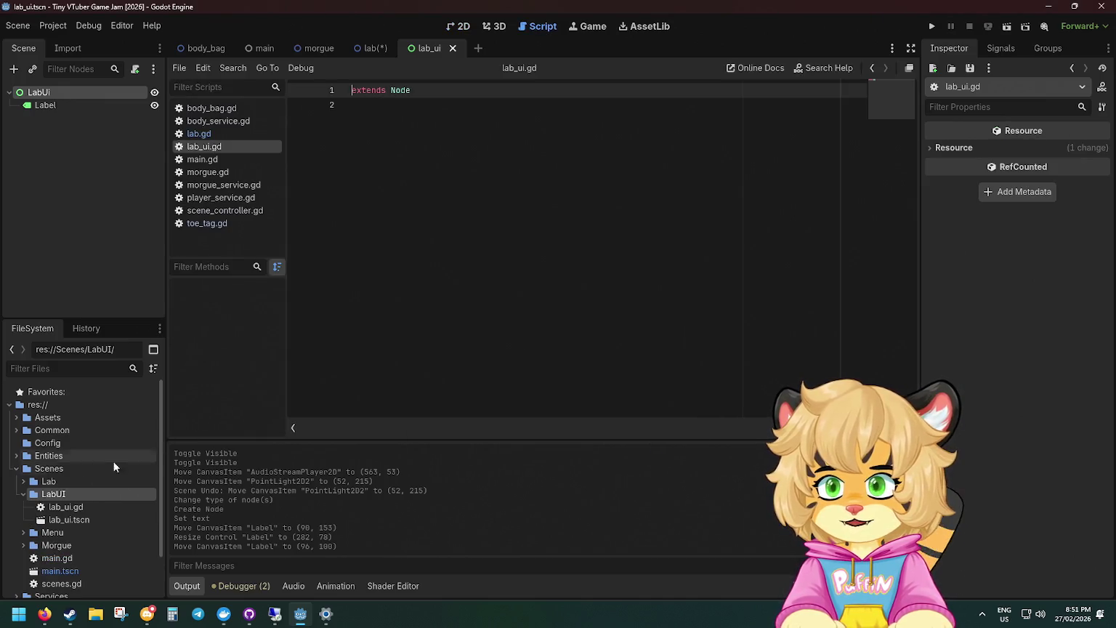
double_click(400, 91)
type("Control")
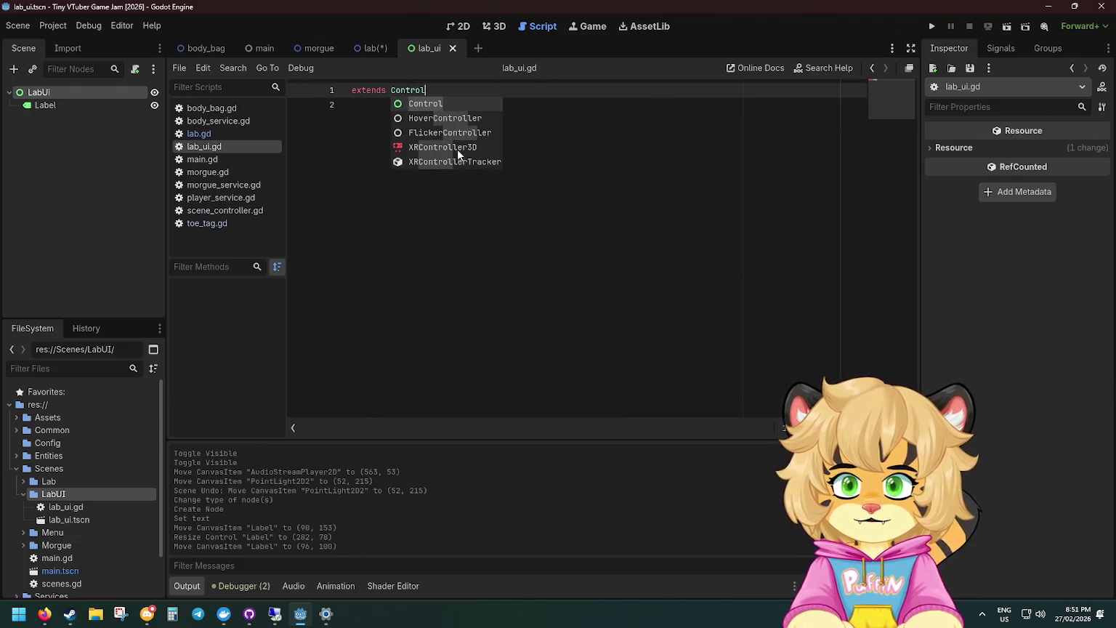
mouse_move(73, 509)
left_mouse_down()
mouse_move(83, 517)
mouse_move(96, 506)
mouse_move(102, 94)
left_mouse_up()
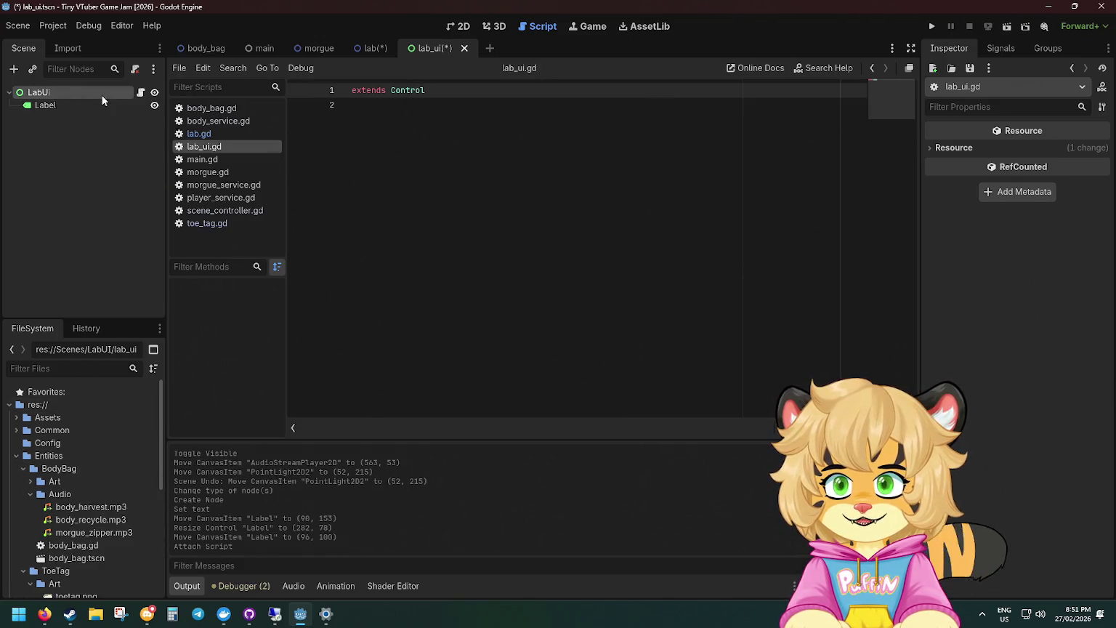
Add 'class_name LabUI' at the top of the script with a blank line below it.
left_click(345, 135)
key("Return")
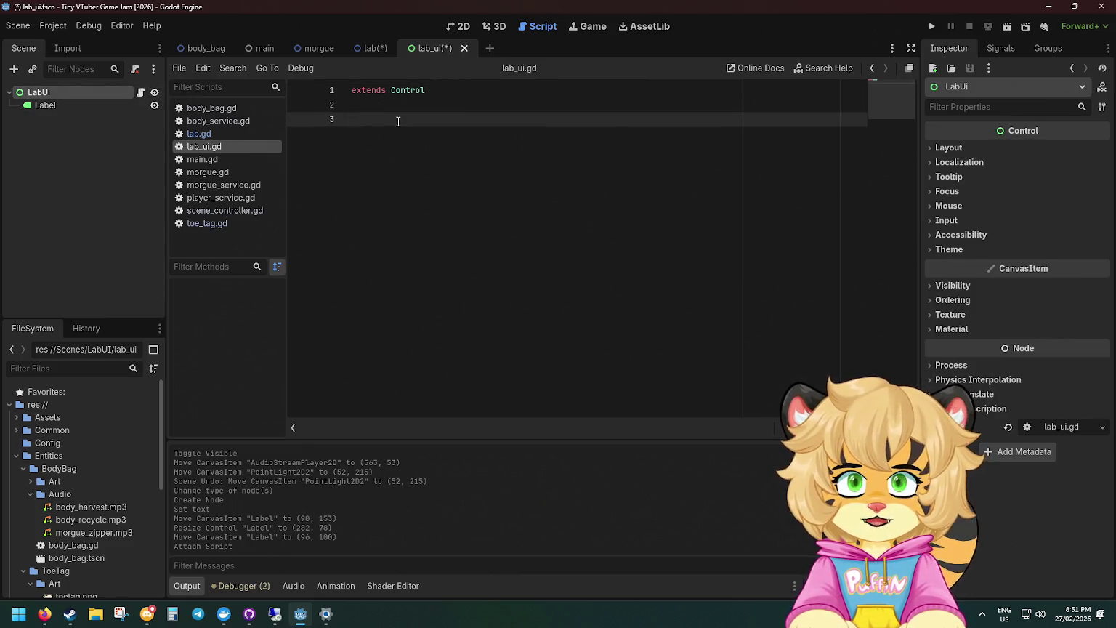
type("@exprot")
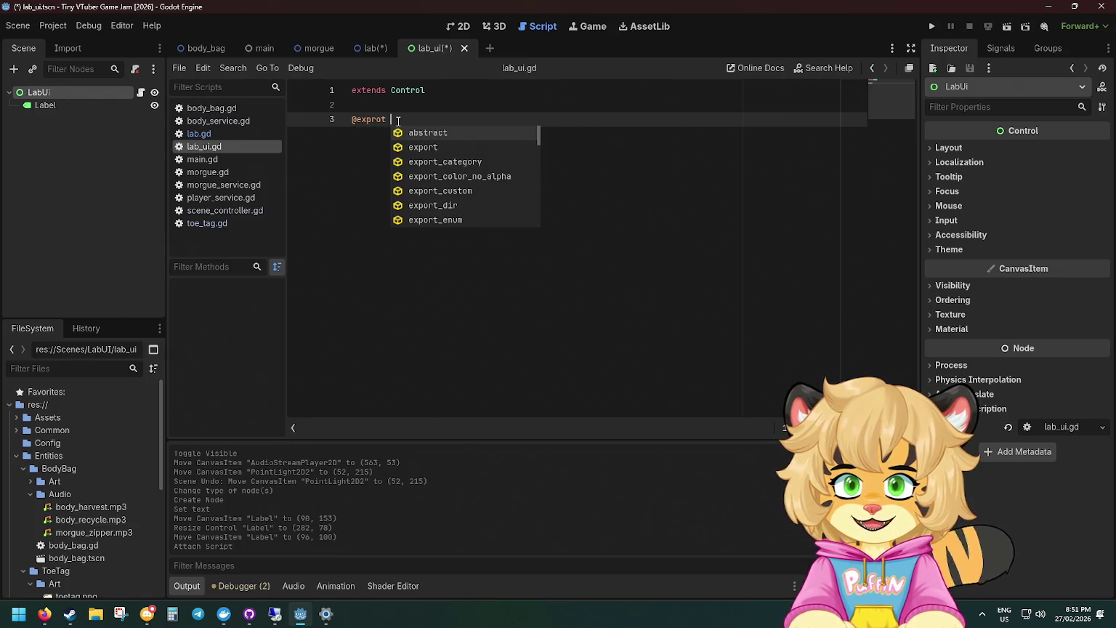
key("ctrl+z")
key("ctrl+z")
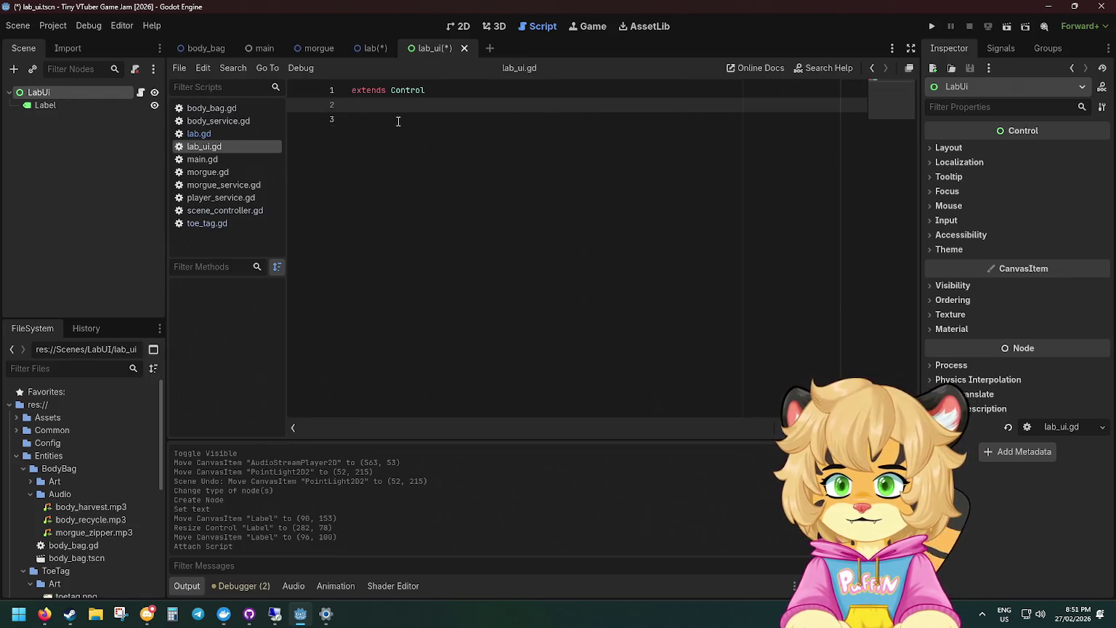
key("Up")
type("class_name")
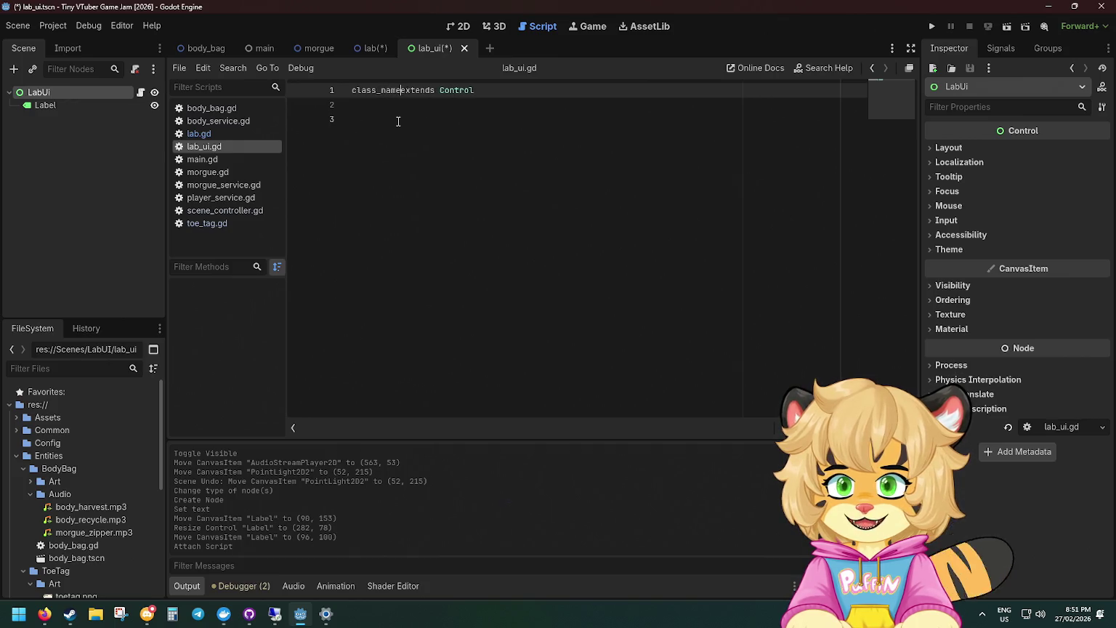
type(" LabUI")
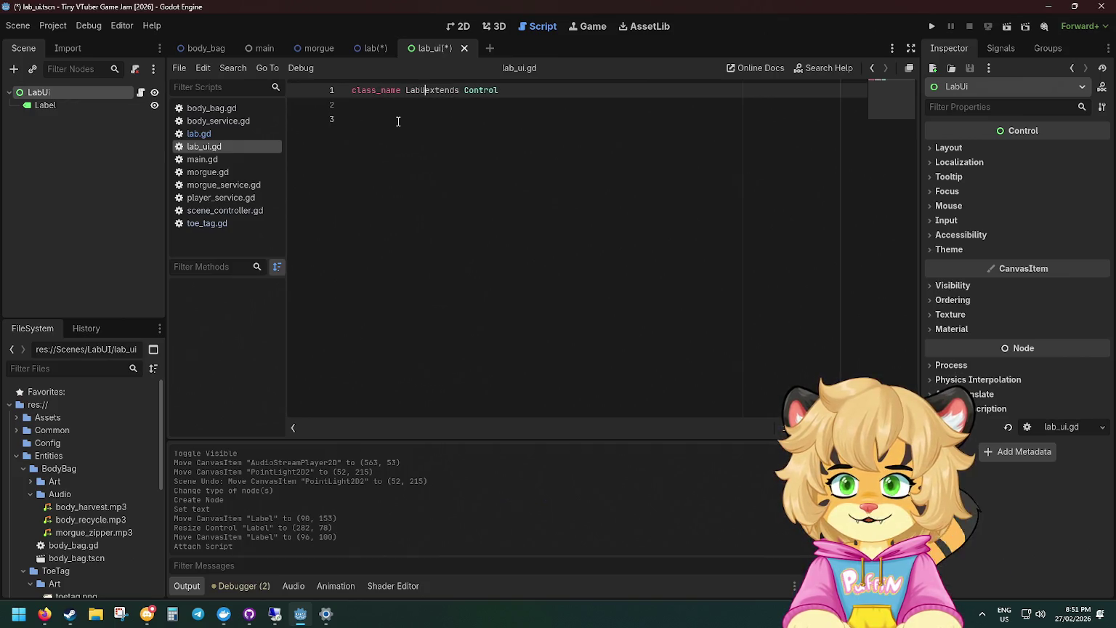
key("Down")
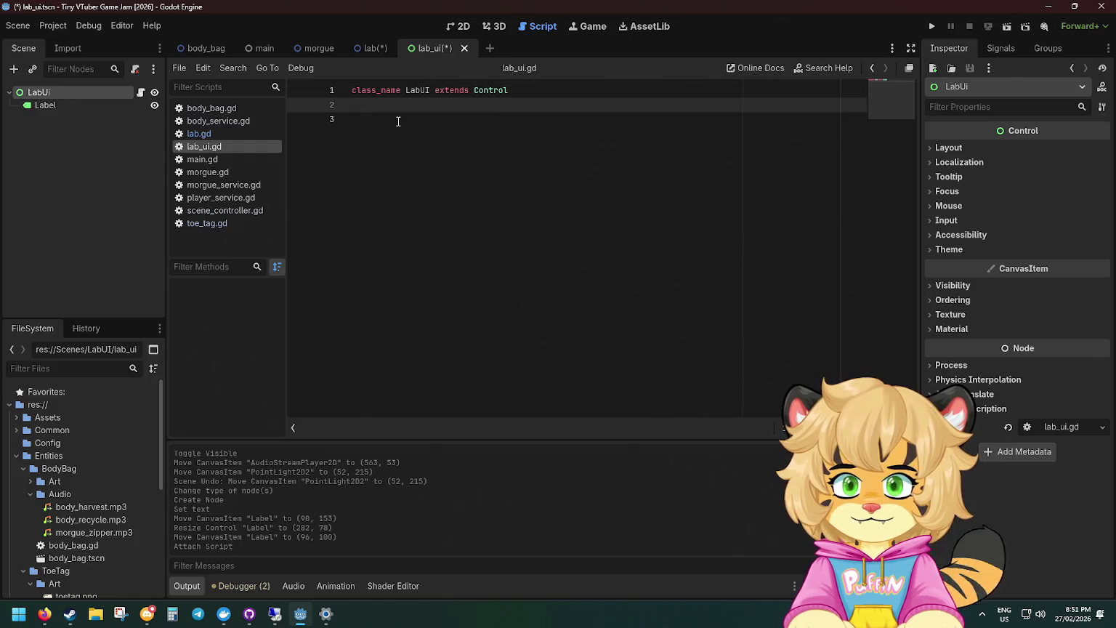
key("Return")
key("BackSpace")
key("Down")
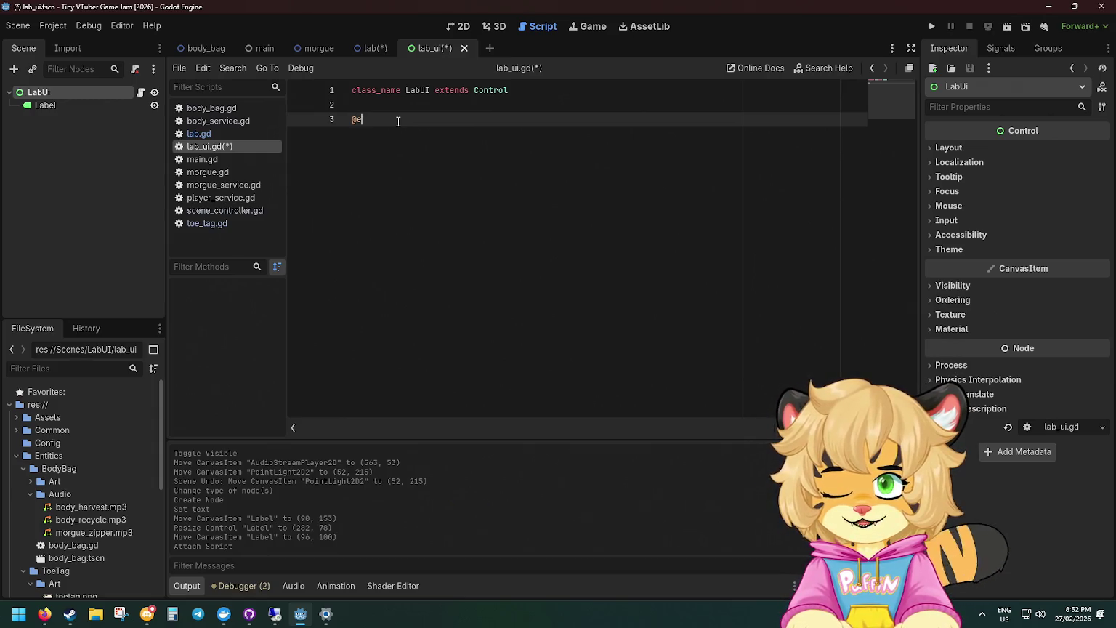
type("xport ")
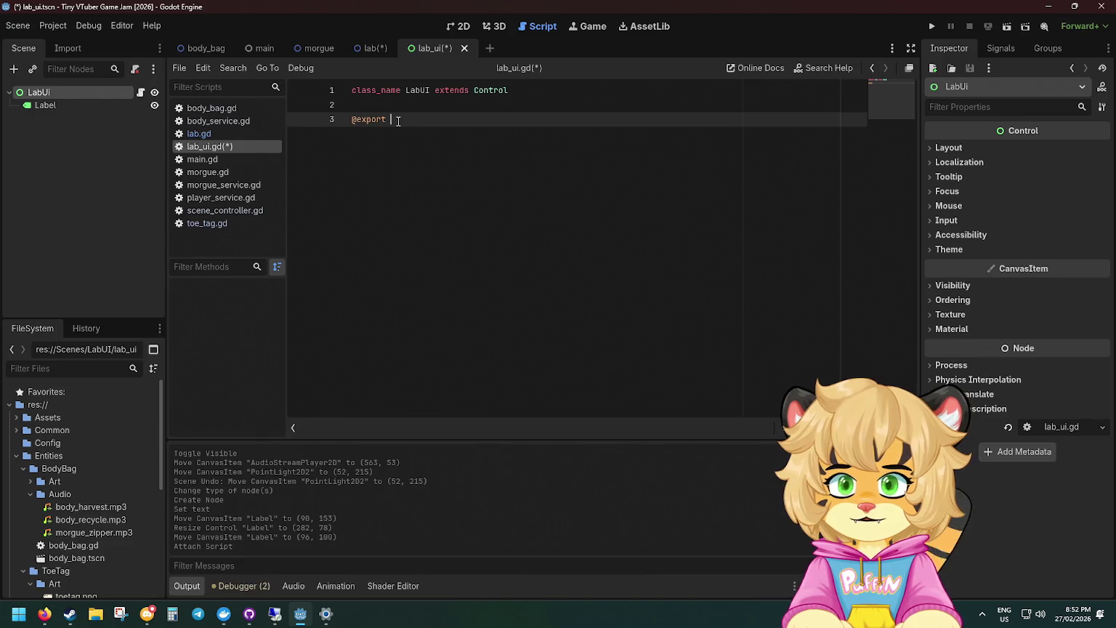
type("var bioma")
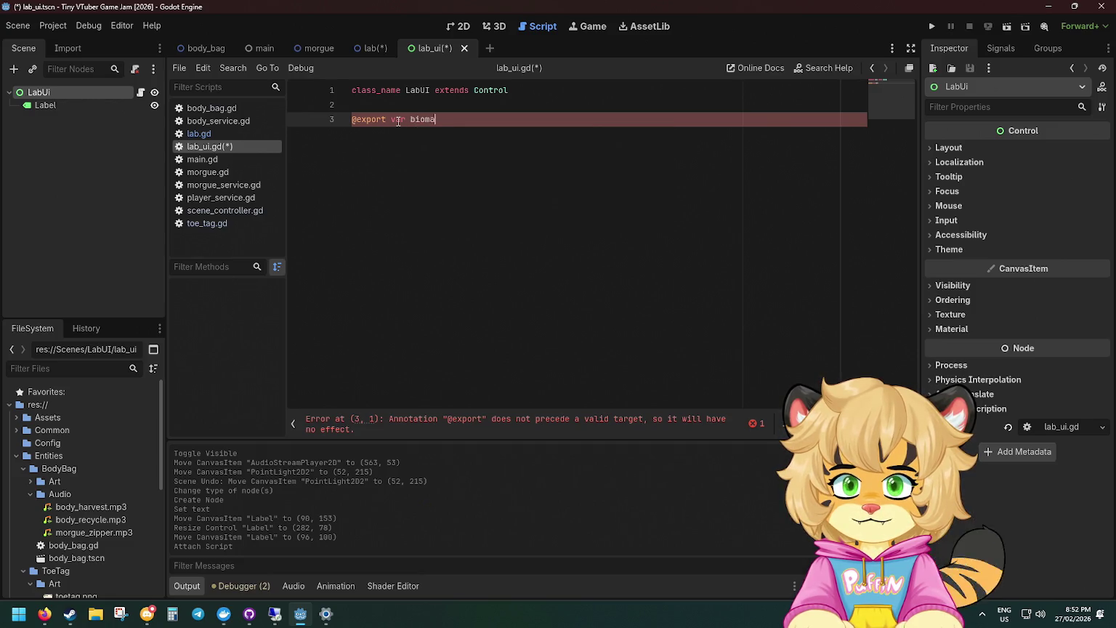
type("ss_label")
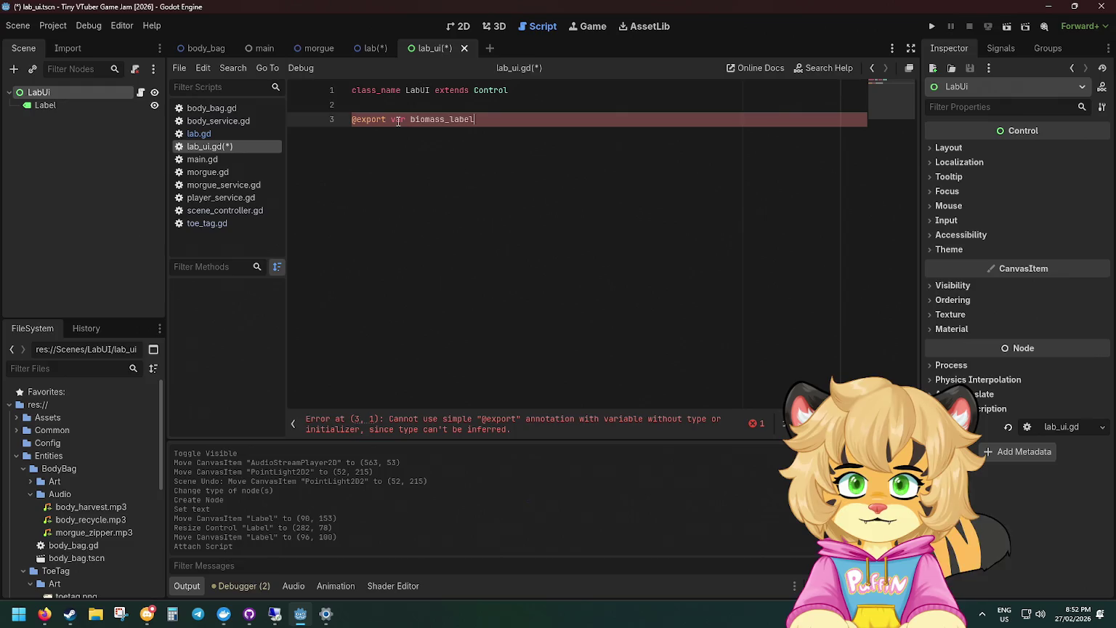
type(": Label")
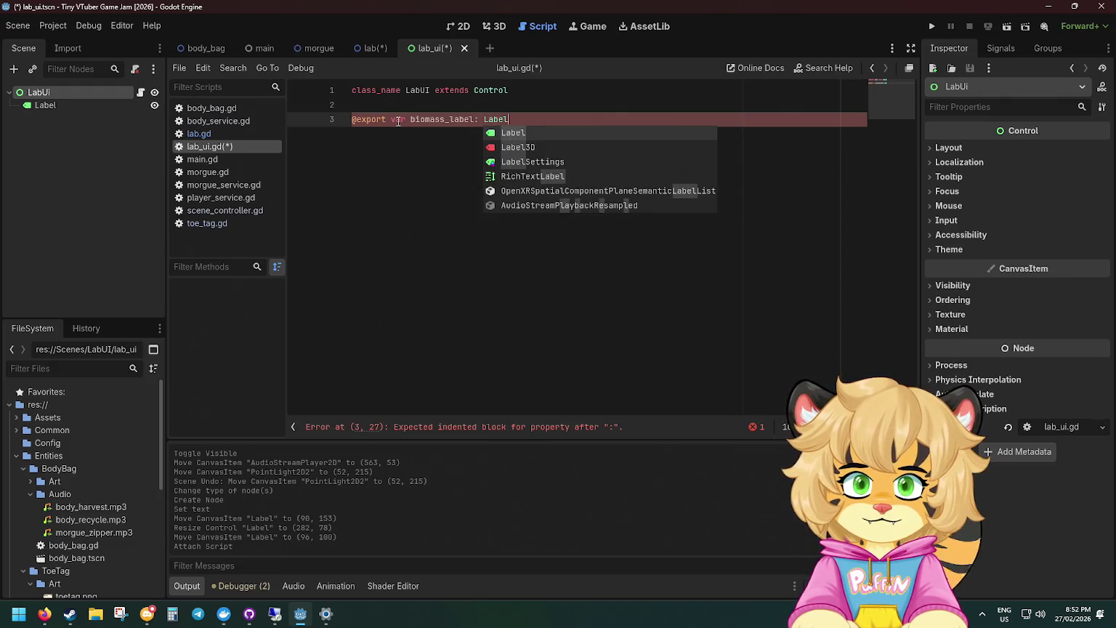
key("Return")
key("ctrl+s")
mouse_move(27, 108)
left_mouse_down()
mouse_move(646, 157)
mouse_move(1053, 149)
left_mouse_up()
left_click(690, 184)
Add a _ready() function assigning Main.player_service.get_biomass() to biomass_label, then save.
key("Return")
type("func _ready():")
key("Return")
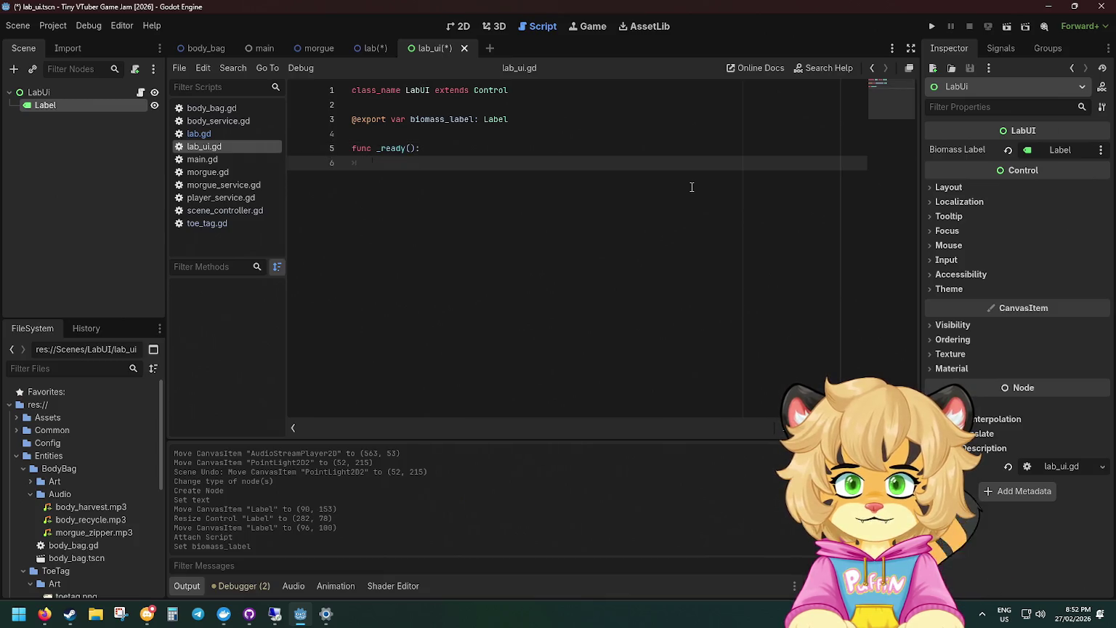
type("biomass")
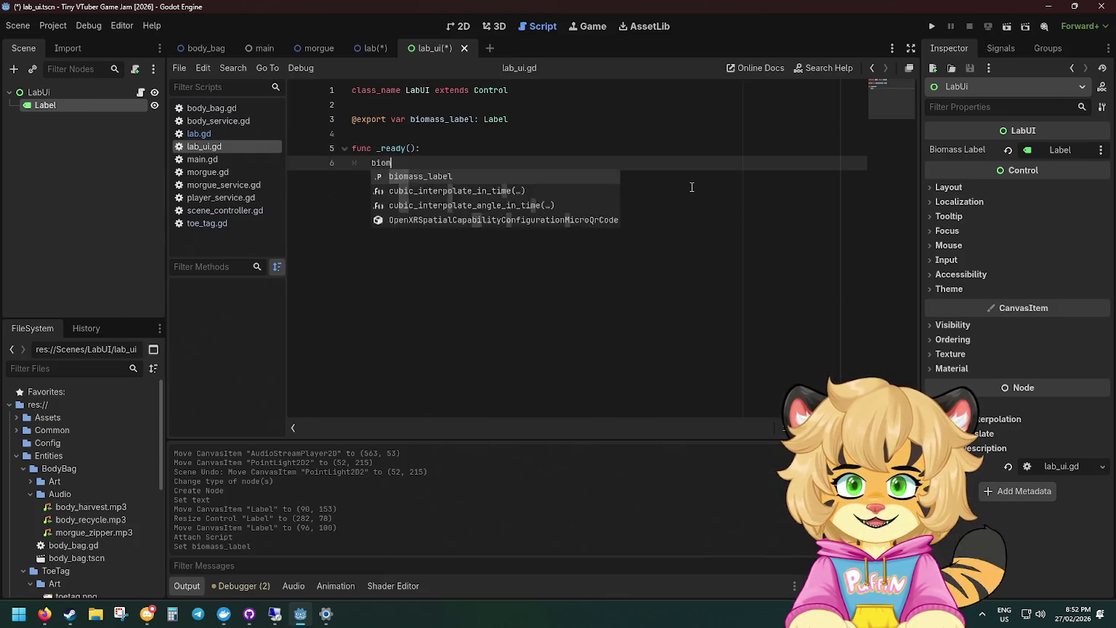
key("Return")
type("= main.")
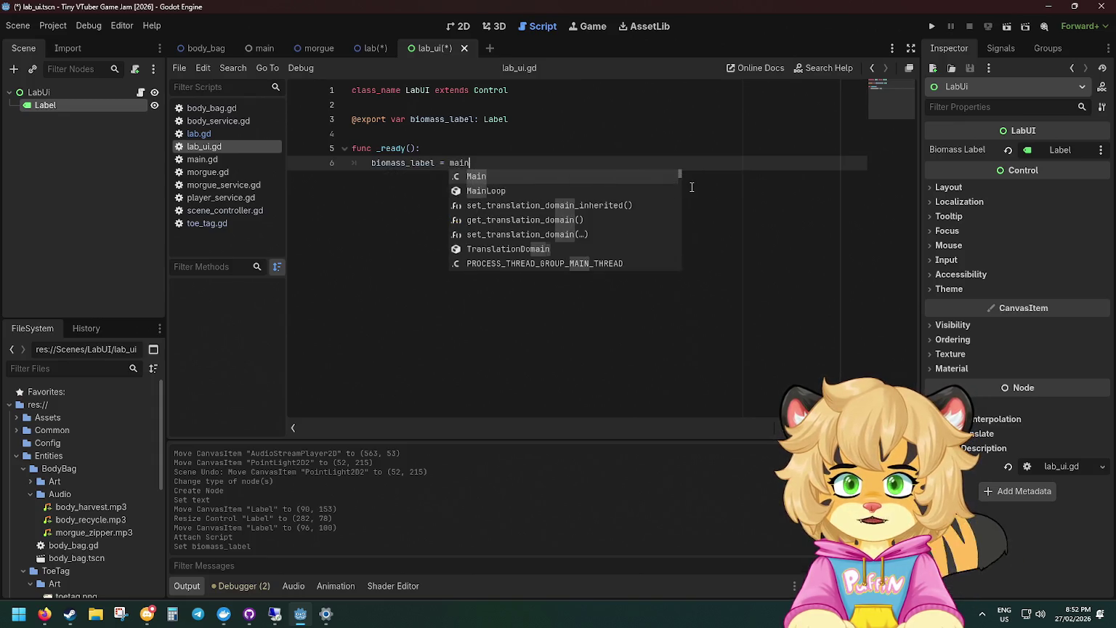
key("BackSpace")
key("BackSpace")
key("BackSpace")
type("Mai")
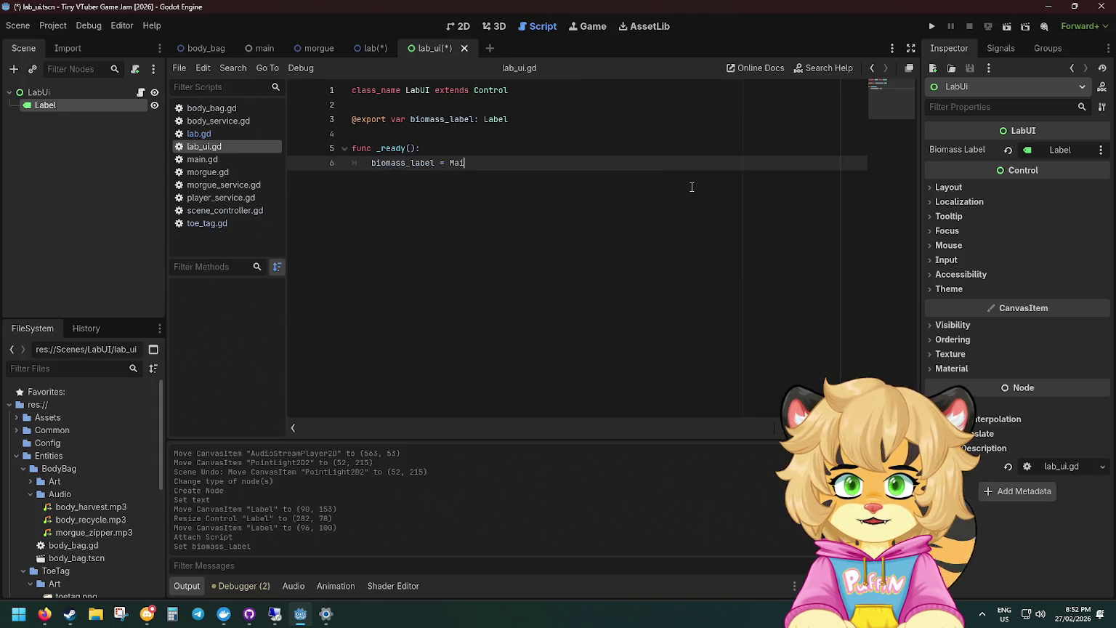
type("n.player")
key("Return")
type(".get")
key("Return")
key("ctrl+s")
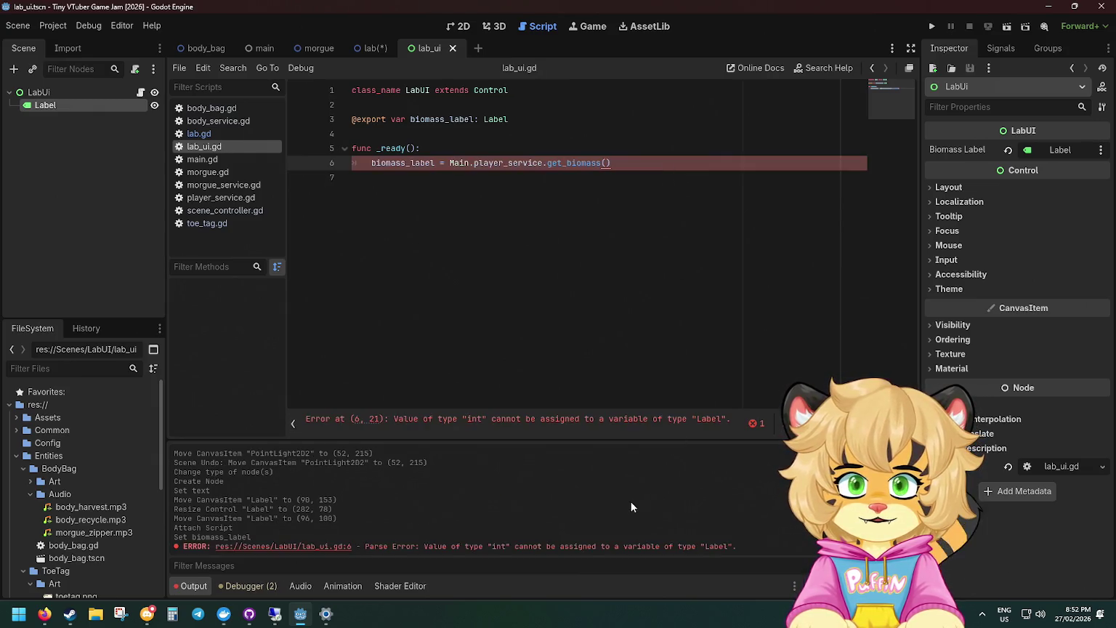
Format the biomass value as "%i" % get_biomass() instead of string concatenation, and save.
type(".T")
key("BackSpace")
type("str")
key("BackSpace")
key("BackSpace")
key("BackSpace")
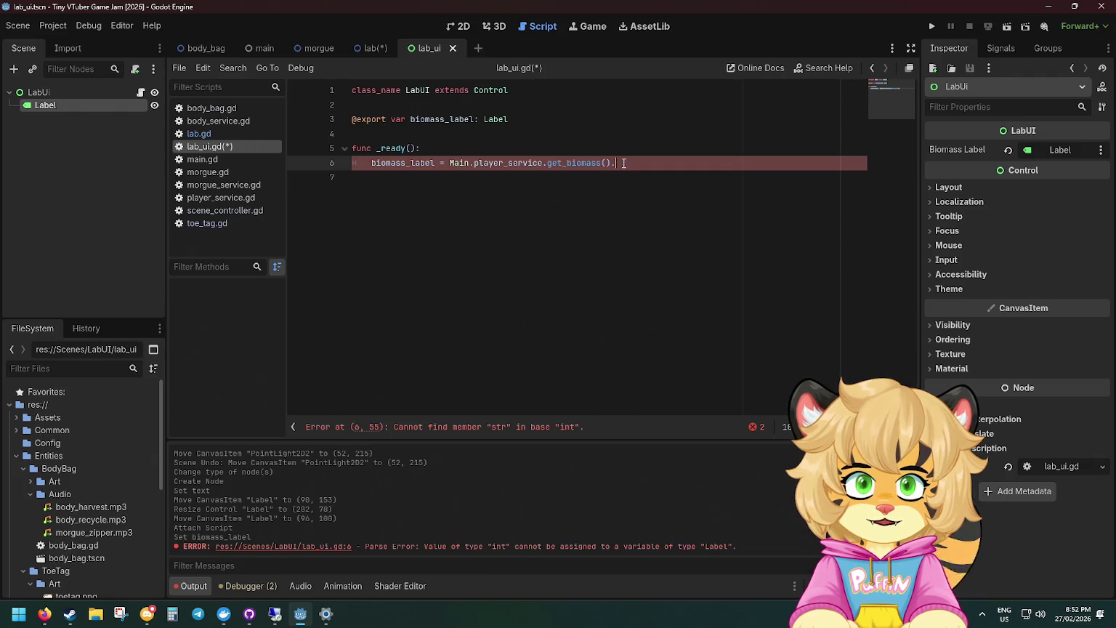
key("BackSpace")
type("+ \"\"")
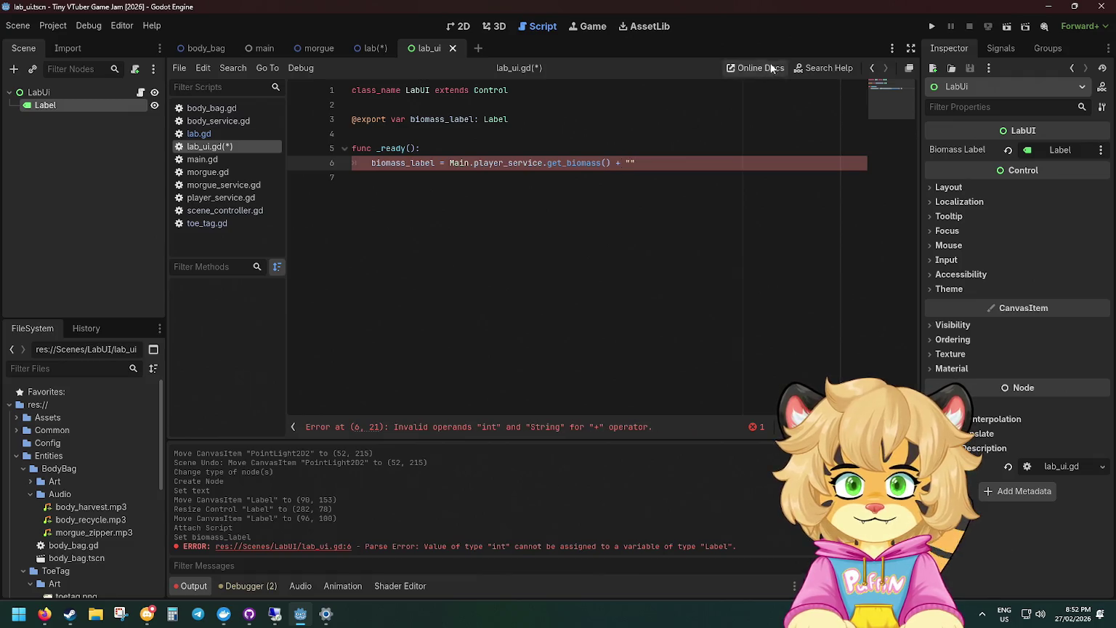
left_click_drag(636, 163, 611, 167)
key("BackSpace")
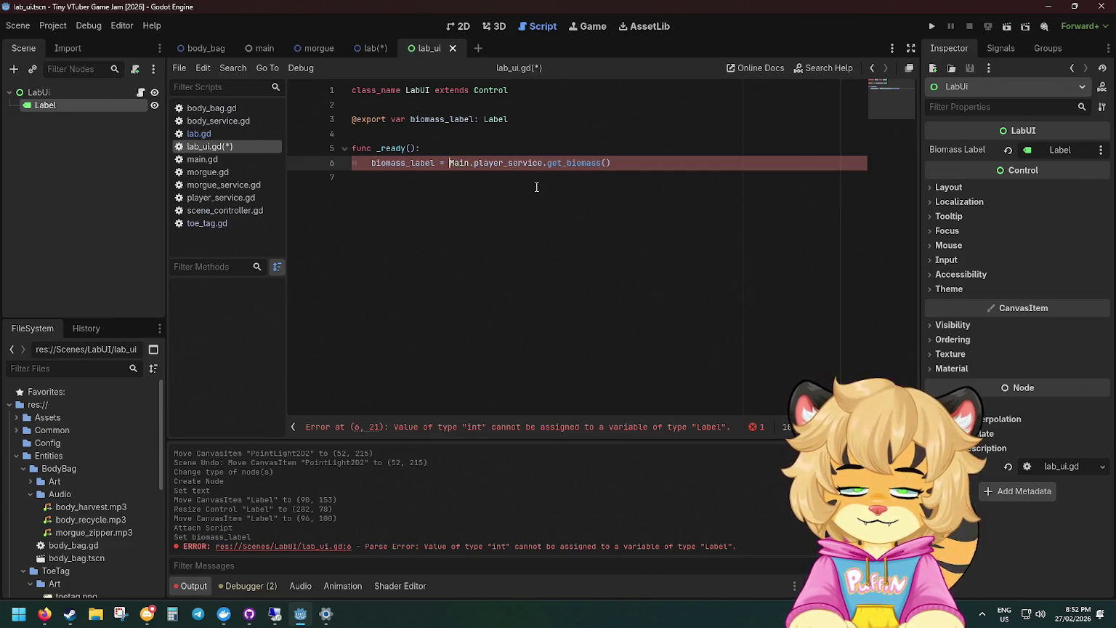
type("\"%s\" %")
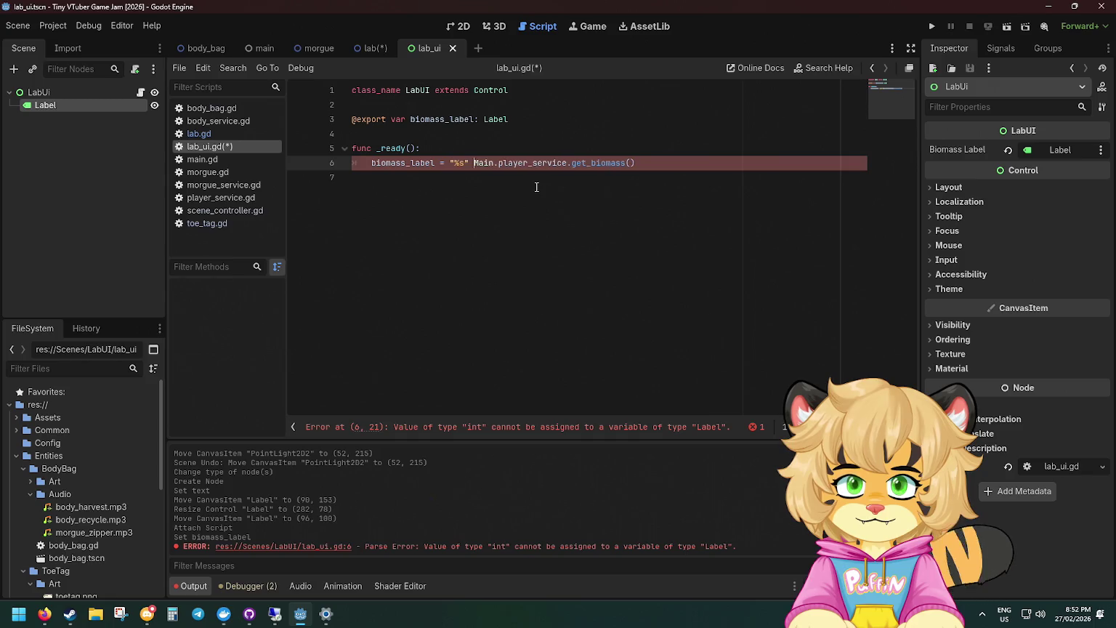
left_click(599, 120)
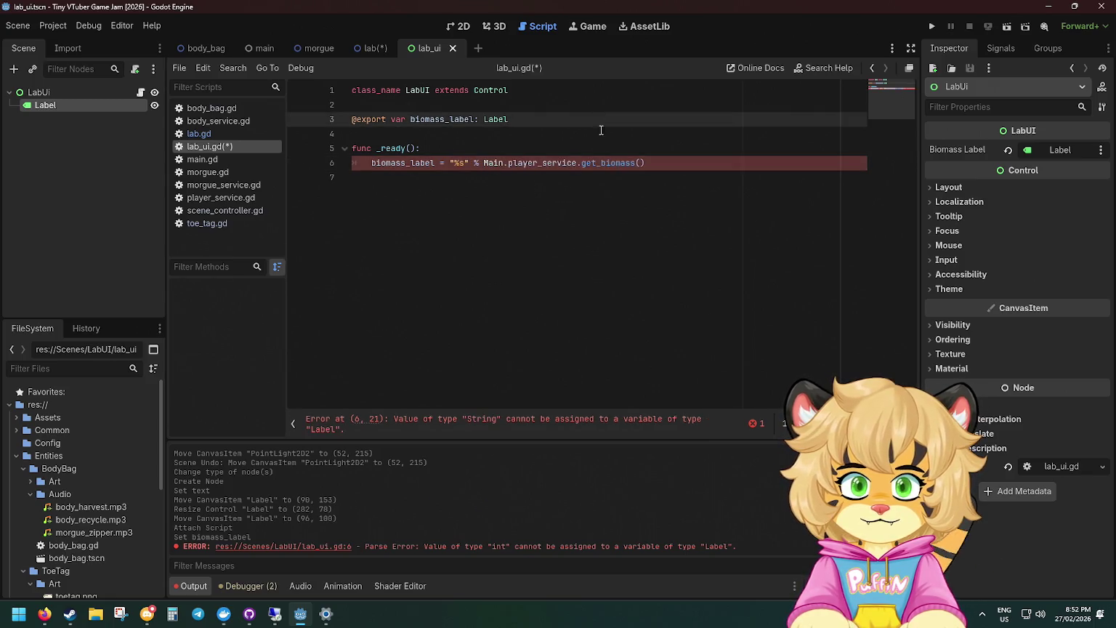
left_click(460, 163)
key("BackSpace")
type("i")
left_click(592, 118)
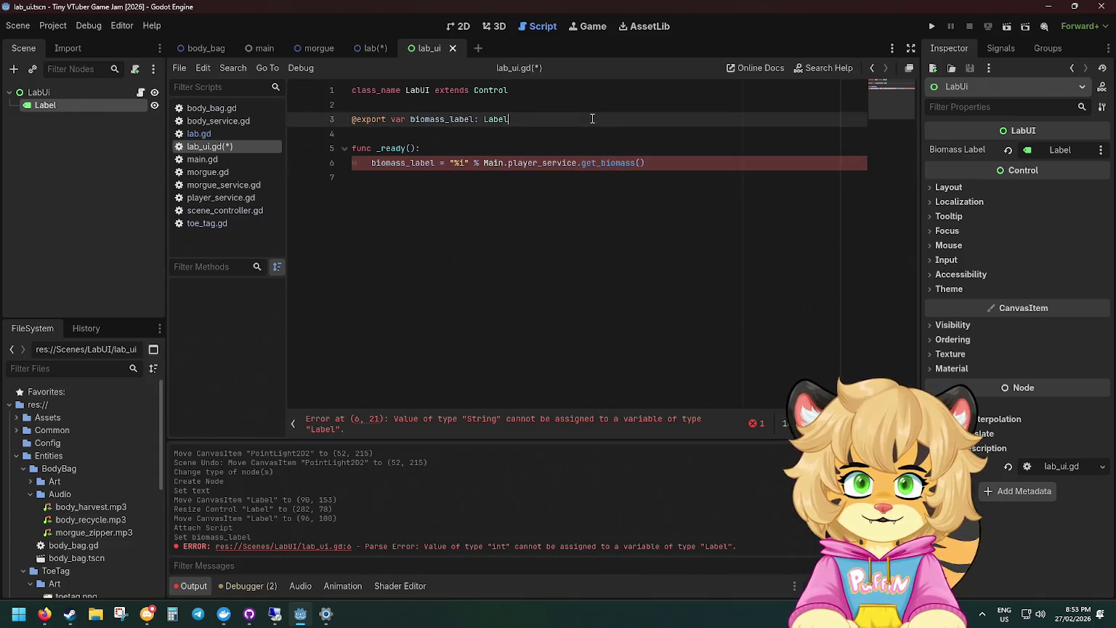
left_click(470, 163)
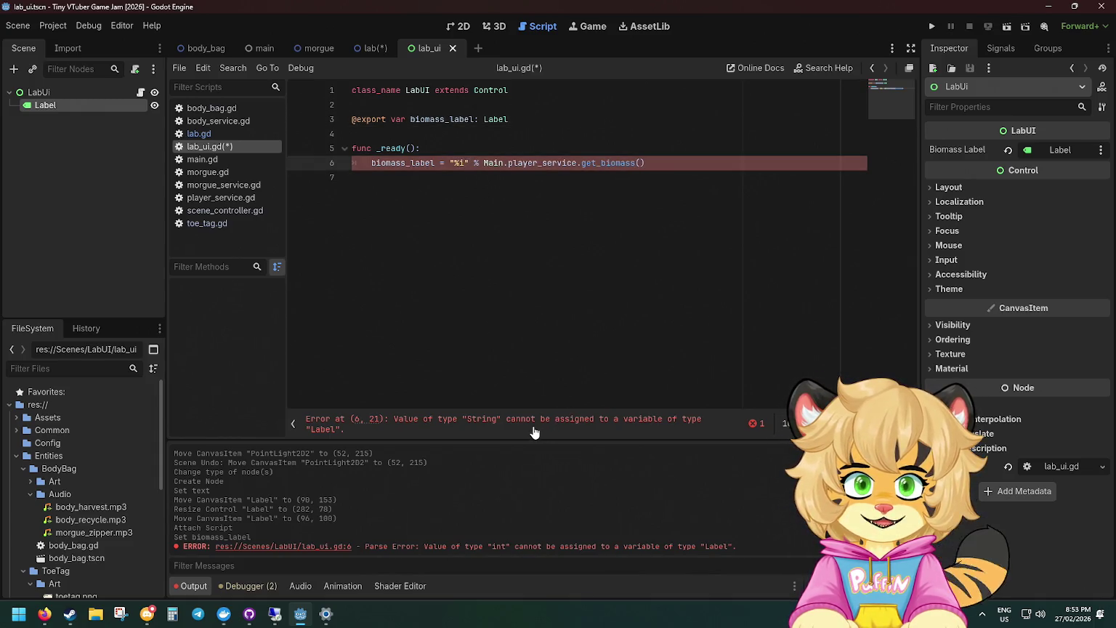
left_click(553, 366)
key("ctrl+s")
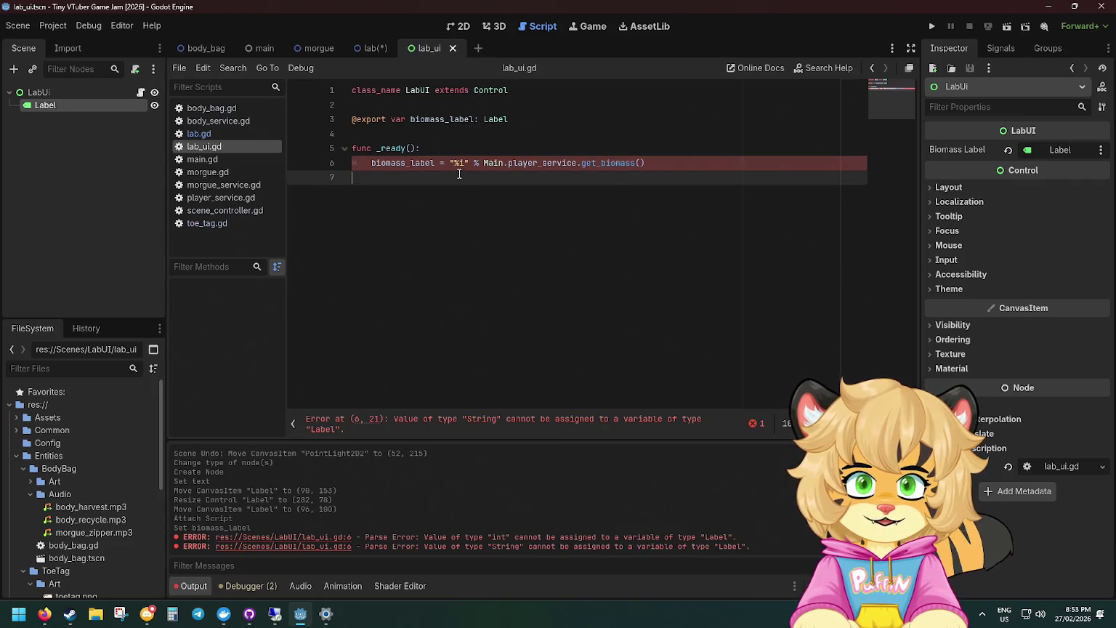
Make the assignment target biomass_label.text, keeping the "%i" % formatting, and save.
left_click(435, 162)
type(".text")
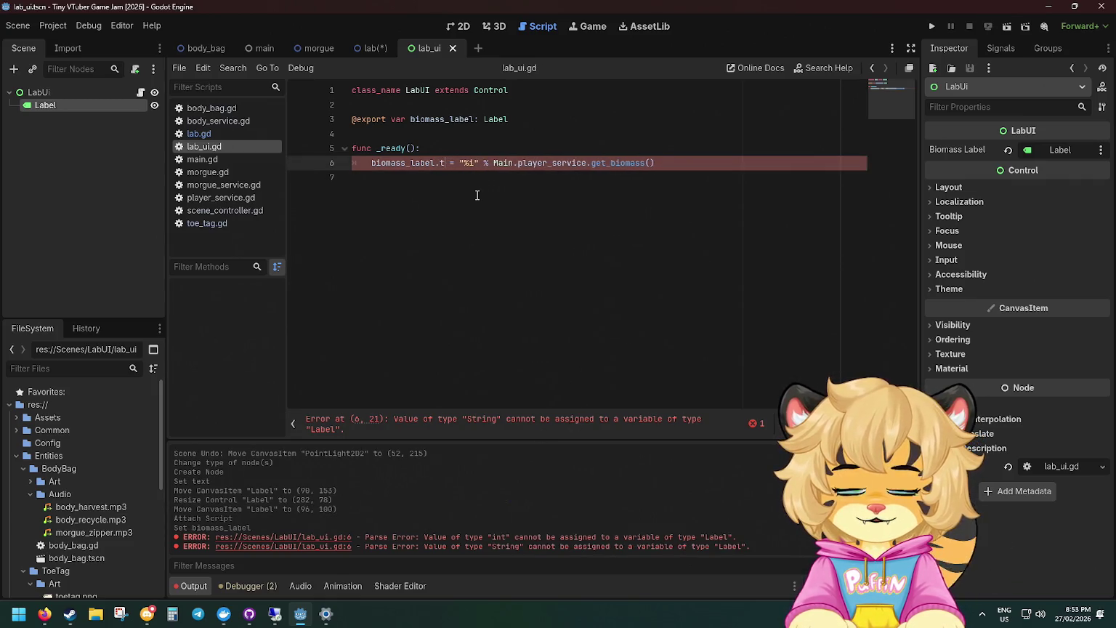
key("Escape")
key("Up")
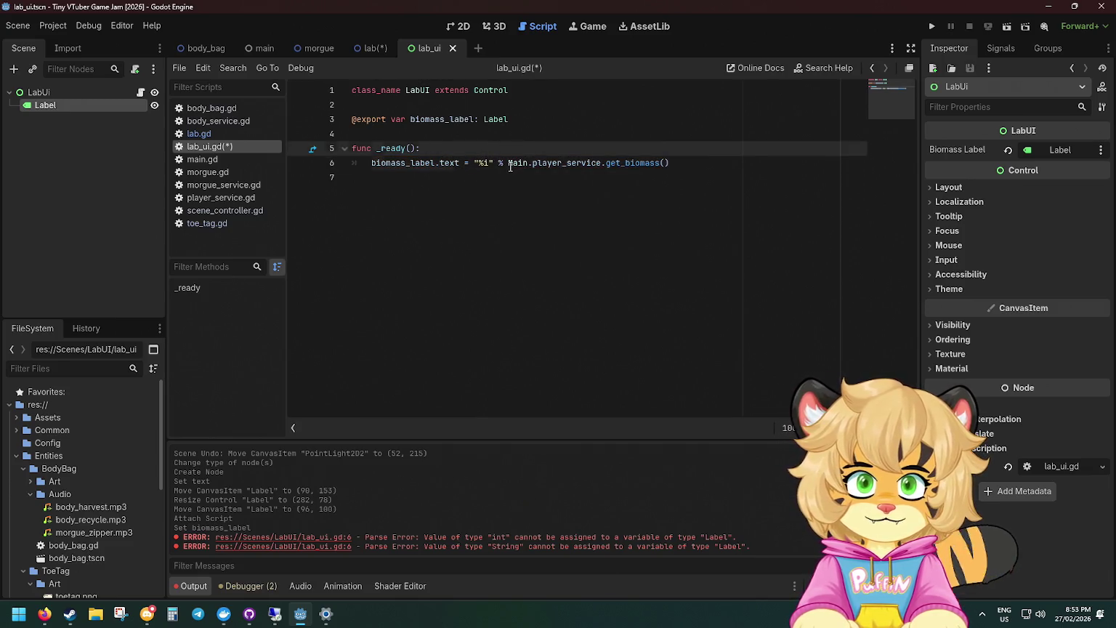
left_click_drag(508, 163, 473, 162)
key("BackSpace")
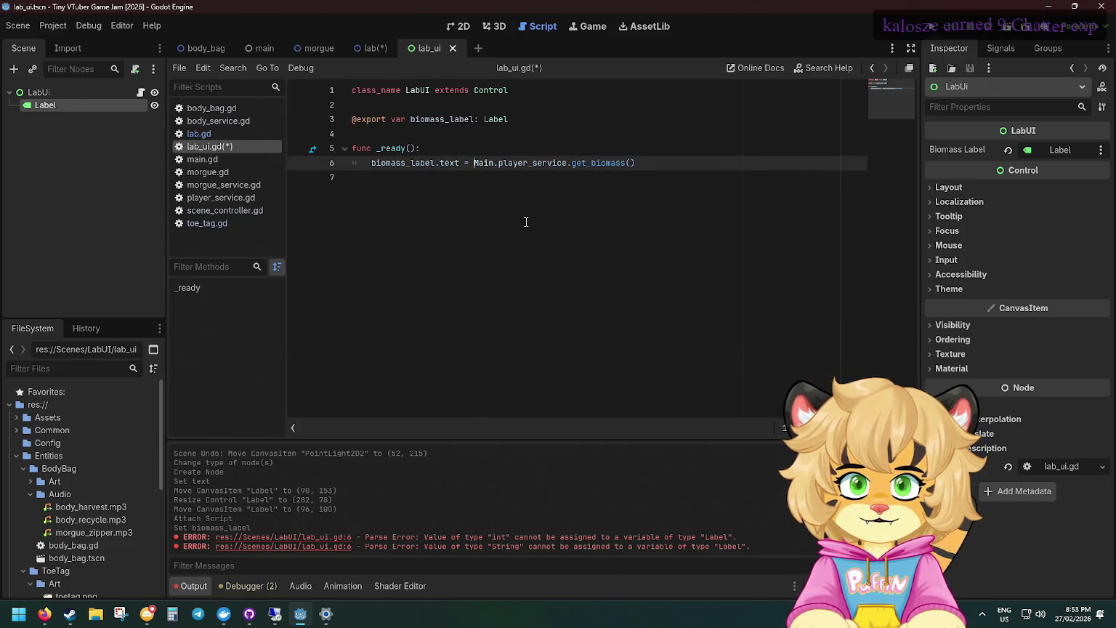
key("ctrl+s")
key("ctrl+z")
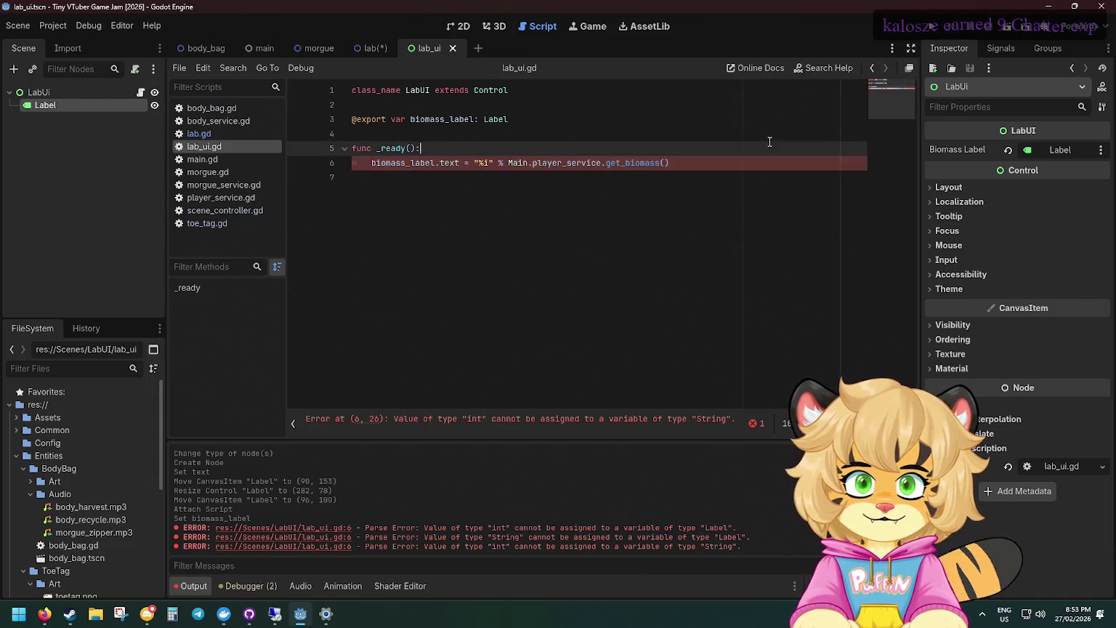
key("ctrl+s")
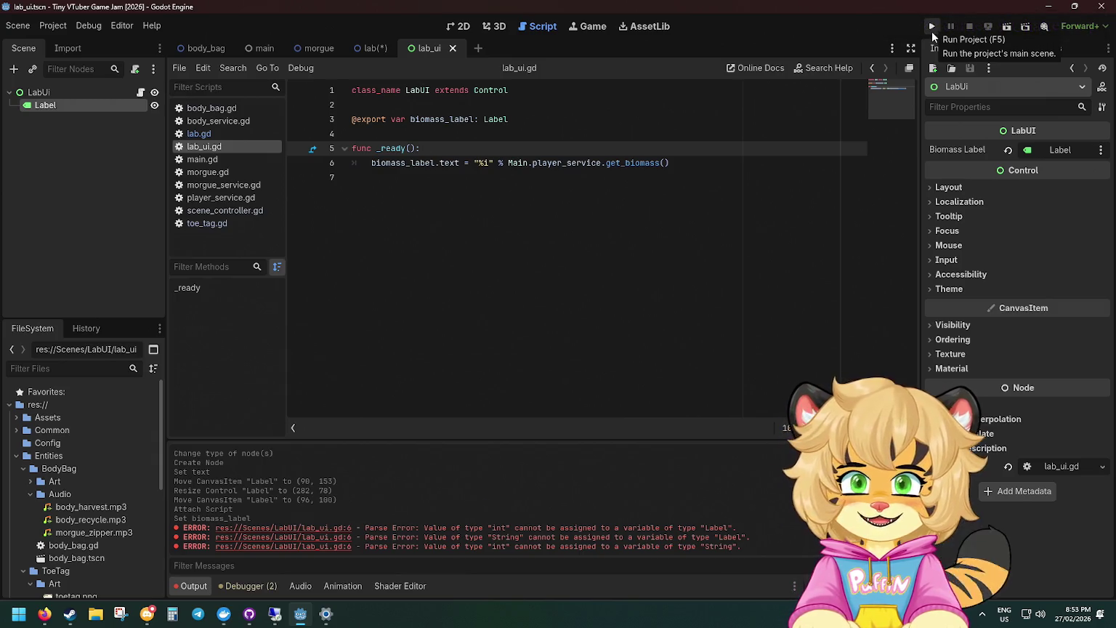
Run the game, enter the morgue, open and close a body card, return, then switch to the lab scene.
left_click(931, 26)
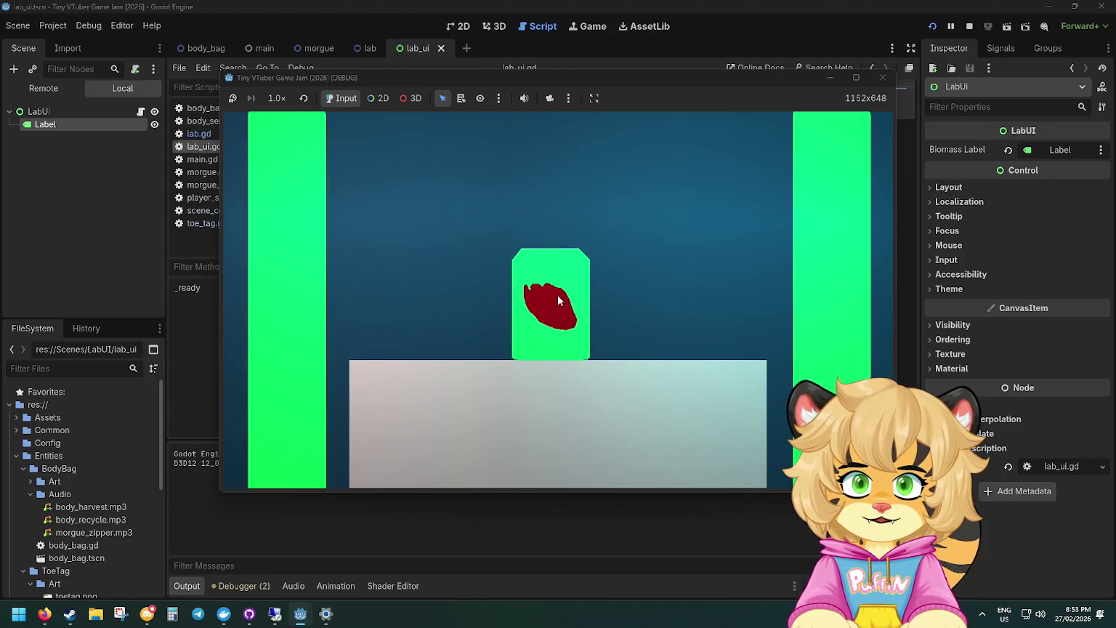
left_click(557, 295)
left_click(563, 232)
left_click(554, 415)
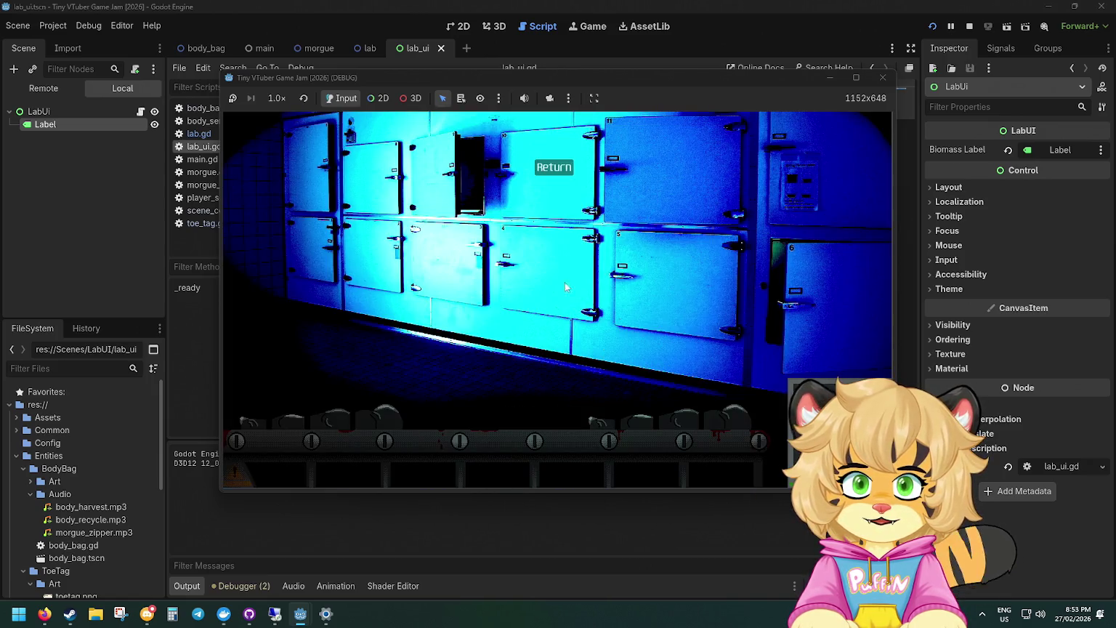
left_click(539, 170)
left_click(881, 77)
left_click(492, 193)
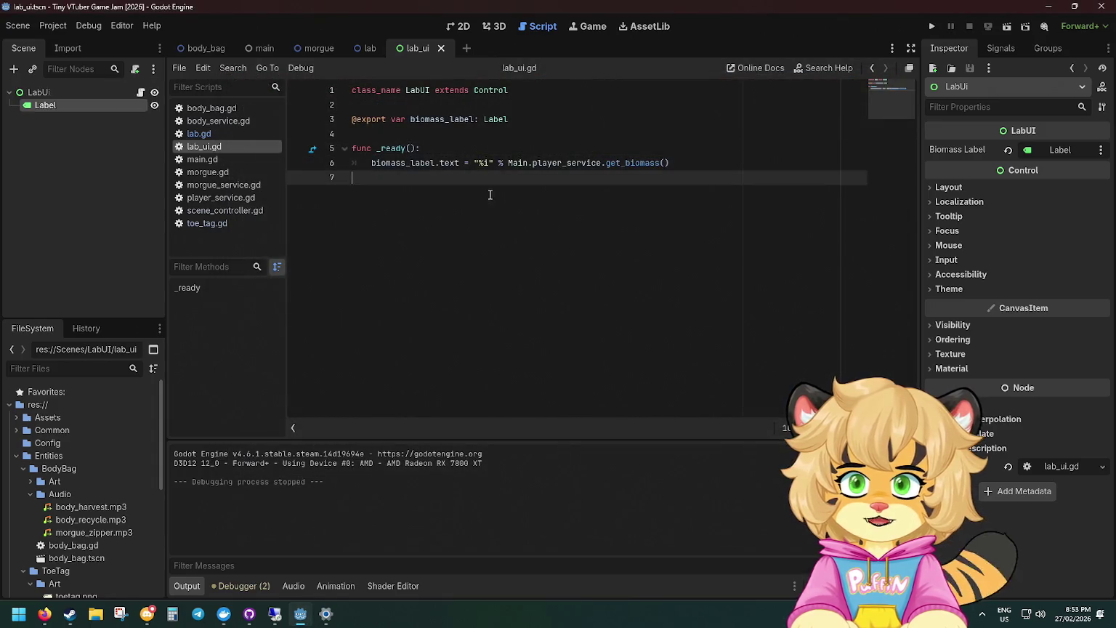
left_click(366, 51)
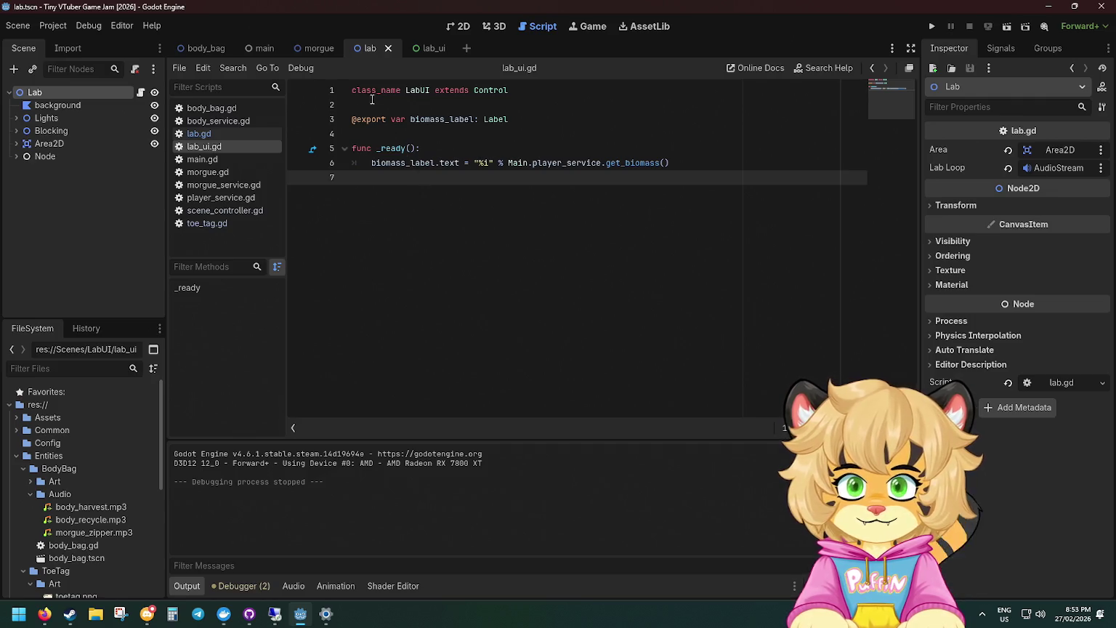
In lab.gd's _ready, add a line 9 calling SceneMan.change_gui_scene() and save the script.
left_click(234, 133)
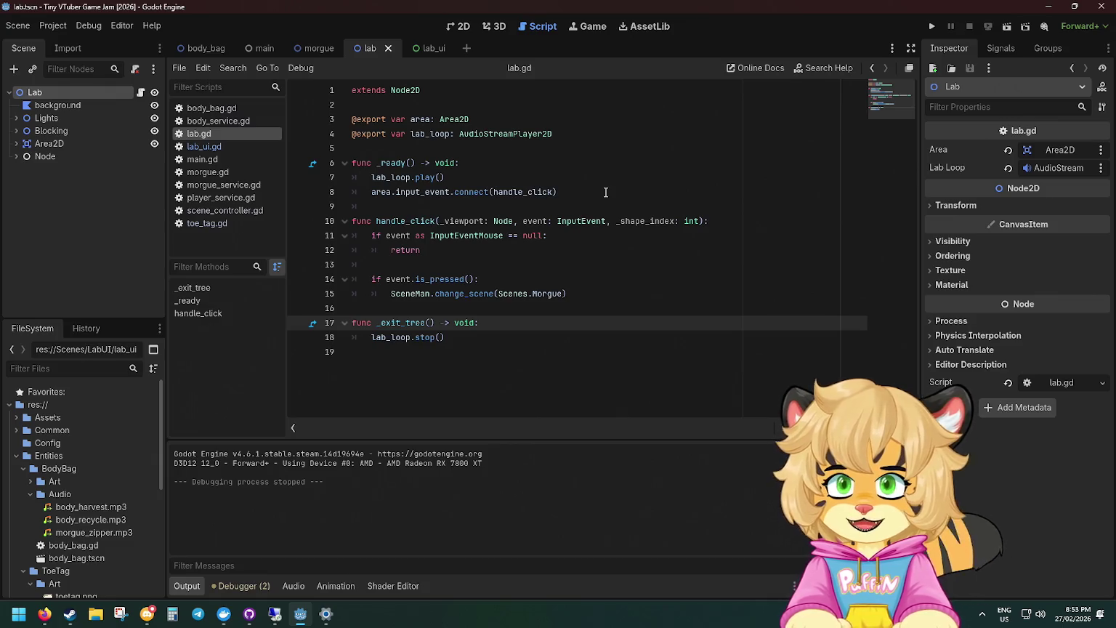
left_click(605, 192)
key("Return")
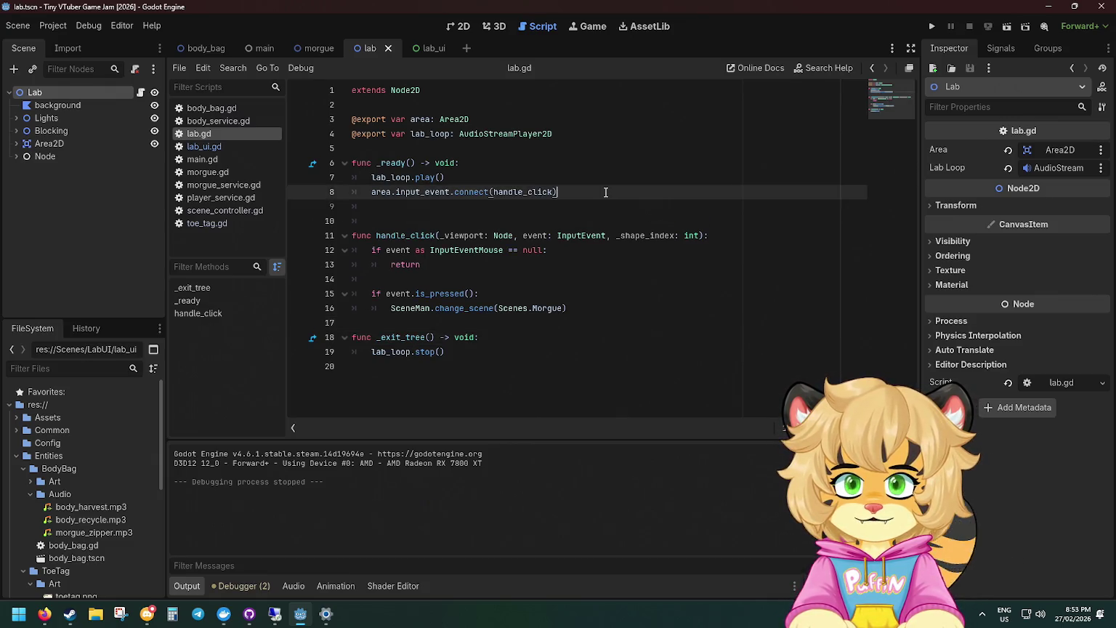
key("Down")
type("s")
type("cenema")
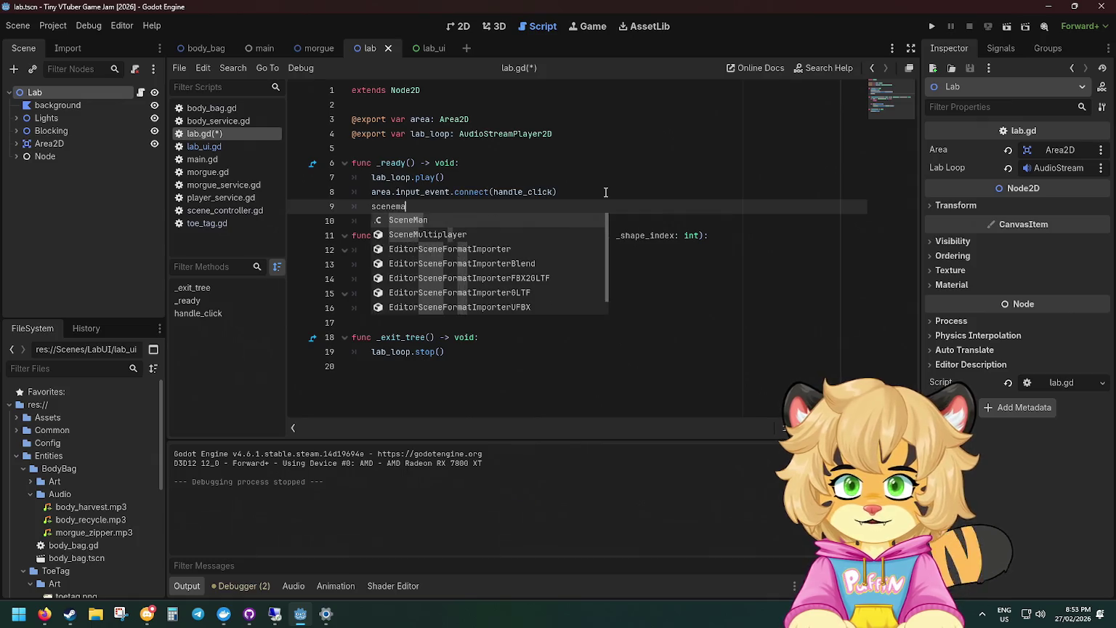
key("Return")
type(".")
key("Return")
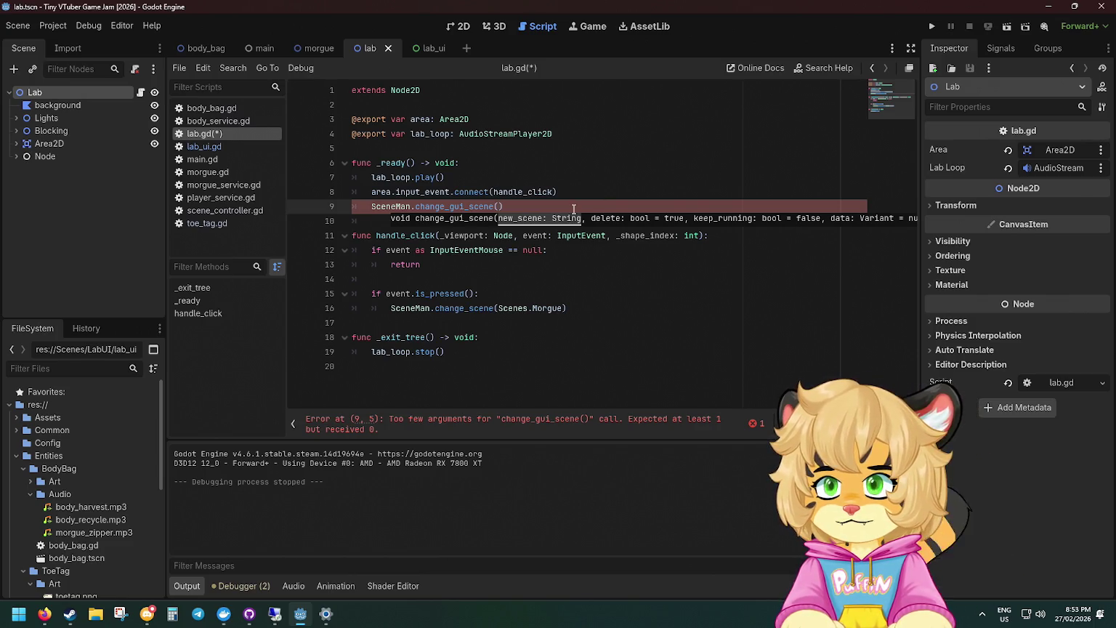
key("ctrl+s")
scroll(95, 468, "down", 1)
scroll(96, 465, "down", 6)
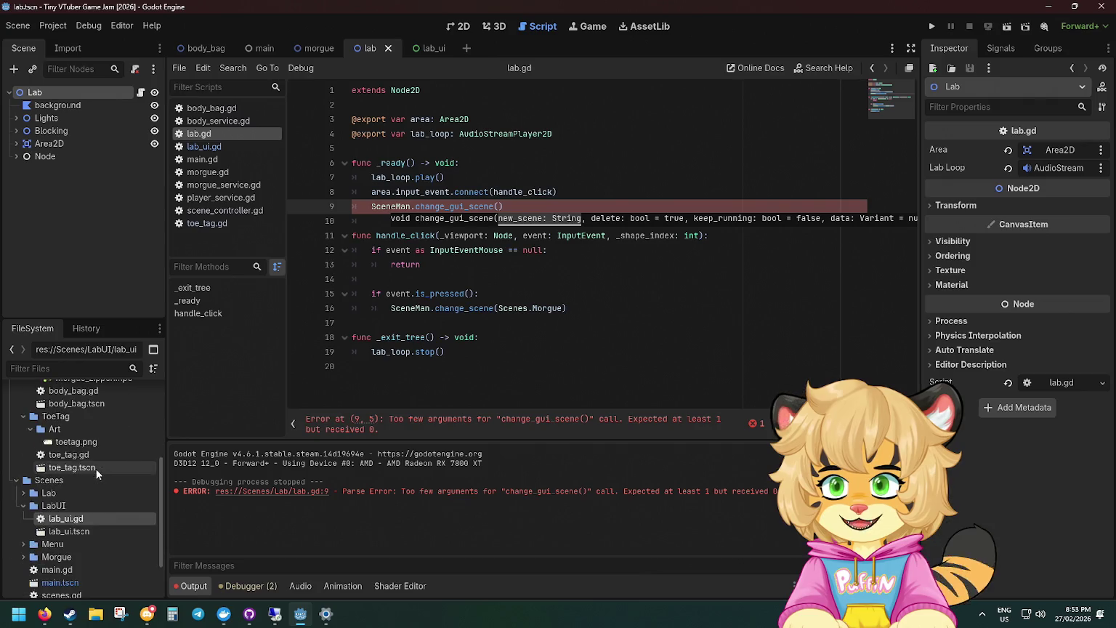
In scenes.gd, add 'const GUI_LabUI :=' set to lab_ui.tscn's copied UID, save, and reopen lab.gd.
double_click(71, 536)
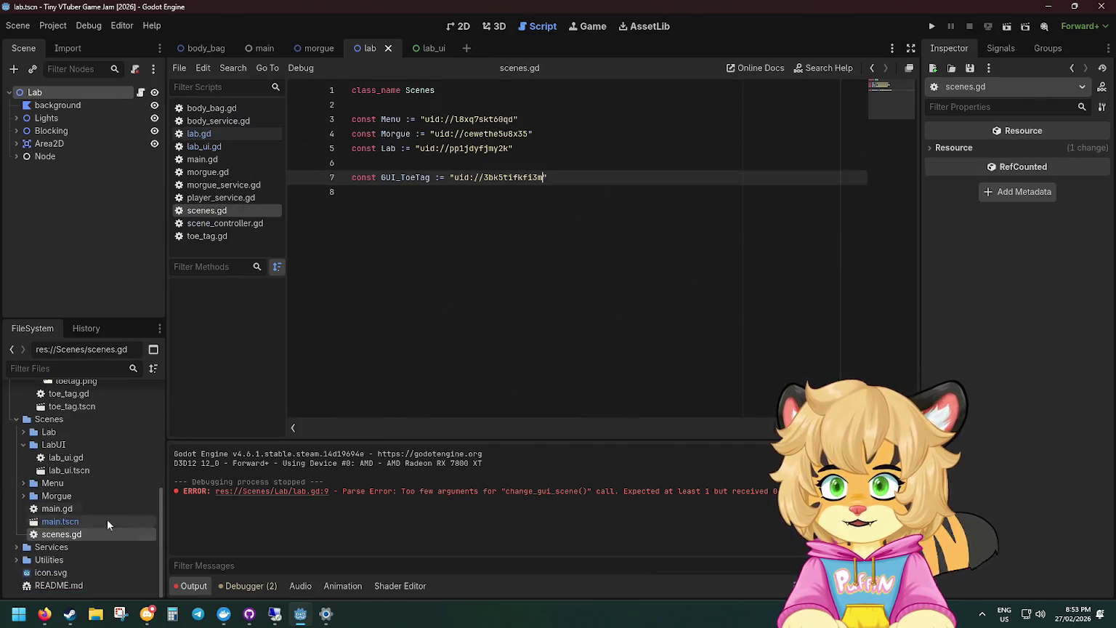
left_click(599, 186)
type("onst")
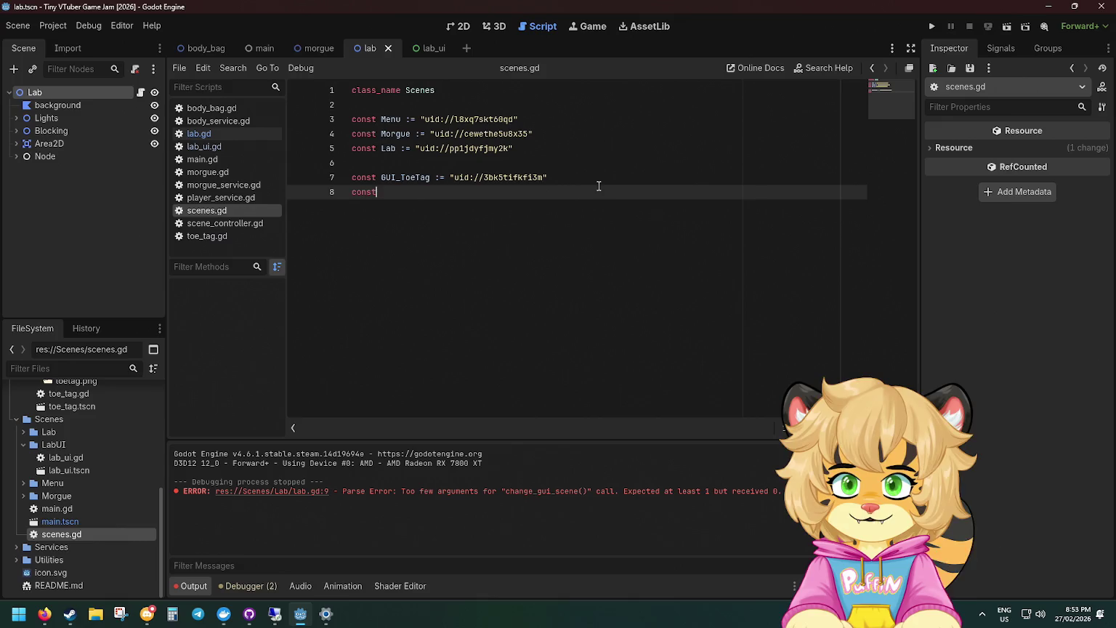
type(" GUI_")
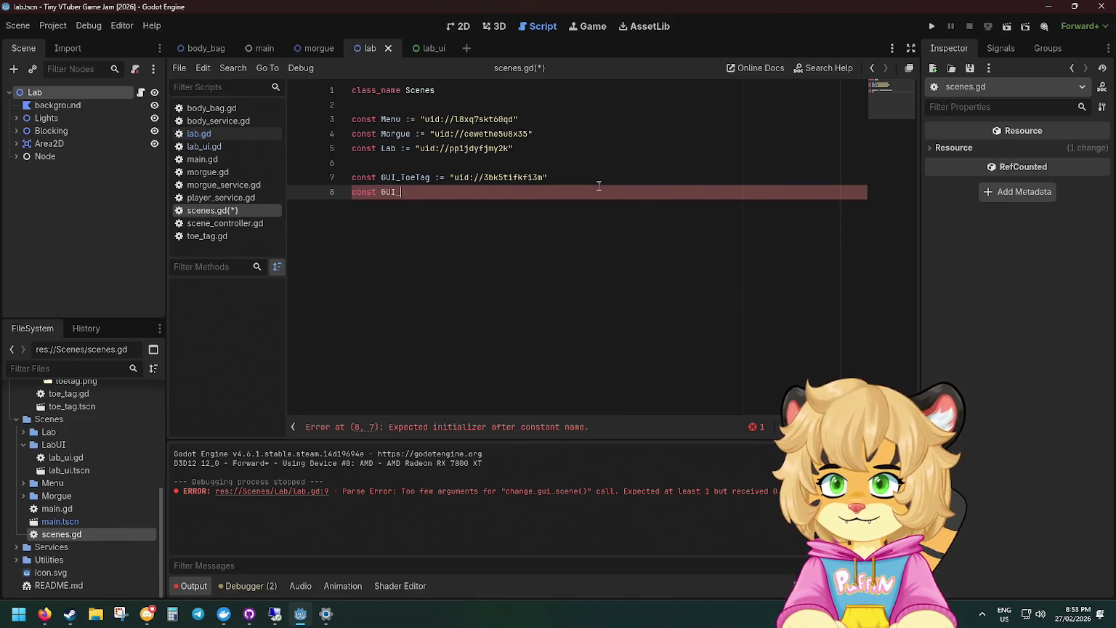
type("Lab")
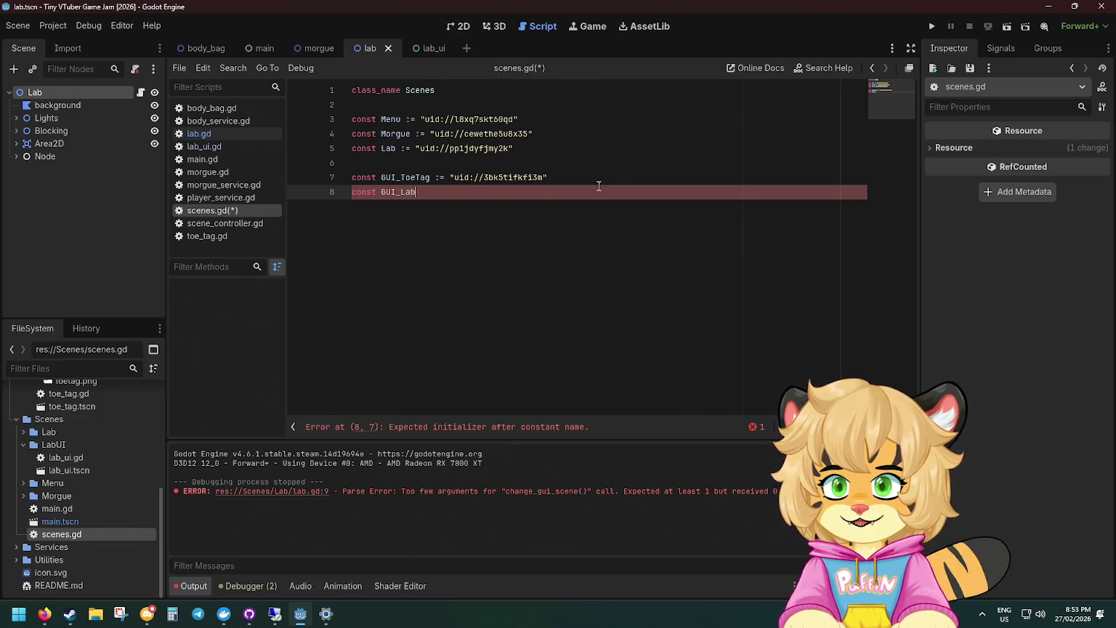
type("UI :=")
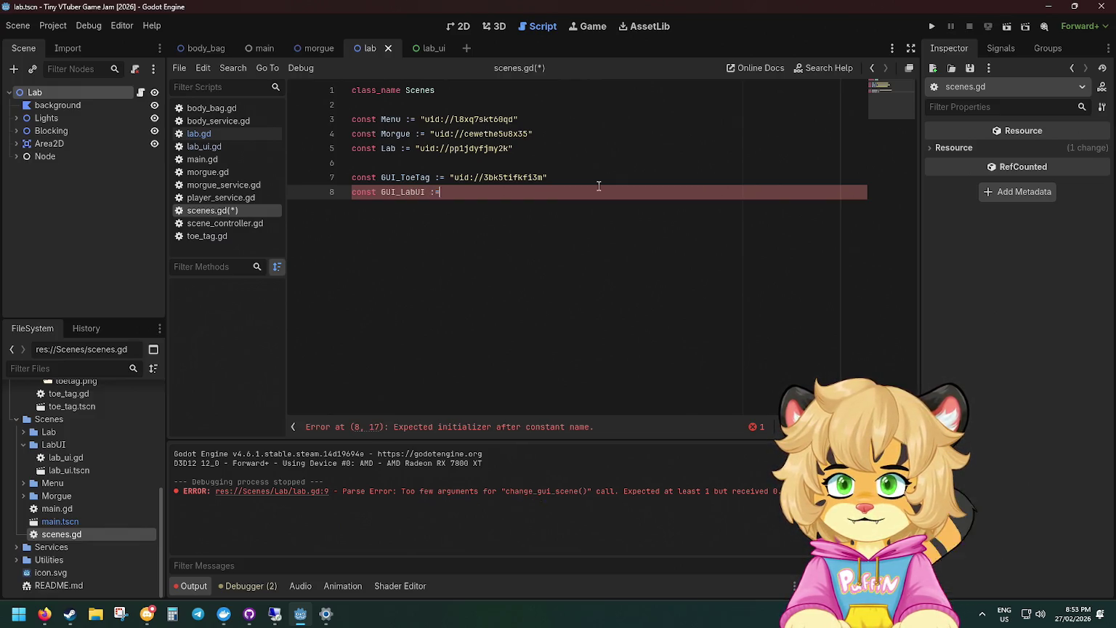
right_click(88, 471)
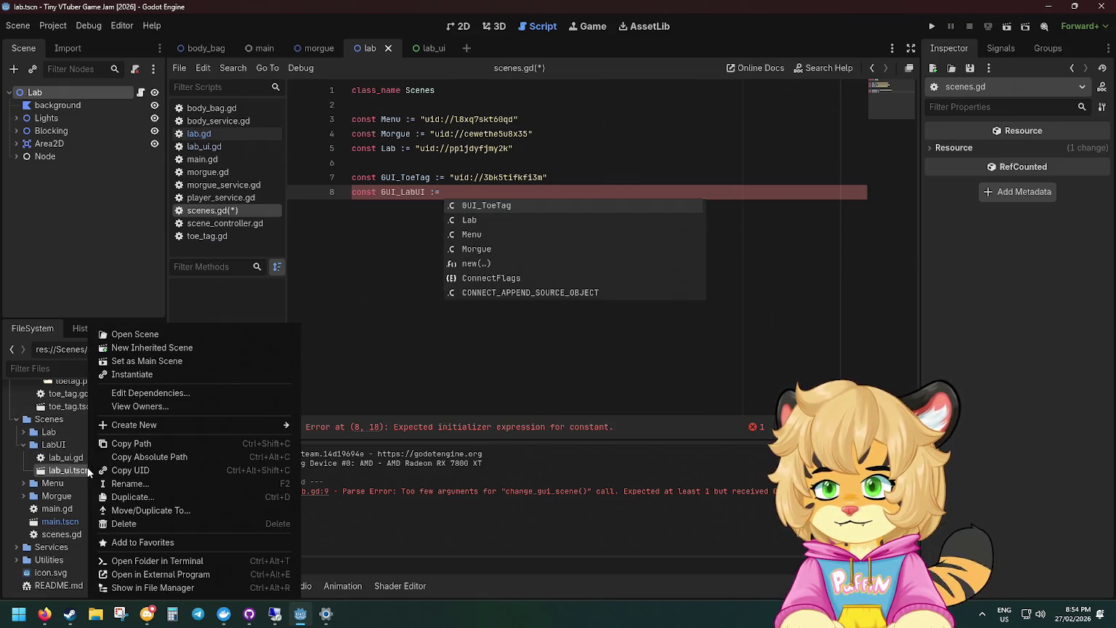
left_click(131, 470)
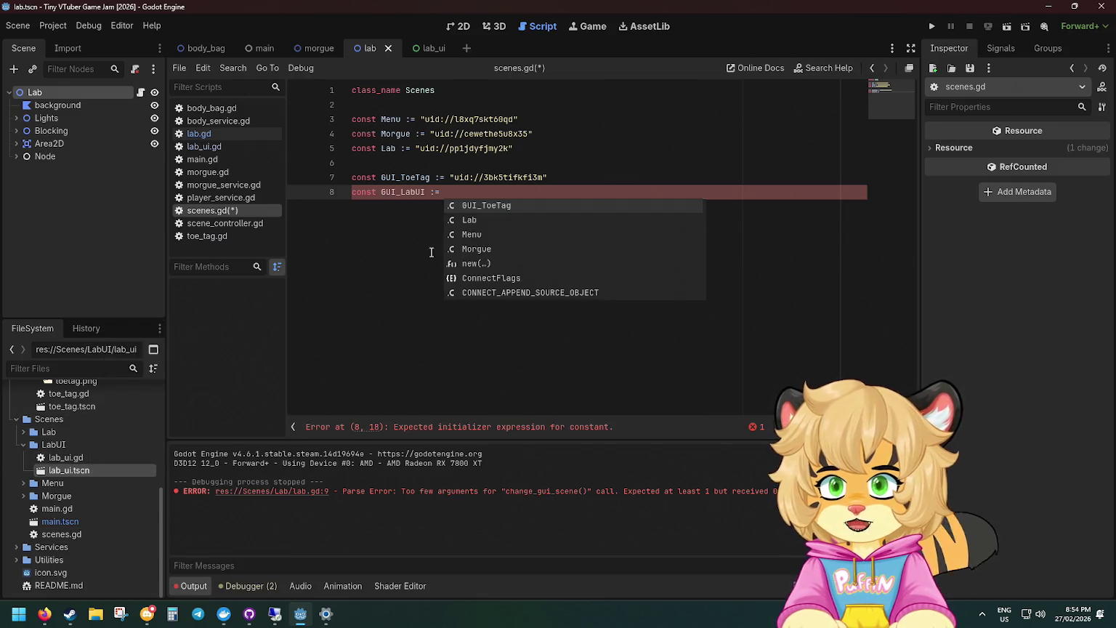
key("Escape")
key("ctrl+v")
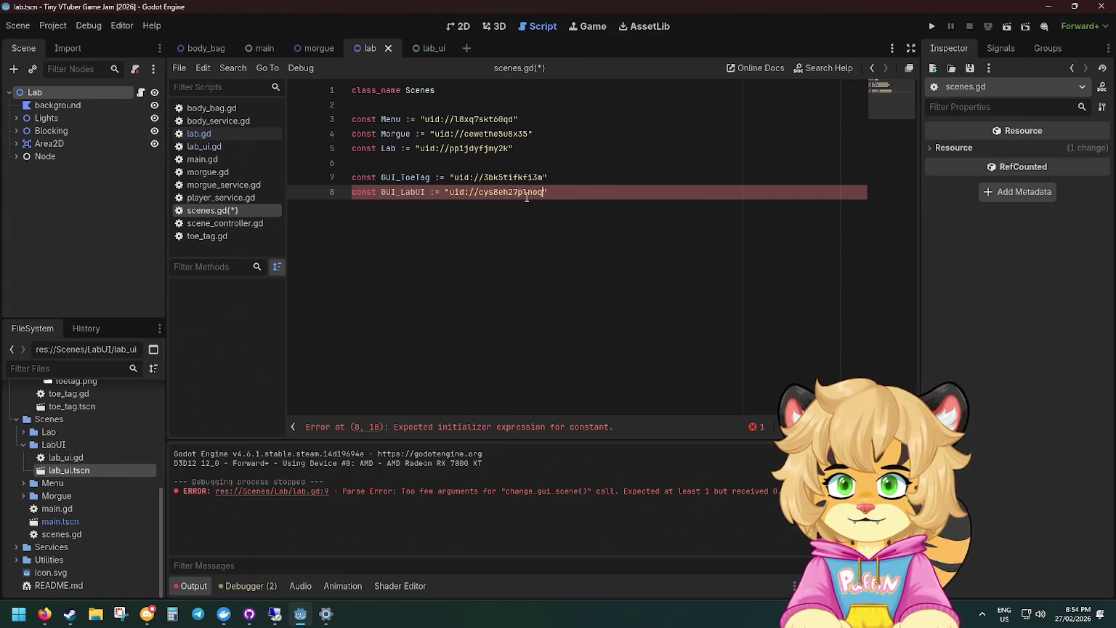
key("ctrl+s")
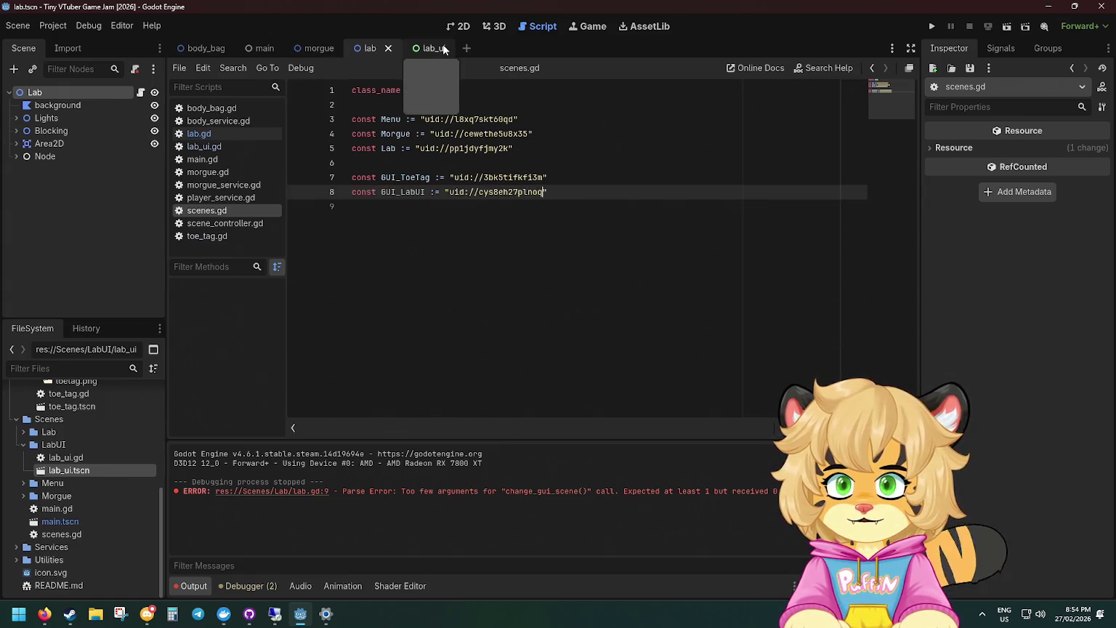
left_click(427, 48)
left_click(213, 131)
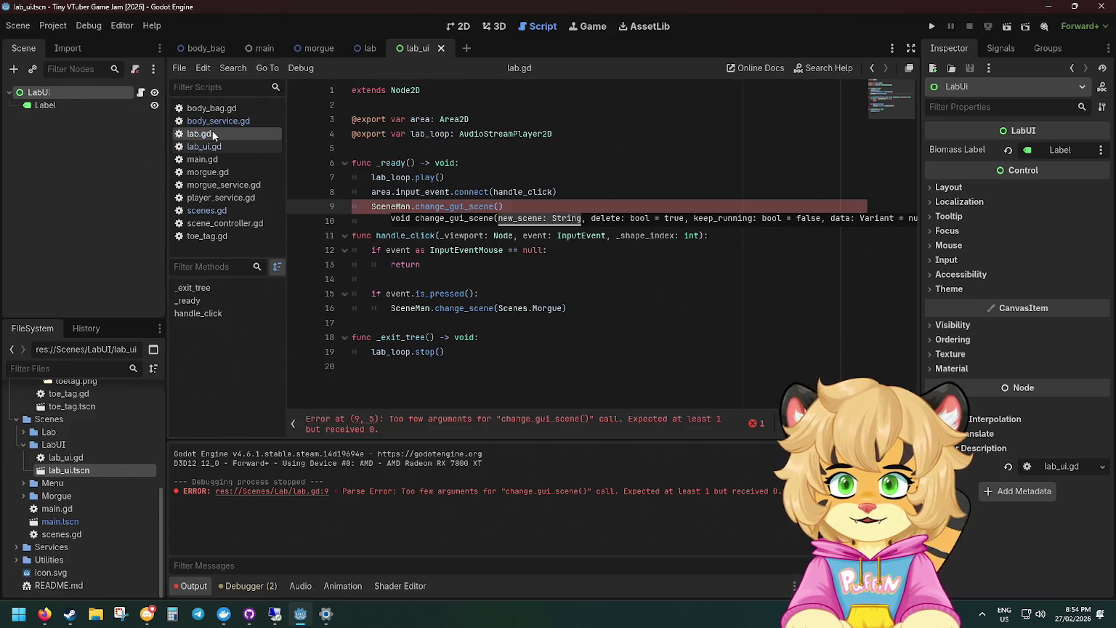
Pass Scenes.GUI_LabUI to change_gui_scene() in lab.gd's _ready and save the script.
type("Sces")
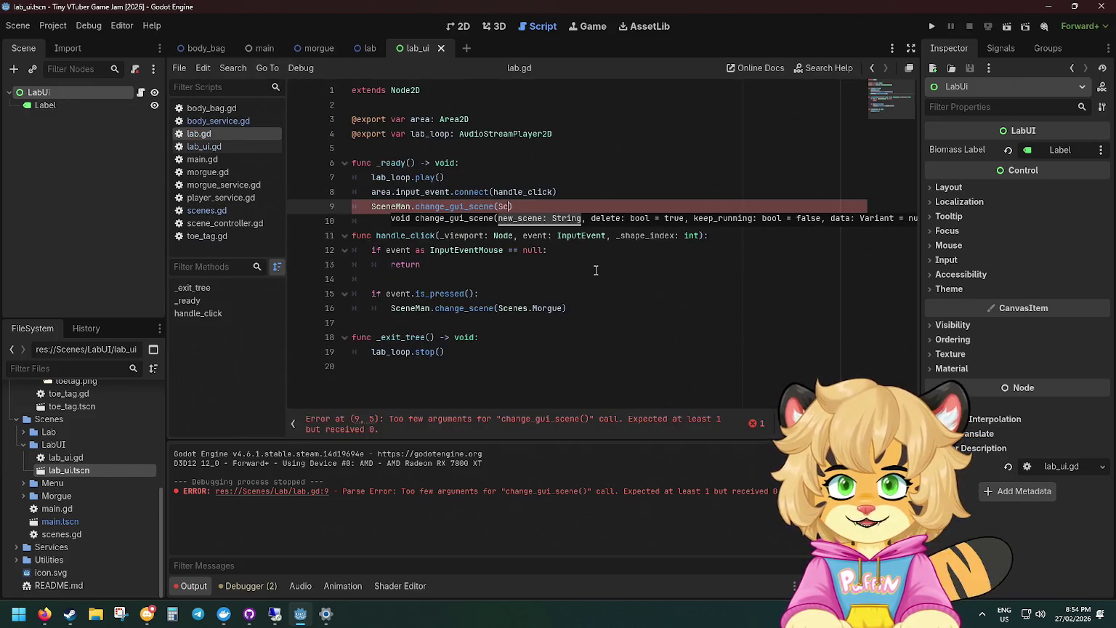
key("BackSpace")
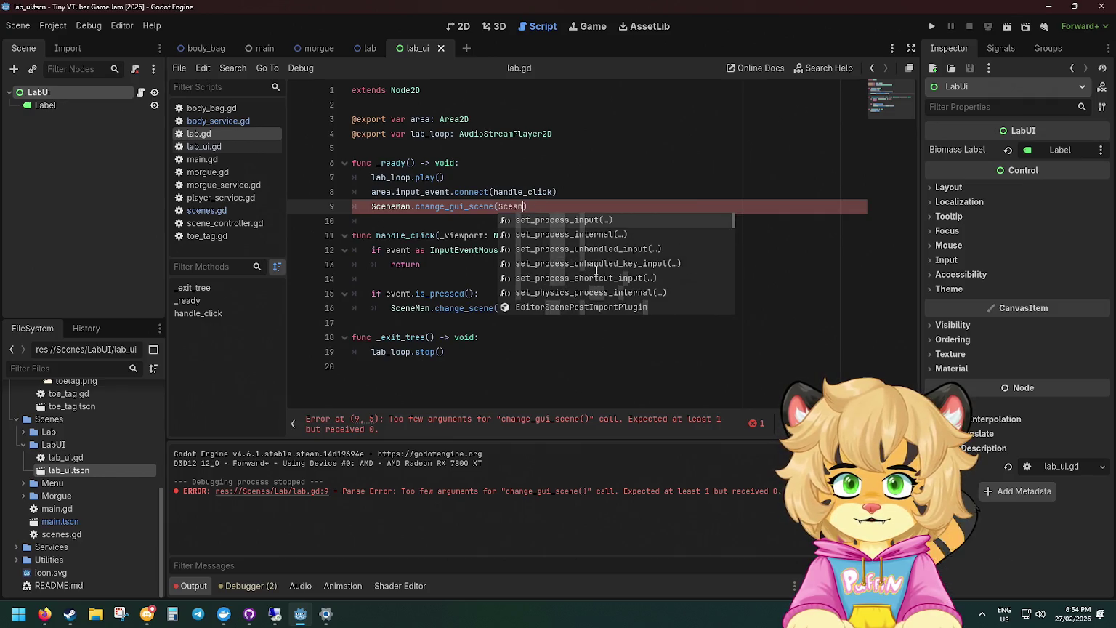
type("nes.")
key("Return")
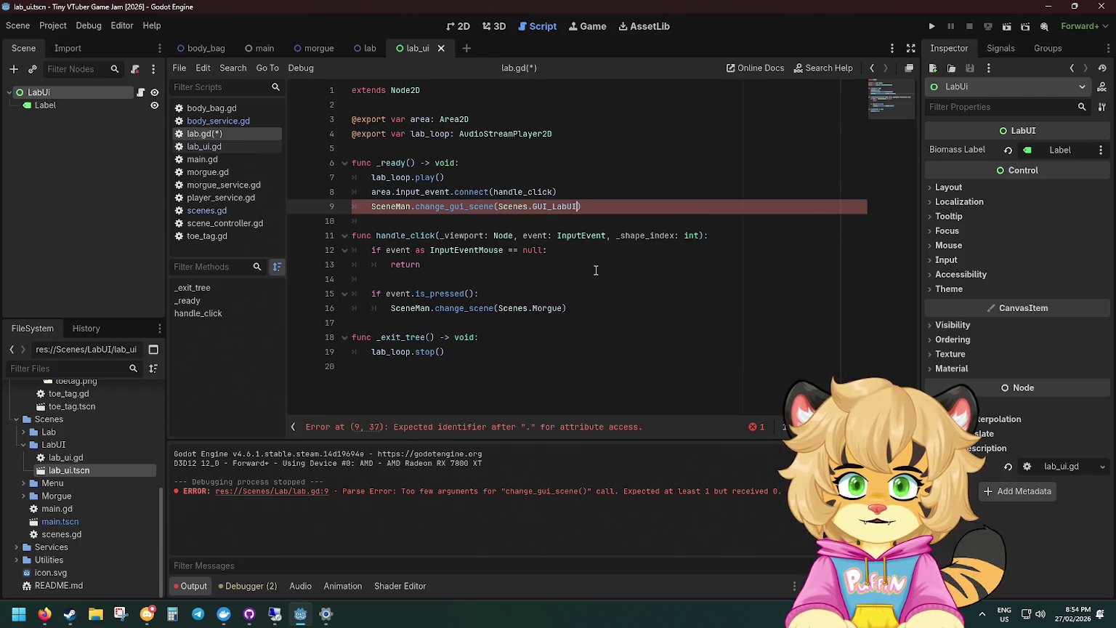
key("ctrl+s")
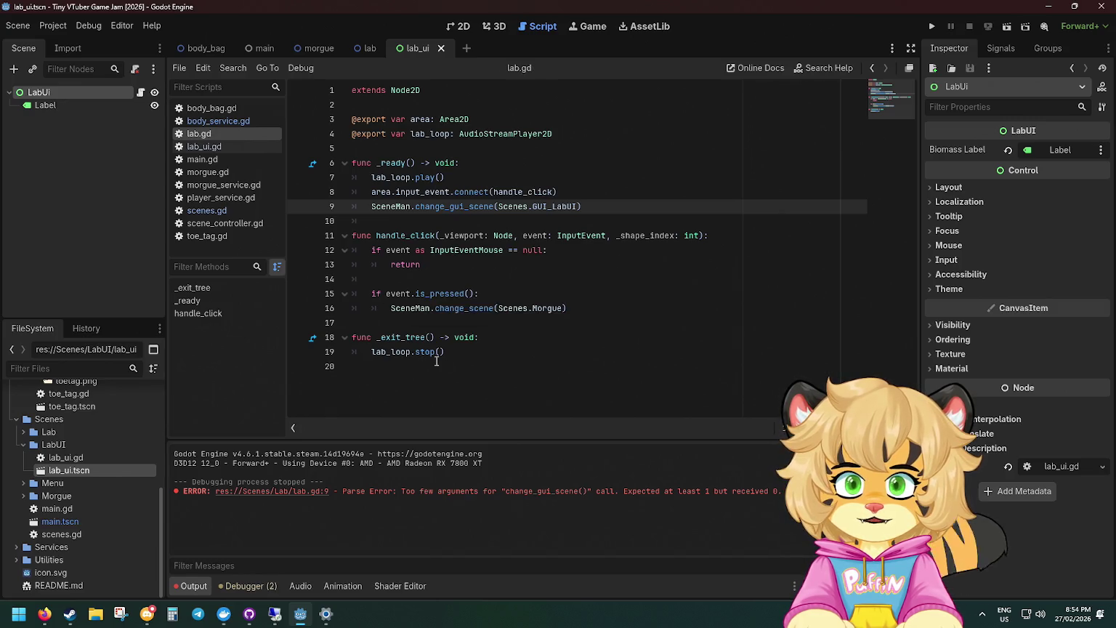
Start a SceneMan call on a new line inside _exit_tree.
left_click(480, 337)
key("Return")
type("SC")
type("m")
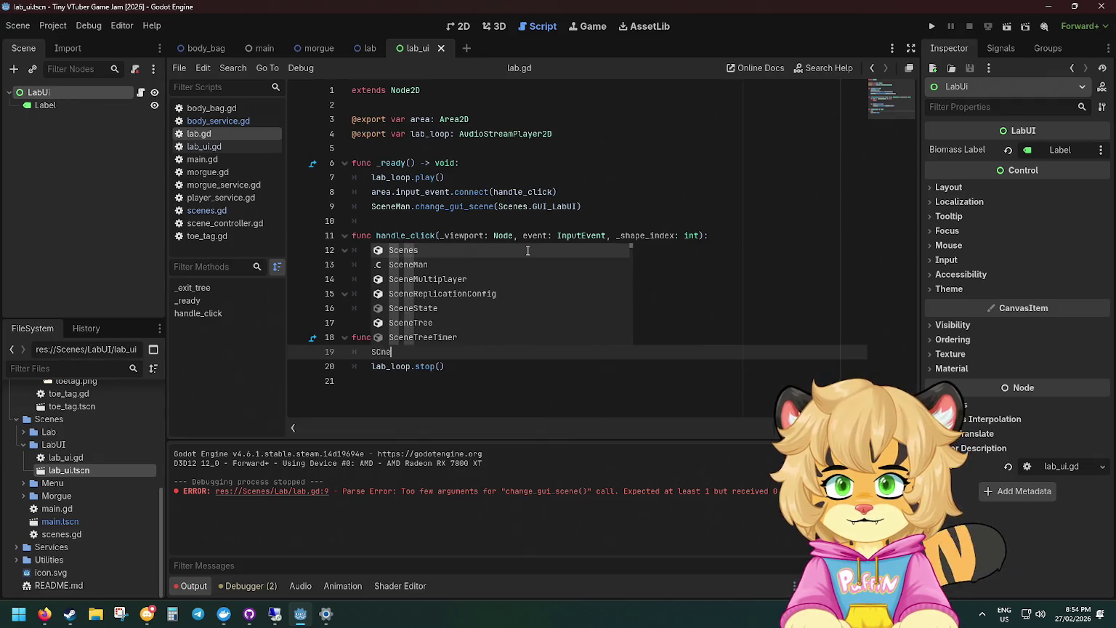
key("Return")
type(".remove")
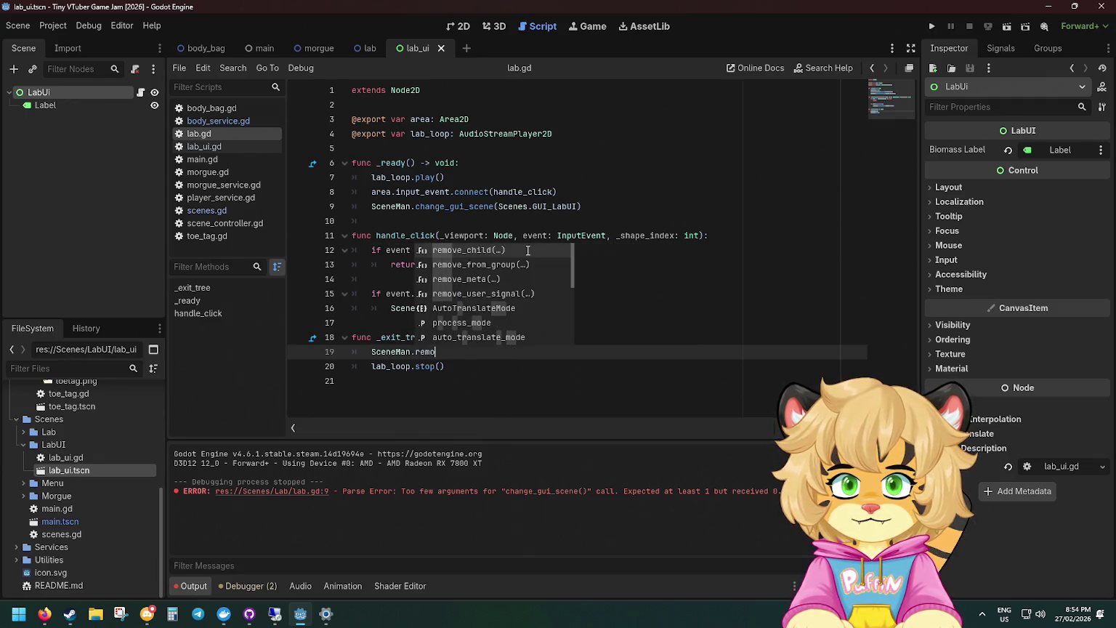
key("BackSpace")
key("BackSpace")
key("BackSpace")
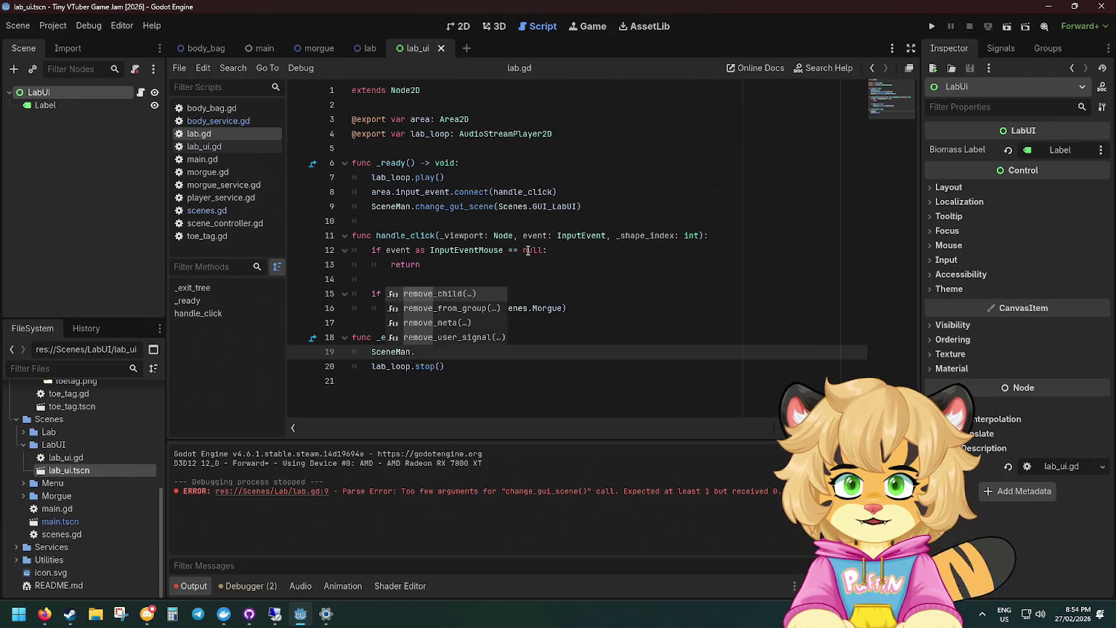
key("Escape")
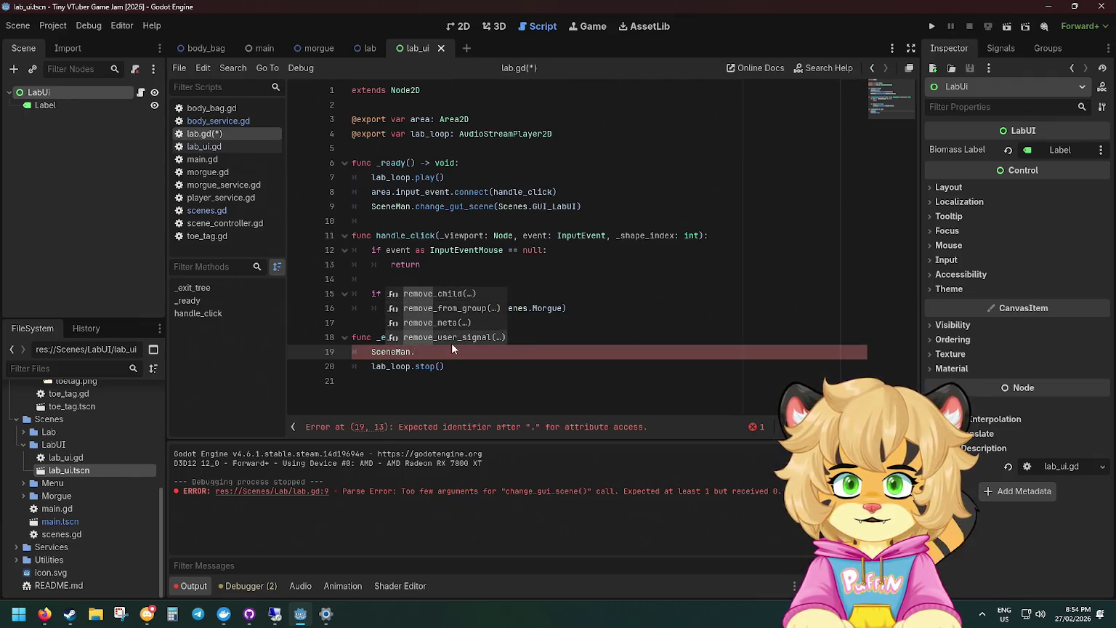
Look up SceneMan's available methods in scene_controller.gd, then return to lab.gd.
left_click(449, 366)
left_click(389, 356, "ctrl")
scroll(415, 266, "down", 6)
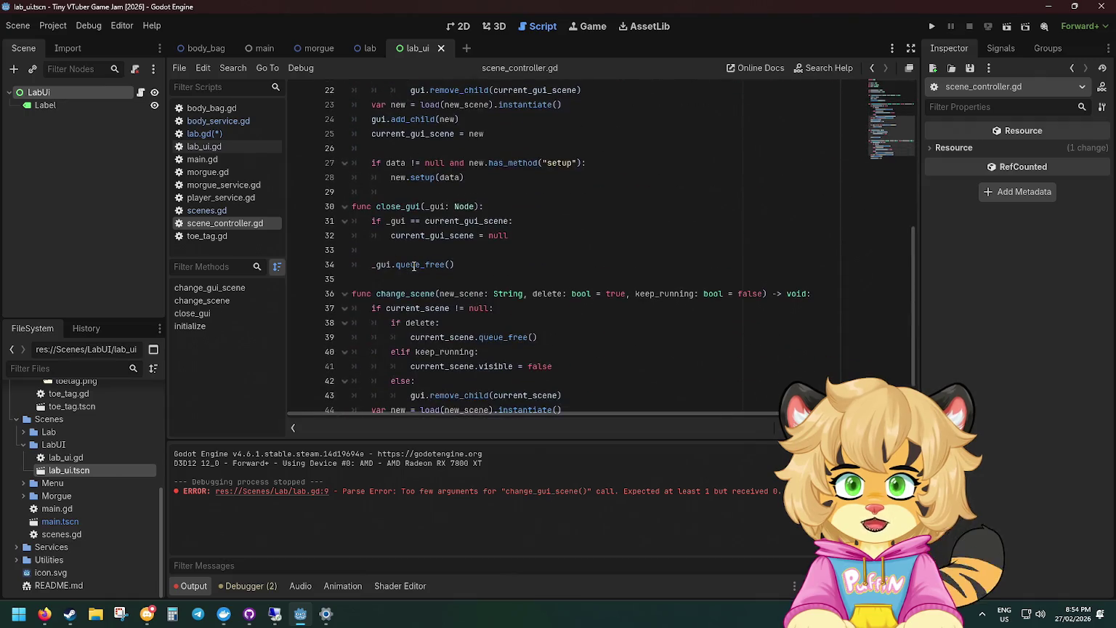
scroll(471, 310, "down", 2)
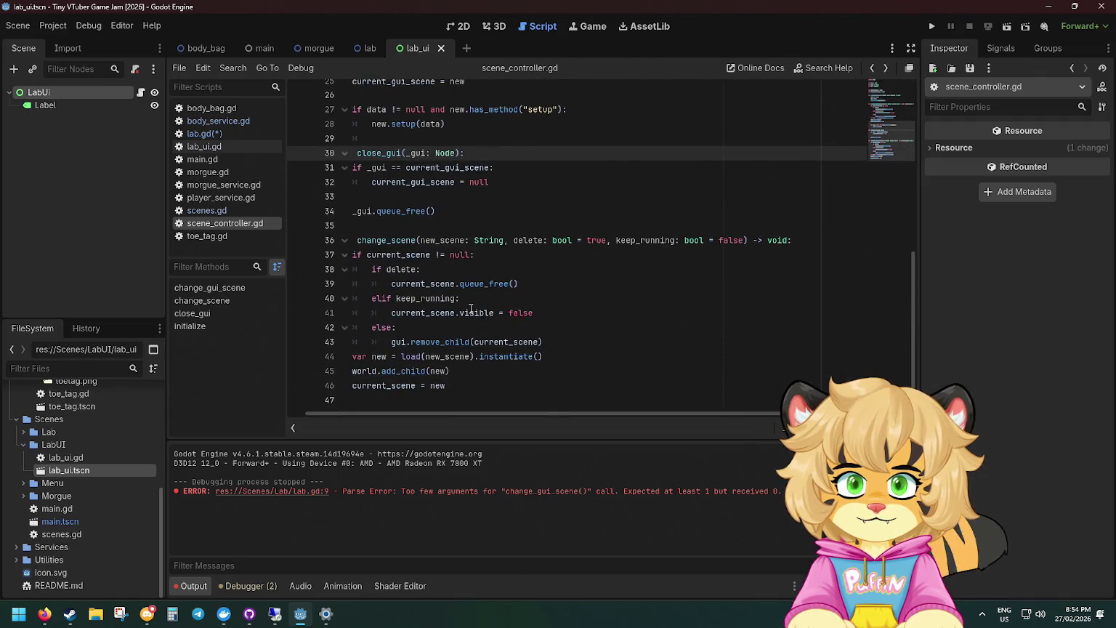
scroll(471, 310, "up", 1)
scroll(472, 308, "up", 1)
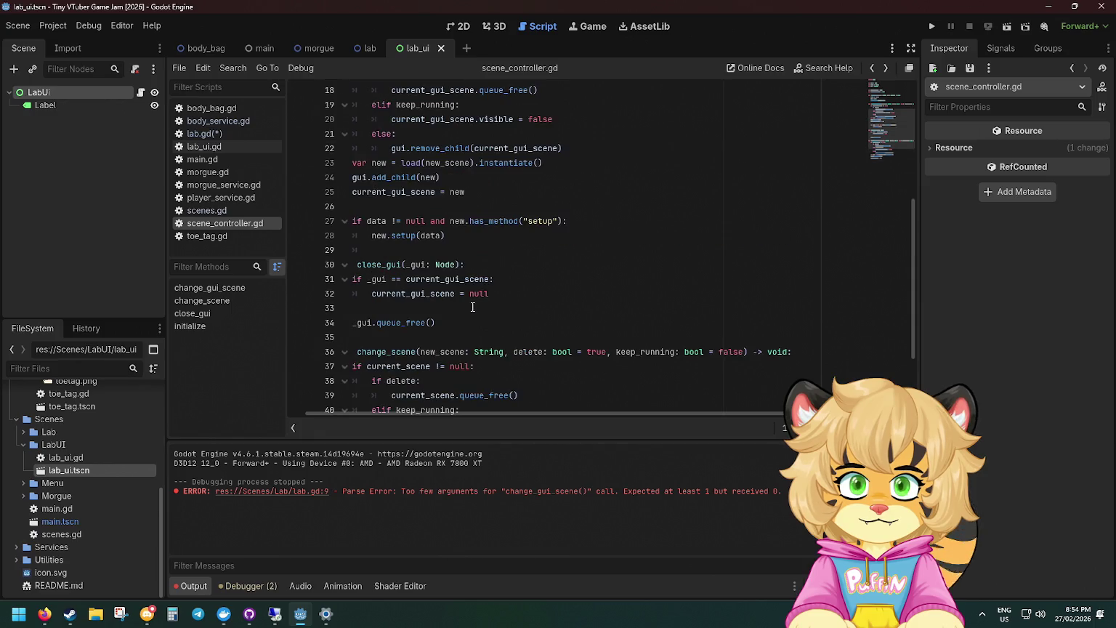
key("alt+Left")
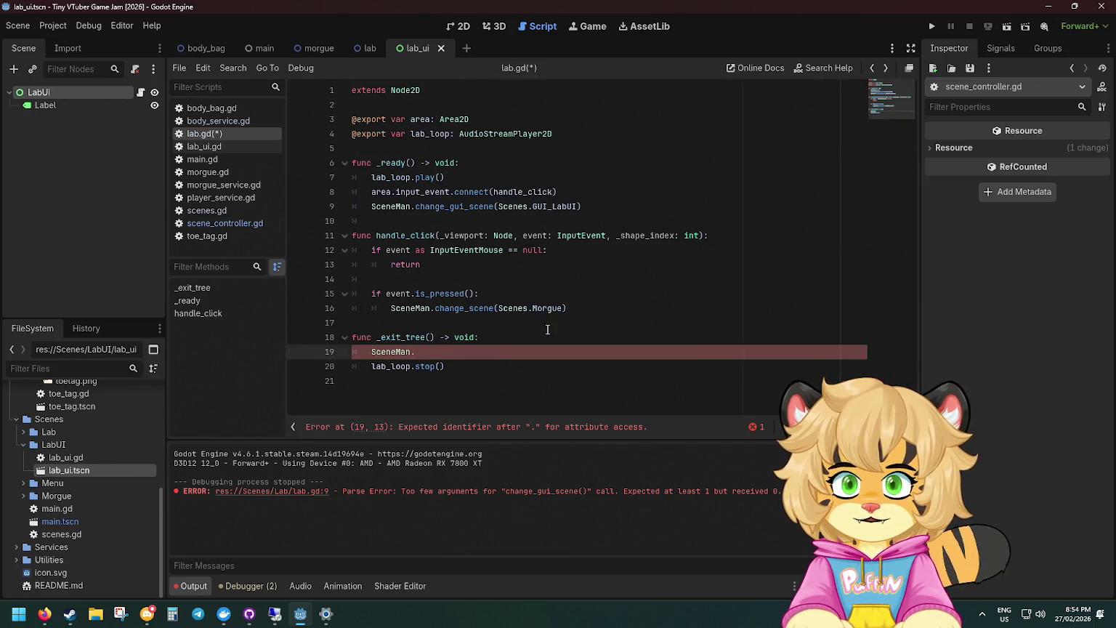
Complete the call as SceneMan.close_gui(self), save lab.gd, and launch the game.
type("close")
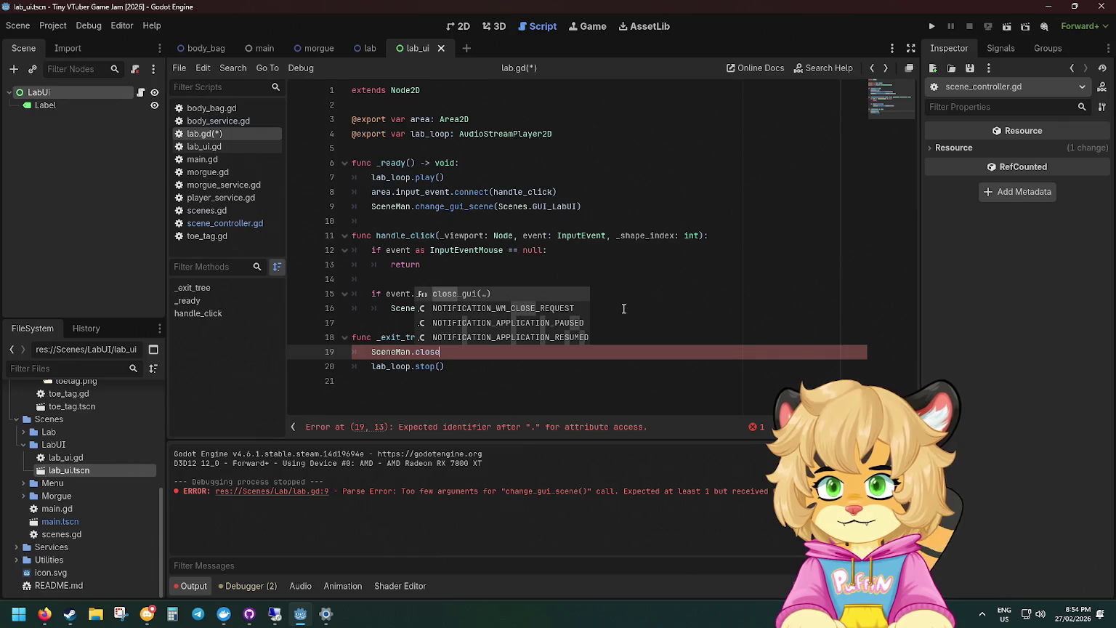
key("Return")
type("self")
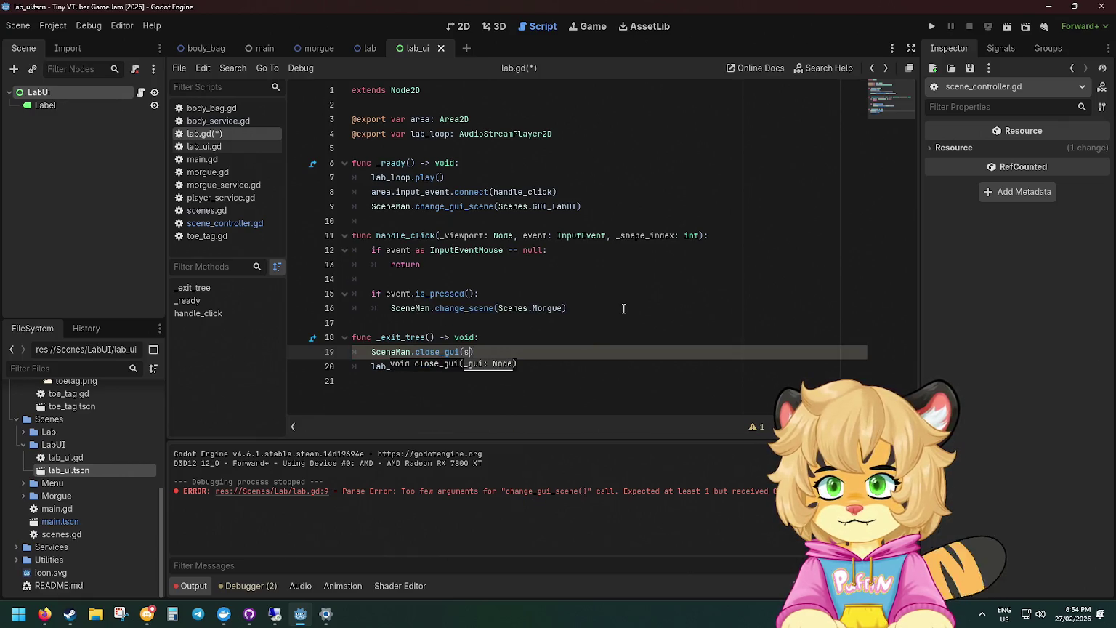
key("ctrl+s")
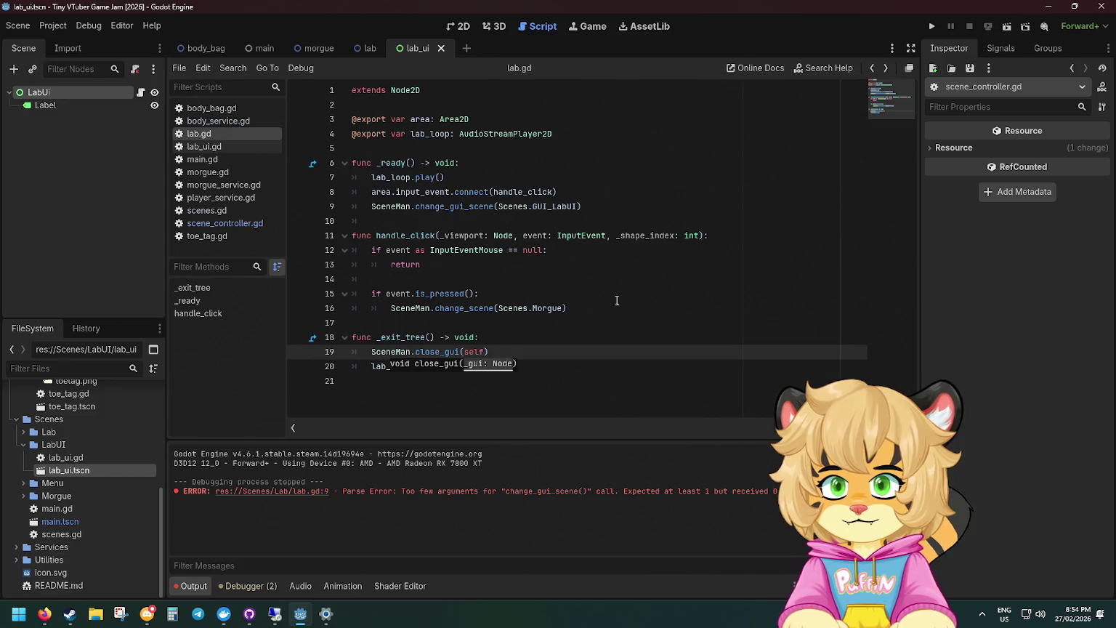
left_click(626, 221)
left_click(929, 27)
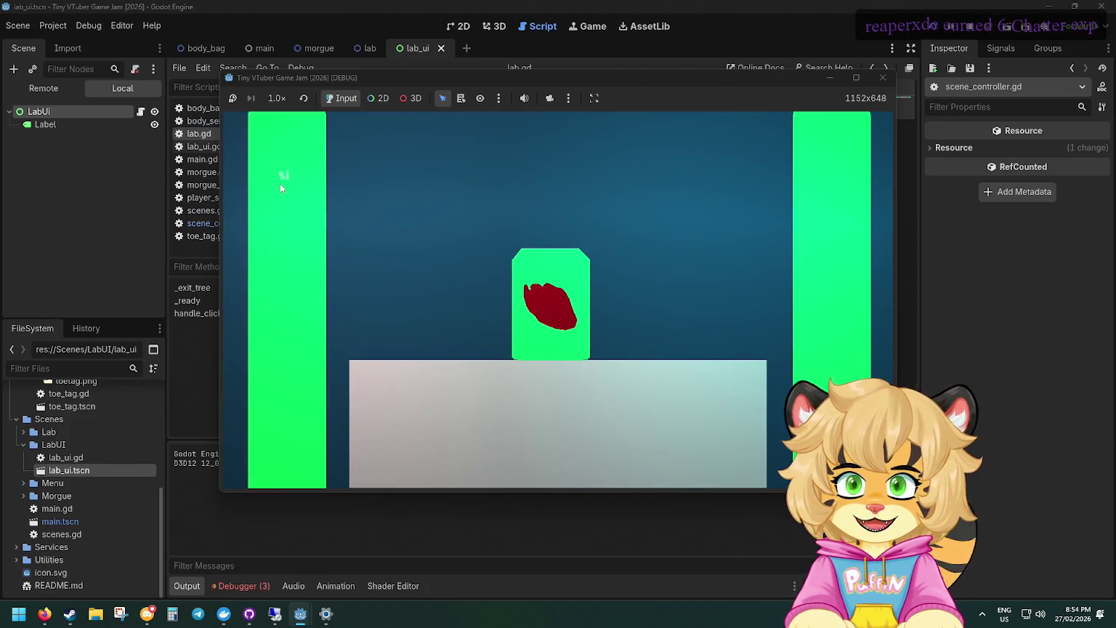
In the running game, recycle two morgue bodies, return to the lab, and stop the game.
left_click(285, 176)
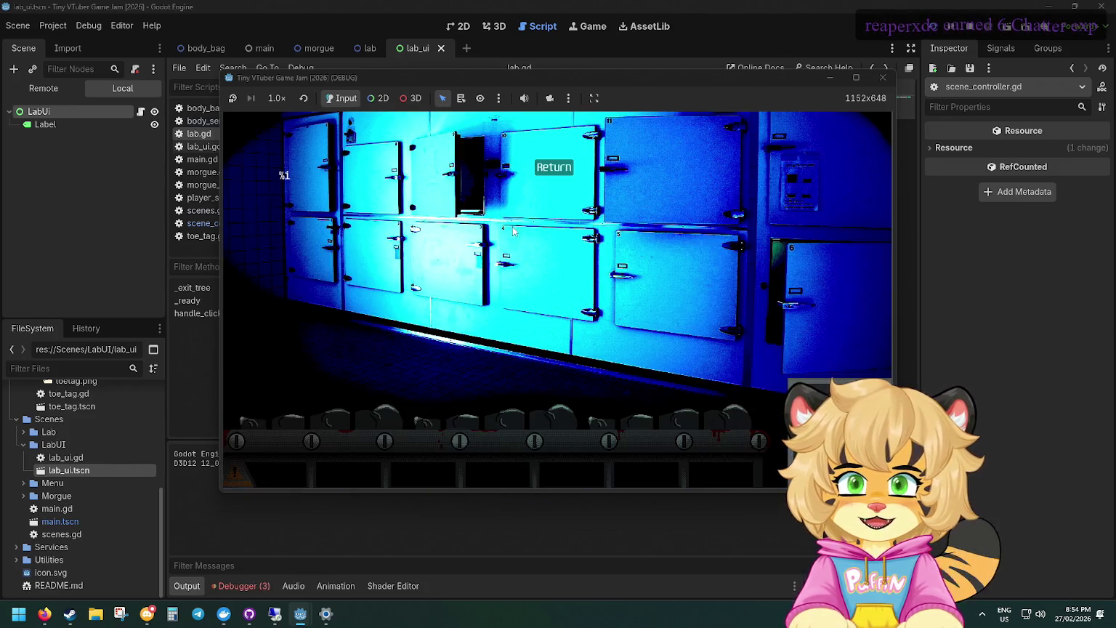
left_click(509, 421)
left_click(489, 356)
left_click(679, 417)
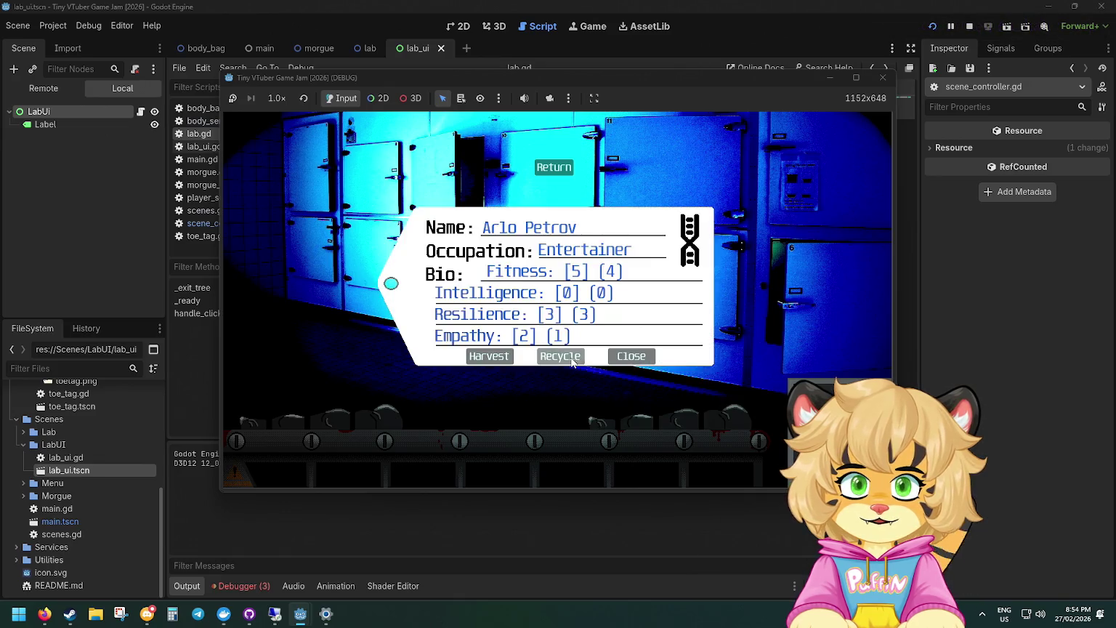
left_click(560, 356)
left_click(557, 169)
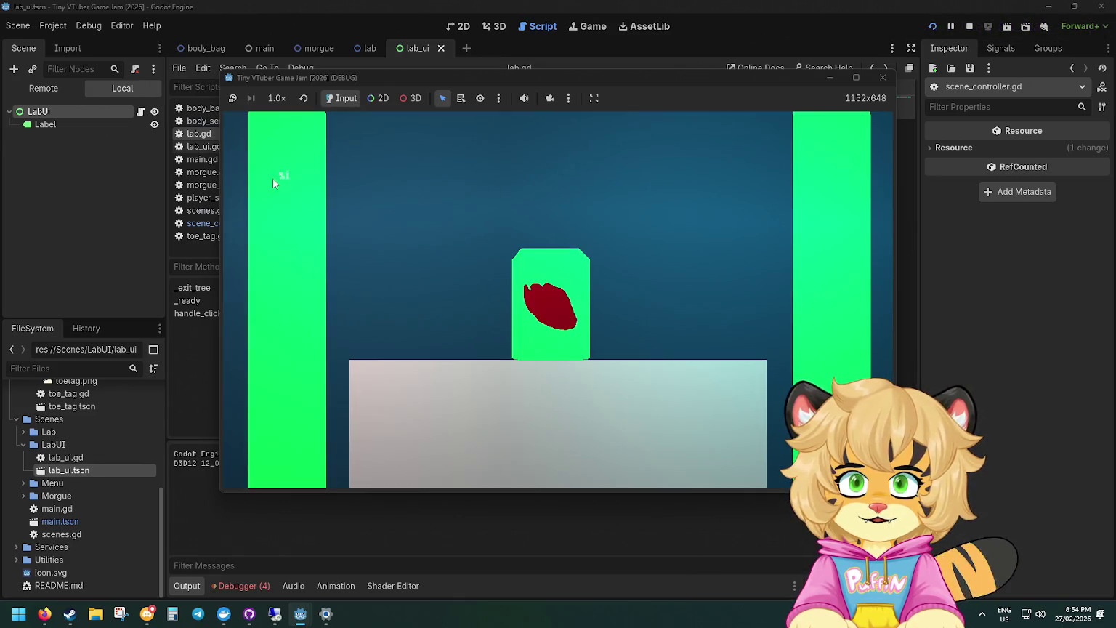
left_click(883, 82)
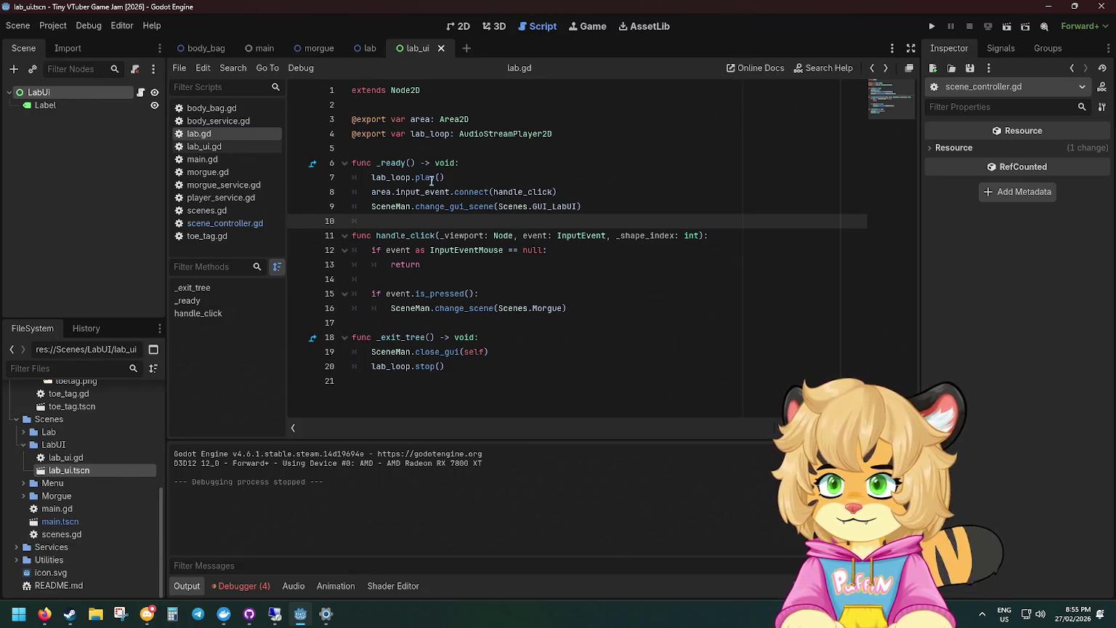
Inspect lab.gd at the lab_loop.play() line in _ready and the handle_click handler.
left_click(481, 181)
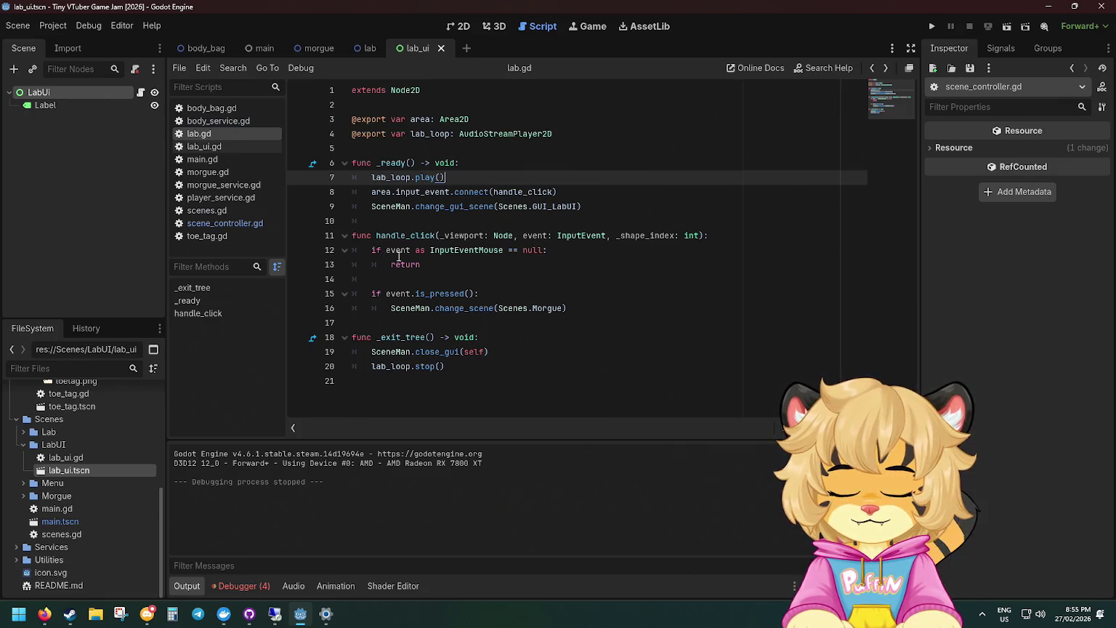
left_click(487, 261)
left_click(445, 278)
left_click(408, 236)
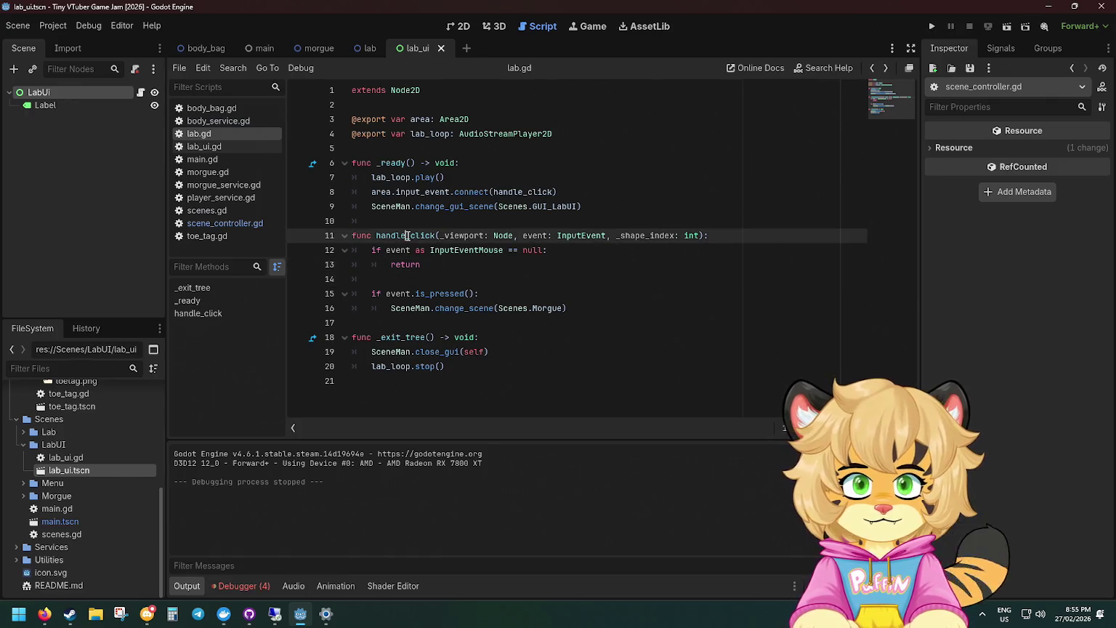
Move close_gui(self) above the Morgue scene change in handle_click, indent it, and run the game.
left_click(438, 322)
left_click(512, 308)
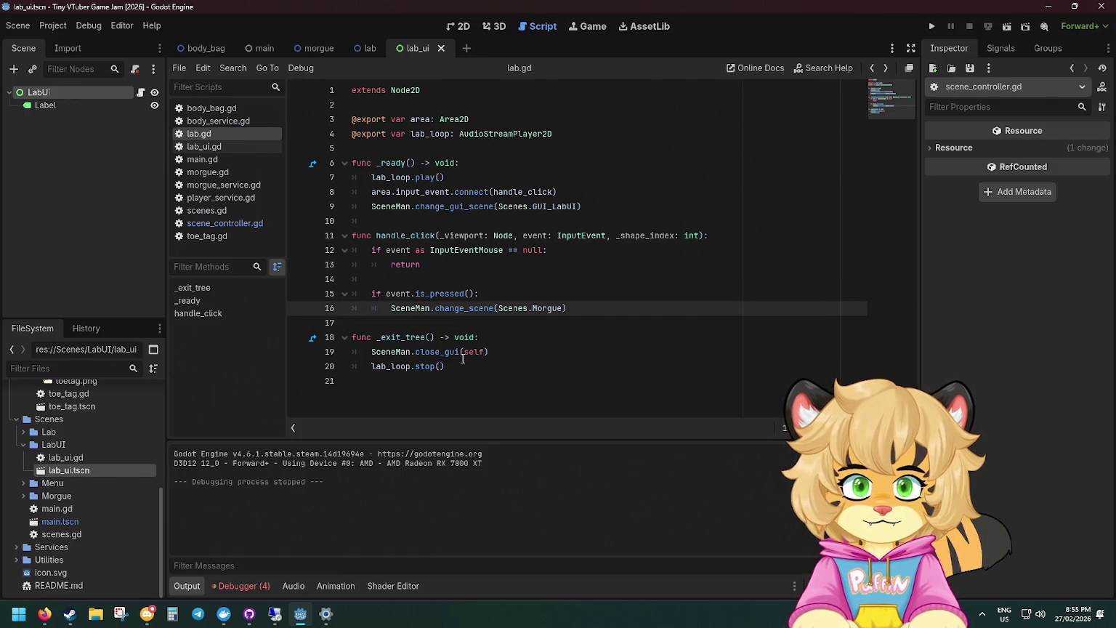
left_click(500, 355)
key("alt+Up")
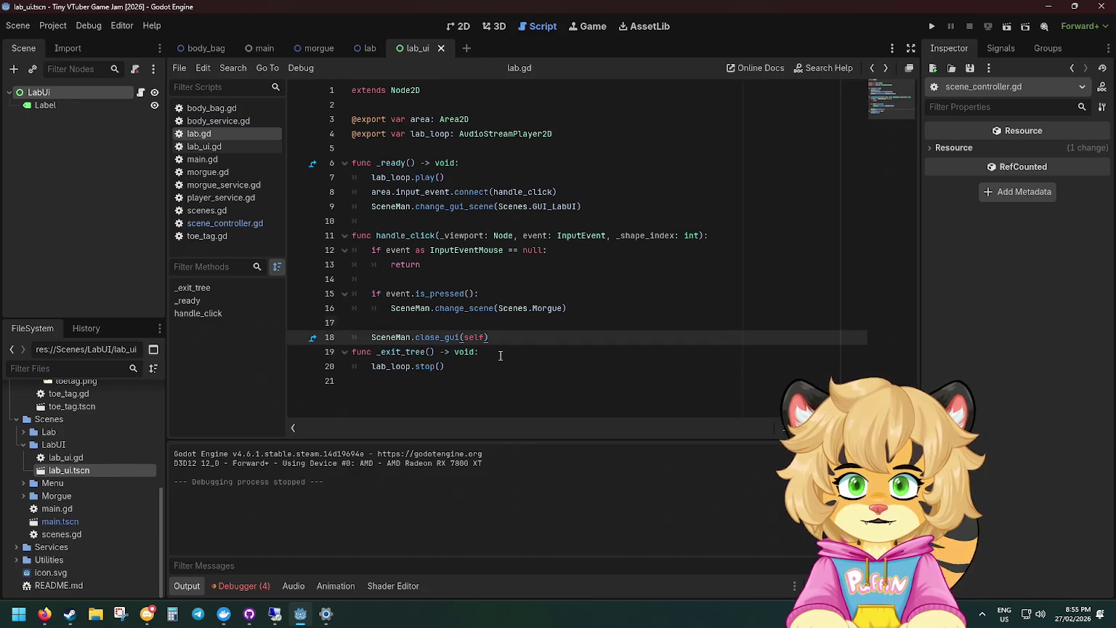
key("alt+Up")
key("alt+Up")
key("Tab")
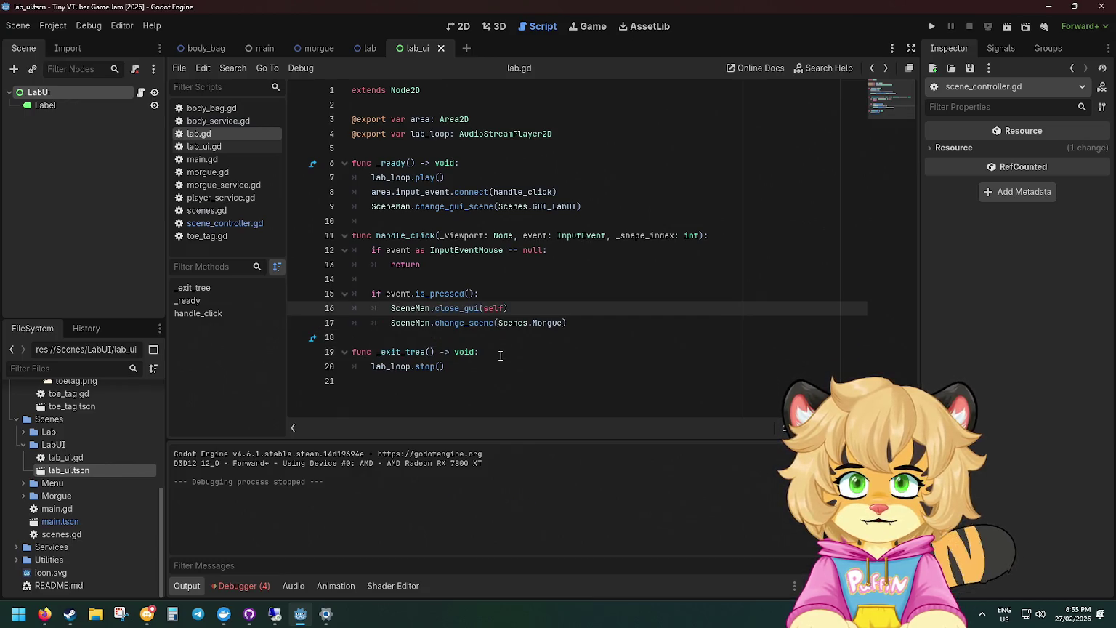
left_click(931, 27)
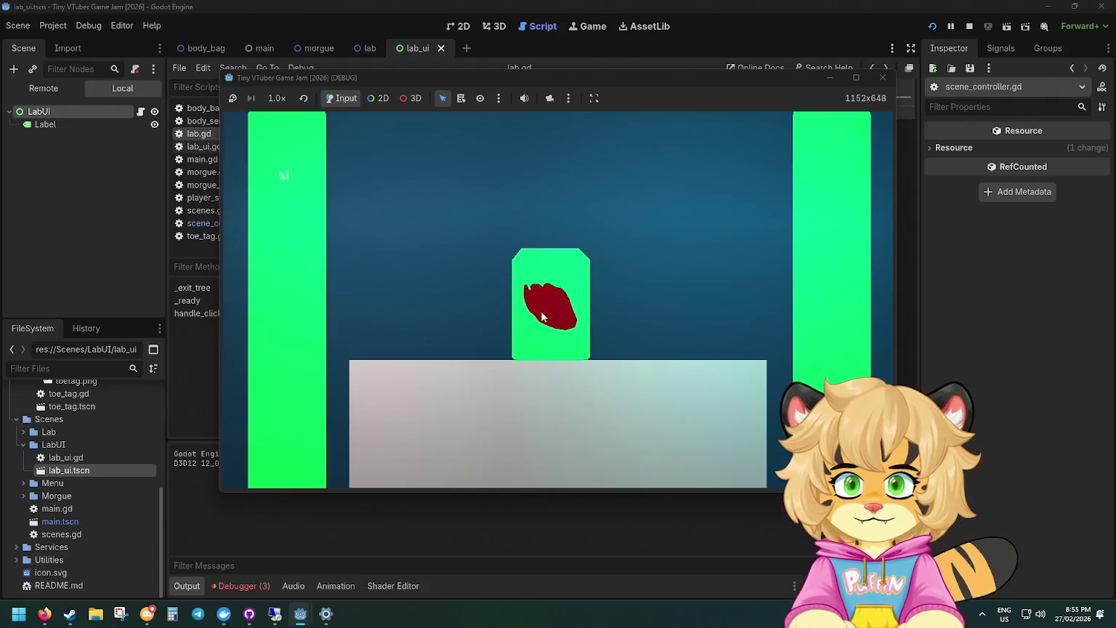
Enter the morgue from the lab, open and close a toe tag, then stop the game.
left_click(542, 317)
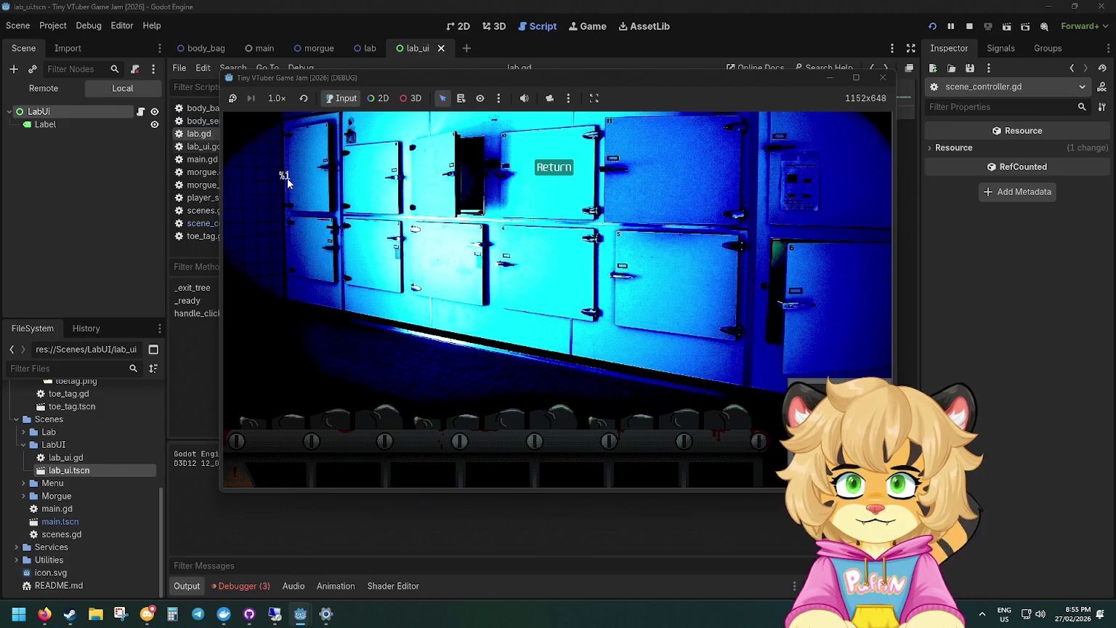
left_click(378, 421)
left_click(631, 356)
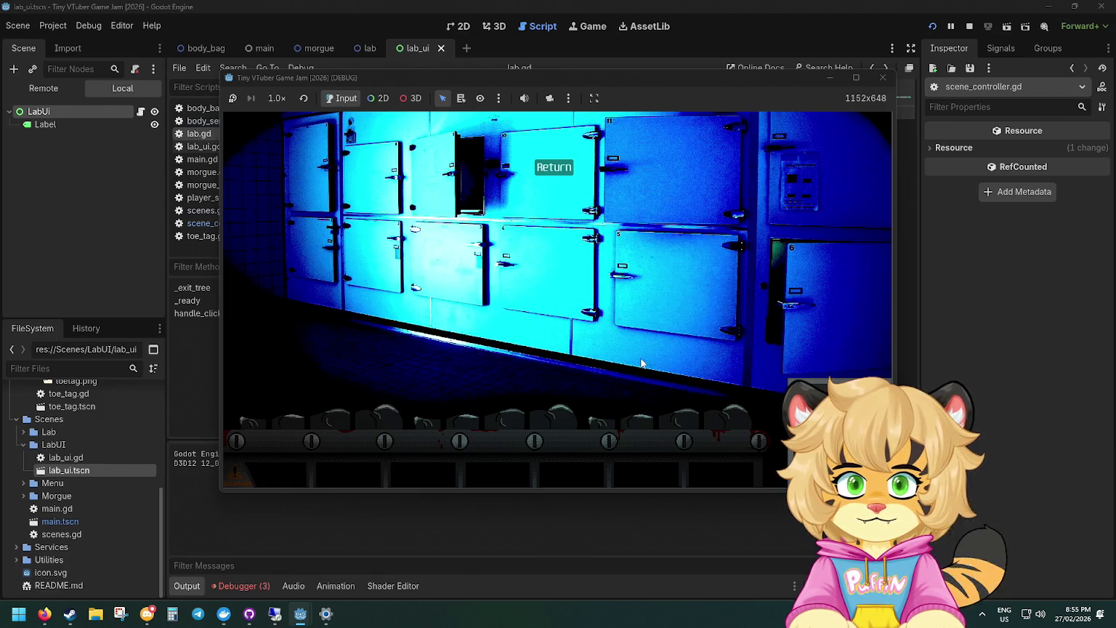
left_click(882, 77)
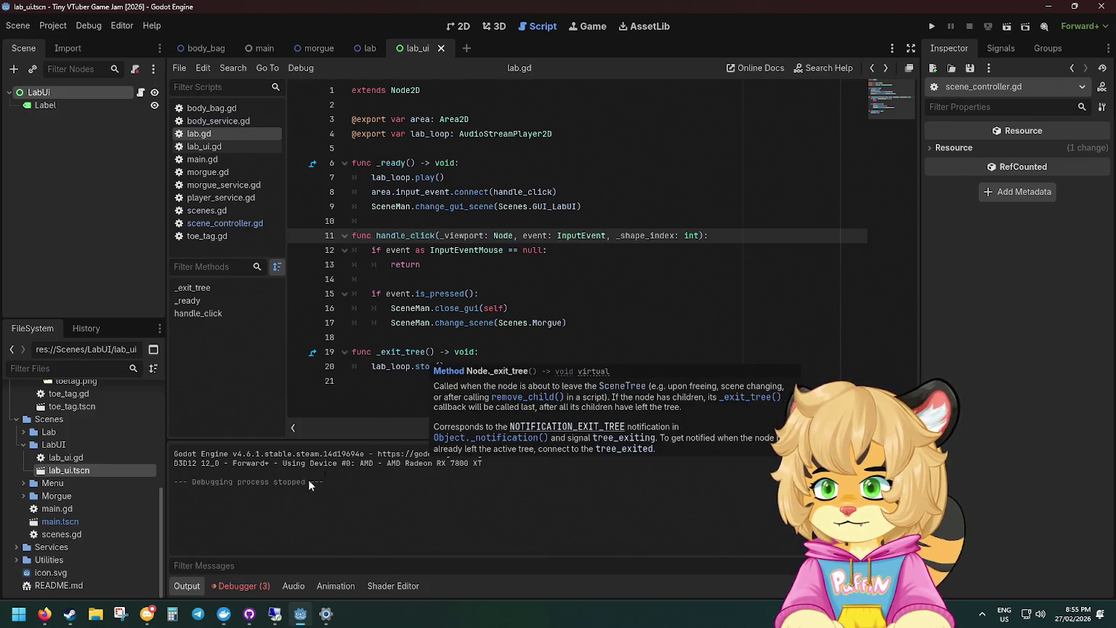
mouse_move(161, 611)
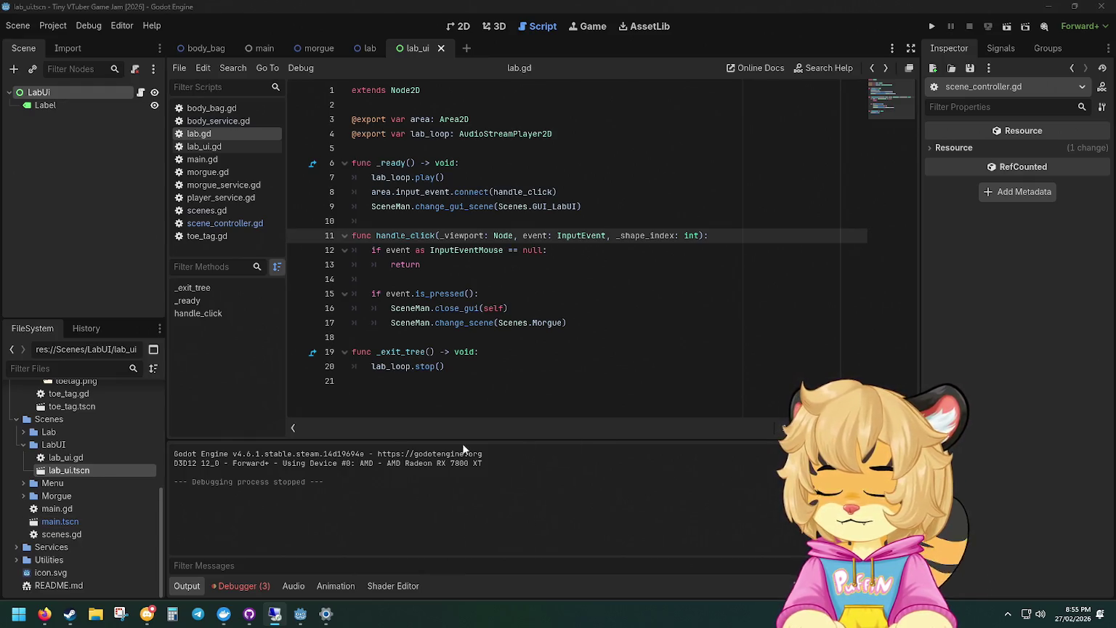
left_click(674, 413)
left_click(474, 357)
left_click(470, 374)
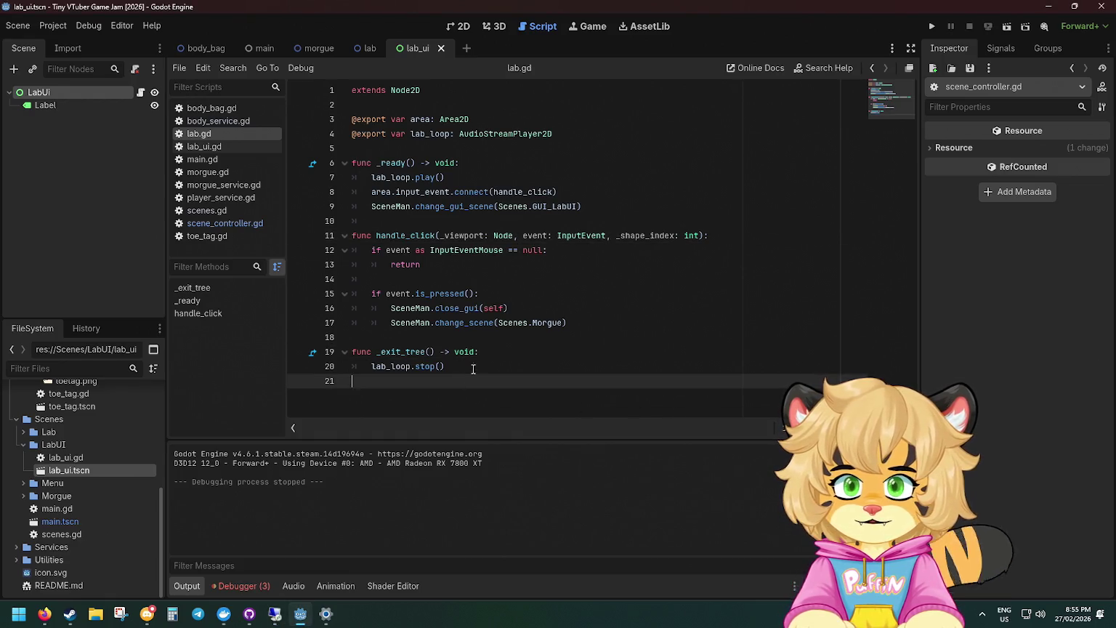
left_click(466, 308, "ctrl")
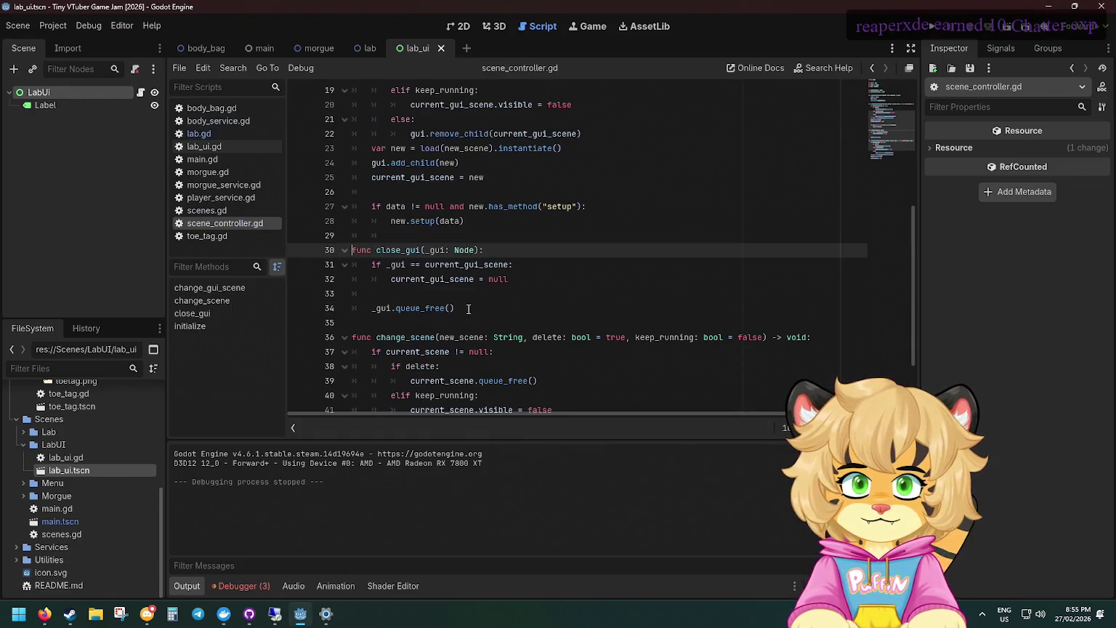
left_click(463, 250)
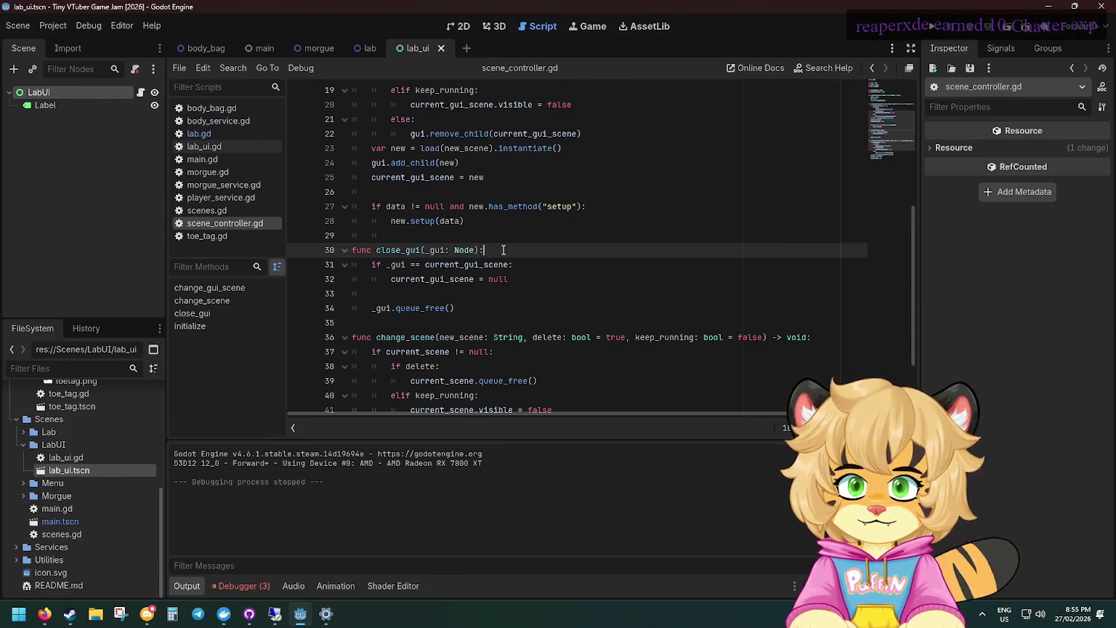
key("ctrl+Home")
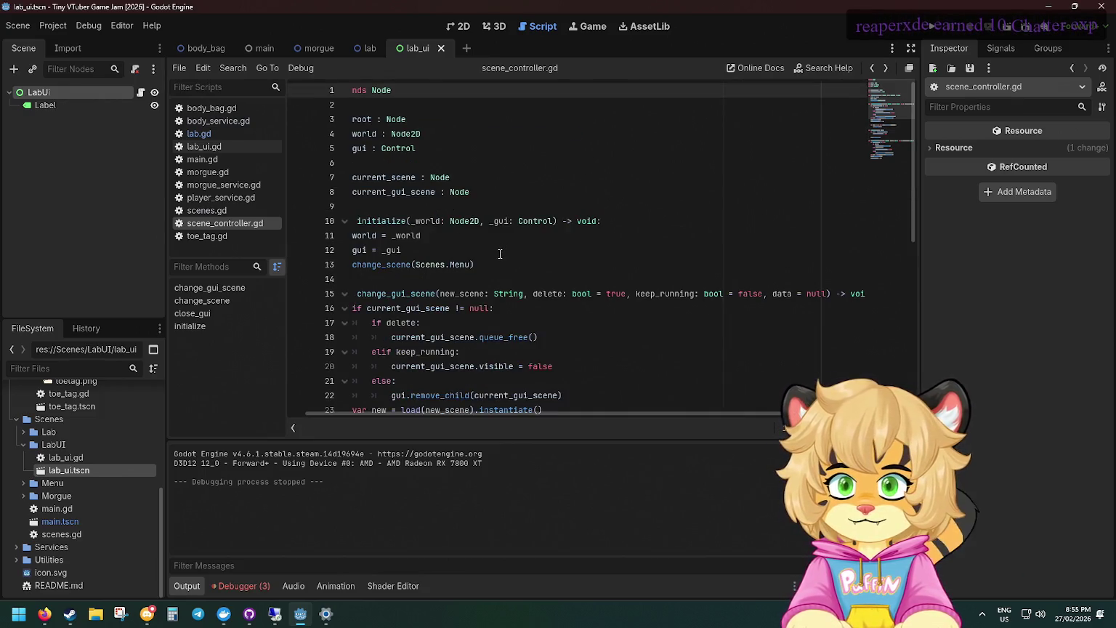
left_click_drag(392, 236, 353, 163)
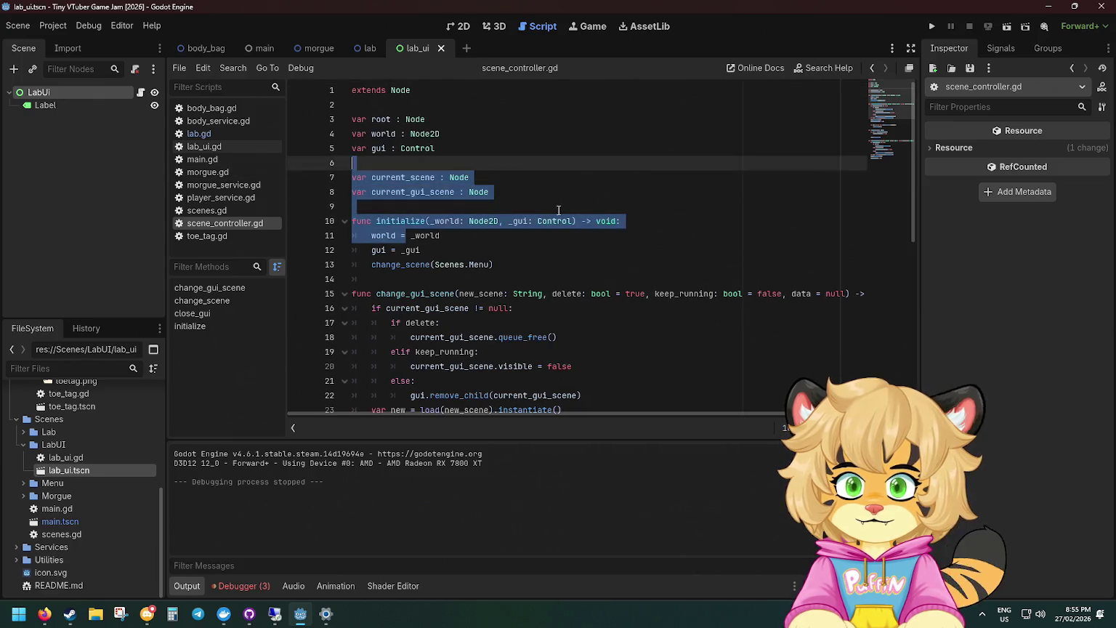
left_click(557, 210)
key("Up")
key("Up")
key("Up")
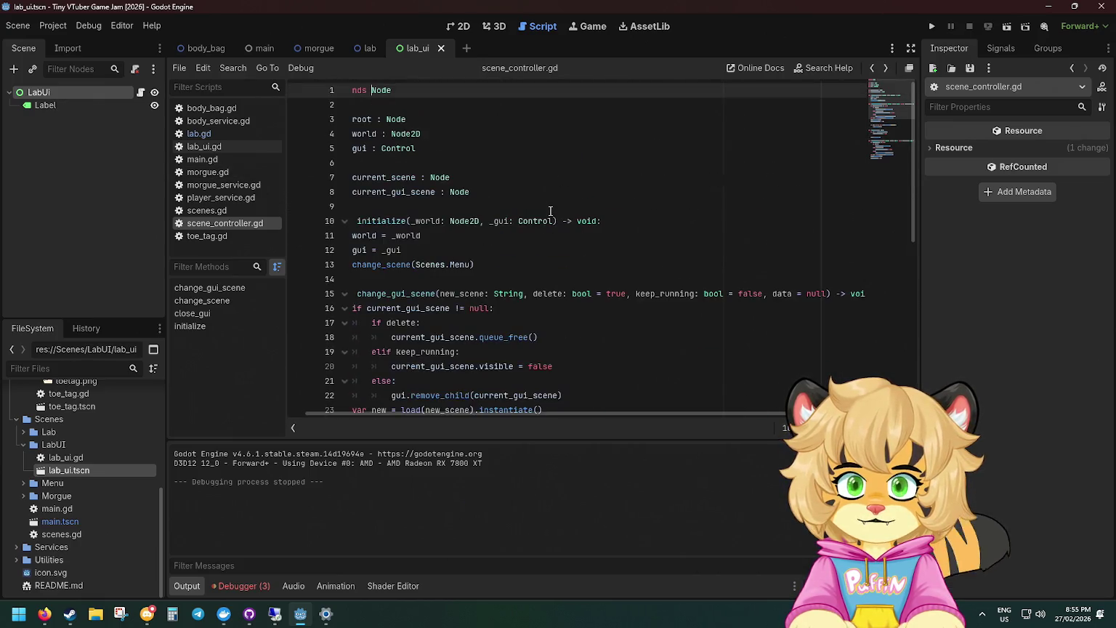
left_click(210, 132)
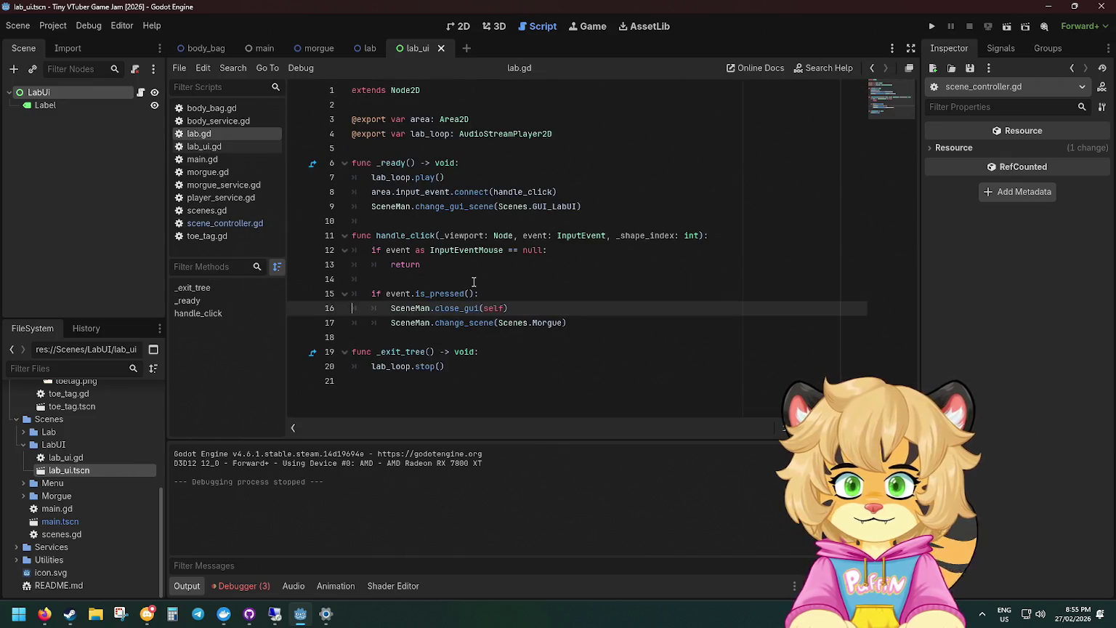
Delete the self argument and the close_gui line, then undo the line deletion.
left_click(450, 238)
double_click(490, 308)
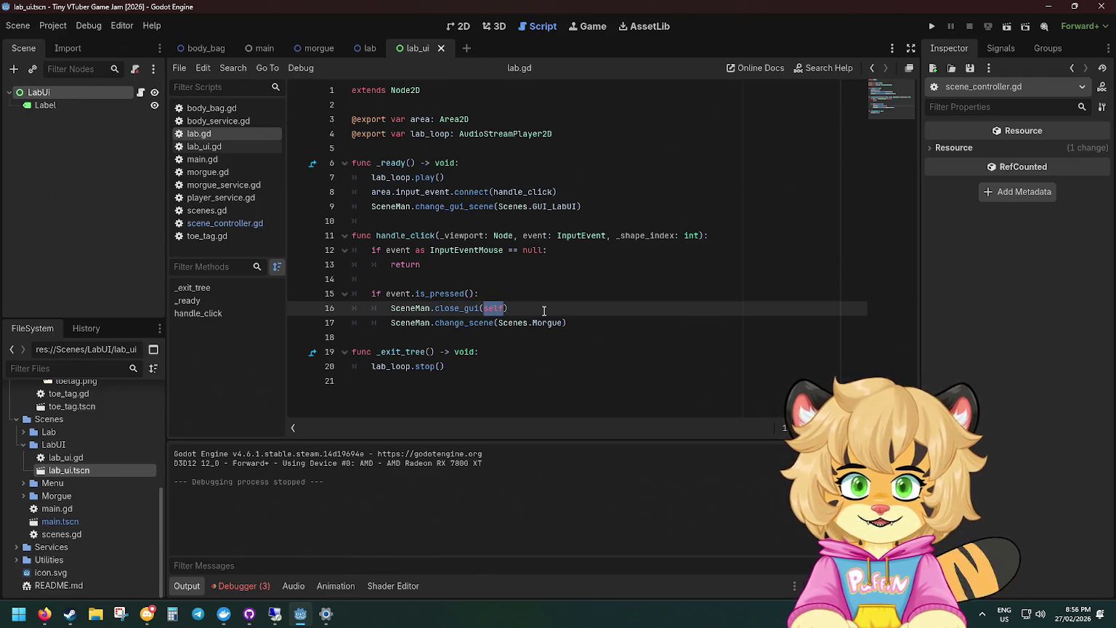
key("BackSpace")
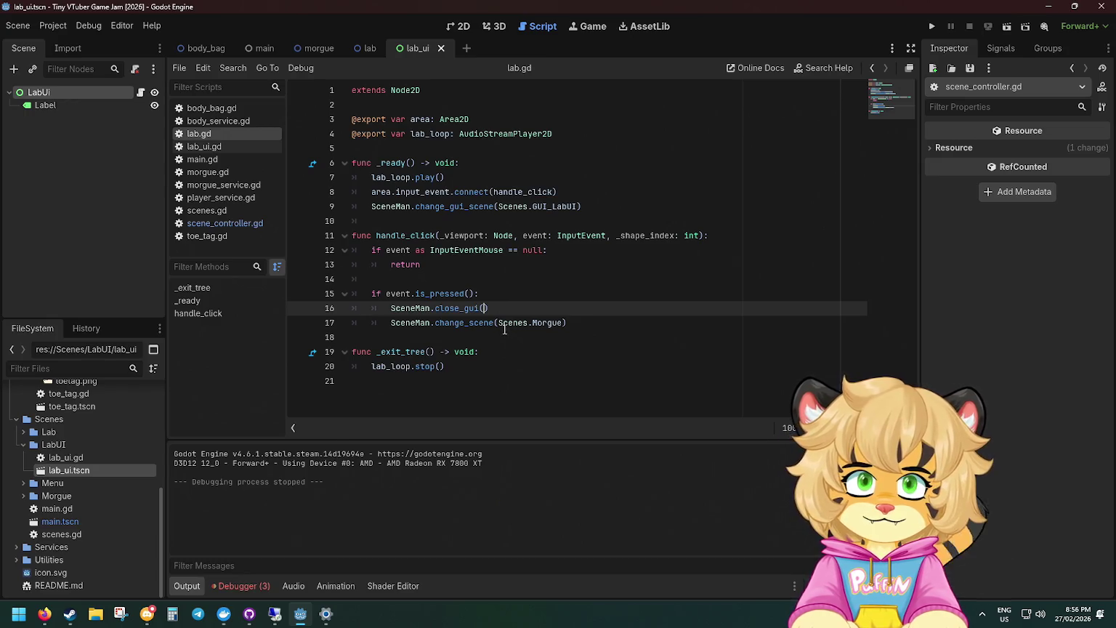
left_click_drag(498, 308, 503, 297)
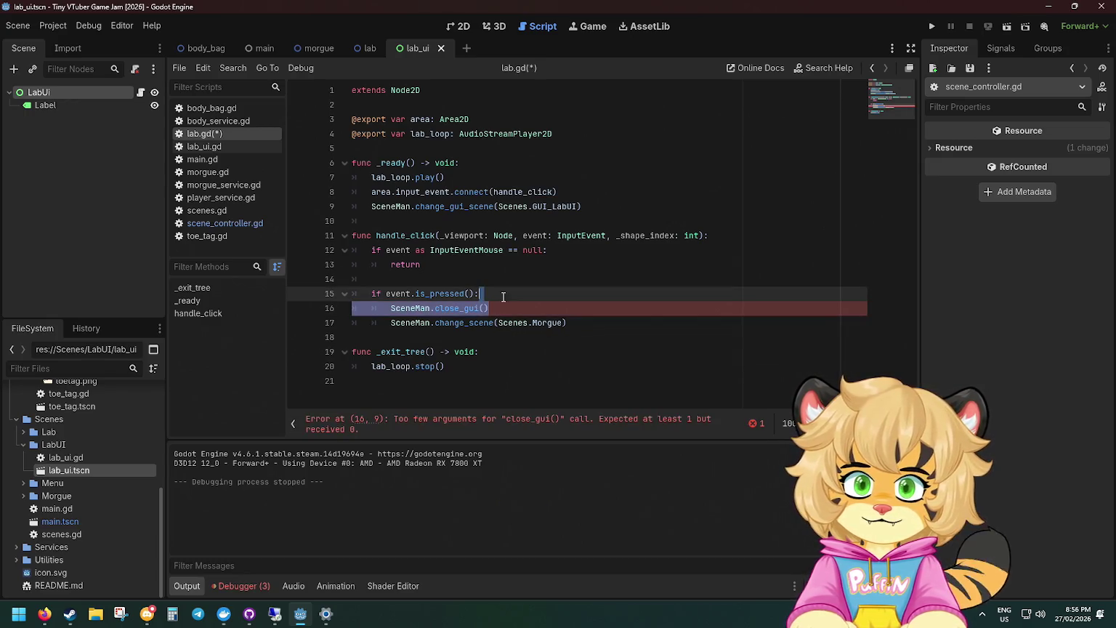
key("BackSpace")
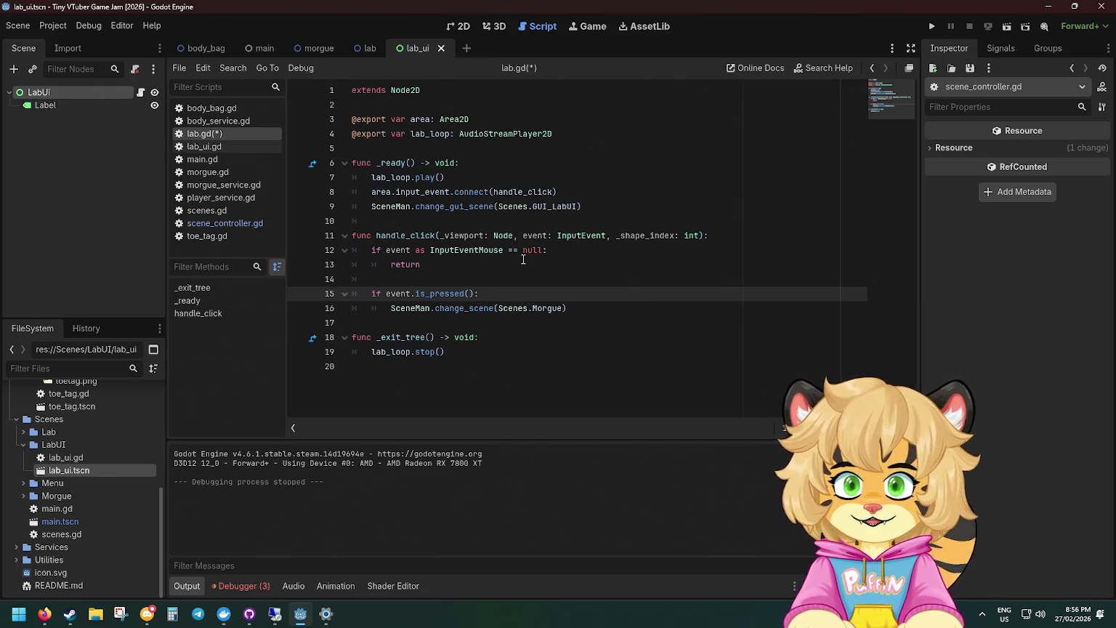
key("ctrl+z")
Move the close_gui line into _exit_tree, erase it entirely, and save lab.gd.
key("alt+Down")
key("alt+Down")
key("alt+Down")
key("End")
key("BackSpace")
key("BackSpace")
key("BackSpace")
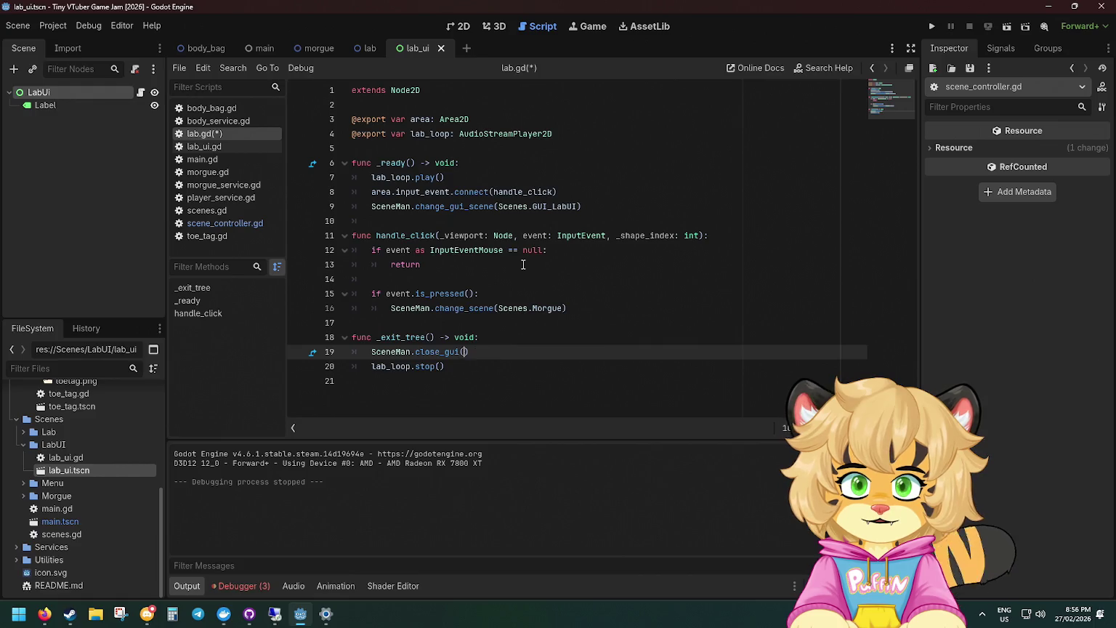
key("BackSpace")
key("BackSpace")
key("BackSpace")
key("BackSpace")
key("BackSpace")
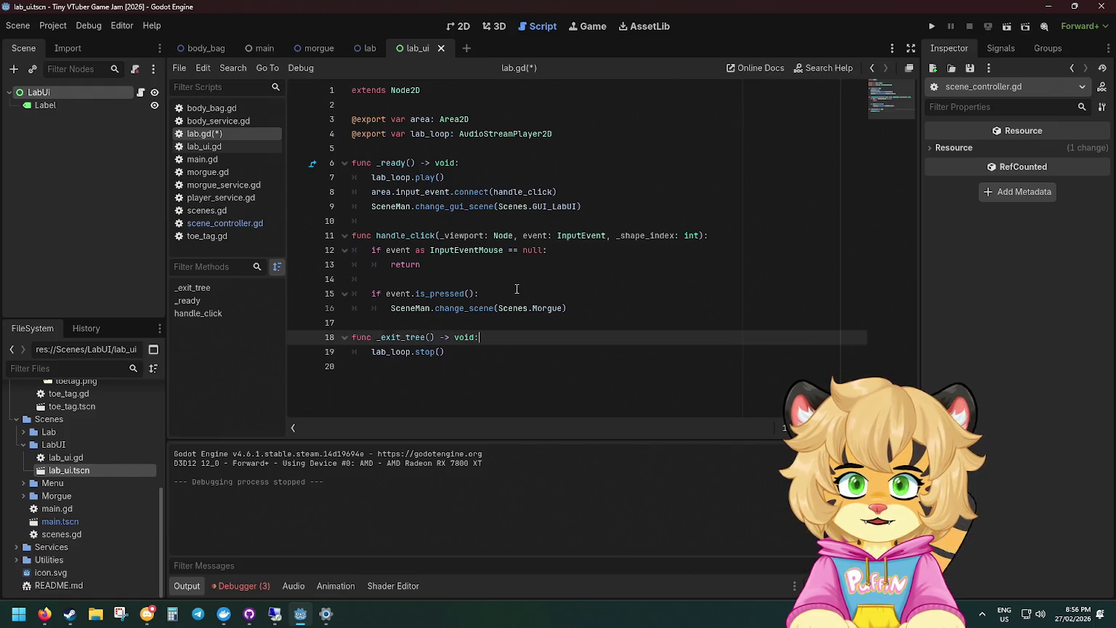
key("ctrl+s")
Review lines 15, 11 and the change_gui_scene call, then open lab_ui.gd.
left_click(517, 291)
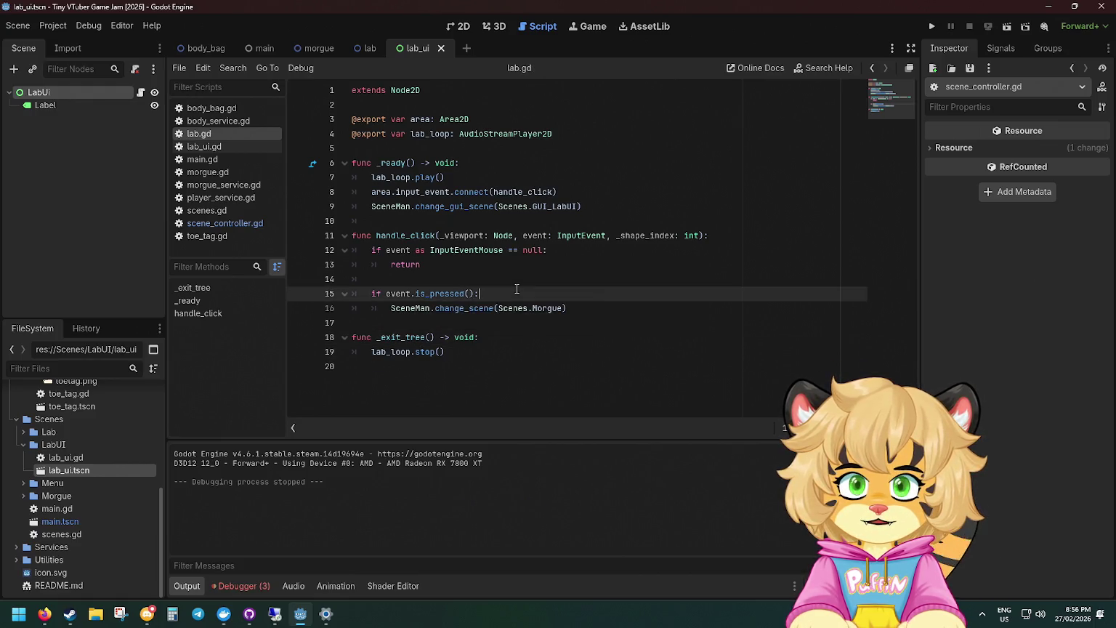
left_click(527, 238)
left_click(440, 206)
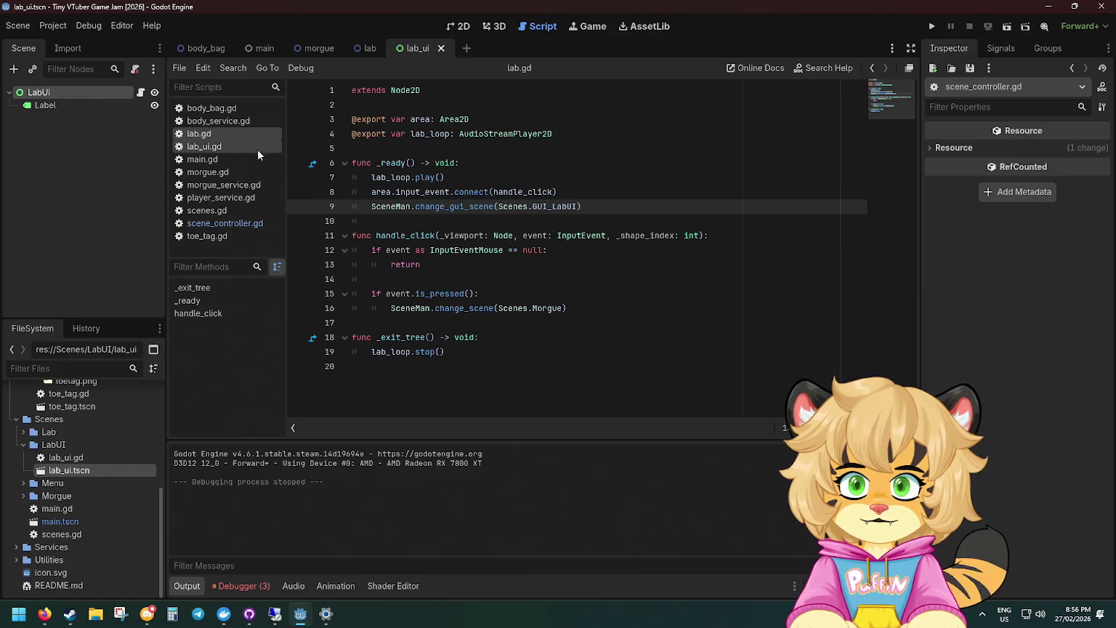
left_click(217, 146)
Declare a new close(): function on empty line 8 of lab_ui.gd.
left_click(442, 215)
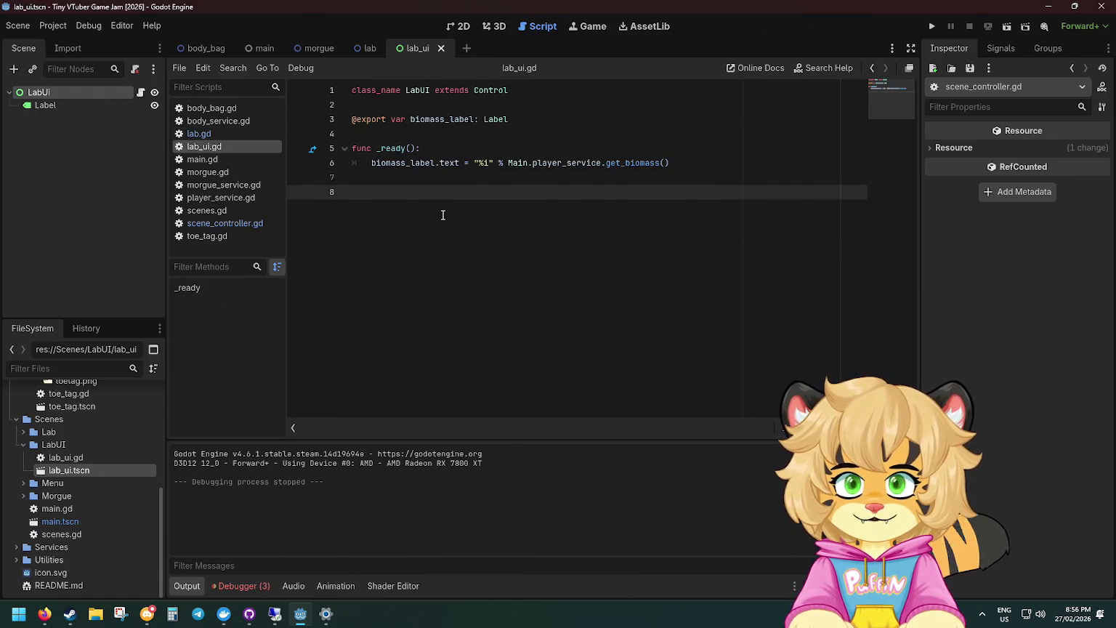
type("func _")
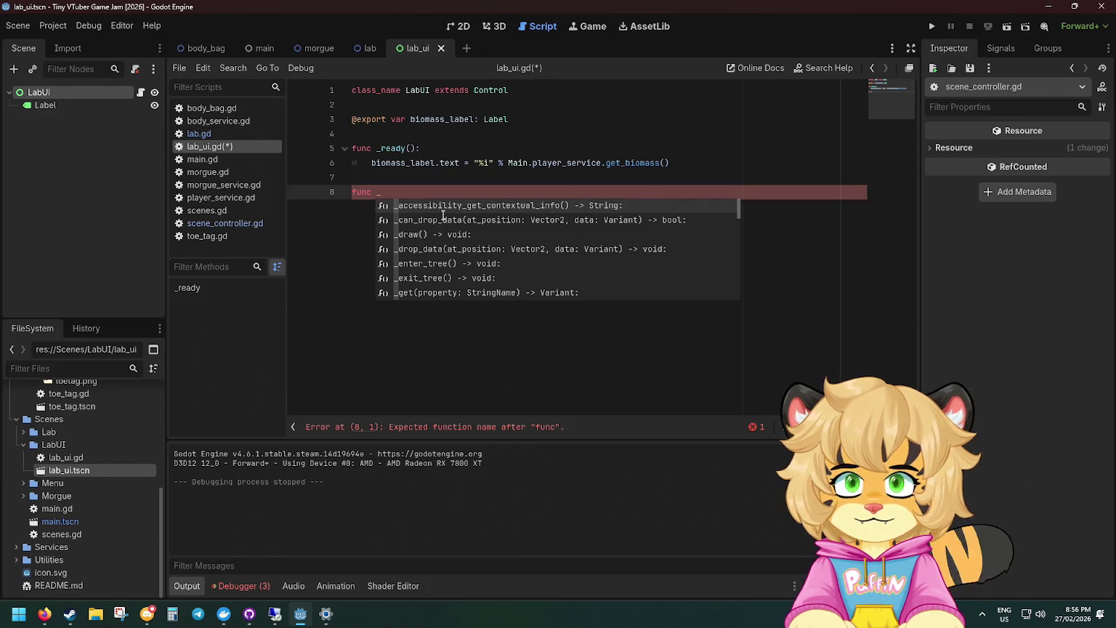
type("r")
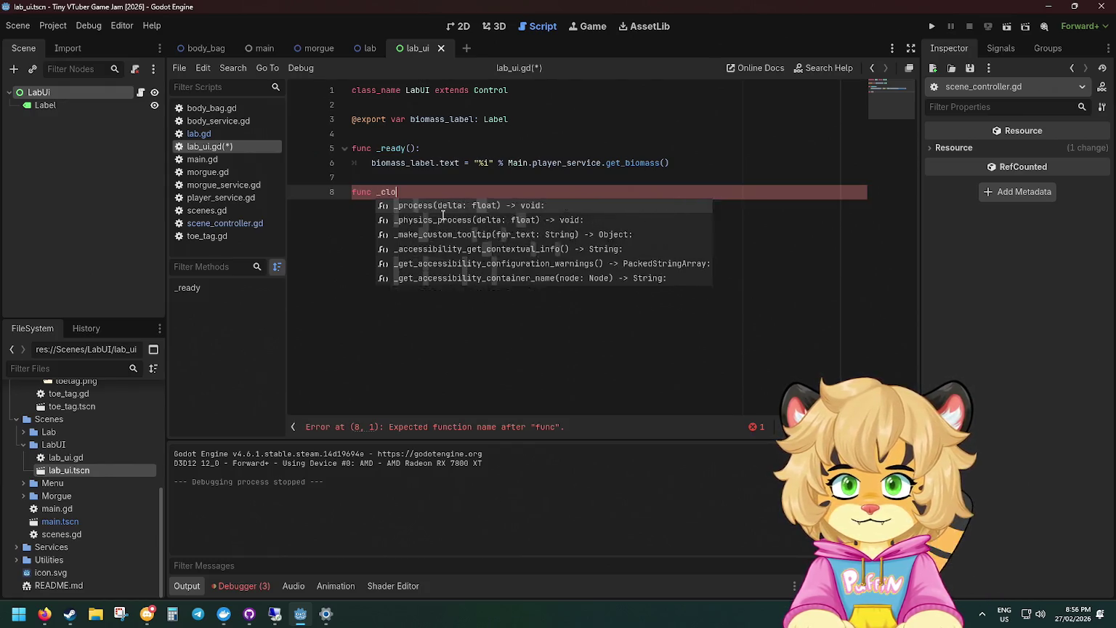
key("Return")
key("ctrl+z")
type("close():")
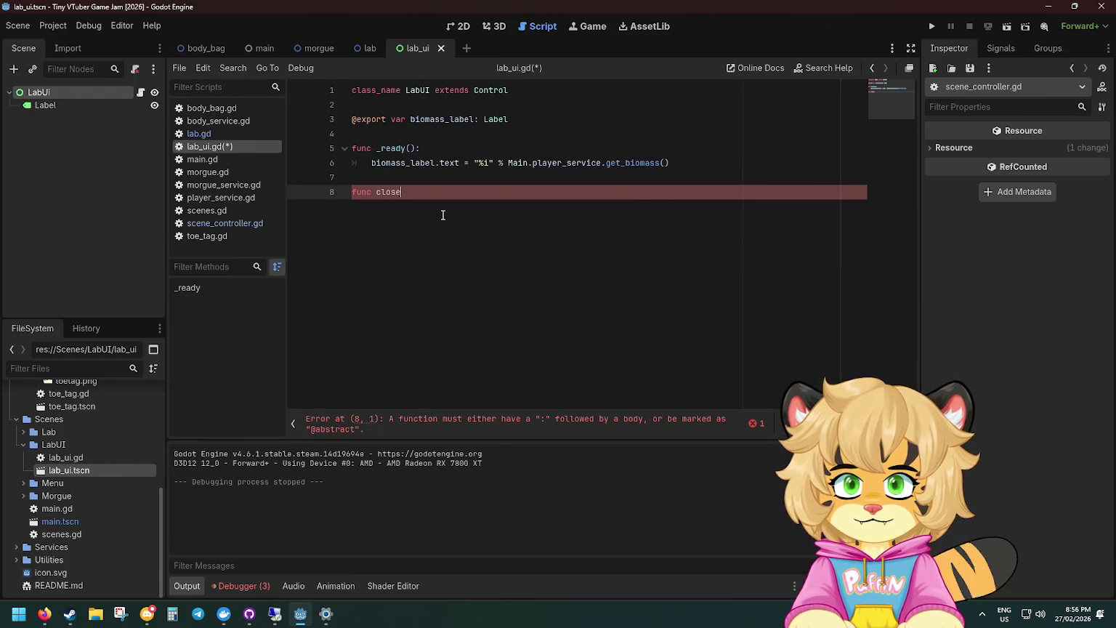
key("Return")
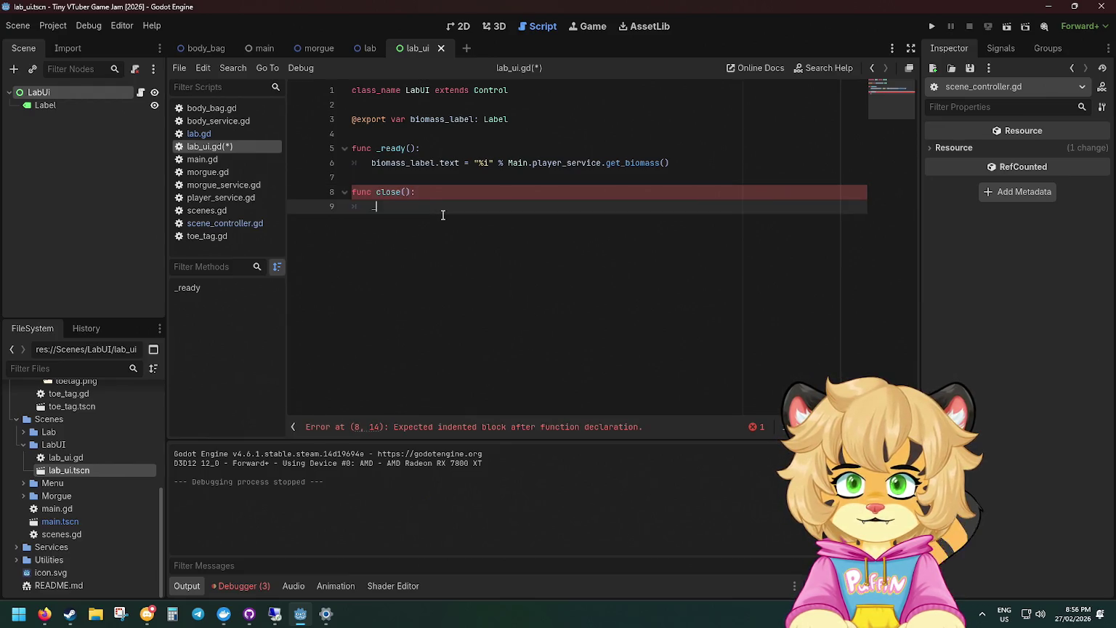
type("_")
key("BackSpace")
Make close() call SceneMan.close_gui(self) and save lab_ui.gd.
type("cenema")
key("ctrl+BackSpace")
type("S")
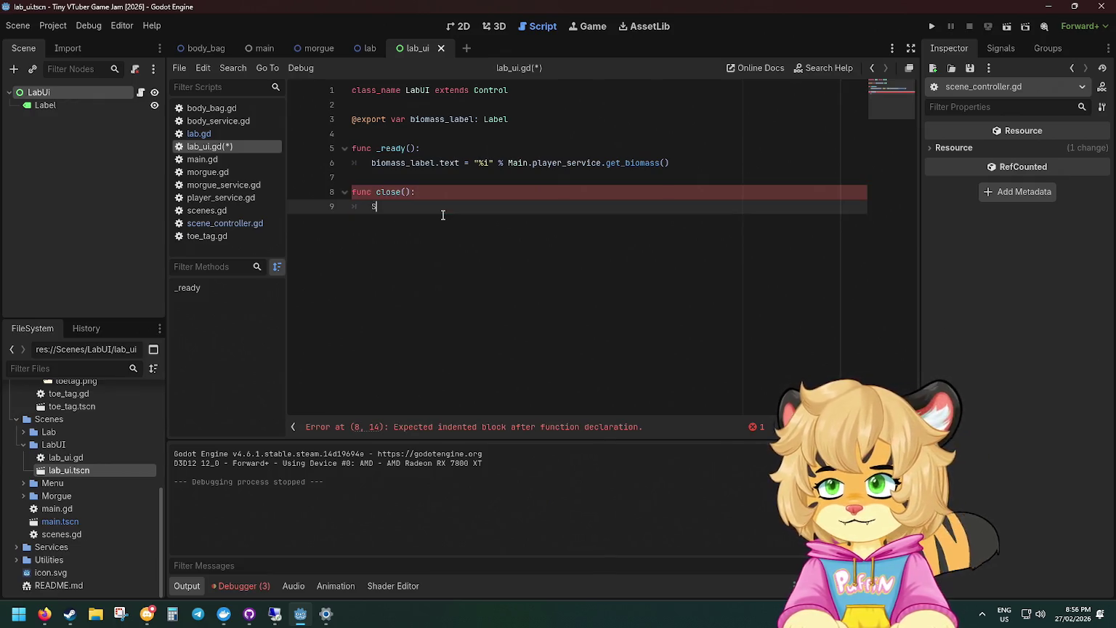
type("cenema")
key("Return")
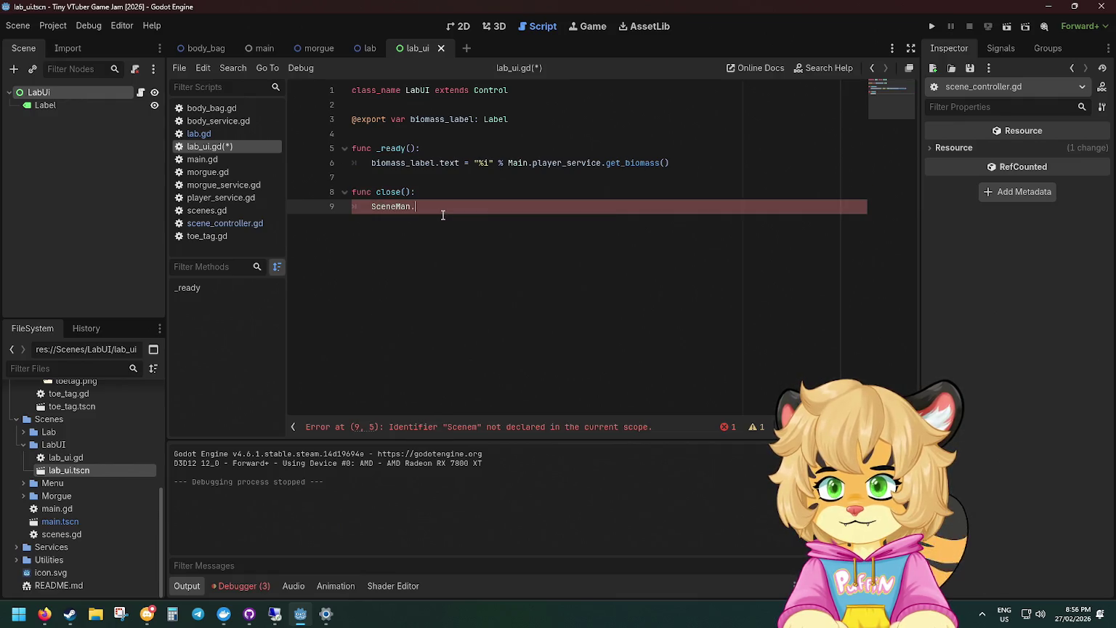
type(".close_gui(")
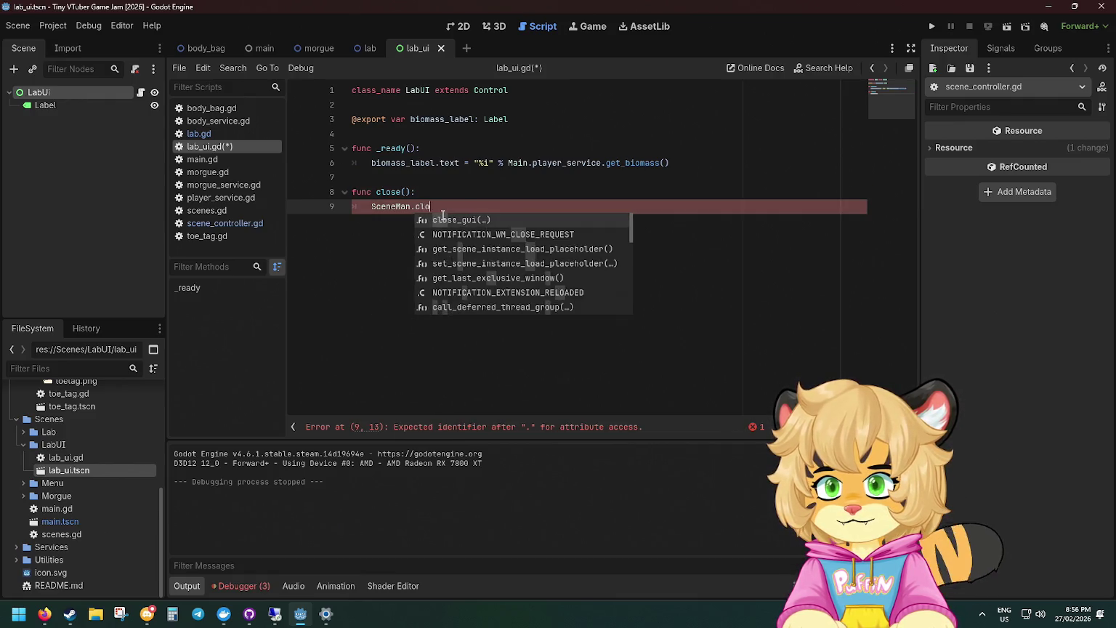
key("Return")
type("self")
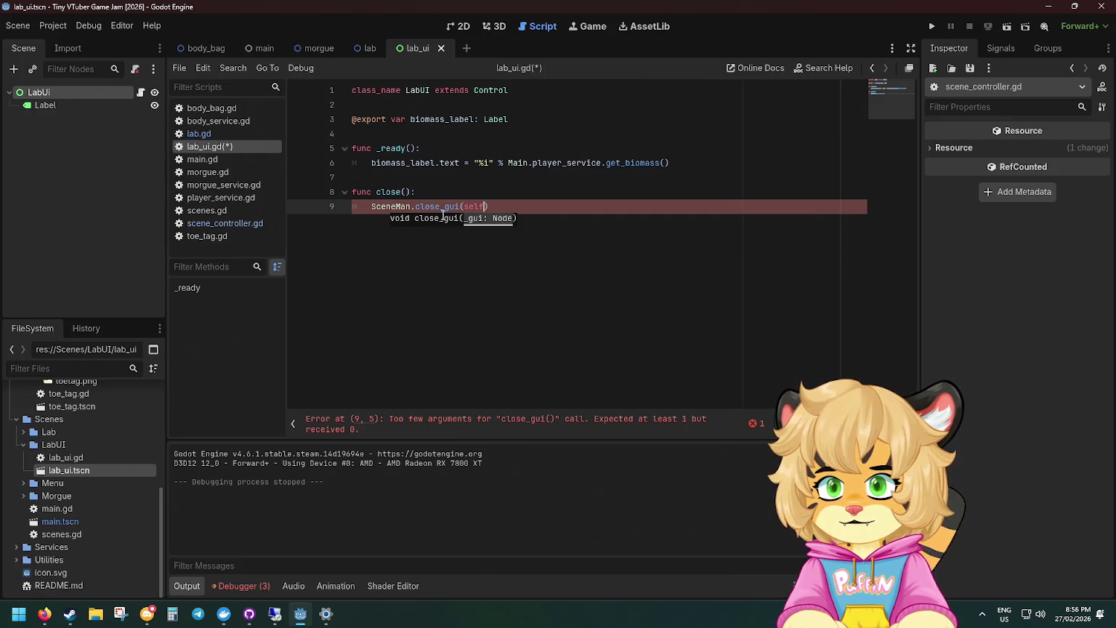
key("ctrl+s")
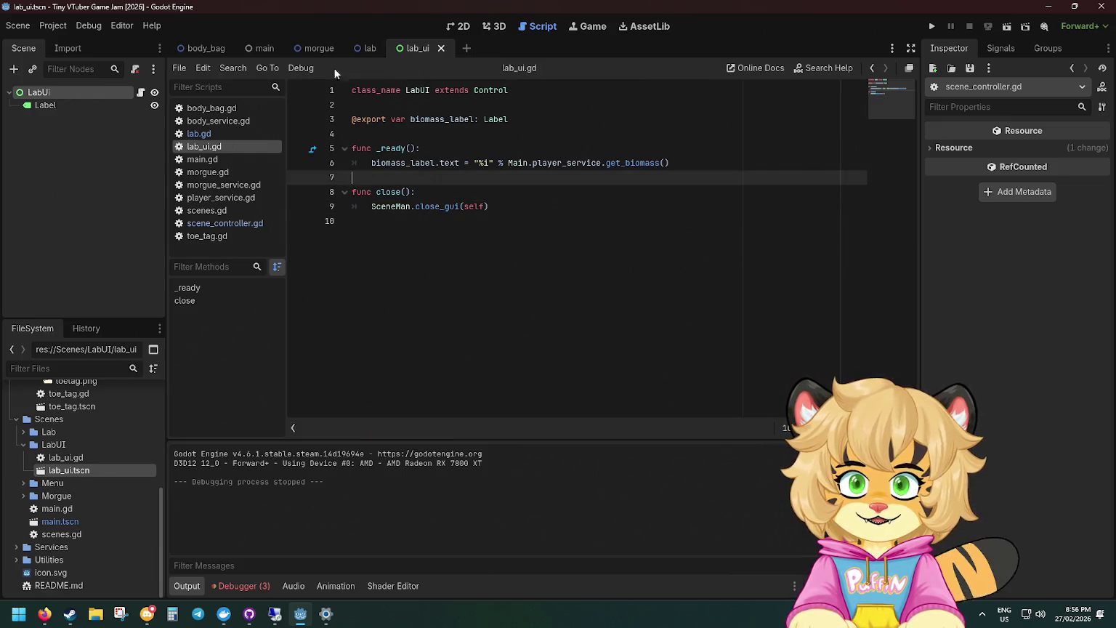
left_click(199, 134)
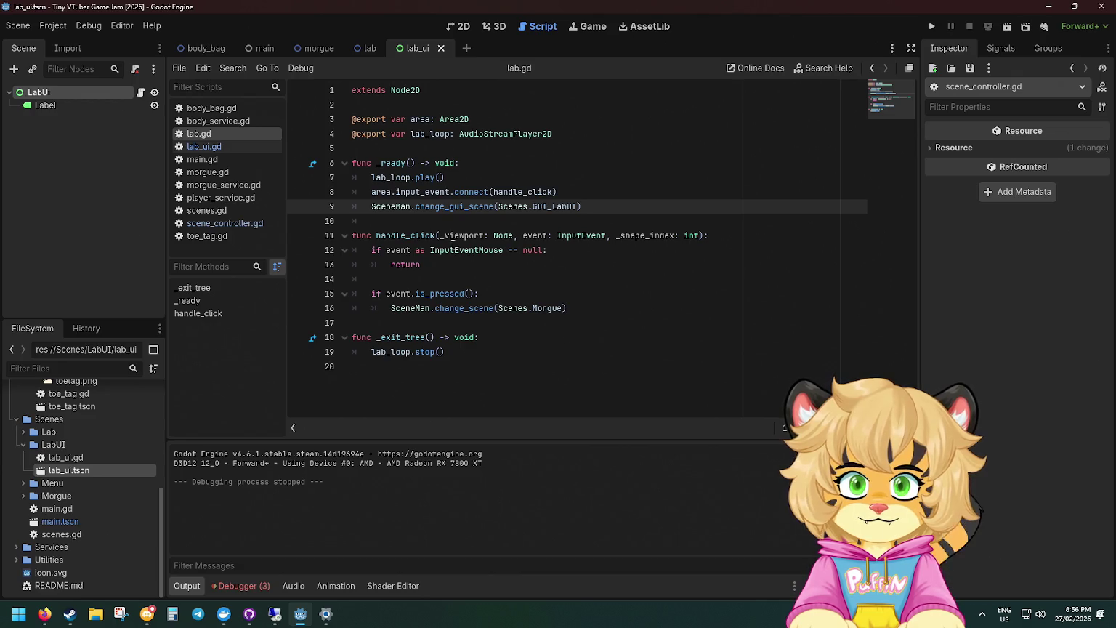
Add a blank line after lab_loop.stop() in lab.gd, leaving it unsaved.
left_click(492, 355)
key("Return")
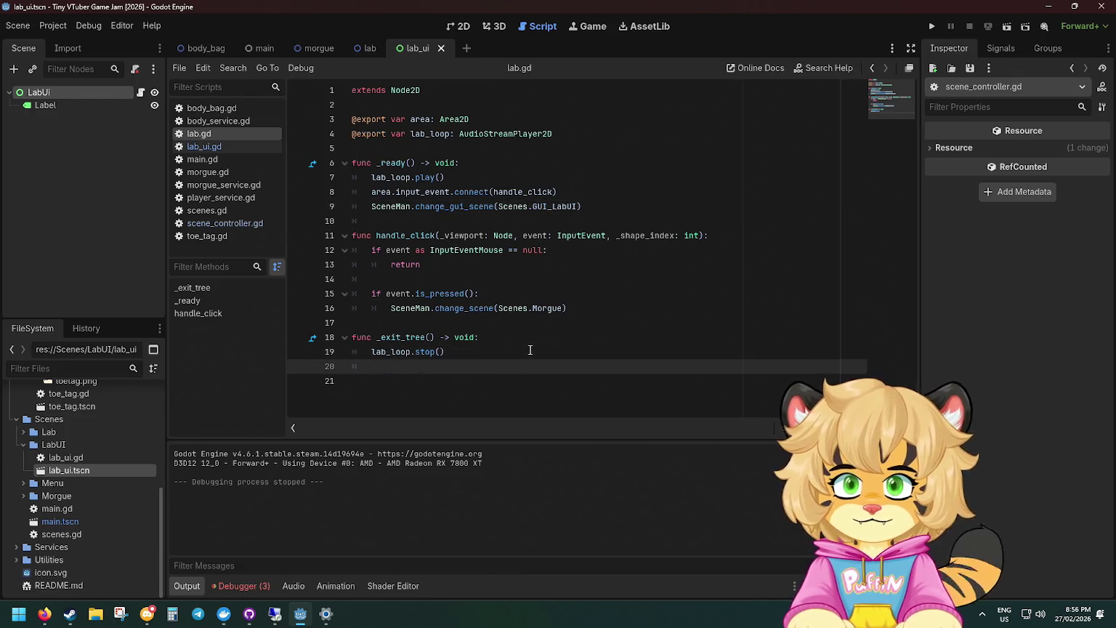
type("sce")
key("BackSpace")
key("BackSpace")
key("BackSpace")
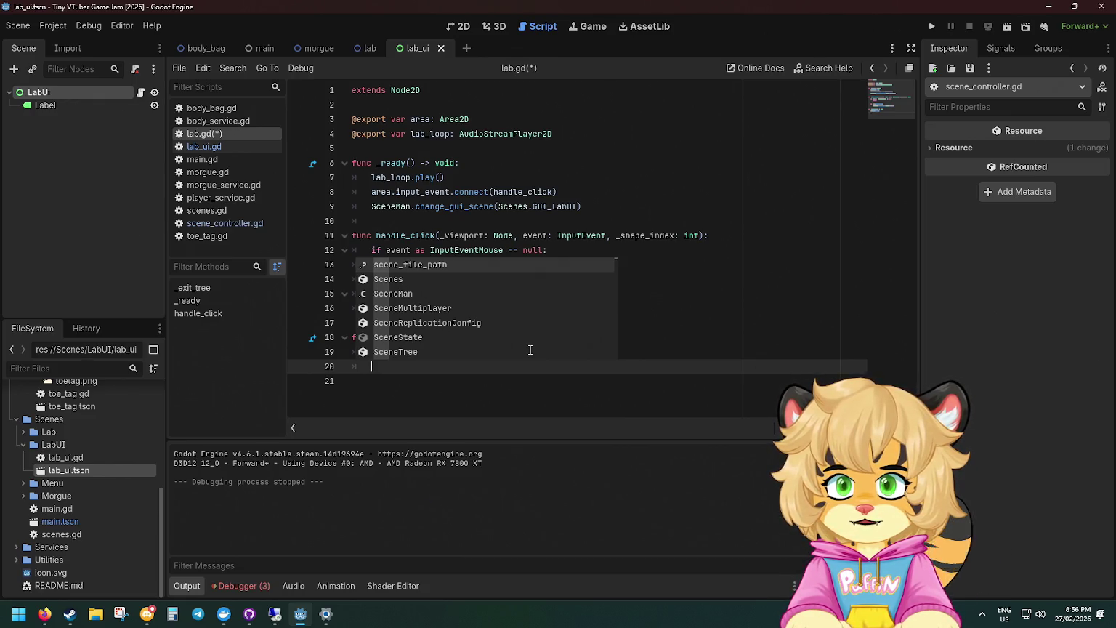
left_click(510, 220)
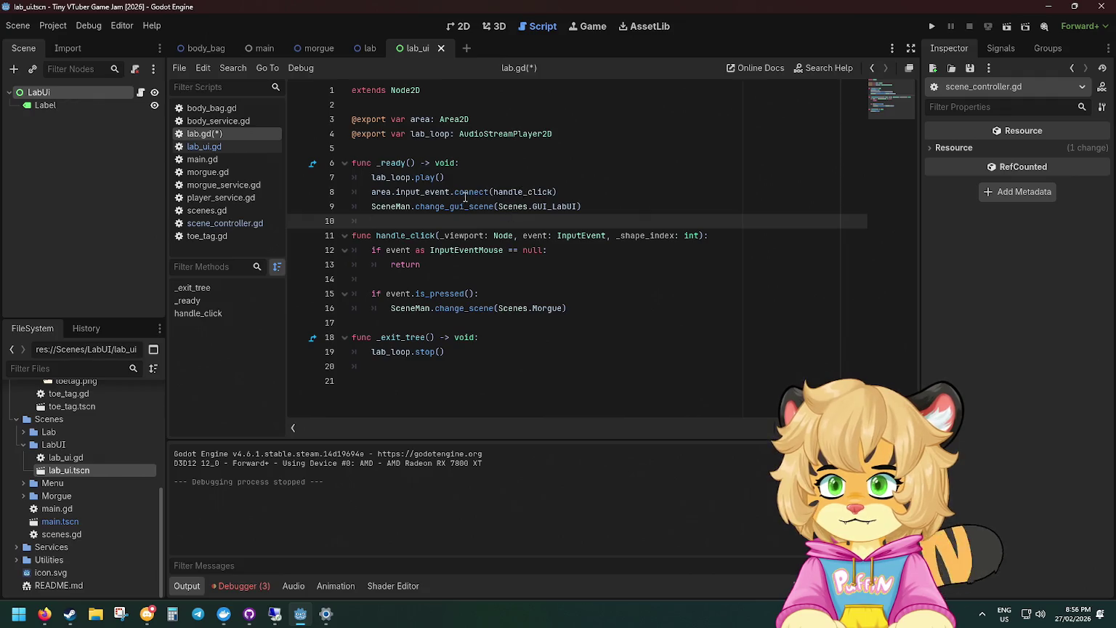
left_click(443, 206)
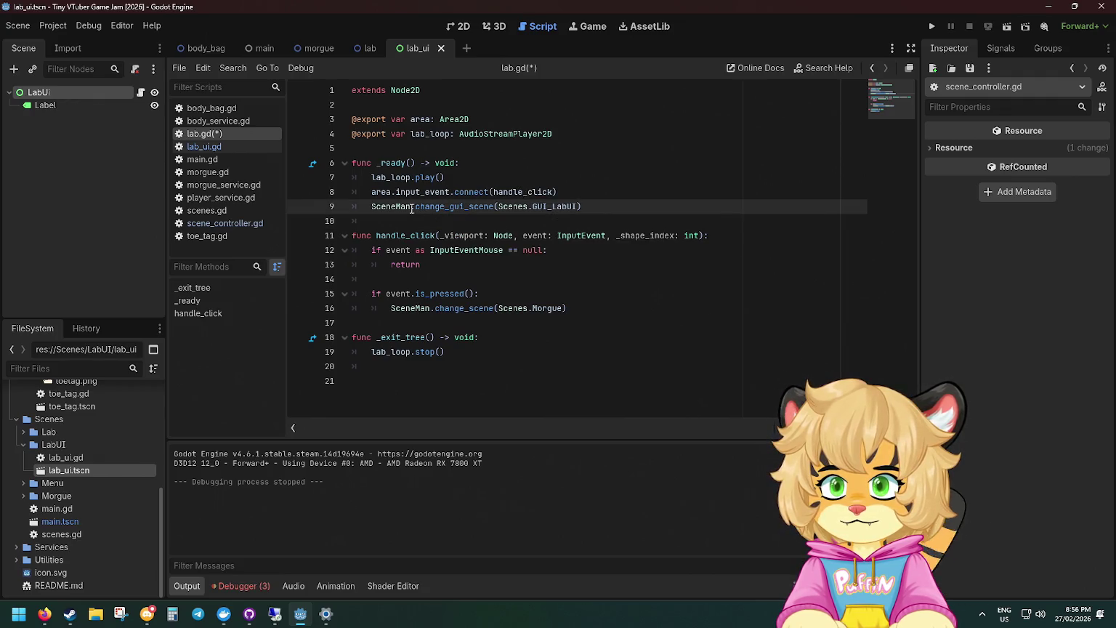
left_click(590, 206)
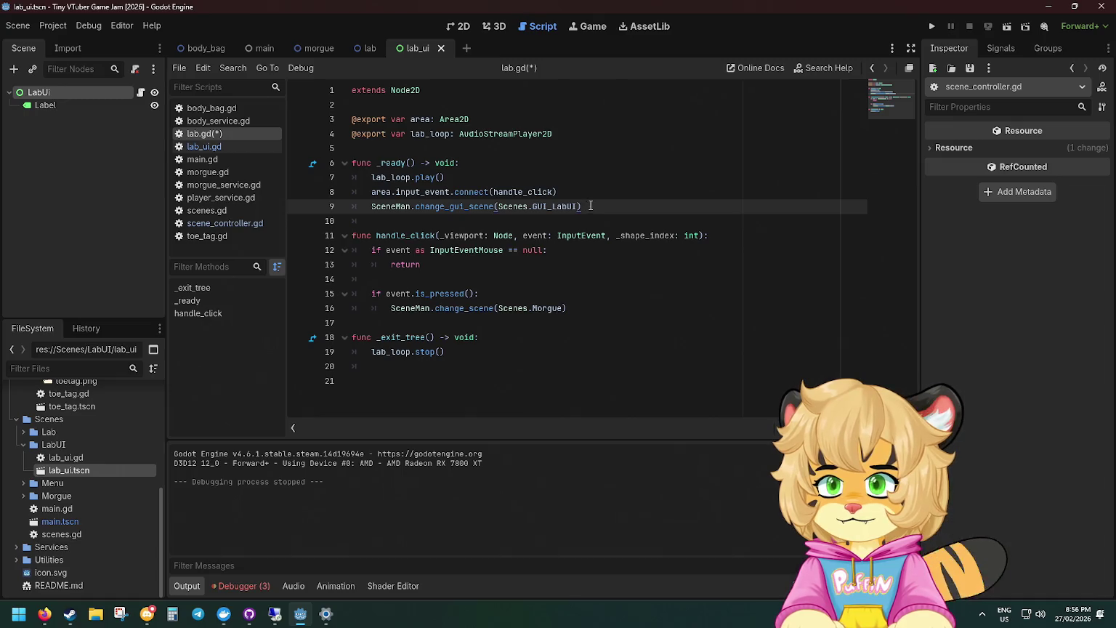
left_click(581, 192)
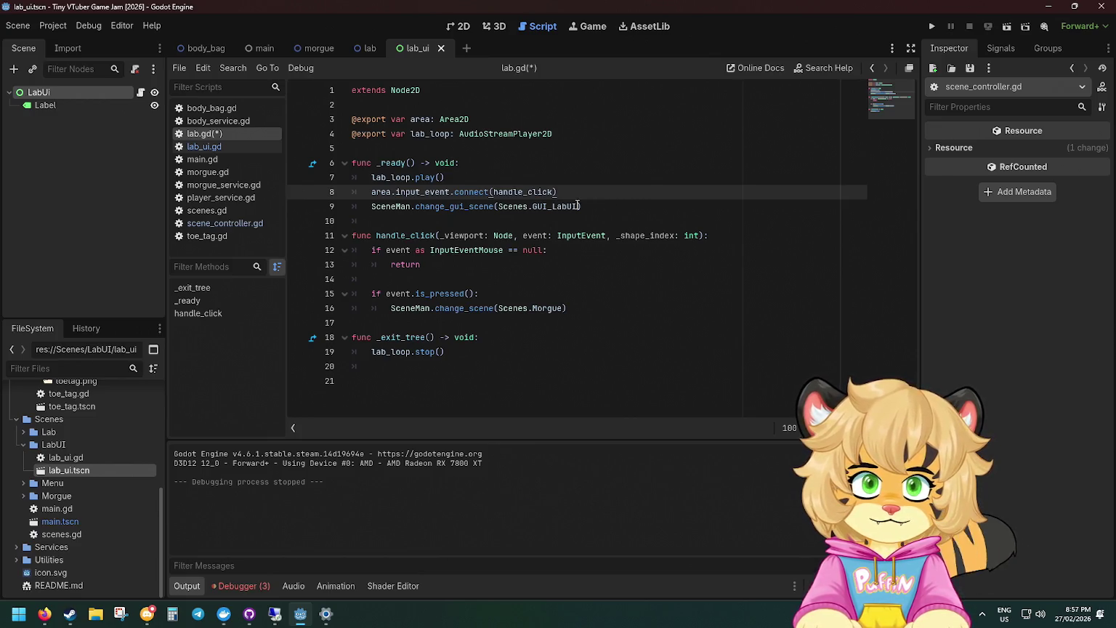
Ctrl-click SceneMan on line 9's change_gui_scene call to open scene_controller.gd.
mouse_move(559, 208)
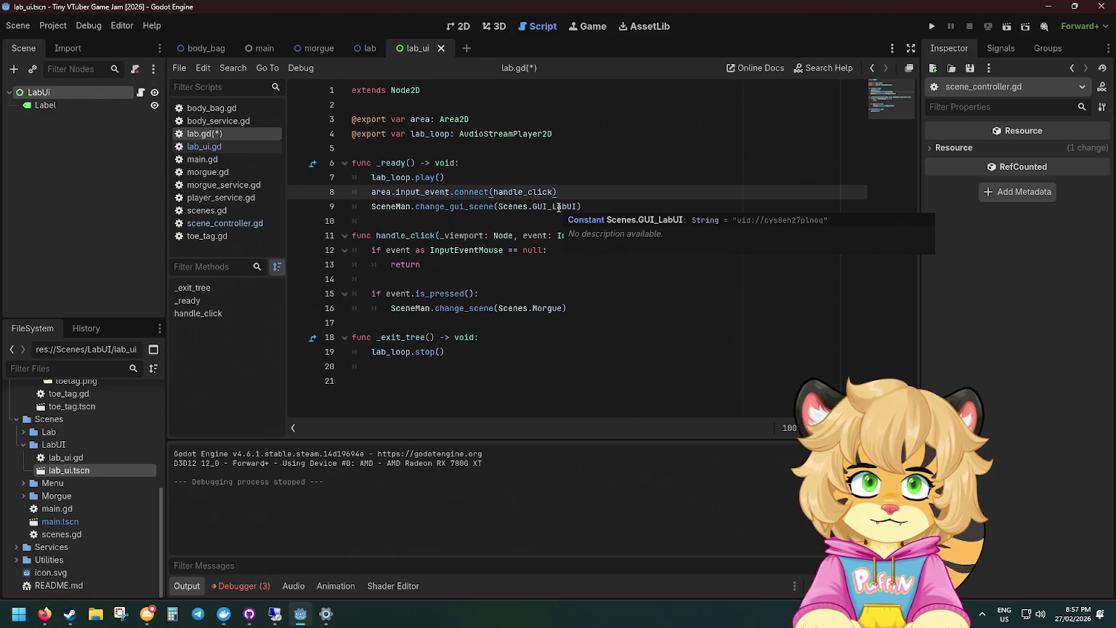
mouse_move(512, 209)
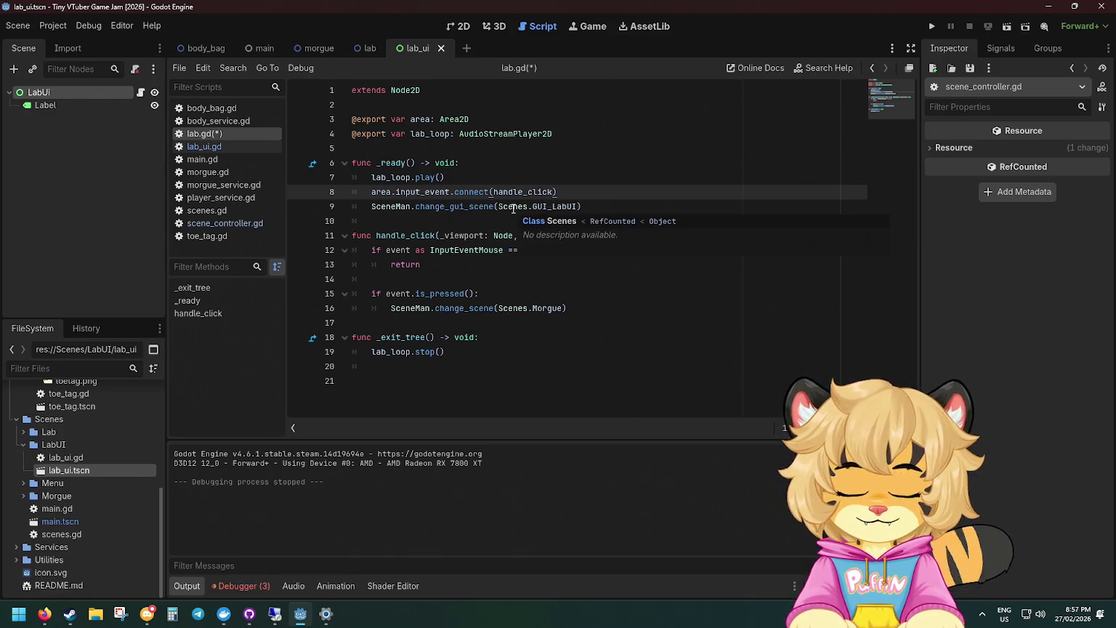
mouse_move(452, 206)
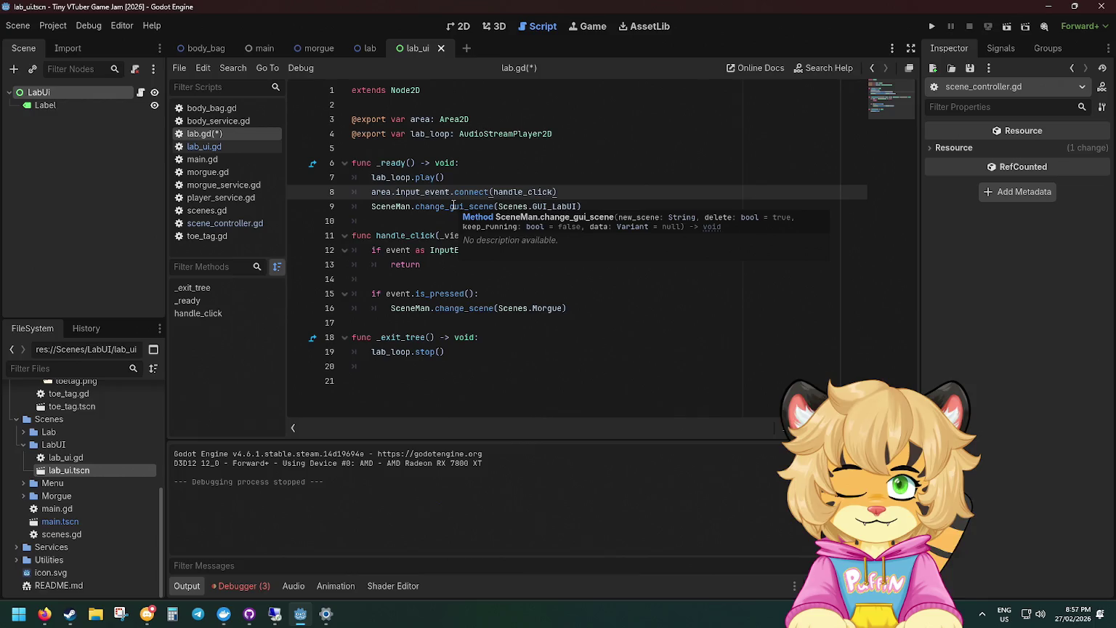
left_click(451, 206)
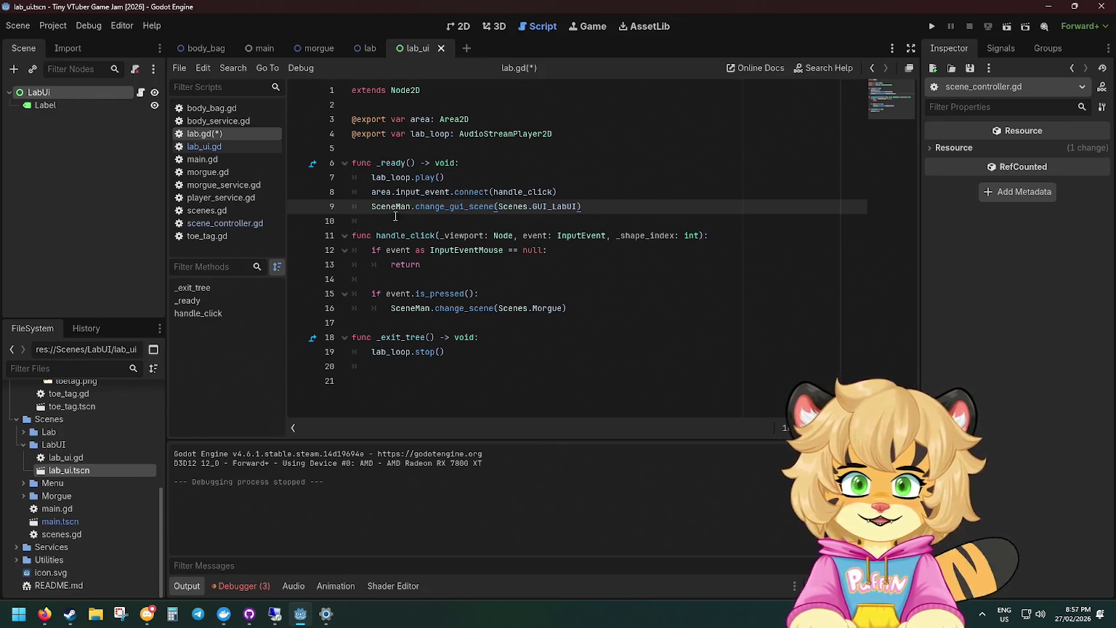
left_click(396, 206, "ctrl")
scroll(396, 207, "right", 2)
scroll(444, 273, "down", 5)
scroll(443, 265, "up", 5)
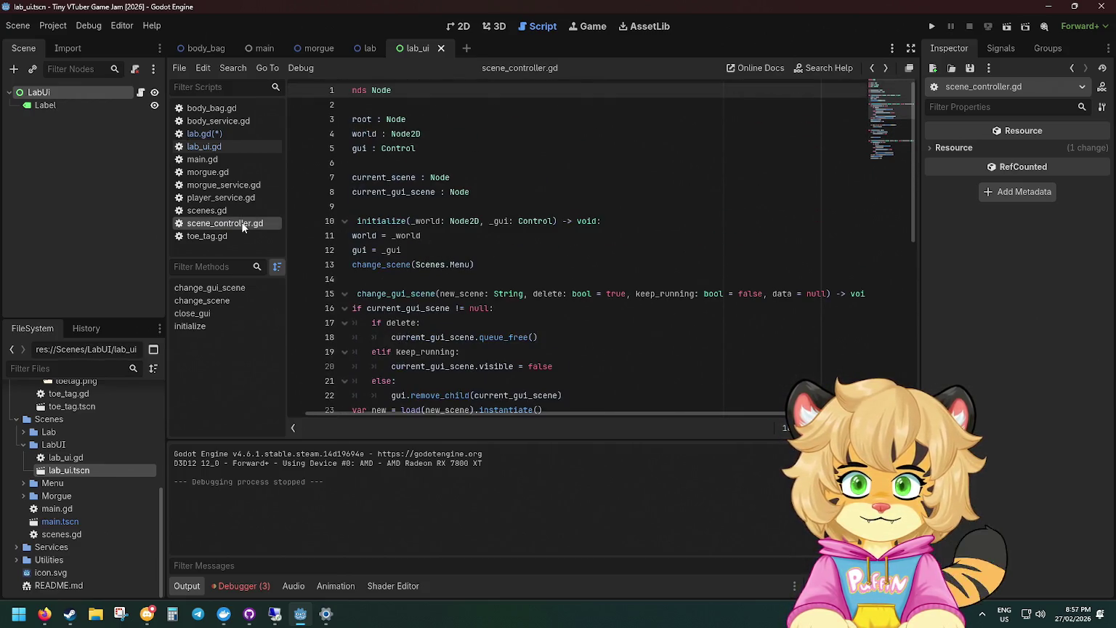
Change change_gui_scene's return type from void to Node.
left_click(394, 294)
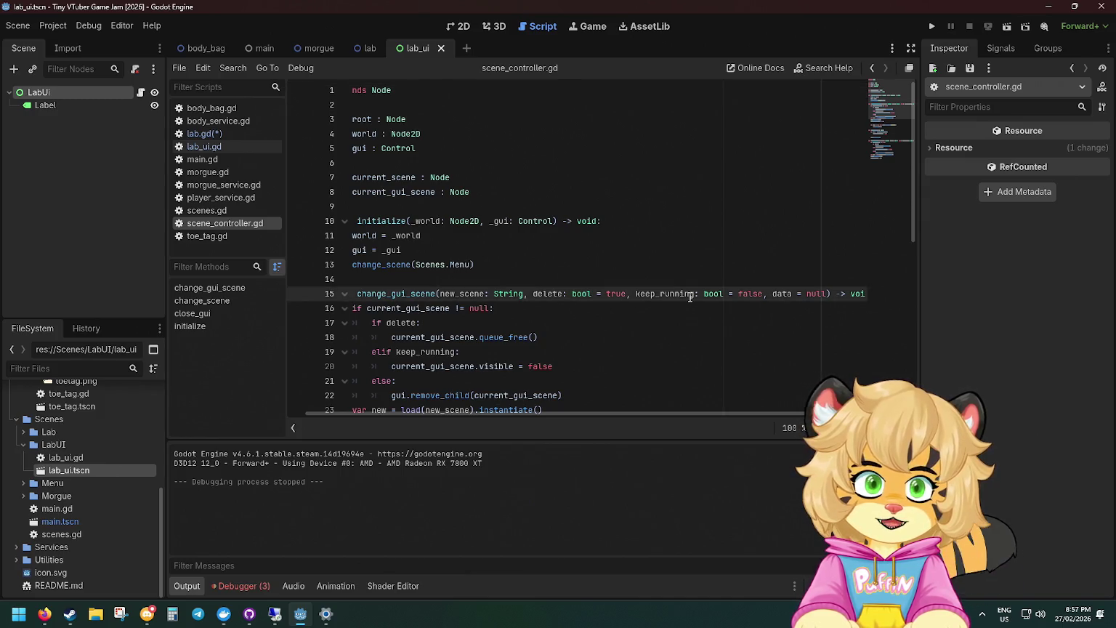
scroll(483, 295, "down", 3)
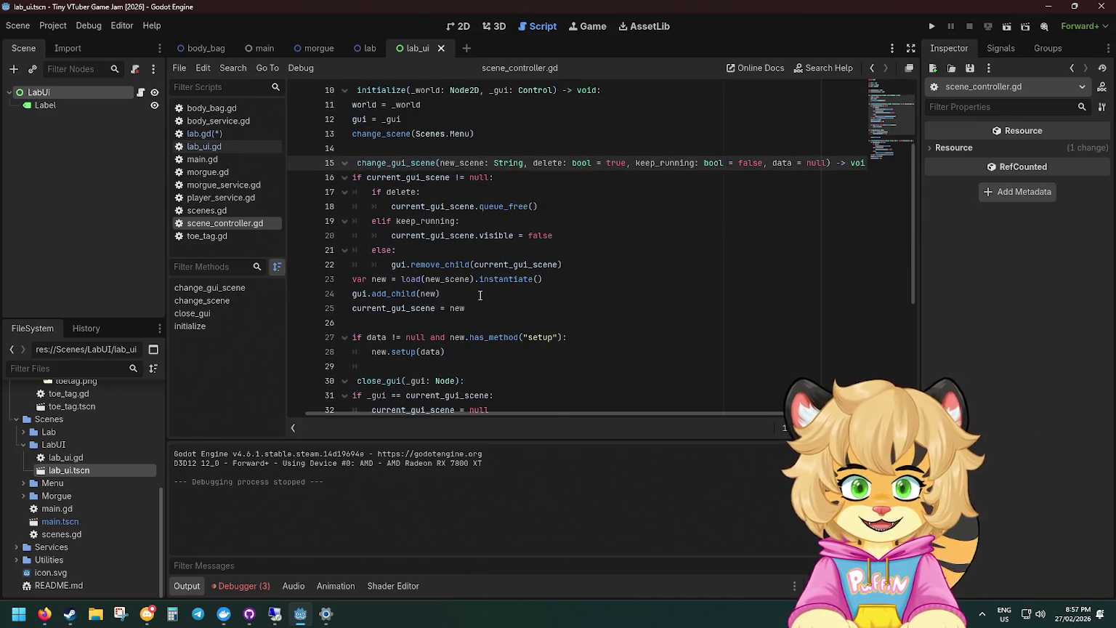
left_click(835, 163)
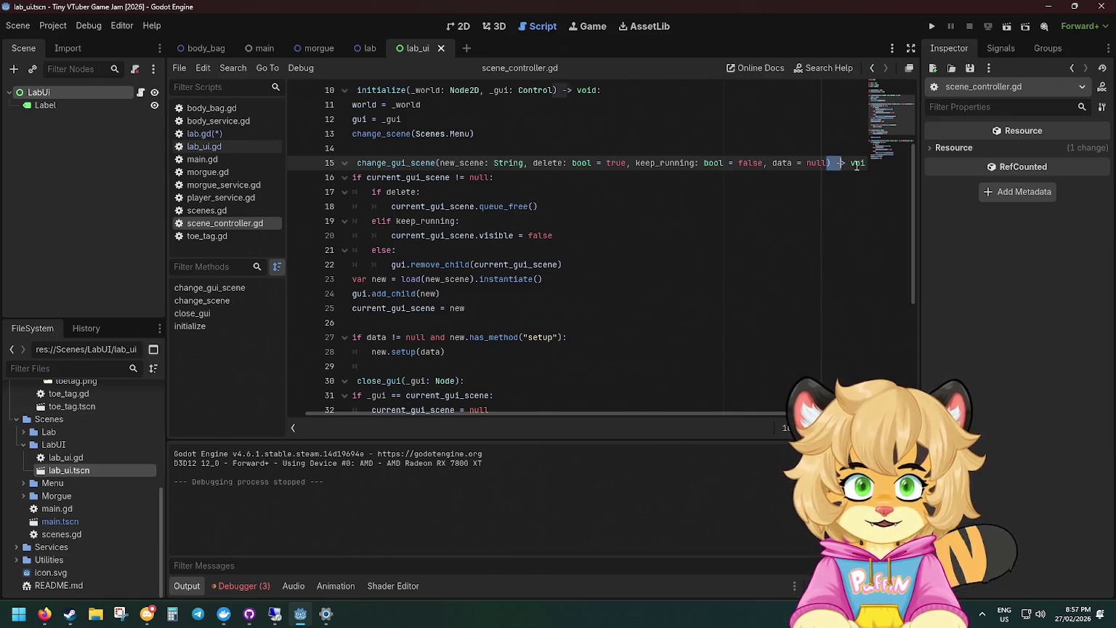
double_click(851, 163)
scroll(686, 218, "up", 3)
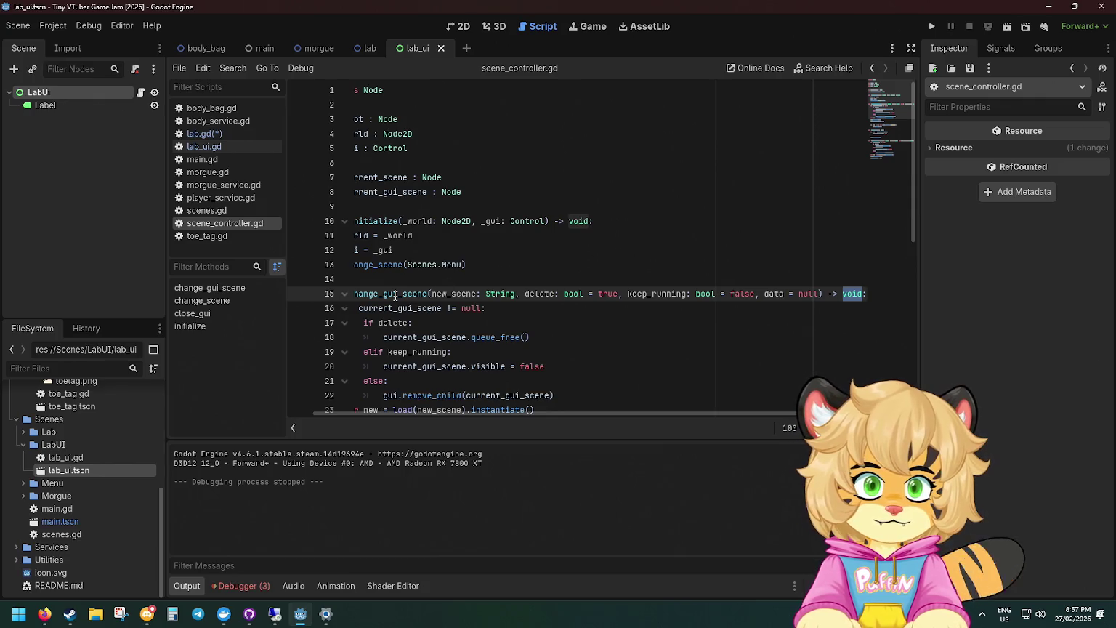
type("Node")
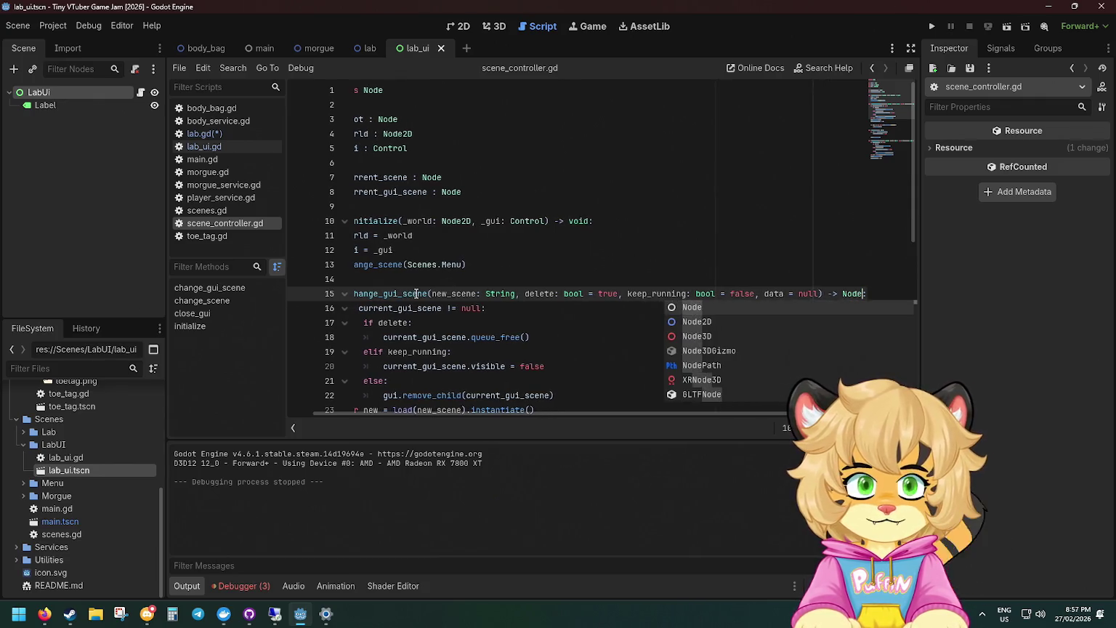
left_click(406, 293)
left_click(344, 293)
left_click(344, 294)
scroll(470, 282, "down", 6)
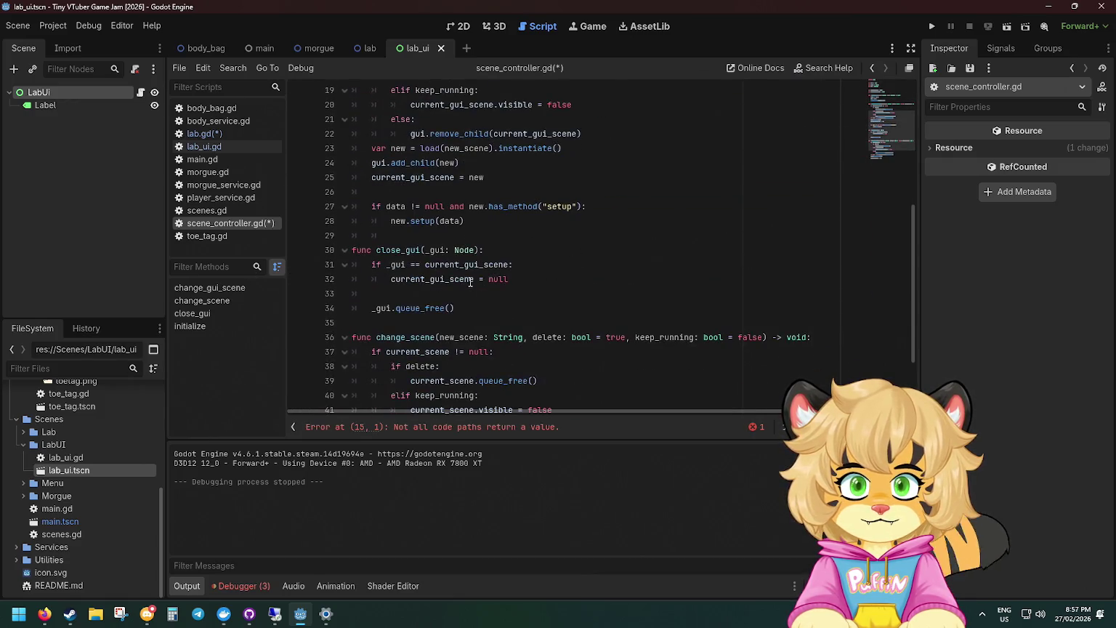
scroll(464, 290, "up", 3)
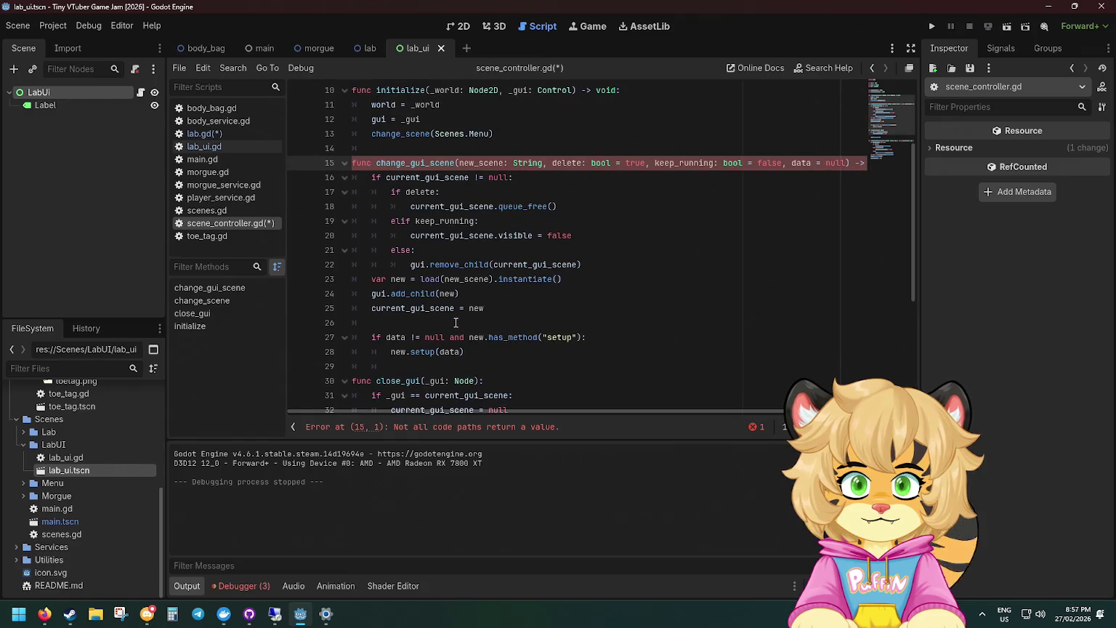
Add 'return new' after new.setup(data) and save scene_controller.gd.
left_click(497, 310)
left_click(483, 353)
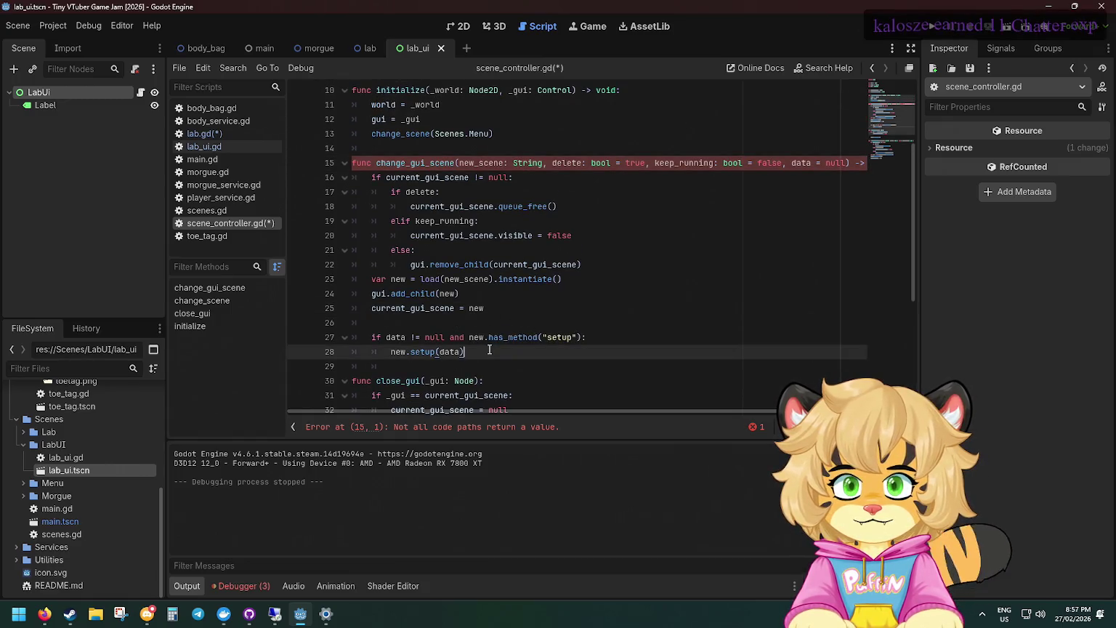
key("Return")
key("Return")
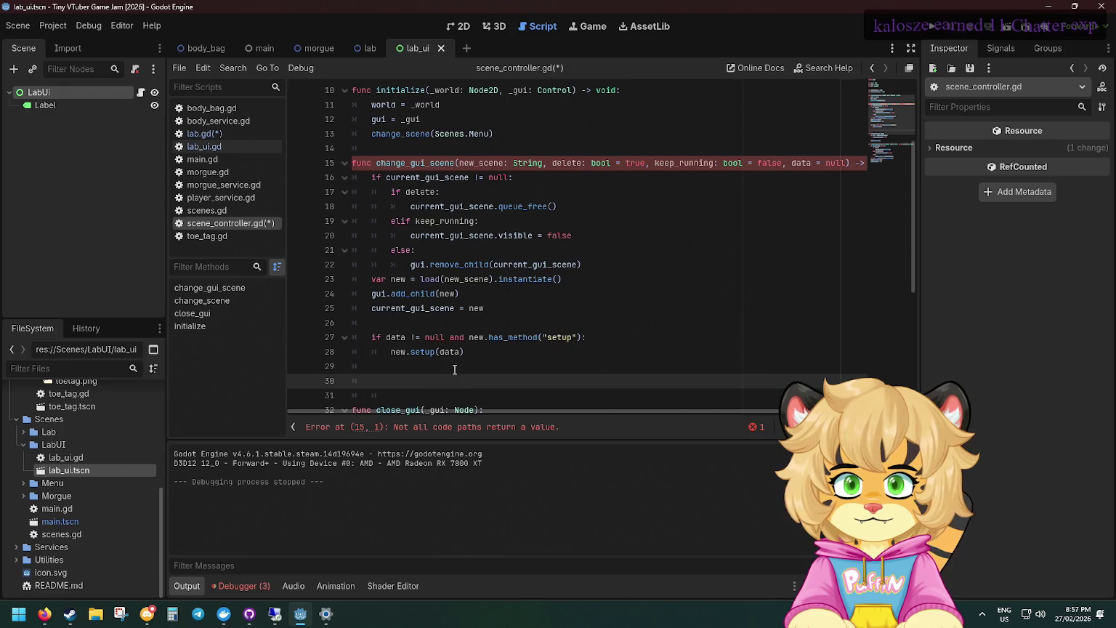
type("retur")
type("n")
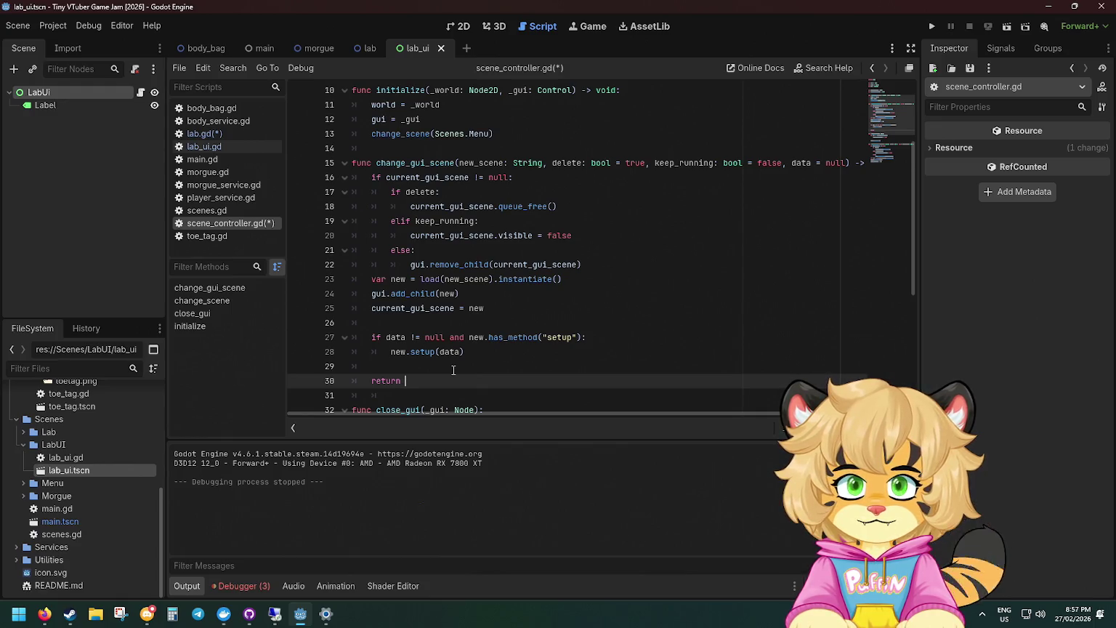
type("ew")
key("Escape")
key("Down")
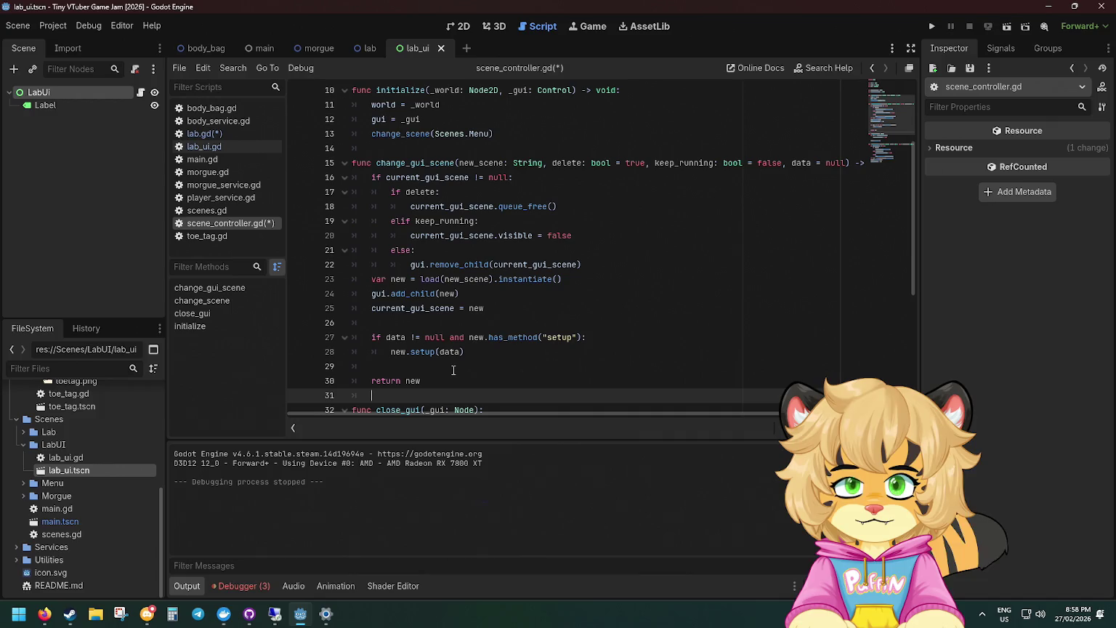
key("Up")
key("Down")
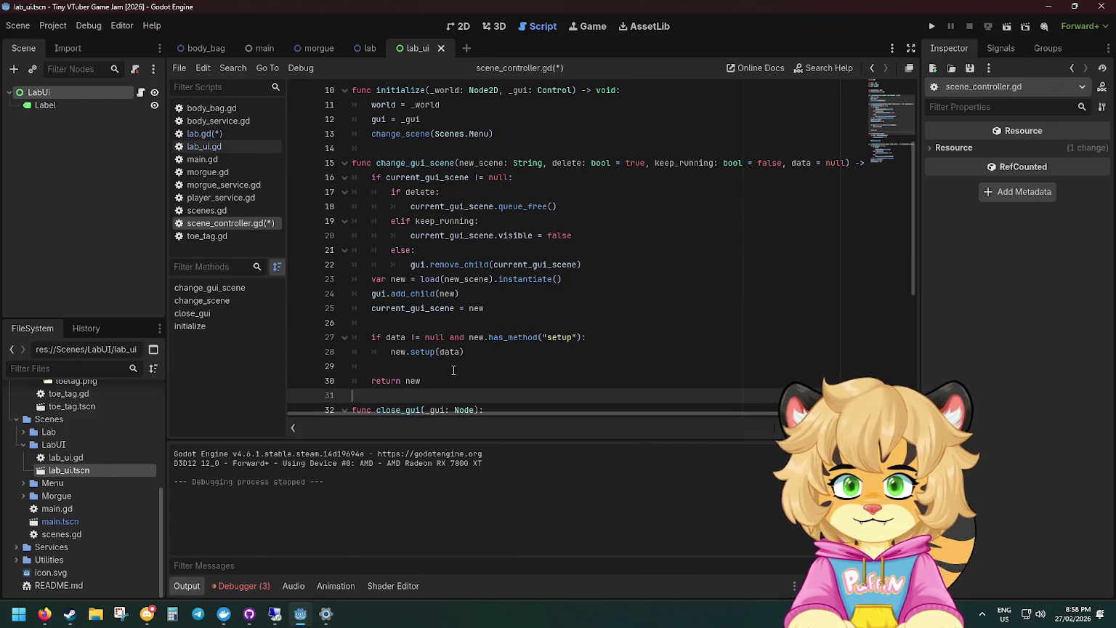
key("ctrl+s")
scroll(453, 370, "down", 3)
left_click(367, 48)
Cycle through the morgue, main and body_bag scene tabs, returning to lab_ui.
left_click(320, 48)
left_click(265, 48)
left_click(206, 48)
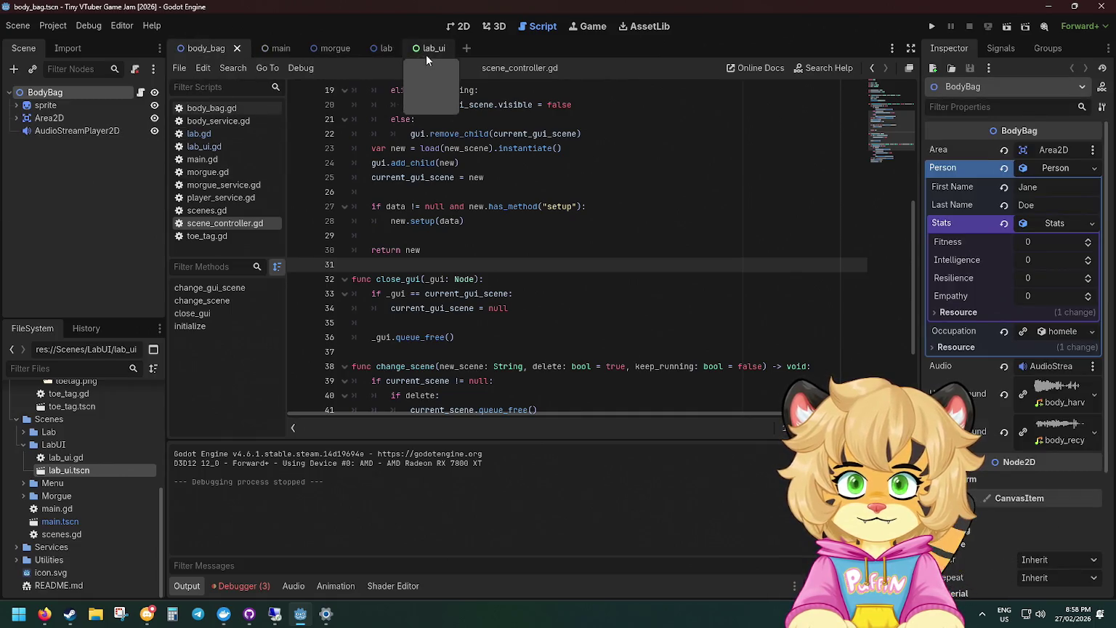
left_click(426, 52)
scroll(420, 196, "up", 6)
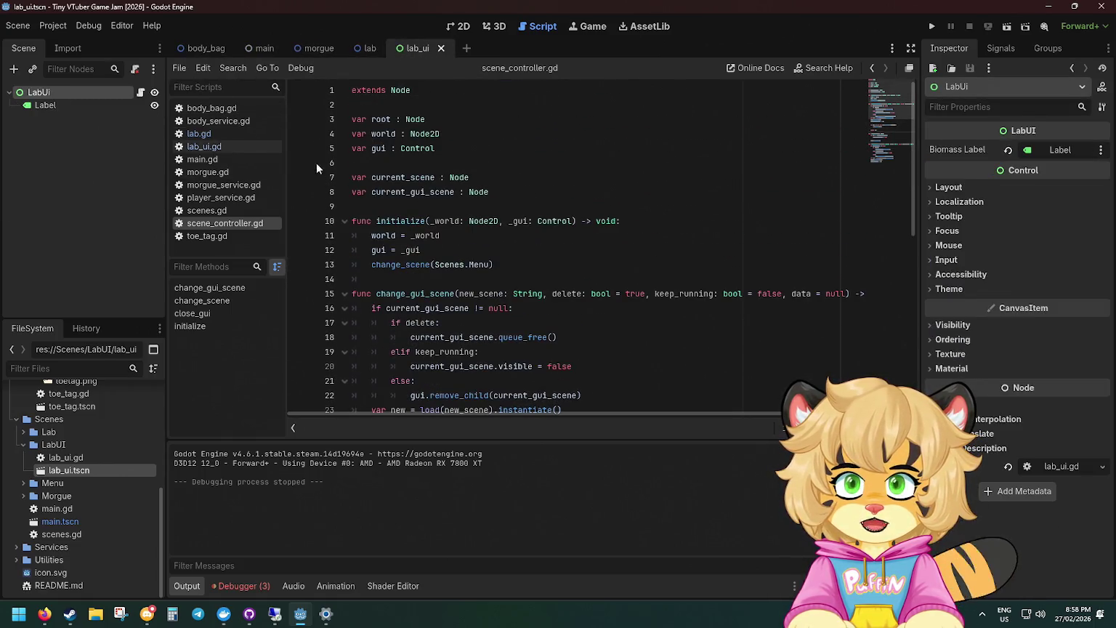
In lab.gd, declare a ui_context variable, assign the GUI scene result to it, and save.
left_click(198, 134)
left_click(592, 133)
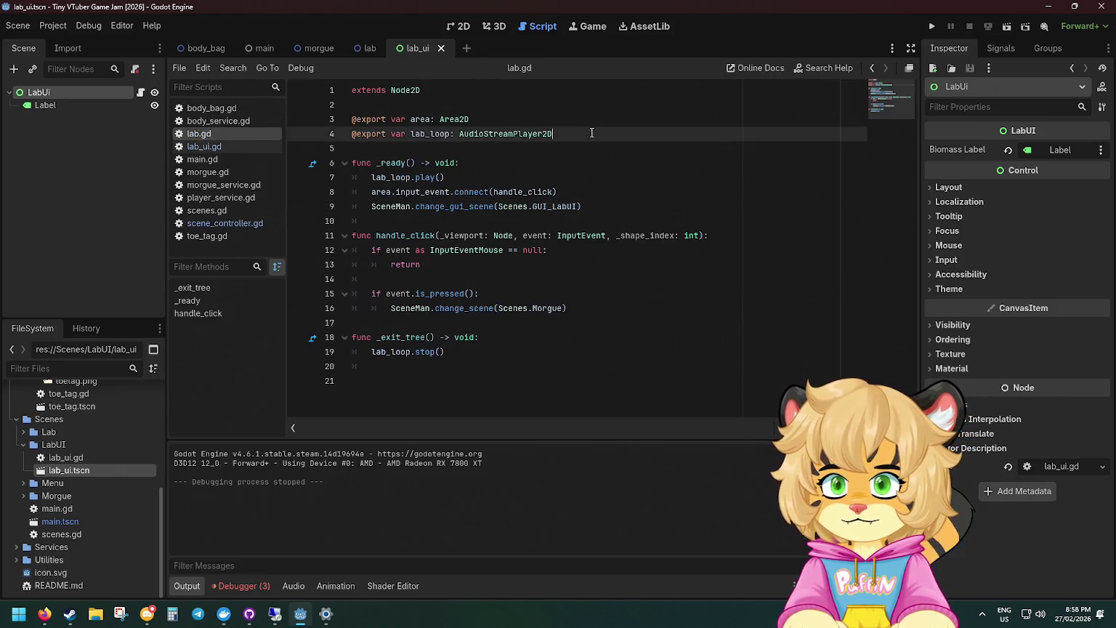
key("Return")
key("Return")
type("var ui_c")
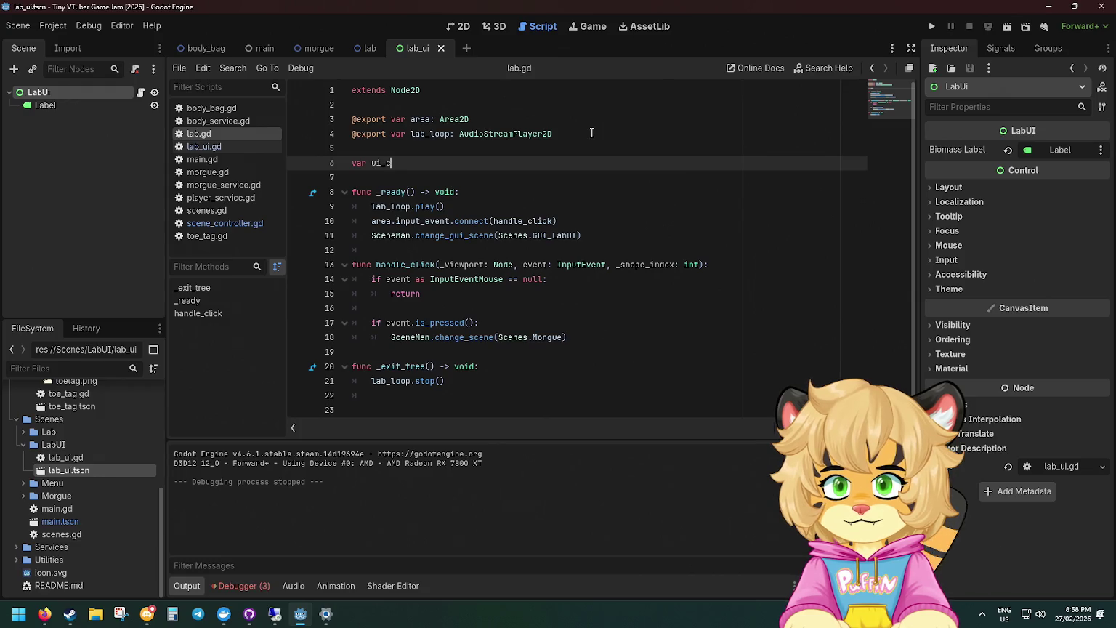
type("onext")
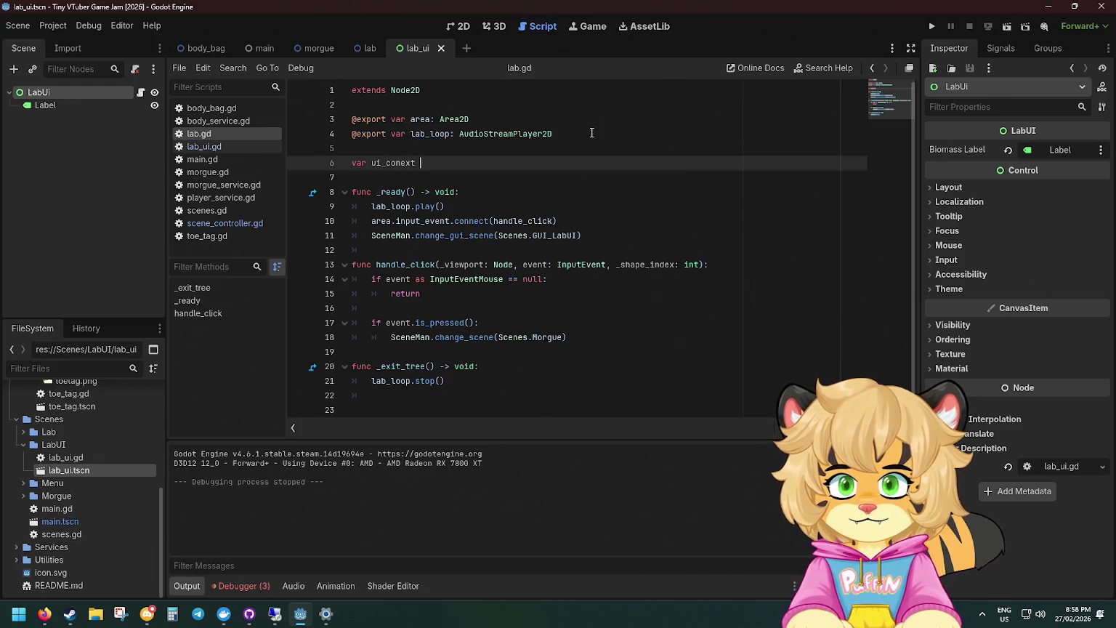
type("ex")
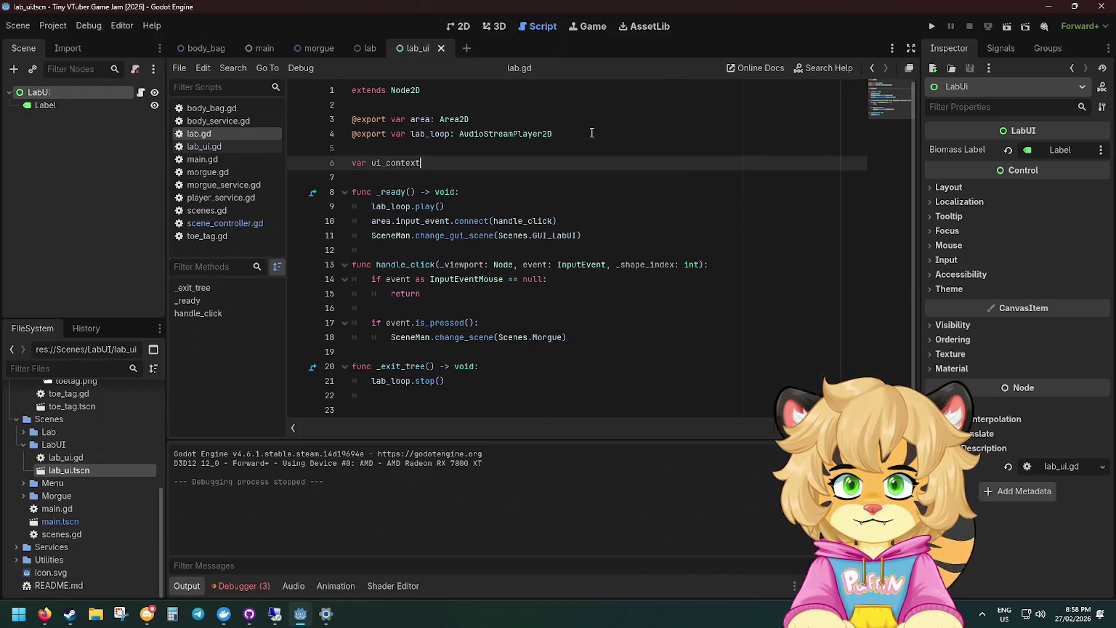
type("ontrol")
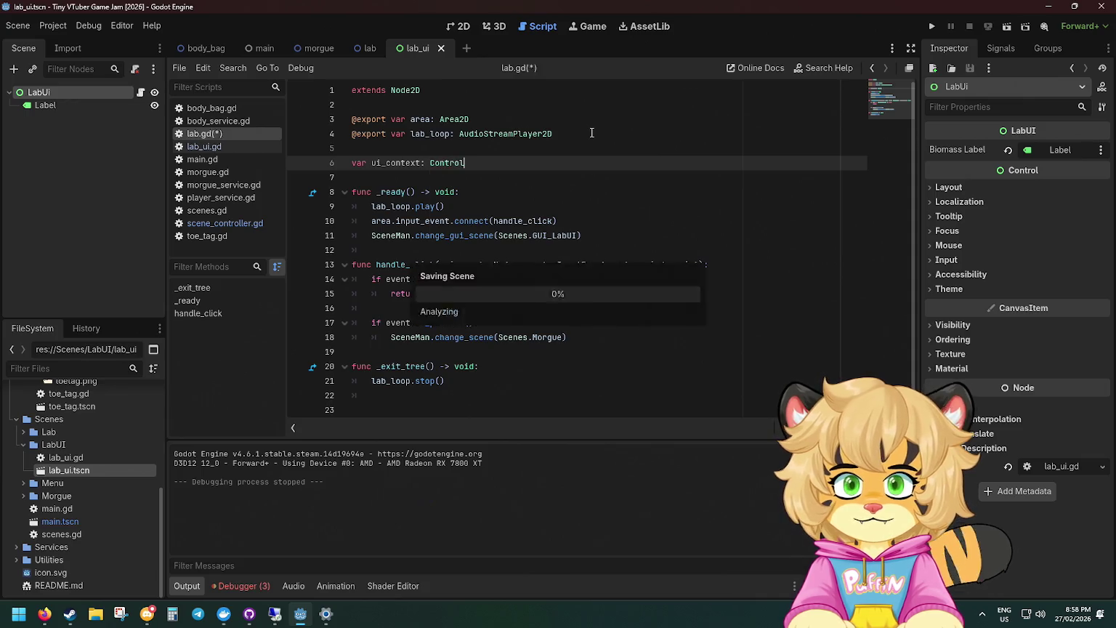
key("Escape")
left_click(376, 233)
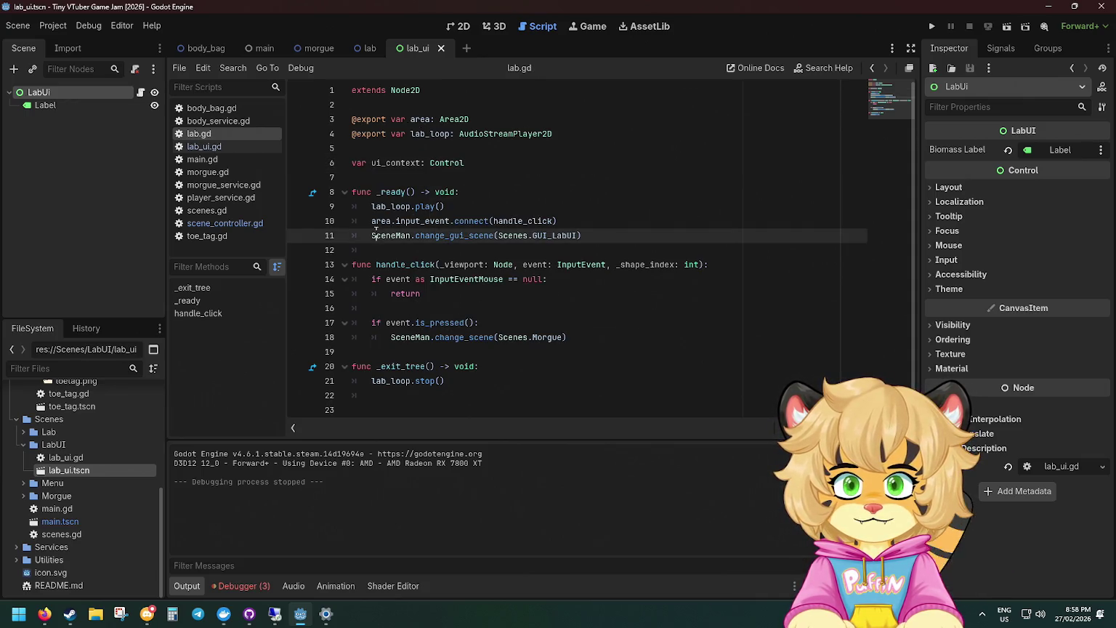
type("ui_context =")
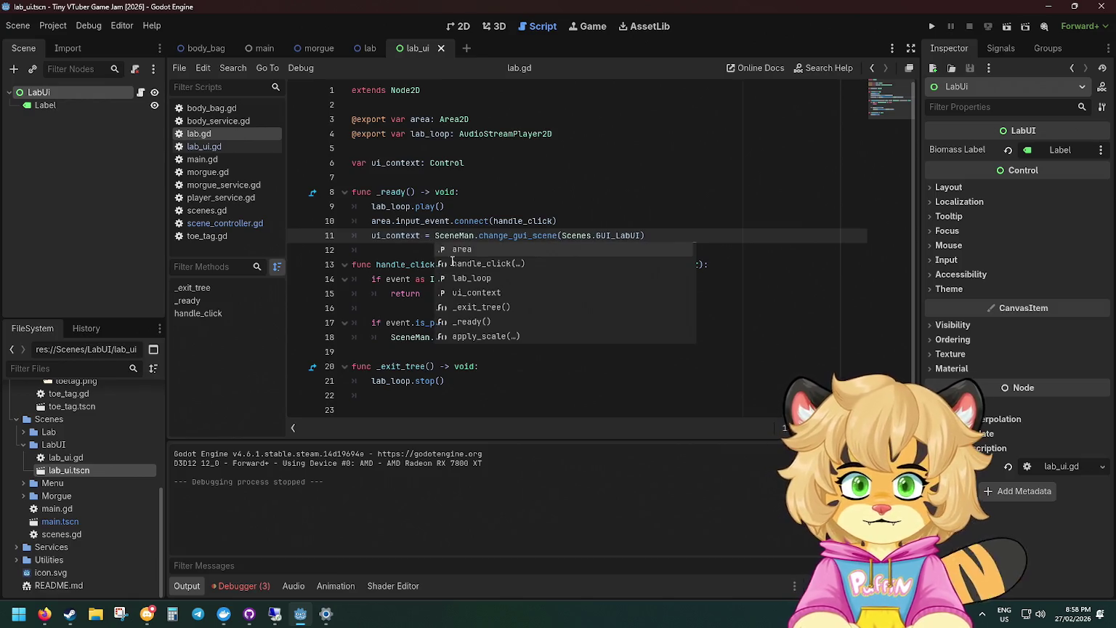
left_click(570, 164)
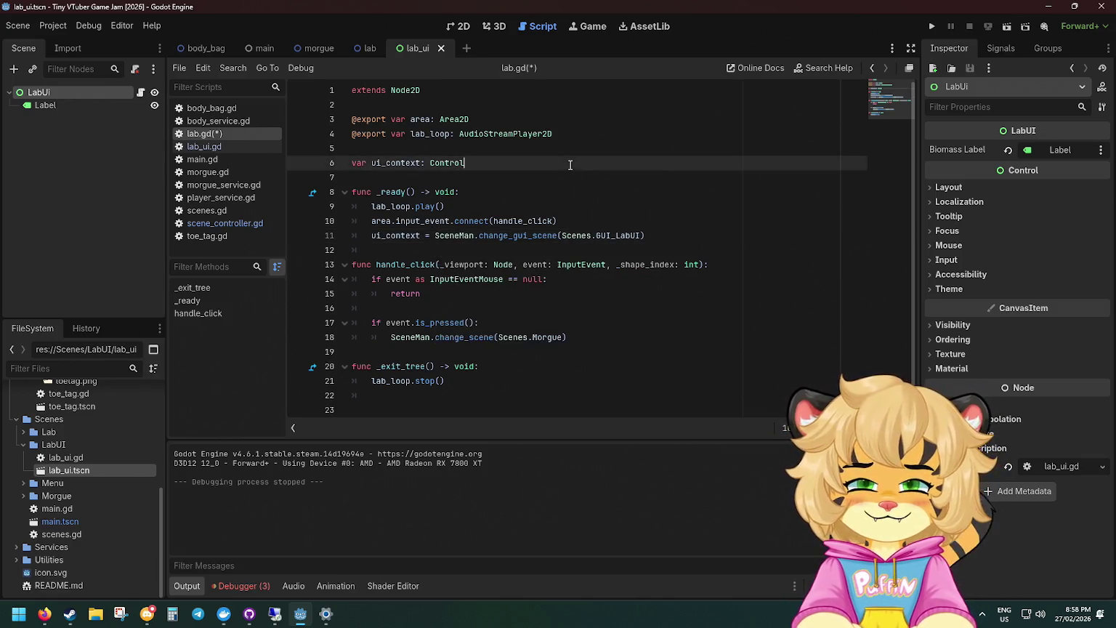
key("ctrl+s")
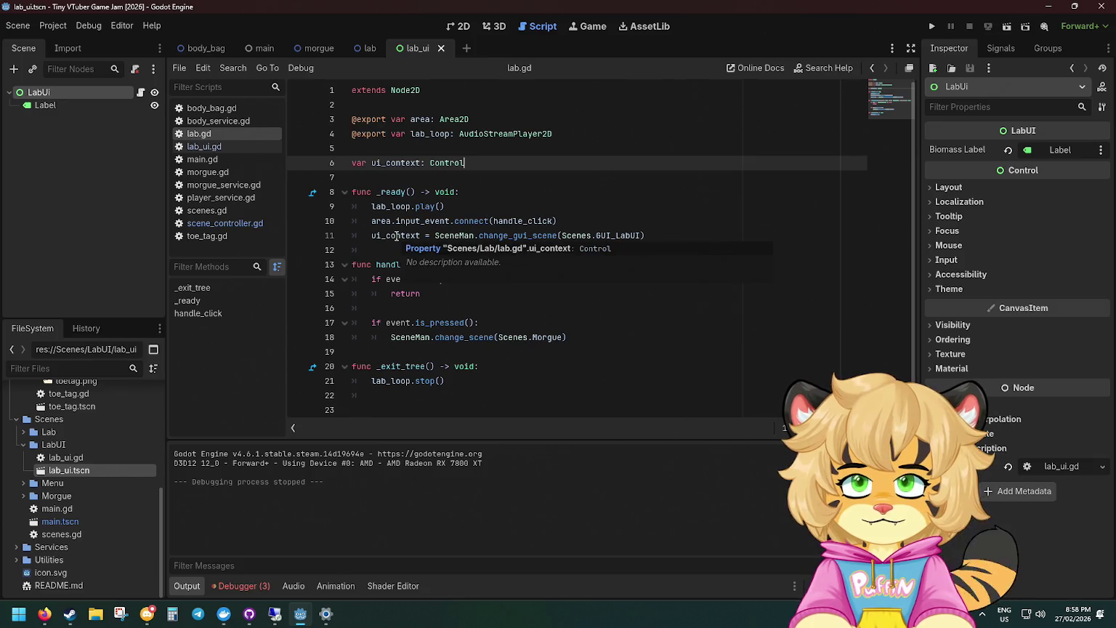
Change ui_context's type from Control to LabUI.
left_click(473, 222)
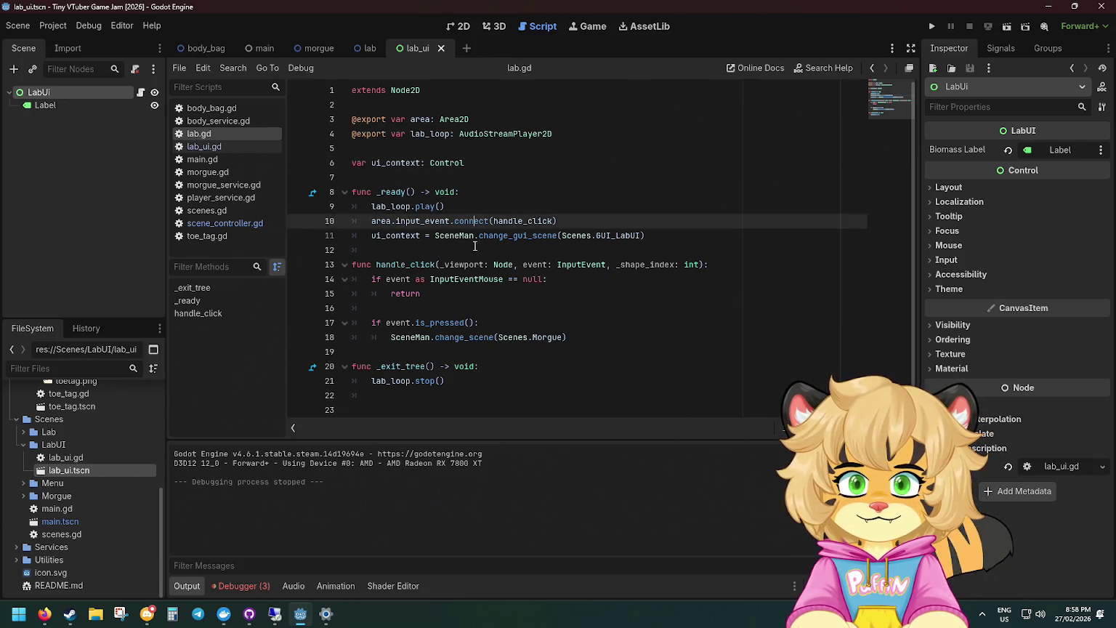
left_click(444, 165, "ctrl")
key("alt+Left")
double_click(451, 164)
type("LabUI")
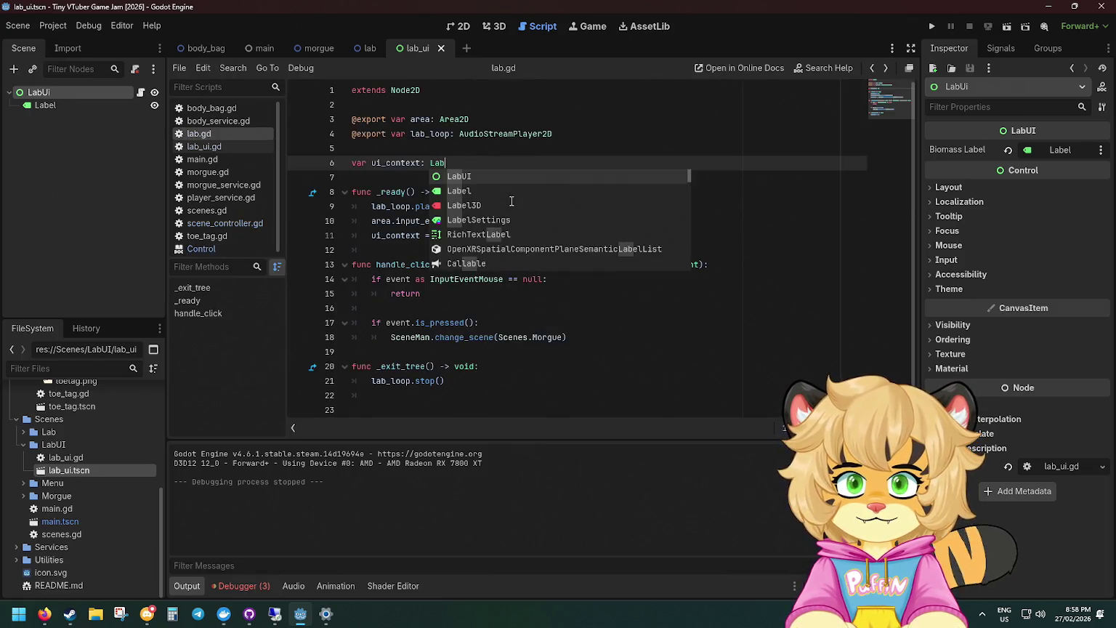
key("Return")
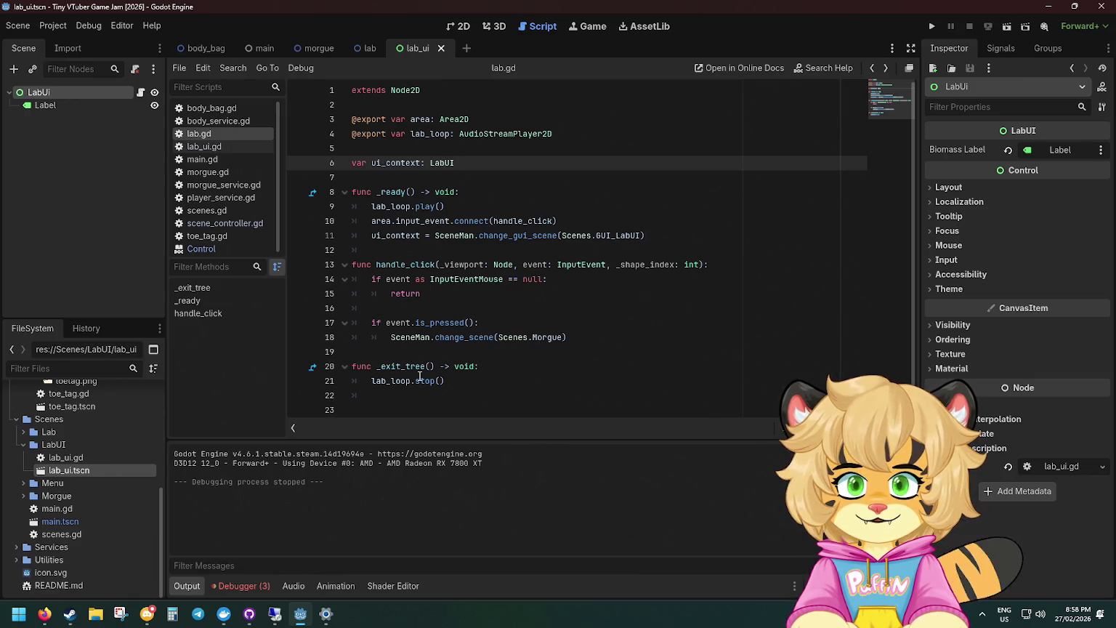
Add ui_context.close() above lab_loop.stop() in _exit_tree and save lab.gd.
left_click(520, 378)
key("ctrl+shift+Return")
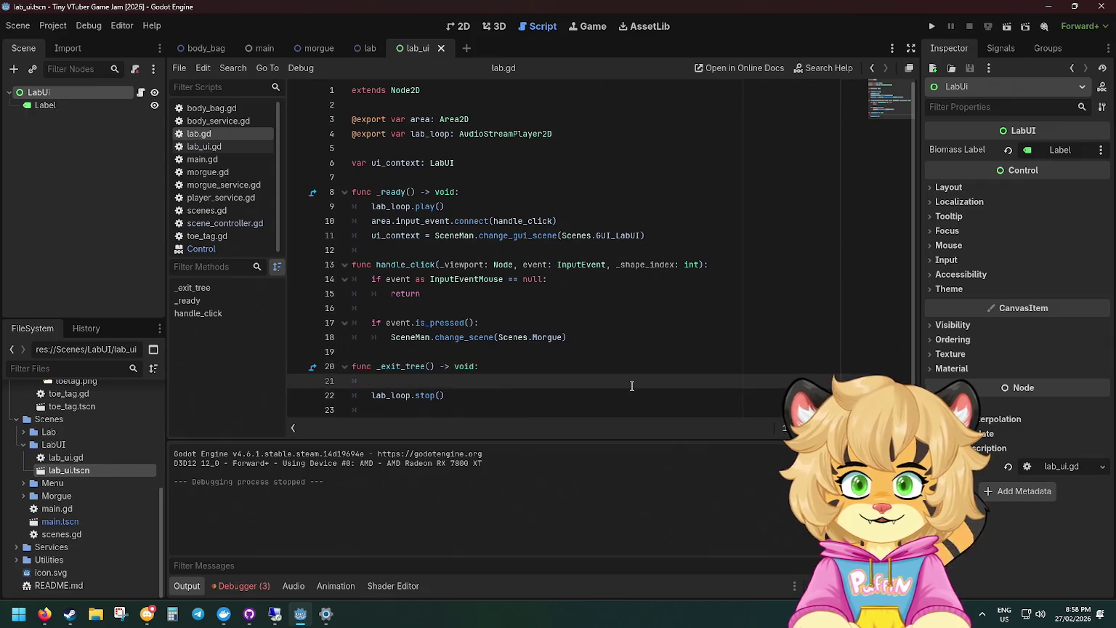
type("ui_context.close")
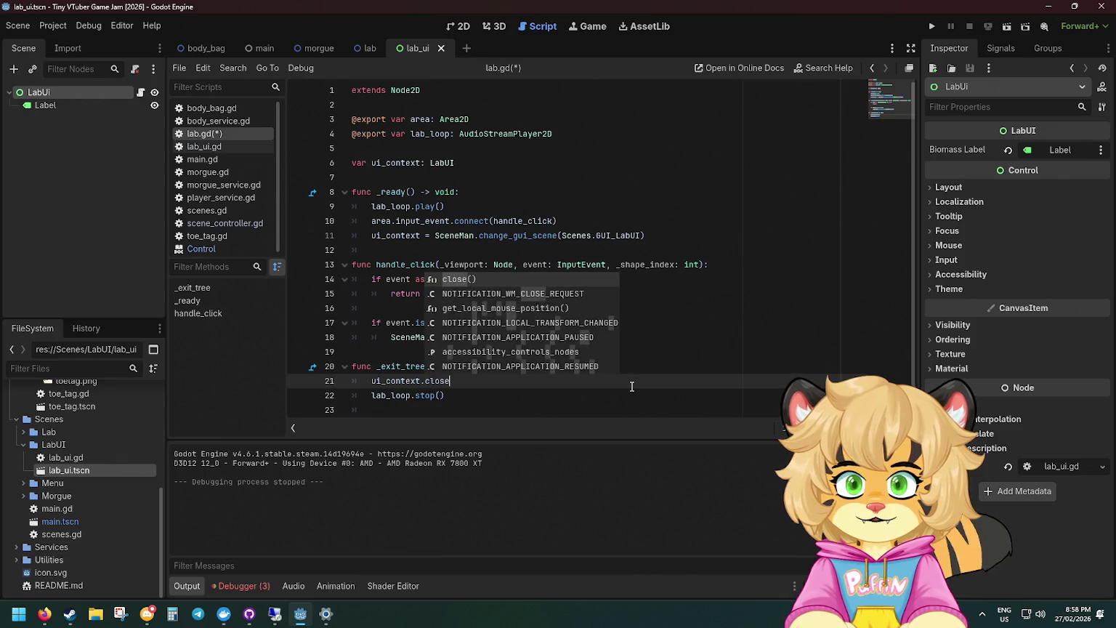
key("Return")
key("ctrl+s")
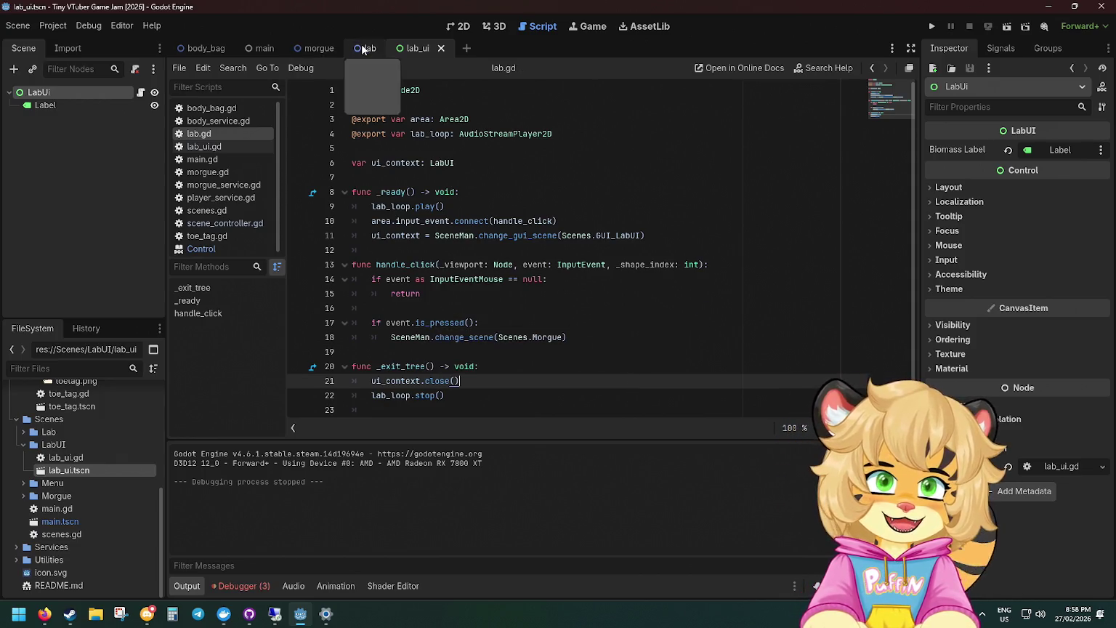
left_click(362, 48)
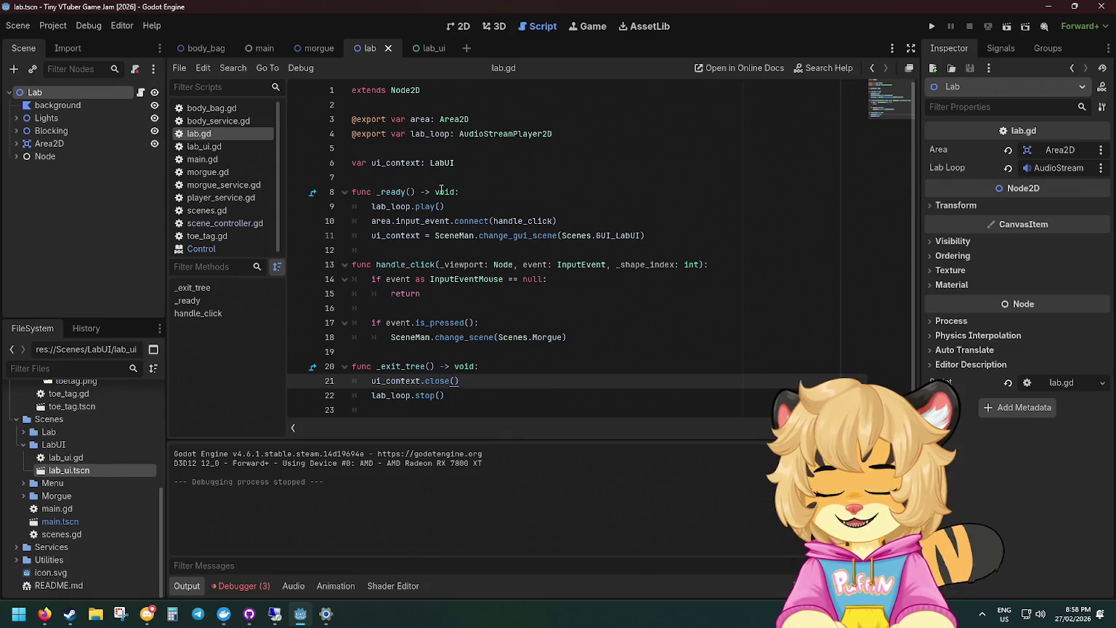
left_click(204, 146)
Test-run the game through the hallway, lab and morgue, then close it.
left_click_drag(544, 230, 351, 192)
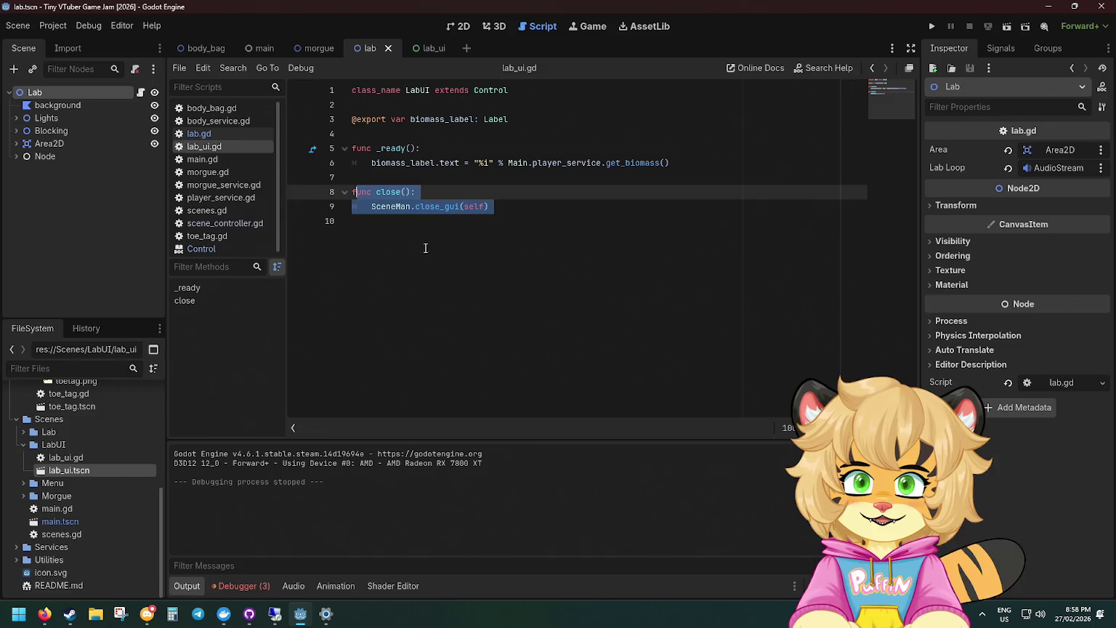
left_click(581, 162)
left_click(932, 27)
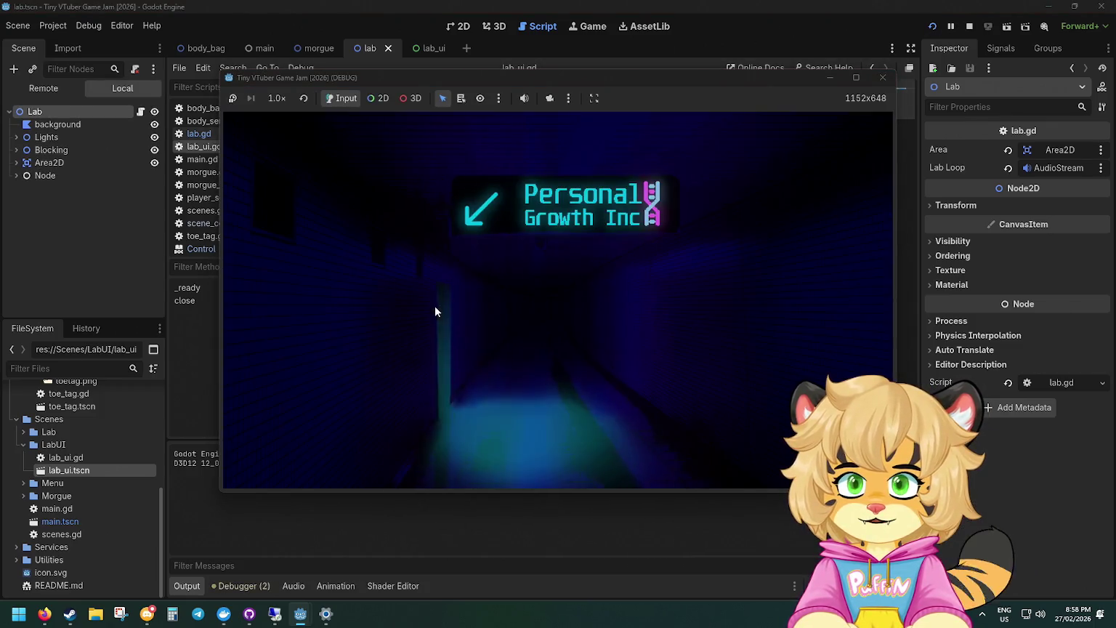
left_click(439, 308)
left_click(275, 188)
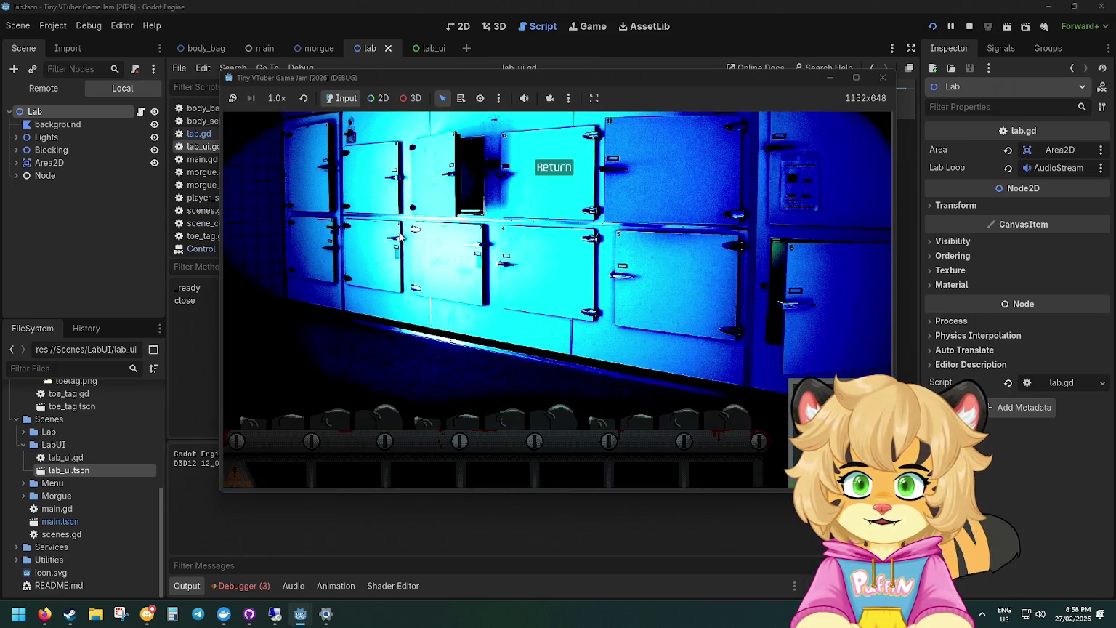
left_click(311, 180)
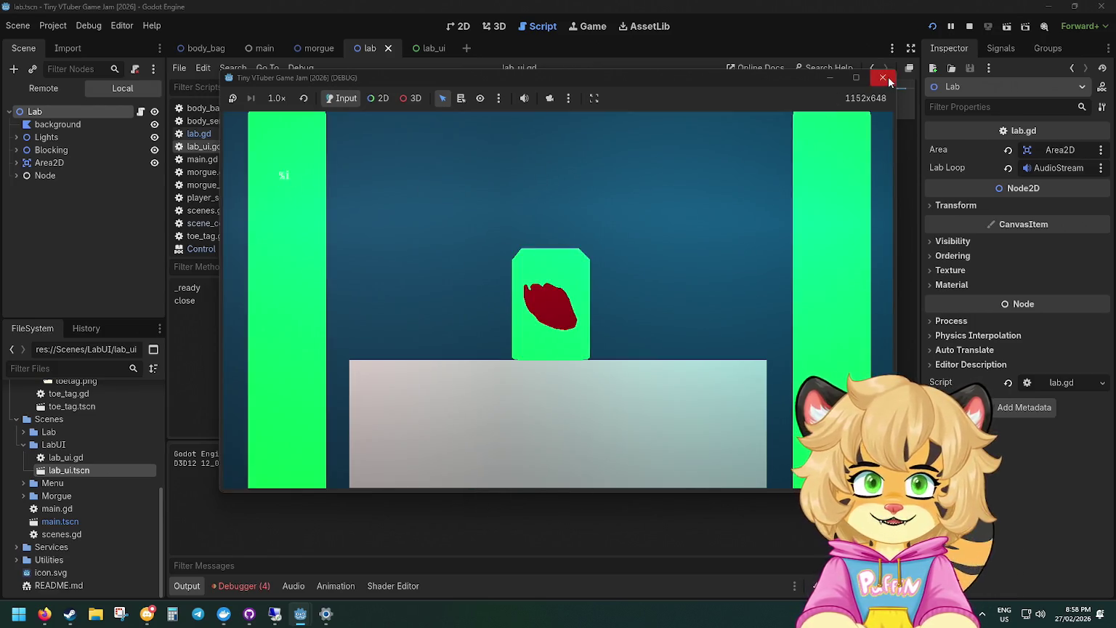
left_click(883, 77)
Change the label format from %i to %s and run the game again.
double_click(484, 162)
type("s")
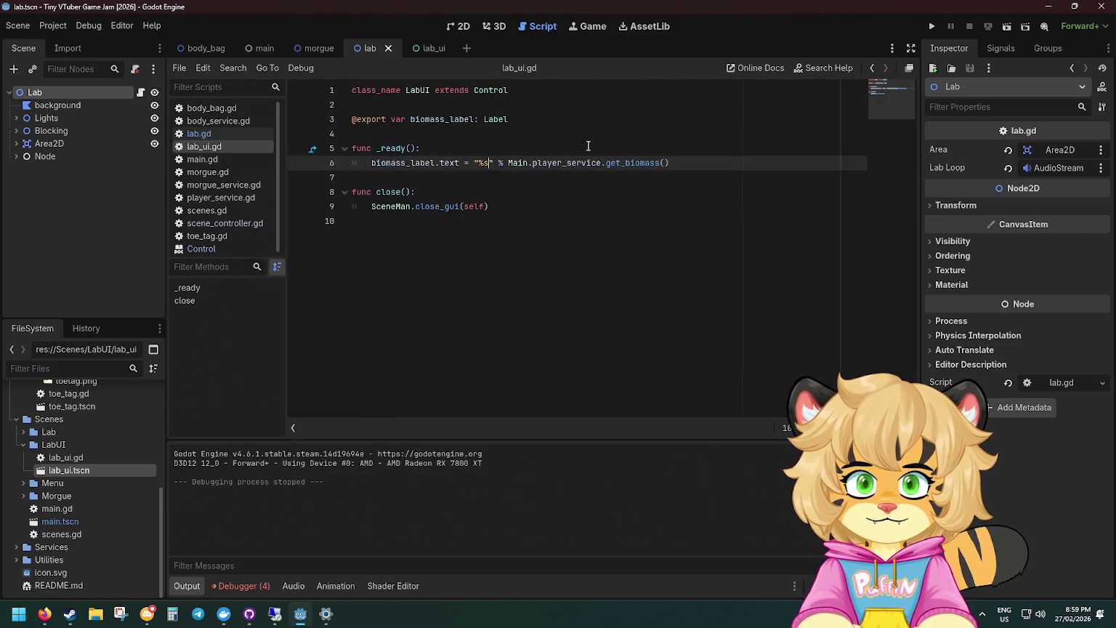
left_click(932, 26)
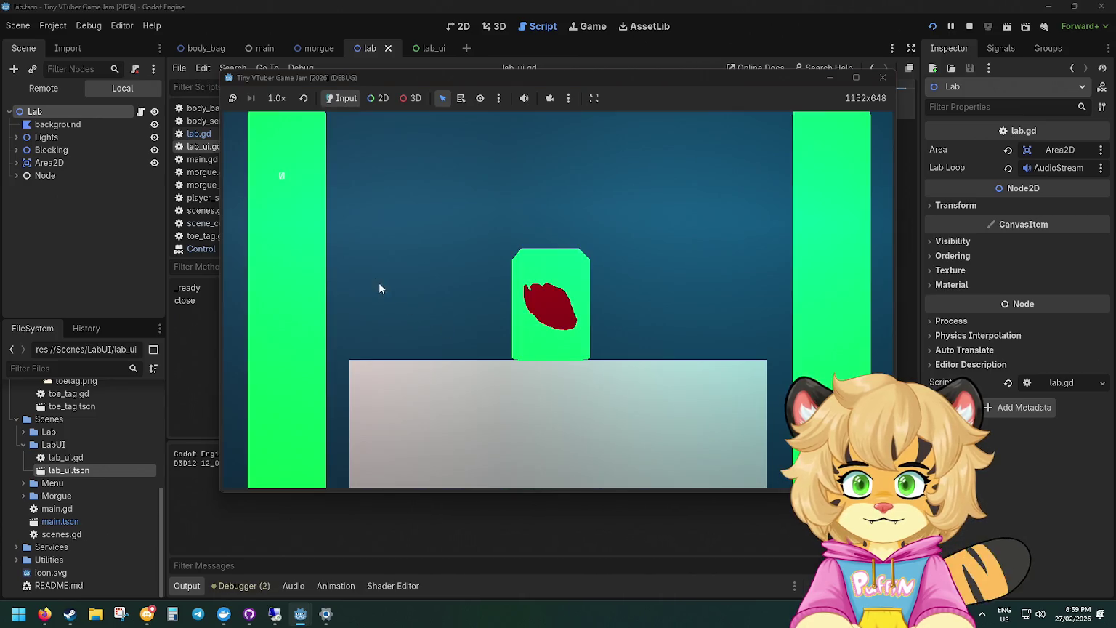
left_click(883, 77)
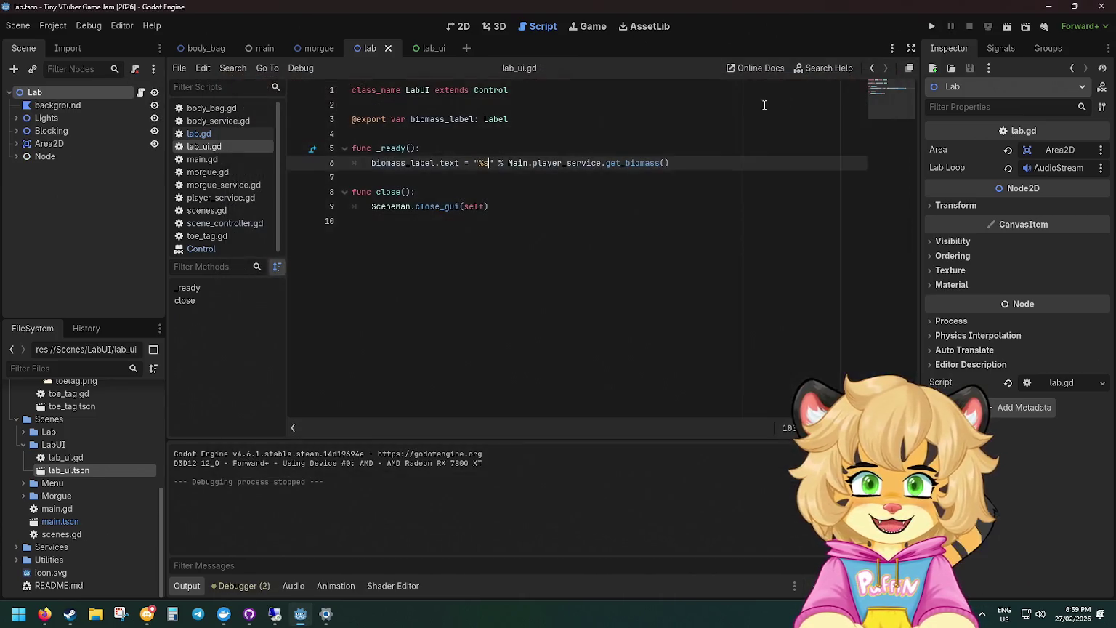
Prefix the label format string with 'Biomass: ' and view the scene in 2D.
left_click(479, 163)
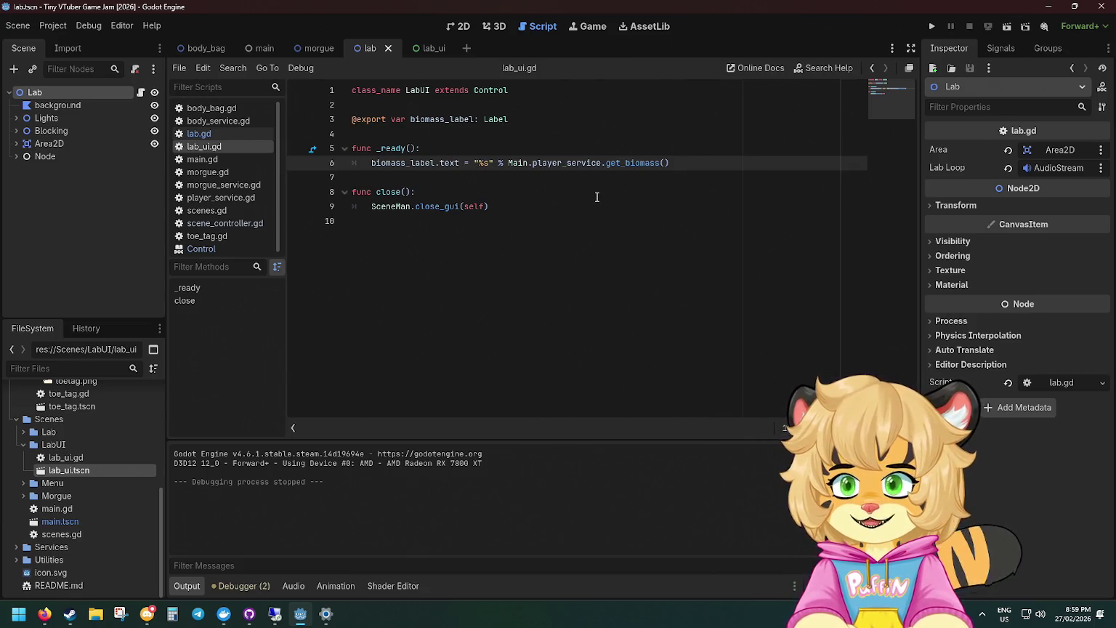
type("Biomass:")
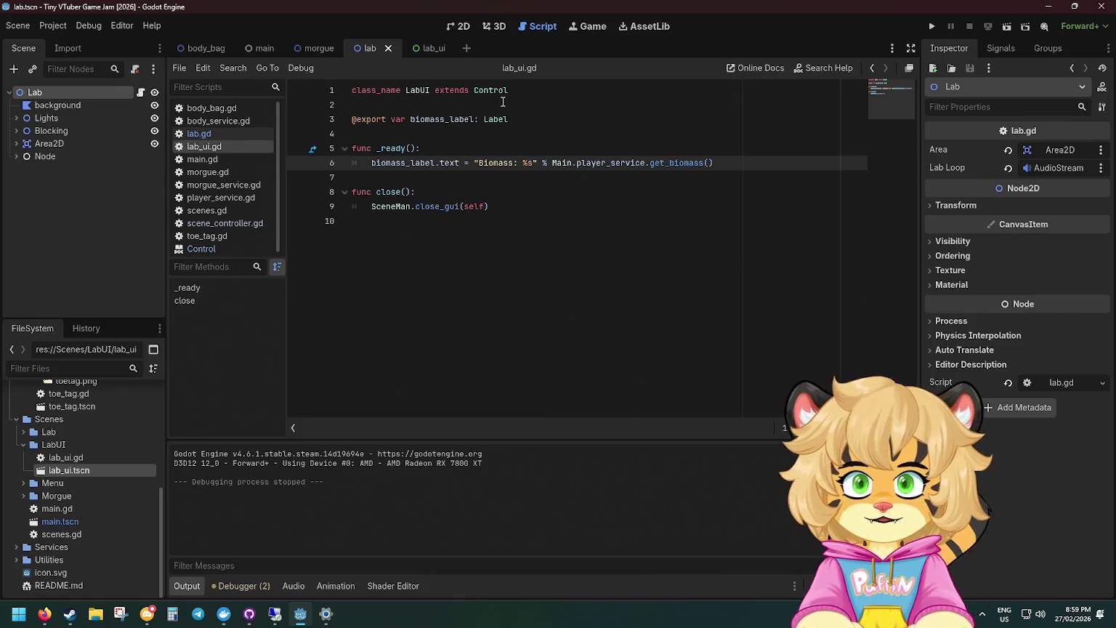
left_click(464, 29)
scroll(396, 167, "up", 3)
left_click(17, 156)
Reposition the Label and wawa label on the lab_ui canvas and save the scene.
left_click(18, 156)
left_click(429, 48)
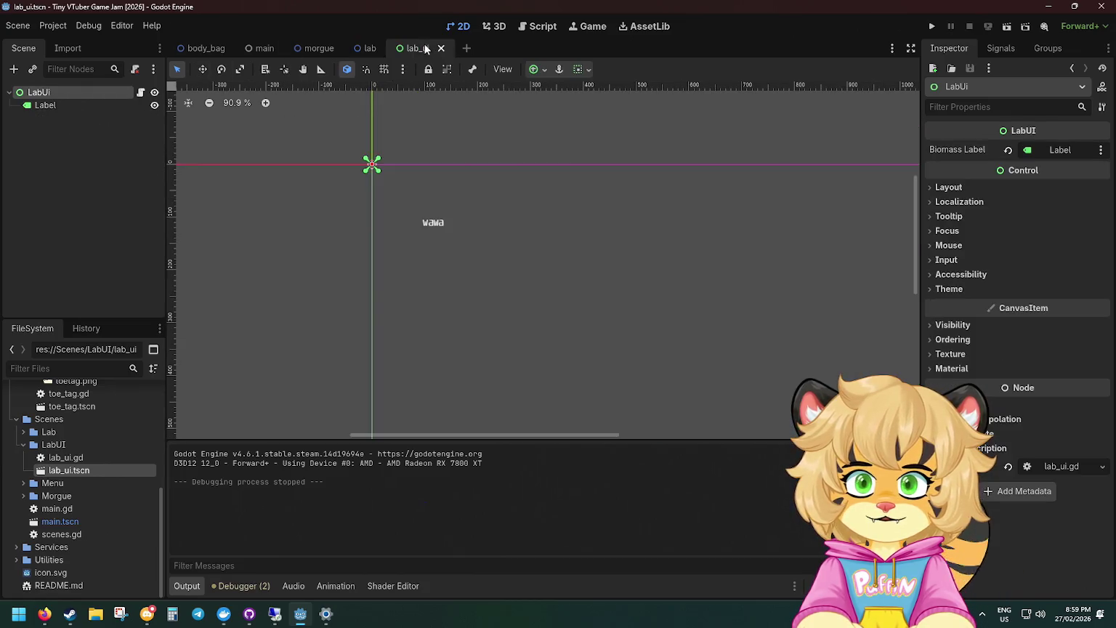
left_click(45, 105)
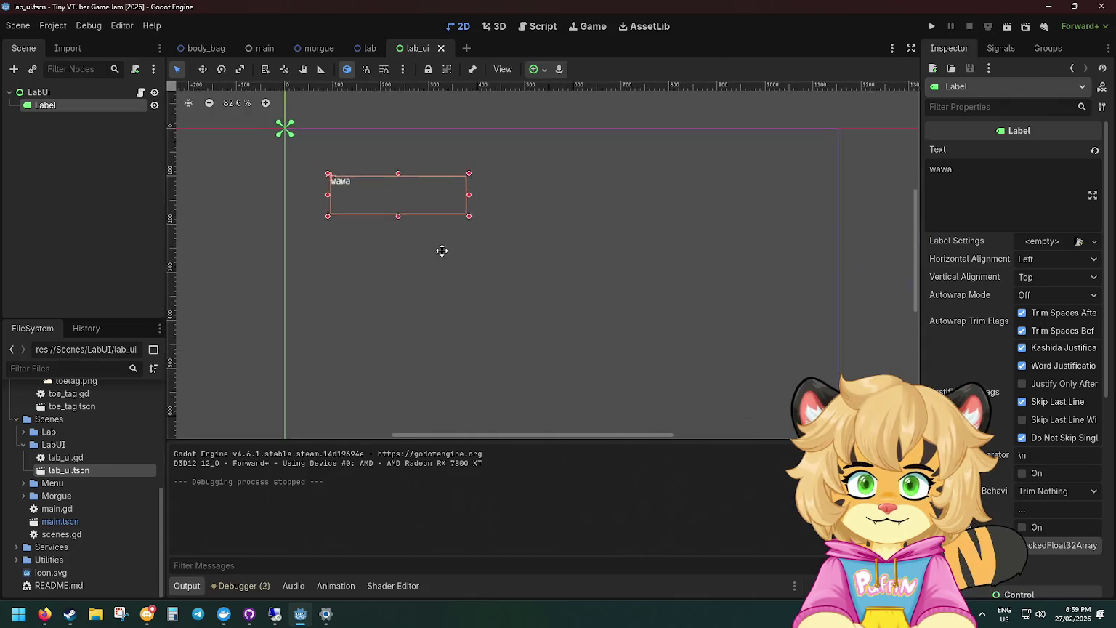
left_click_drag(386, 207, 451, 267)
left_click(534, 298)
key("ctrl+s")
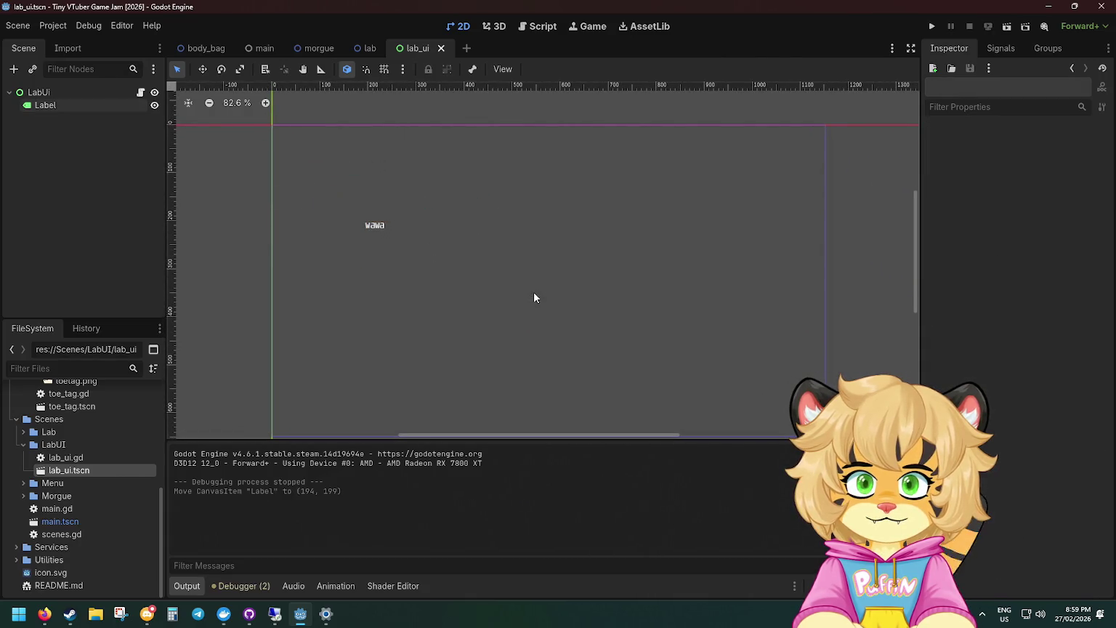
left_click(372, 230)
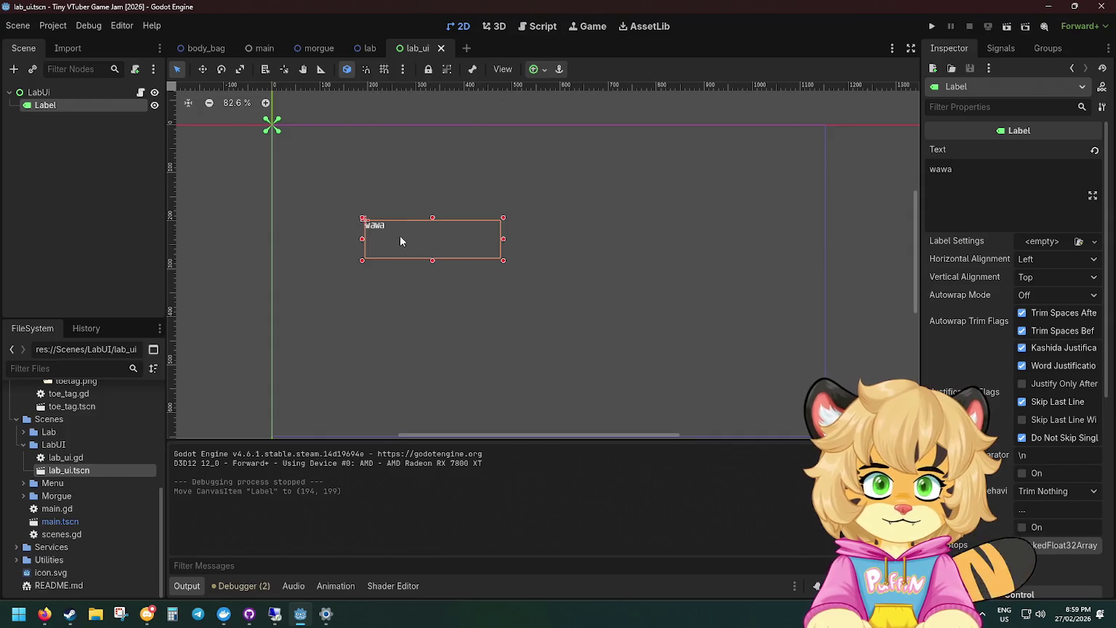
mouse_move(379, 226)
left_mouse_down()
mouse_move(405, 221)
mouse_move(388, 218)
left_mouse_up()
left_click(563, 211)
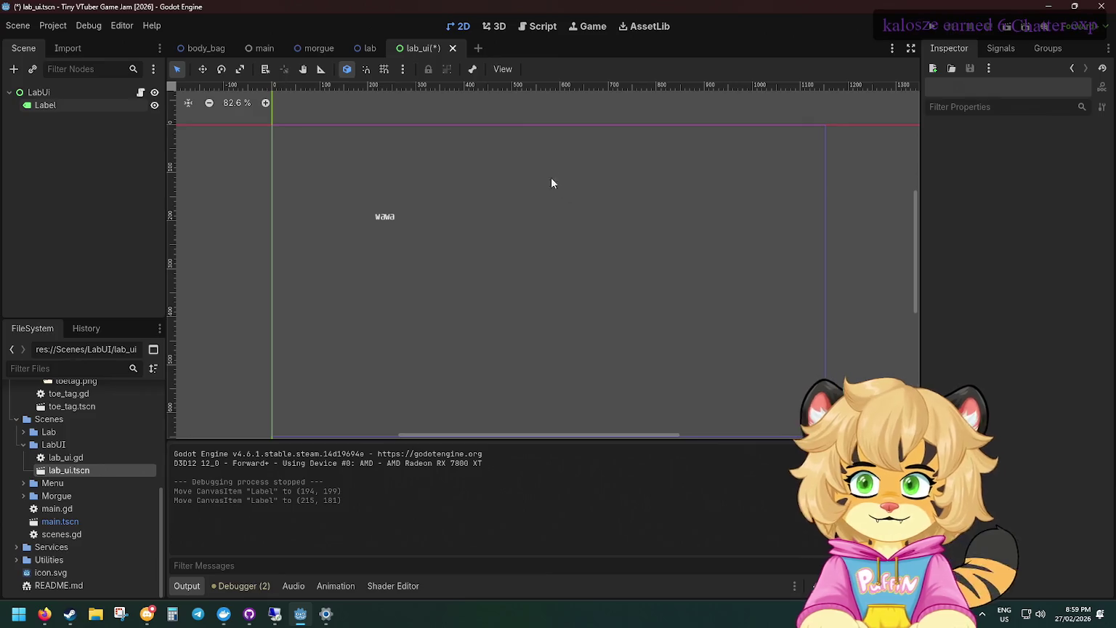
Launch the game and recycle three body bags in the morgue, checking biomass in the lab.
key("F5")
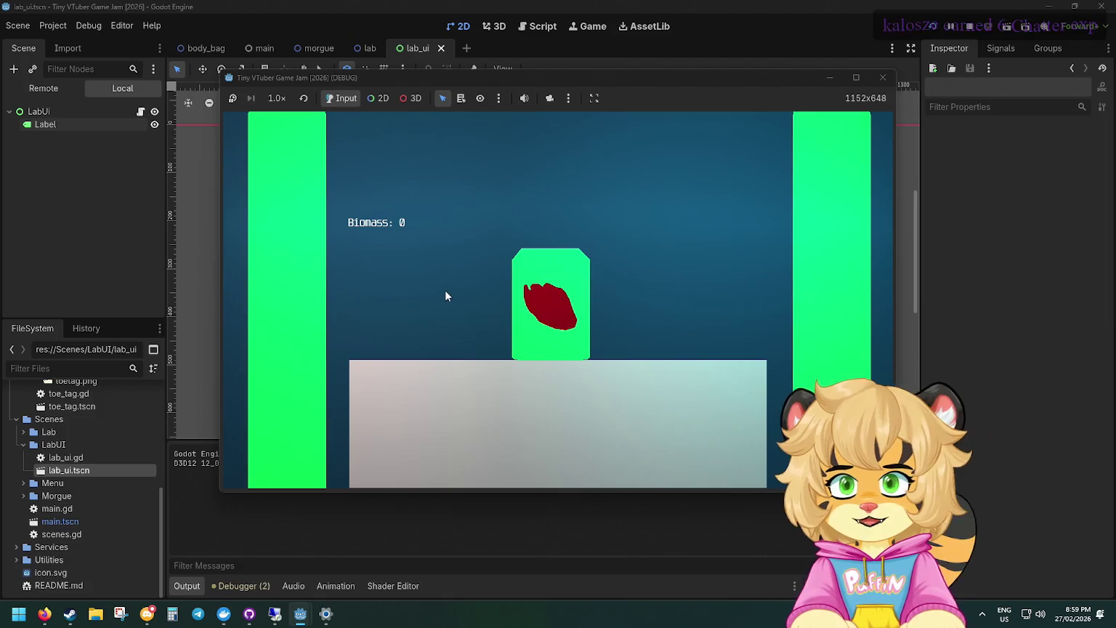
left_click(571, 285)
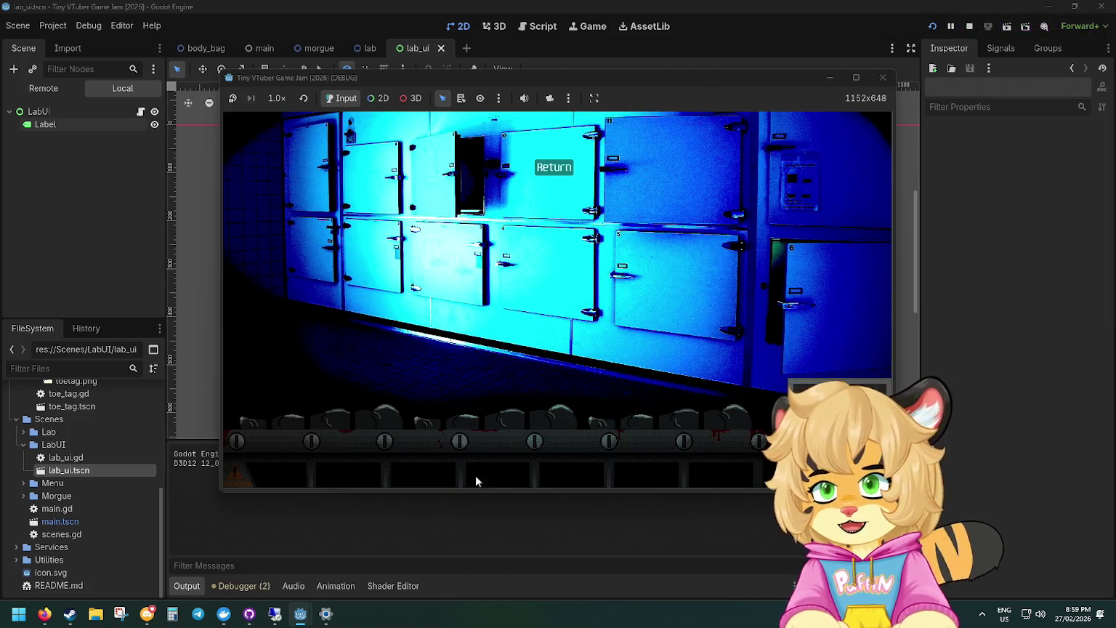
left_click(506, 412)
left_click(570, 359)
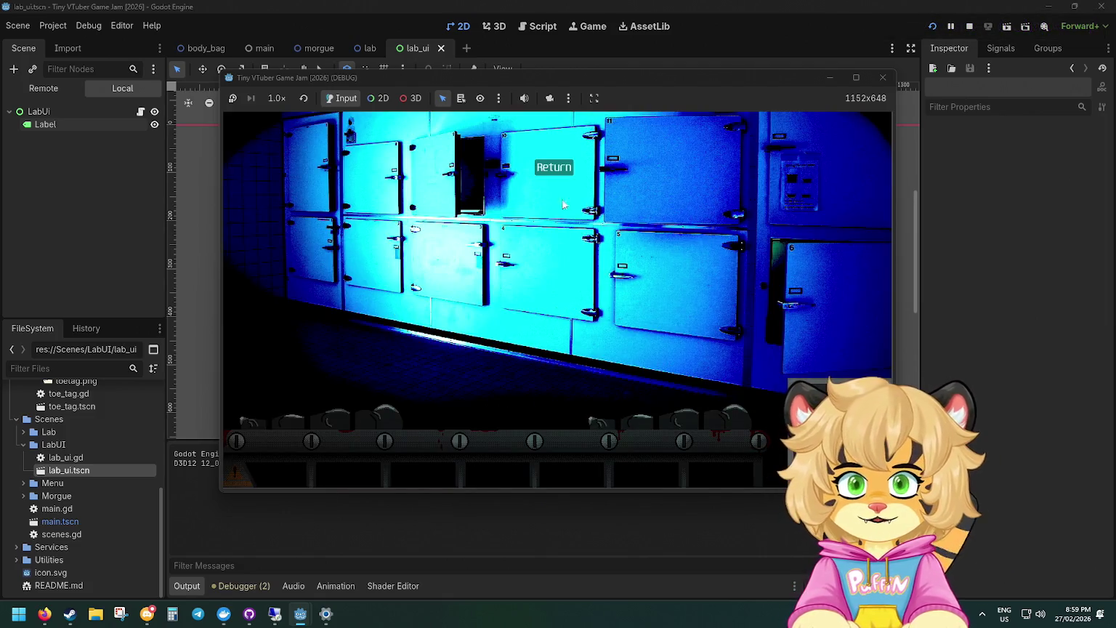
left_click(552, 168)
left_click(556, 298)
left_click(507, 407)
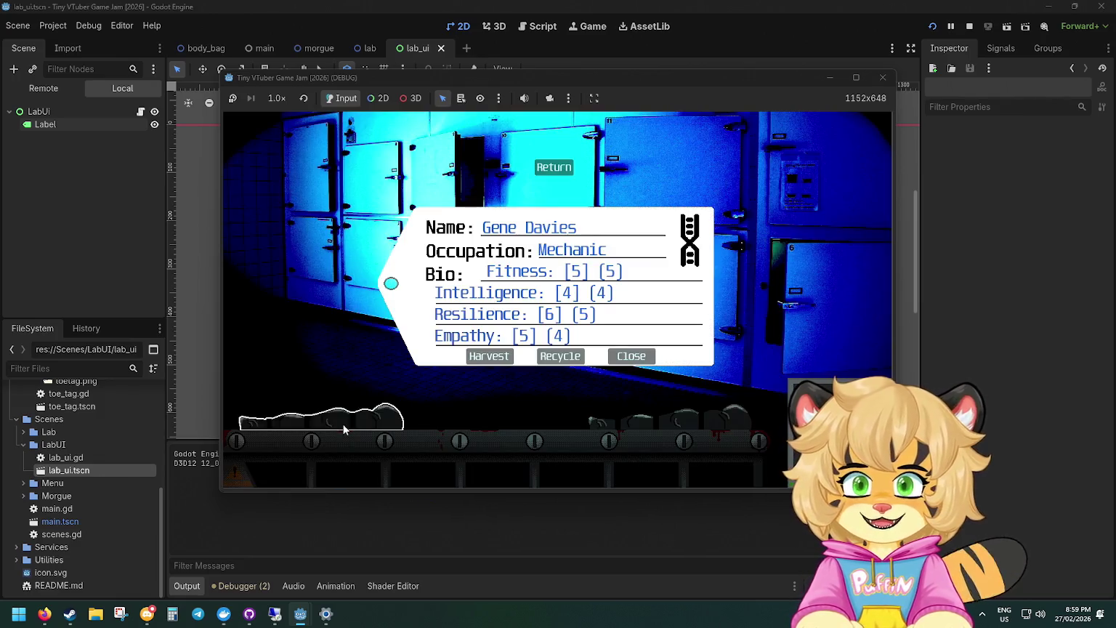
left_click(543, 355)
left_click(557, 168)
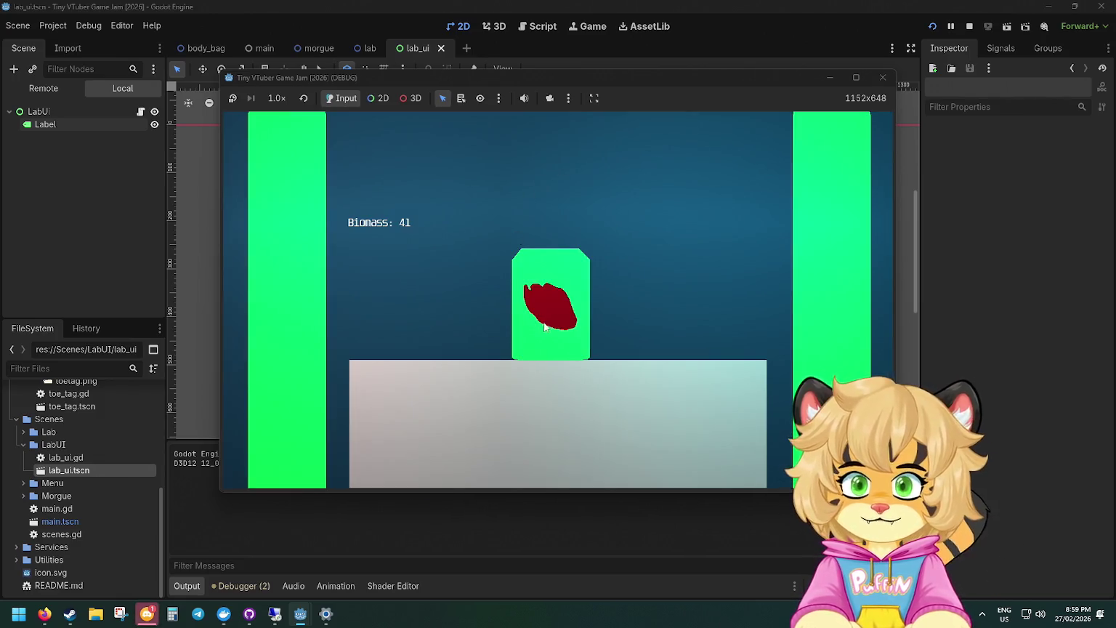
left_click(556, 305)
left_click(692, 441)
left_click(566, 361)
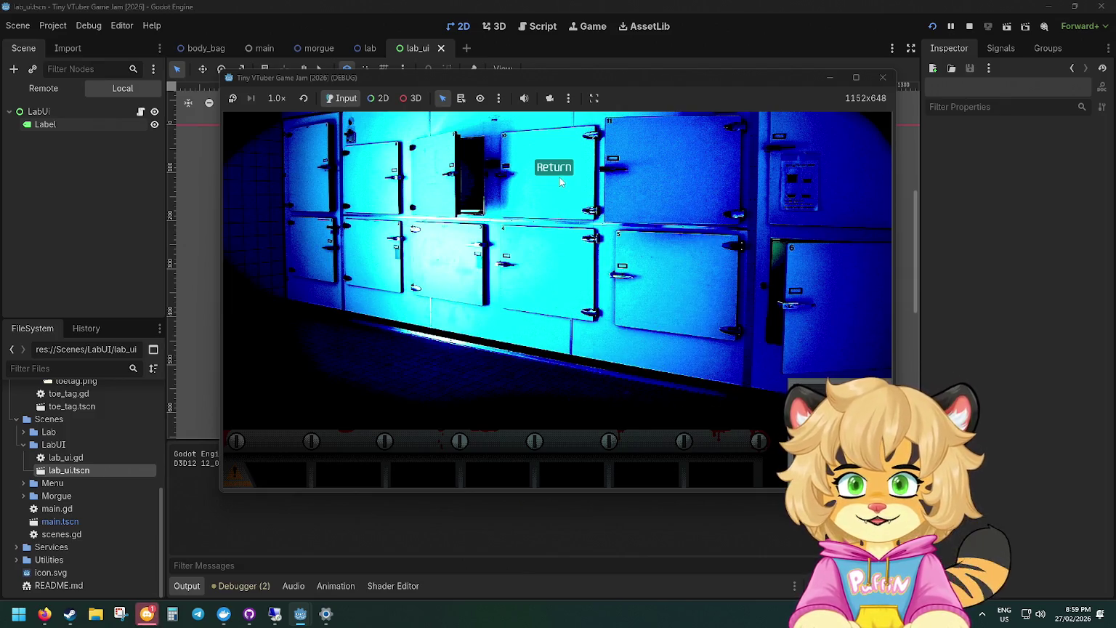
left_click(564, 166)
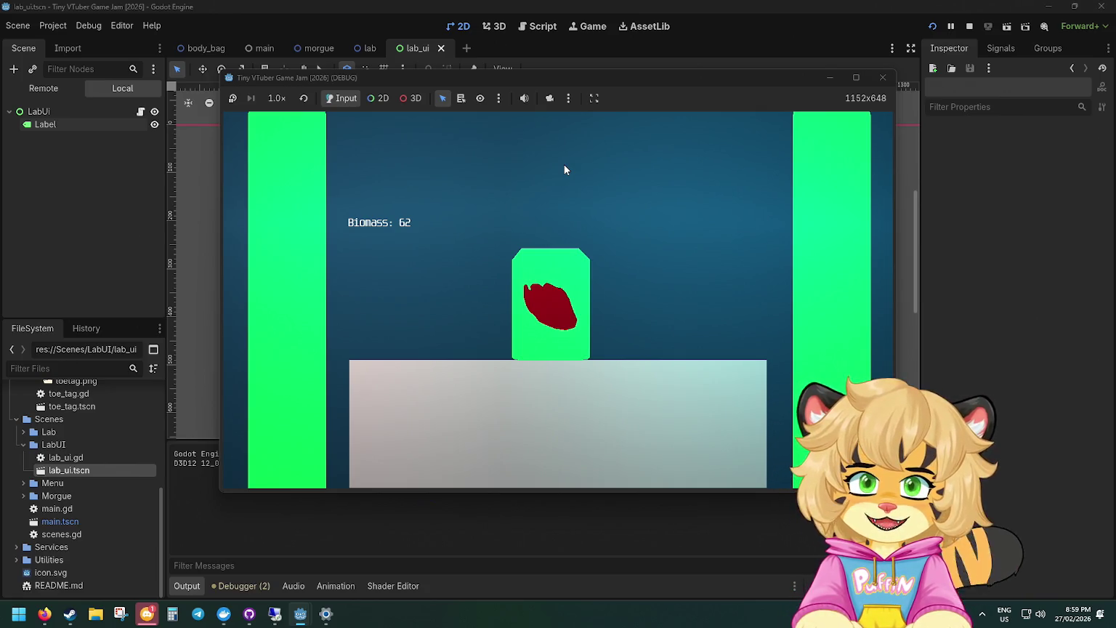
Recycle two more bodies until the lab shows Biomass 98, then stop the game.
left_click(564, 166)
left_click(657, 412)
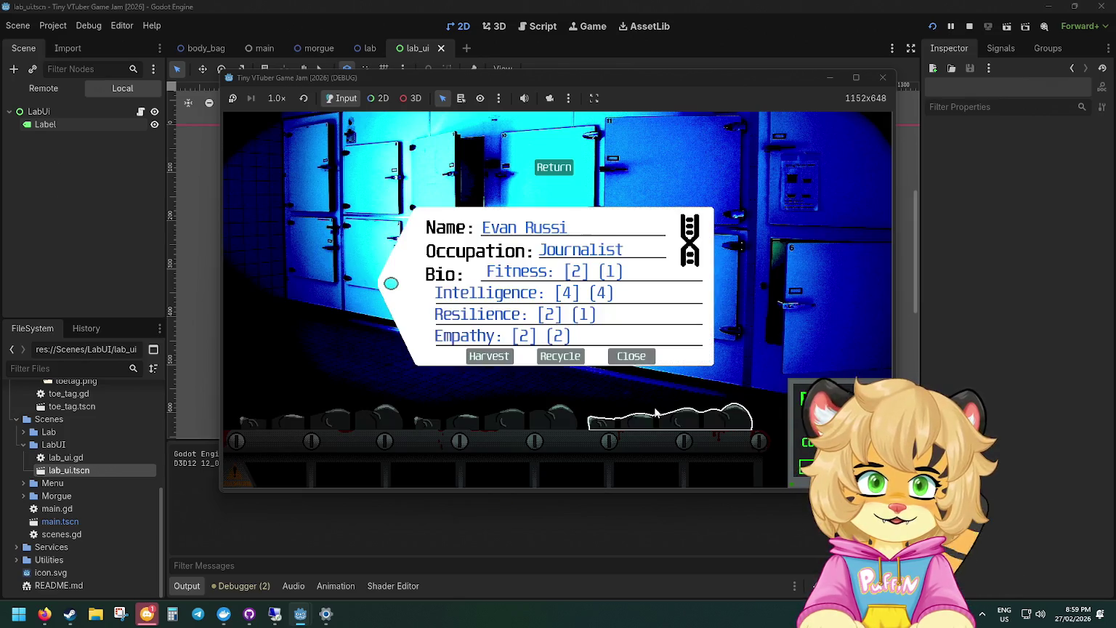
left_click(563, 361)
left_click(555, 169)
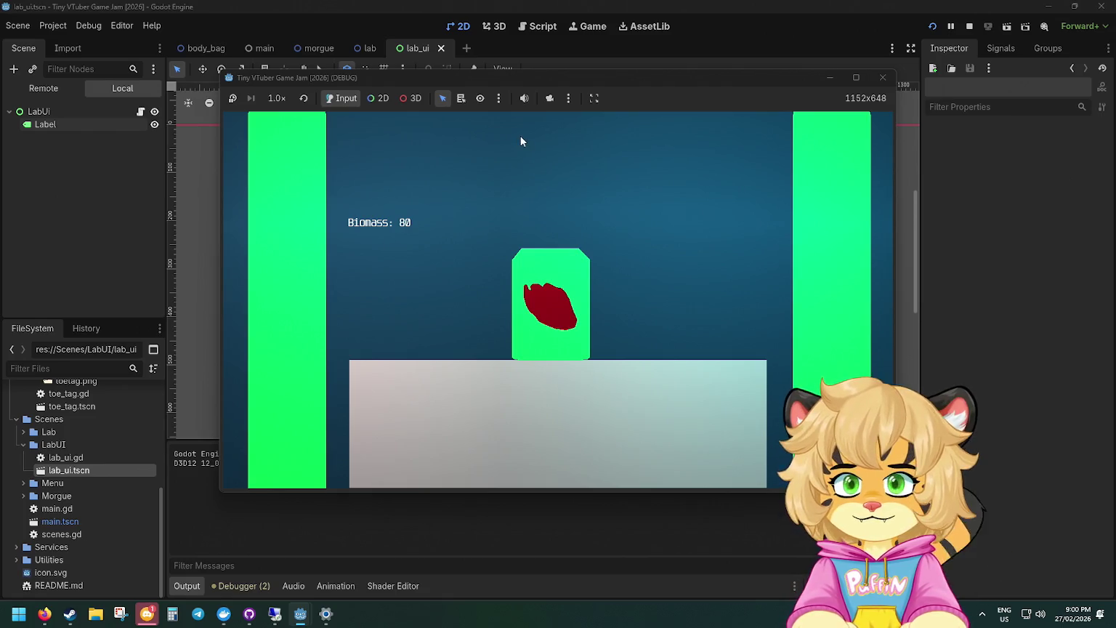
left_click(566, 300)
left_click(563, 427)
left_click(560, 356)
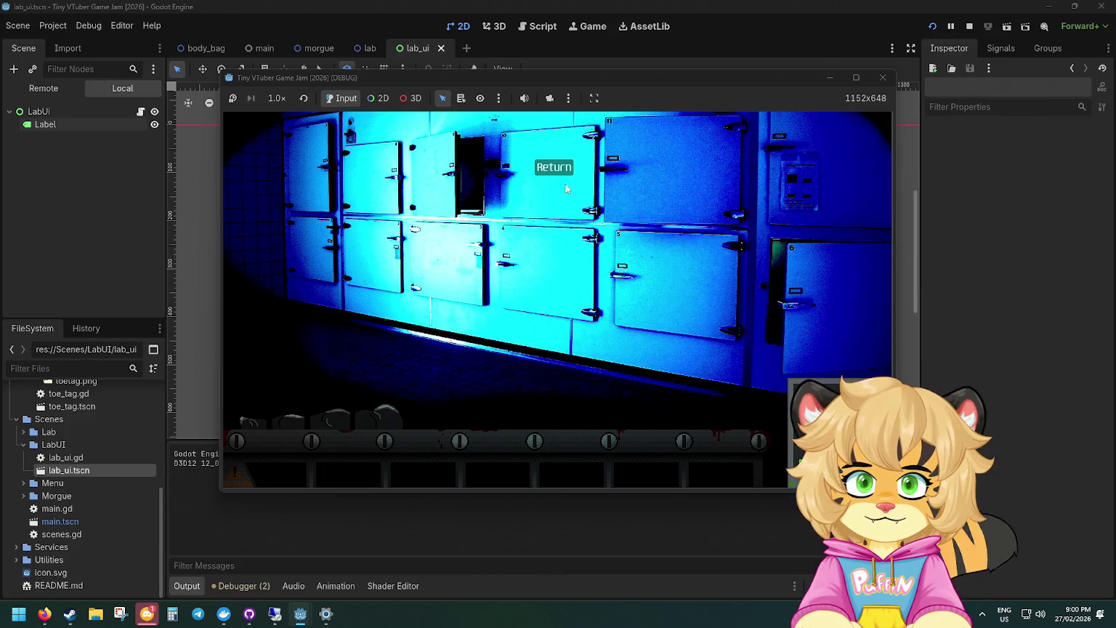
left_click(554, 168)
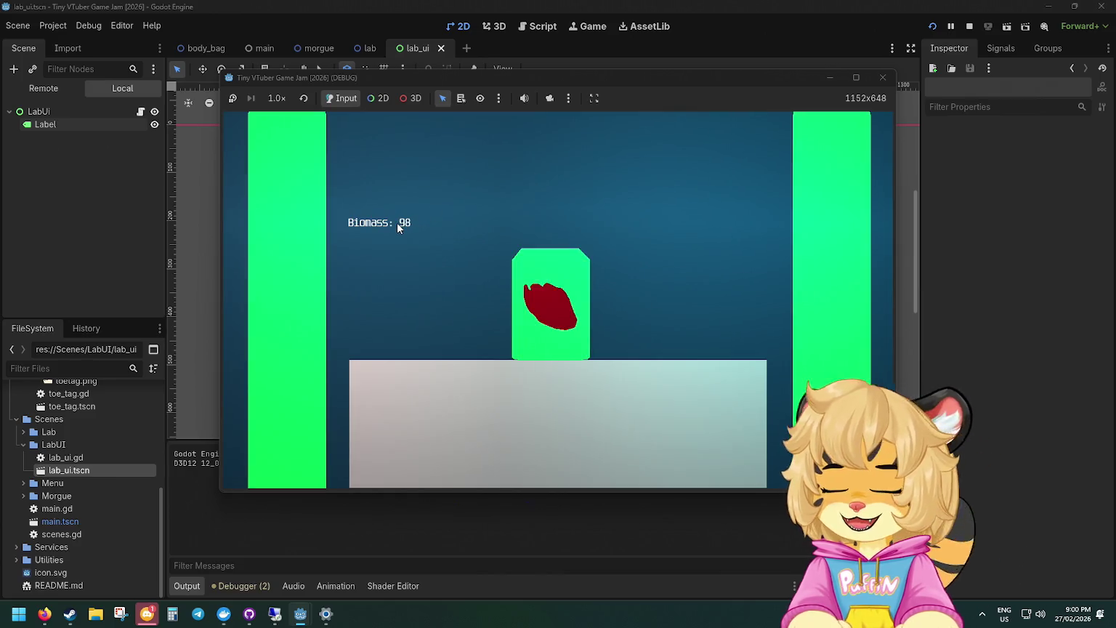
left_click(881, 78)
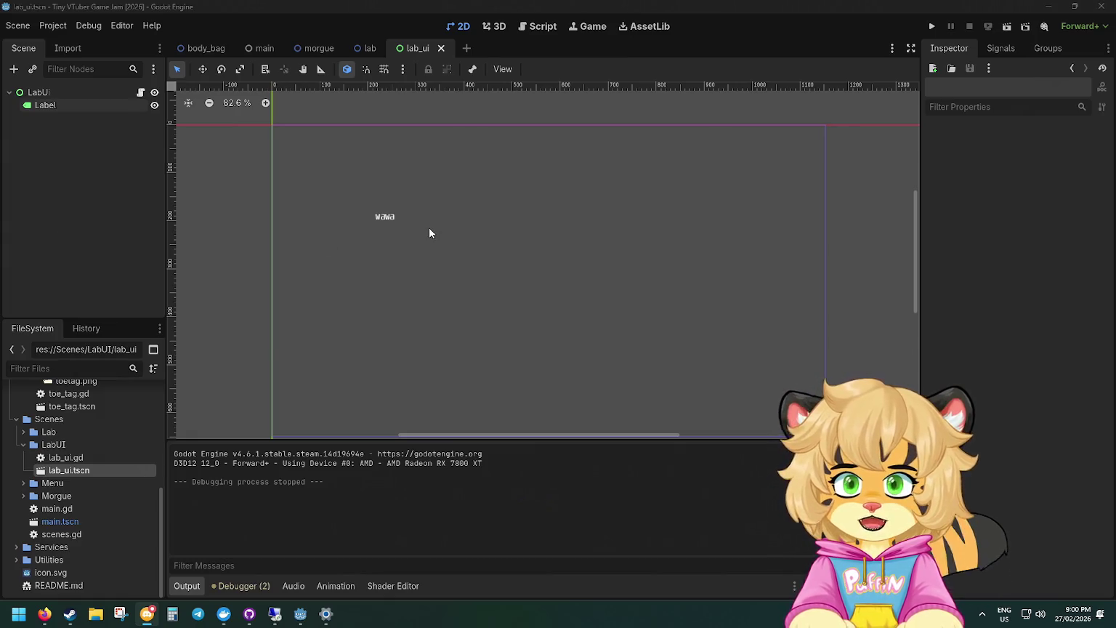
Cycle through the lab, morgue and main scene tabs, ending on body_bag.
left_click(363, 48)
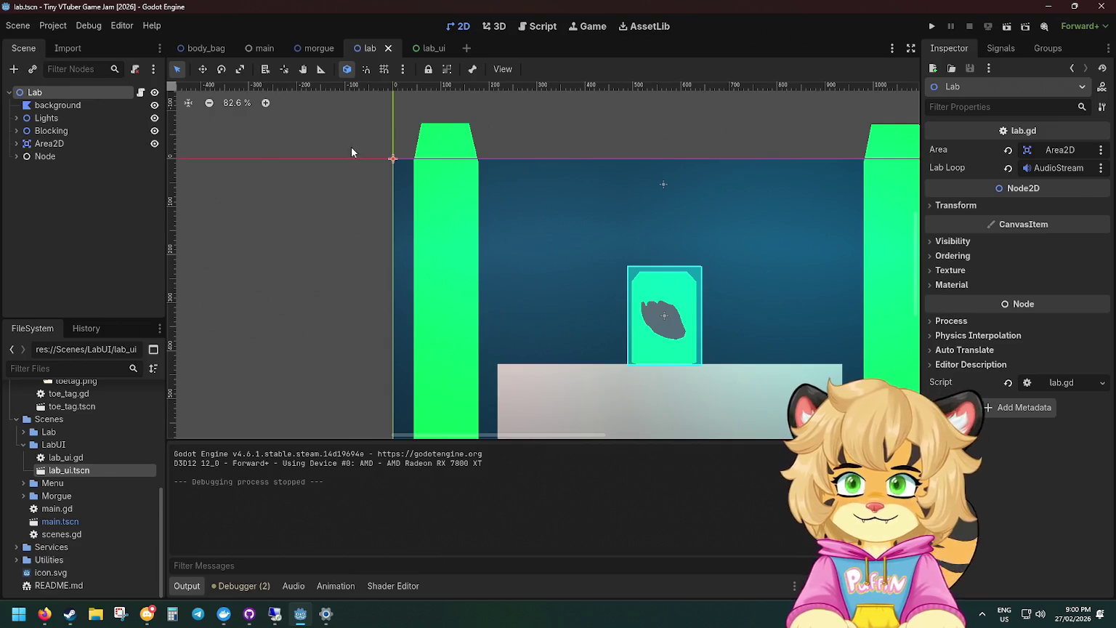
scroll(334, 164, "right", 2)
scroll(334, 163, "down", 1)
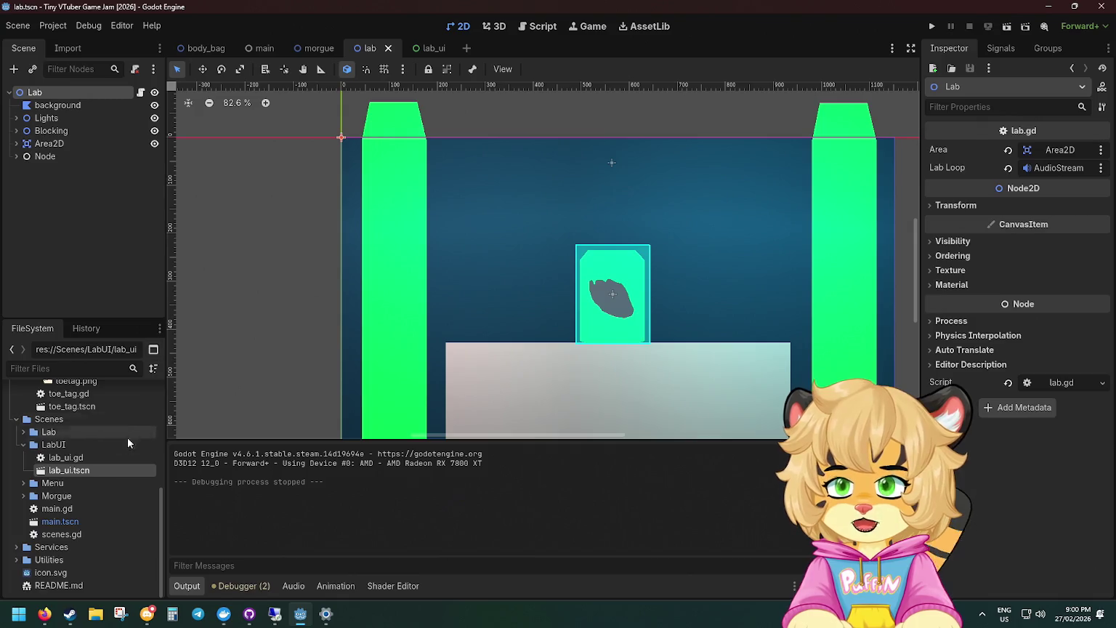
scroll(110, 497, "up", 5)
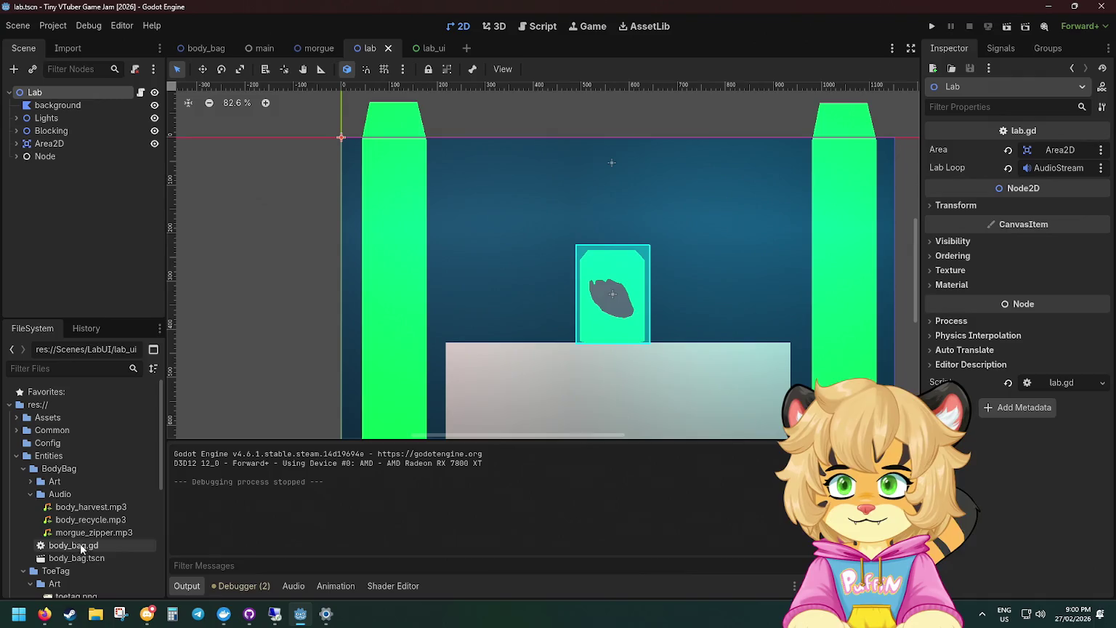
left_click(321, 46)
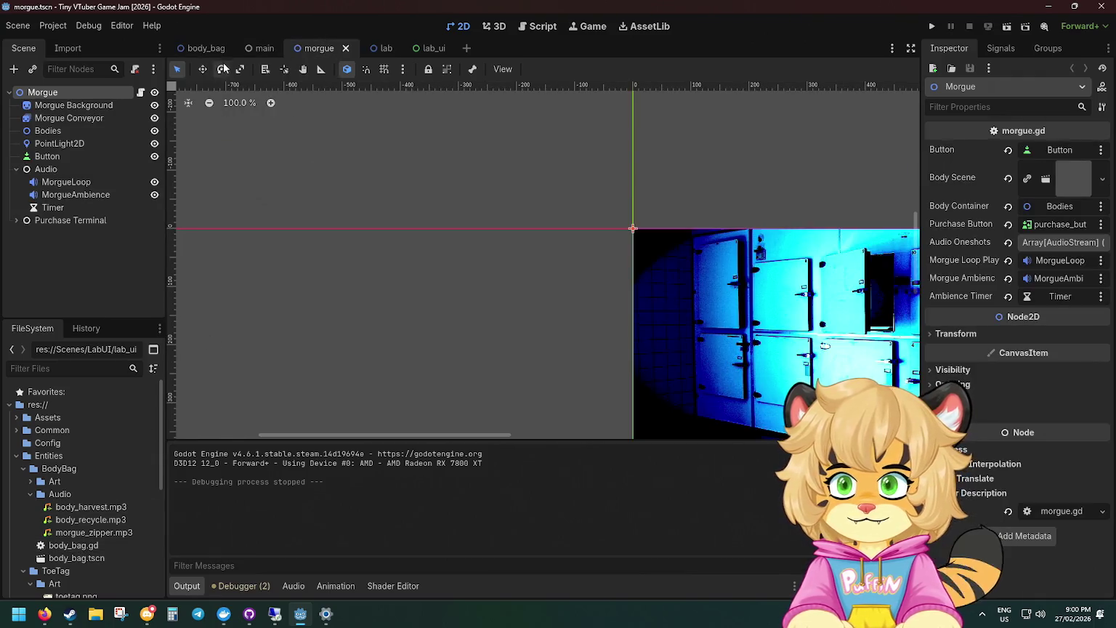
left_click(260, 47)
left_click(208, 46)
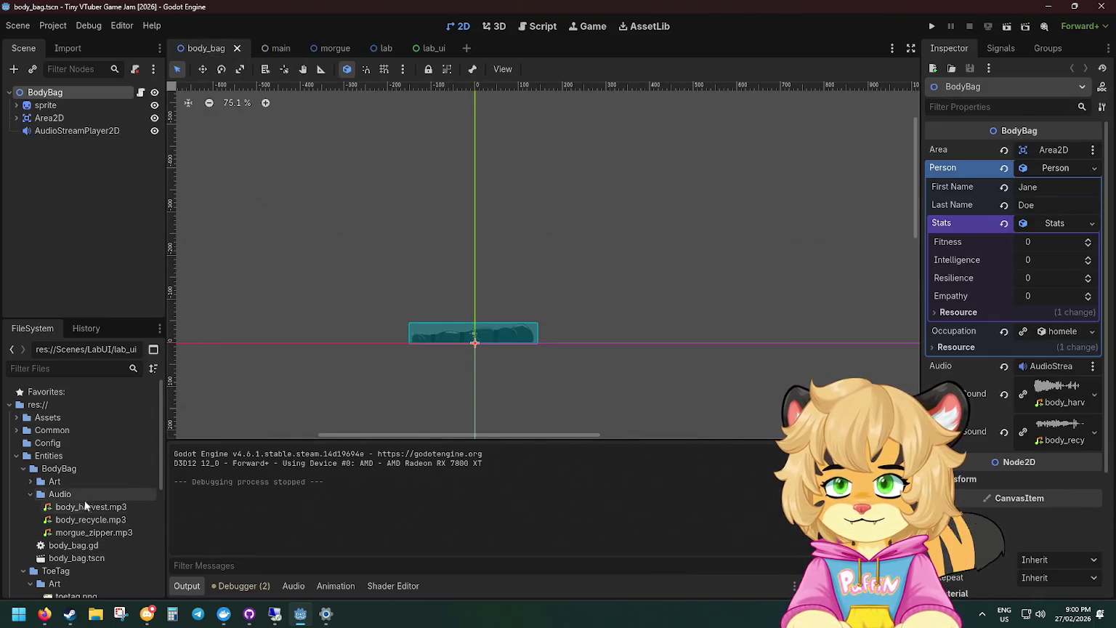
In the Script workspace, close the three open scripts.
left_click(538, 26)
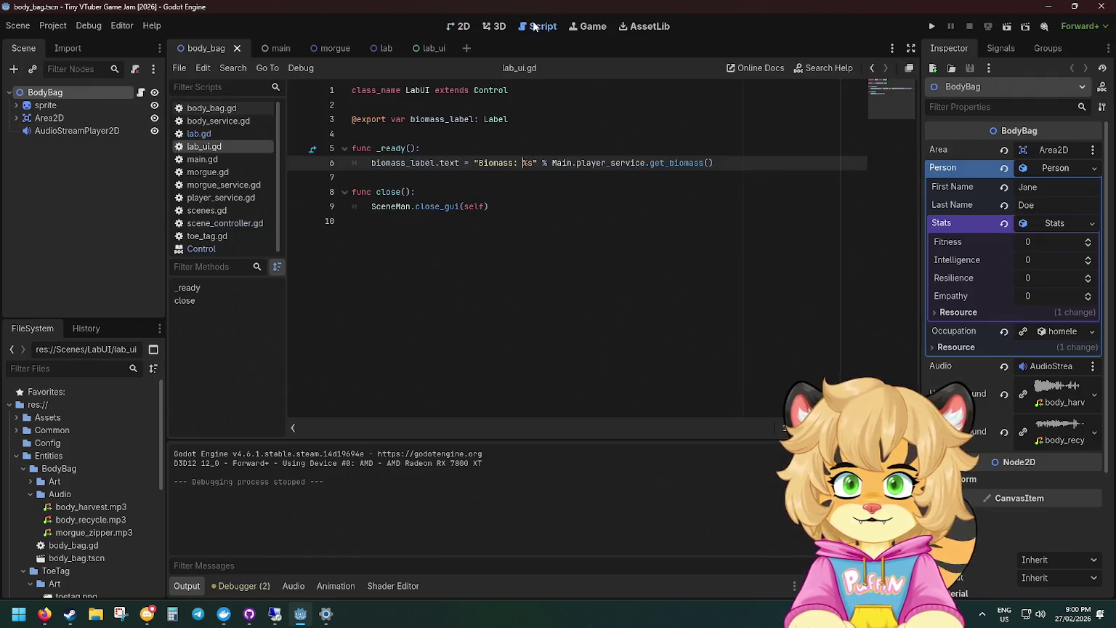
scroll(218, 109, "down", 3)
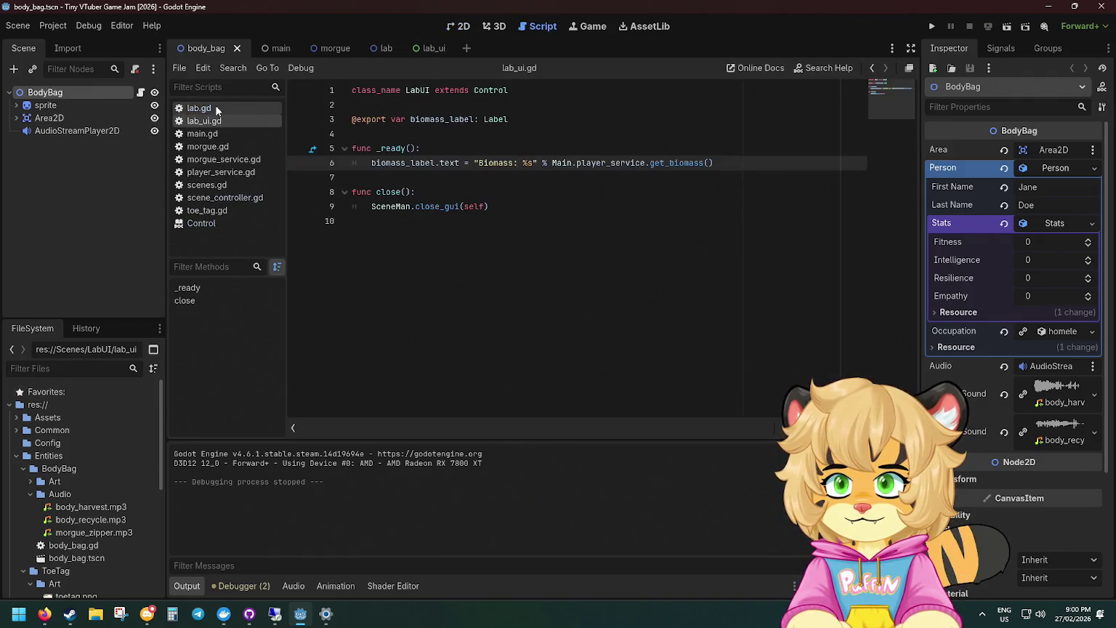
left_click(218, 109)
middle_click(215, 107)
middle_click(215, 107)
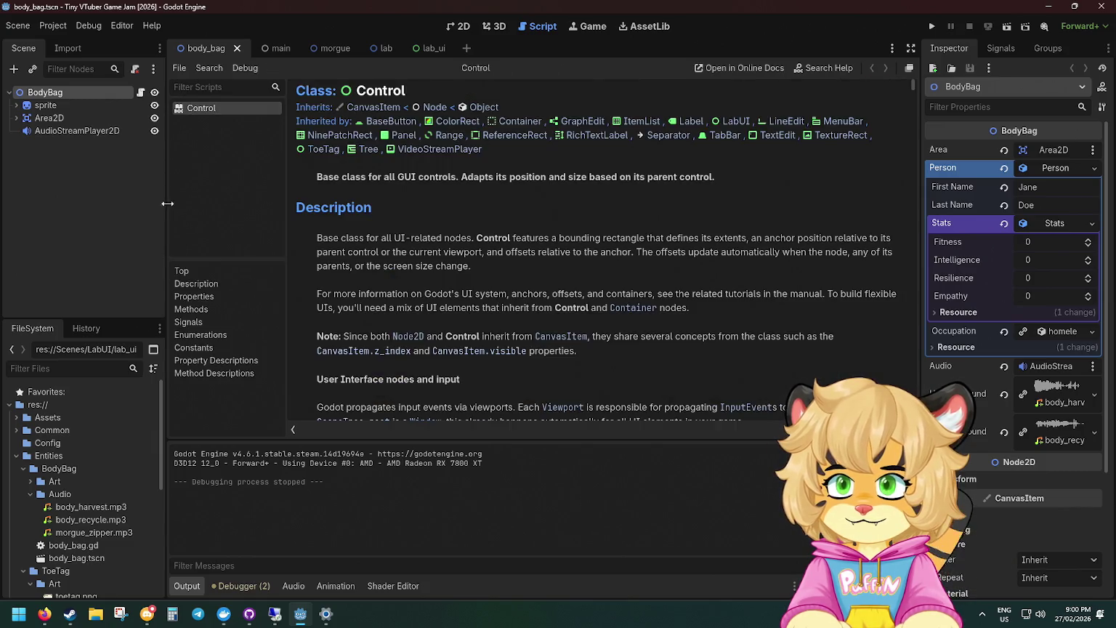
middle_click(214, 109)
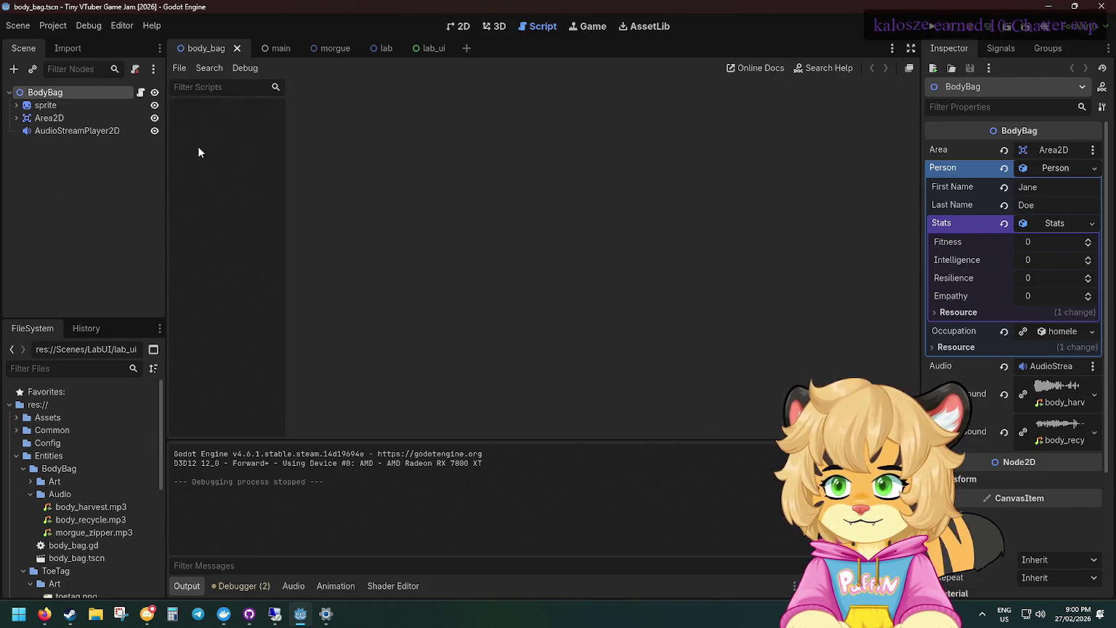
Collapse Entities, expand the Services folder and open rng_service.gd.
left_click(18, 455)
scroll(54, 528, "down", 2)
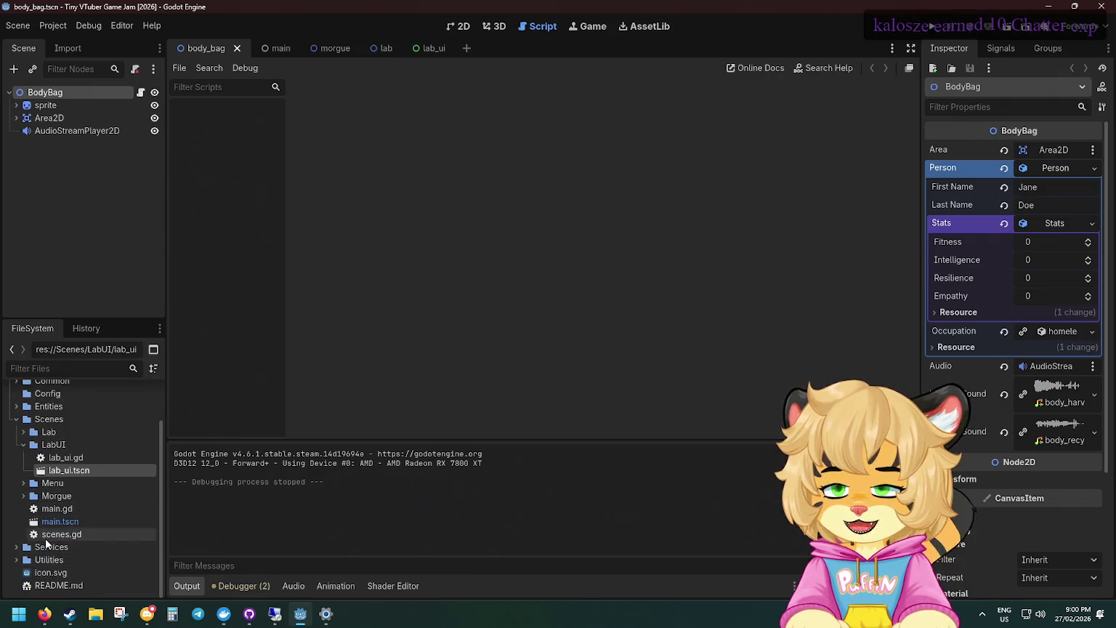
left_click(14, 547)
scroll(97, 532, "down", 3)
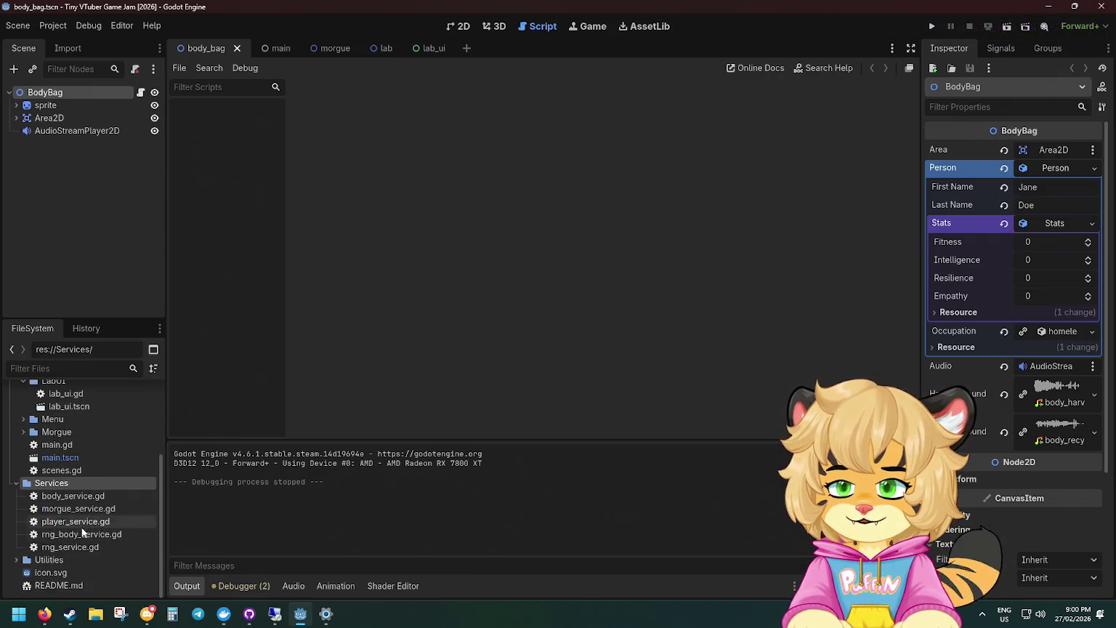
double_click(80, 547)
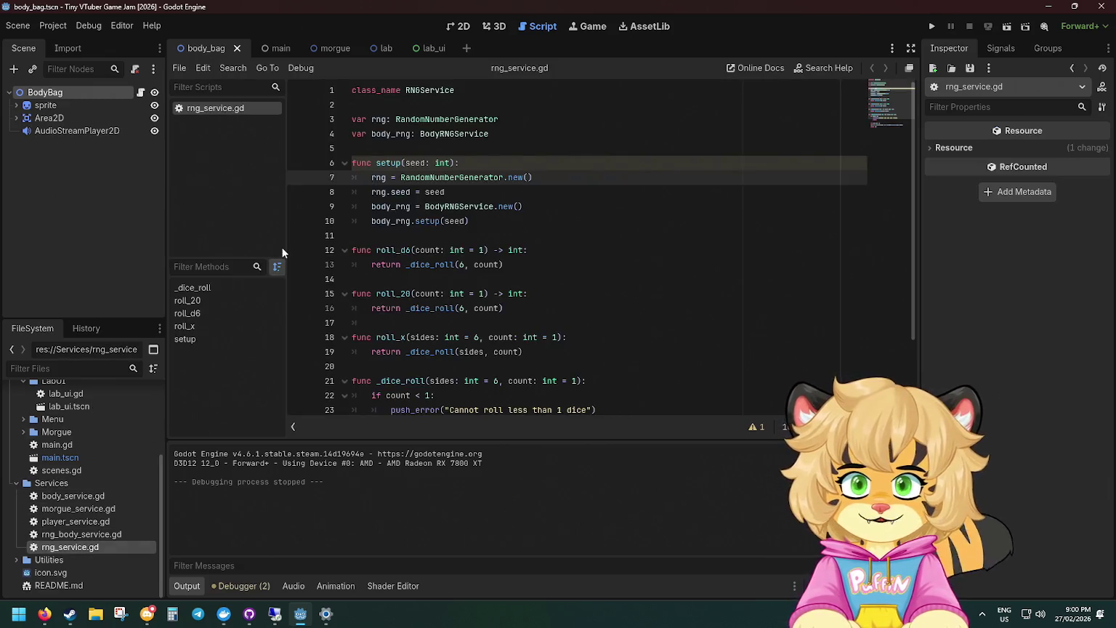
Review roll_x and _dice_roll, placing the caret after the sum loop.
scroll(480, 253, "down", 2)
left_click(471, 256)
left_click(603, 322)
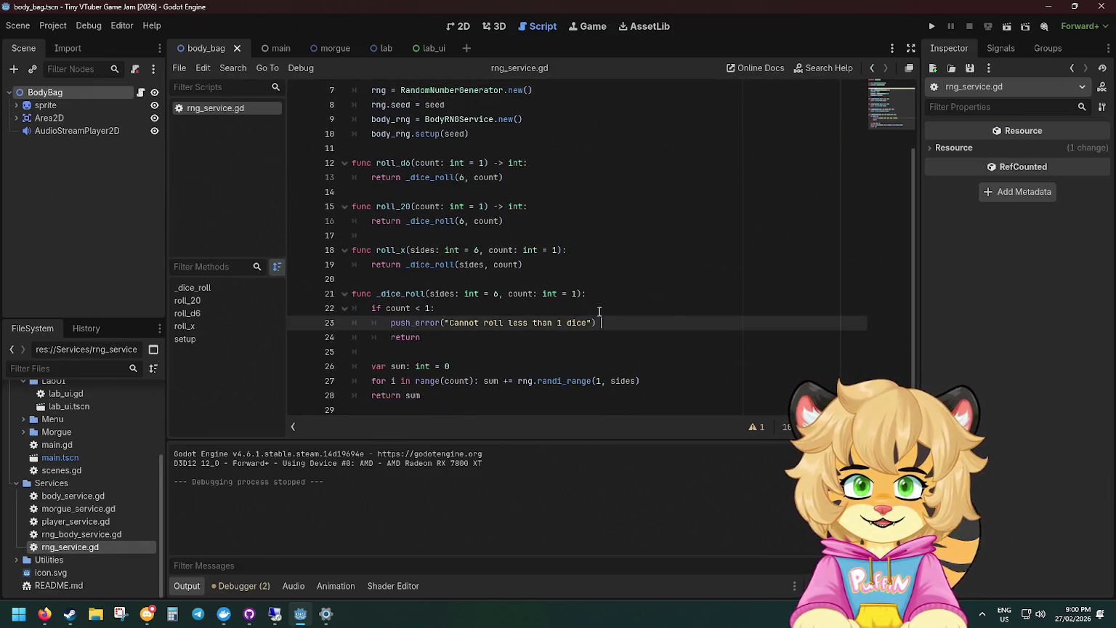
left_click(425, 294)
left_click(406, 308)
left_click(494, 351)
left_click(686, 380)
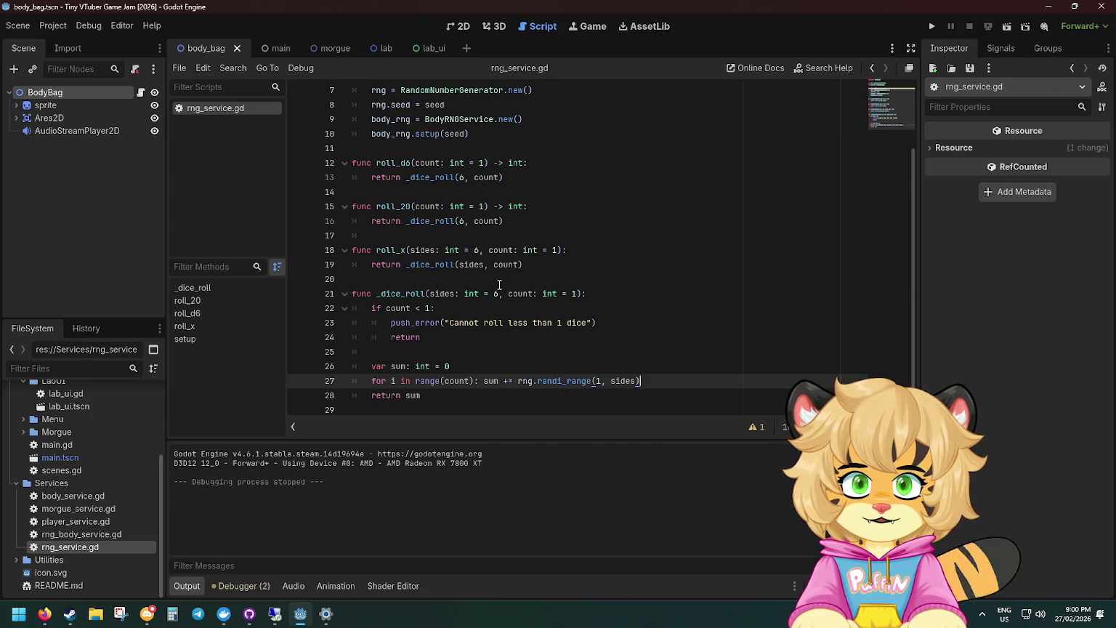
Start a multi-line print("""Sides: %s ...) statement after the sum loop in _dice_roll.
key("Return")
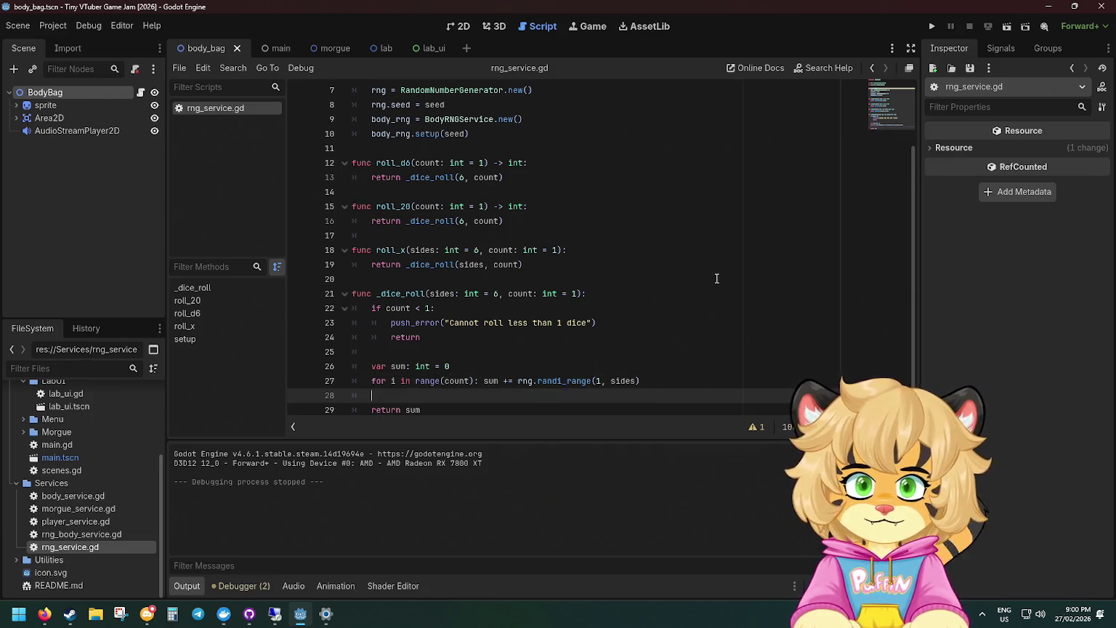
type("print(")
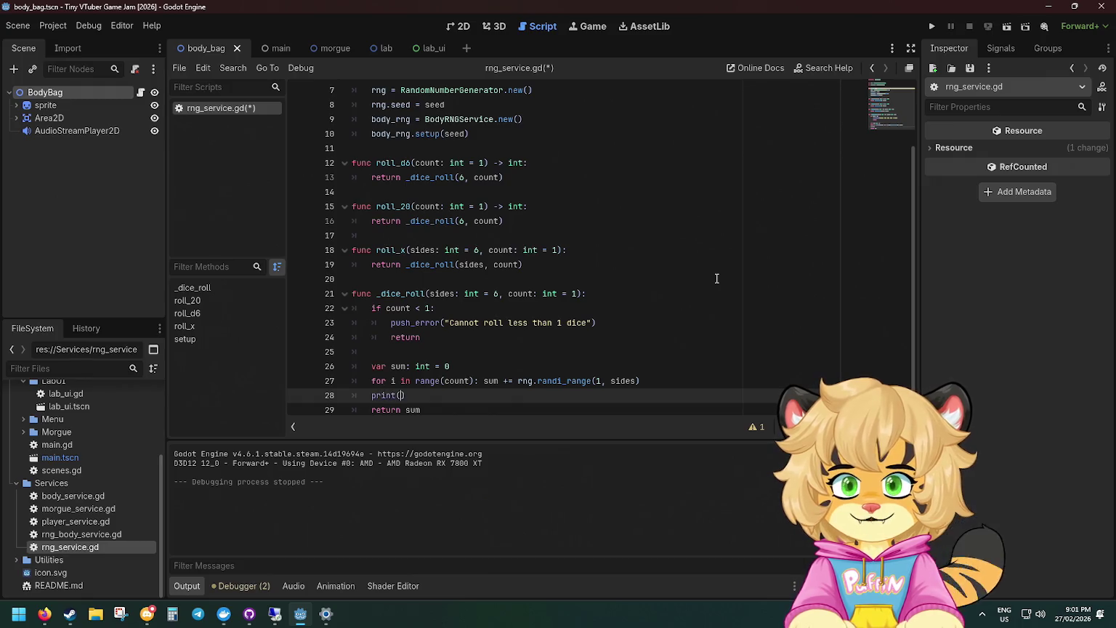
type("\"")
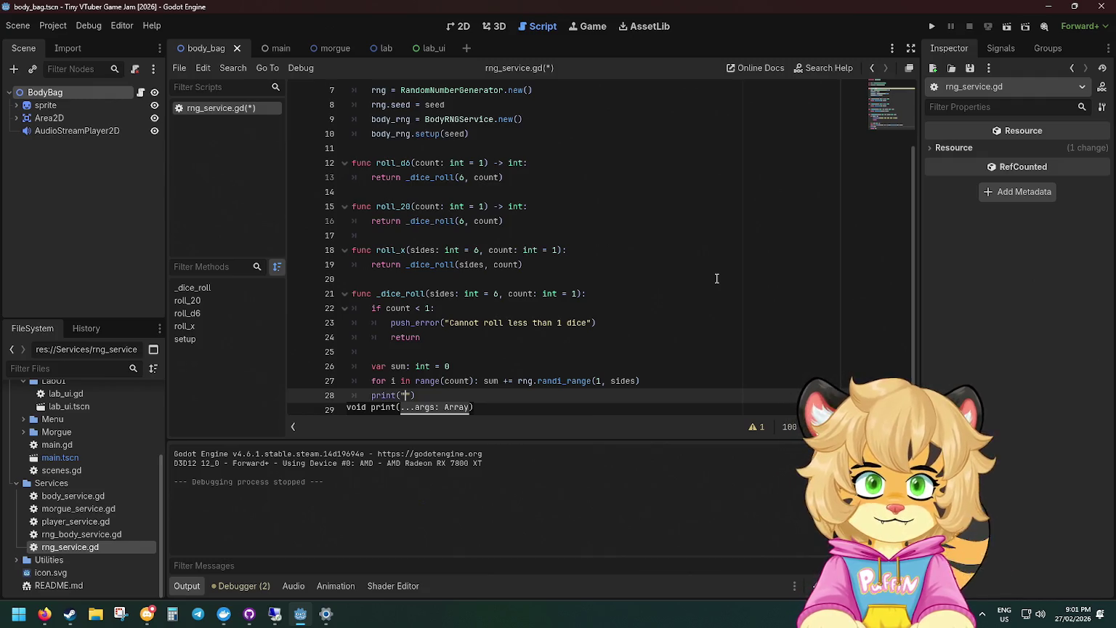
type("Sides: ")
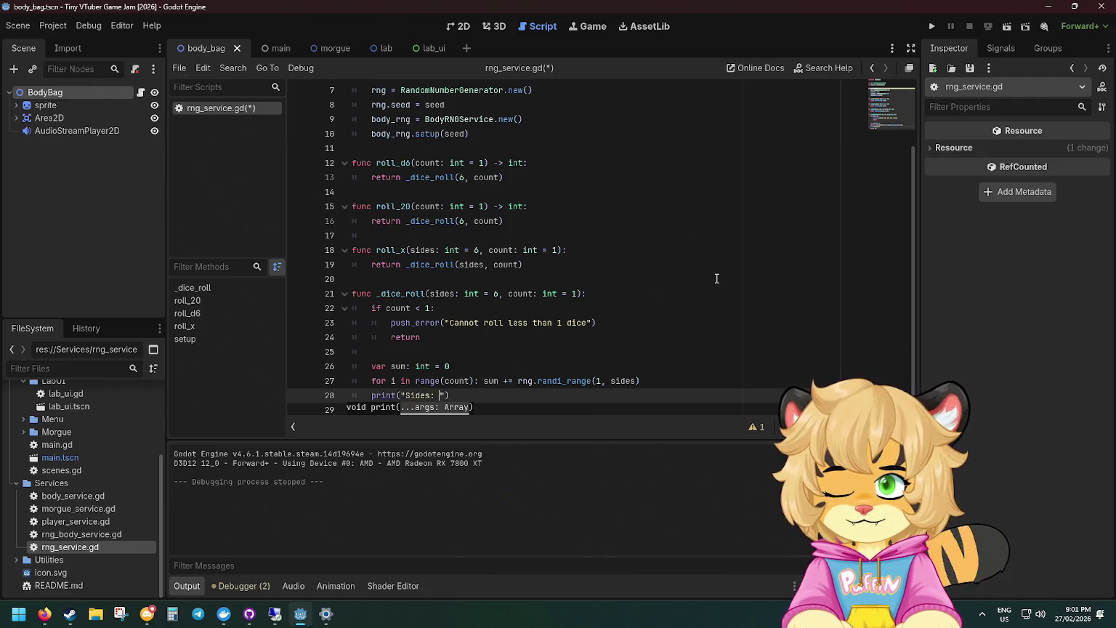
type("%s")
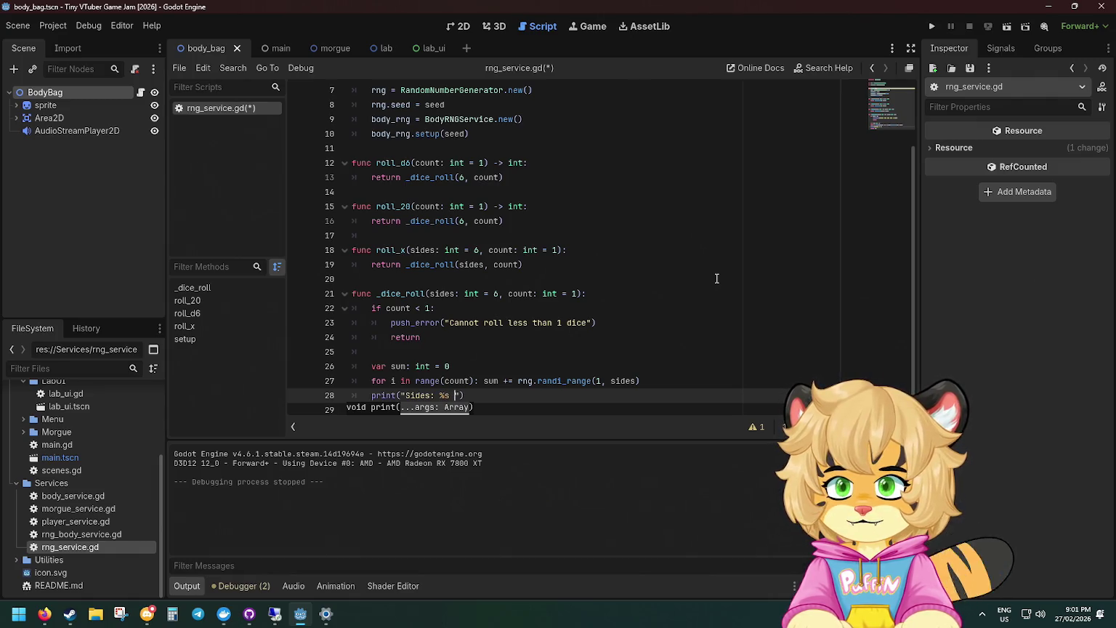
key("BackSpace")
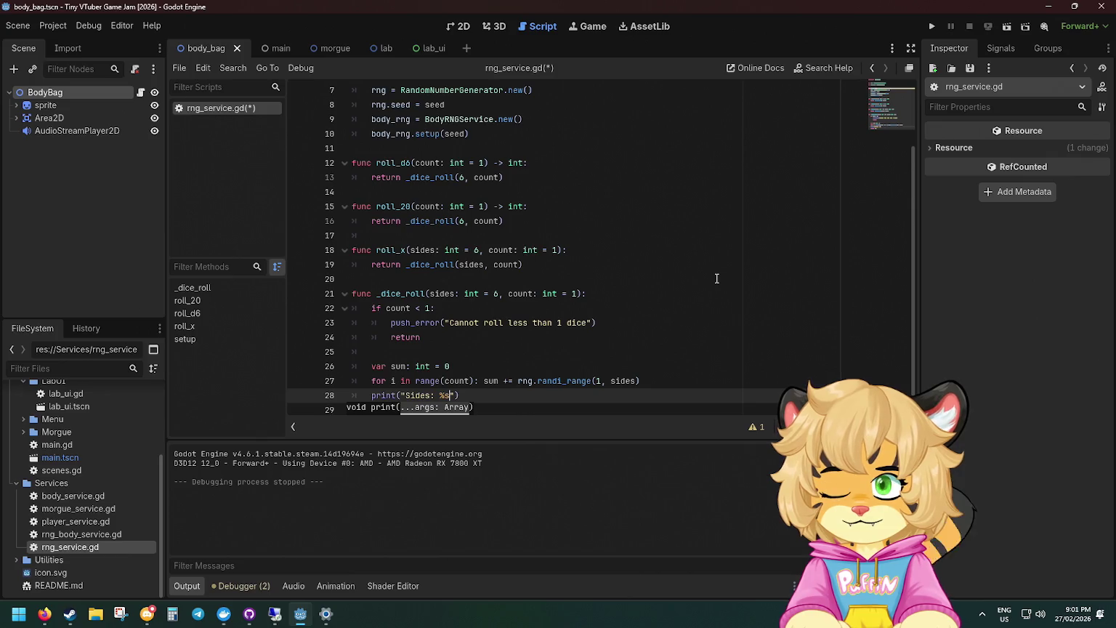
type("\"")
key("Return")
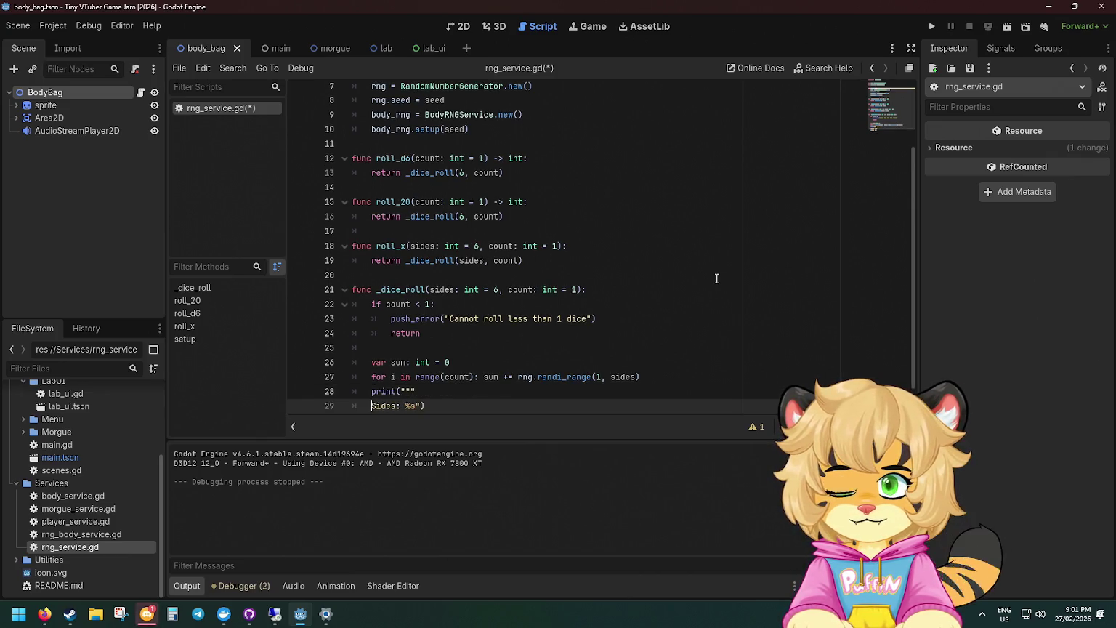
key("Return")
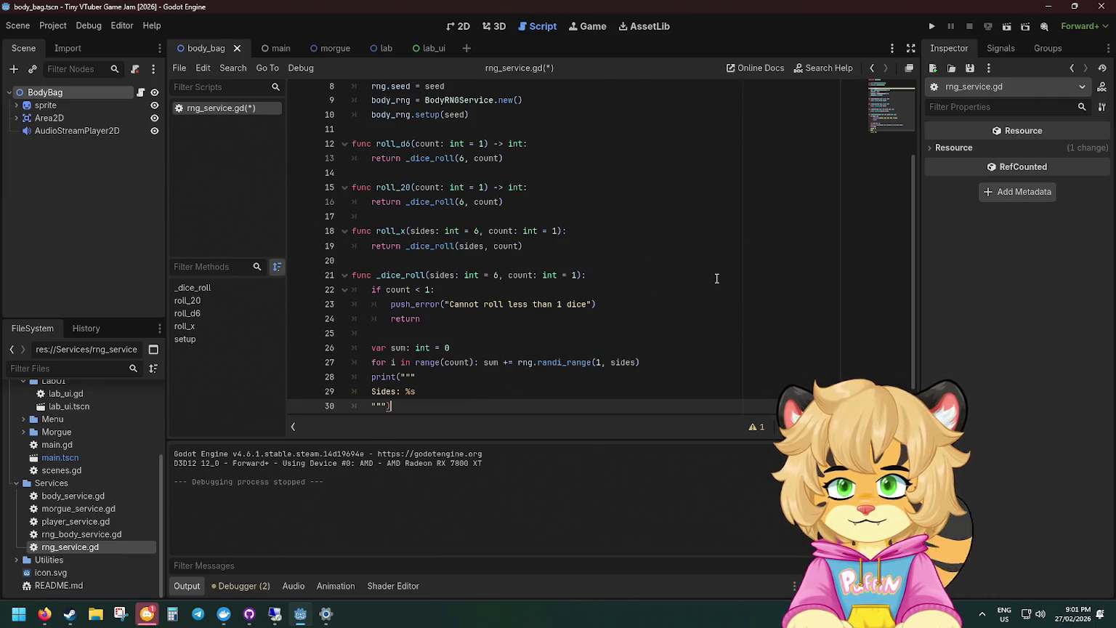
key("ctrl+x")
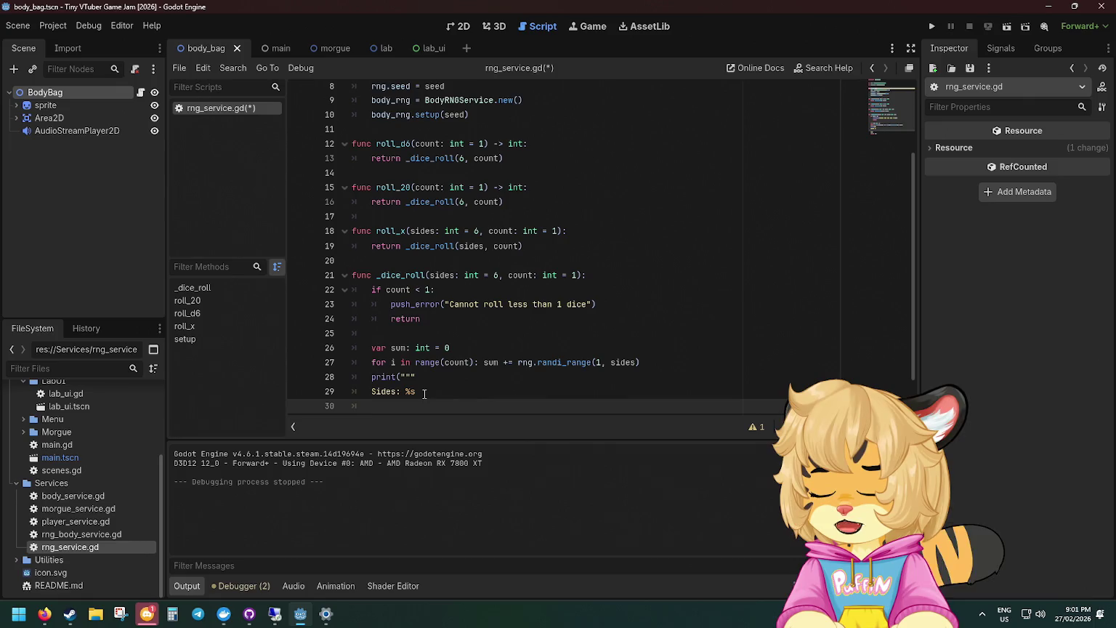
Add 'Count: %s' and the sides, count arguments to the print, then save rng_service.gd.
scroll(472, 298, "down", 1)
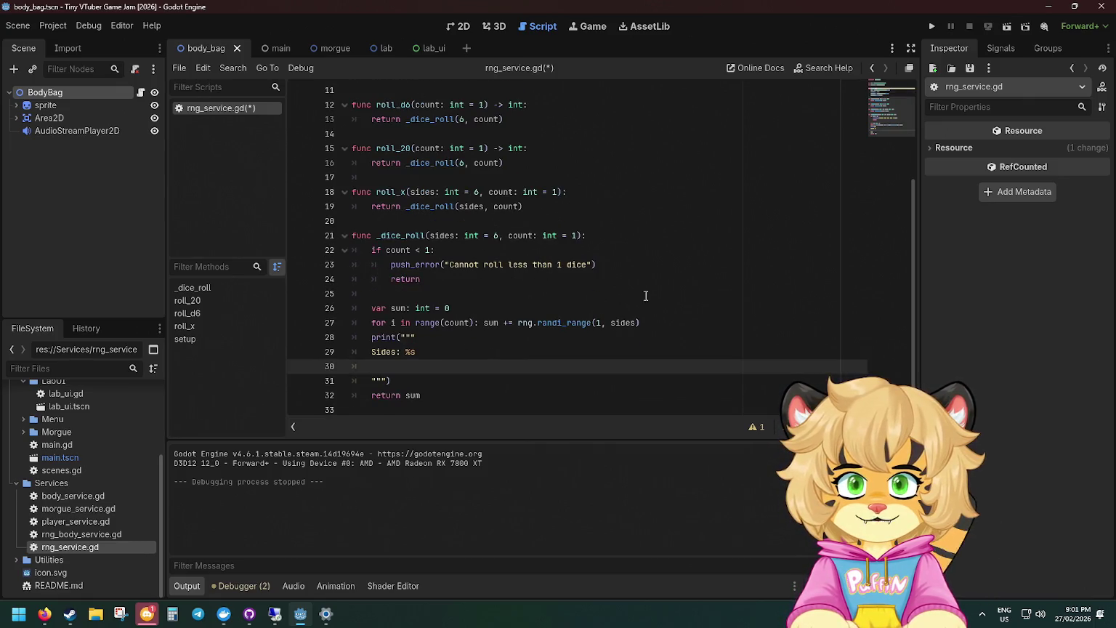
type("Count: %s")
key("Return")
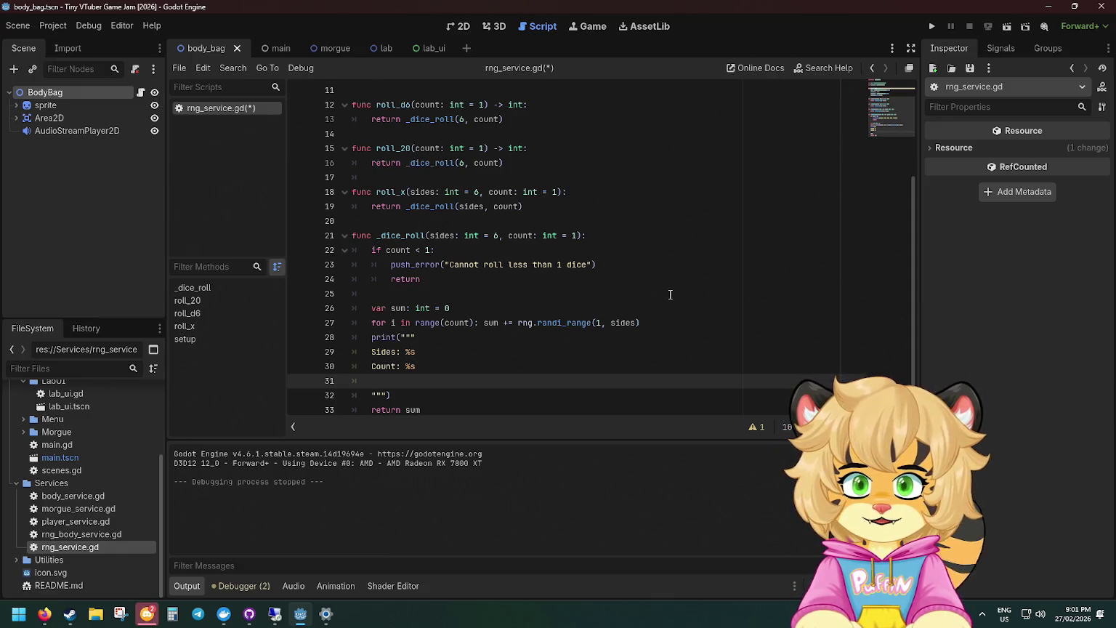
key("BackSpace")
key("Down")
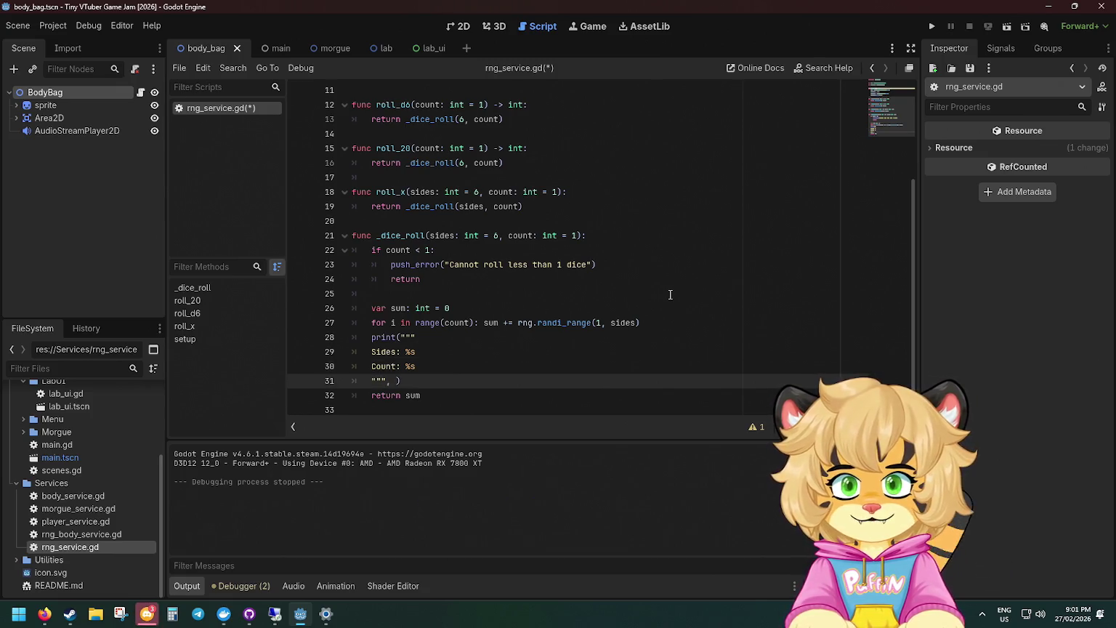
type("sides")
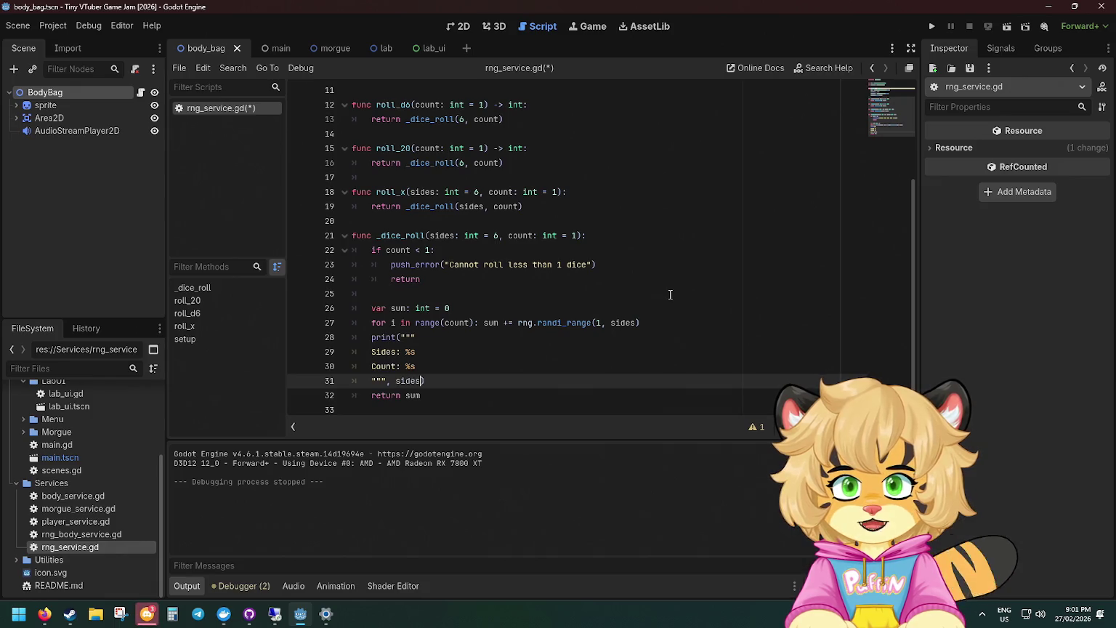
type(", count")
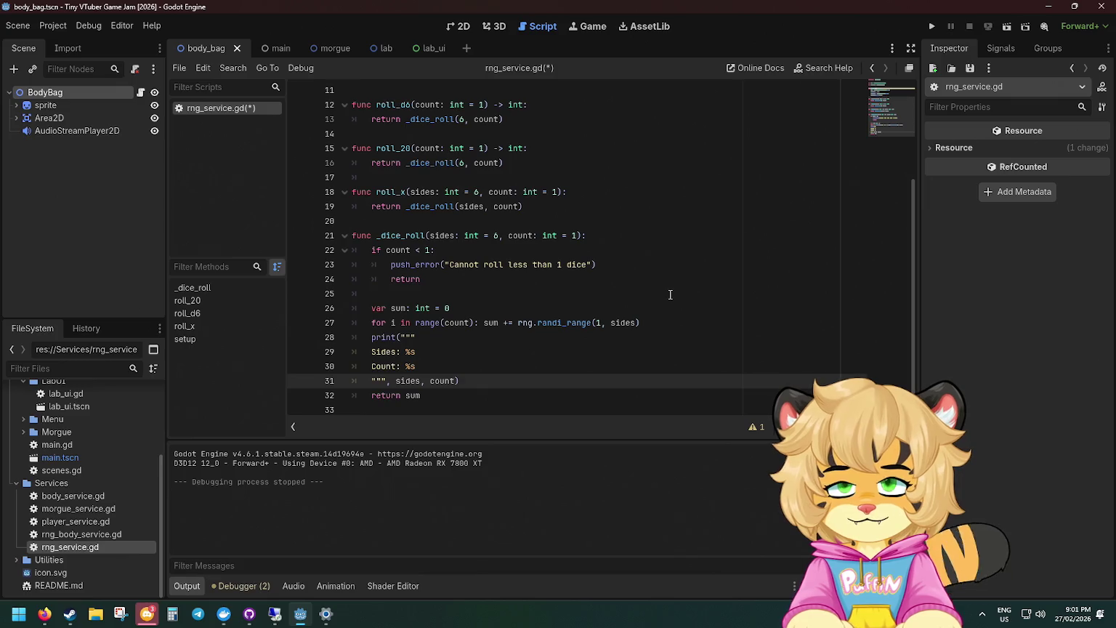
left_click(667, 264)
key("ctrl+s")
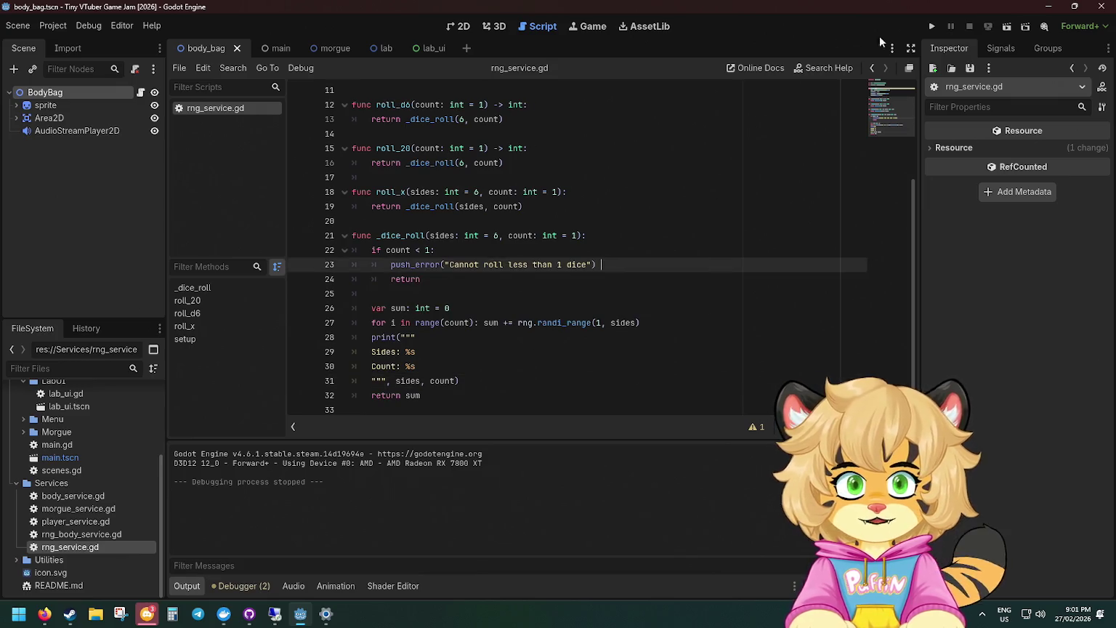
left_click(930, 28)
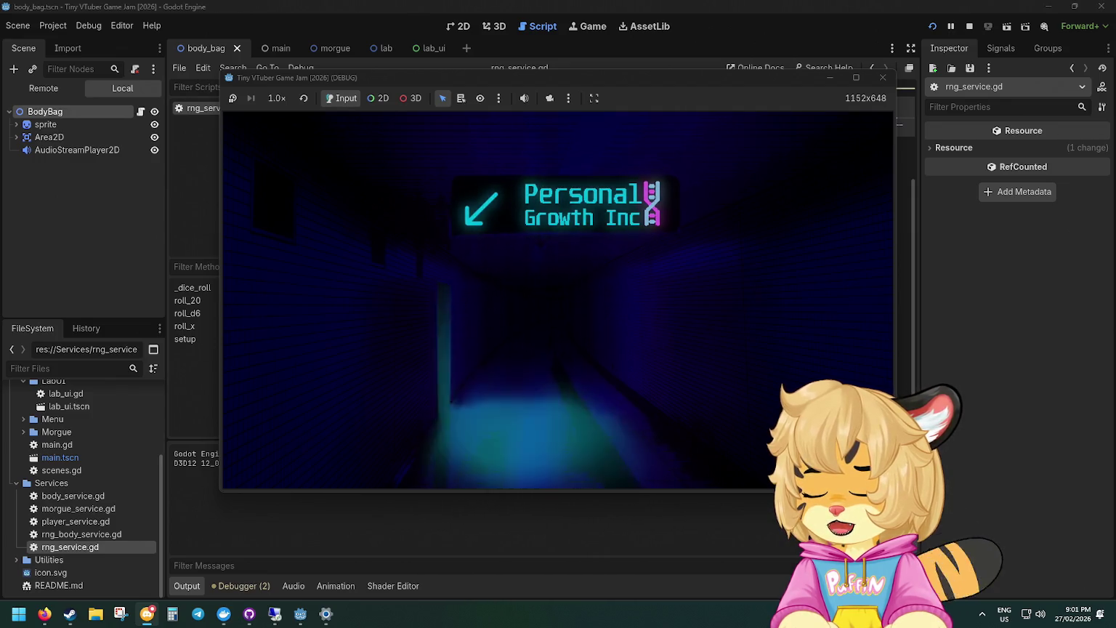
Play through to the morgue and recycle two bodies to trigger the dice-roll prints.
left_click(441, 328)
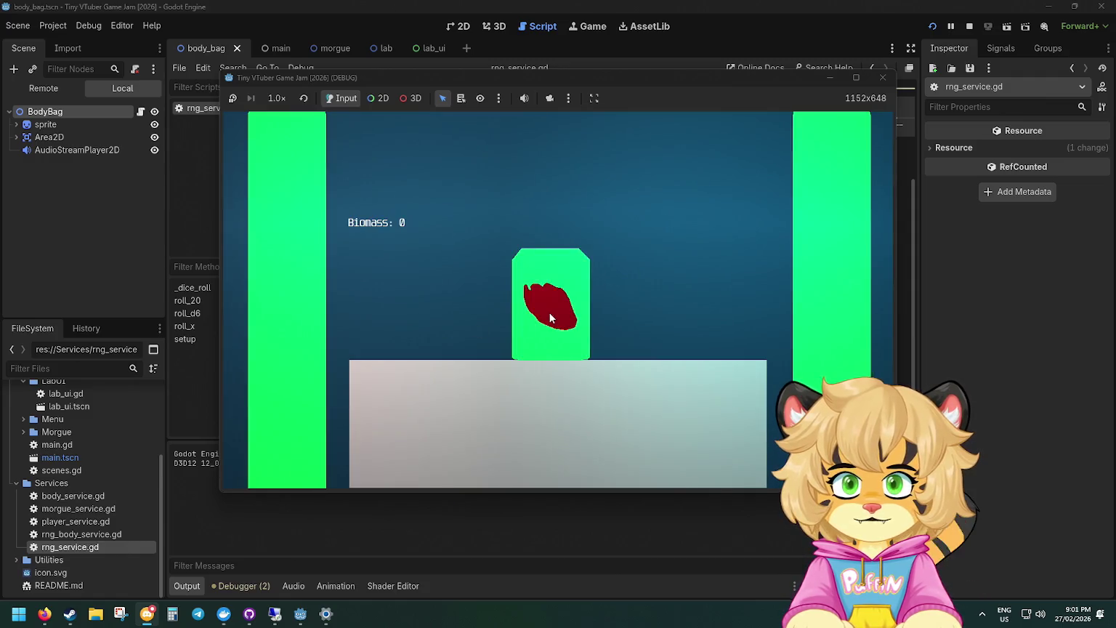
left_click(550, 314)
left_click(541, 415)
left_click(560, 358)
left_click(340, 533)
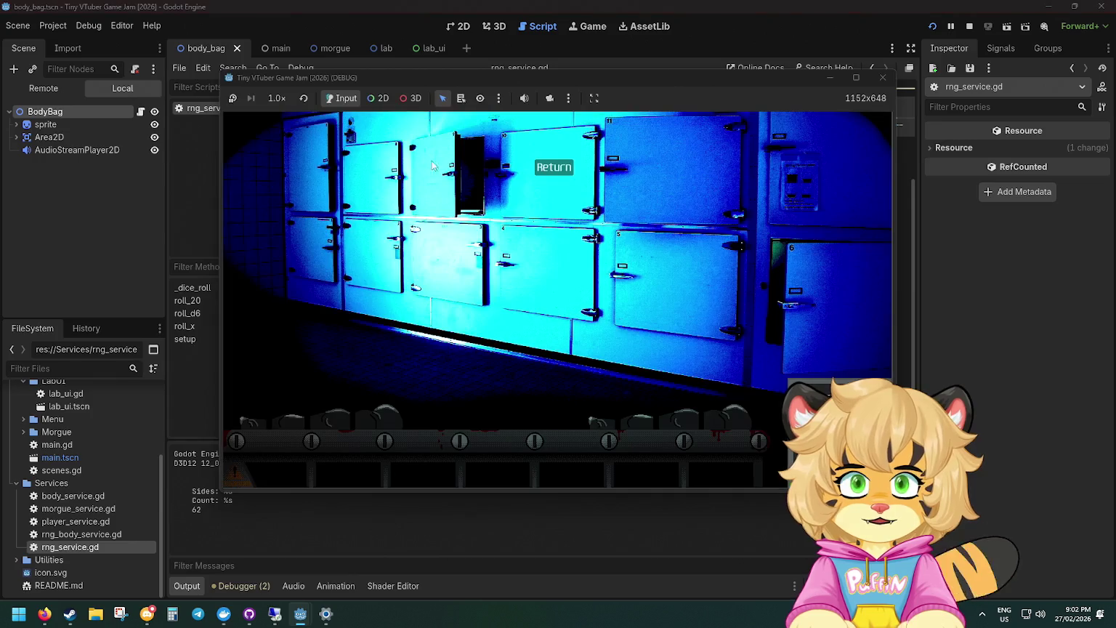
left_click(538, 175)
left_click(545, 310)
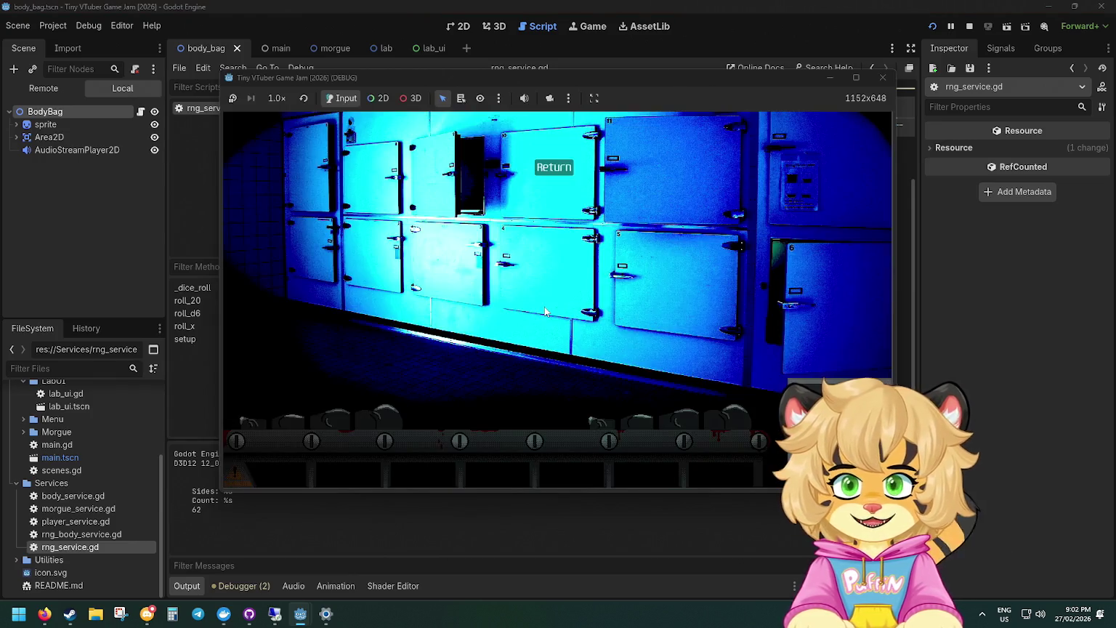
left_click(404, 411)
left_click(555, 358)
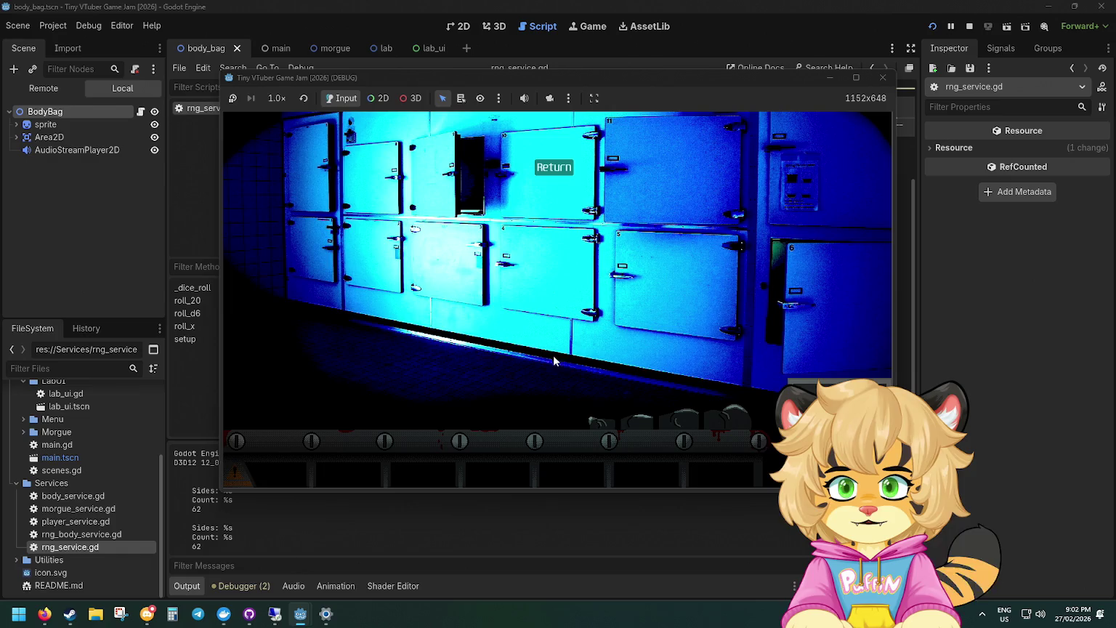
left_click(454, 538)
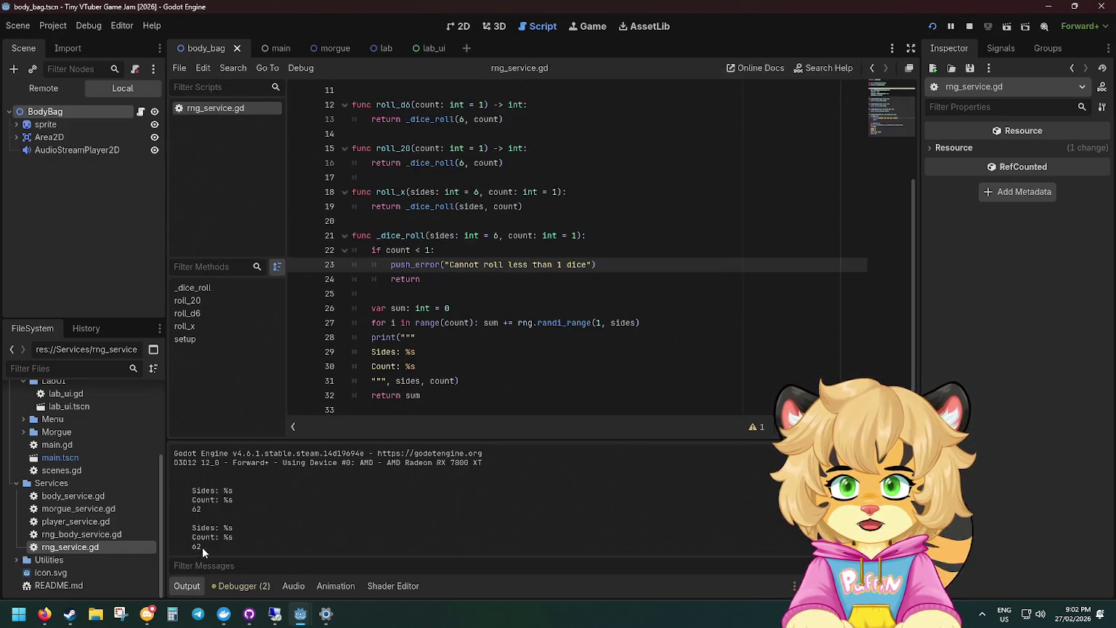
Prefix the print arguments with %, add a 'Sum: %s' line and a sum argument, then save.
left_click(209, 510)
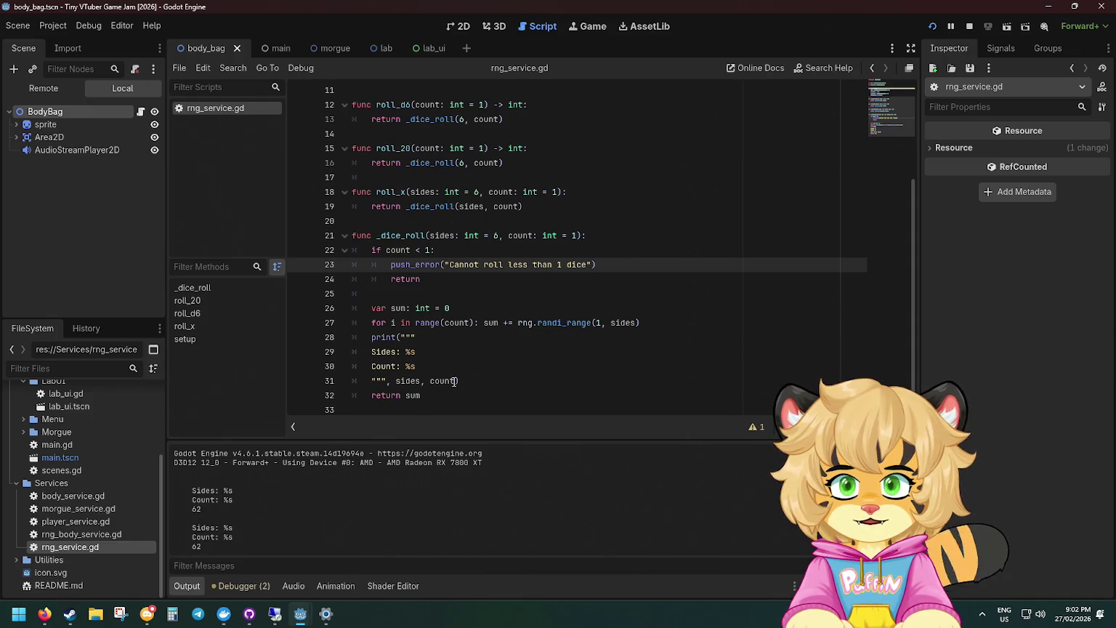
double_click(410, 383)
left_click(391, 381)
type("%")
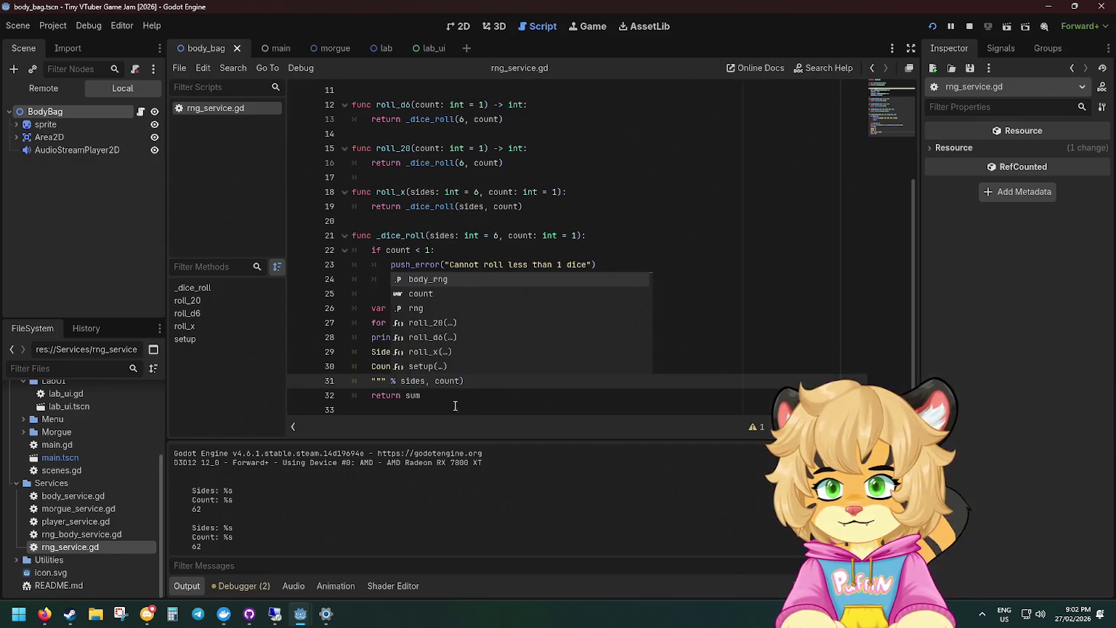
left_click(448, 371)
key("Return")
type("Sum:")
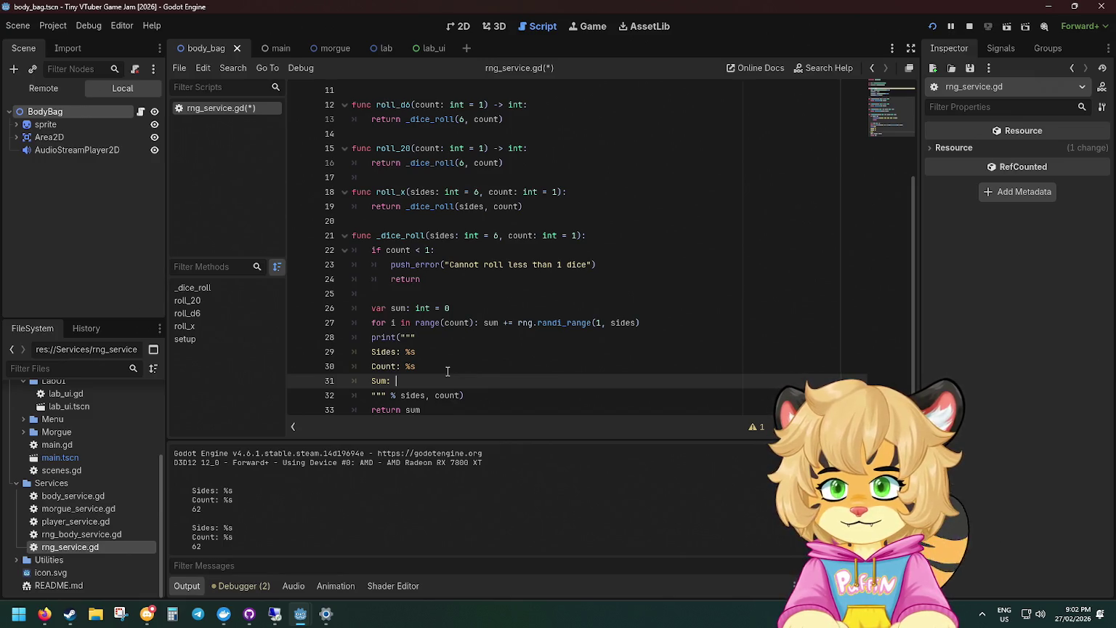
type("%s")
key("Down")
key("End")
key("Left")
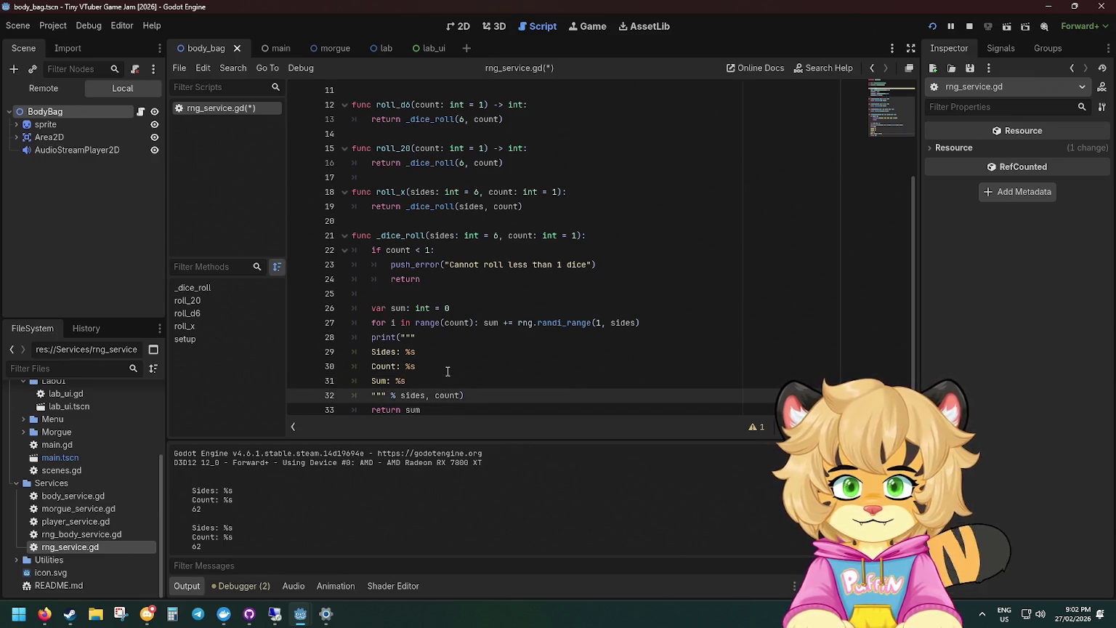
type(", sum")
key("ctrl+s")
Rerun the game, recycle a body in the morgue, and show the Debugger panel.
left_click(931, 28)
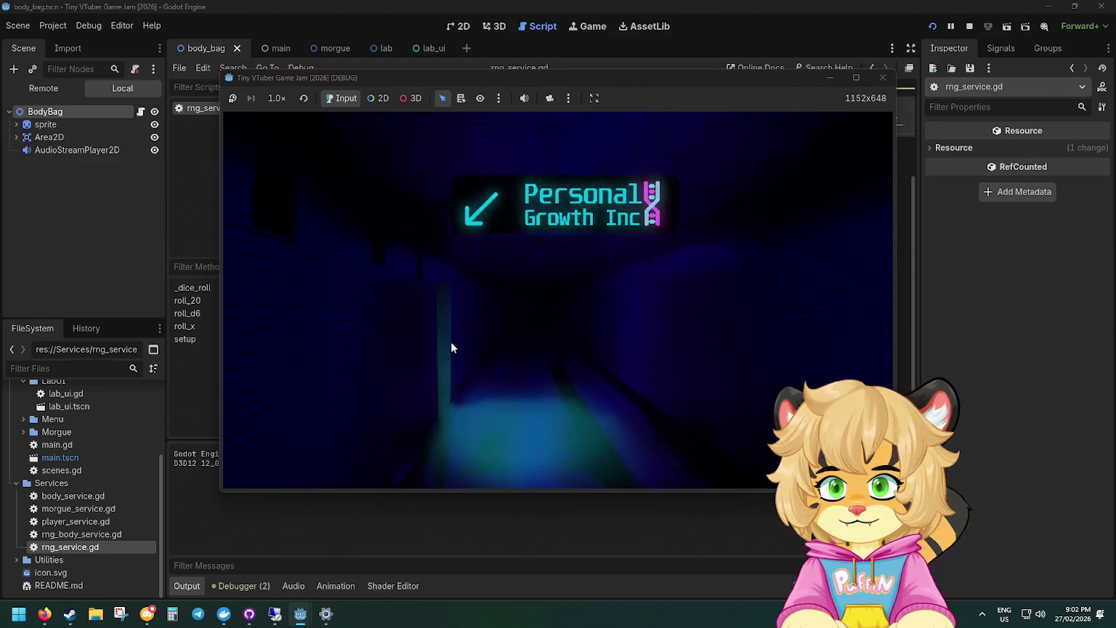
left_click(451, 347)
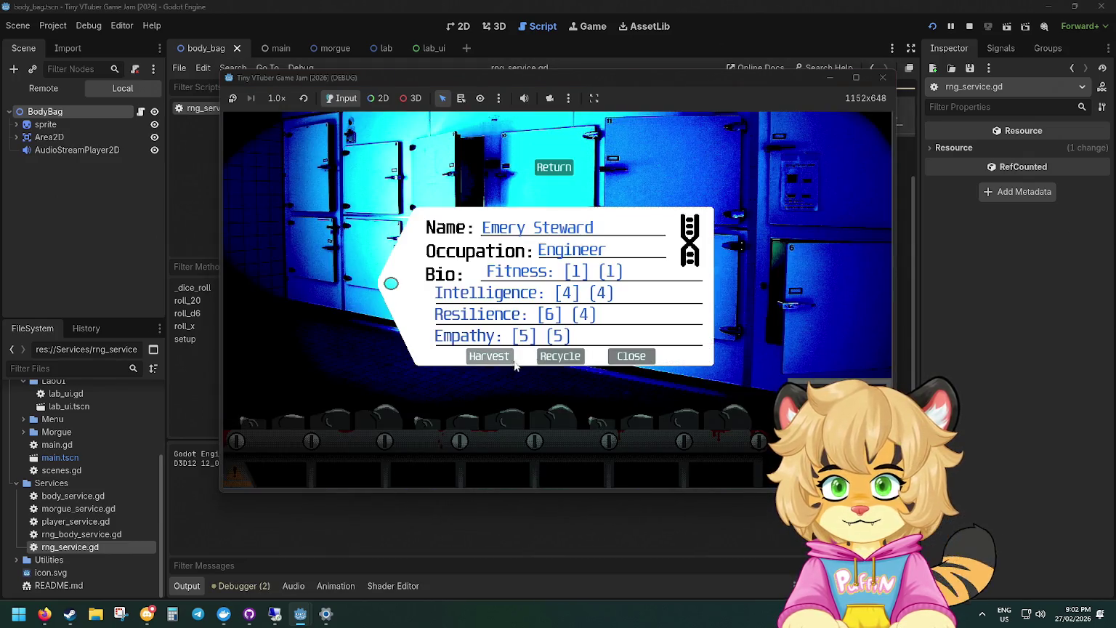
left_click(560, 355)
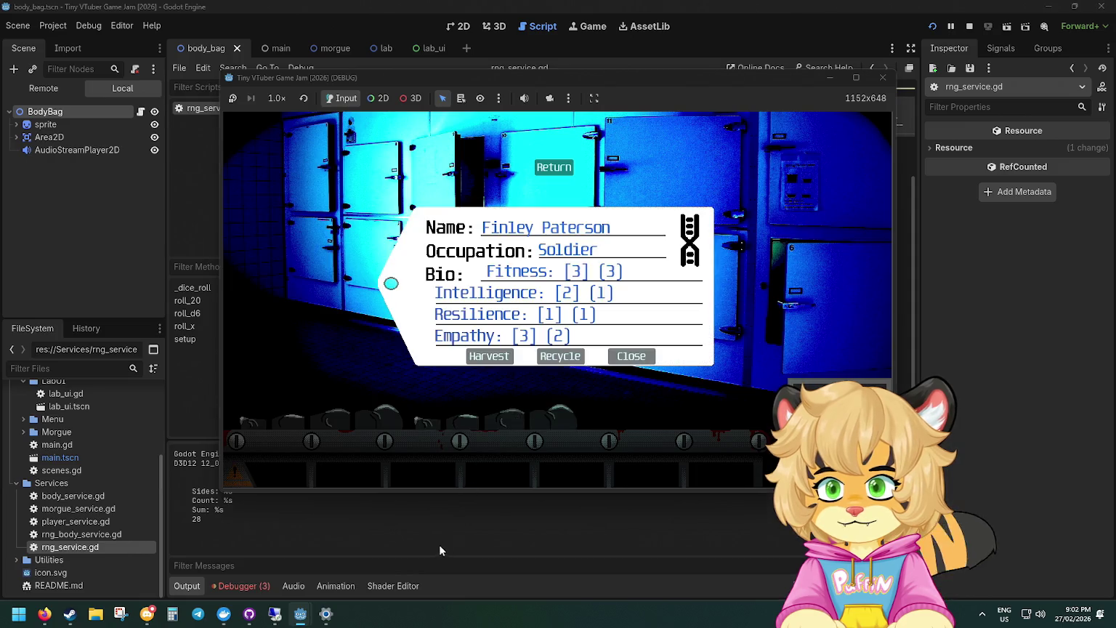
left_click(443, 546)
left_click(253, 580)
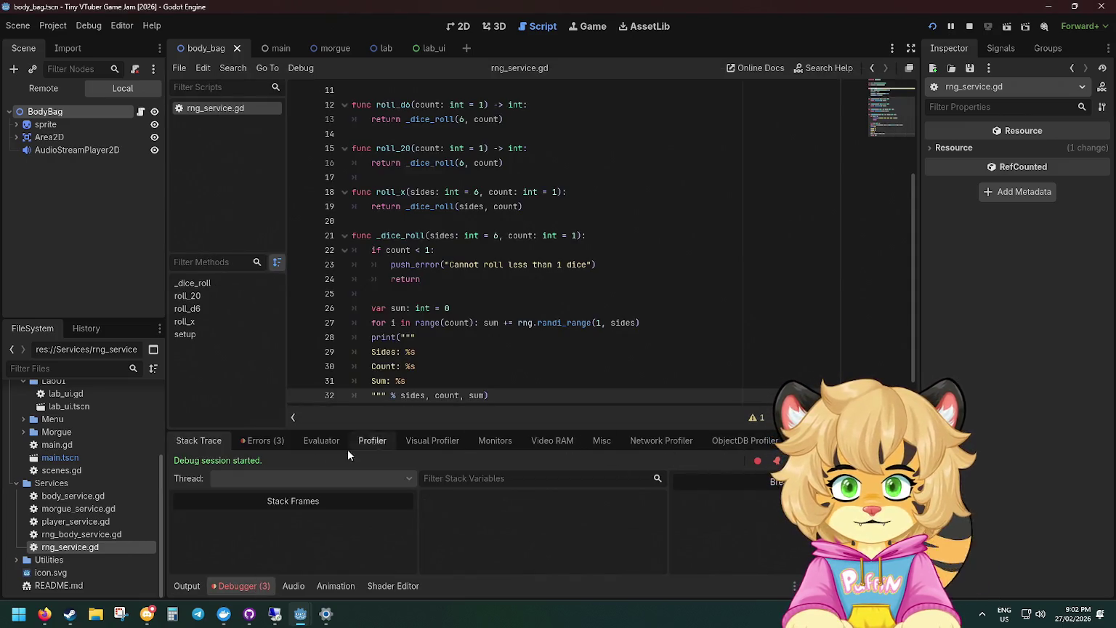
Jump to the formatting error and wrap line 32's print arguments as [sides, count, sum].
left_click(262, 441)
double_click(393, 510)
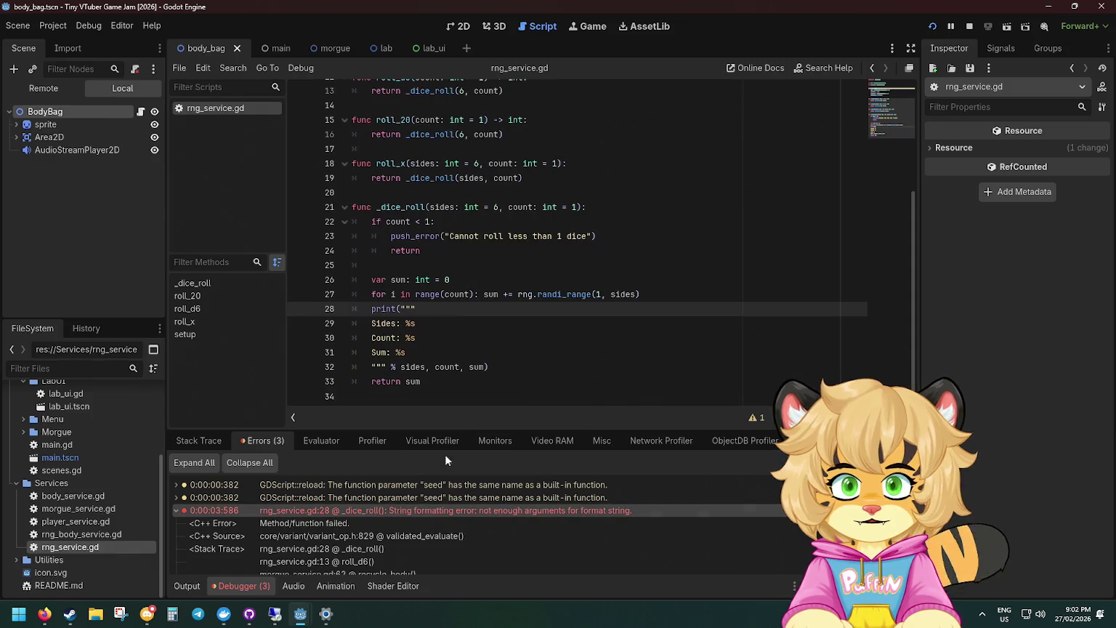
left_click(404, 353)
left_click(411, 366)
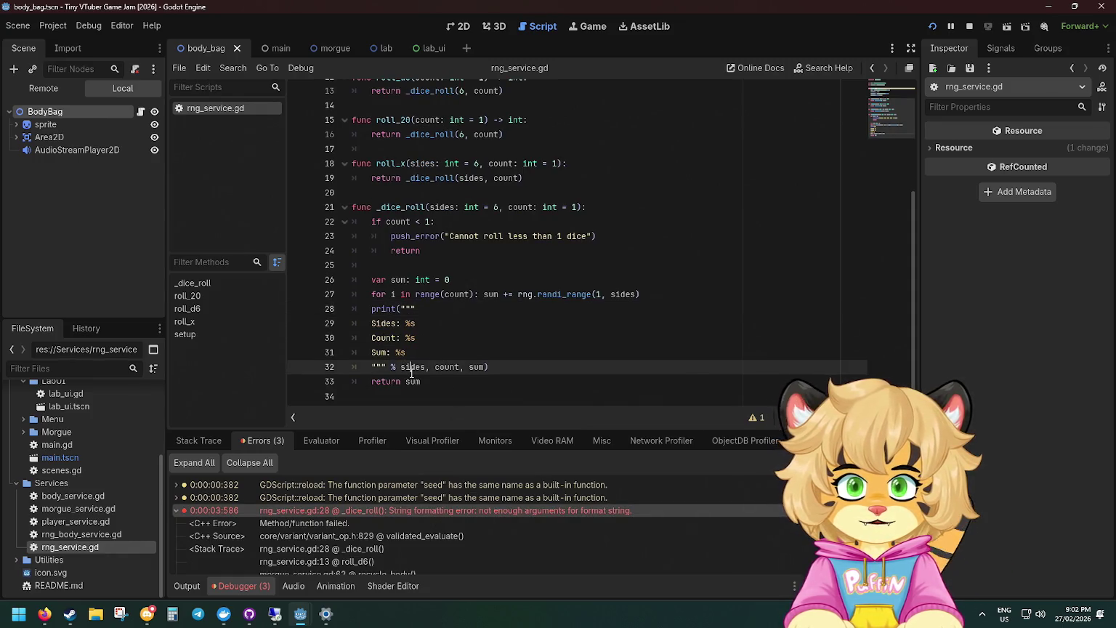
left_click(397, 367)
type("[")
left_click(488, 367)
type("]")
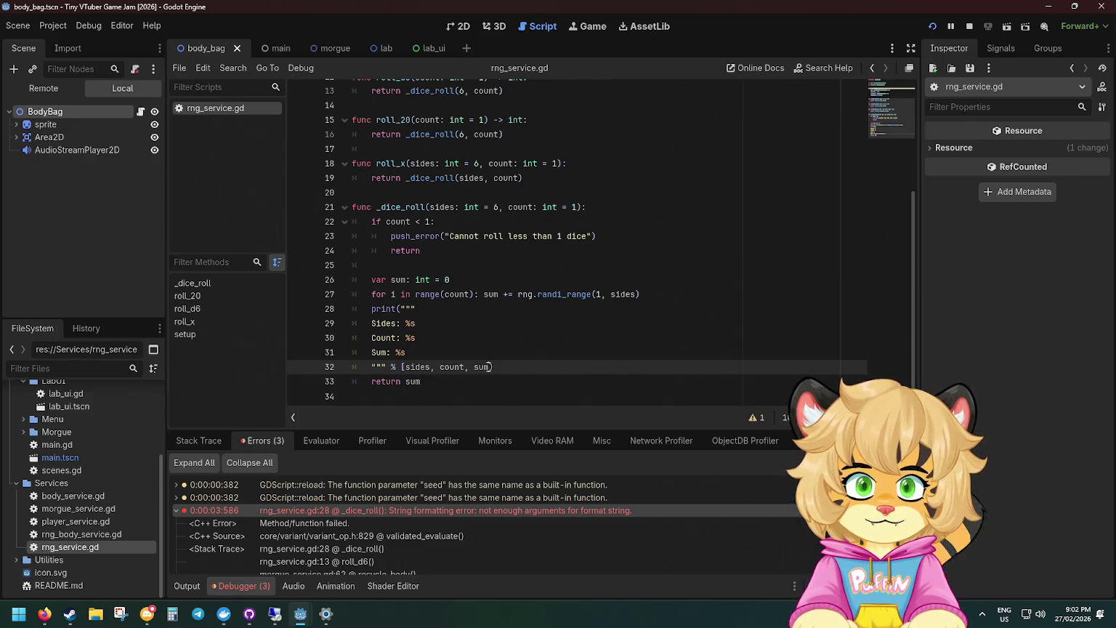
left_click(587, 309)
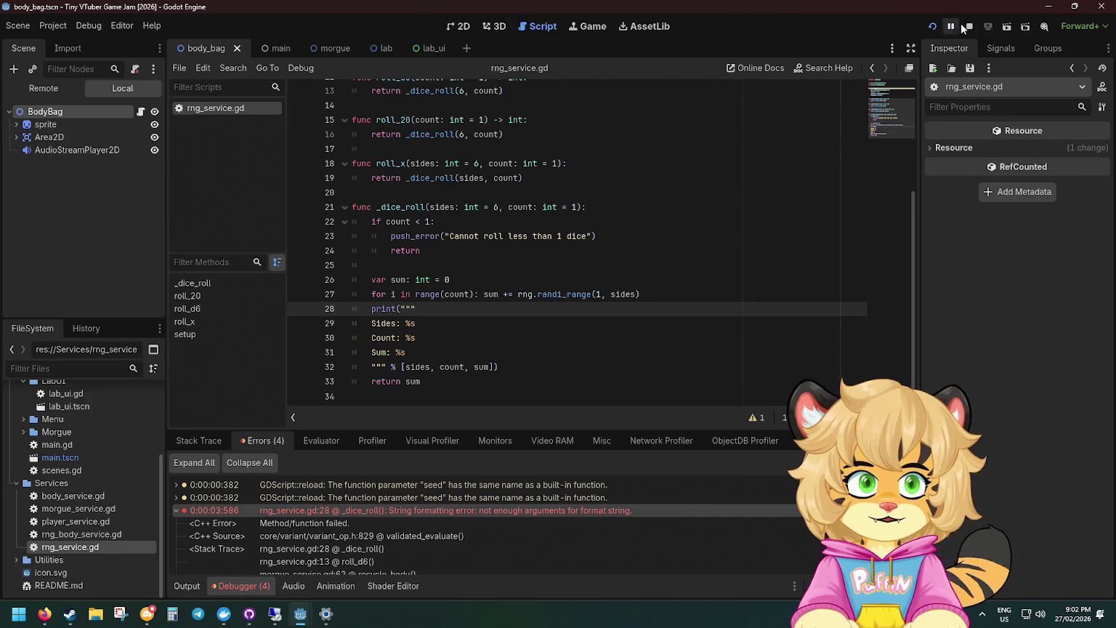
Run the game with the fixed print and recycle a first body from the morgue.
left_click(932, 27)
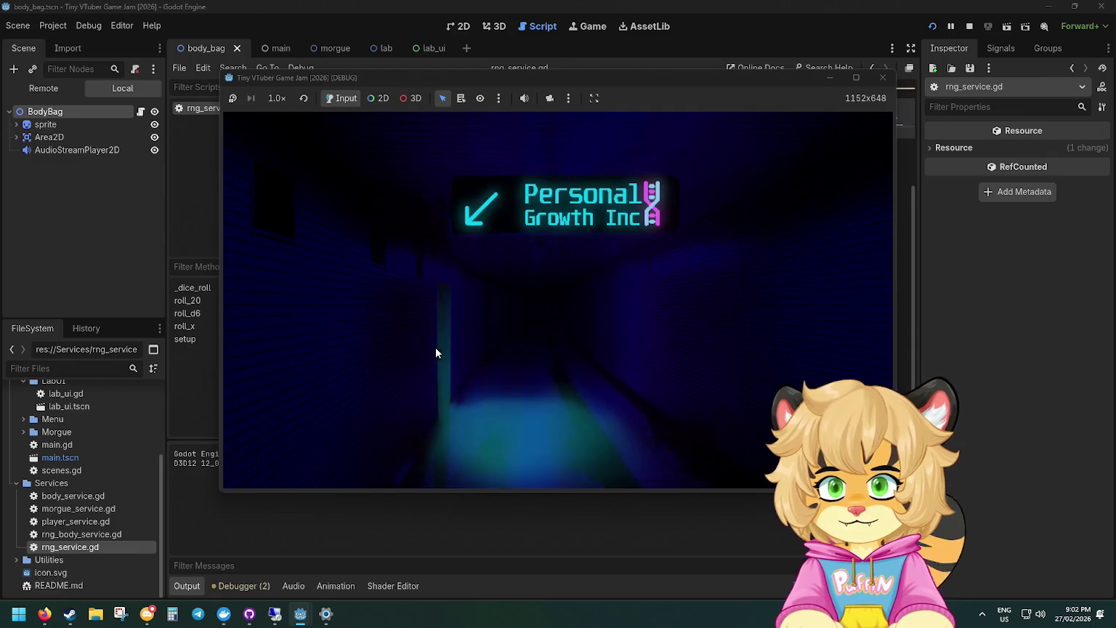
left_click(436, 352)
left_click(514, 320)
left_click(539, 389)
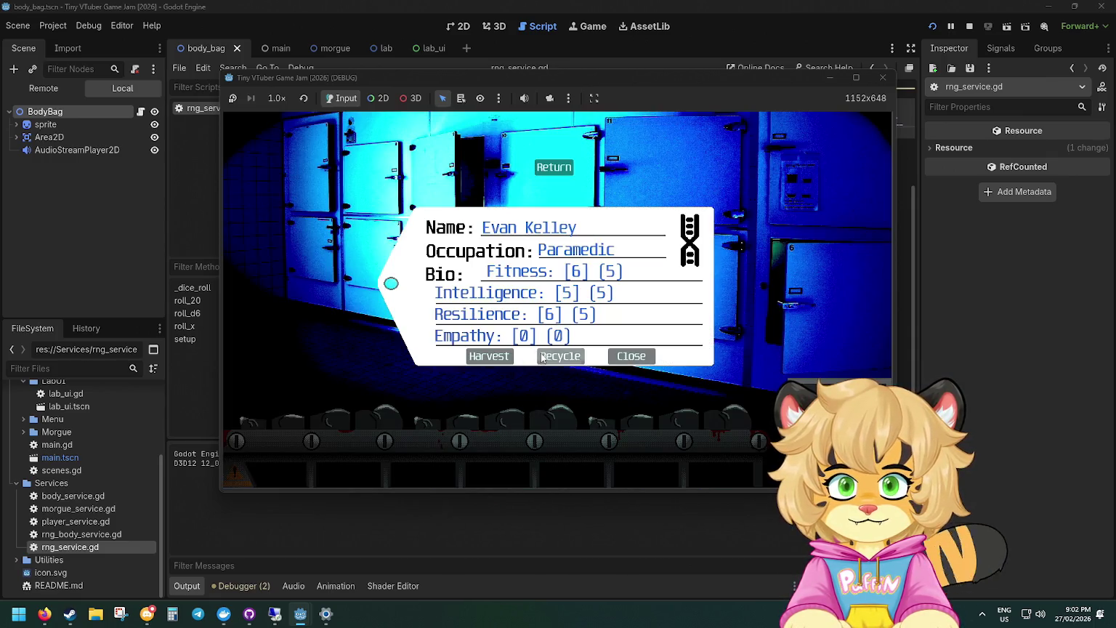
left_click(542, 356)
left_click_drag(580, 77, 731, 58)
left_click(300, 483)
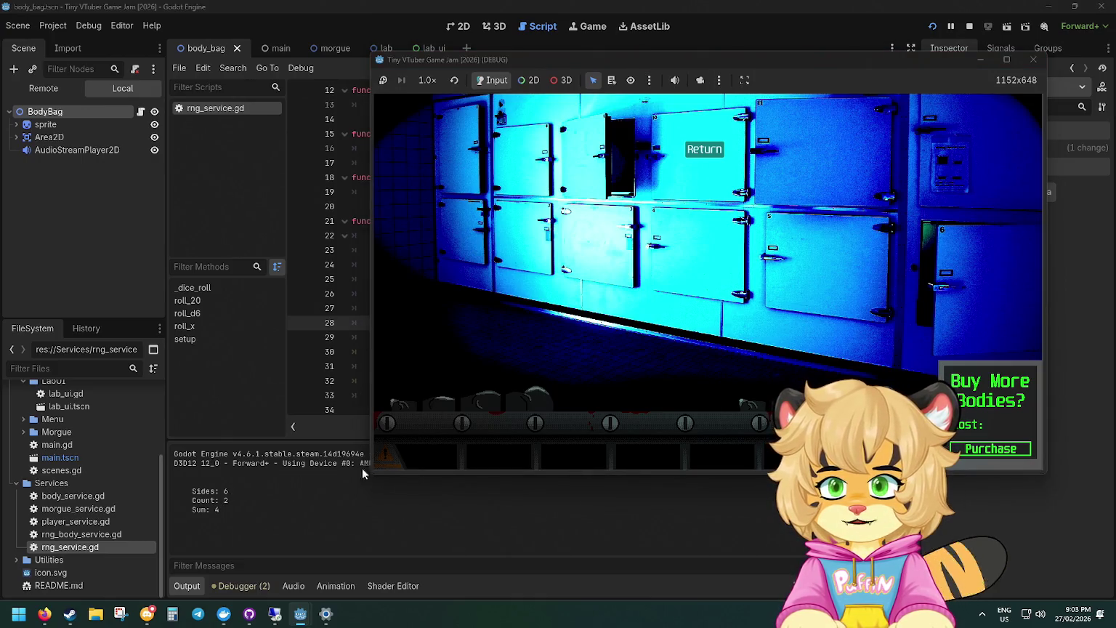
Recycle two more bodies and check the Output for rolls like 'Sides: 6, Count: 2, Sum: 4'.
left_click(507, 402)
left_click(716, 342)
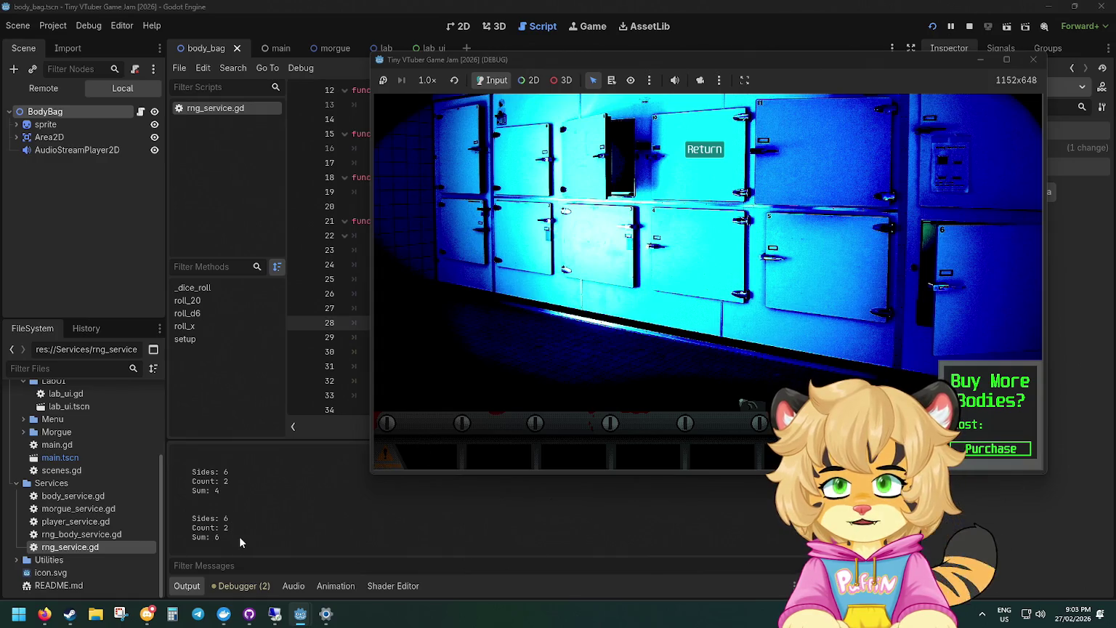
left_click(756, 407)
left_click(709, 336)
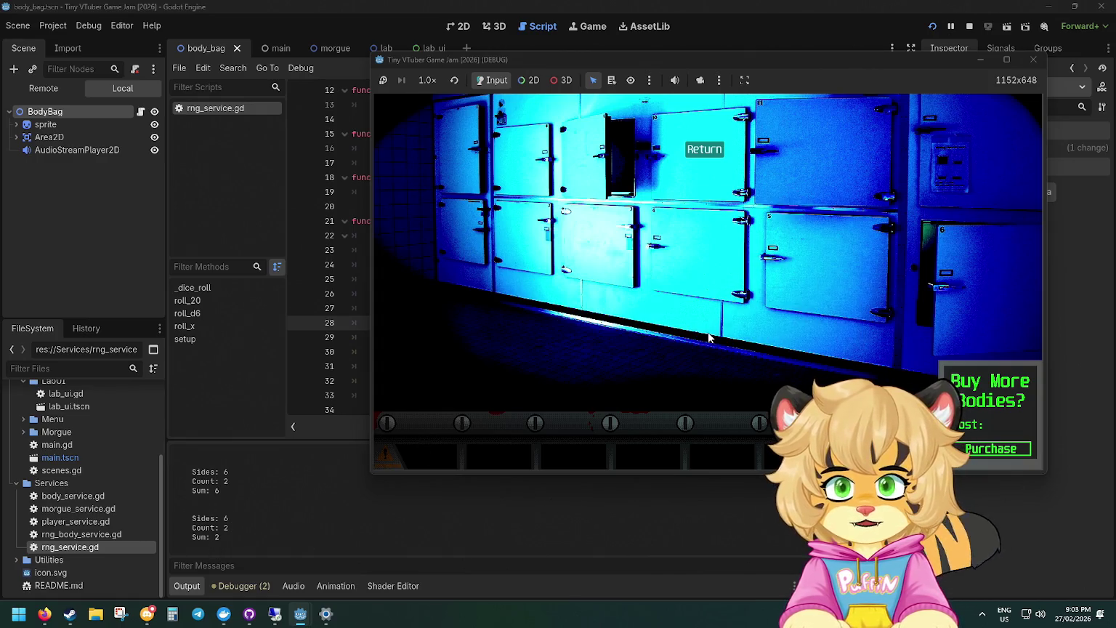
scroll(253, 510, "up", 5)
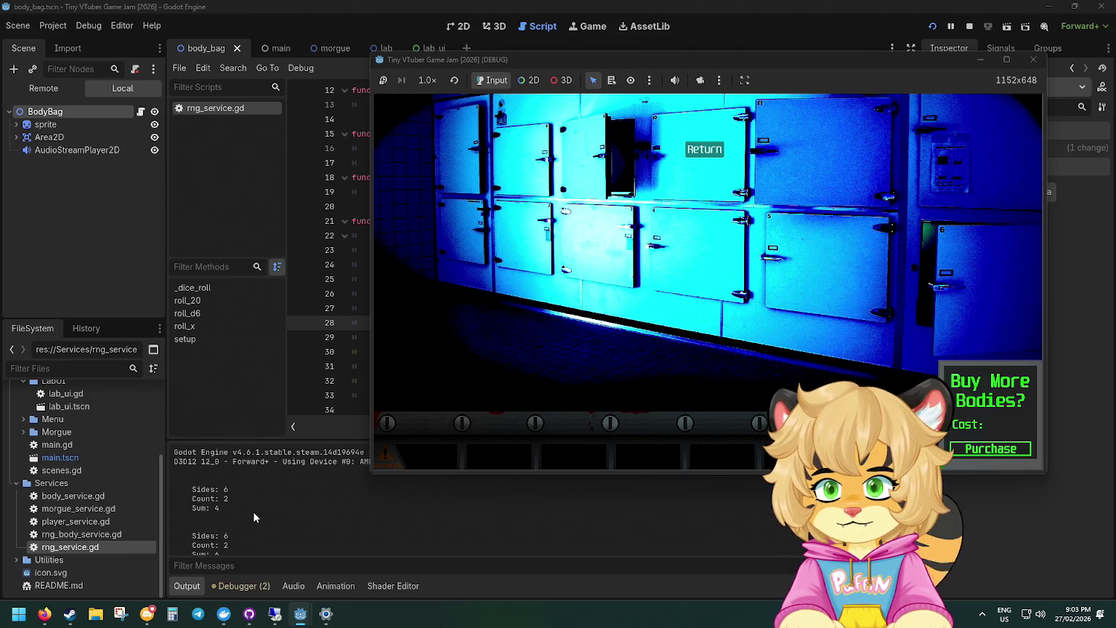
scroll(253, 509, "down", 5)
left_click(253, 509)
scroll(288, 487, "up", 5)
scroll(228, 483, "down", 4)
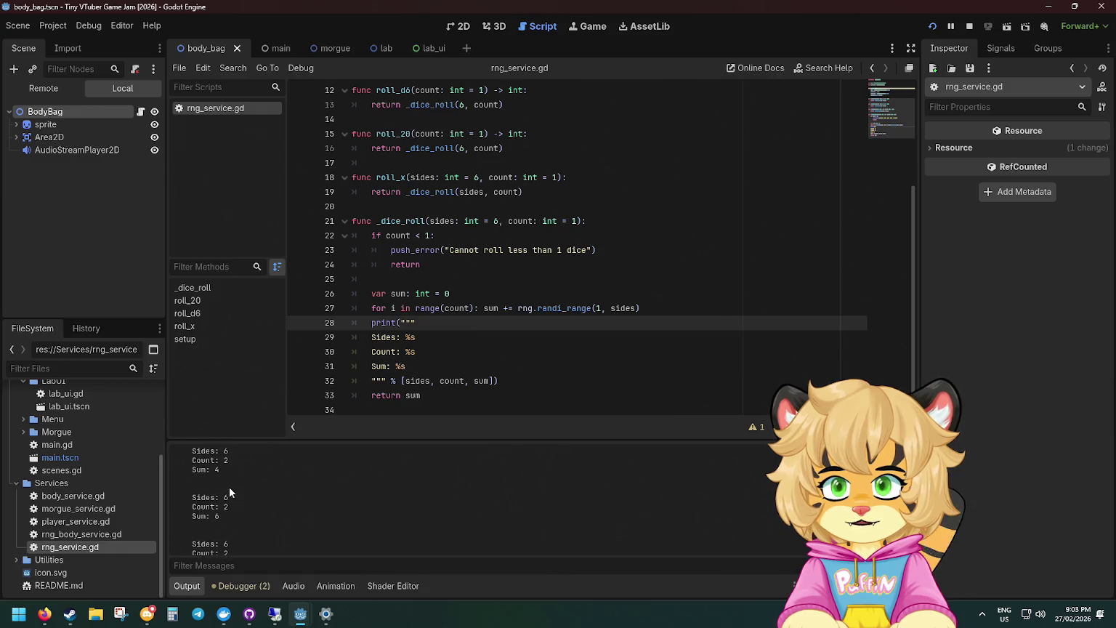
Resize the output panel and move the for-loop body onto its own line.
scroll(247, 480, "up", 3)
left_click_drag(347, 437, 343, 248)
left_click_drag(390, 203, 396, 383)
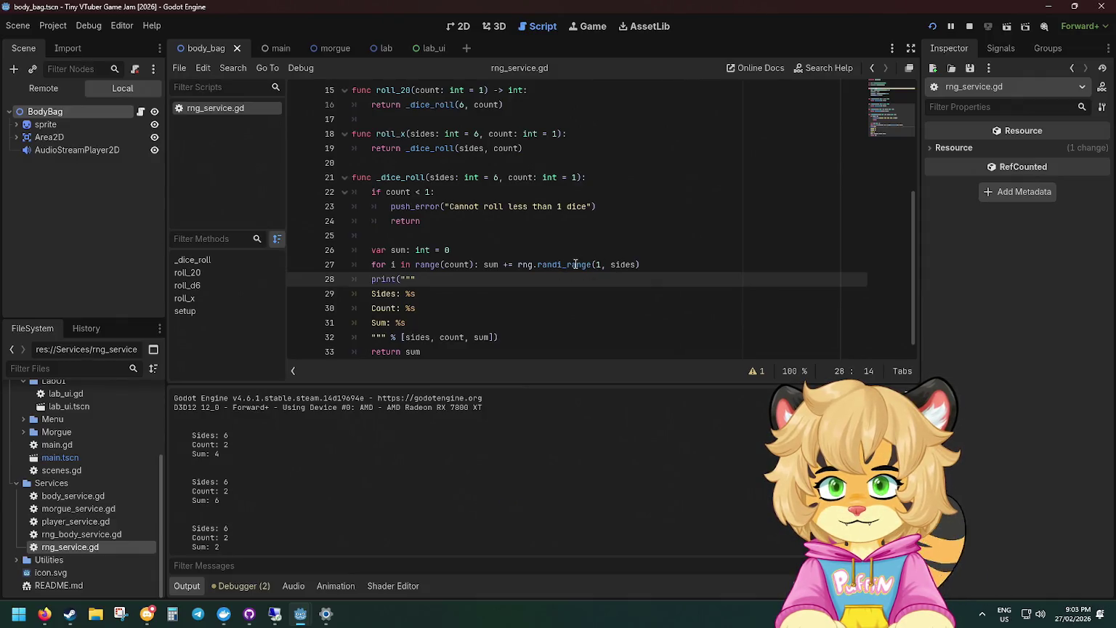
scroll(613, 264, "down", 1)
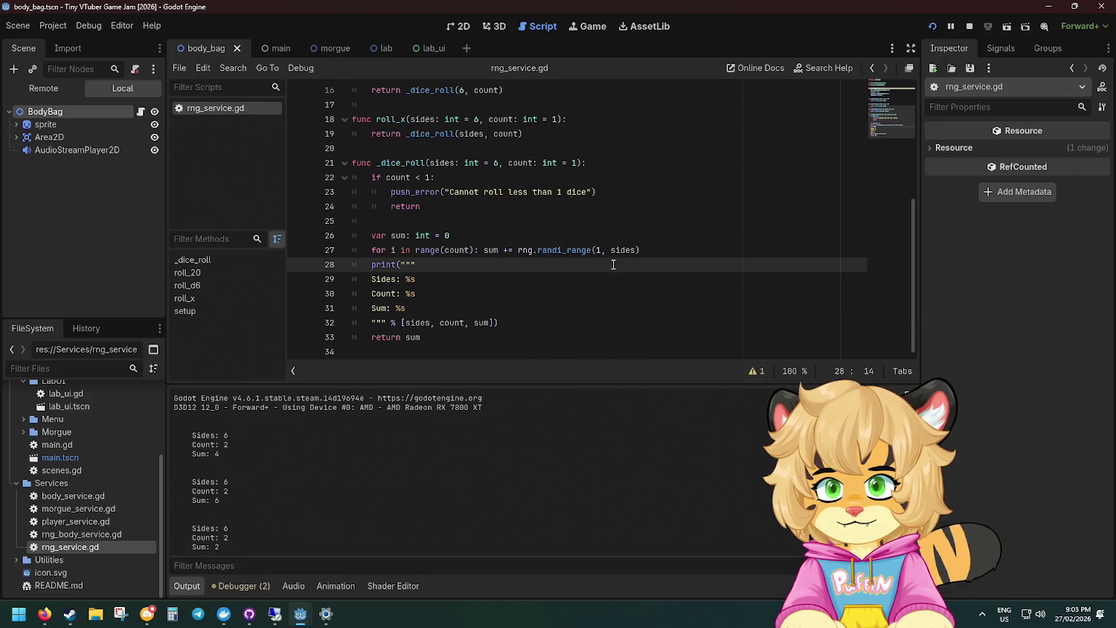
left_click(662, 248)
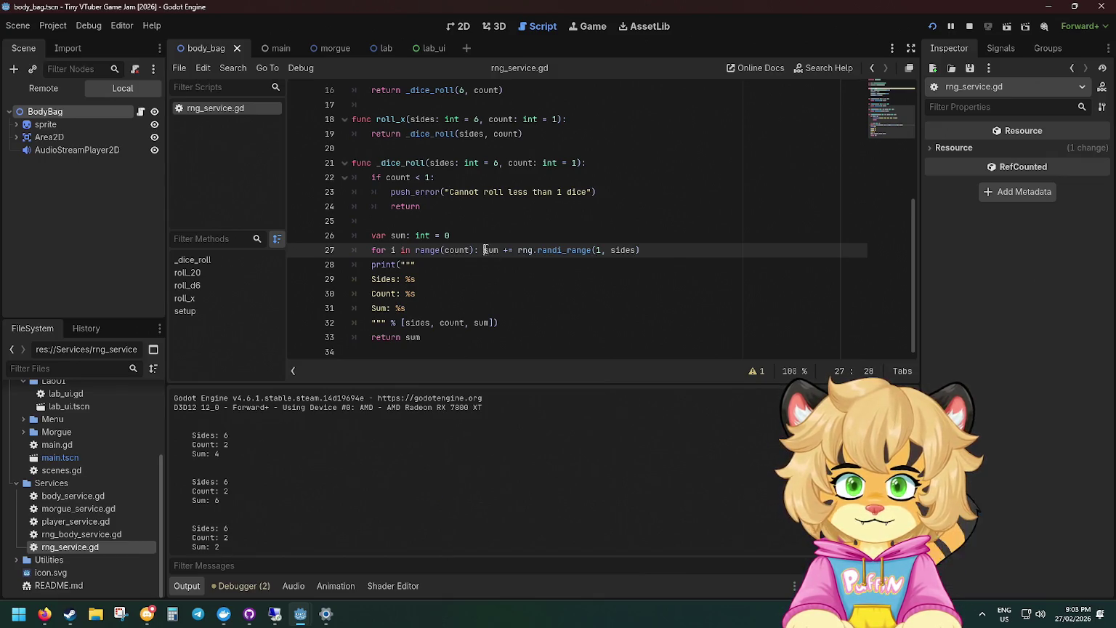
key("Return")
left_click(583, 264)
key("Return")
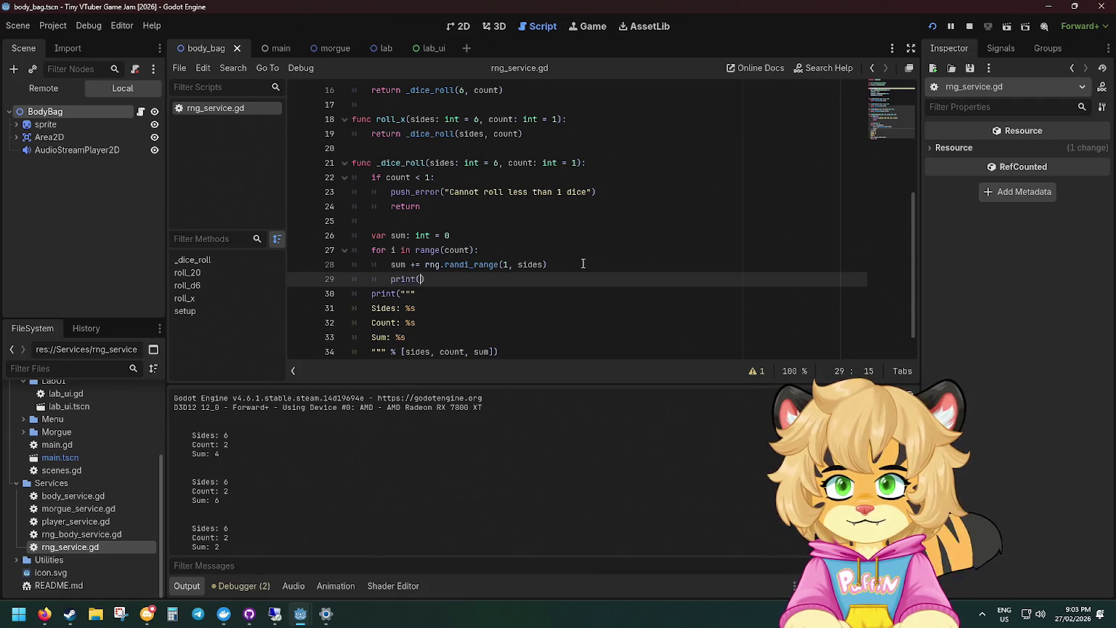
type("sum")
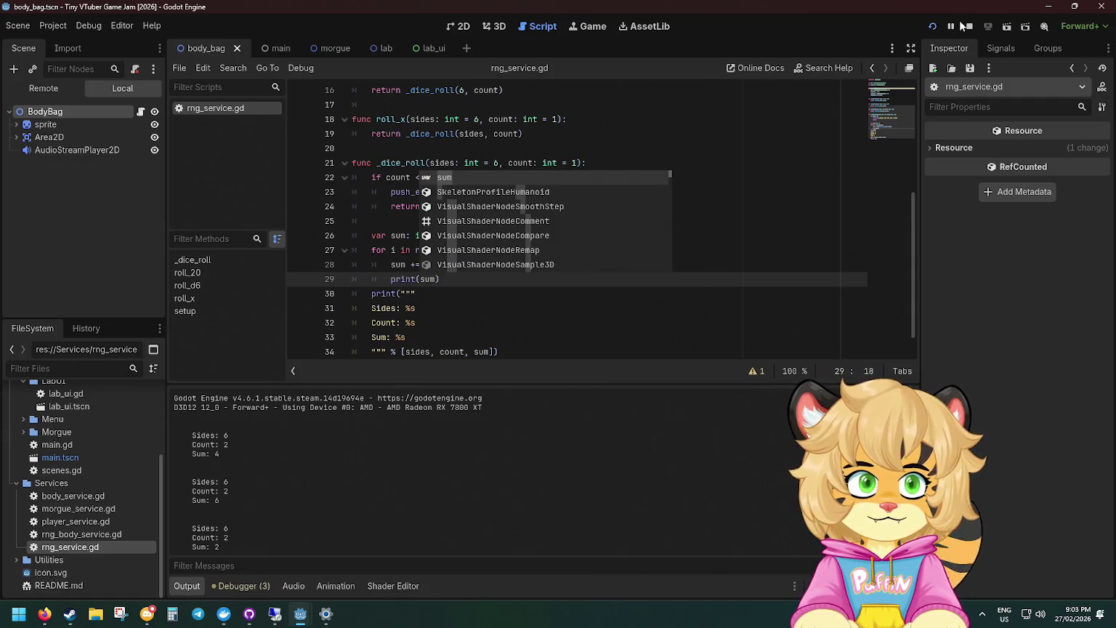
Restart the game to check the dice output, then close it and return to the script.
left_click(932, 26)
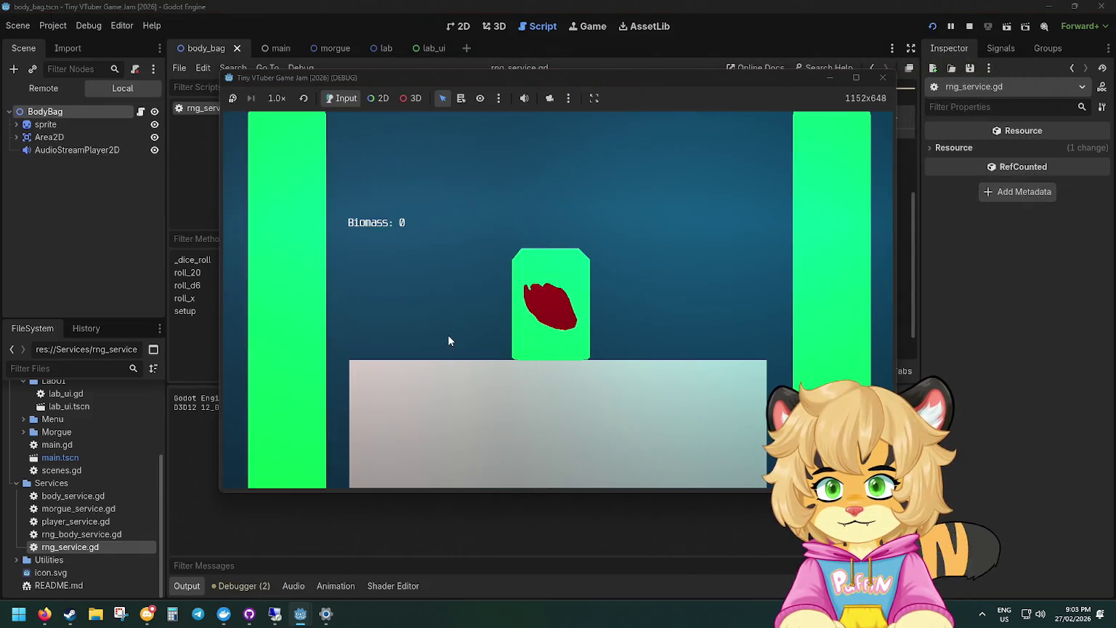
left_click(539, 325)
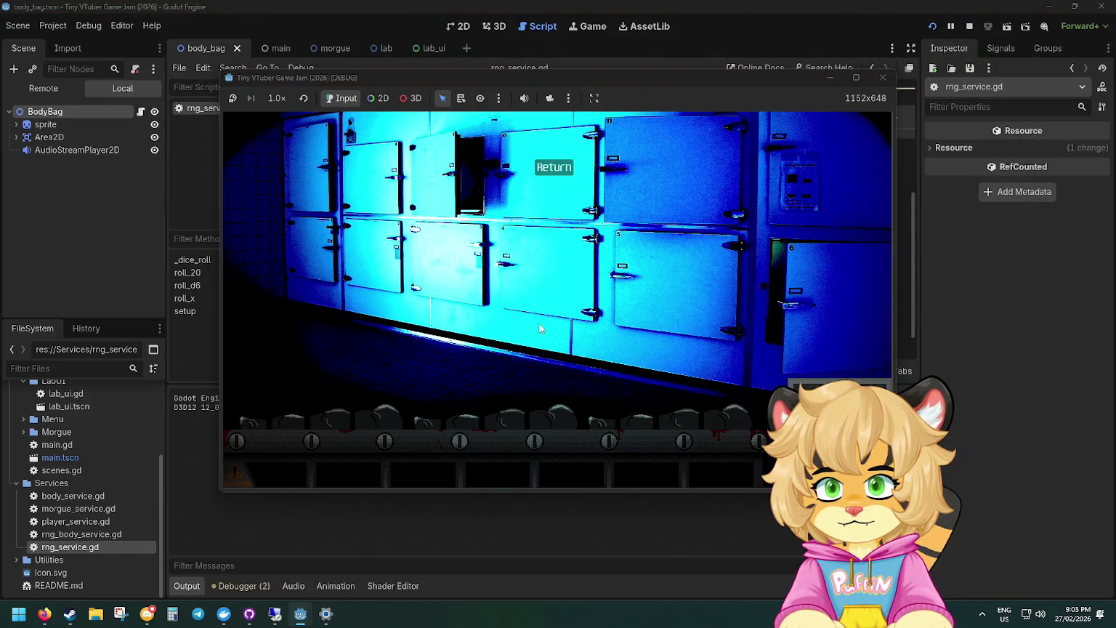
left_click(883, 77)
left_click(439, 293)
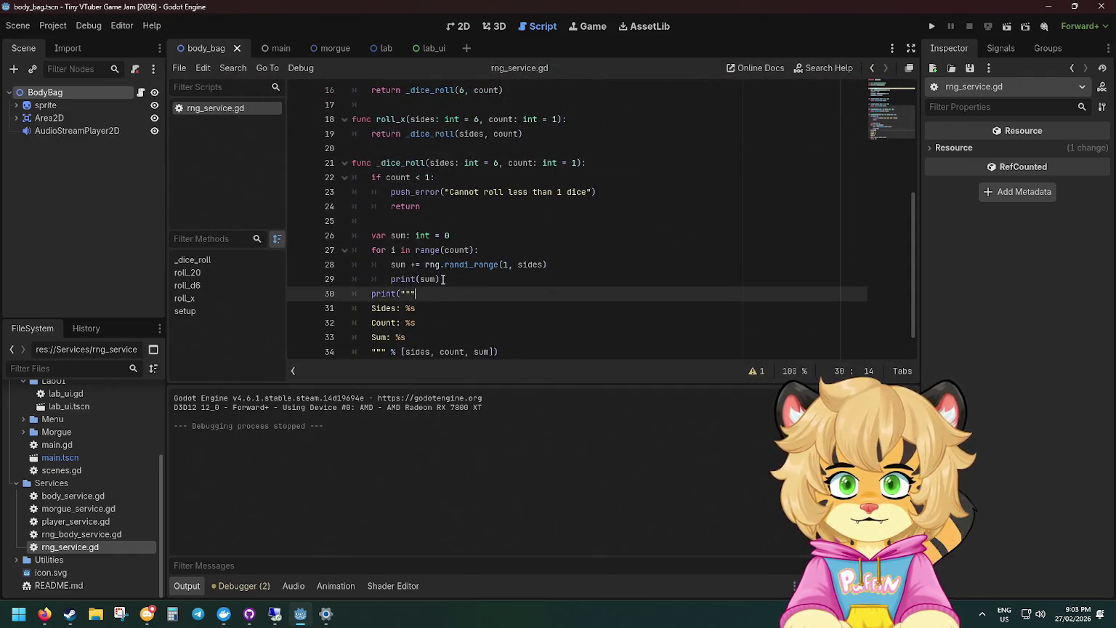
Replace 'sum +=' with 'var x =' and print(sum) with print(x), save, and rerun the game.
left_click_drag(425, 265, 393, 265)
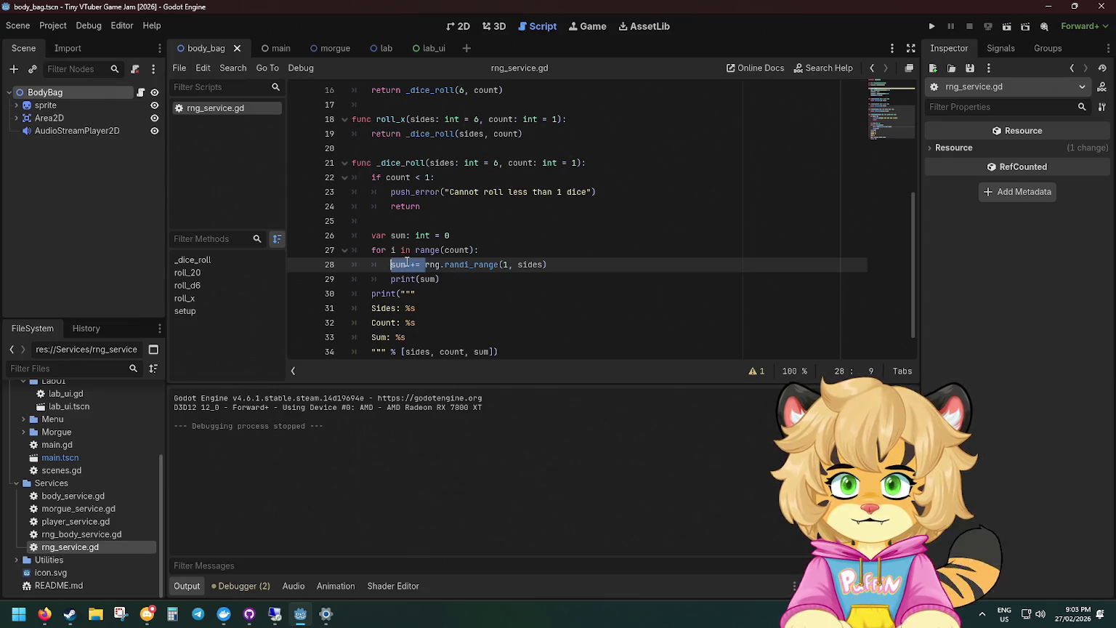
type("var x=")
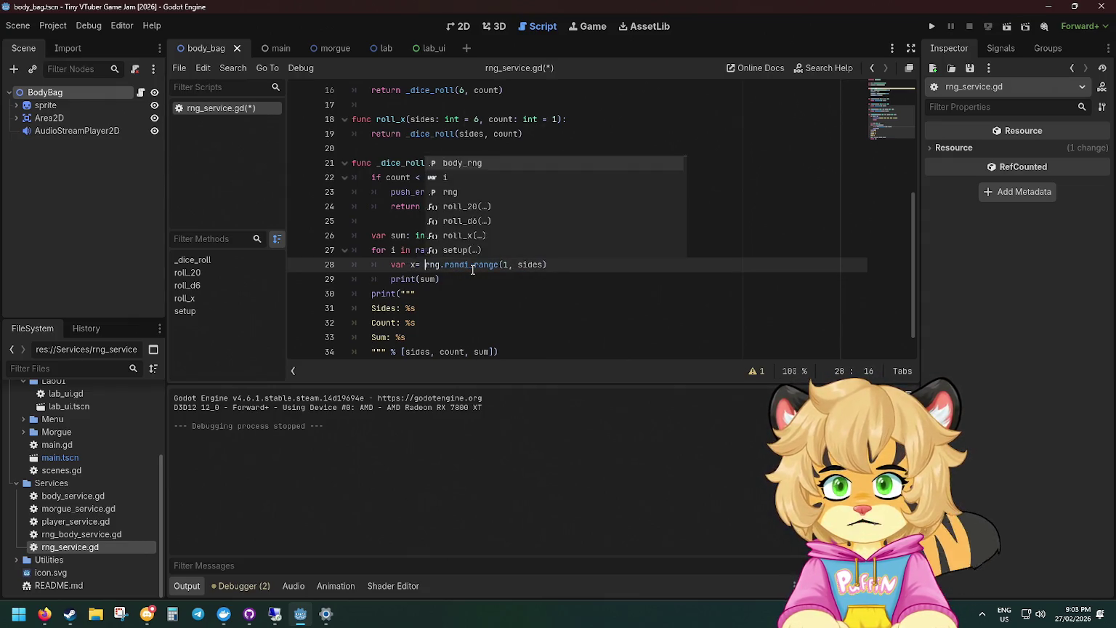
key("BackSpace")
key("BackSpace")
type("=")
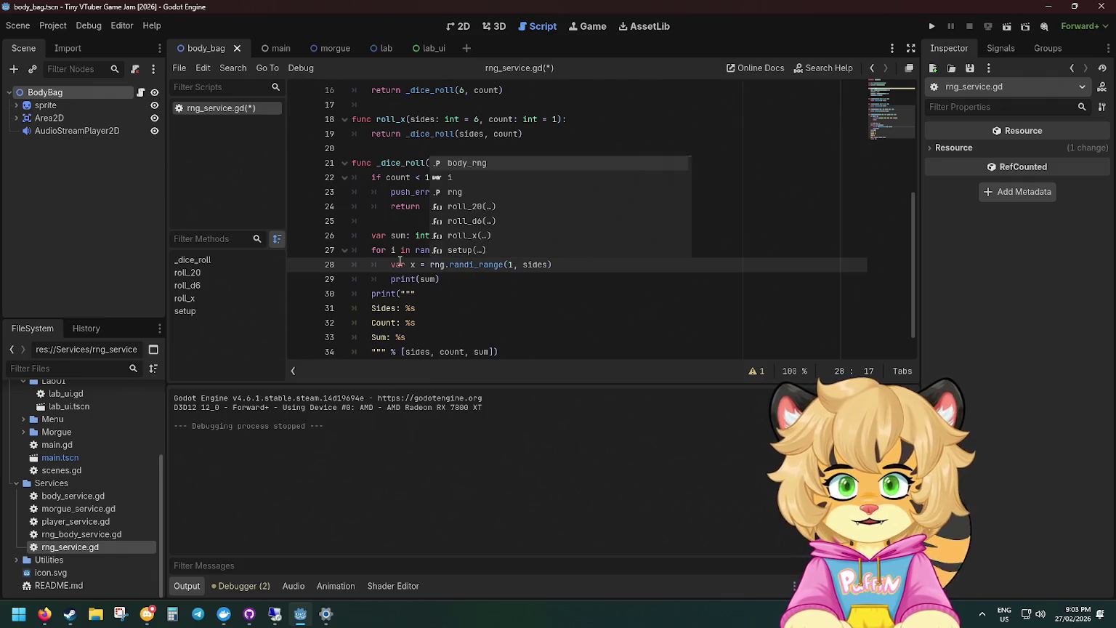
double_click(437, 279)
type("x")
key("Escape")
key("Down")
left_click(576, 267)
key("Return")
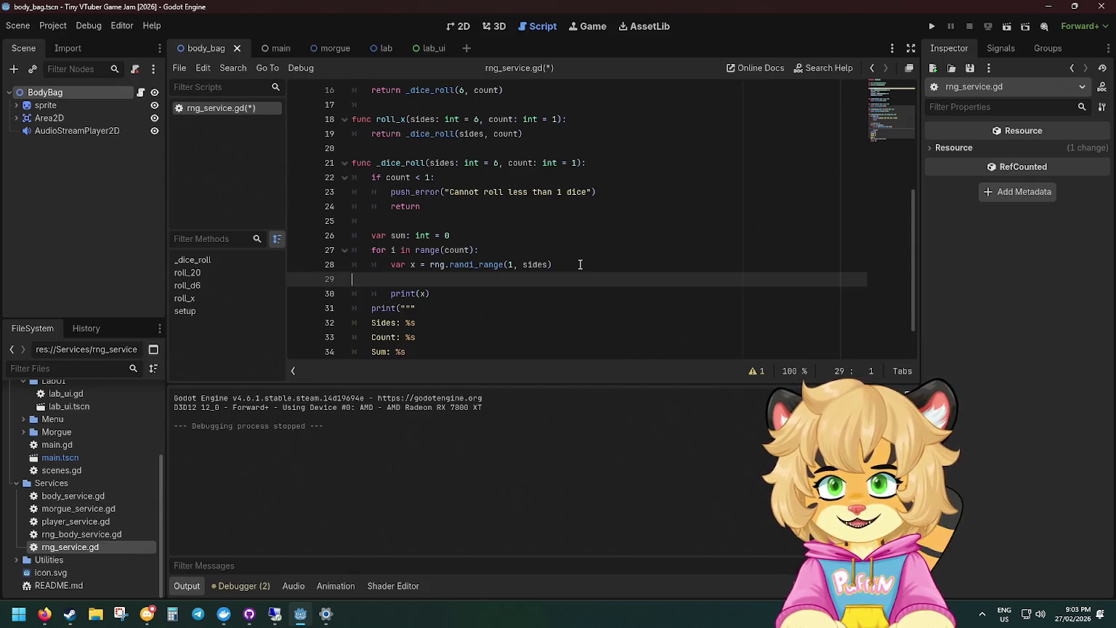
key("BackSpace")
key("ctrl+s")
left_click(929, 29)
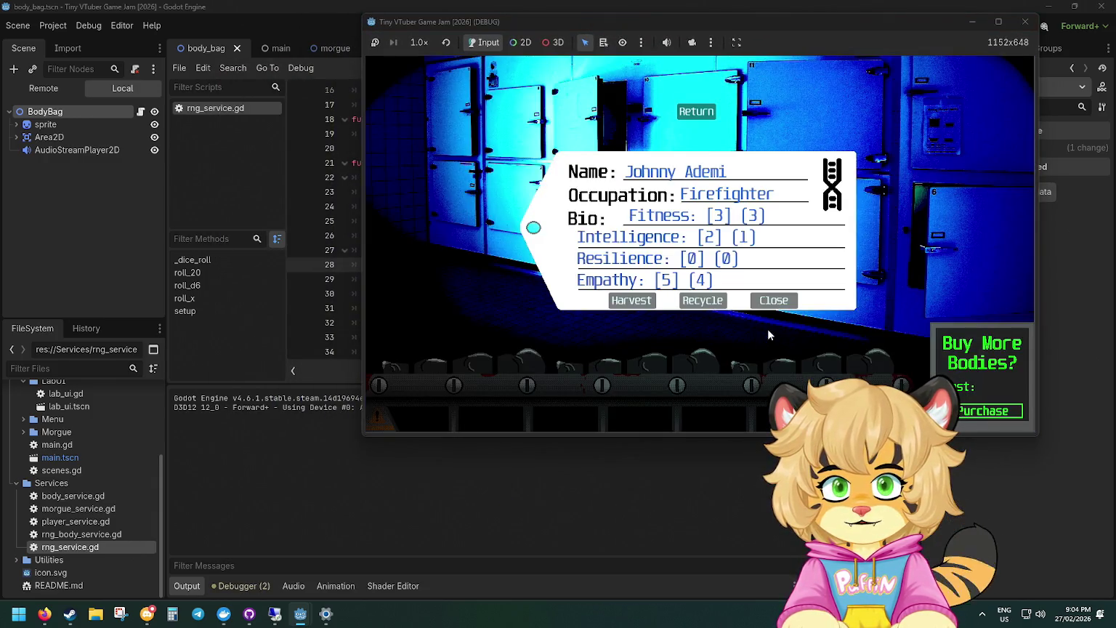
Close the game, add an empty line after print(x) in _dice_roll, and save.
left_click(630, 301)
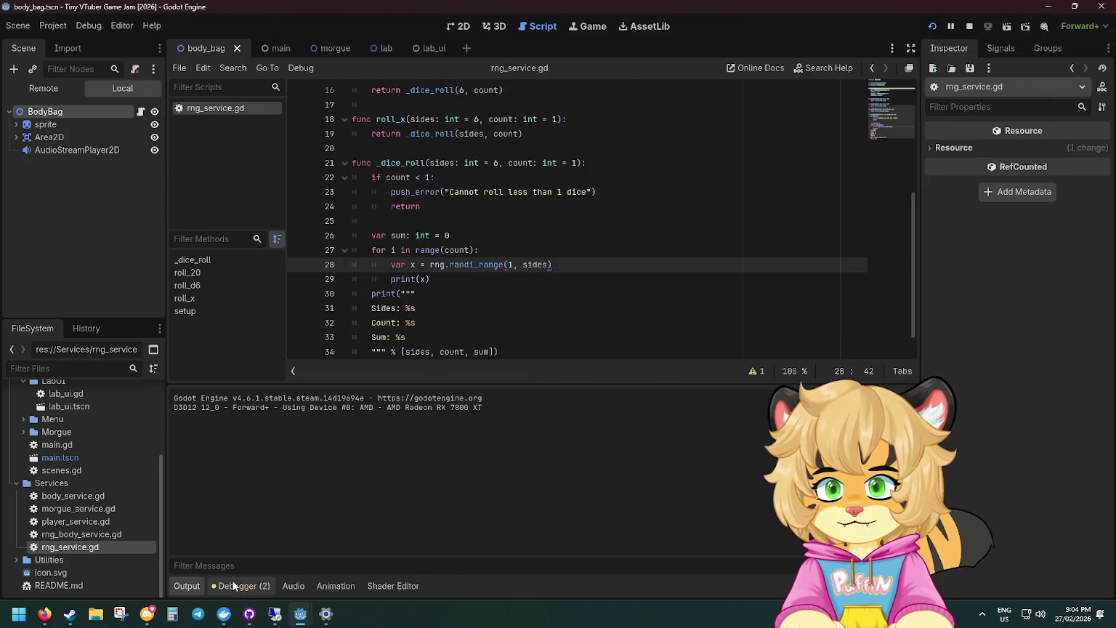
left_click(233, 585)
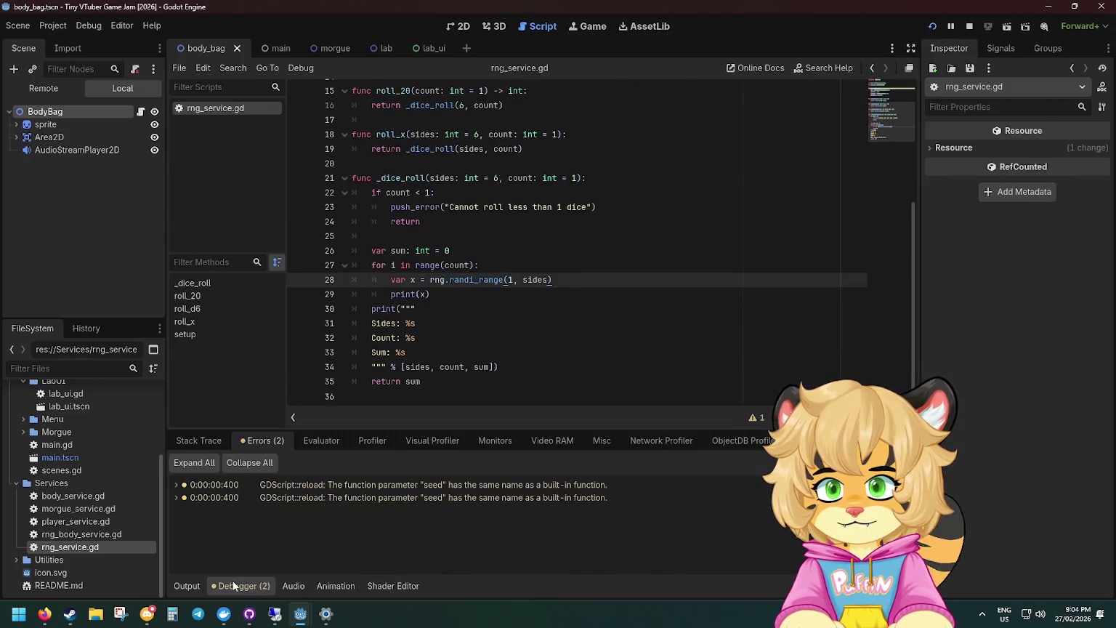
left_click(187, 586)
left_click(441, 282)
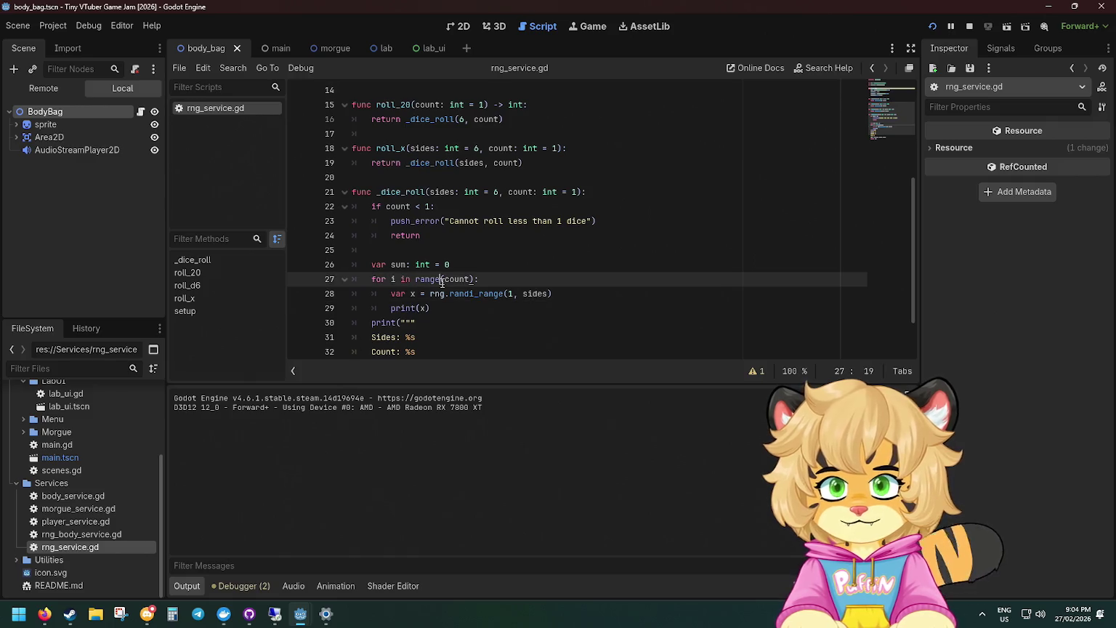
scroll(441, 282, "down", 2)
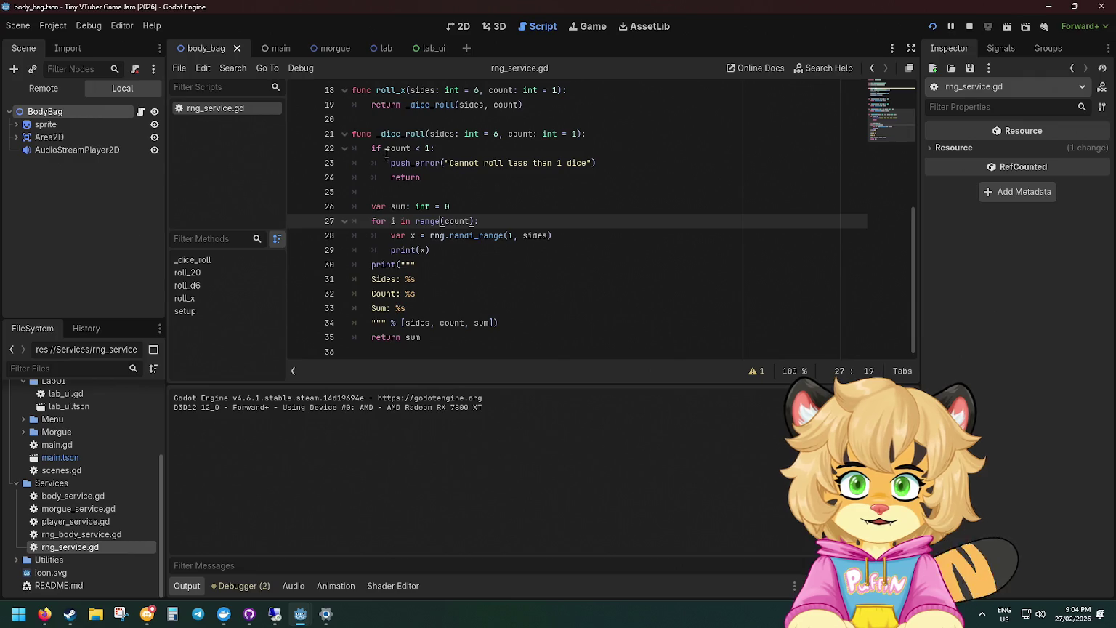
left_click(408, 207)
key("Down")
key("Down")
key("Down")
key("End")
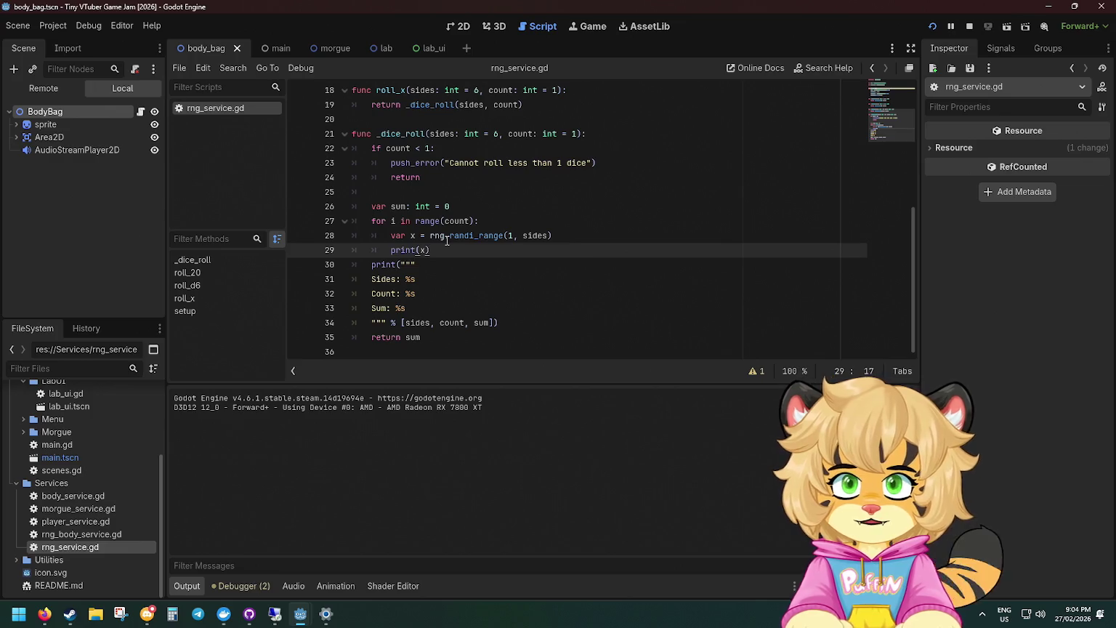
key("Return")
left_click(458, 201)
scroll(458, 200, "down", 1)
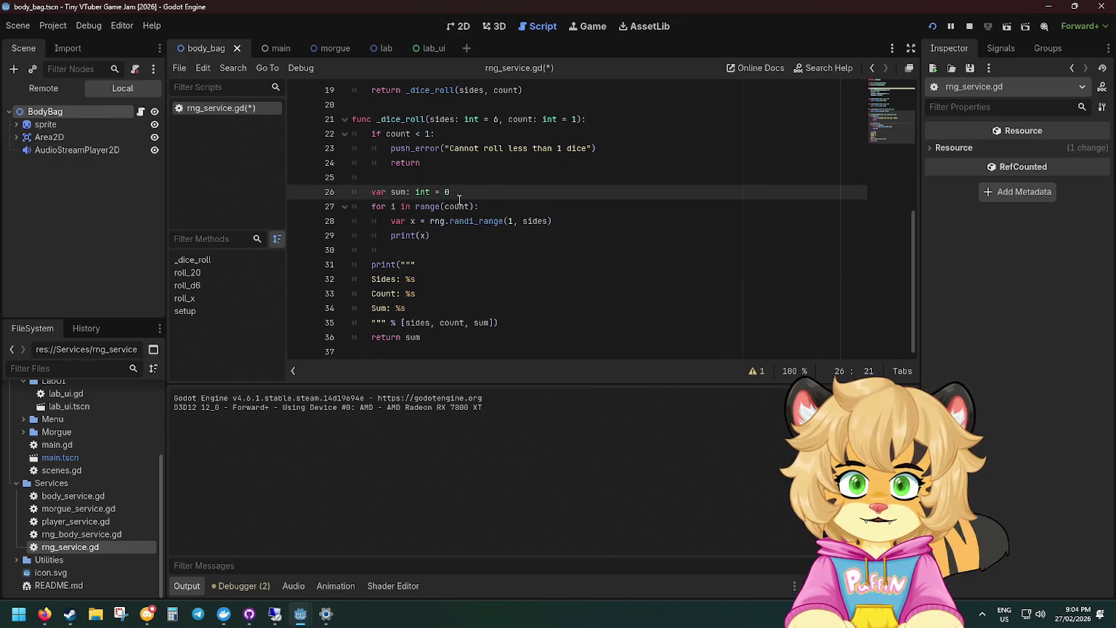
key("ctrl+s")
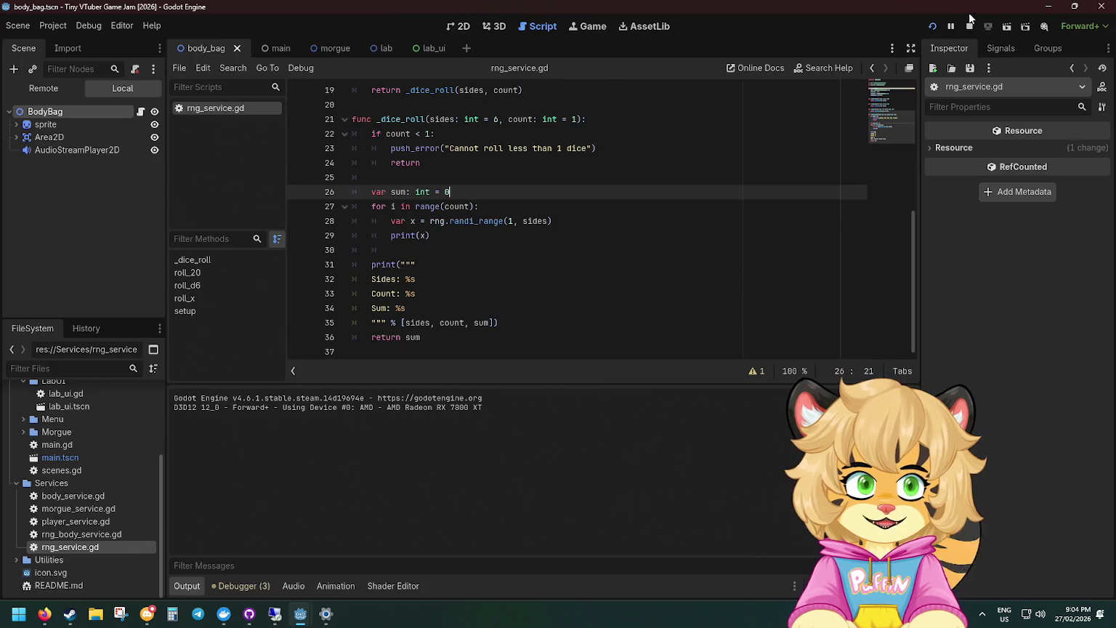
Restart the game, set a breakpoint on line 27's loop, and recycle bodies until it triggers.
left_click(967, 27)
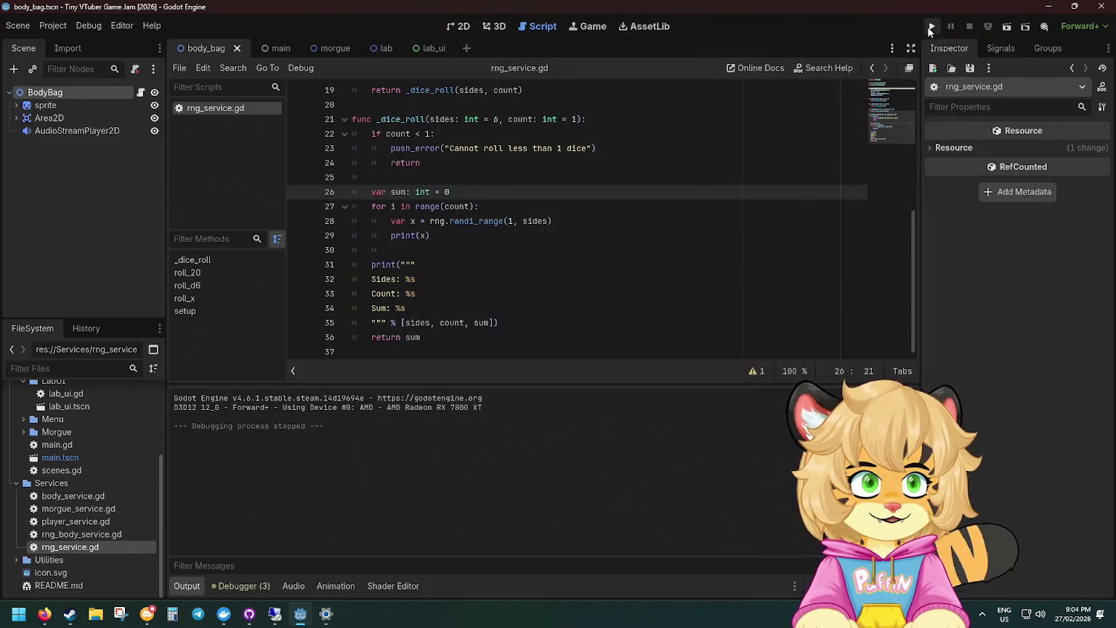
left_click(930, 26)
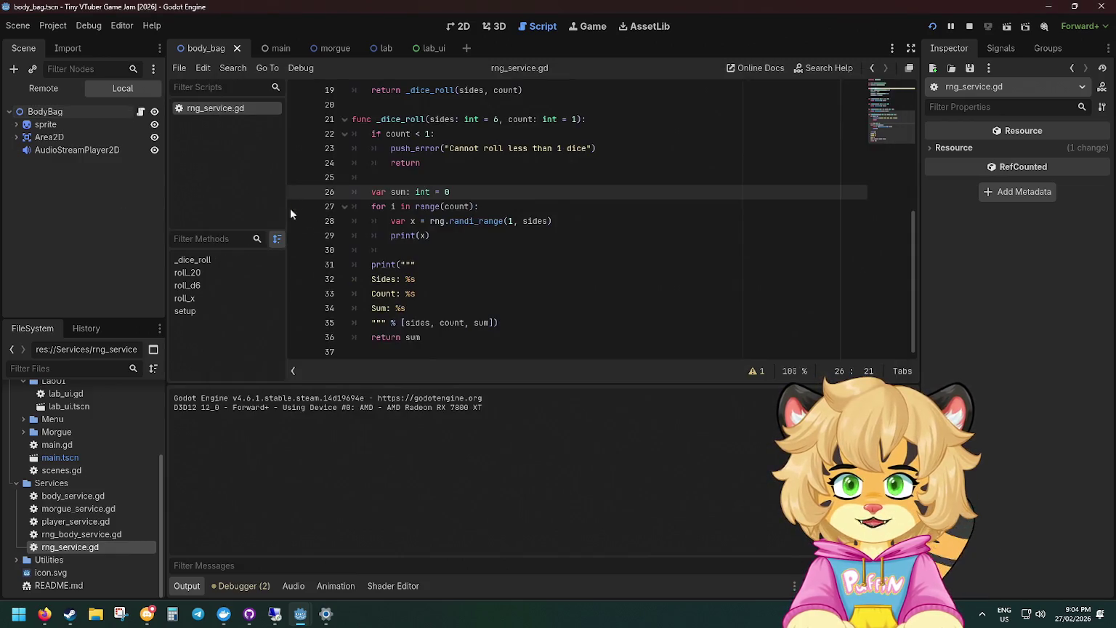
left_click(293, 207)
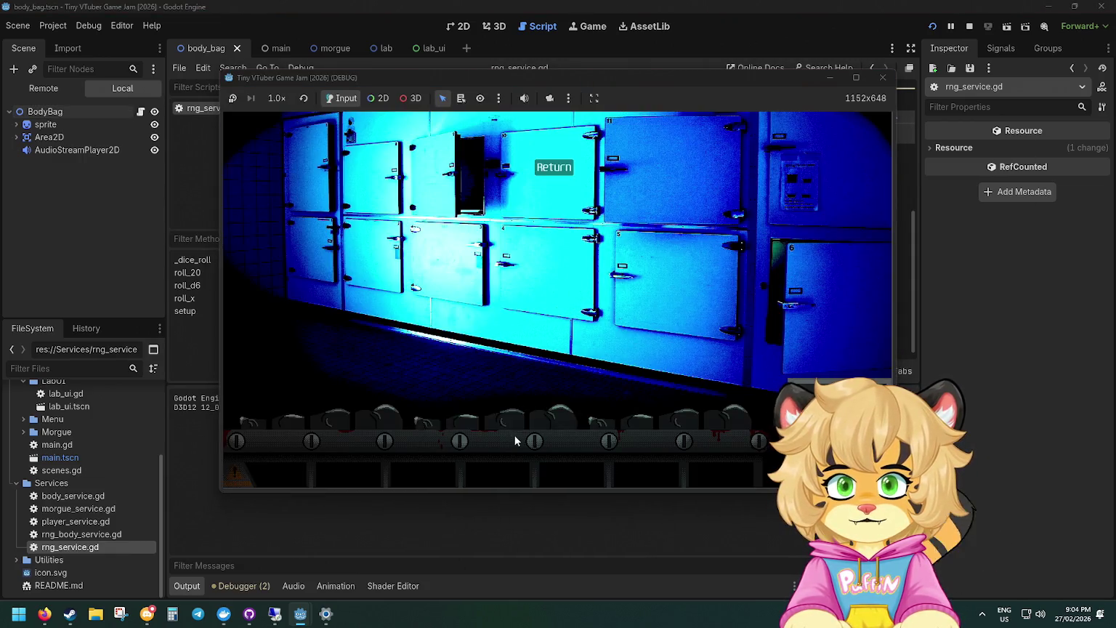
left_click(538, 418)
left_click(560, 356)
left_click(528, 419)
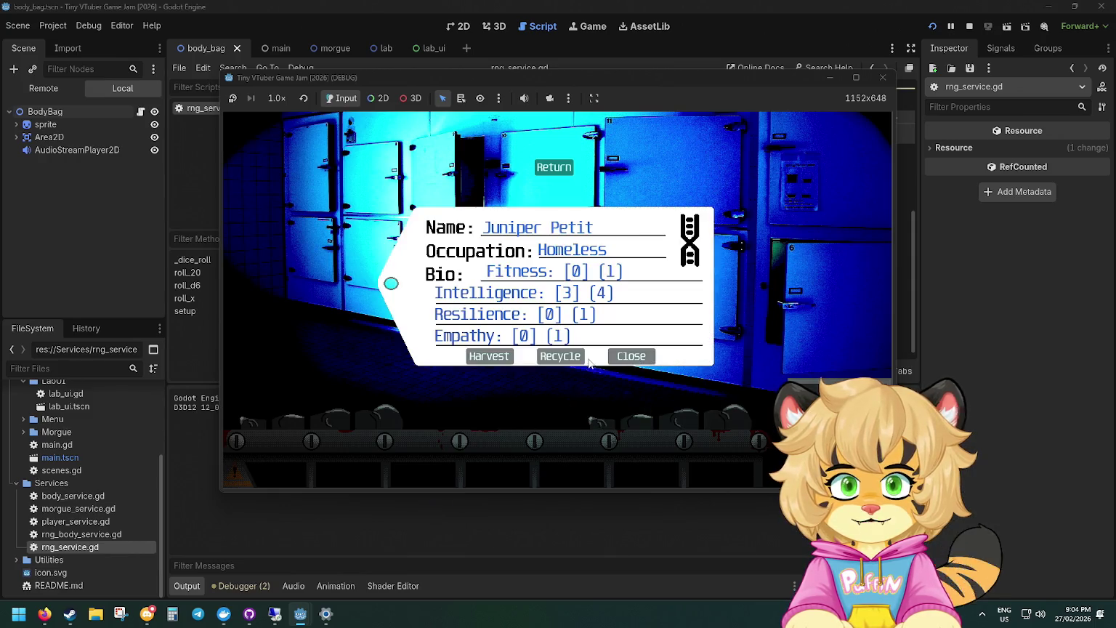
left_click(573, 359)
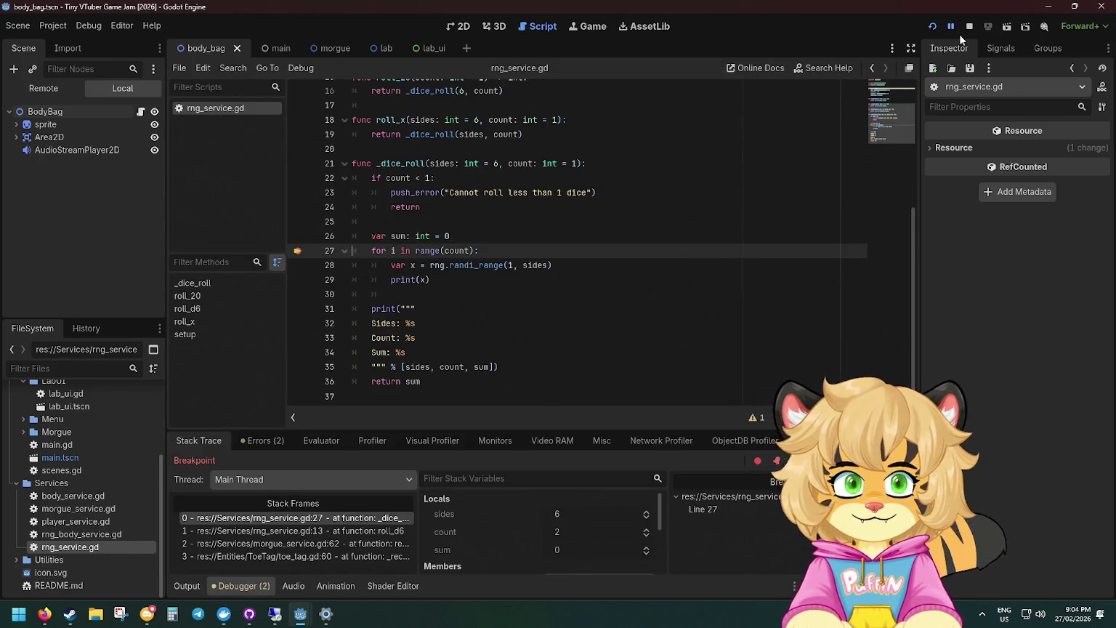
Step over _dice_roll with F10 through both loop iterations to the function's return.
key("F10")
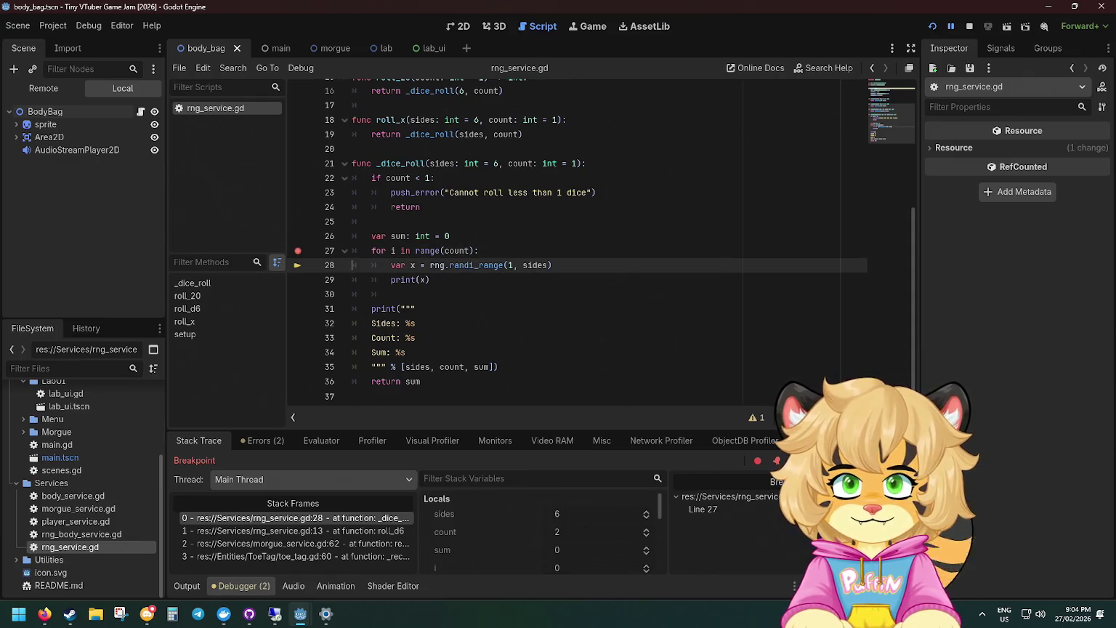
key("F10")
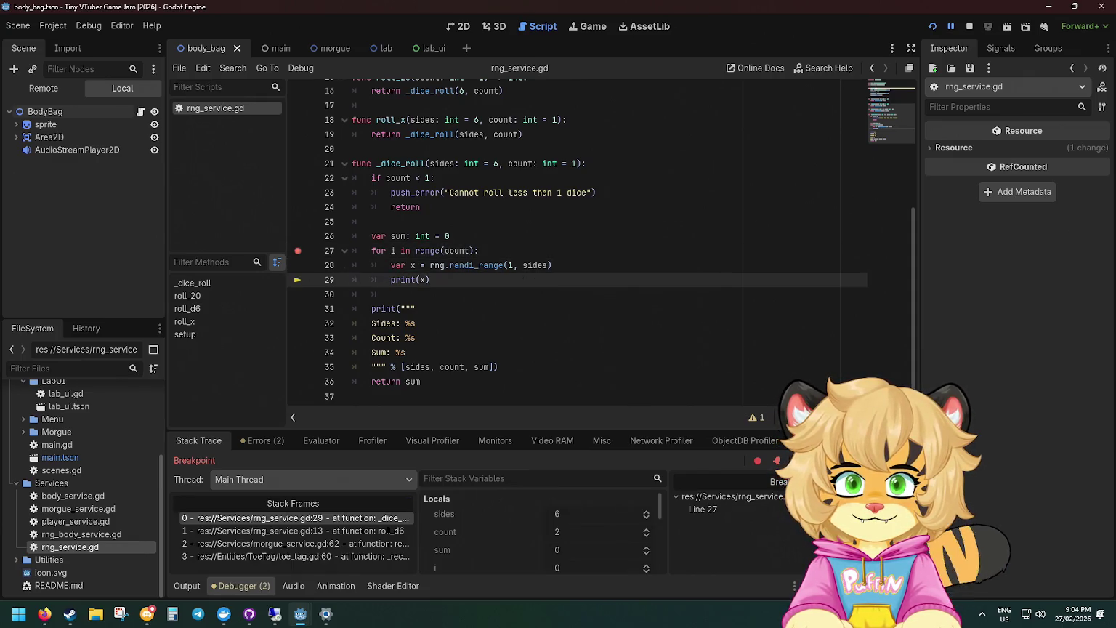
key("F10")
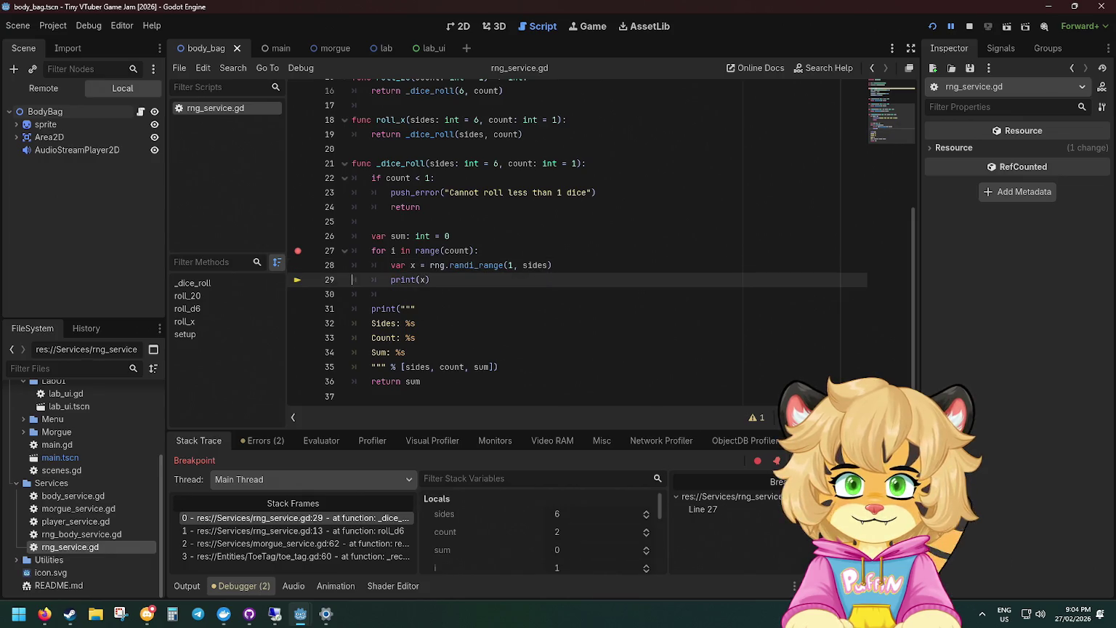
key("F10")
key("F10")
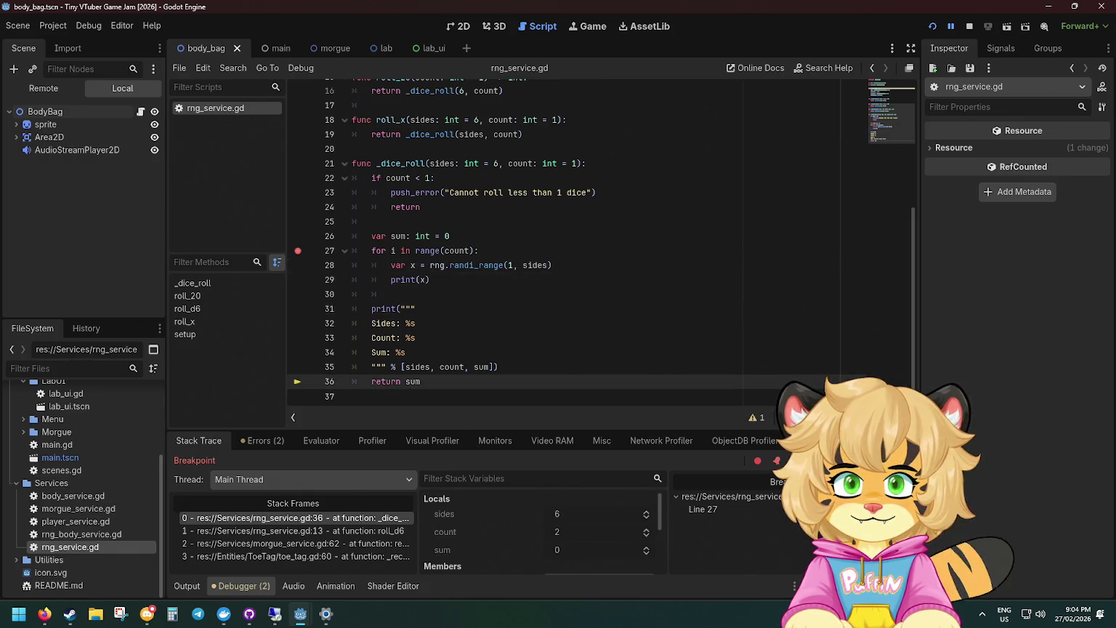
key("F10")
Inspect the stack frames and Output showing rolls 2 and 1 with Sum: 0, then stop debugging.
left_click(243, 442)
left_click(199, 440)
left_click(226, 542)
left_click(187, 586)
left_click(192, 585)
left_click(209, 585)
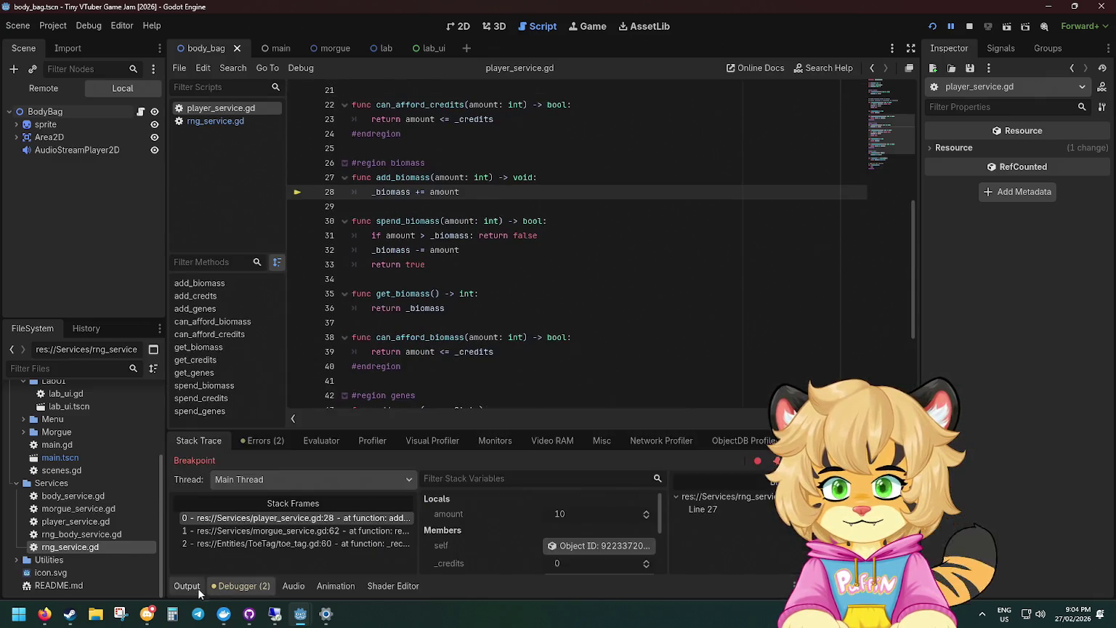
left_click(191, 588)
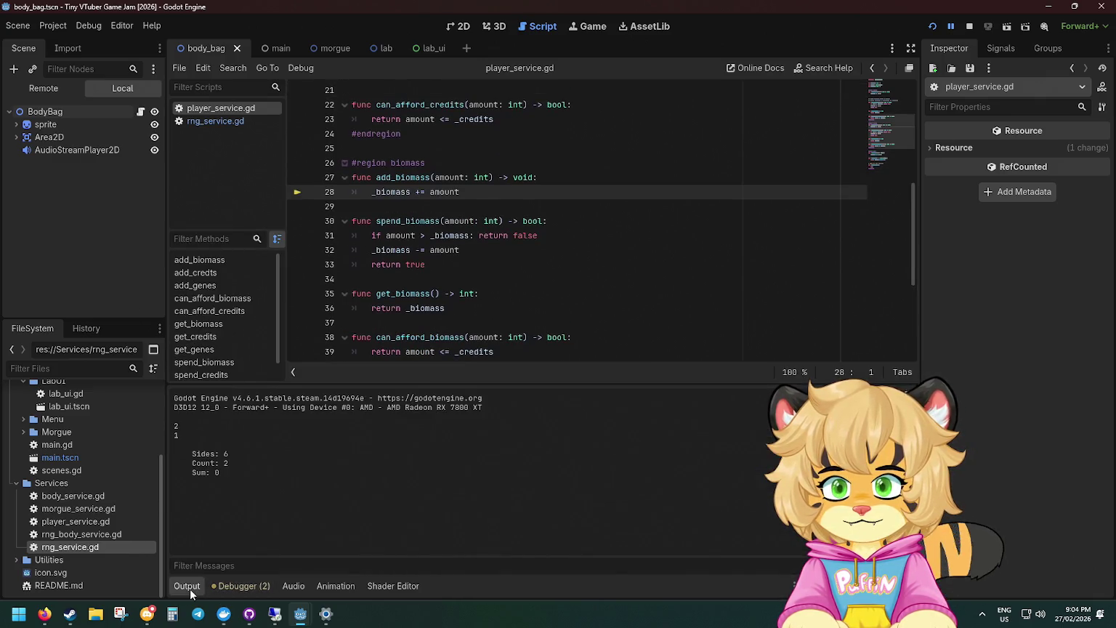
left_click(969, 26)
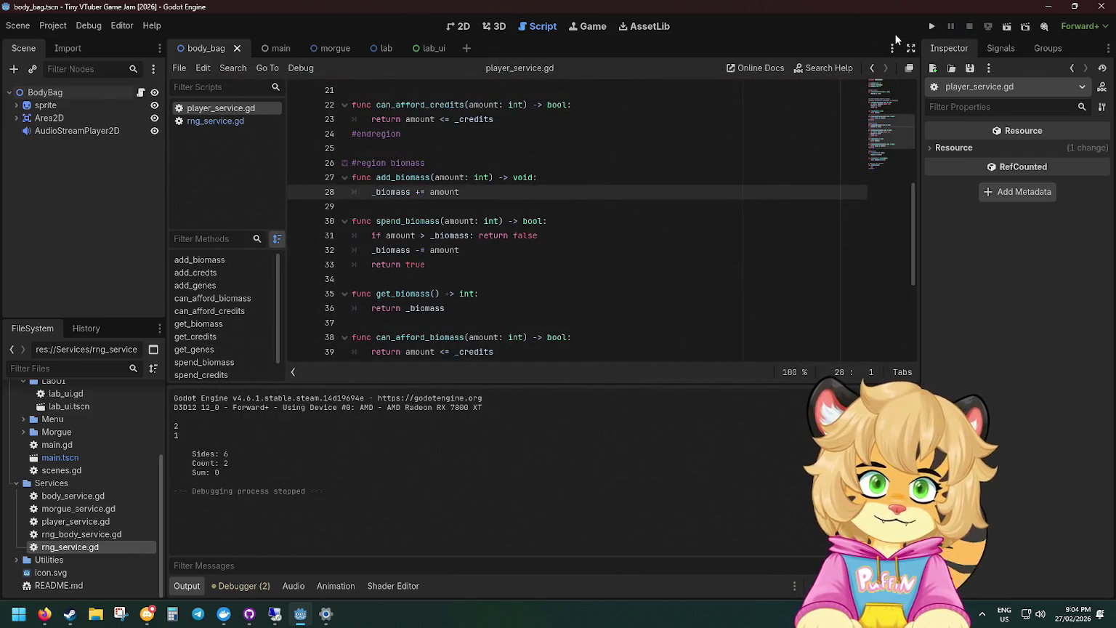
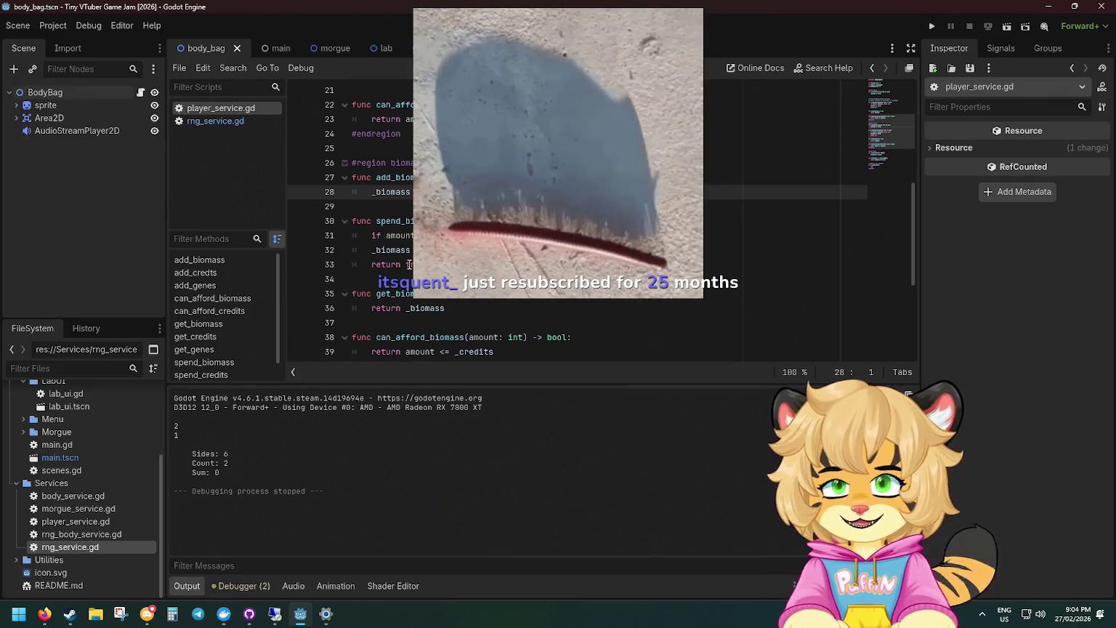
Review the printed Sides, Count and Sum lines in the Output panel.
scroll(409, 264, "down", 5)
mouse_move(220, 473)
left_mouse_down()
mouse_move(195, 473)
mouse_move(185, 447)
left_mouse_up()
left_click(248, 475)
left_click_drag(242, 470, 169, 438)
left_click(358, 419)
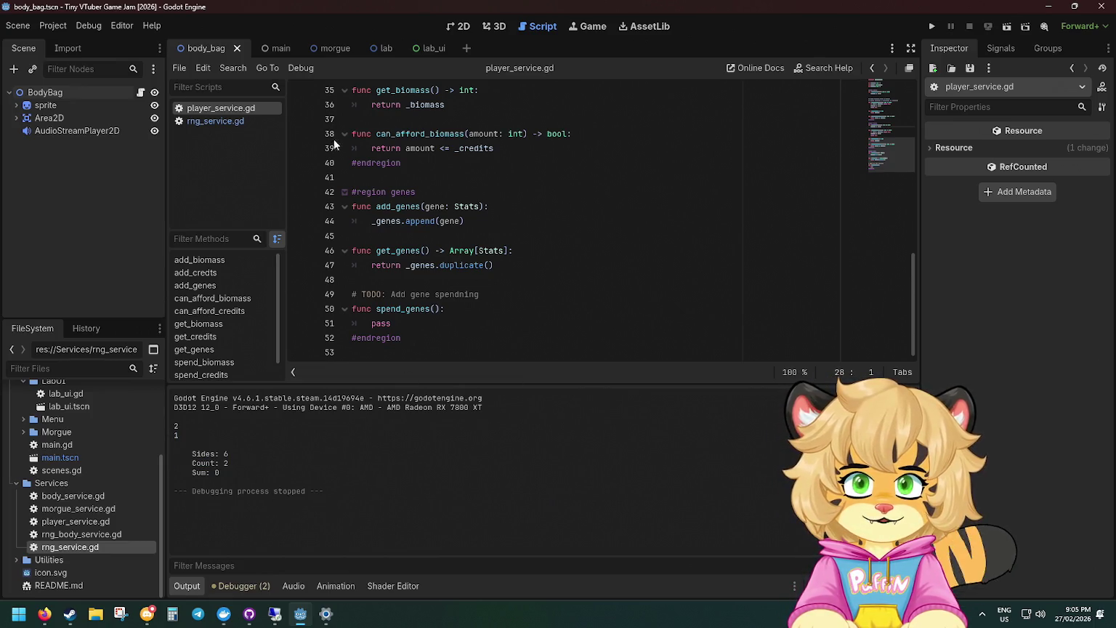
In rng_service.gd, replace the multi-line print block with print(x) and sum += x inside the loop, and save.
left_click(222, 121)
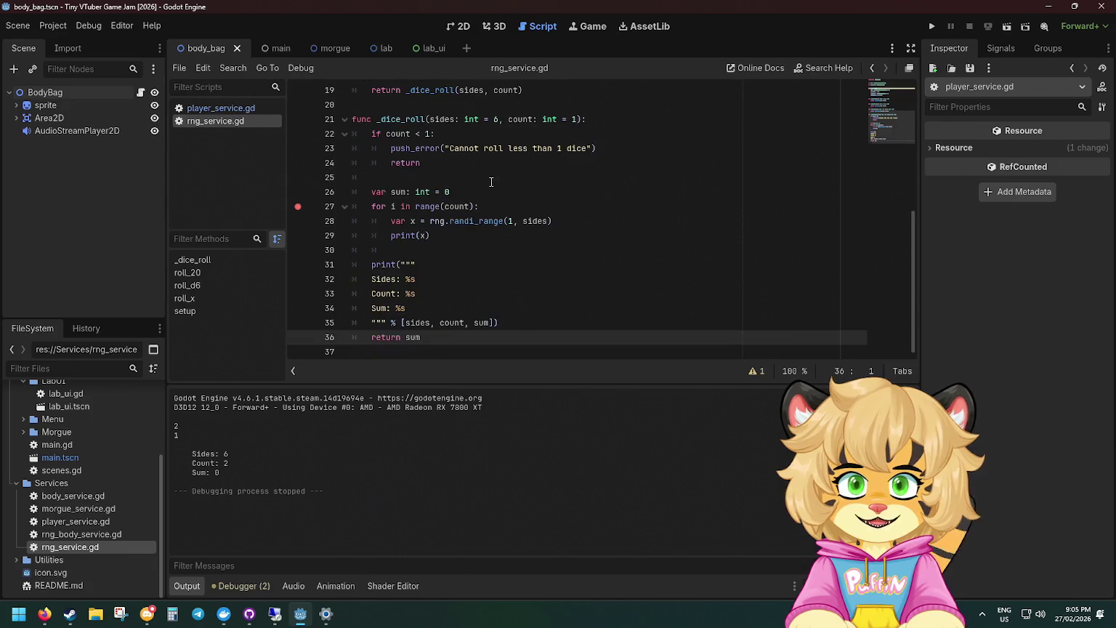
left_click_drag(495, 323, 587, 235)
key("Delete")
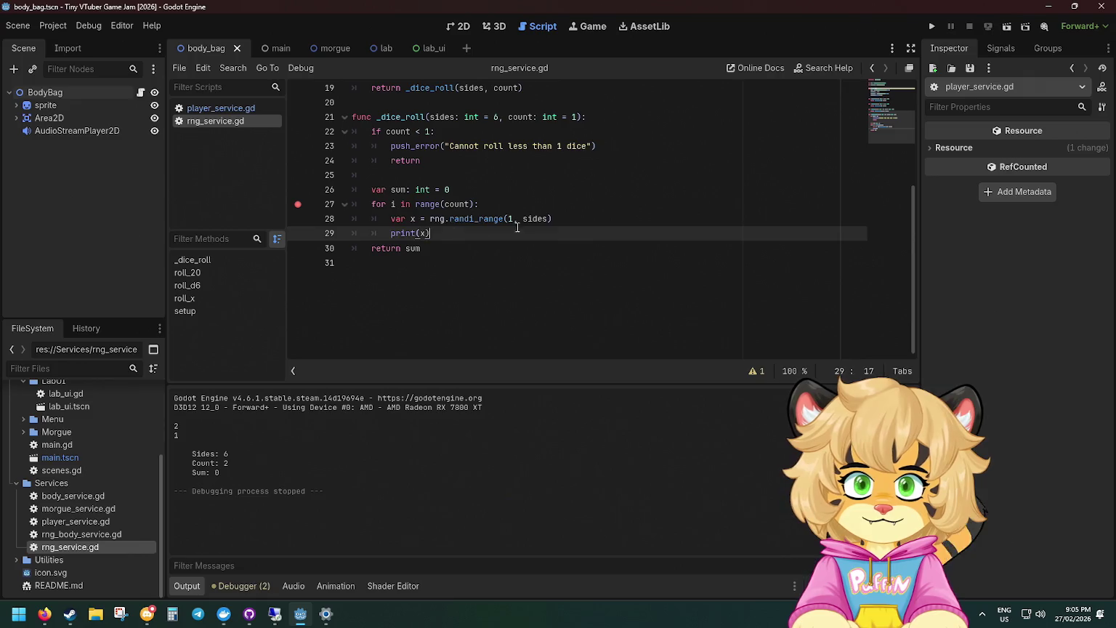
key("BackSpace")
key("BackSpace")
key("BackSpace")
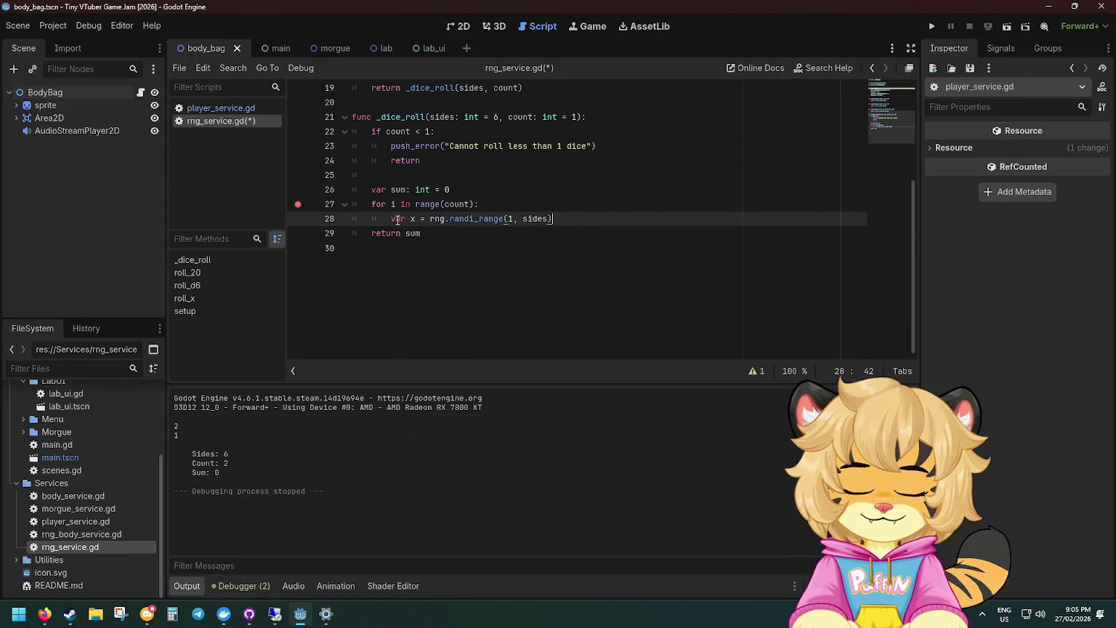
key("Return")
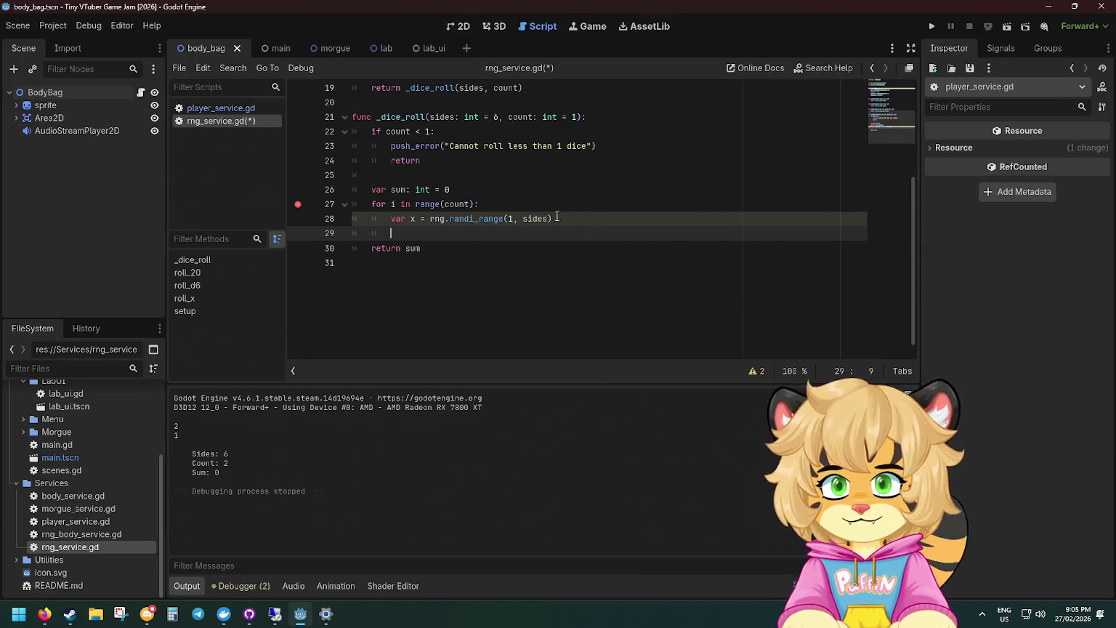
mouse_move(487, 219)
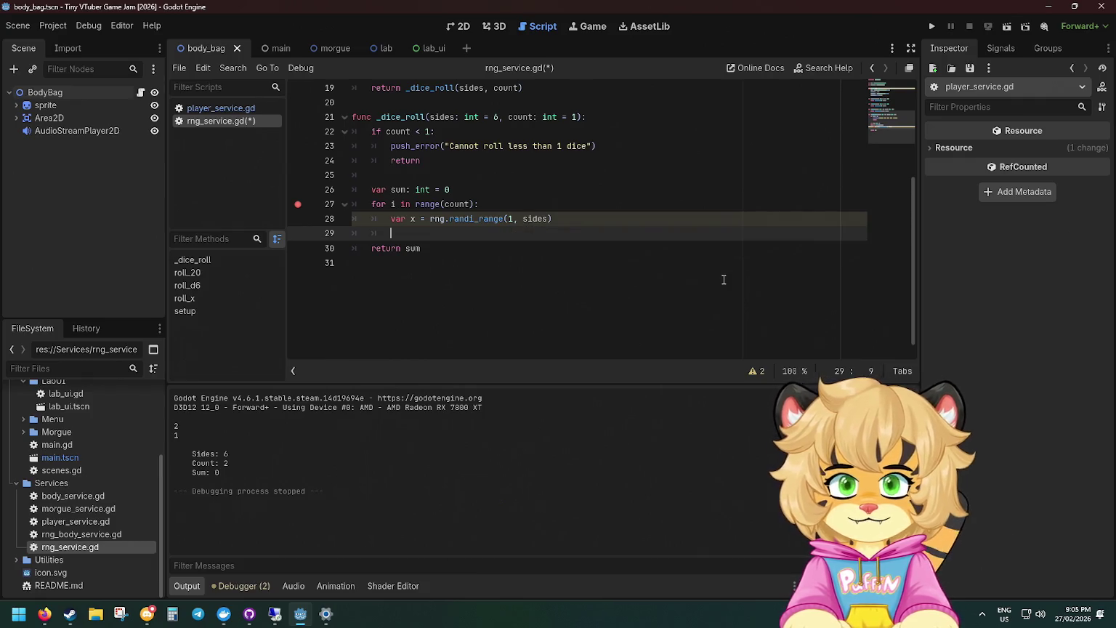
type("print(x)")
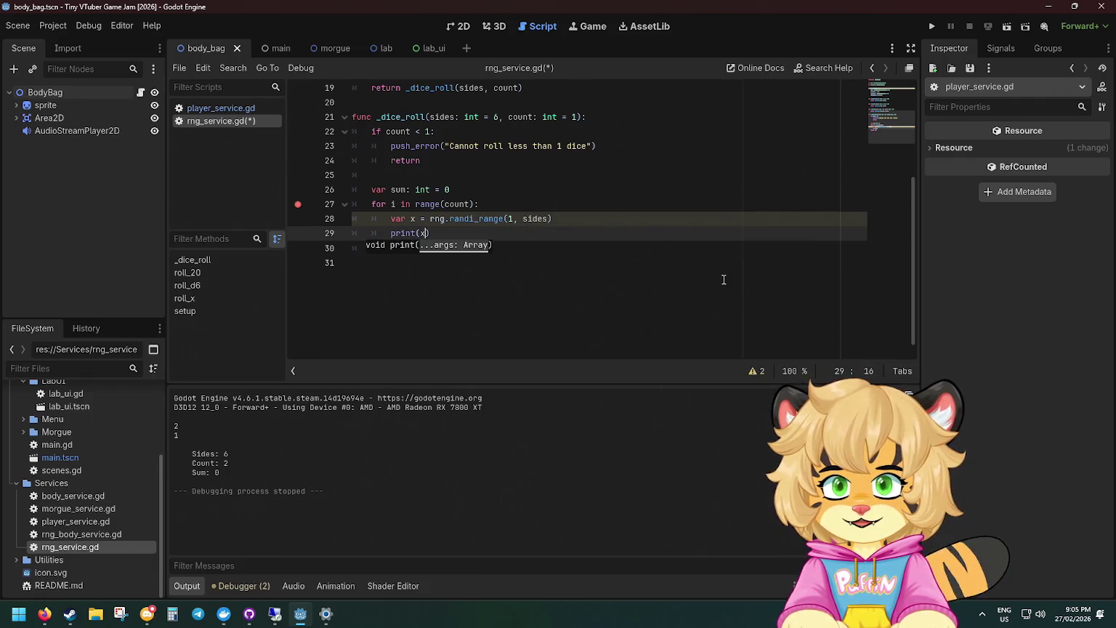
key("Return")
type("su")
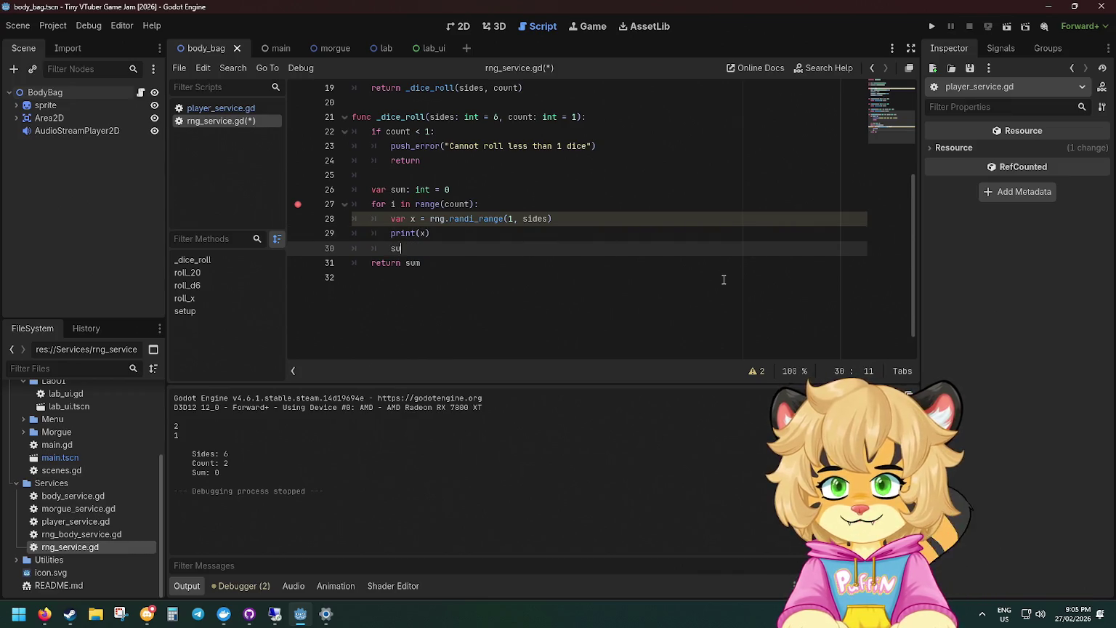
type("m +")
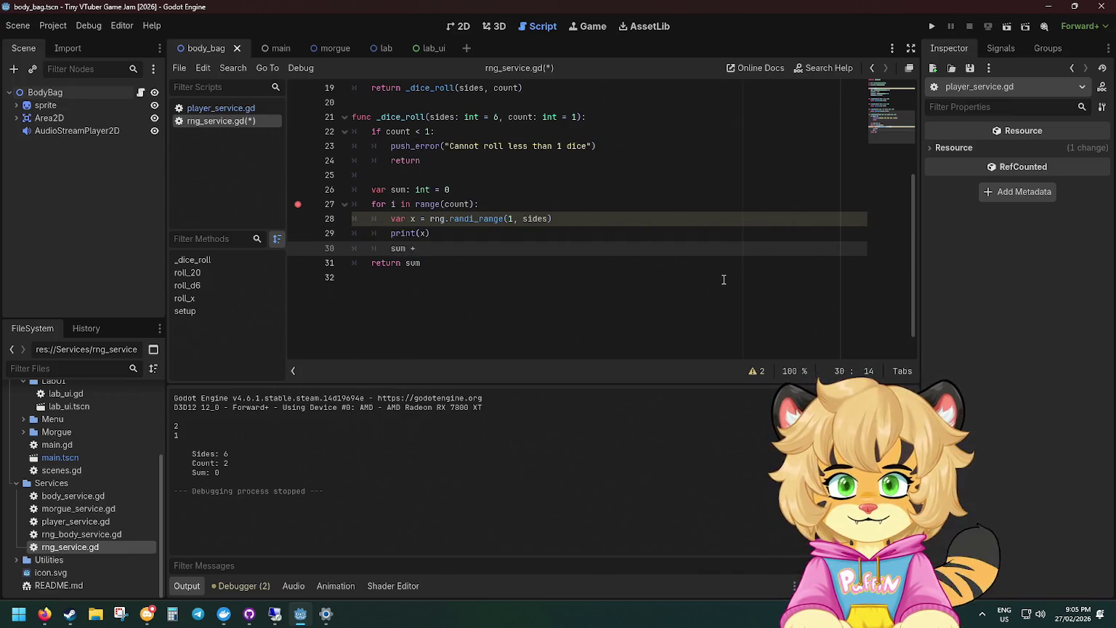
type("= 1")
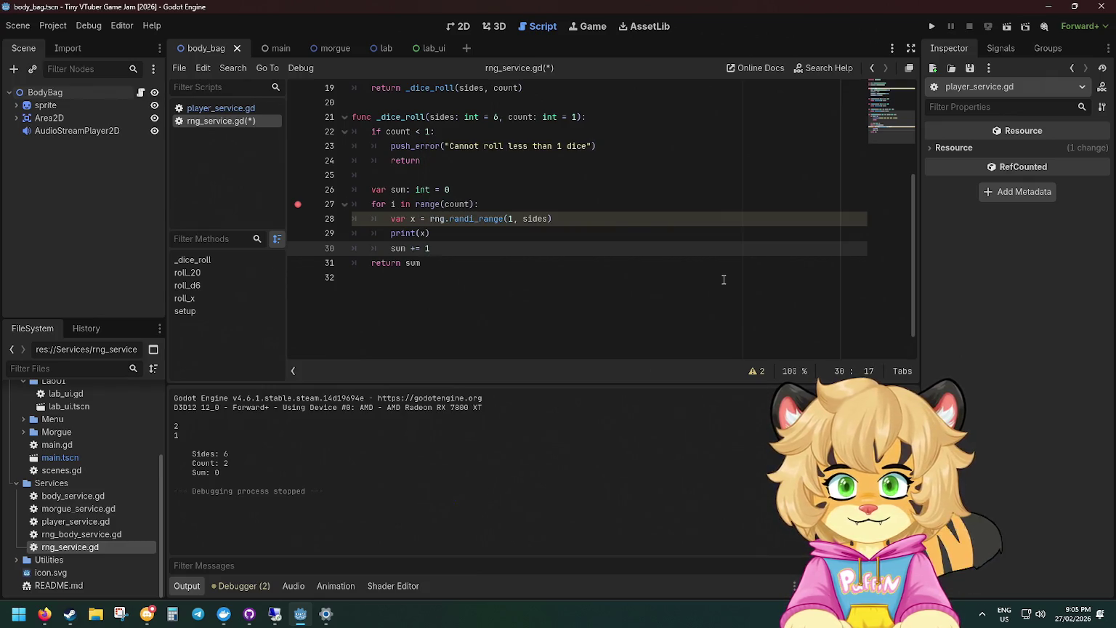
type("x")
key("ctrl+s")
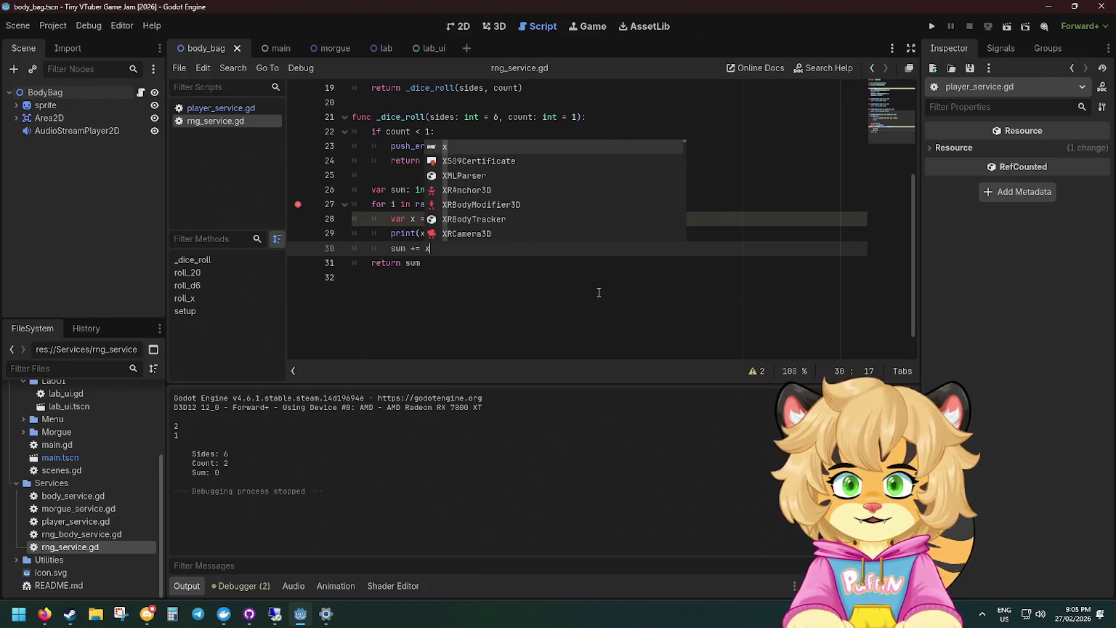
left_click(603, 292)
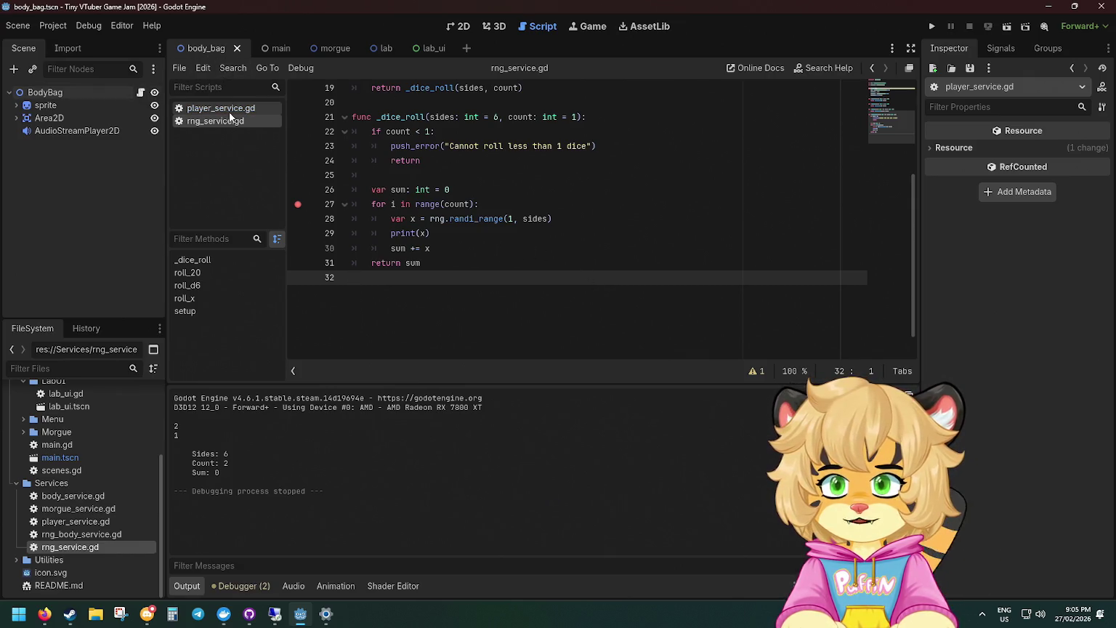
Add print(sum) after the loop, ahead of return sum.
left_click(479, 248)
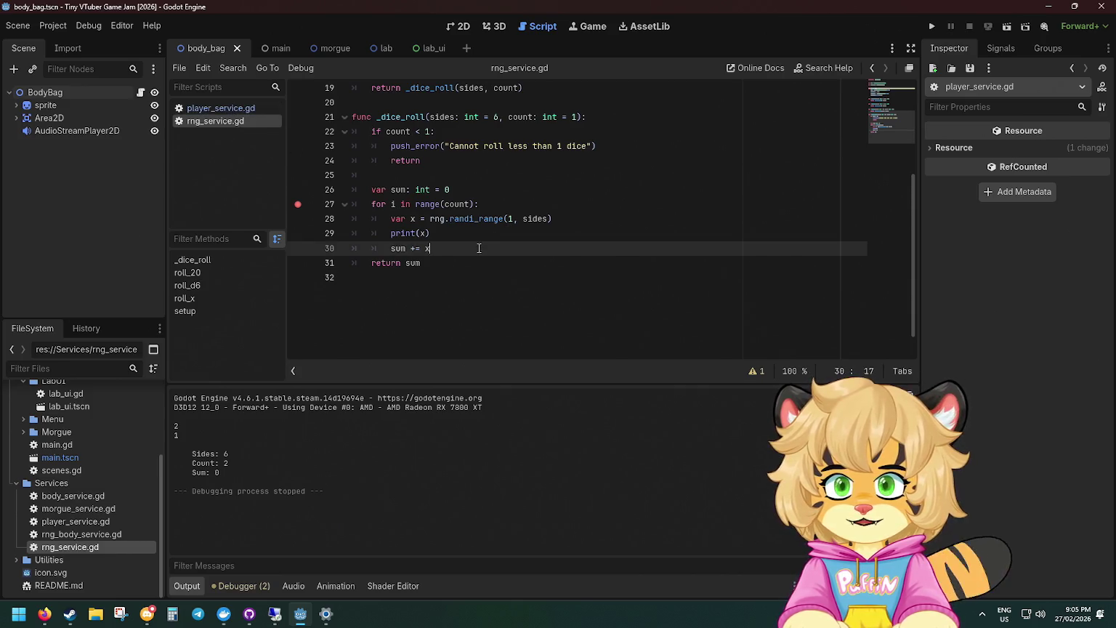
key("Return")
type("print")
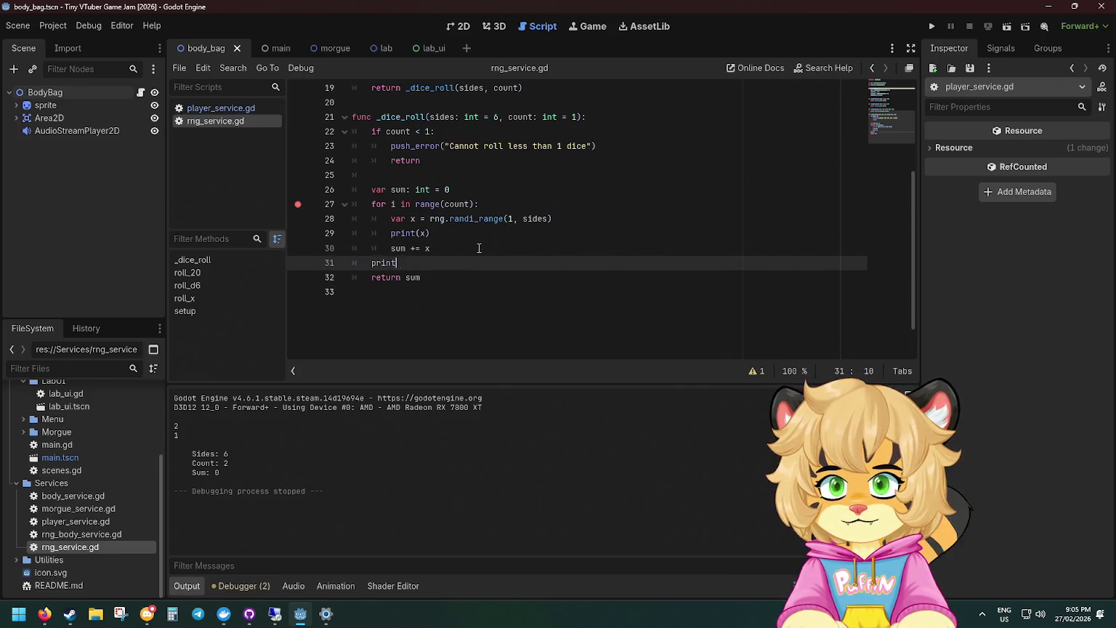
type("(sum)")
key("Return")
type("return sum")
left_click(407, 131)
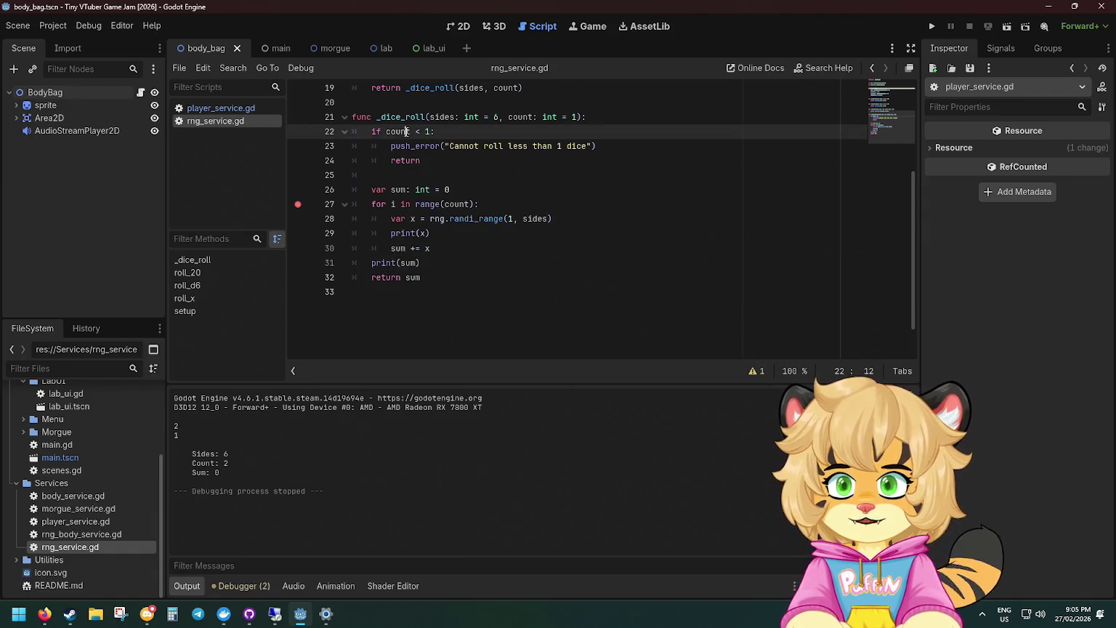
left_click(277, 54)
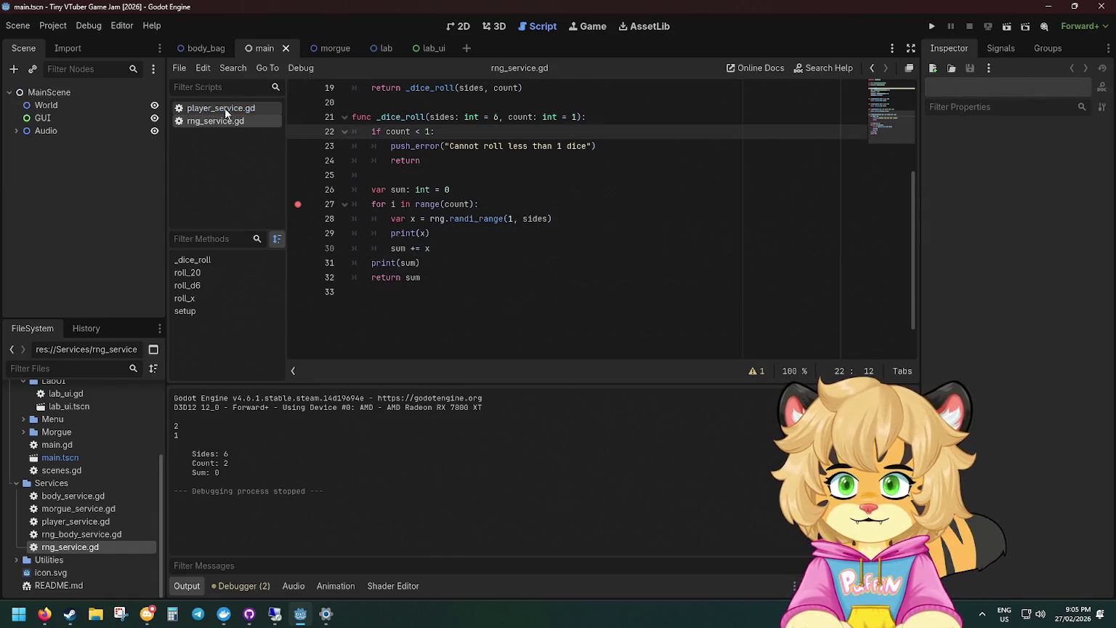
Add rng_service.roll_x(100, 10) after the RNG setup in main.gd's _init, save, and run the game.
double_click(56, 445)
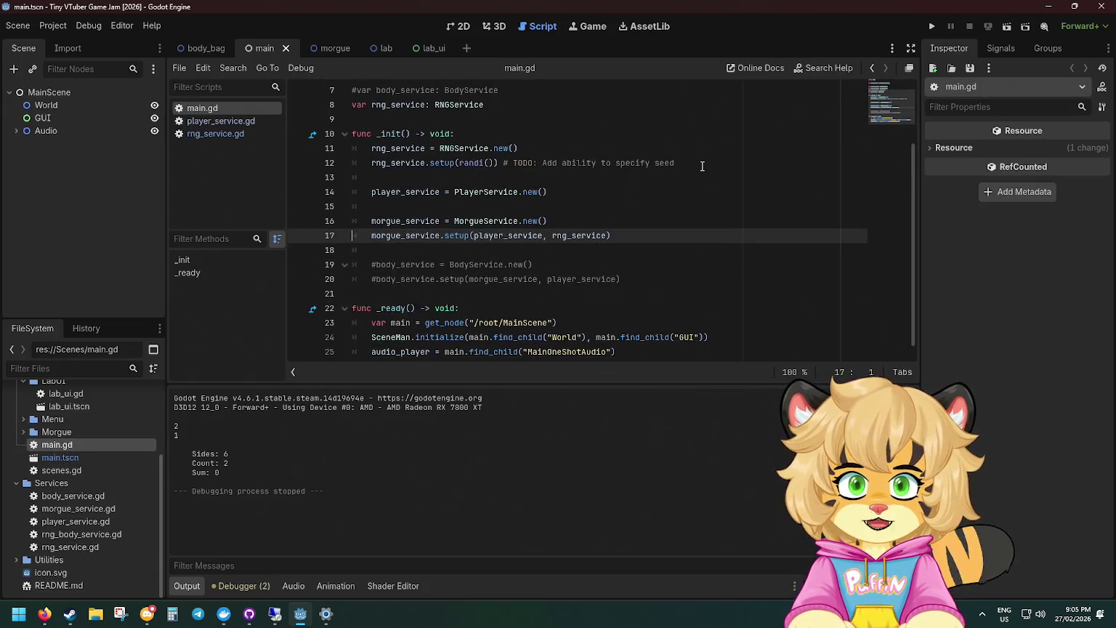
left_click(701, 167)
key("Return")
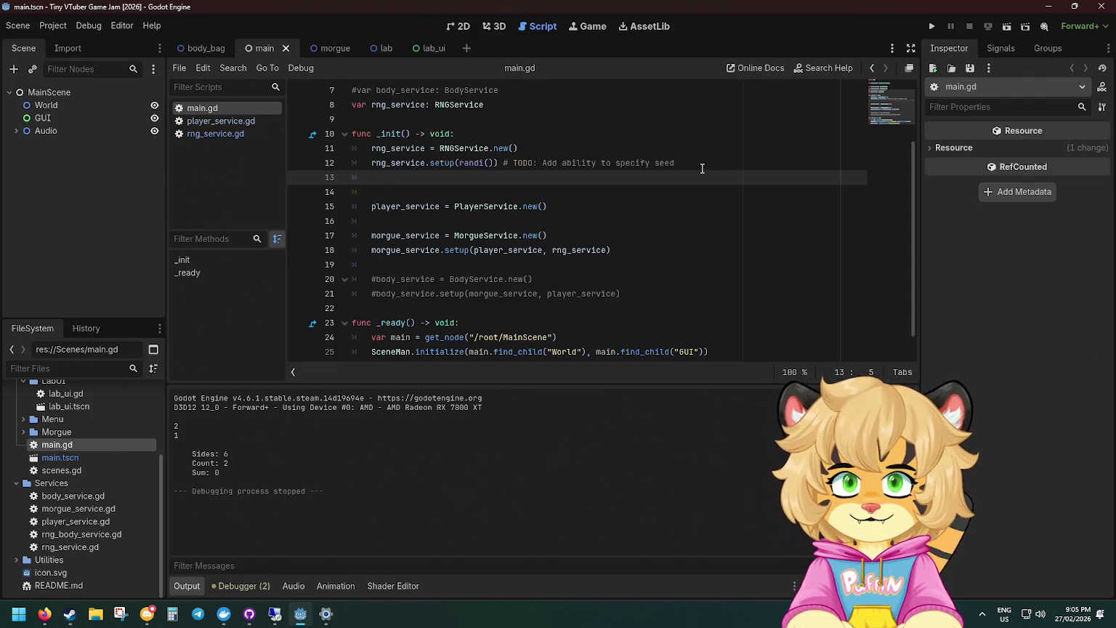
type("rng")
key("Return")
type(".")
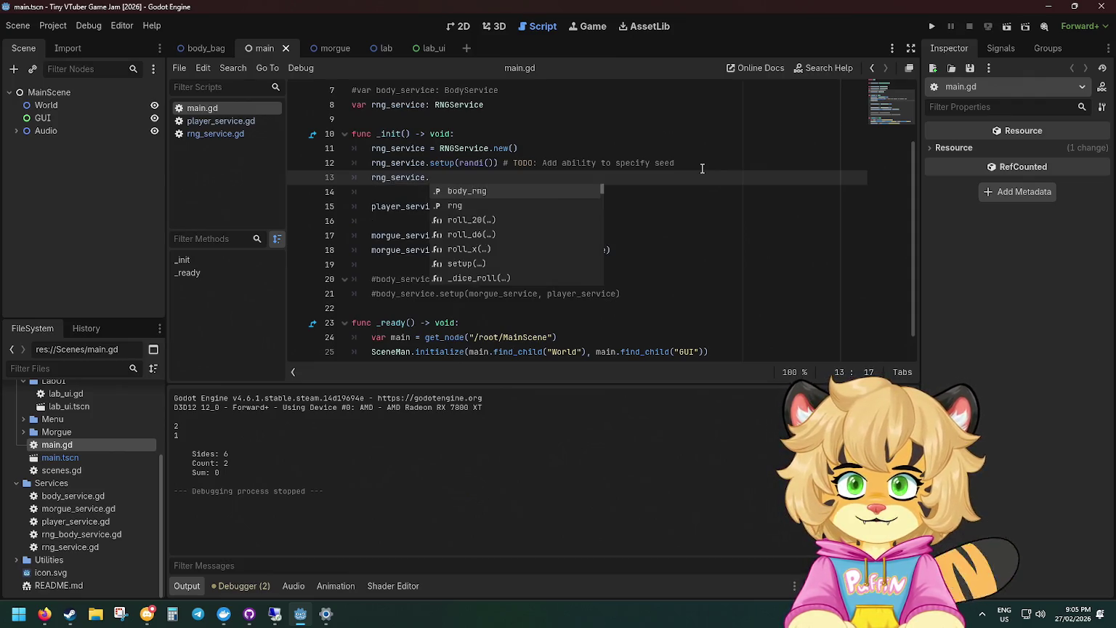
type("roll(")
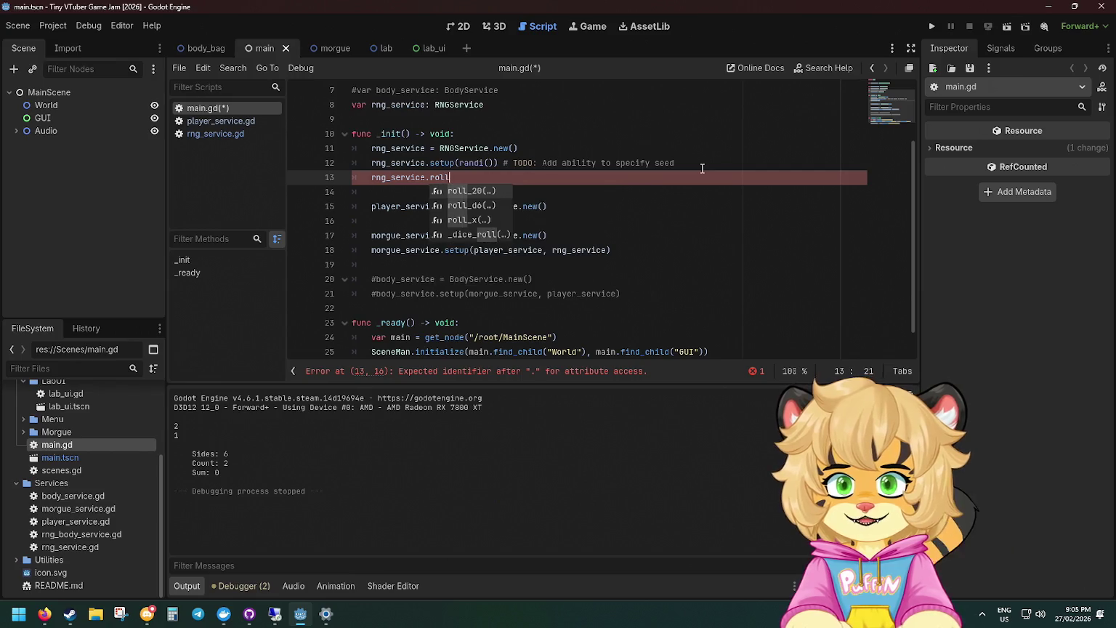
key("BackSpace")
type("+")
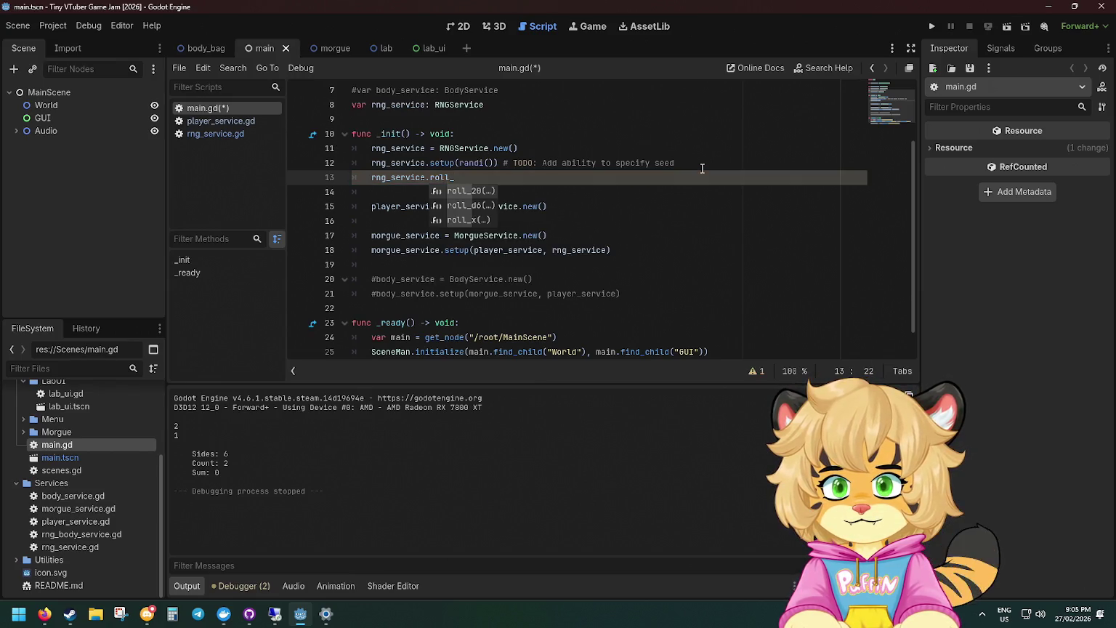
type("x(")
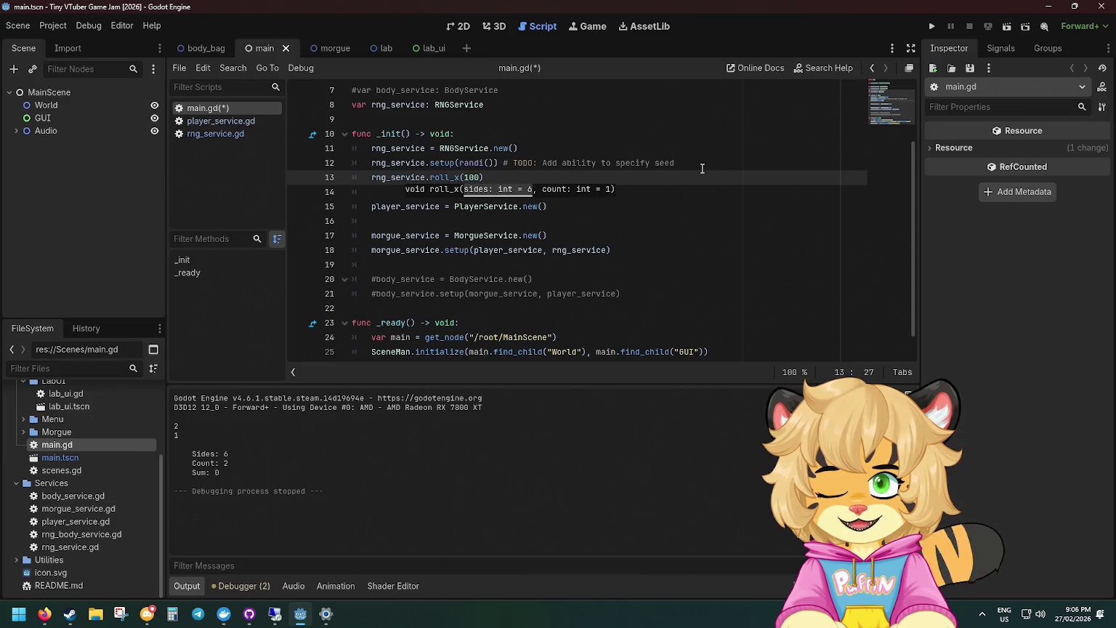
type("10")
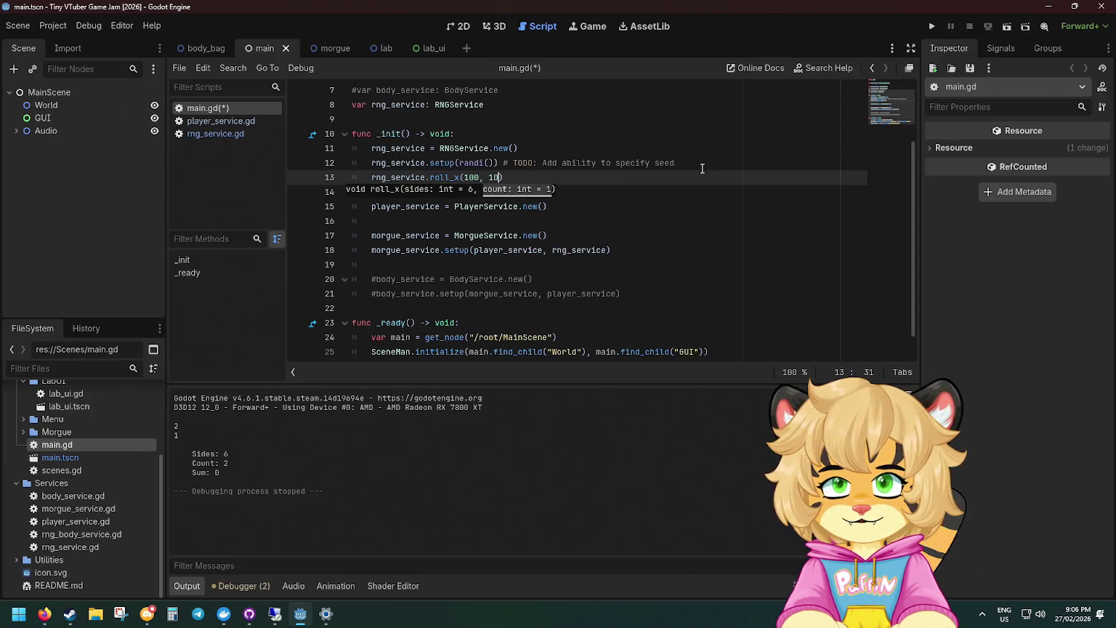
key("ctrl+s")
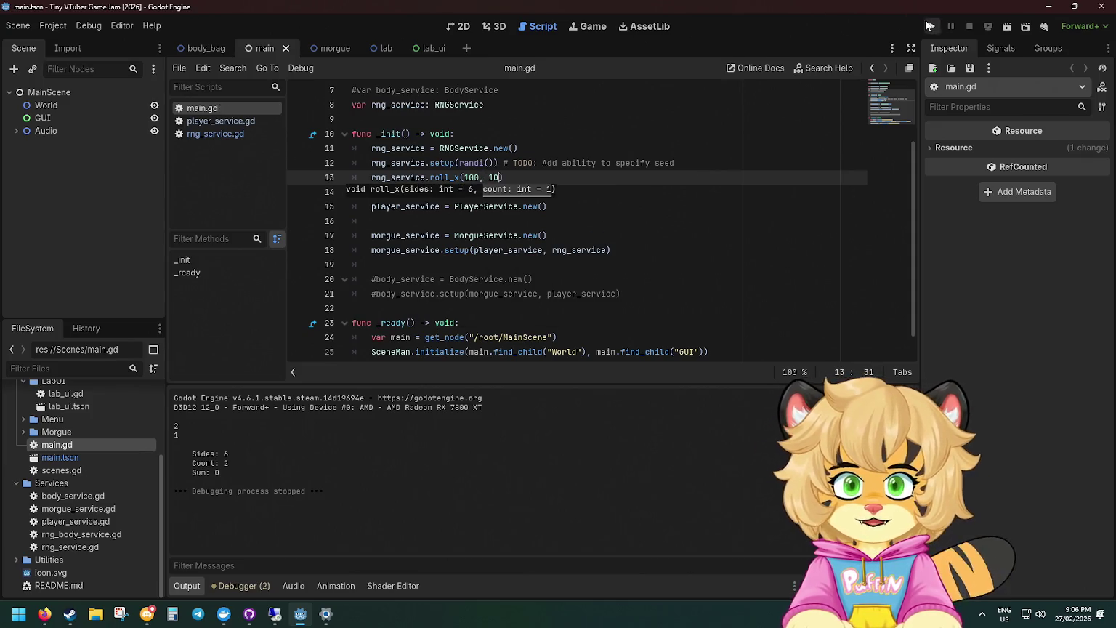
left_click(933, 27)
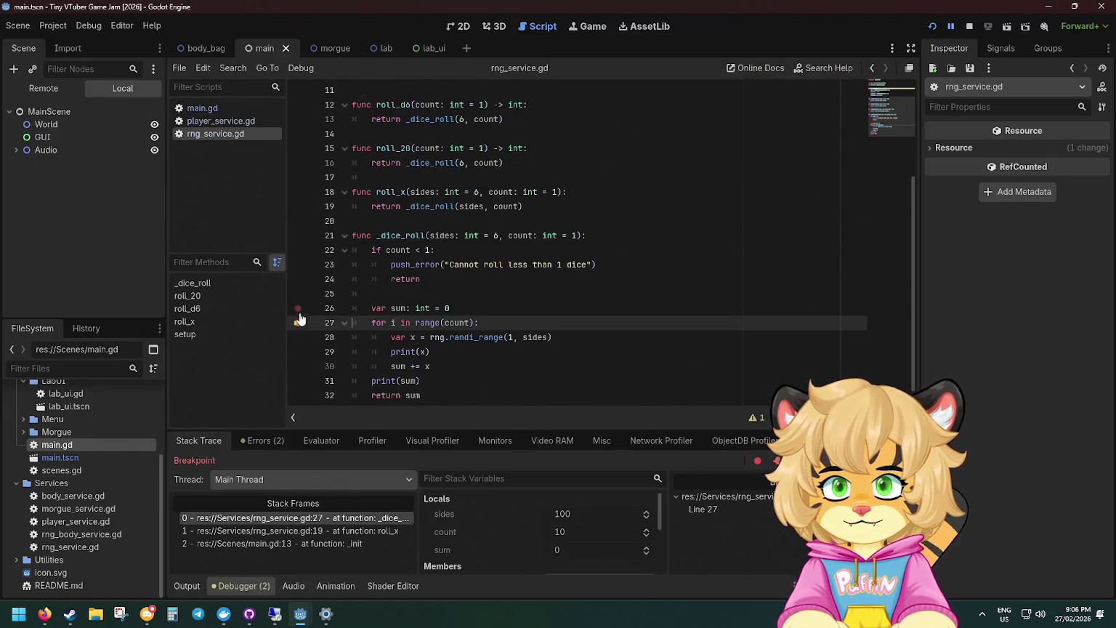
Clear the roll-loop breakpoint, resume the game, and review the ten printed rolls totalling 465.
left_click(300, 319)
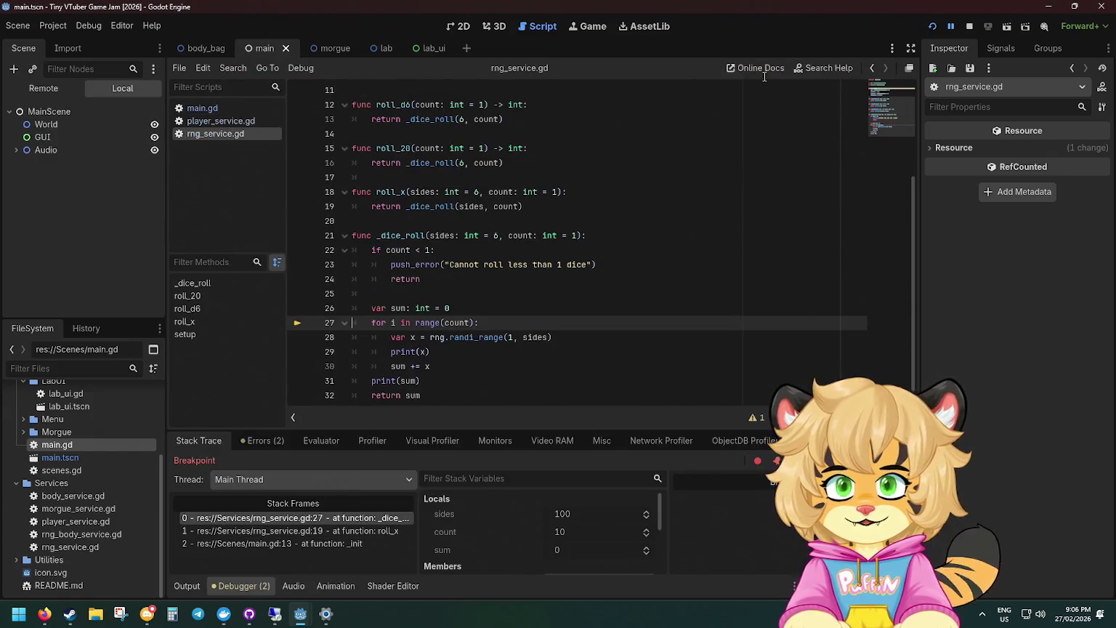
key("F12")
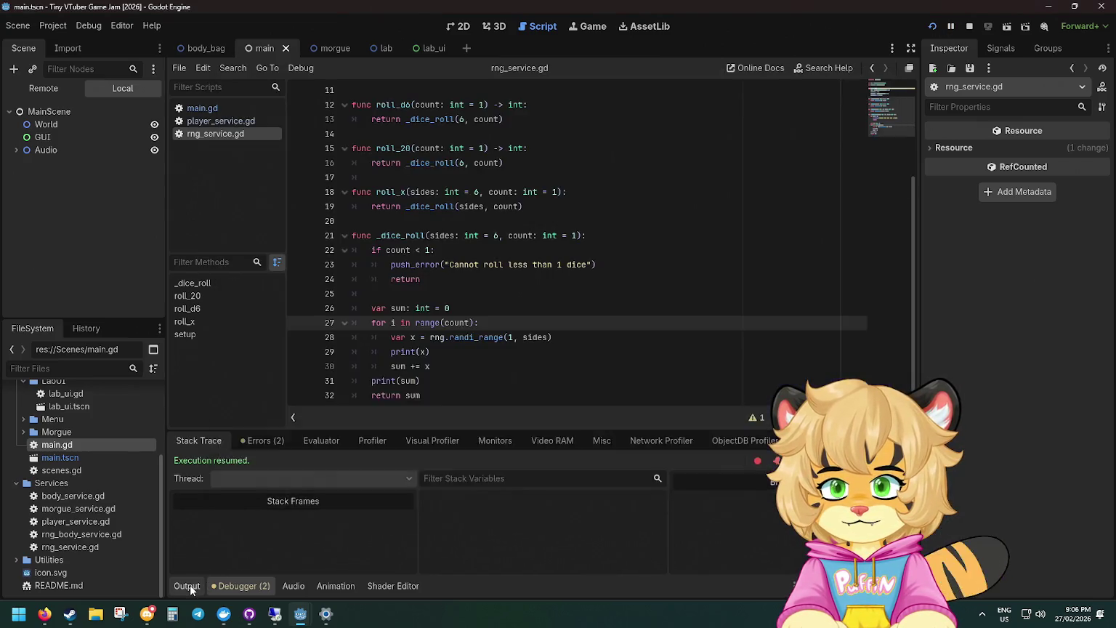
left_click(191, 584)
mouse_move(181, 424)
left_mouse_down()
mouse_move(209, 517)
mouse_move(225, 443)
mouse_move(192, 514)
left_mouse_up()
left_click(195, 486)
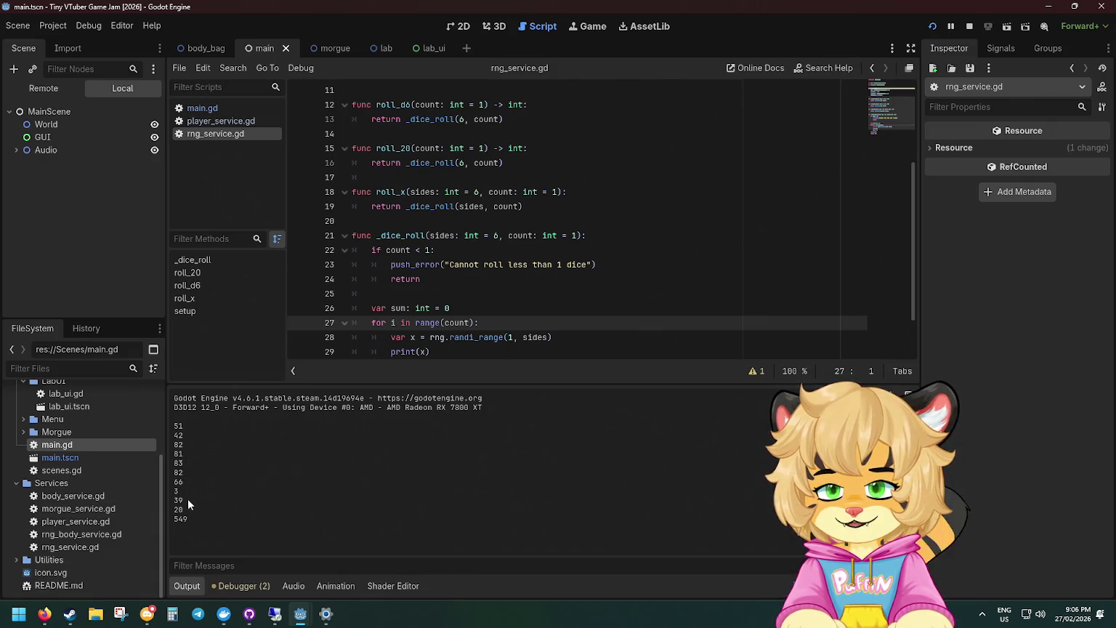
Stop and rerun the game, close its window, and return to main.gd.
left_click(969, 26)
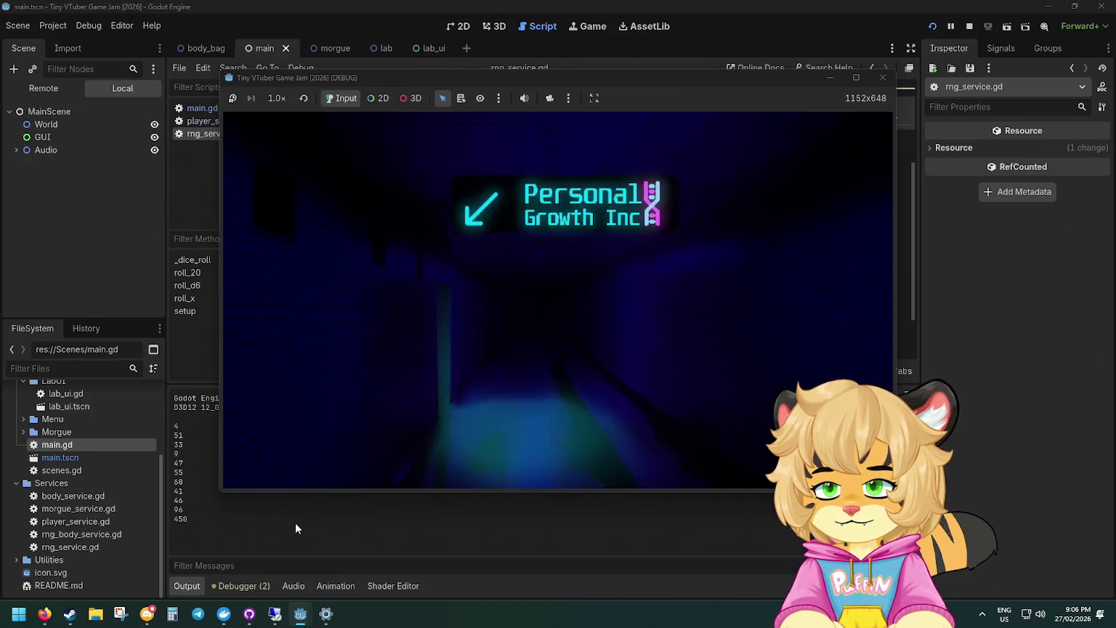
left_click(883, 77)
left_click(932, 27)
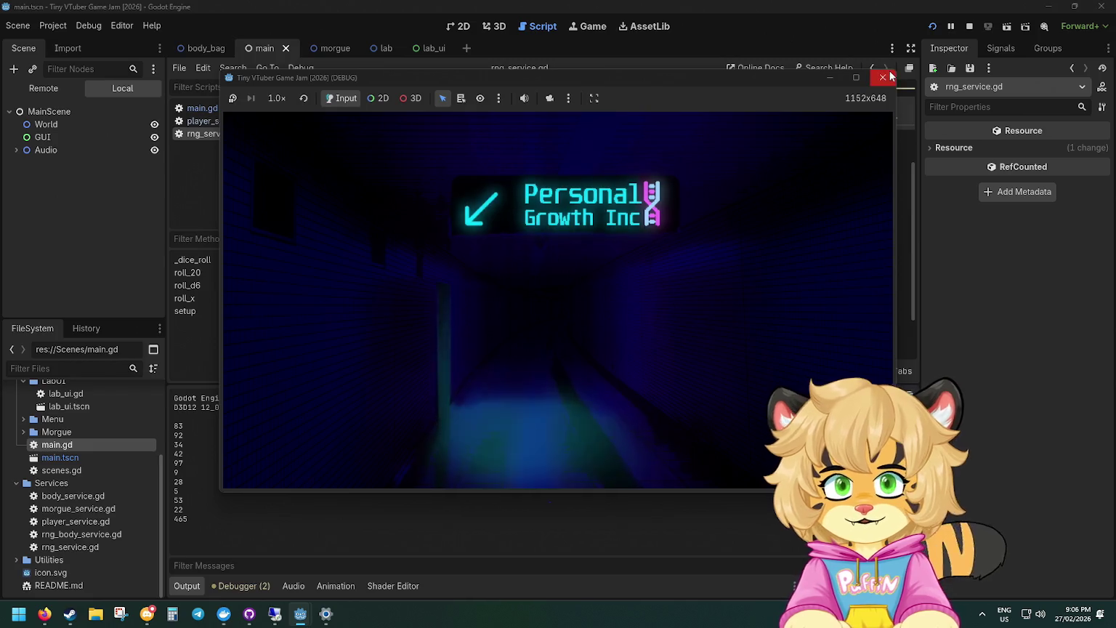
left_click(883, 77)
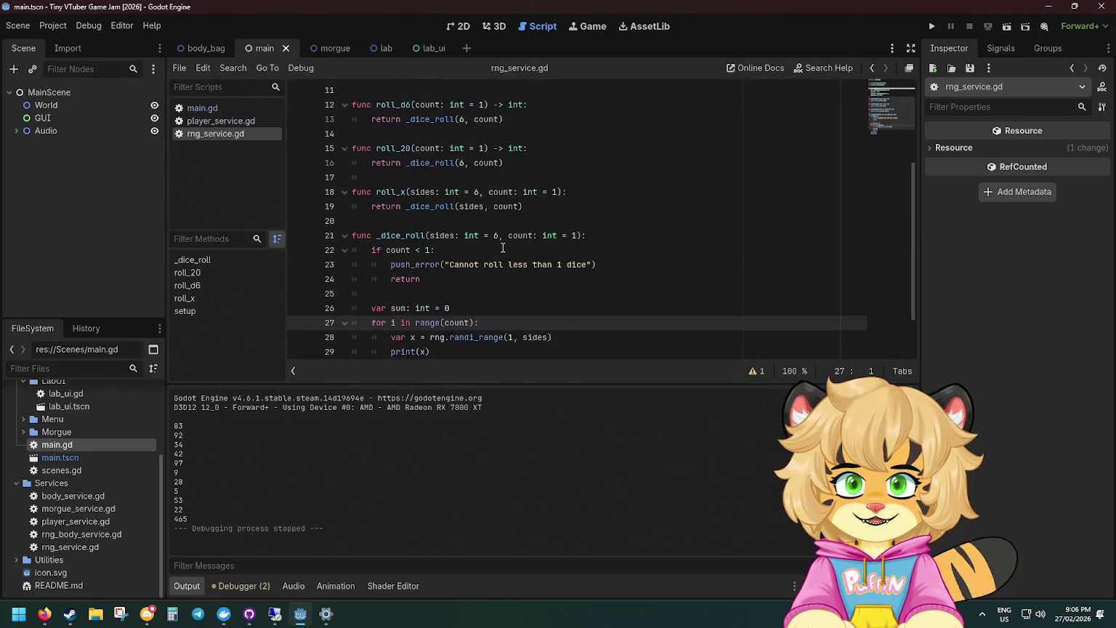
left_click(202, 107)
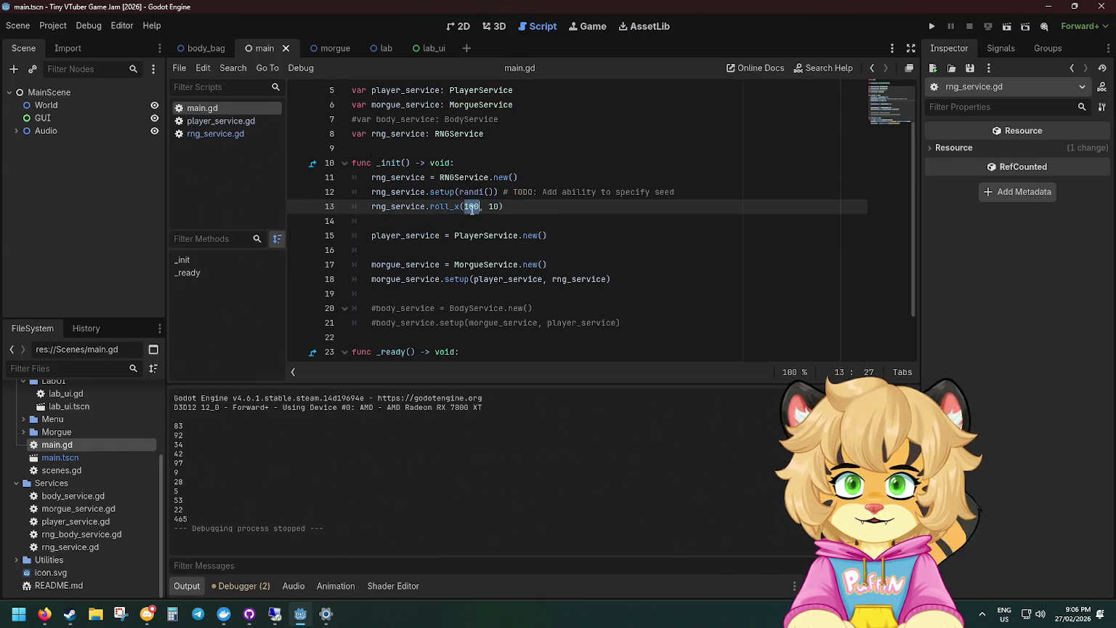
Replace the roll_x call with roll_d6, drop the sides argument, and run the project.
left_click(616, 192)
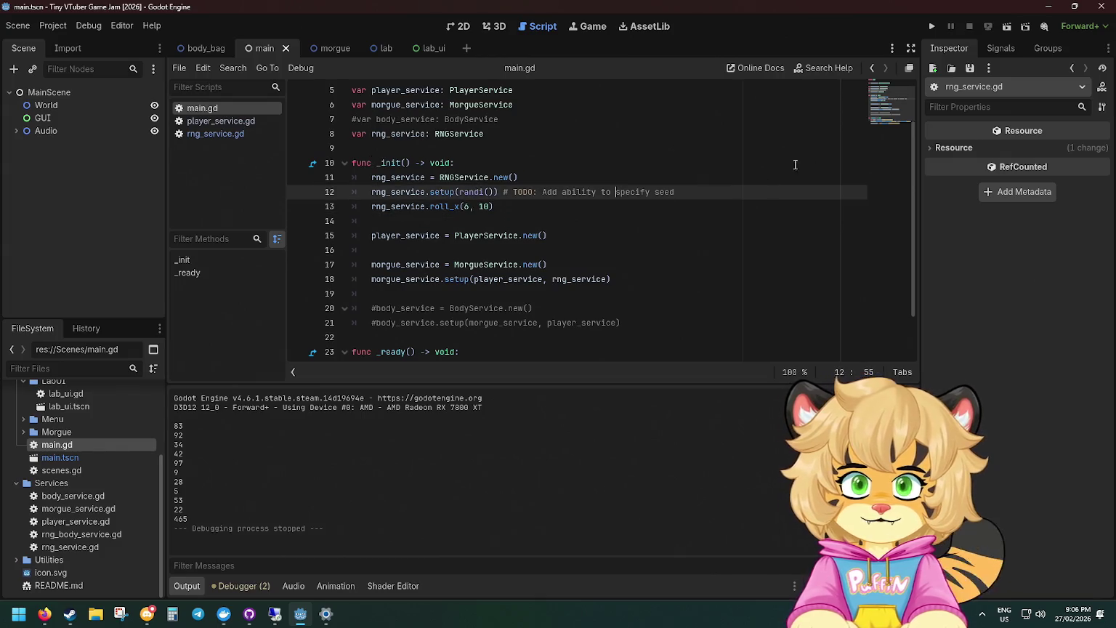
double_click(443, 207)
type("ro")
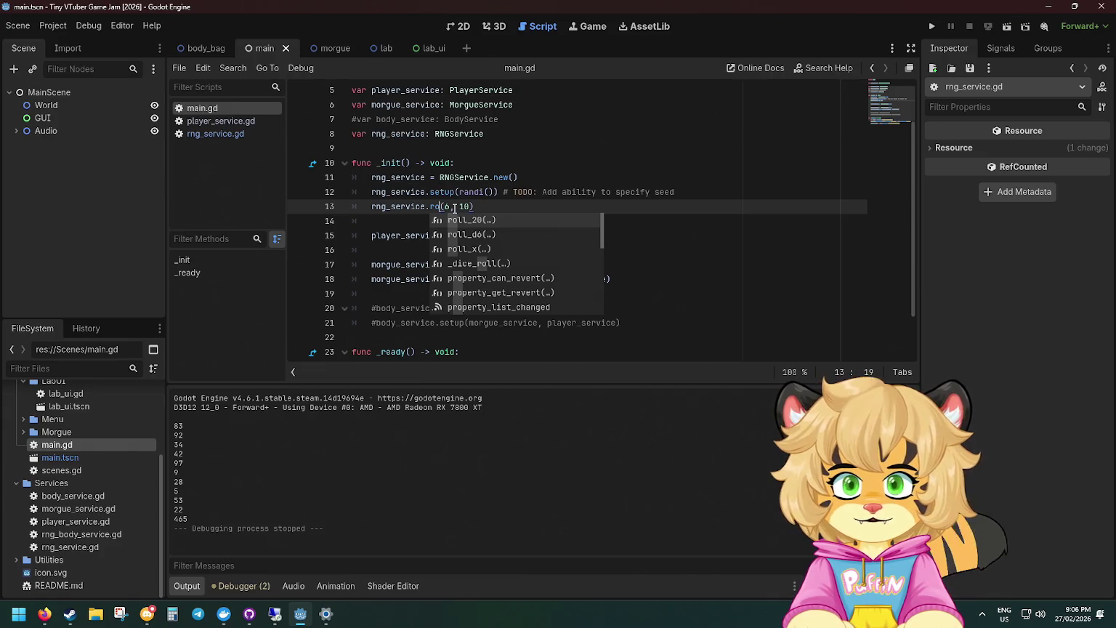
key("Down")
key("Down")
key("Up")
key("Return")
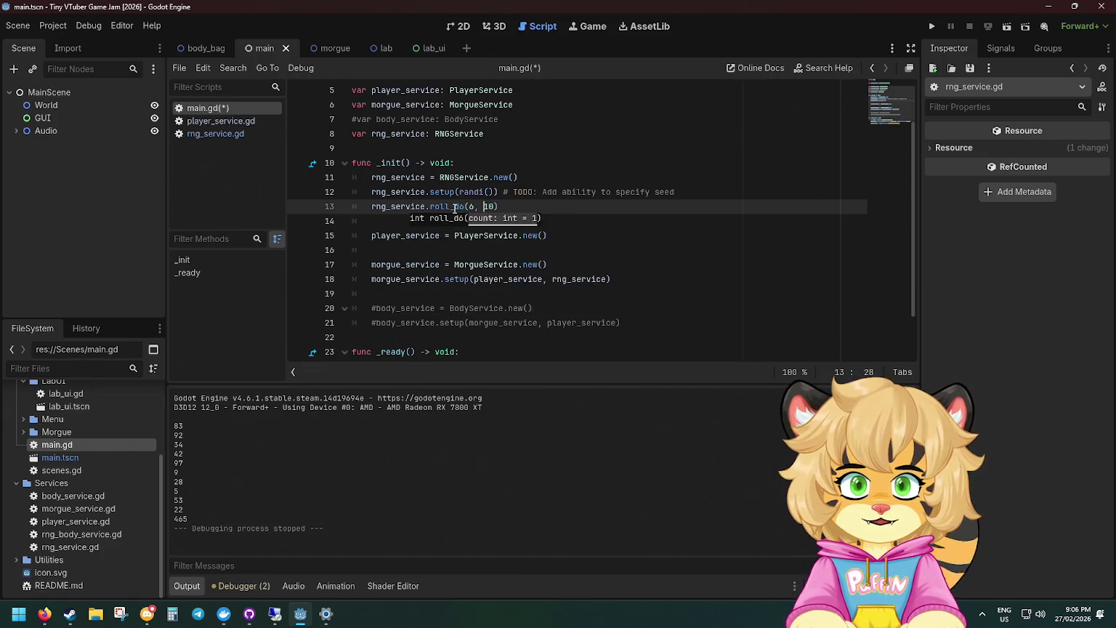
key("BackSpace")
key("BackSpace")
key("BackSpace")
left_click(930, 28)
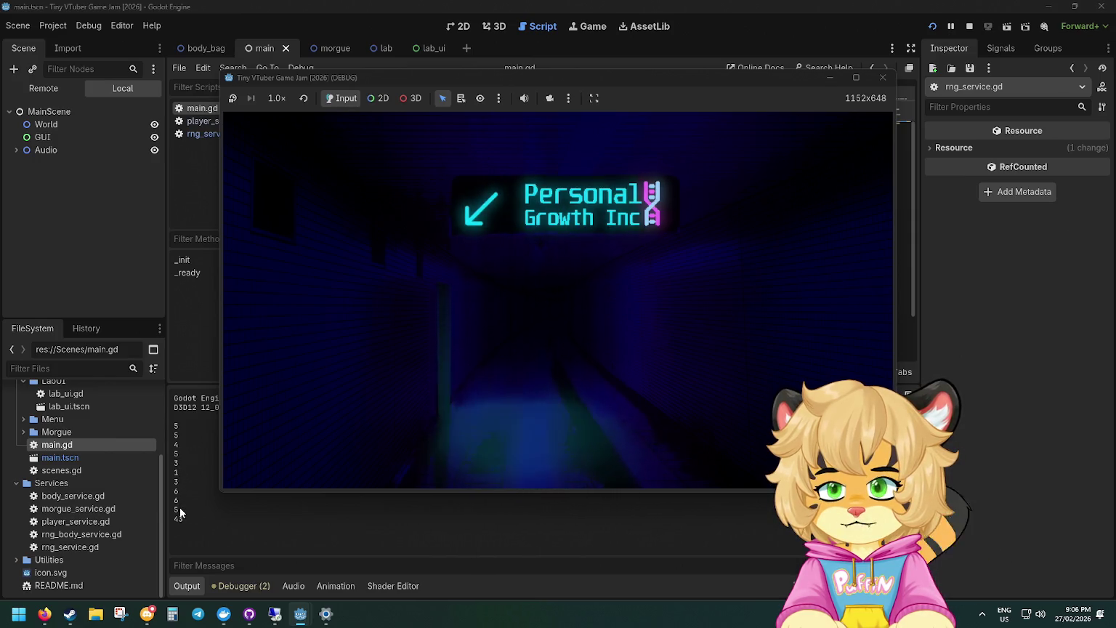
Change the roll_d6 count to 100, rerun the game, and check the printed total of 352.
left_click(213, 522)
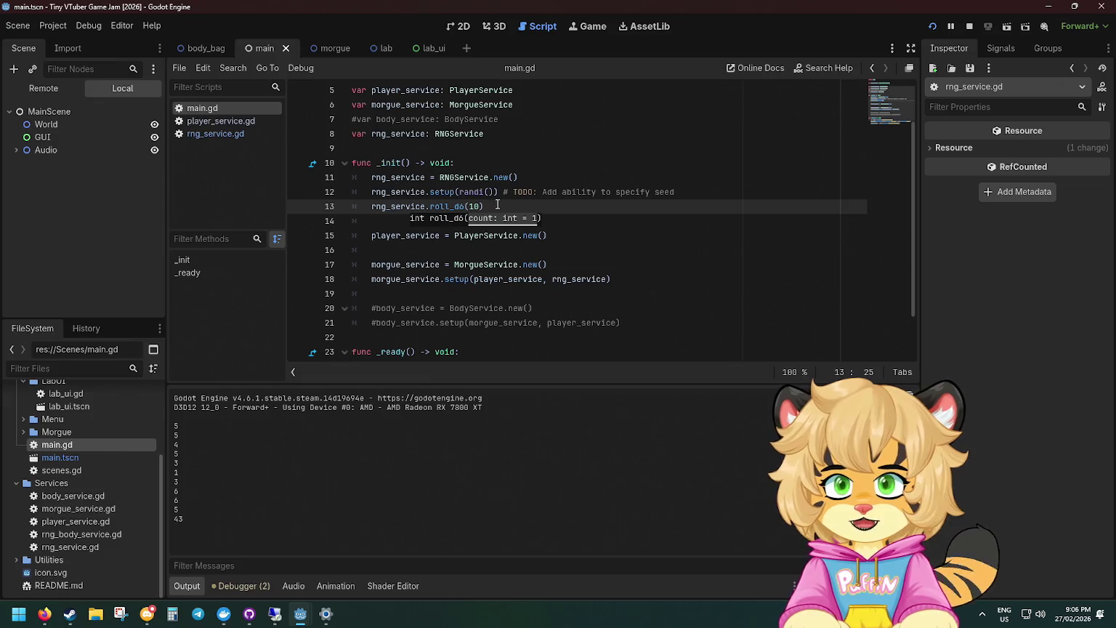
double_click(475, 207)
type("100")
key("F5")
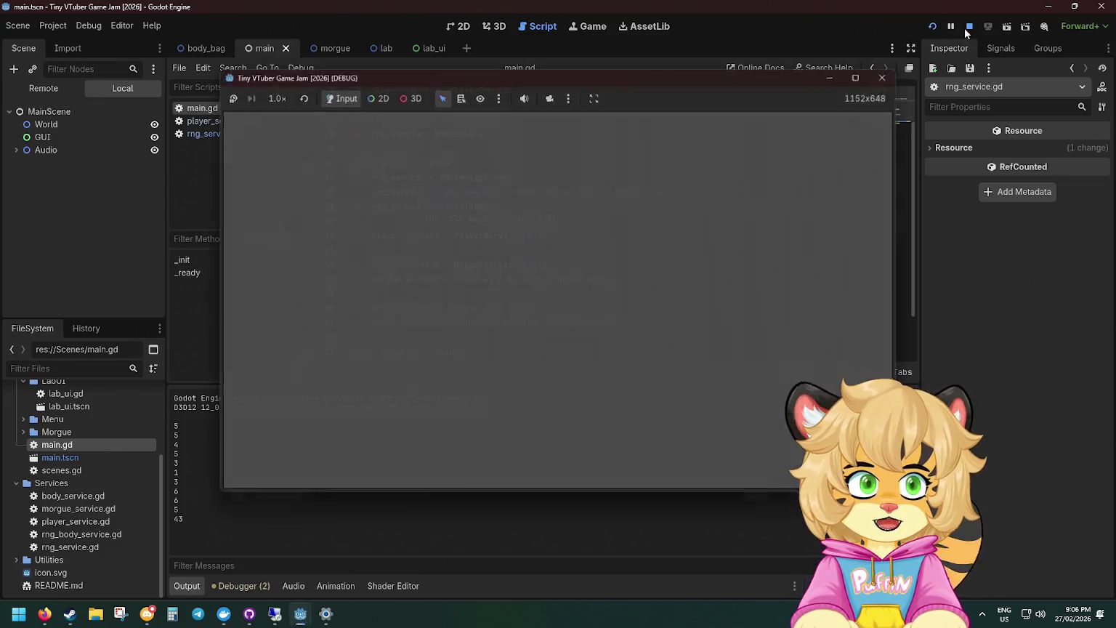
left_click(967, 27)
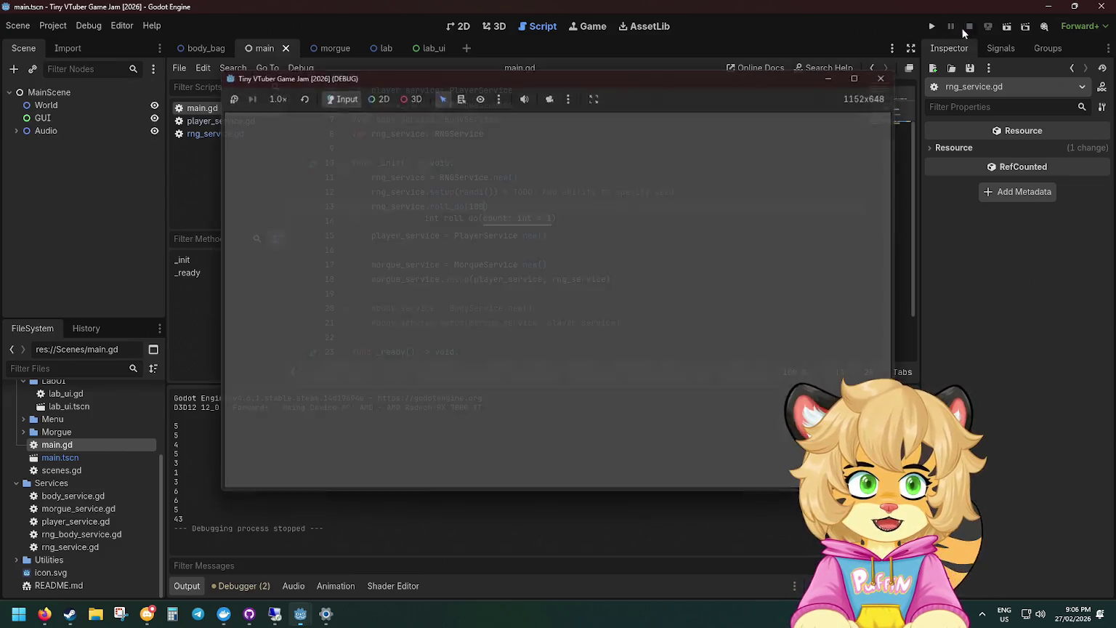
key("F5")
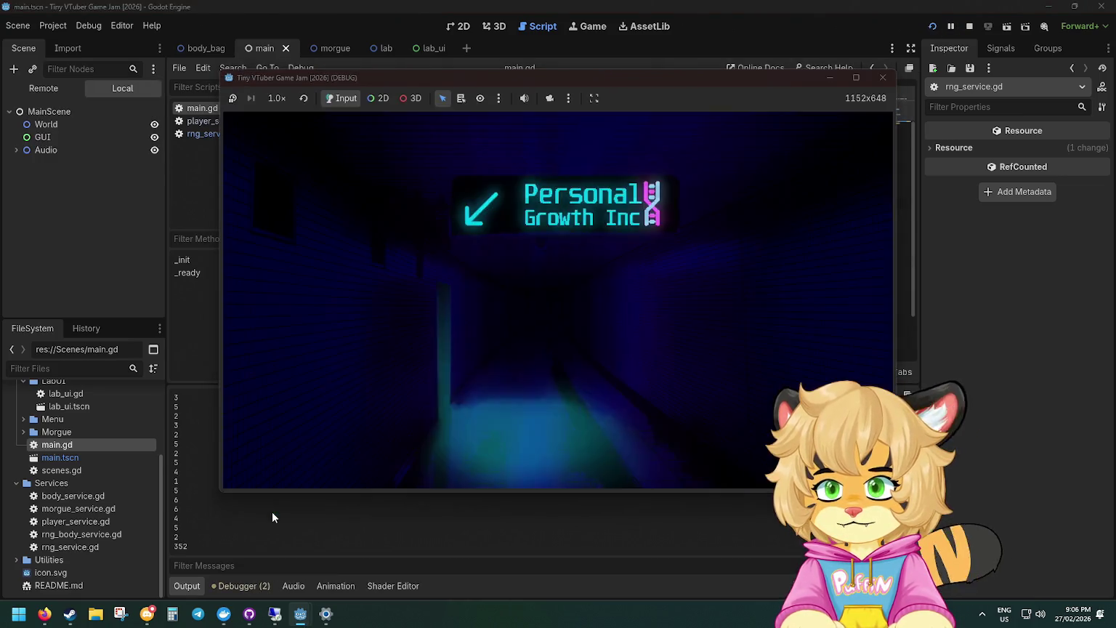
left_click(269, 510)
scroll(201, 521, "up", 20)
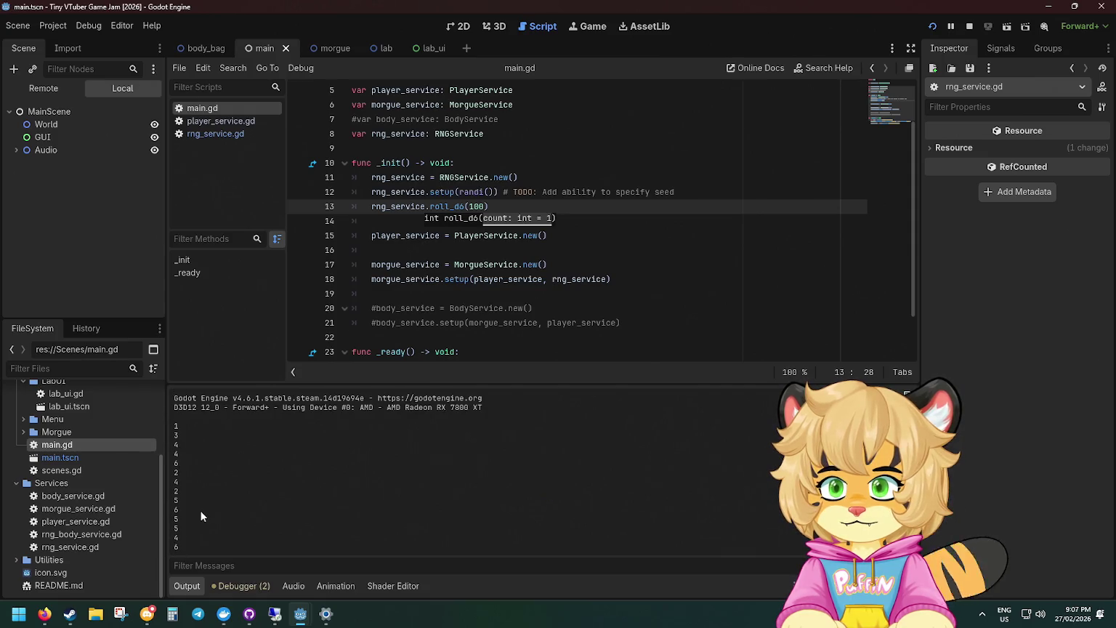
scroll(202, 515, "down", 20)
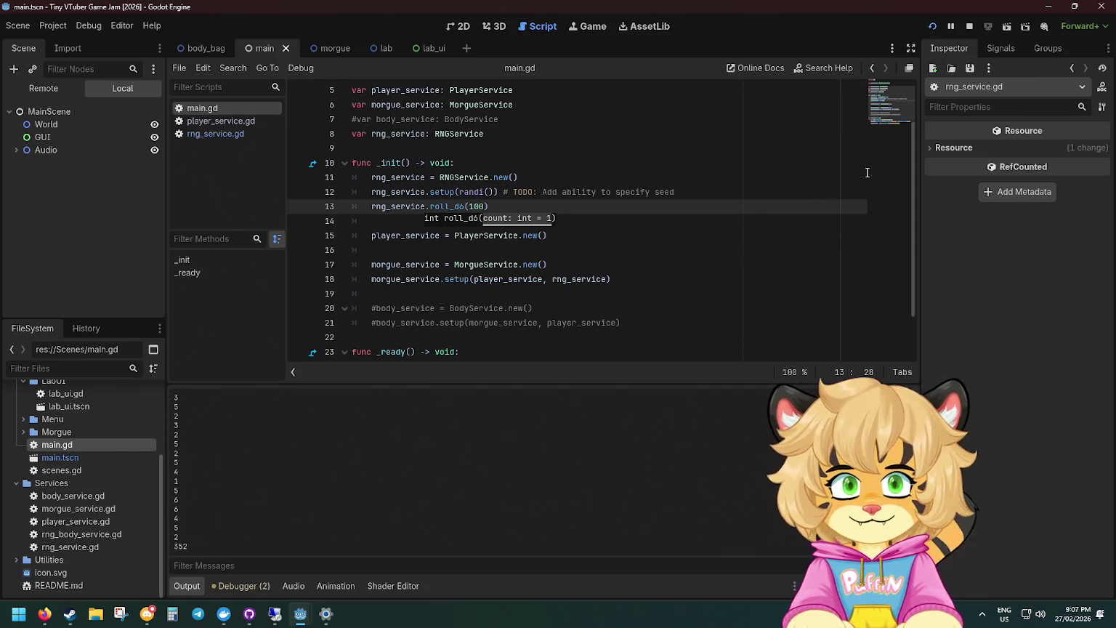
Stop the game and delete the test roll_d6 line from main.gd.
left_click(969, 26)
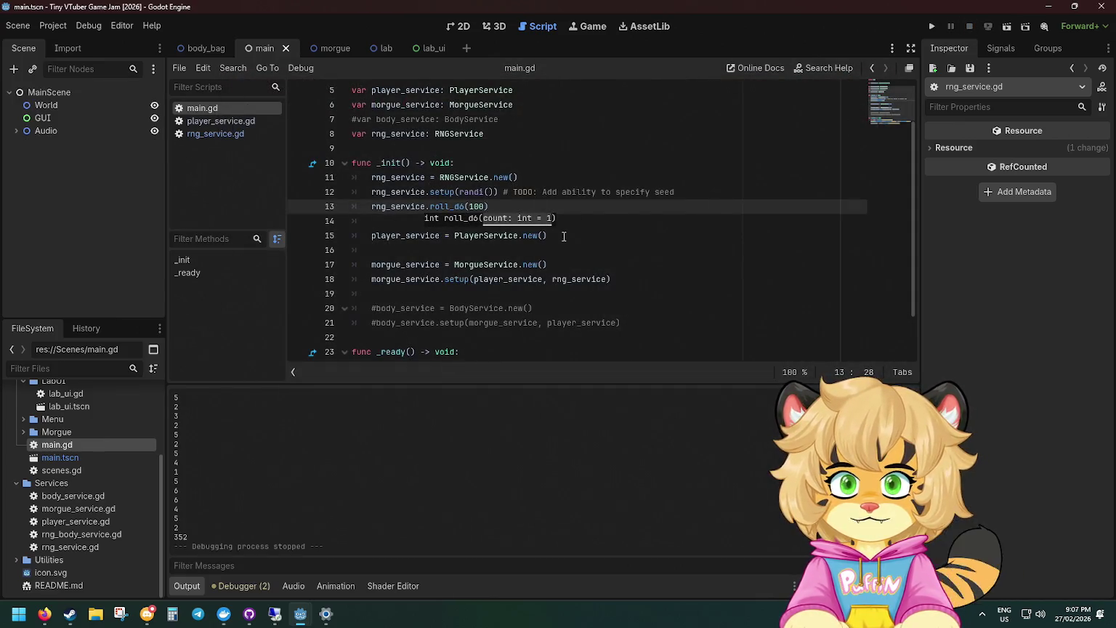
key("shift+Up")
key("shift+End")
key("BackSpace")
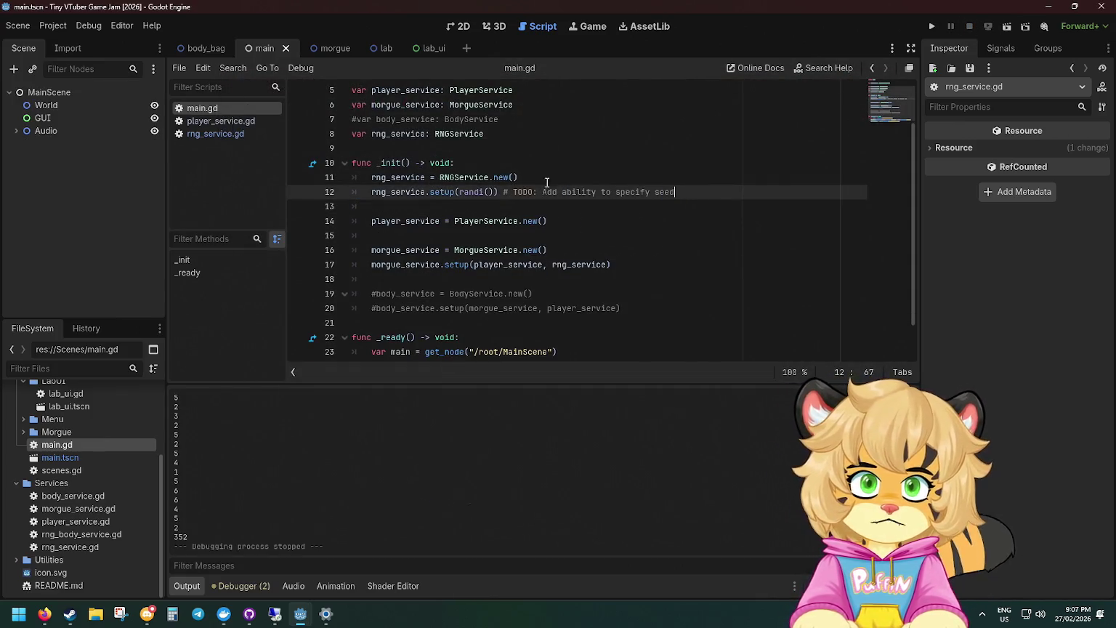
Open the RNGService script and delete the print(sum) and sum += x lines.
left_click(411, 193, "ctrl")
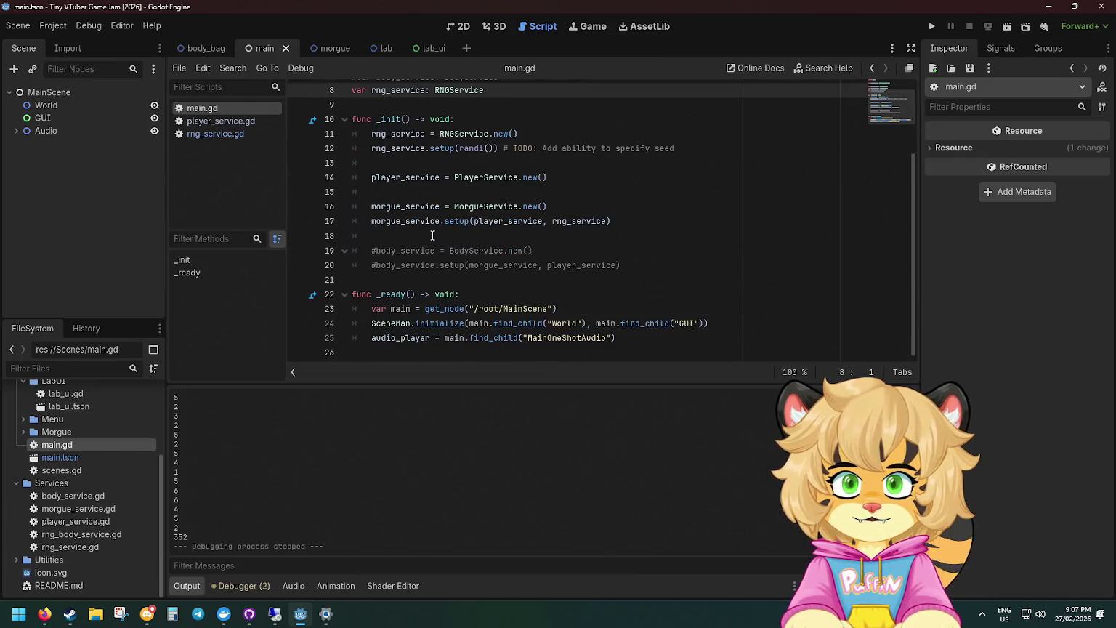
scroll(428, 225, "up", 3)
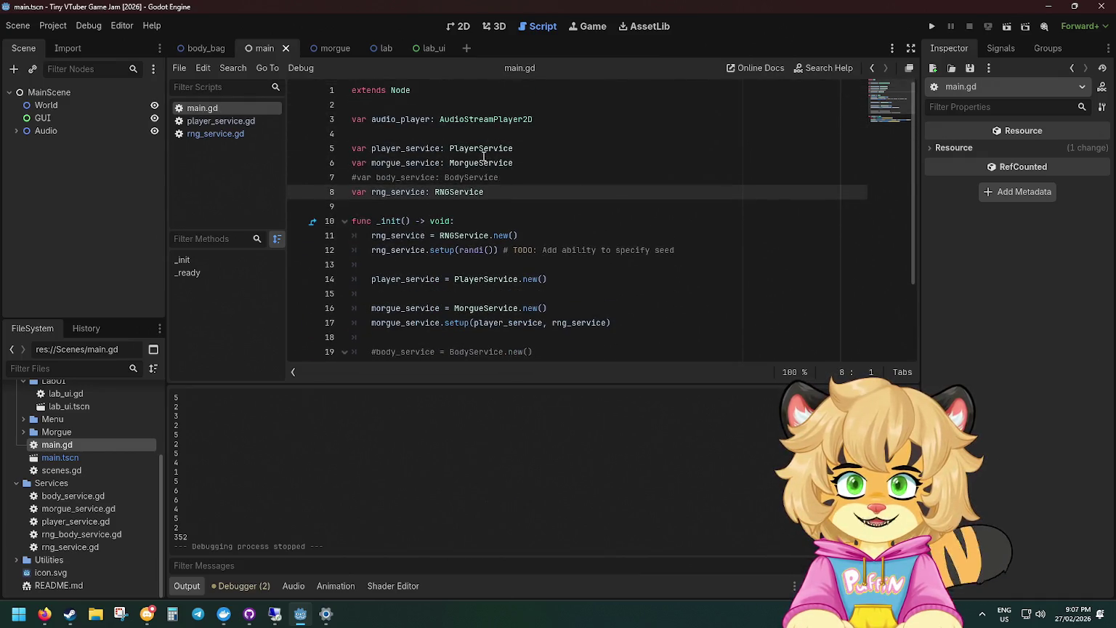
left_click(457, 193, "ctrl")
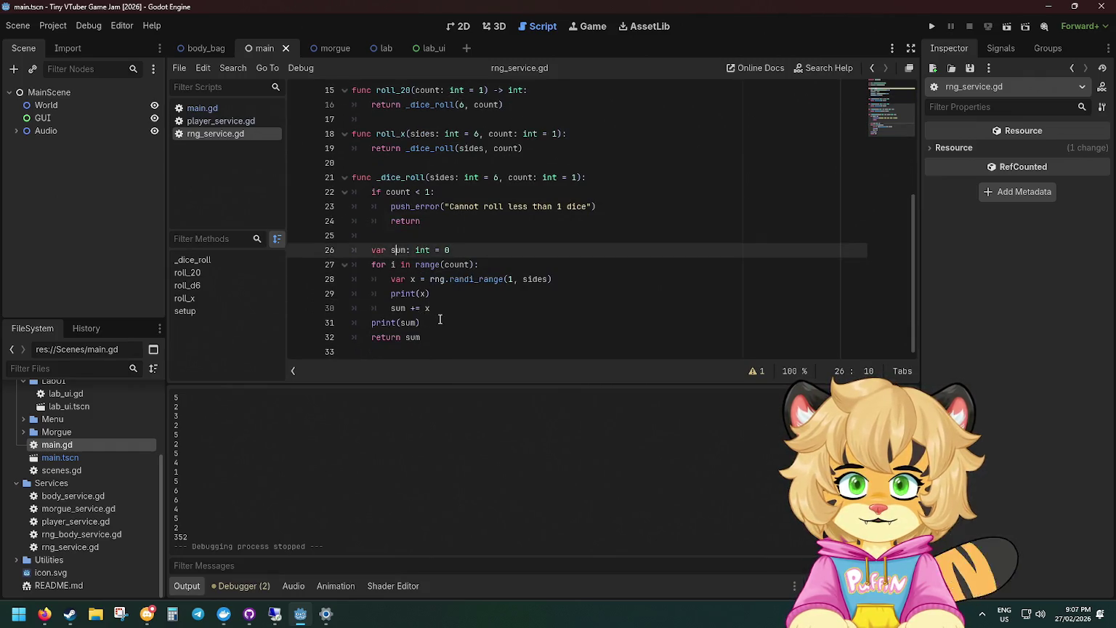
triple_click(440, 320)
key("BackSpace")
triple_click(436, 305)
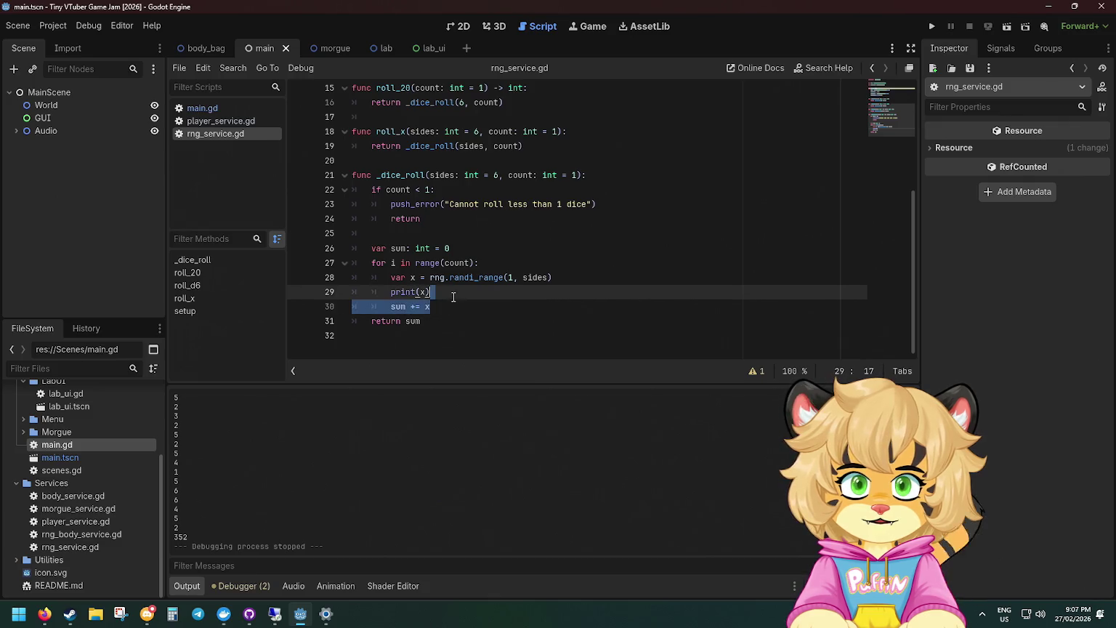
key("BackSpace")
Collapse the loop into a one-liner adding each randi_range(1, sides) roll to sum, and save.
left_click(398, 248)
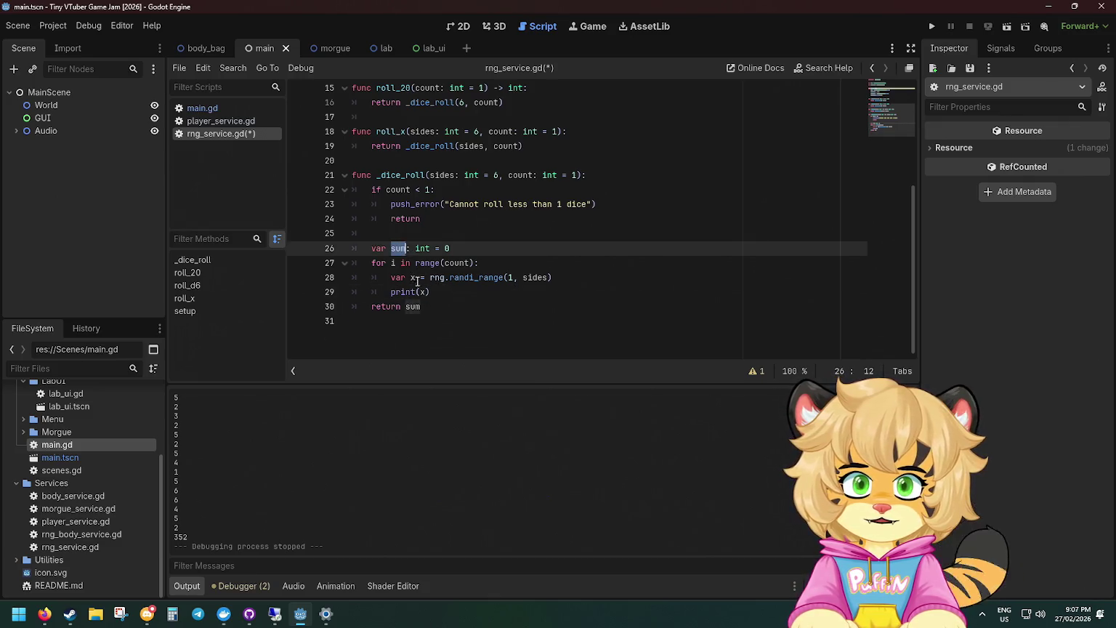
left_click_drag(391, 277, 420, 277)
type("sum +")
left_click_drag(452, 290, 578, 281)
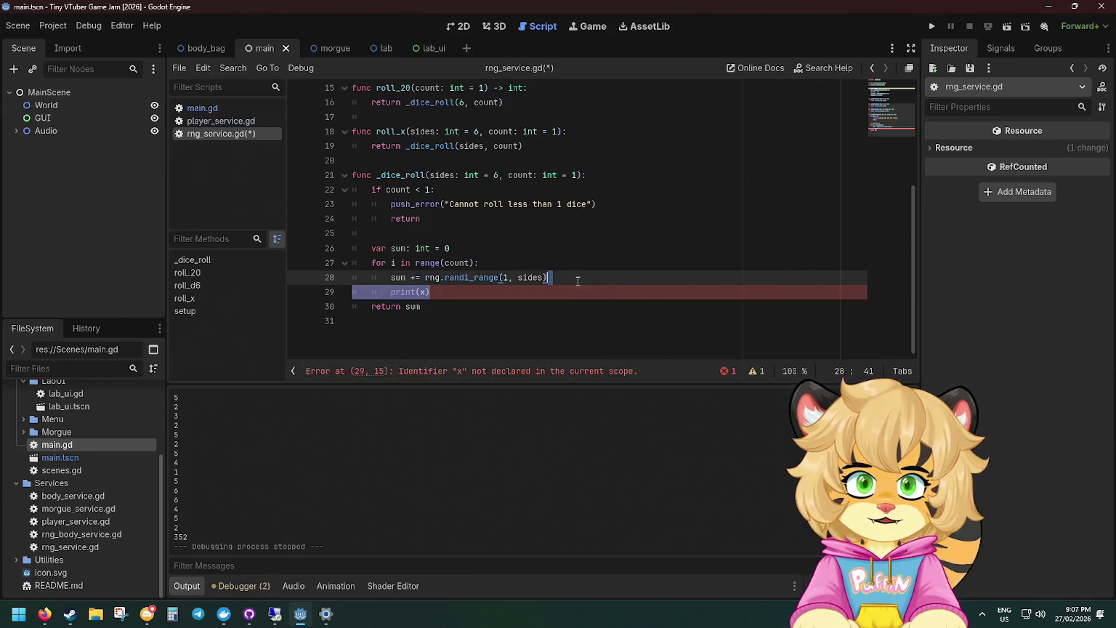
key("BackSpace")
left_click_drag(391, 277, 511, 261)
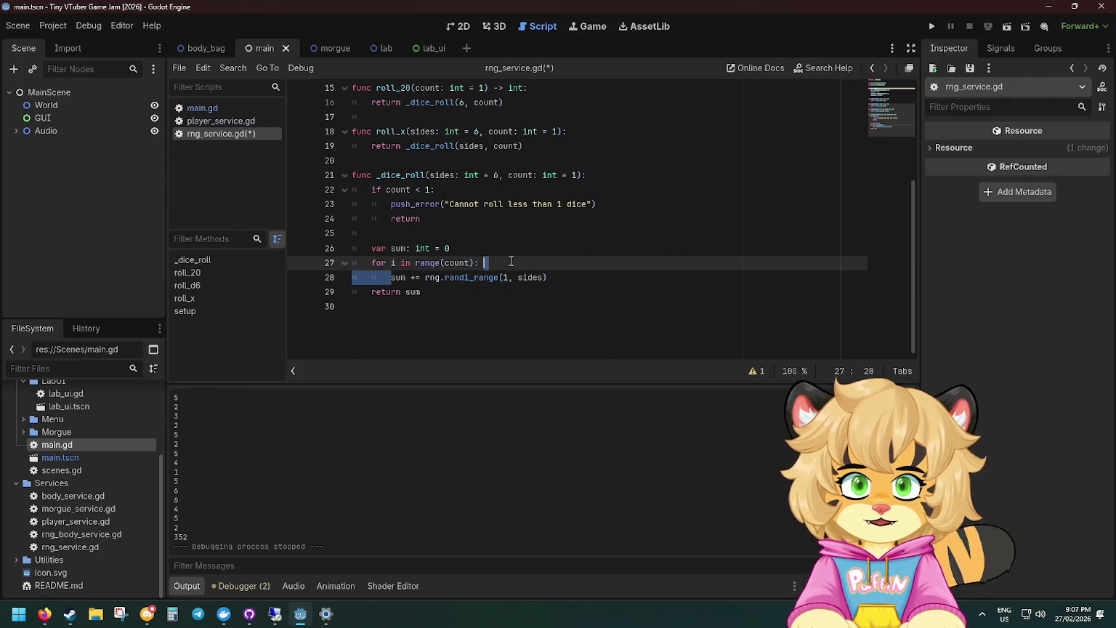
key("BackSpace")
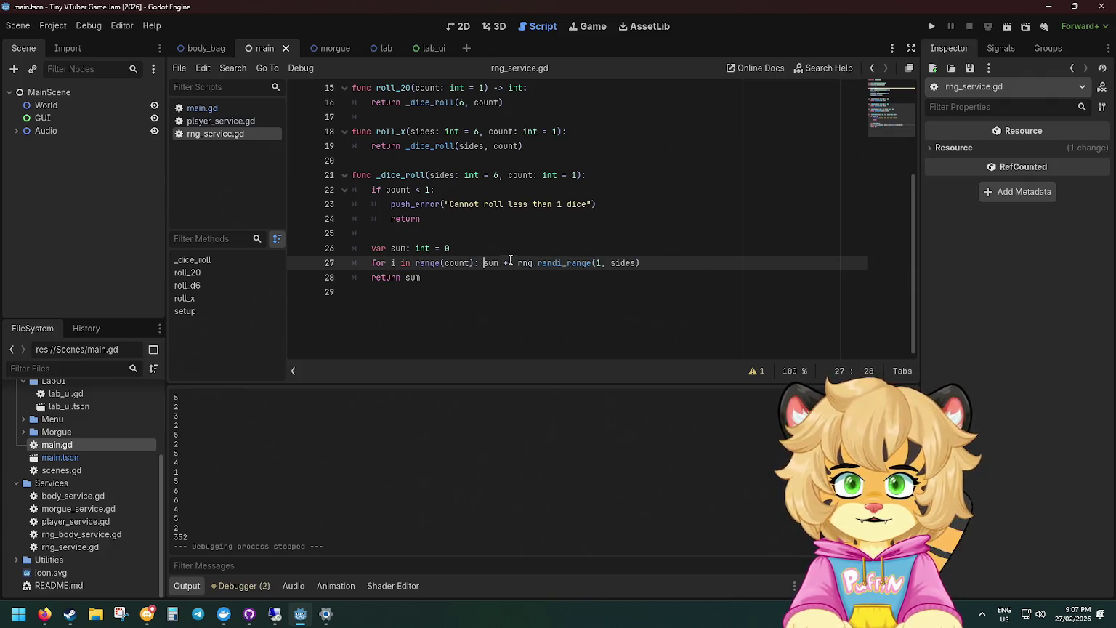
key("ctrl+s")
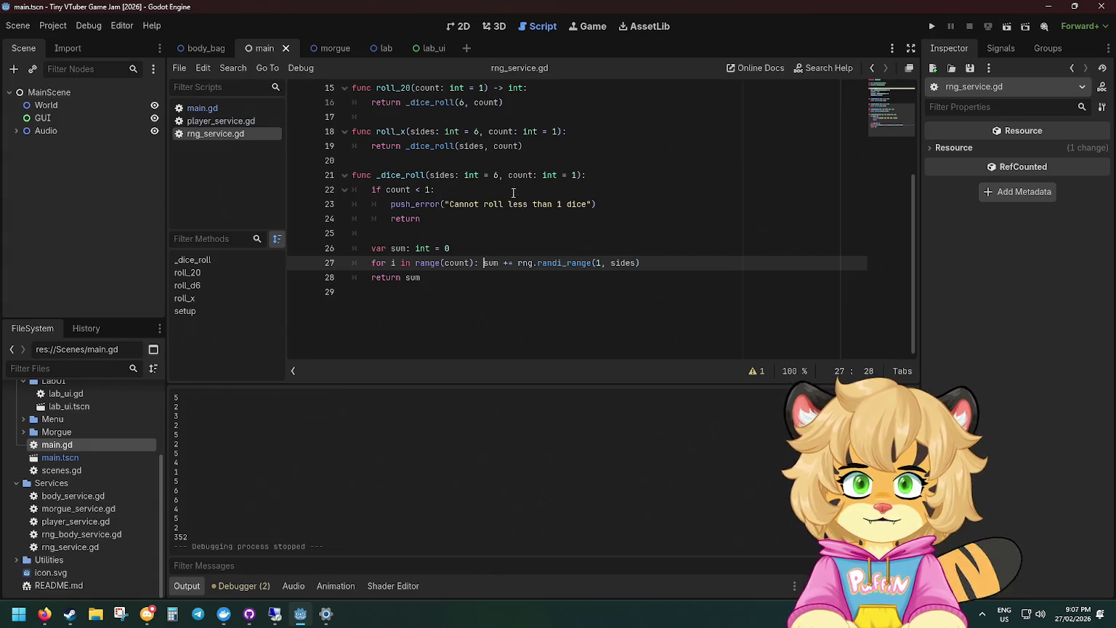
left_click(323, 49)
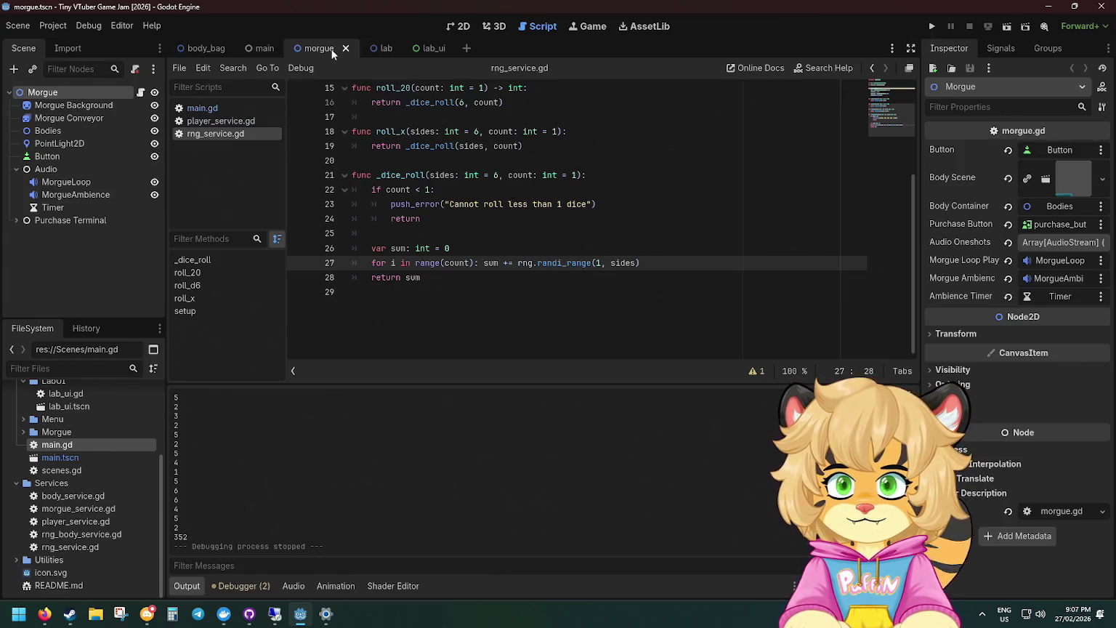
Look over the lab scene and player_service.gd, then return to main.gd.
left_click(382, 48)
left_click(211, 121)
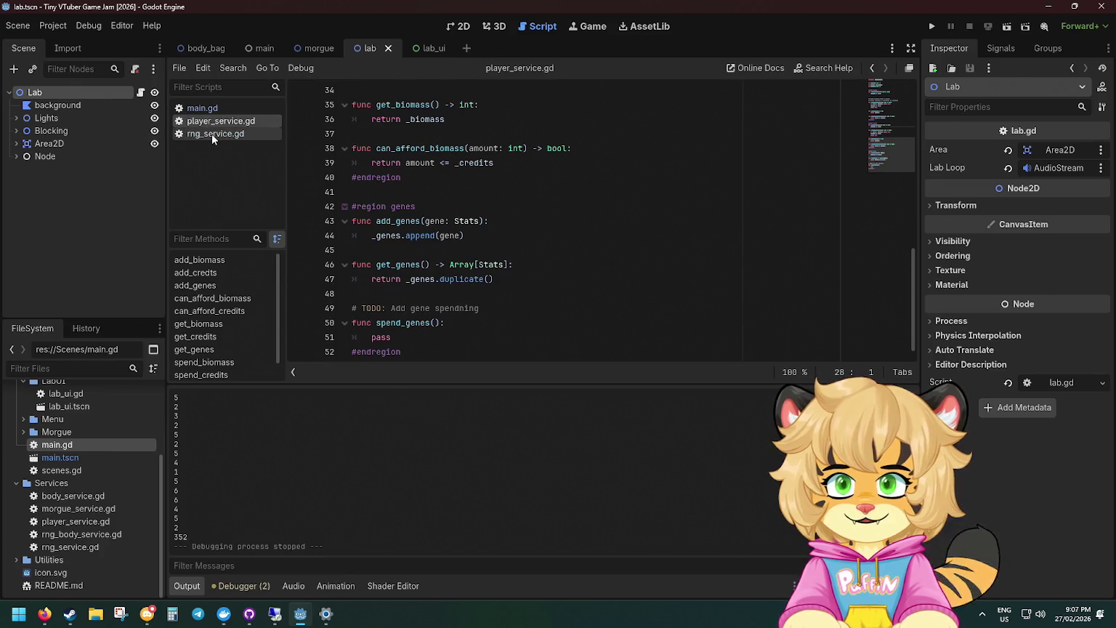
left_click(210, 133)
left_click(210, 120)
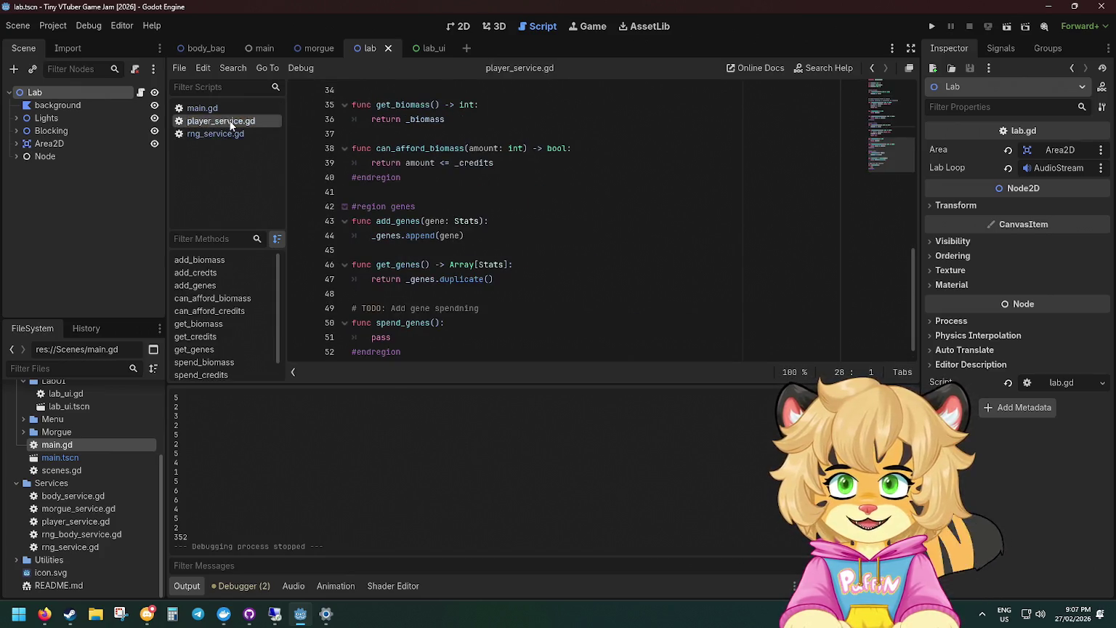
scroll(589, 157, "up", 5)
scroll(502, 156, "down", 1)
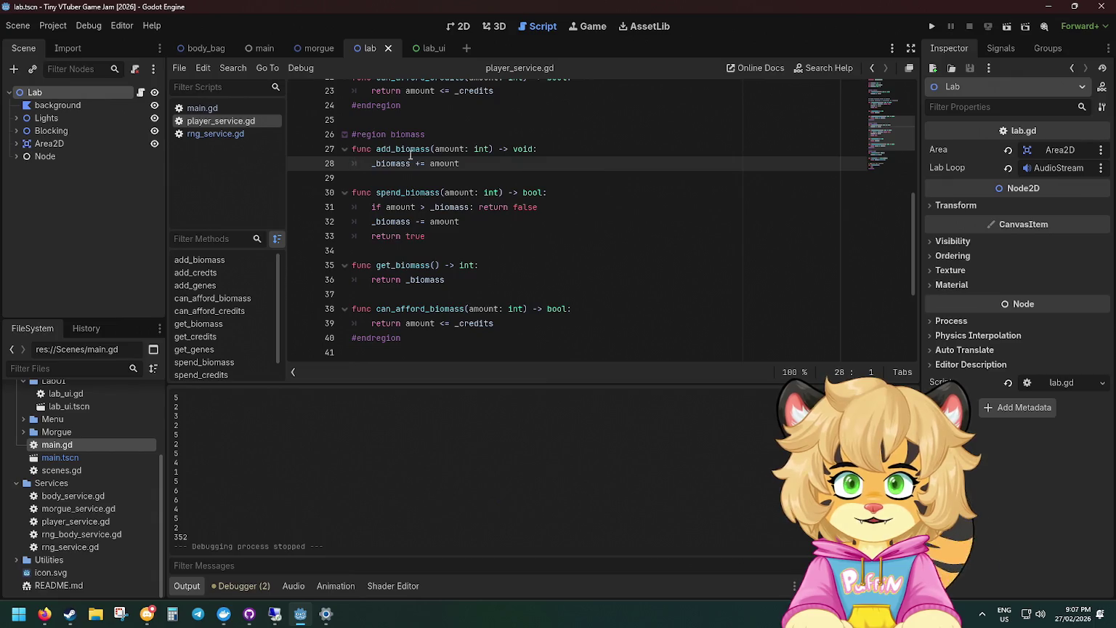
left_click(201, 108)
Playtest by recycling two morgue bodies for biomass, checking the lab each time, then stop the game.
left_click(933, 26)
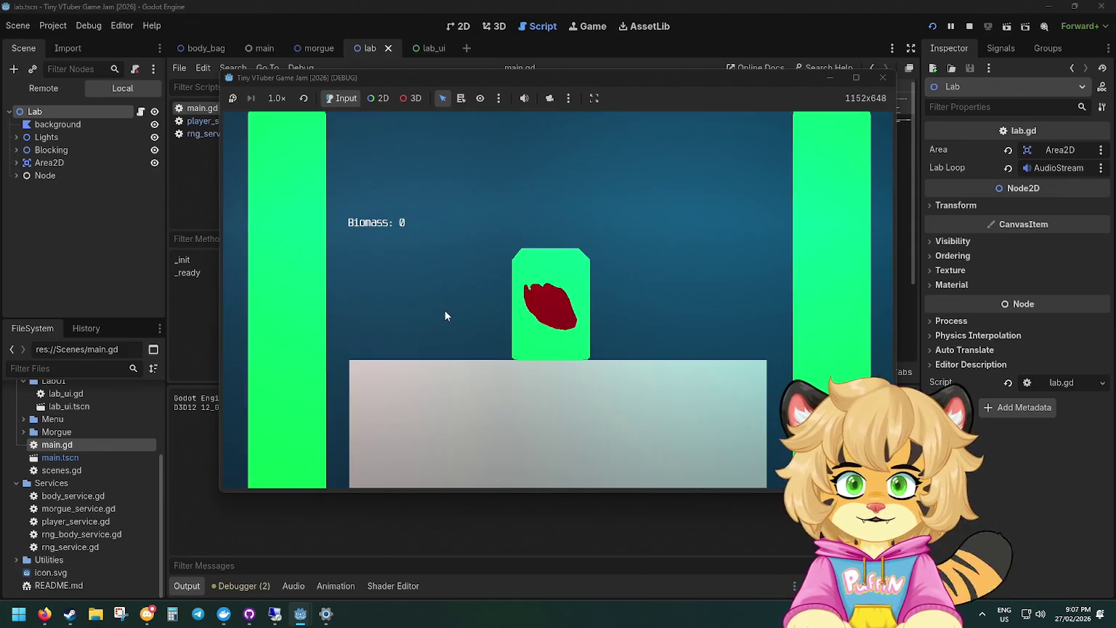
left_click(551, 303)
left_click(597, 331)
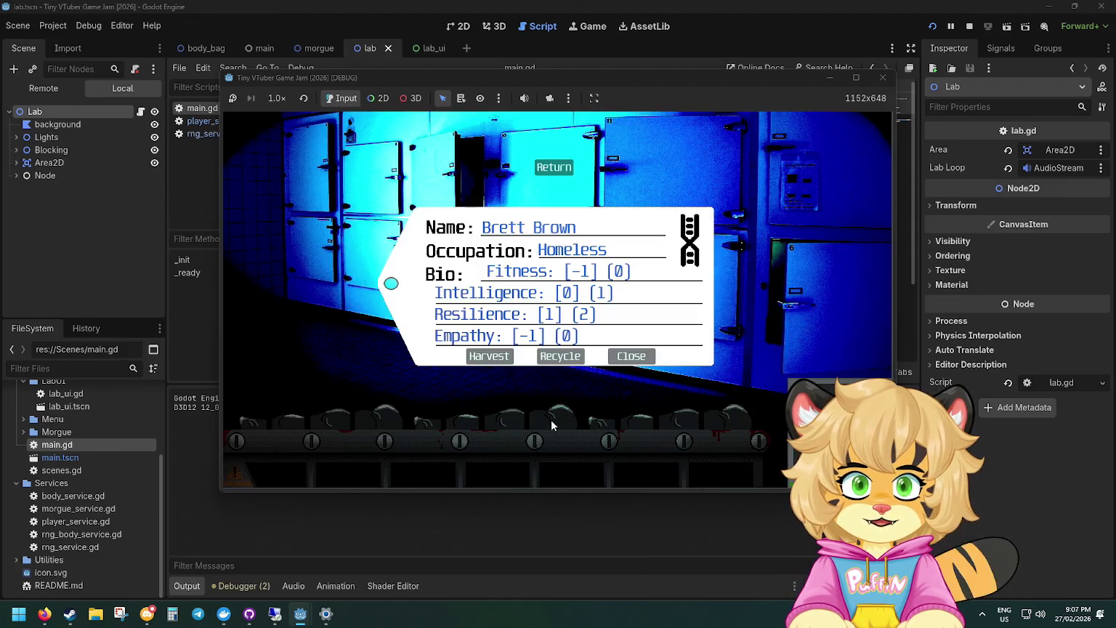
left_click(560, 356)
left_click(552, 168)
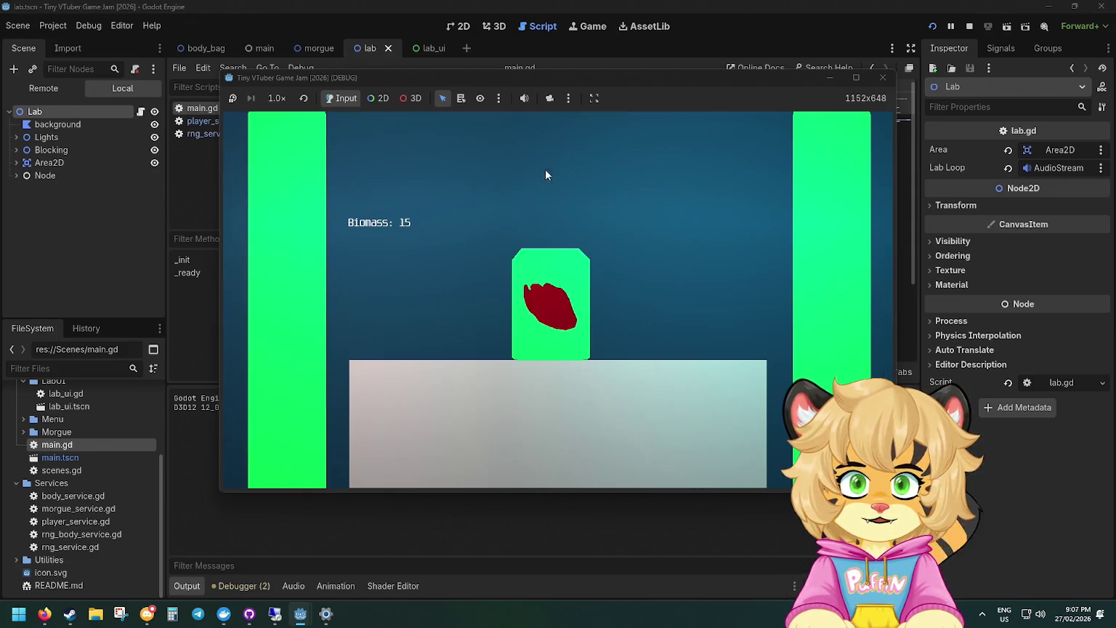
left_click(549, 297)
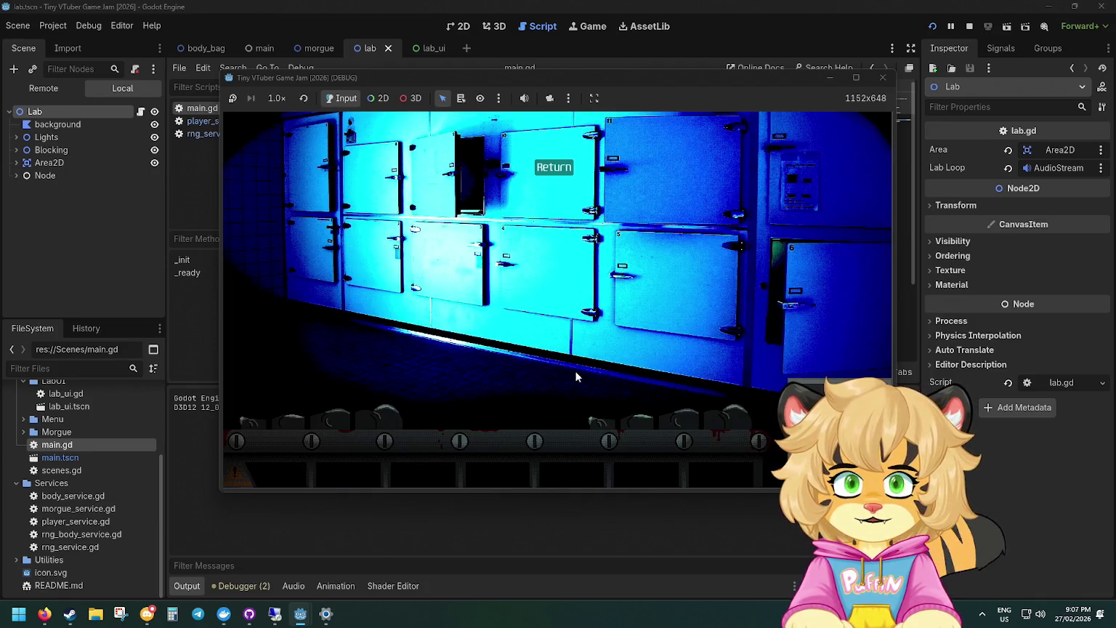
left_click(562, 365)
left_click(560, 355)
left_click(561, 173)
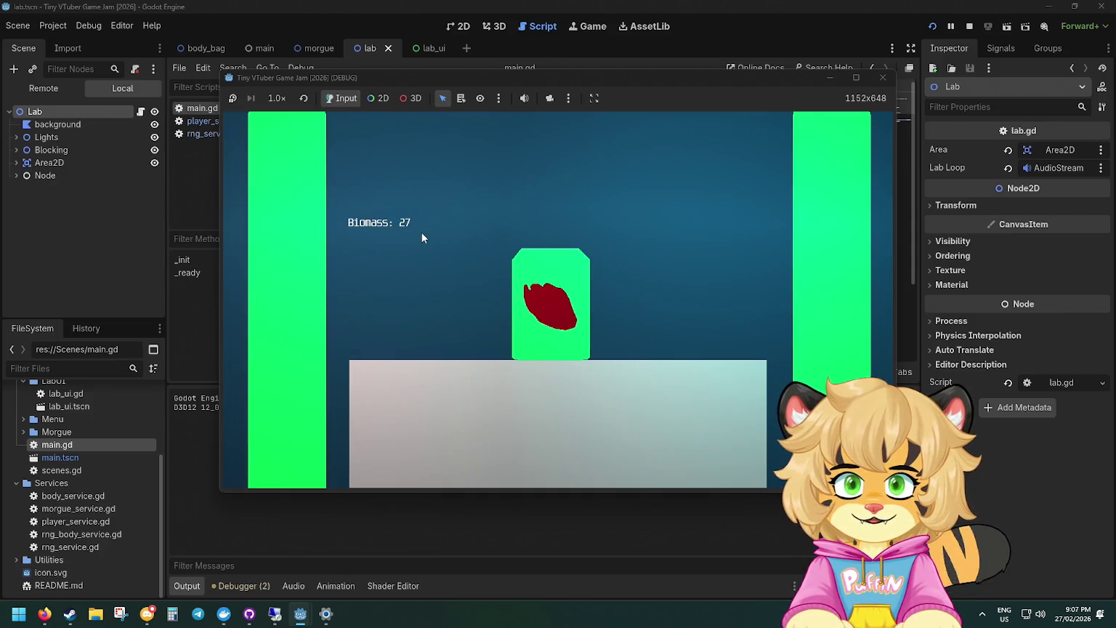
left_click(566, 305)
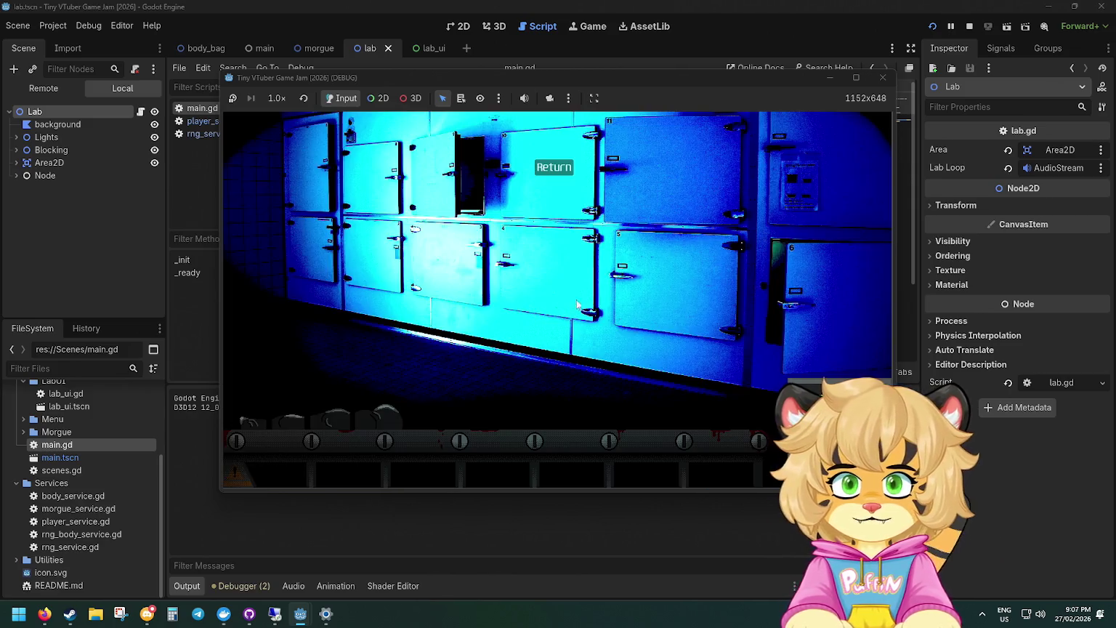
left_click(882, 77)
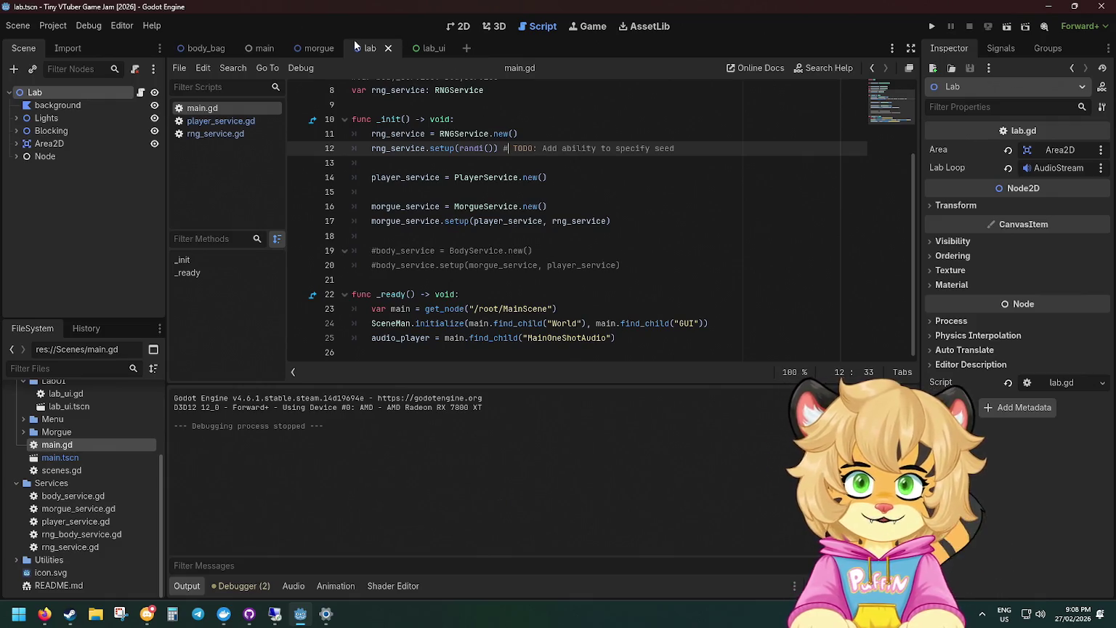
Add print(amount) under _biomass += amount in player_service.gd's add_biomass, then run the game.
left_click(319, 48)
left_click(259, 49)
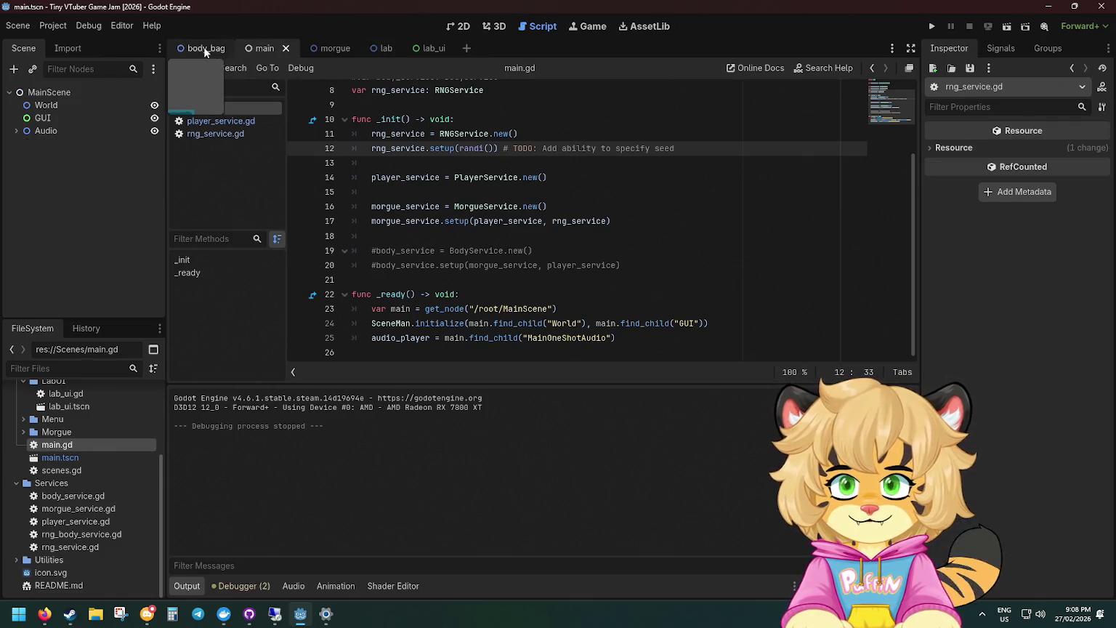
left_click(199, 122)
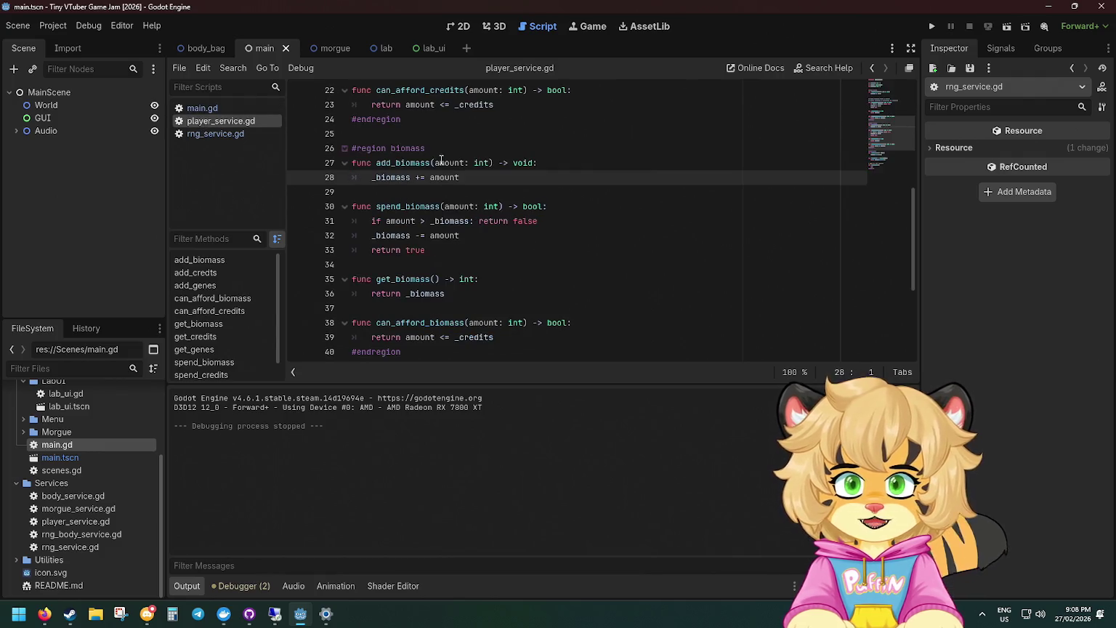
left_click(558, 165)
key("Down")
key("Return")
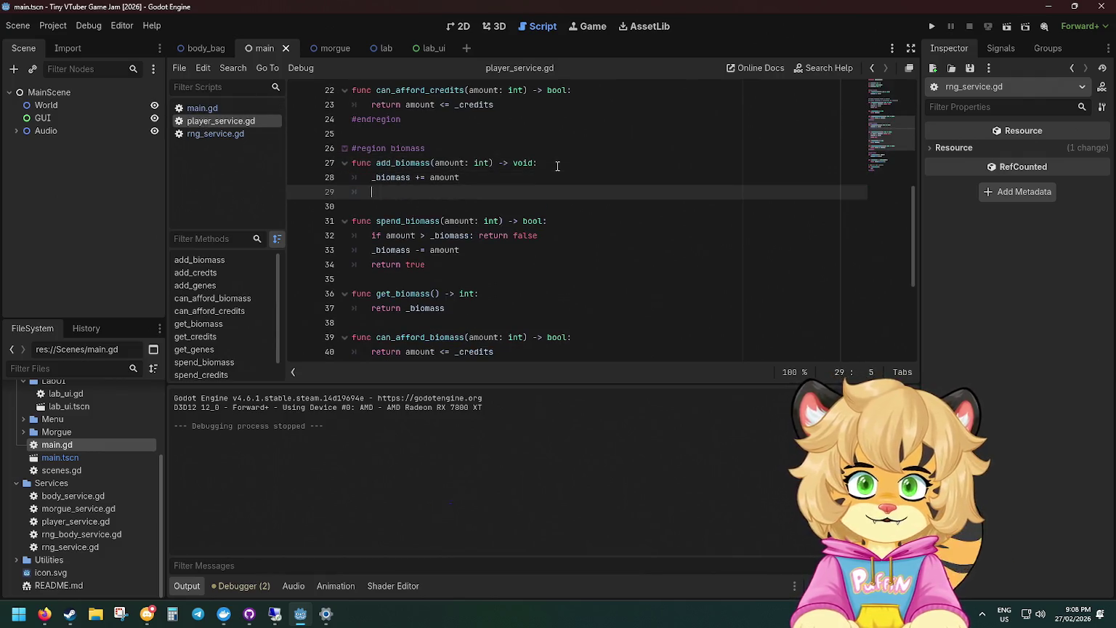
type("pir")
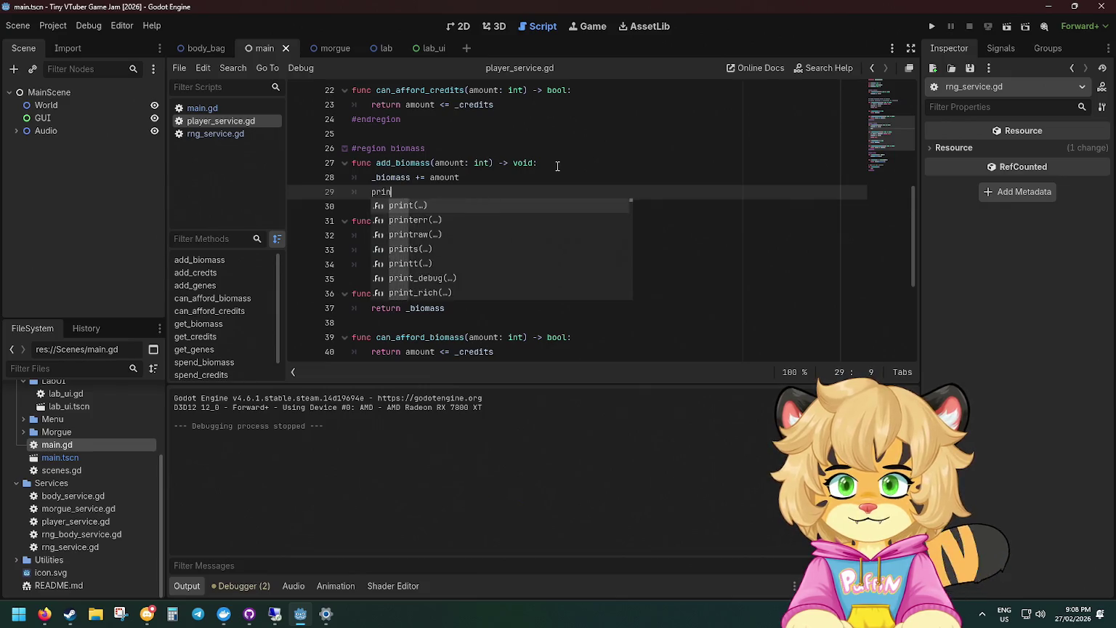
key("Return")
type("amount")
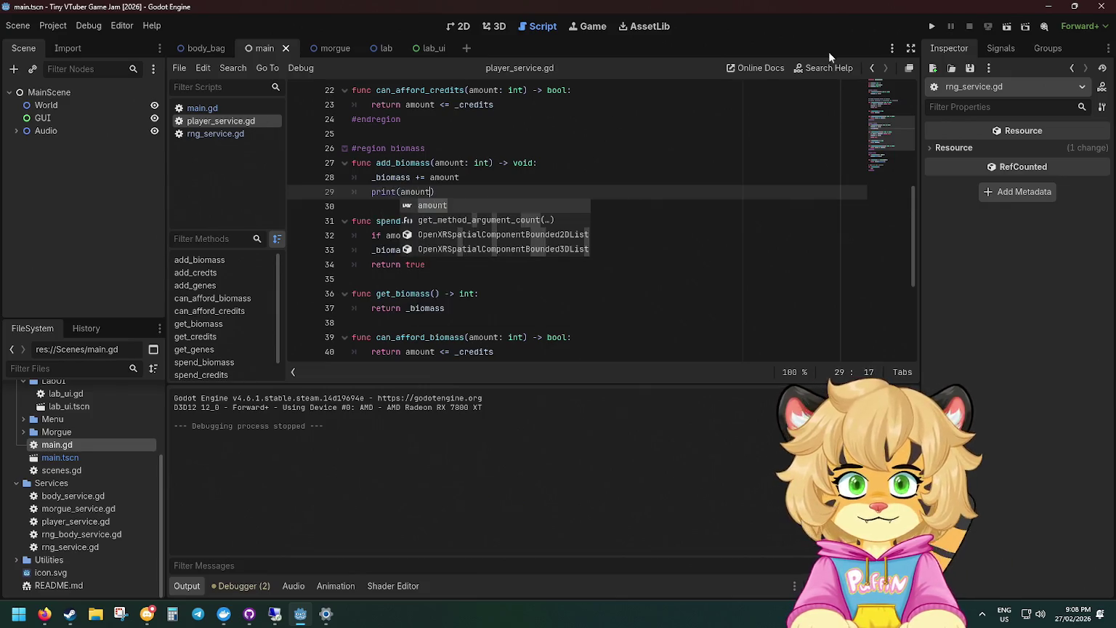
left_click(931, 26)
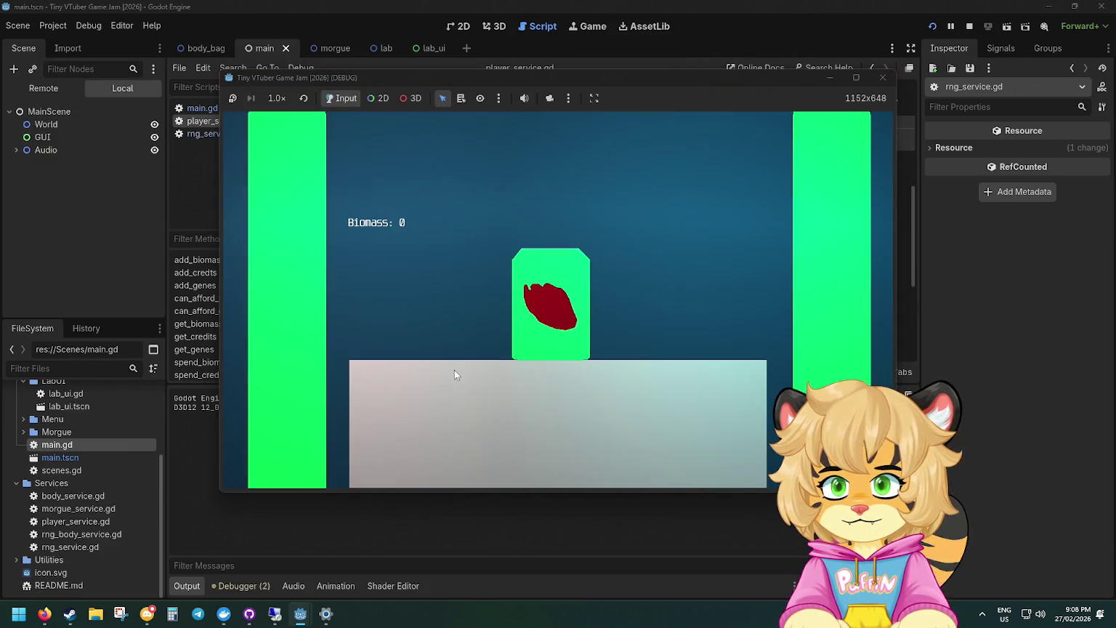
Enter the morgue and recycle the first thirteen bodies from their bio cards.
left_click(558, 338)
left_click(687, 414)
left_click(561, 356)
left_click(494, 418)
left_click(560, 356)
left_click(382, 417)
left_click(560, 356)
left_click(716, 418)
left_click(559, 356)
left_click(532, 419)
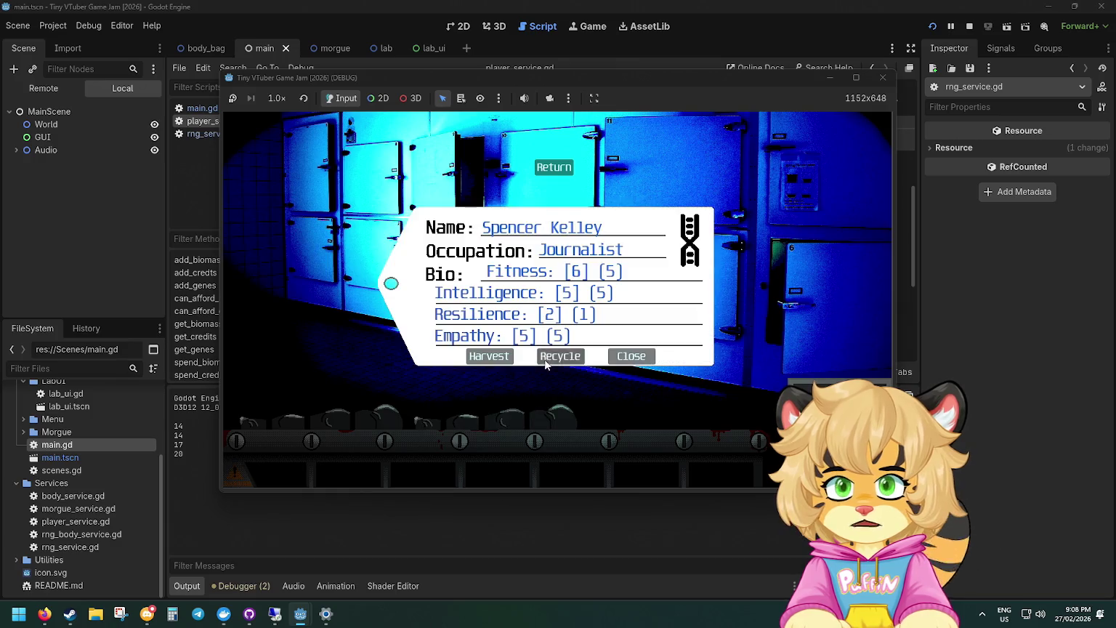
left_click(559, 356)
left_click(320, 417)
left_click(560, 356)
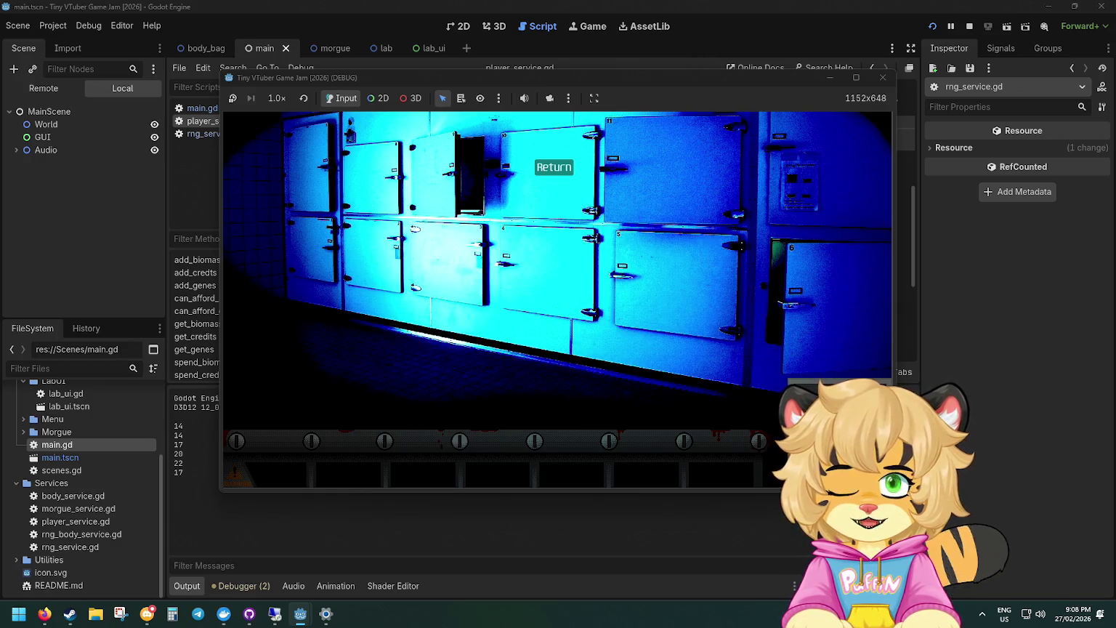
left_click(728, 418)
left_click(559, 356)
left_click(556, 418)
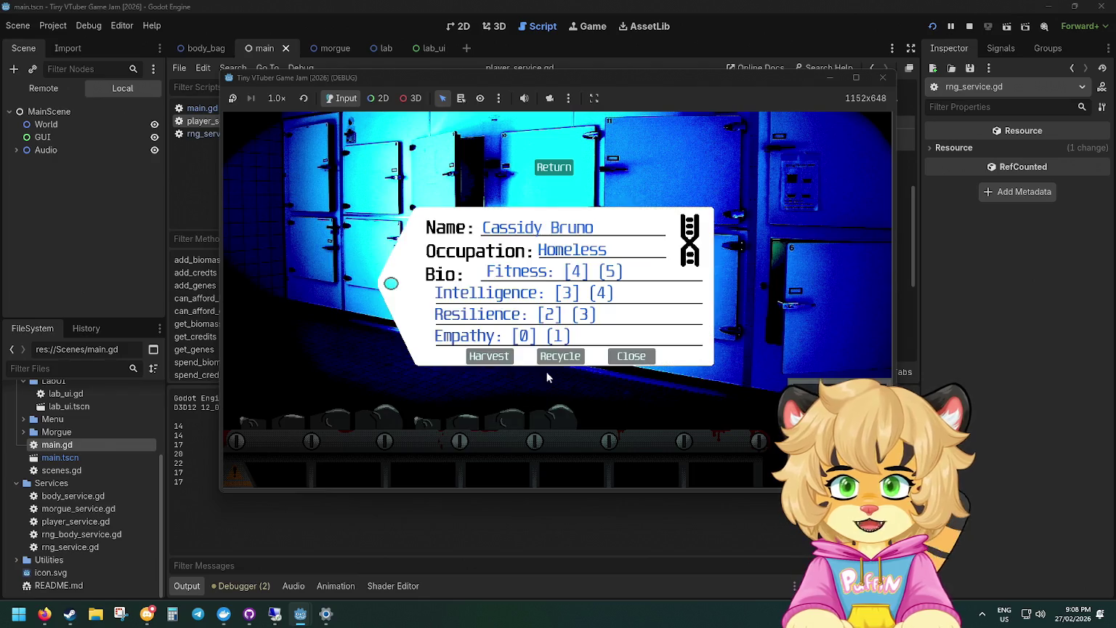
left_click(559, 356)
left_click(403, 419)
left_click(550, 356)
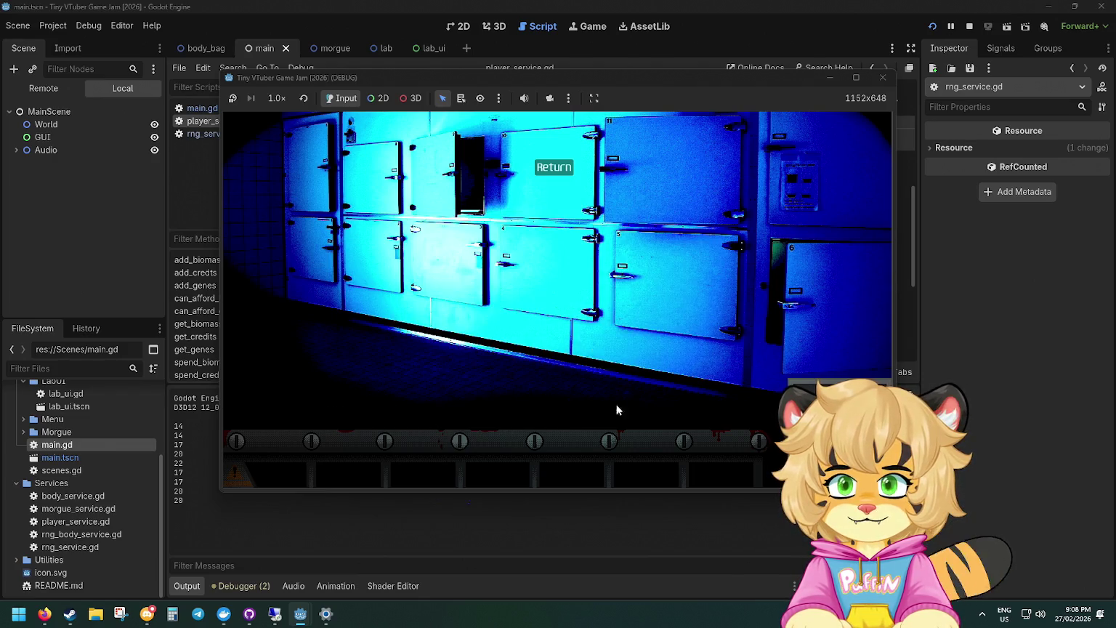
left_click(676, 416)
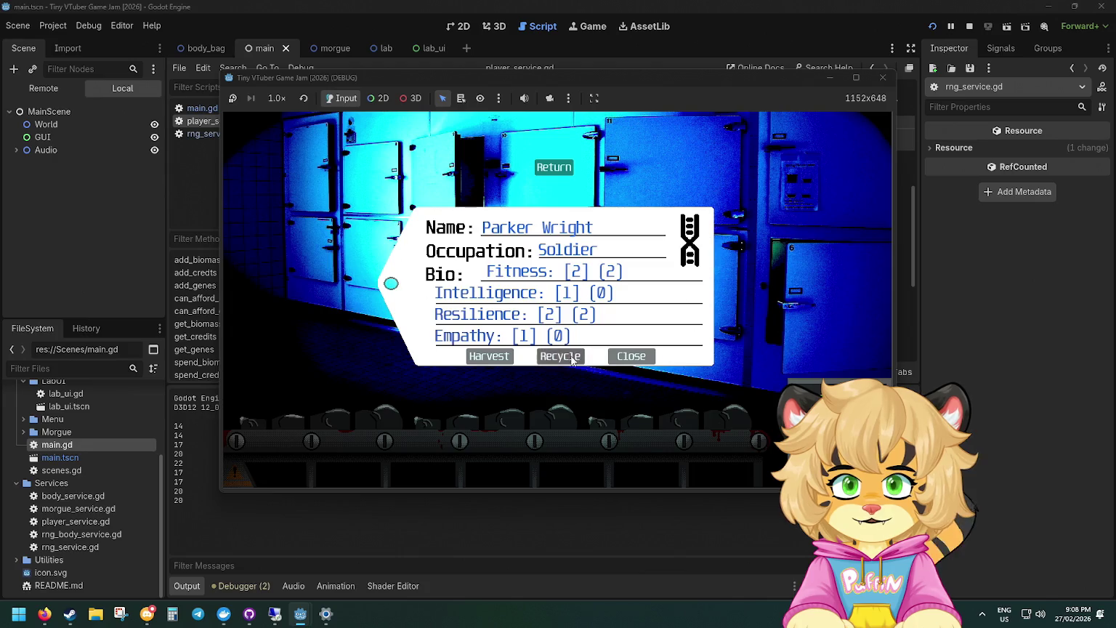
left_click(560, 356)
left_click(552, 417)
left_click(560, 356)
left_click(378, 420)
left_click(560, 357)
left_click(654, 418)
left_click(559, 356)
Recycle thirteen more bodies, each printing its biomass gain to the output.
left_click(498, 416)
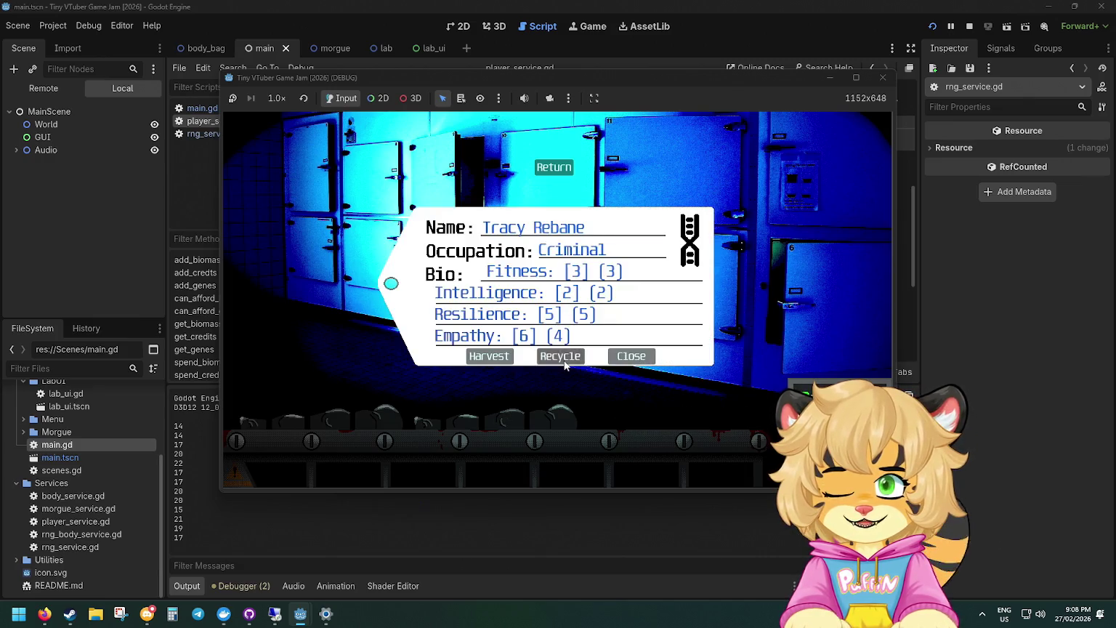
left_click(559, 356)
left_click(414, 413)
left_click(559, 356)
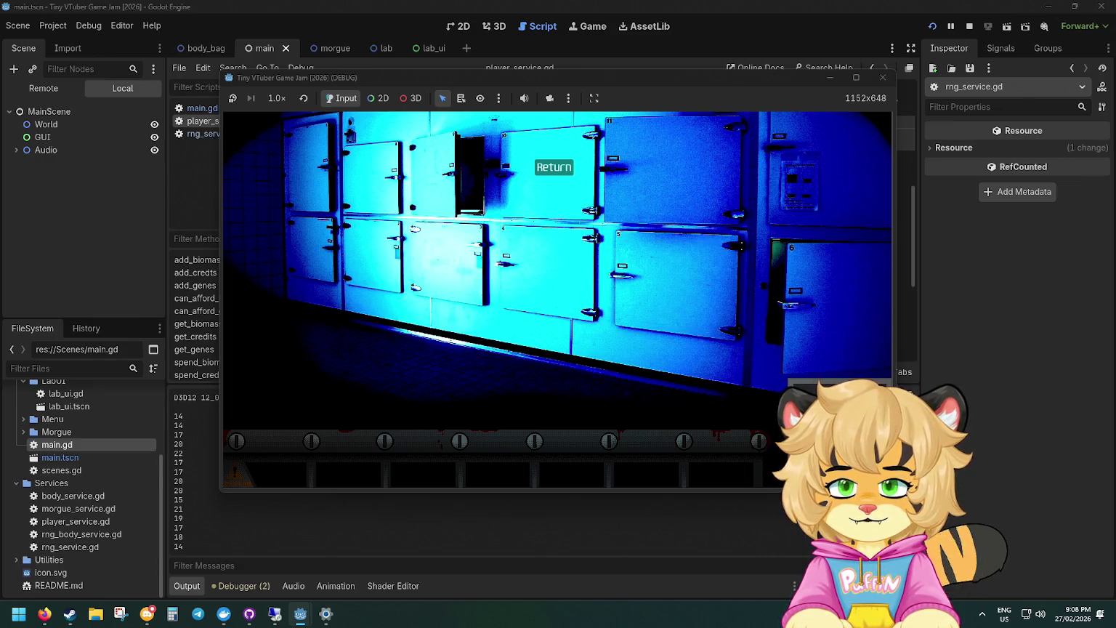
left_click(720, 414)
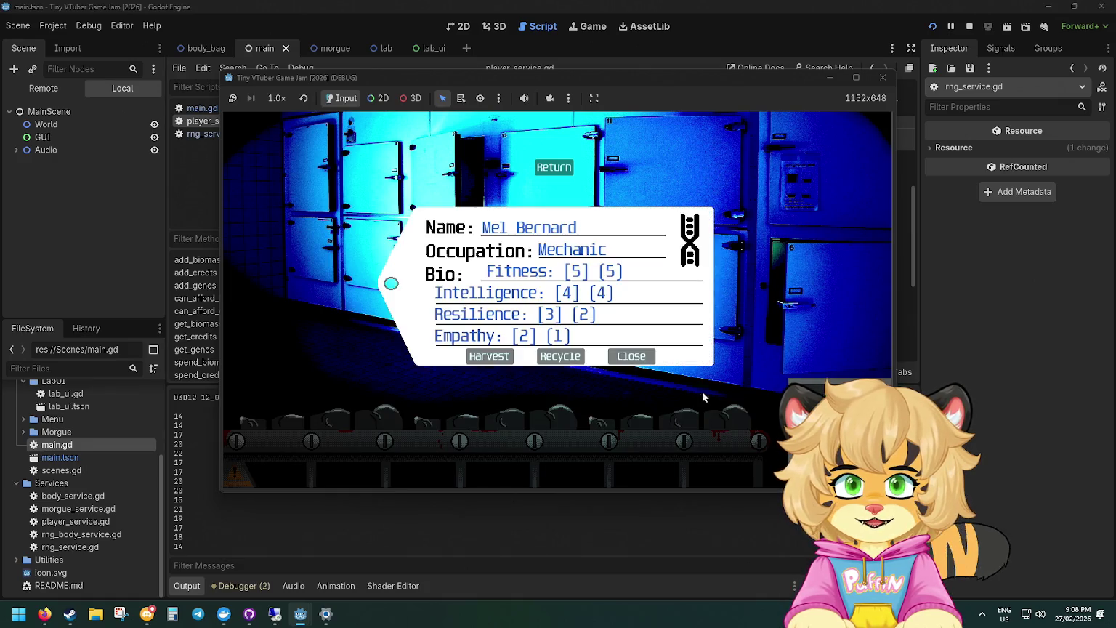
left_click(560, 356)
left_click(533, 412)
left_click(559, 356)
left_click(413, 417)
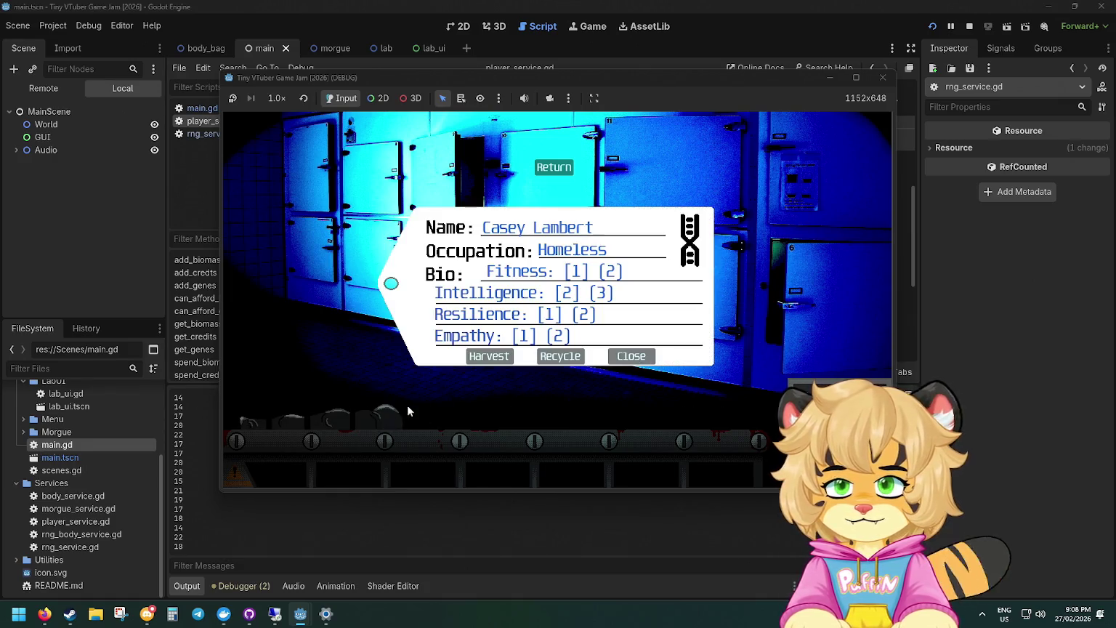
left_click(559, 354)
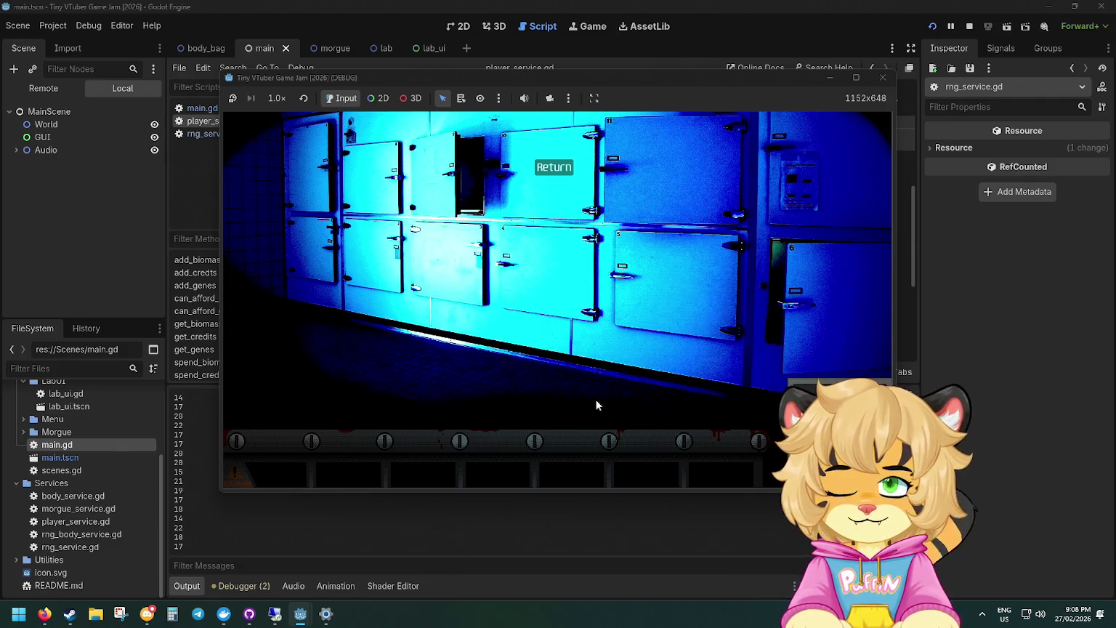
left_click(552, 416)
left_click(571, 356)
left_click(553, 416)
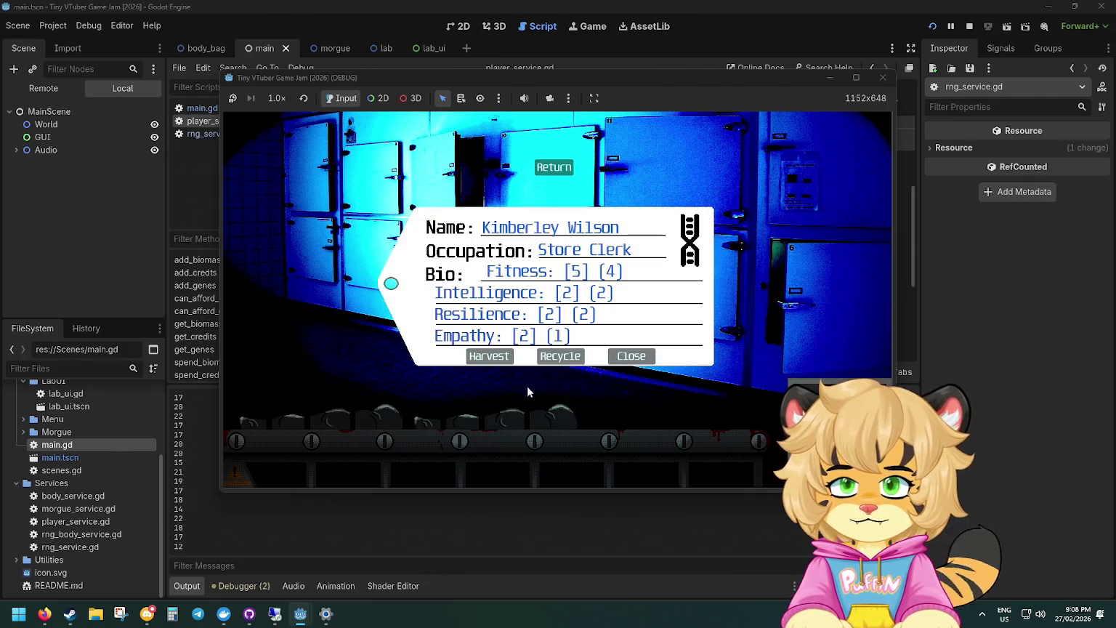
left_click(560, 356)
left_click(419, 407)
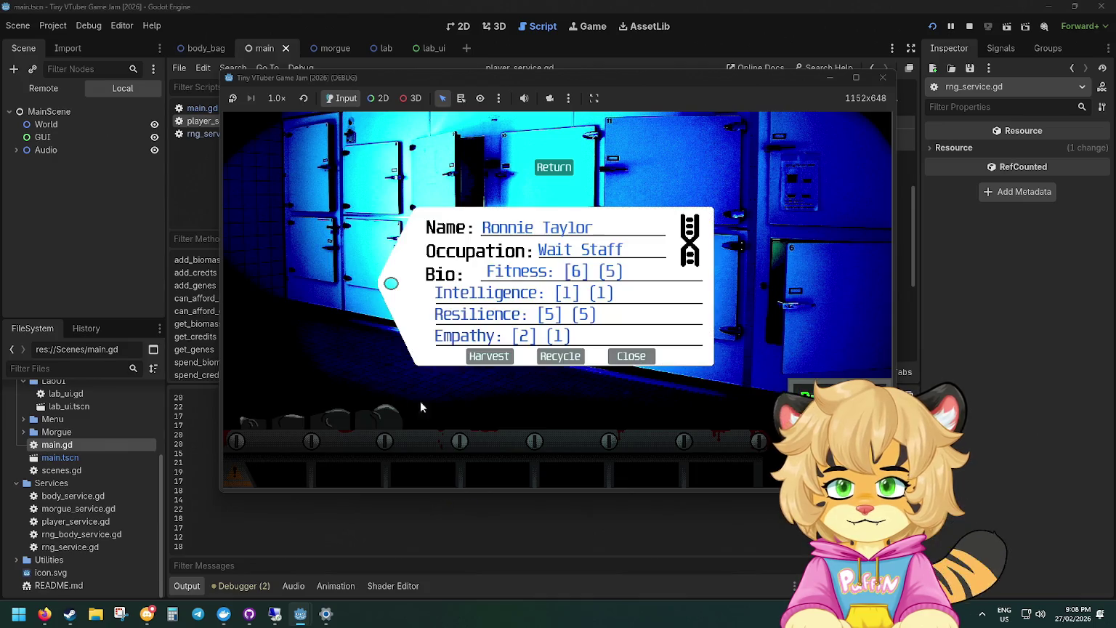
left_click(547, 356)
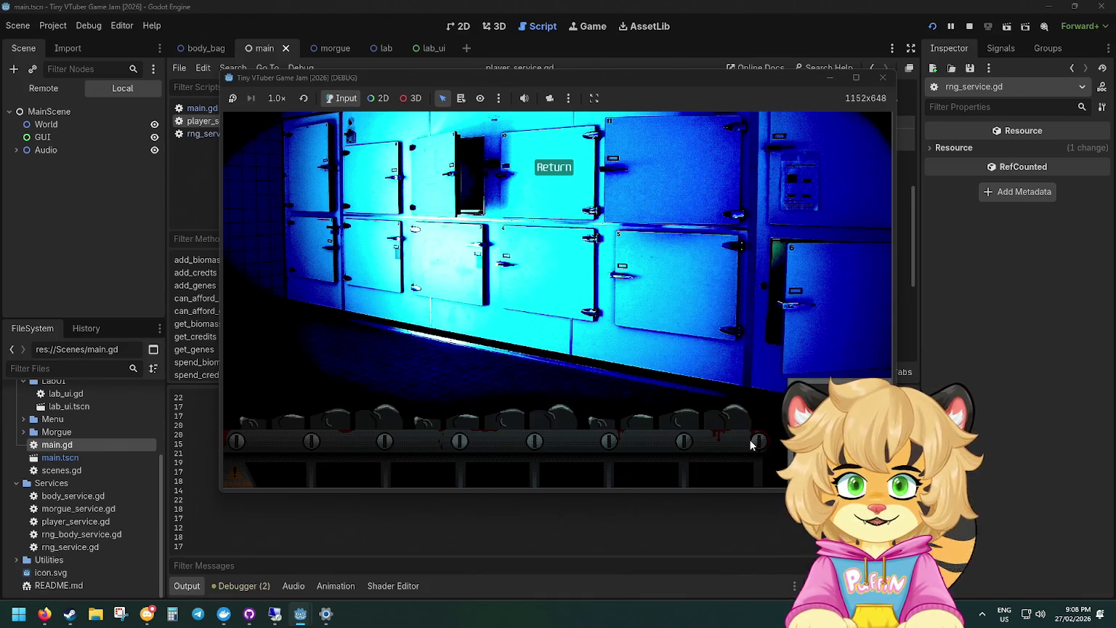
left_click(688, 414)
left_click(559, 356)
left_click(531, 398)
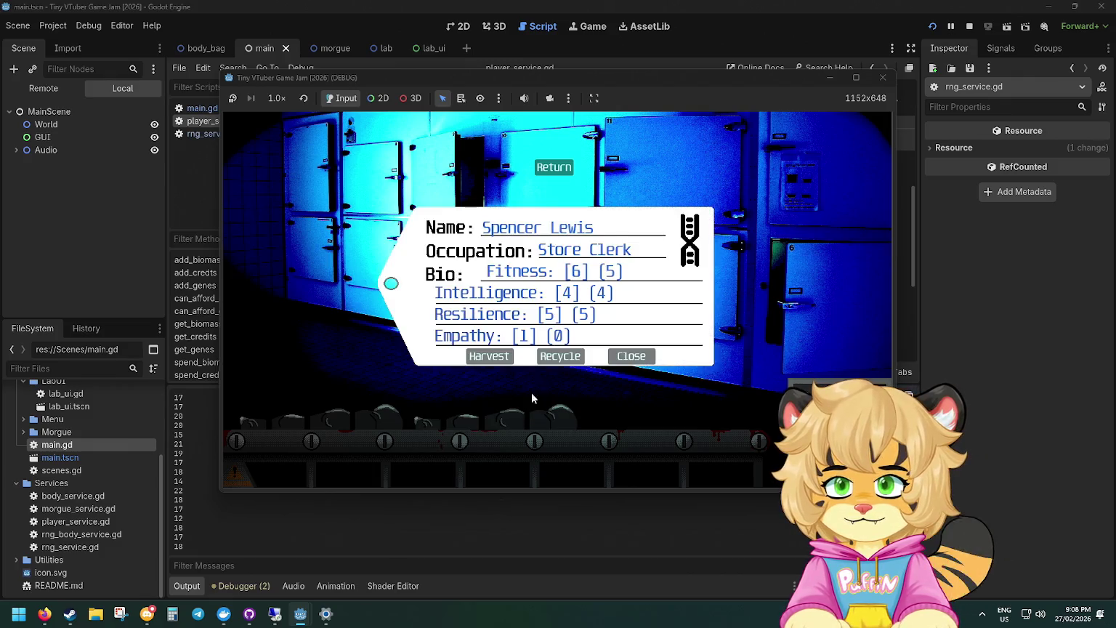
left_click(560, 356)
left_click(379, 415)
left_click(559, 356)
left_click(668, 415)
left_click(548, 355)
left_click(379, 415)
left_click(555, 356)
Check the lab biomass at 439, recycle one more body, and close the game.
left_click(557, 171)
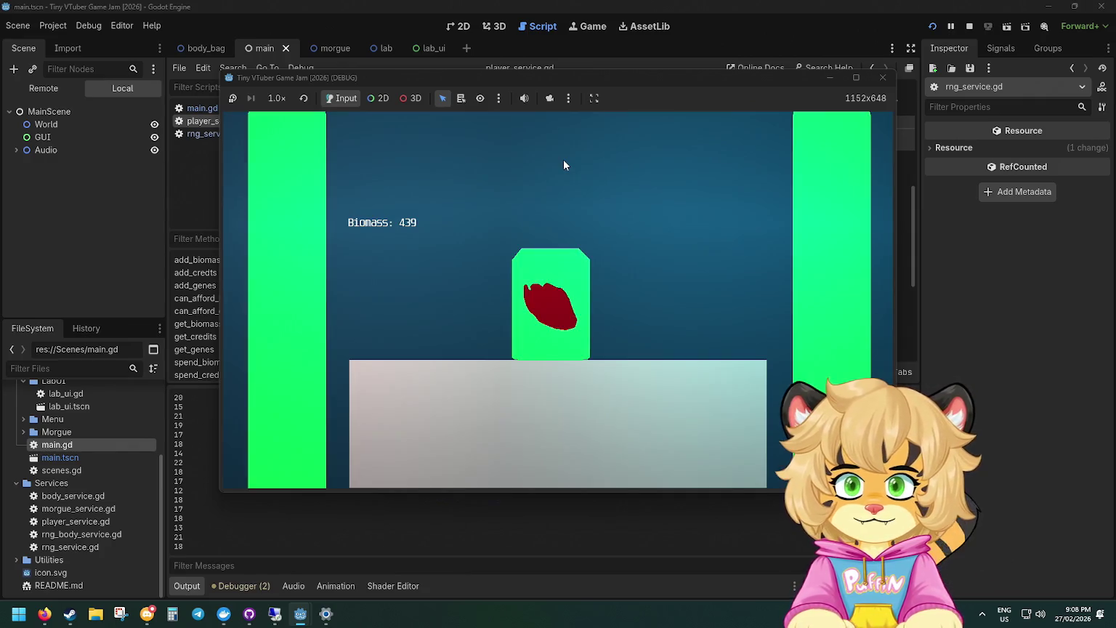
scroll(162, 499, "up", 5)
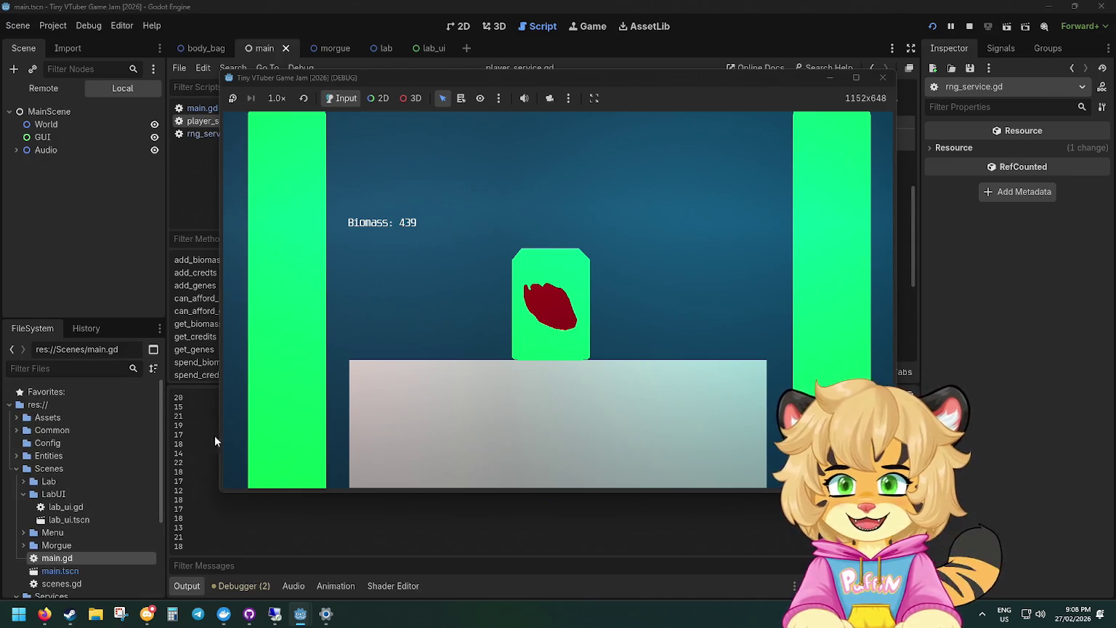
left_click(287, 428)
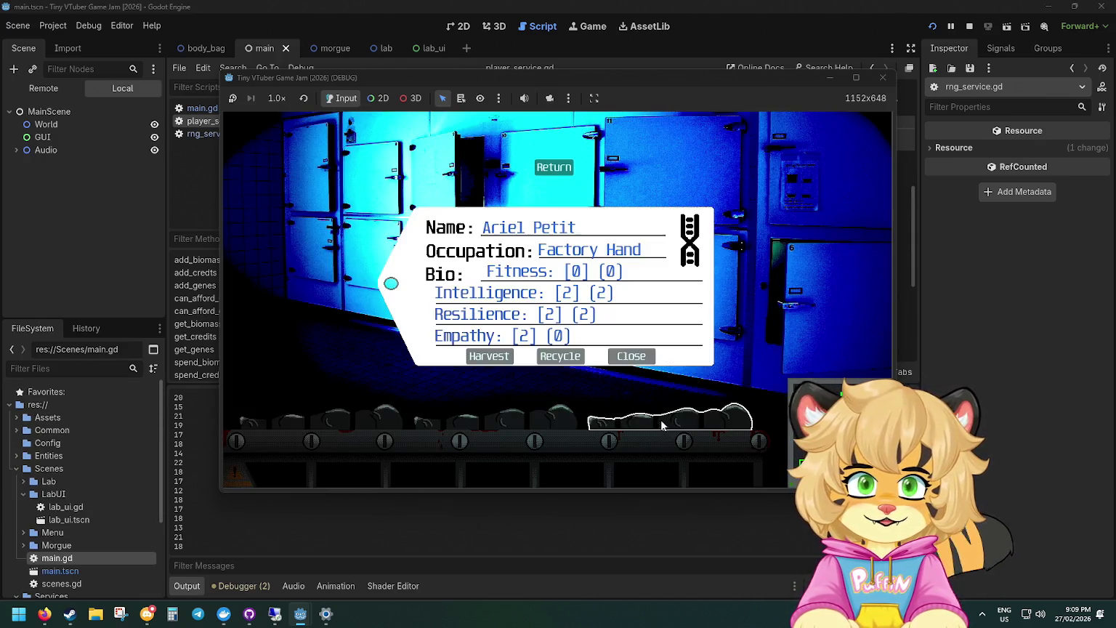
left_click(560, 356)
left_click(559, 356)
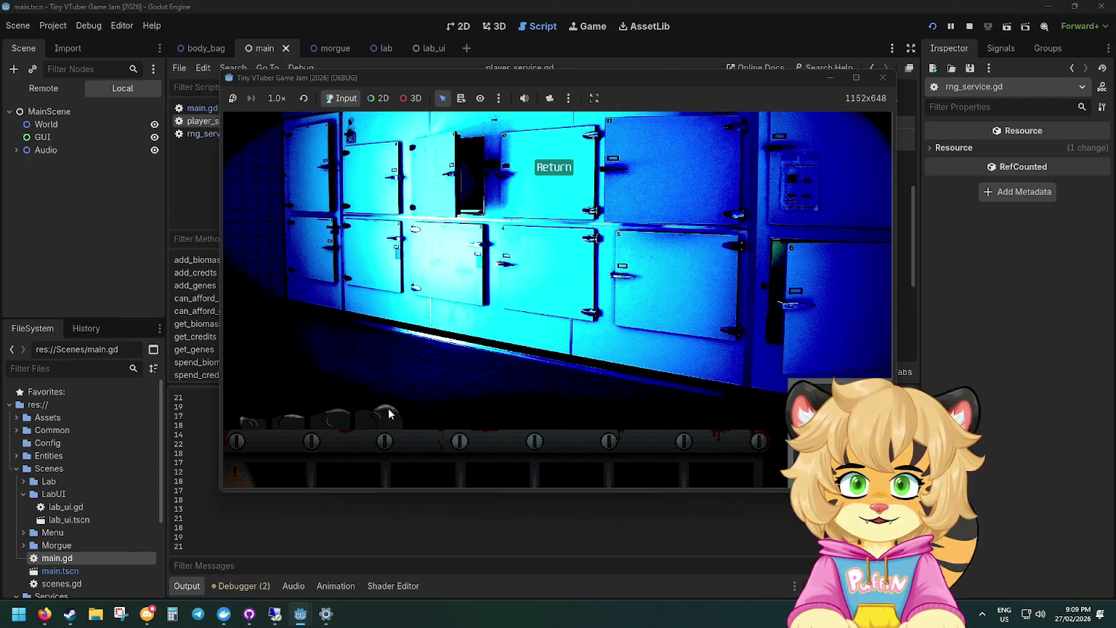
left_click(559, 356)
left_click(471, 539)
scroll(385, 502, "up", 5)
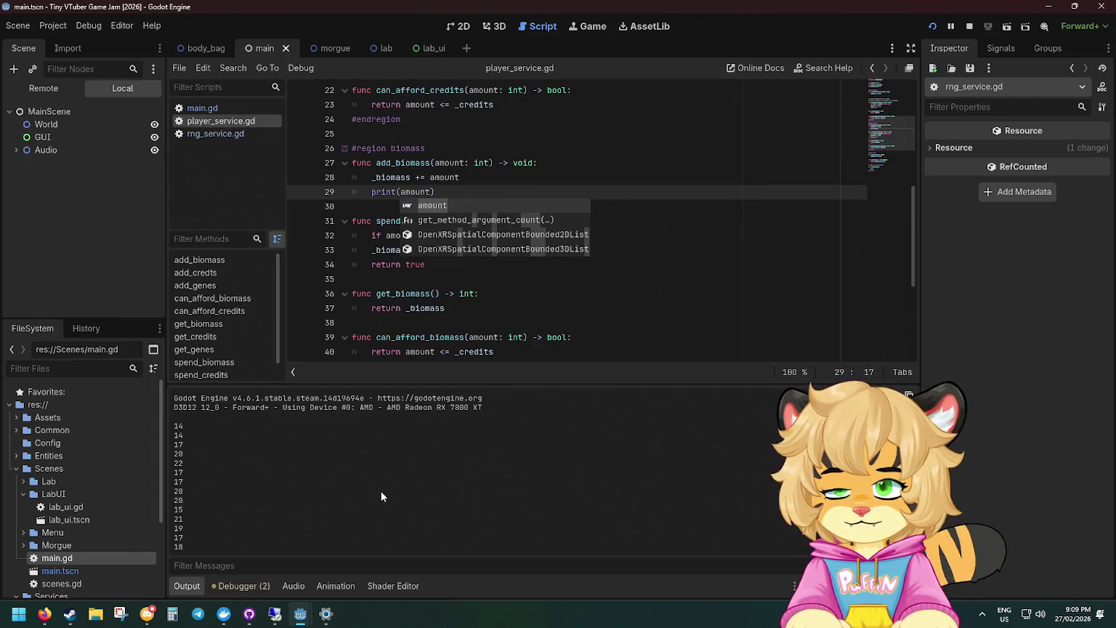
Delete the print(amount) debug line from add_biomass in player_service.gd.
left_click_drag(505, 192, 502, 178)
key("BackSpace")
left_click(582, 236)
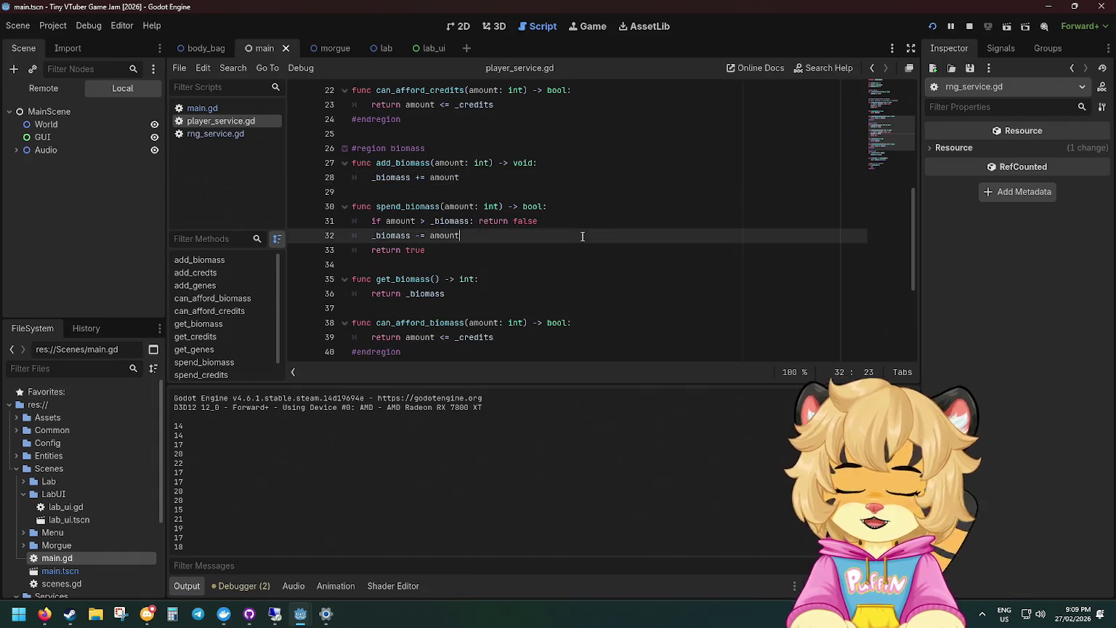
left_click(147, 617)
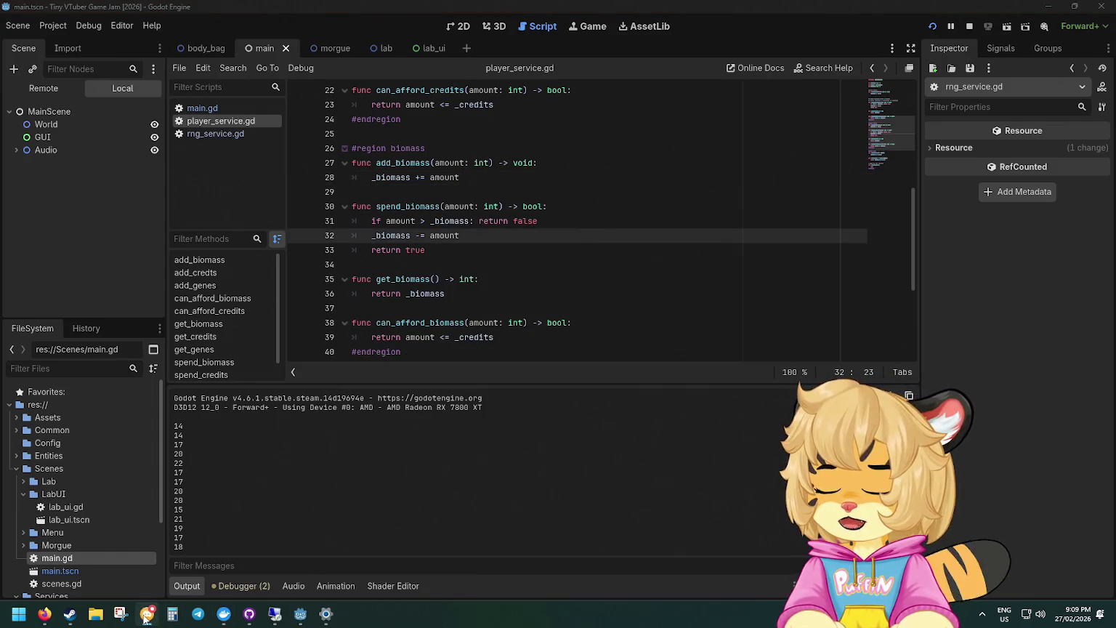
left_click(147, 617)
scroll(652, 202, "down", 3)
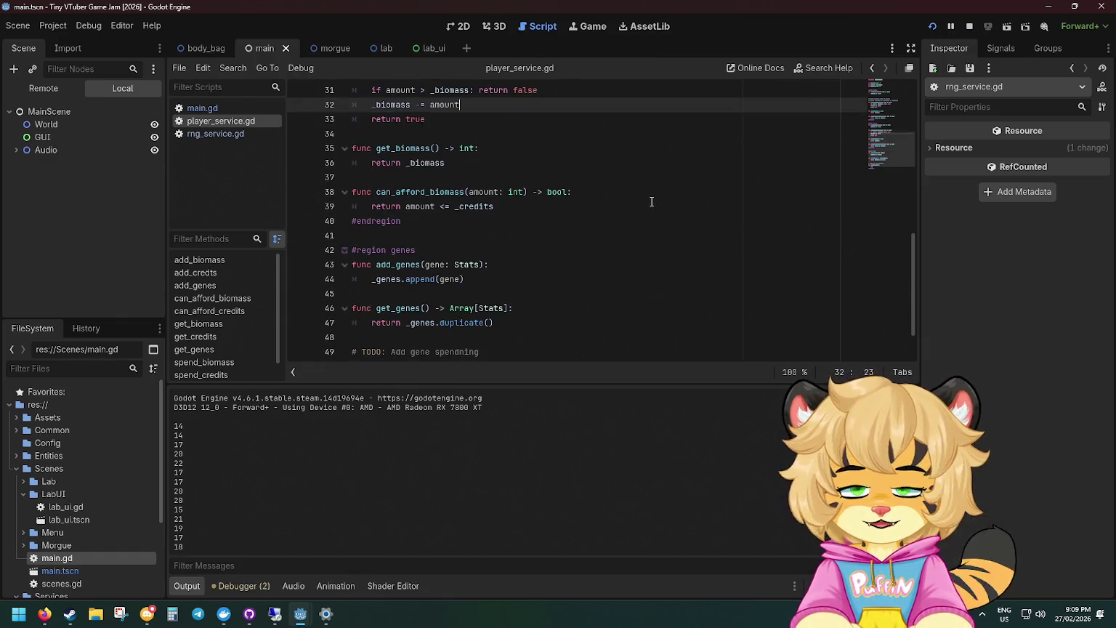
Show the Debugger panel and bring GitHub Desktop forward with 8 changed files.
left_click(243, 586)
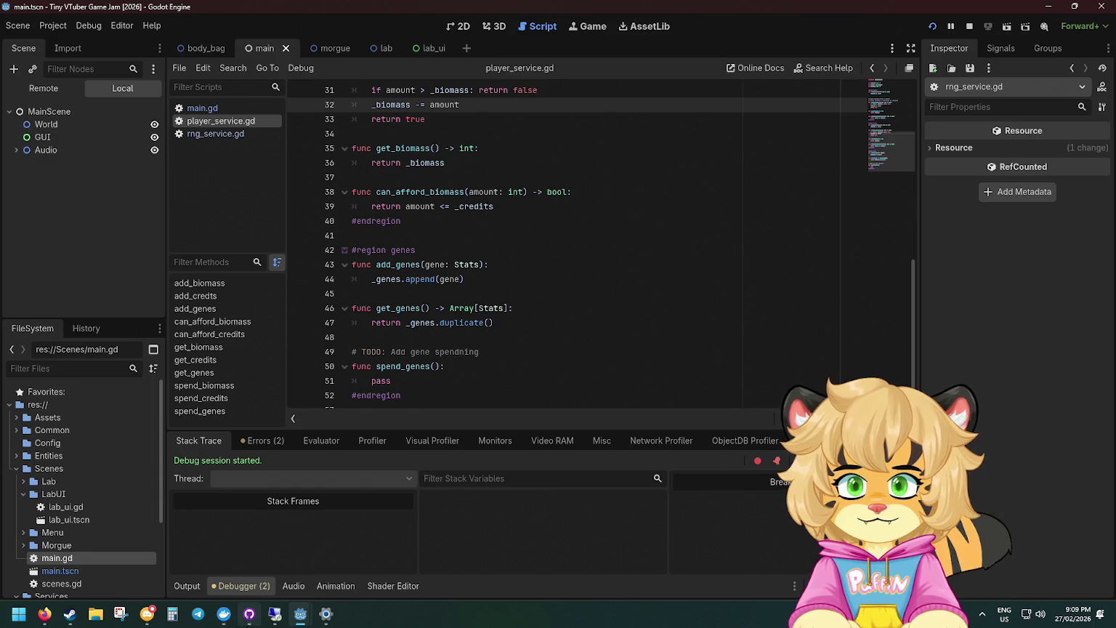
left_click(249, 614)
left_click_drag(585, 258, 572, 67)
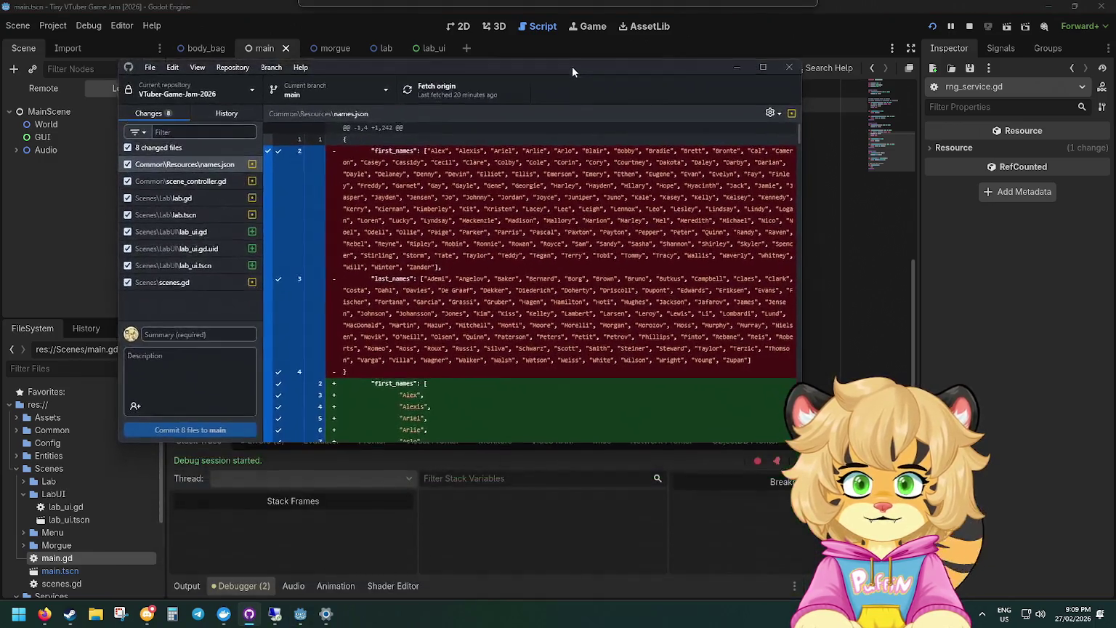
Scroll through the names.json diff to review its changes.
scroll(414, 295, "down", 5)
scroll(414, 296, "up", 5)
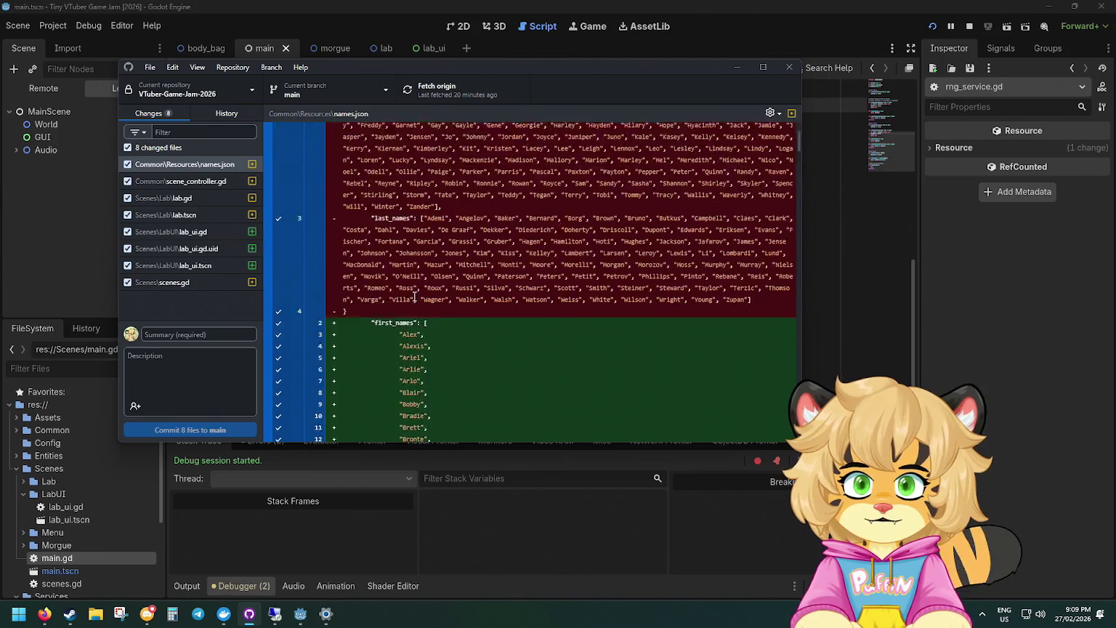
scroll(414, 295, "down", 20)
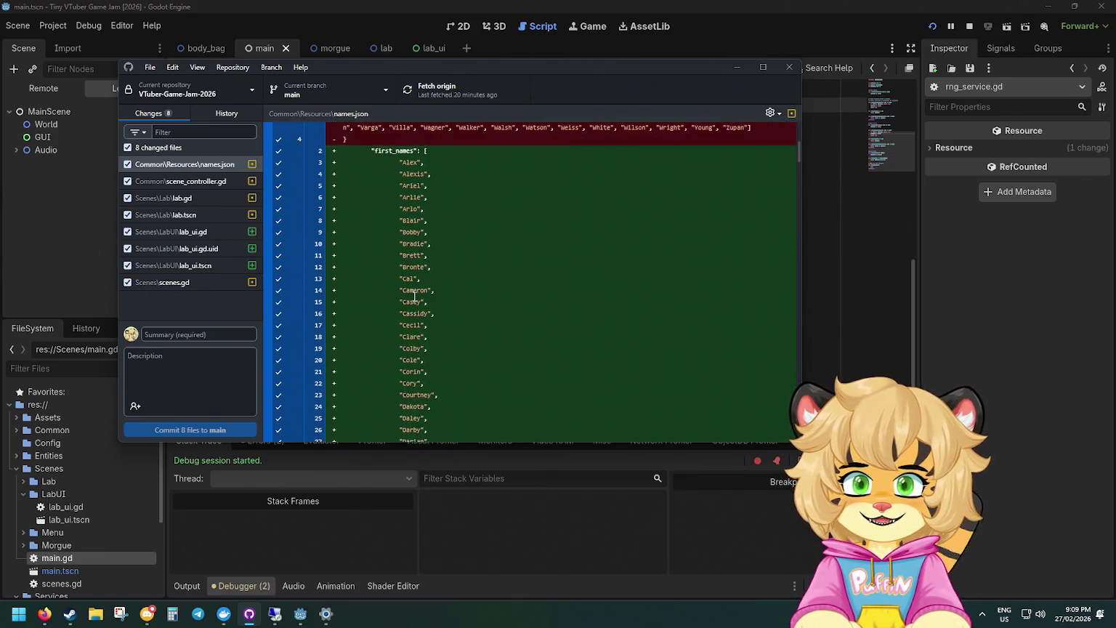
scroll(414, 295, "down", 10)
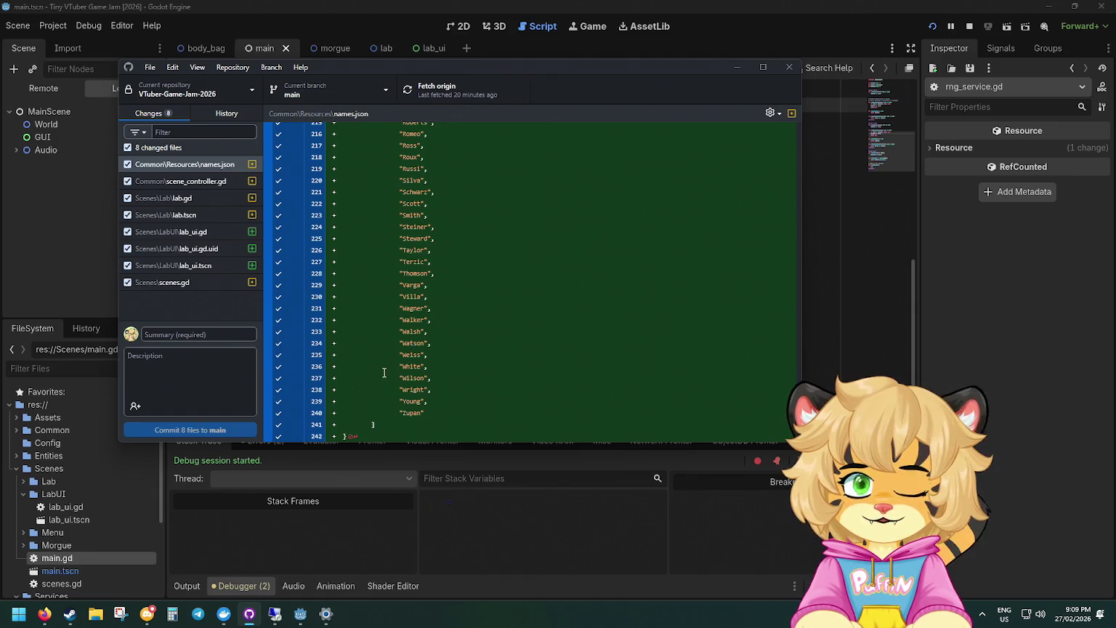
scroll(384, 372, "up", 20)
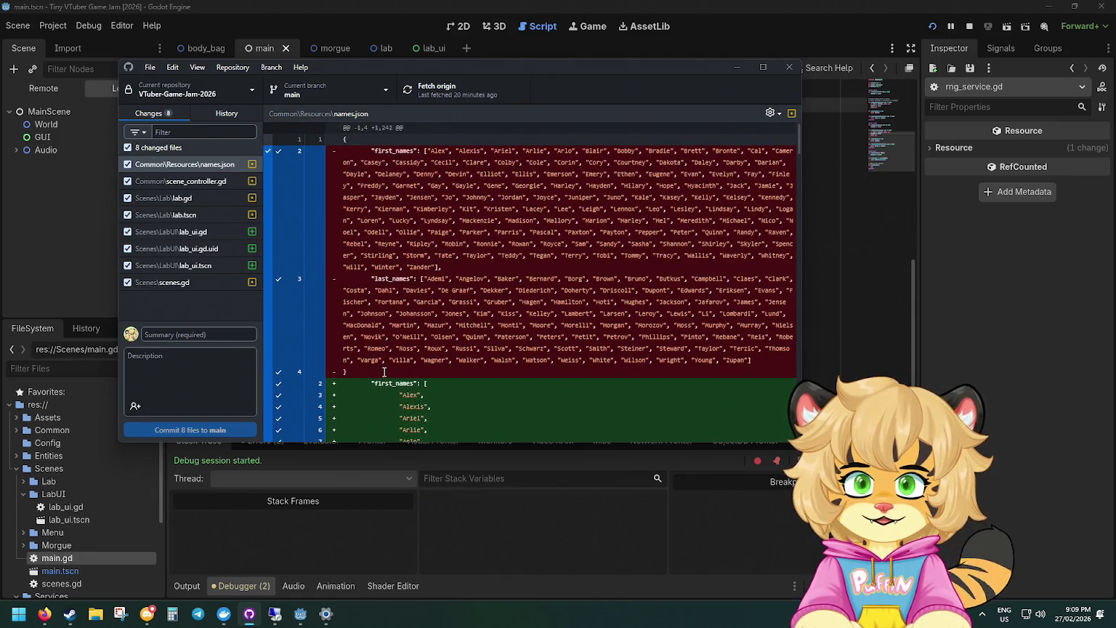
scroll(385, 372, "down", 15)
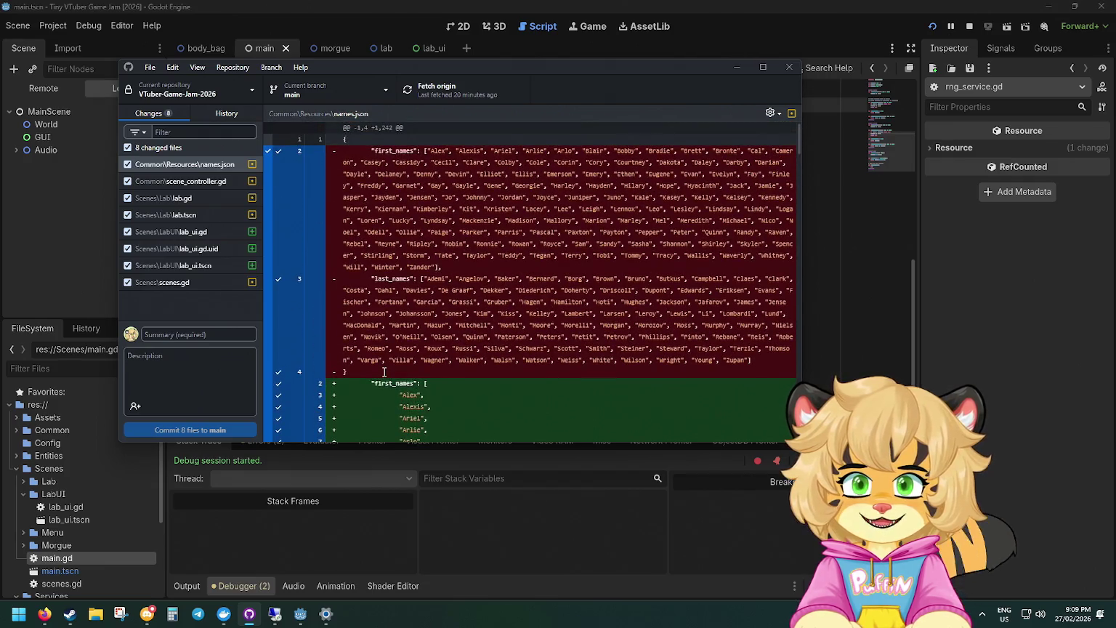
scroll(384, 372, "down", 20)
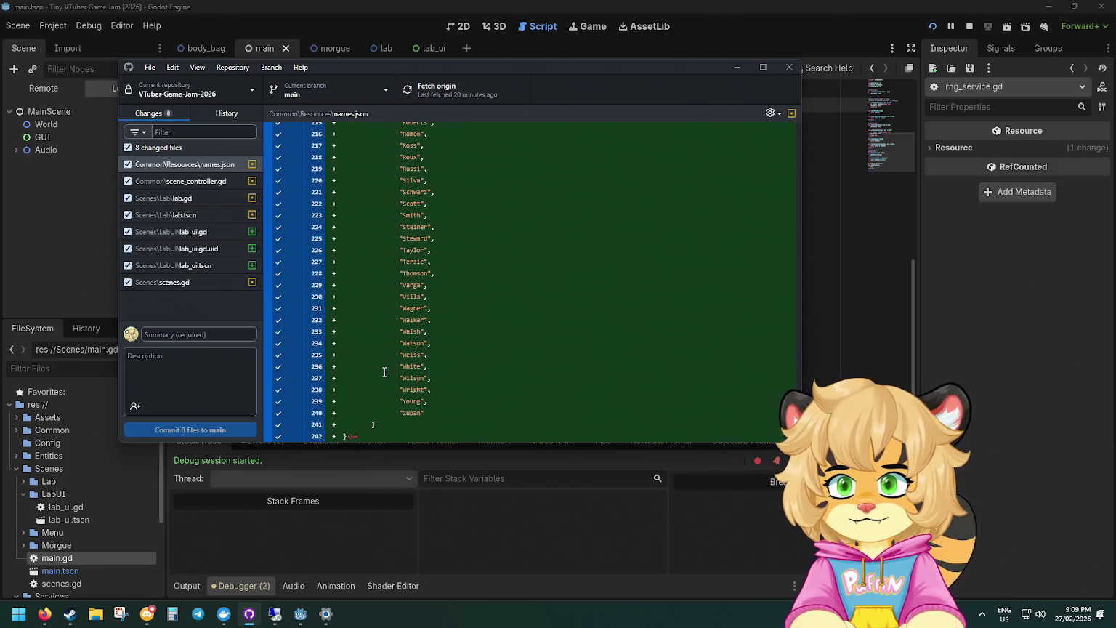
Discard the names.json changes, leaving 7 changed files.
right_click(216, 165)
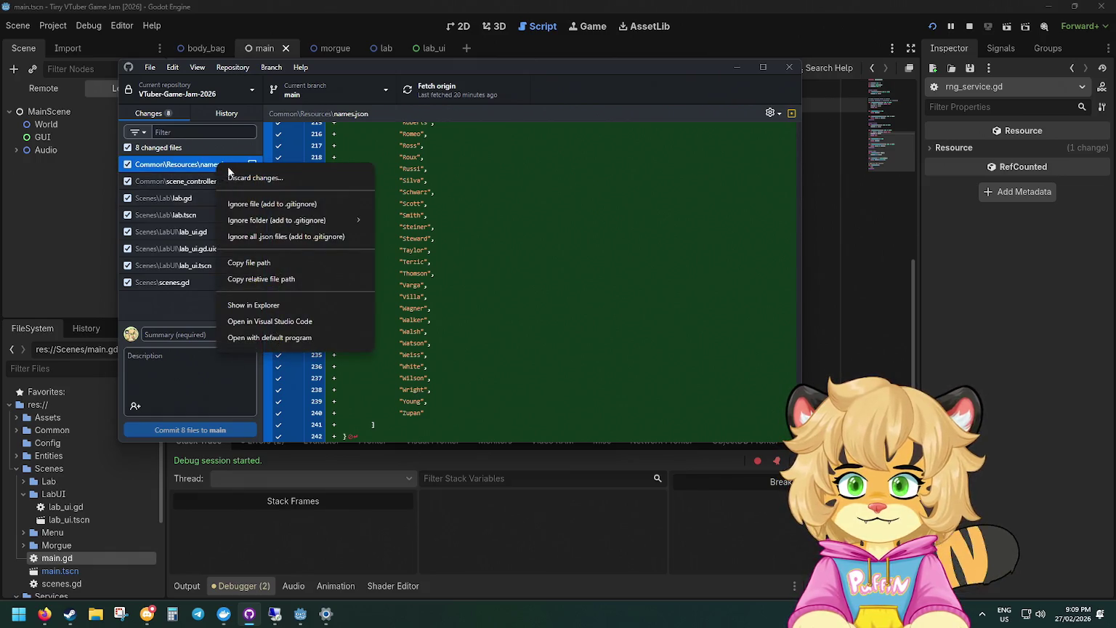
left_click(247, 179)
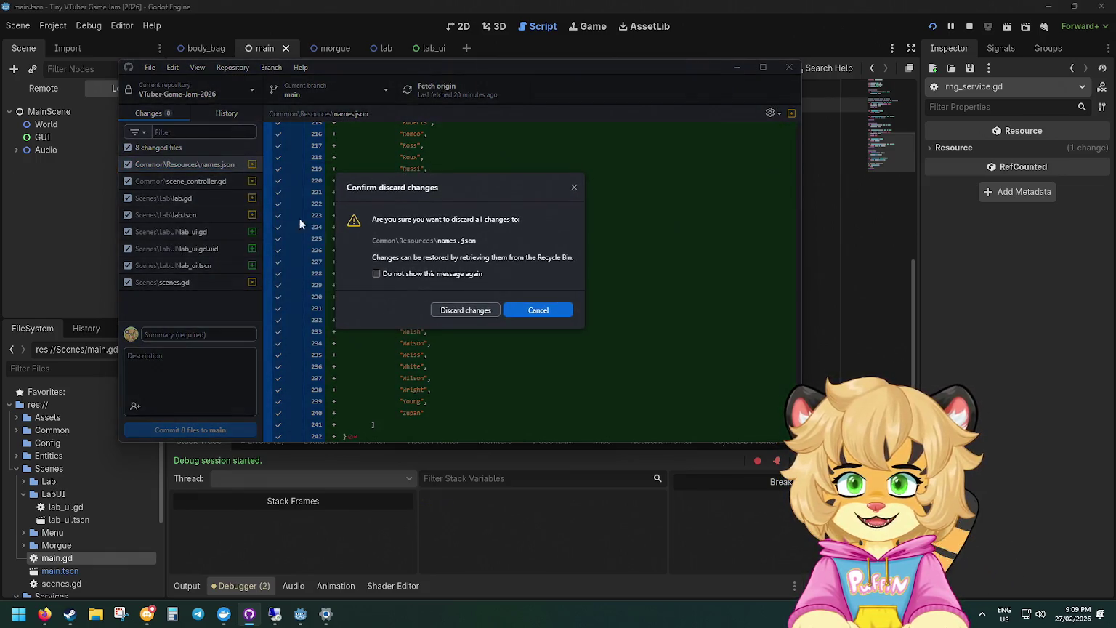
left_click(496, 311)
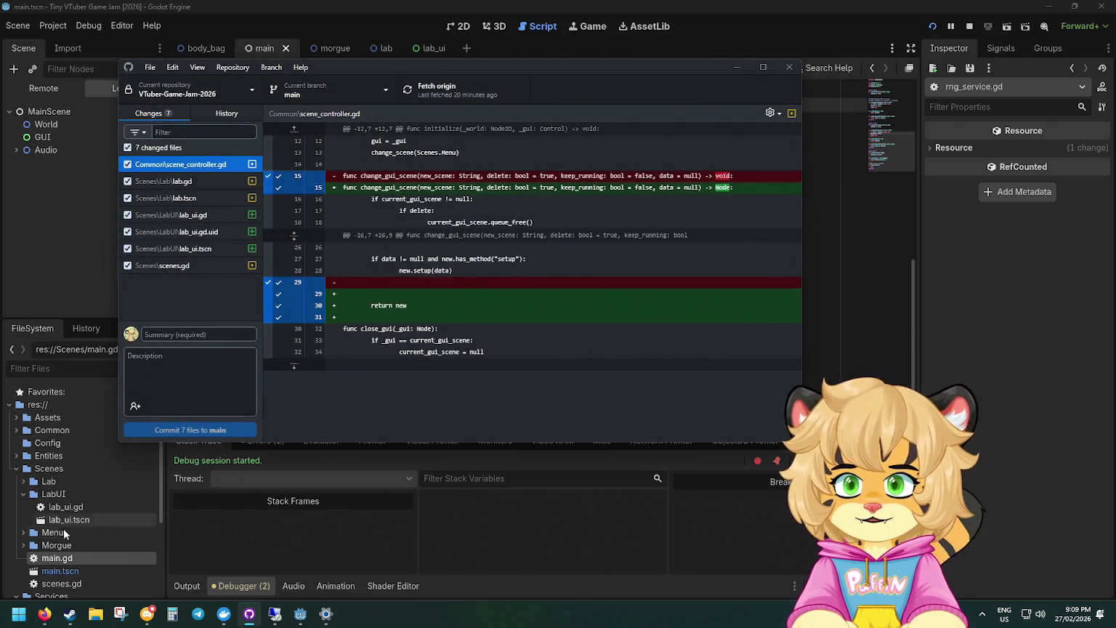
Back in Godot, open names.json in the script editor.
scroll(93, 509, "down", 5)
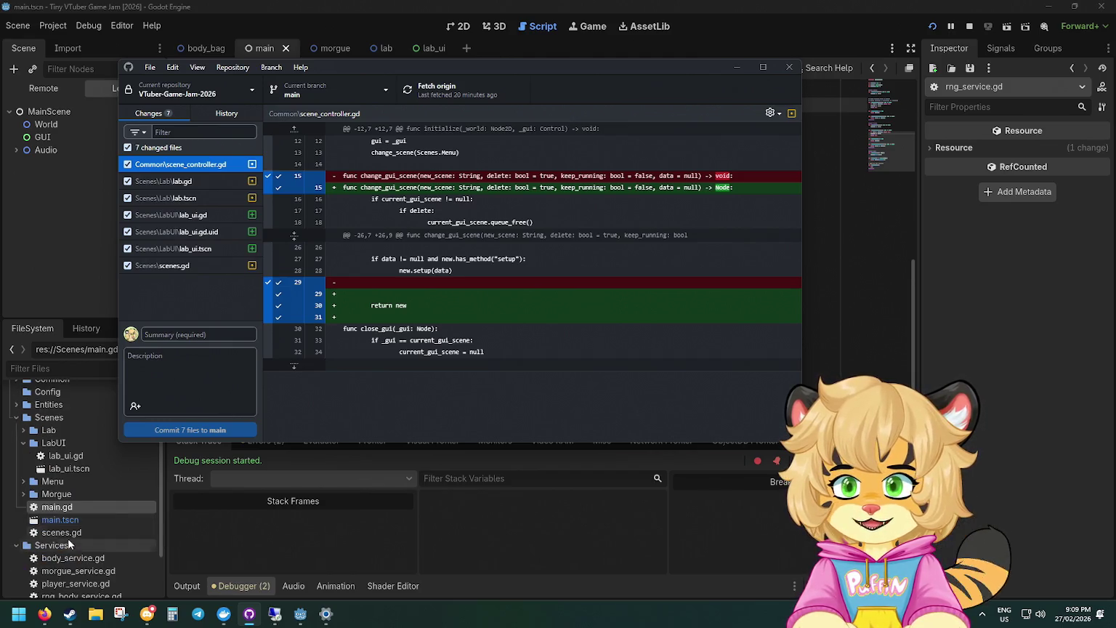
scroll(72, 538, "up", 4)
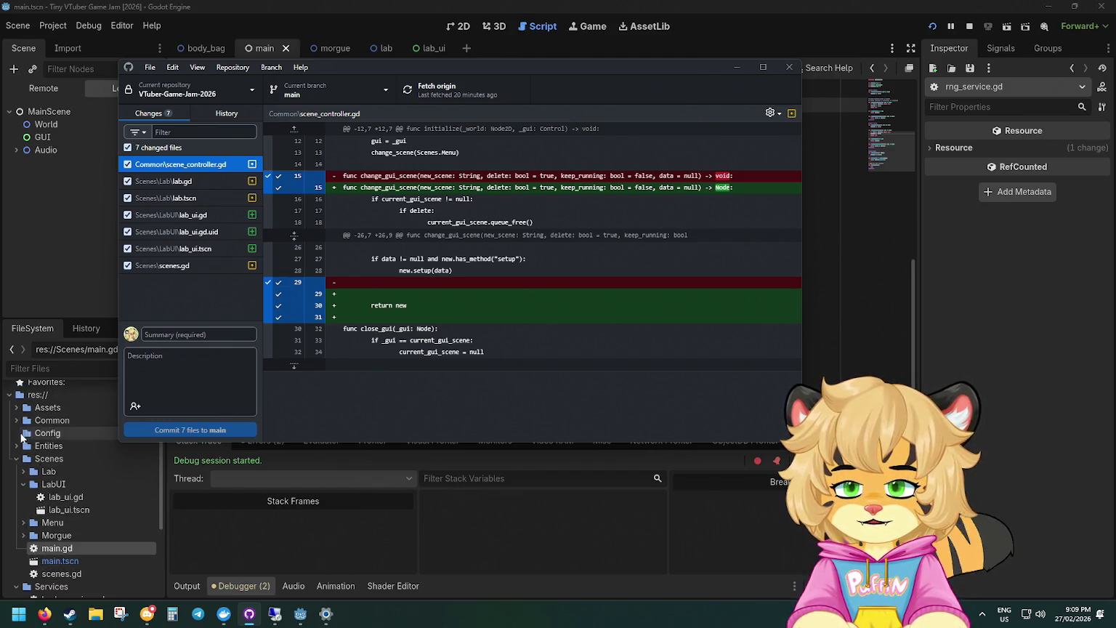
left_click(43, 436)
double_click(86, 461)
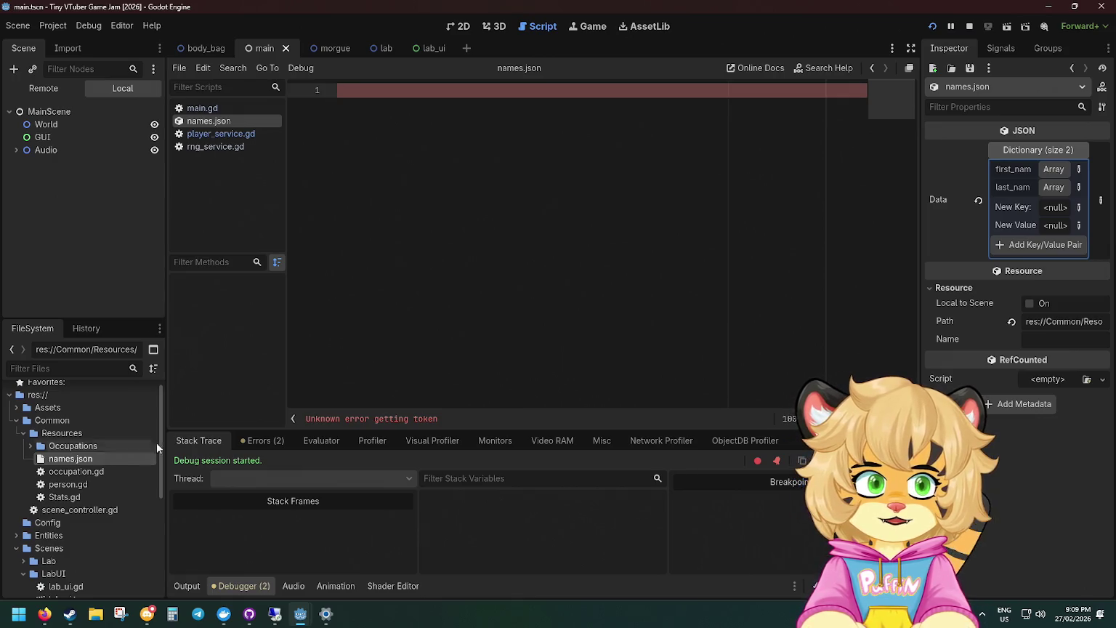
Inspect the 136-entry first_names array in names.json, then open occupation.gd.
left_click(1052, 169)
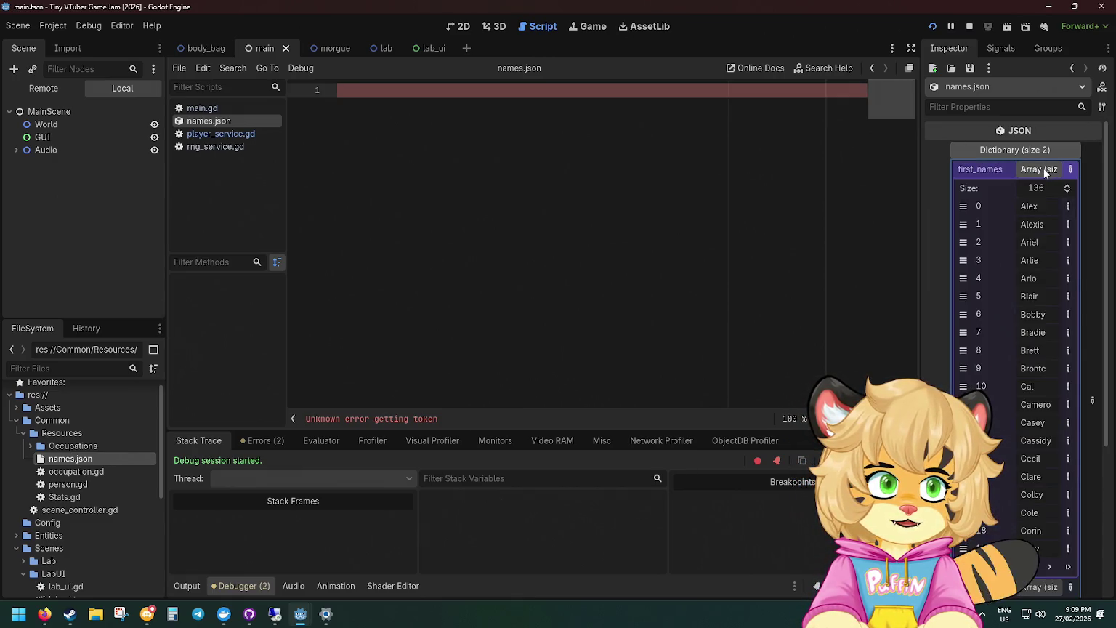
left_click(1045, 169)
key("ctrl+w")
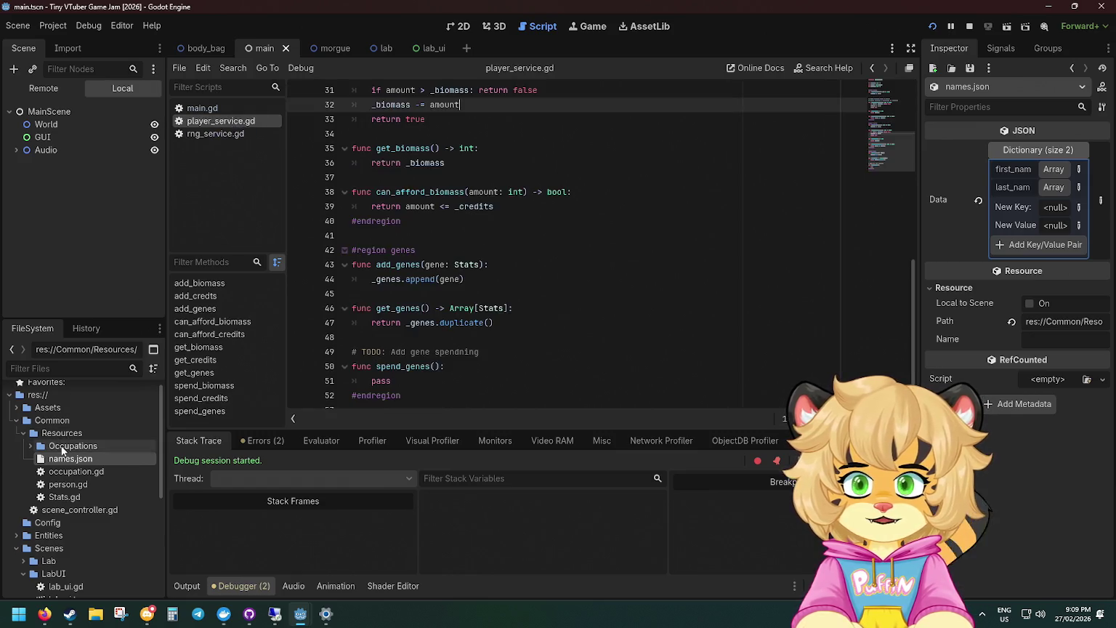
double_click(66, 459)
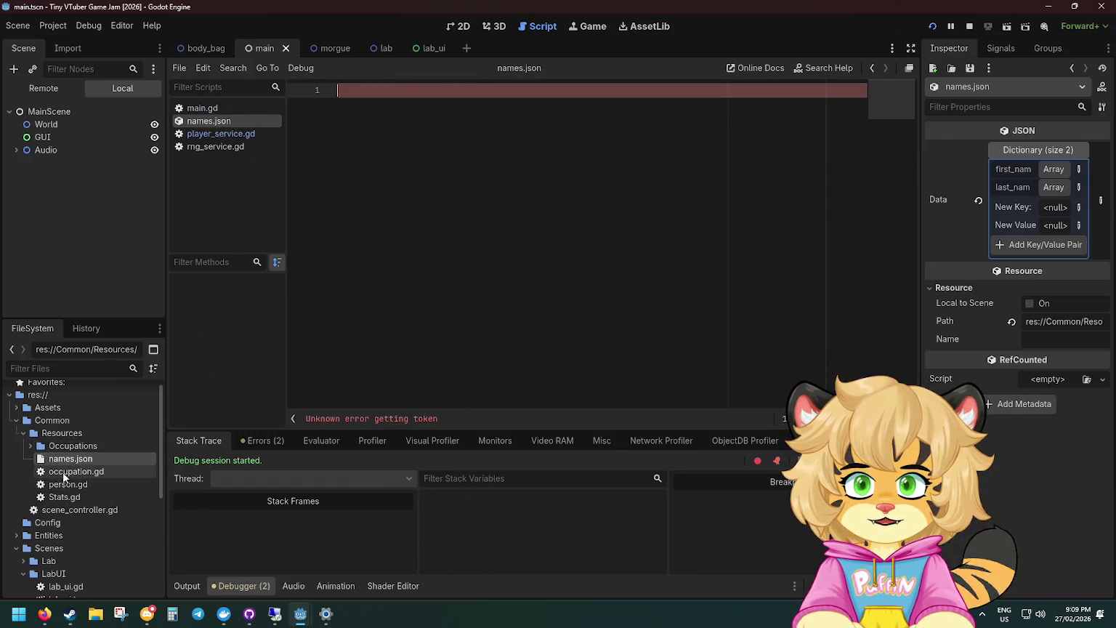
double_click(69, 471)
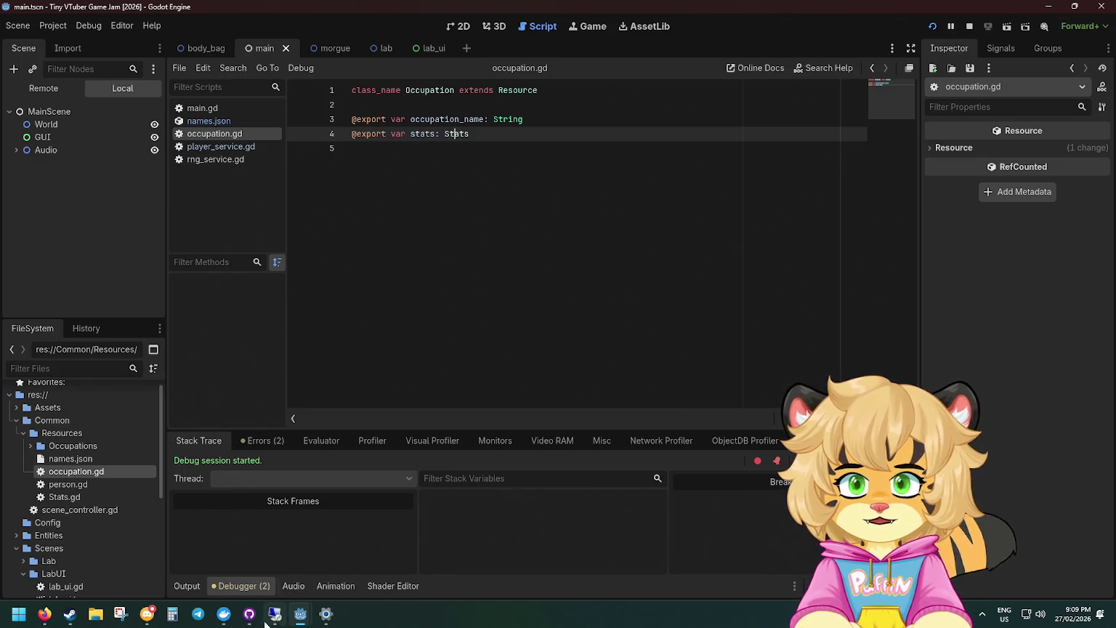
View the lab.gd diff in GitHub Desktop, then relaunch the game from Godot.
left_click(249, 614)
left_click(191, 182)
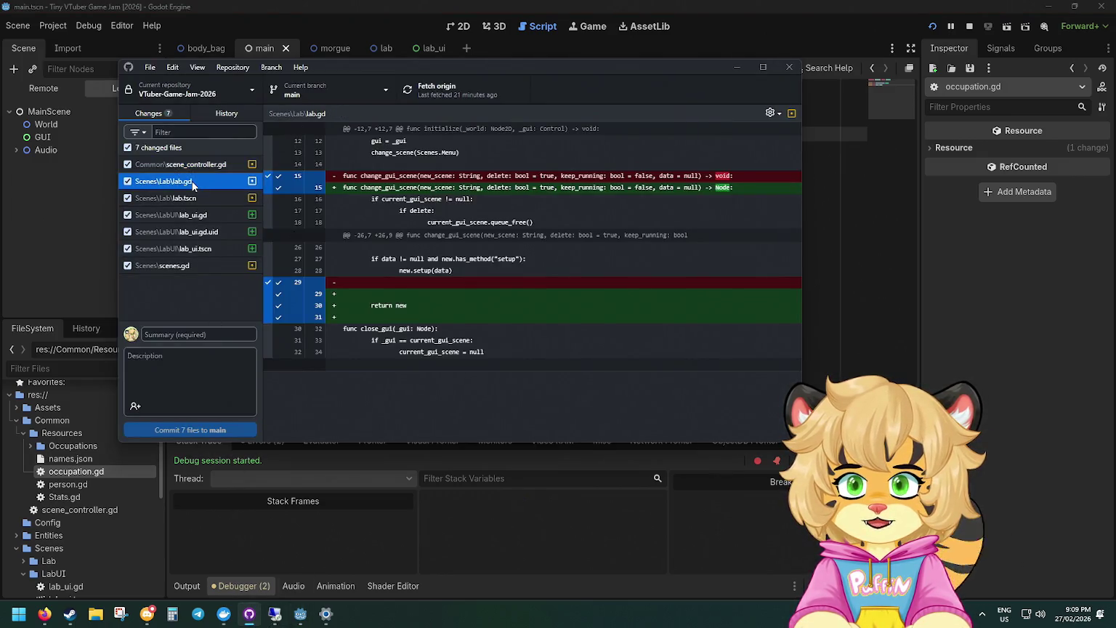
left_click(932, 26)
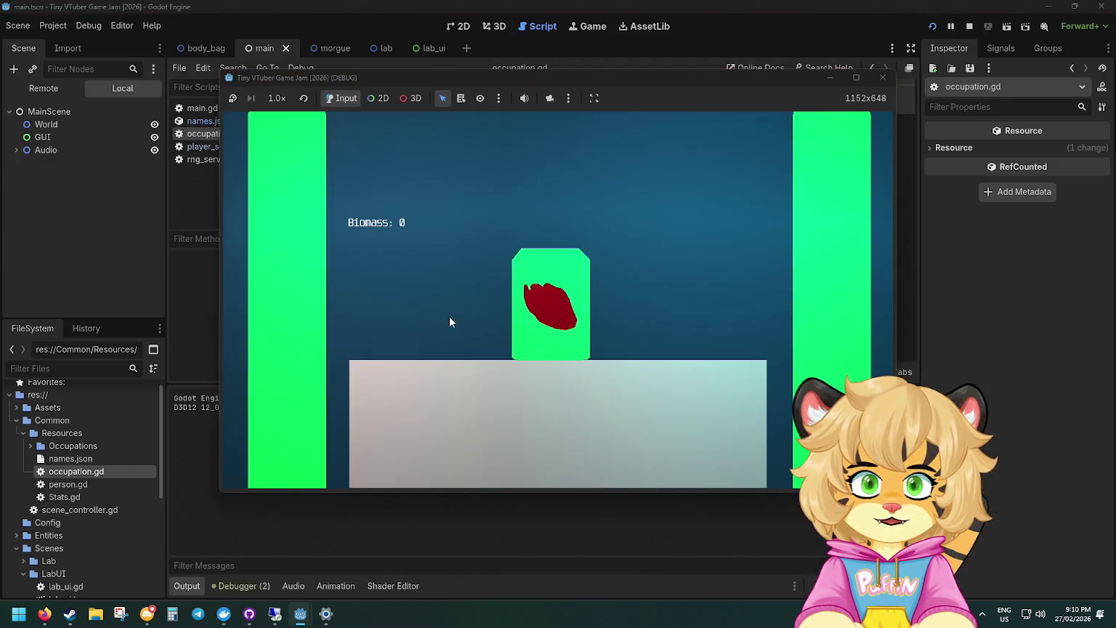
Enter the morgue and check the names and stats on the first body bags' info cards.
left_click(632, 418)
left_click(631, 356)
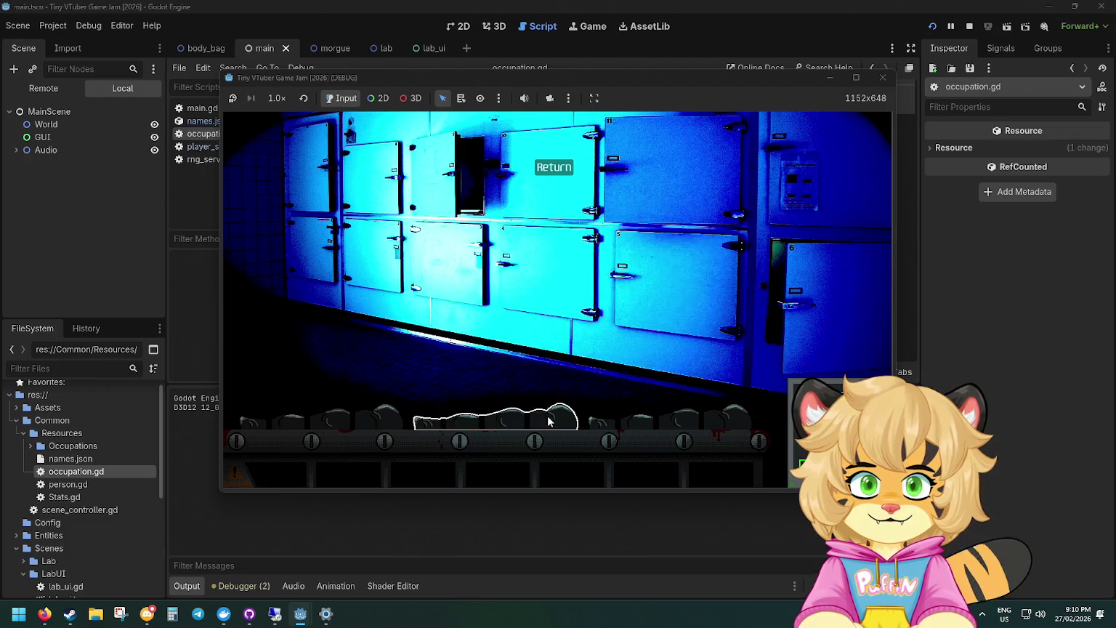
left_click(549, 421)
left_click(630, 356)
left_click(548, 422)
left_click(630, 356)
left_click(662, 418)
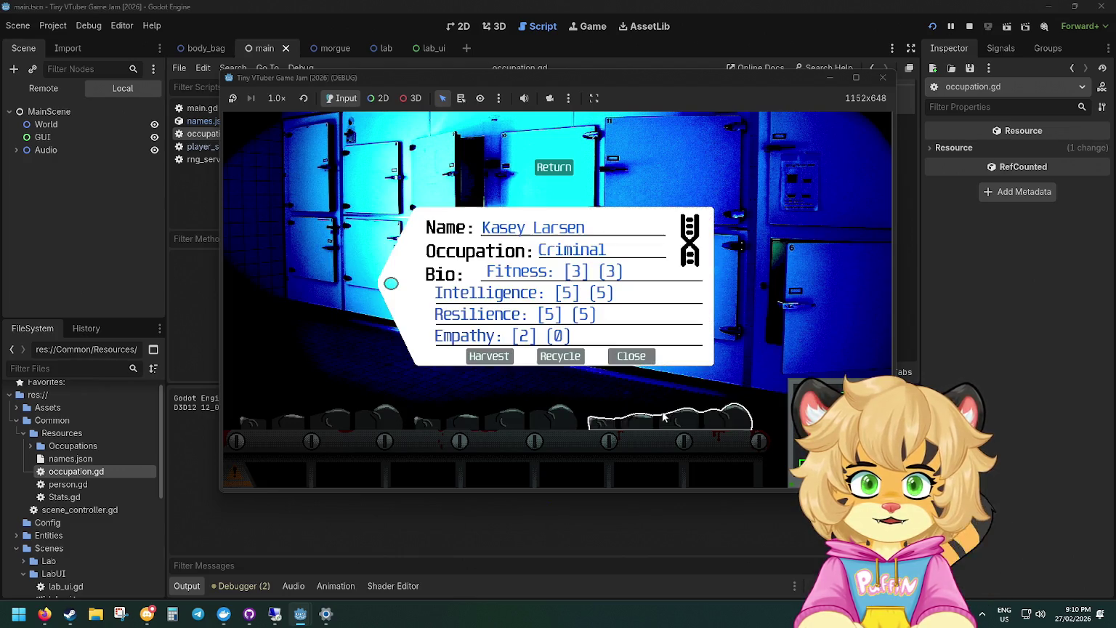
left_click(631, 356)
left_click(549, 422)
left_click(631, 356)
Check several more body bags' info cards, then return to occupation.gd in the script editor.
left_click(396, 411)
left_click(631, 356)
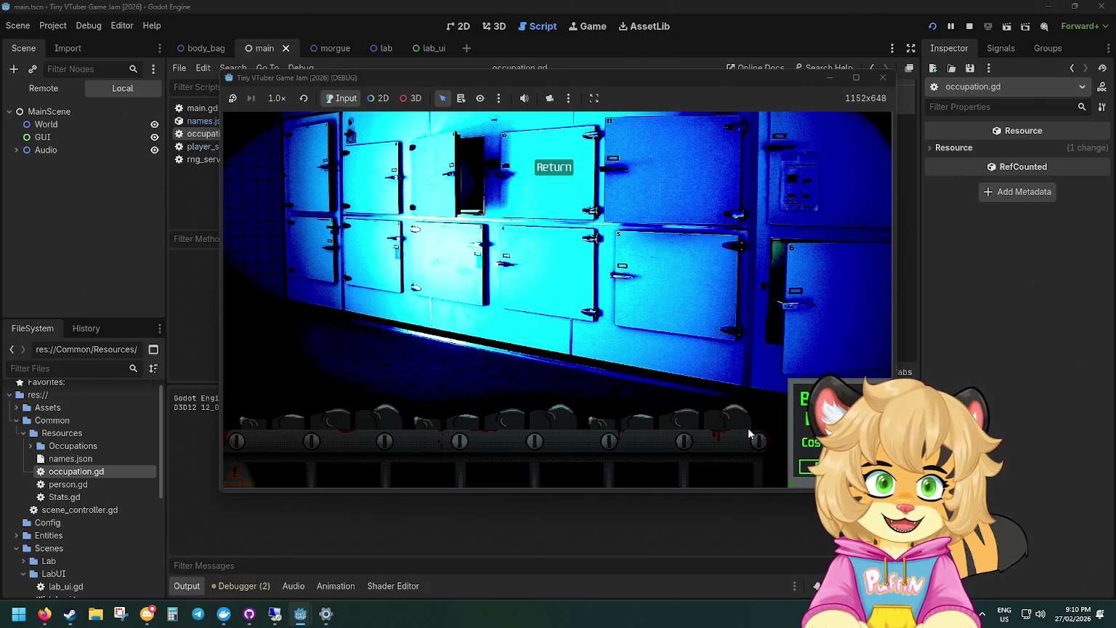
left_click(759, 438)
left_click(630, 356)
left_click(560, 421)
left_click(631, 356)
left_click(553, 419)
left_click(629, 356)
left_click(400, 411)
left_click(632, 357)
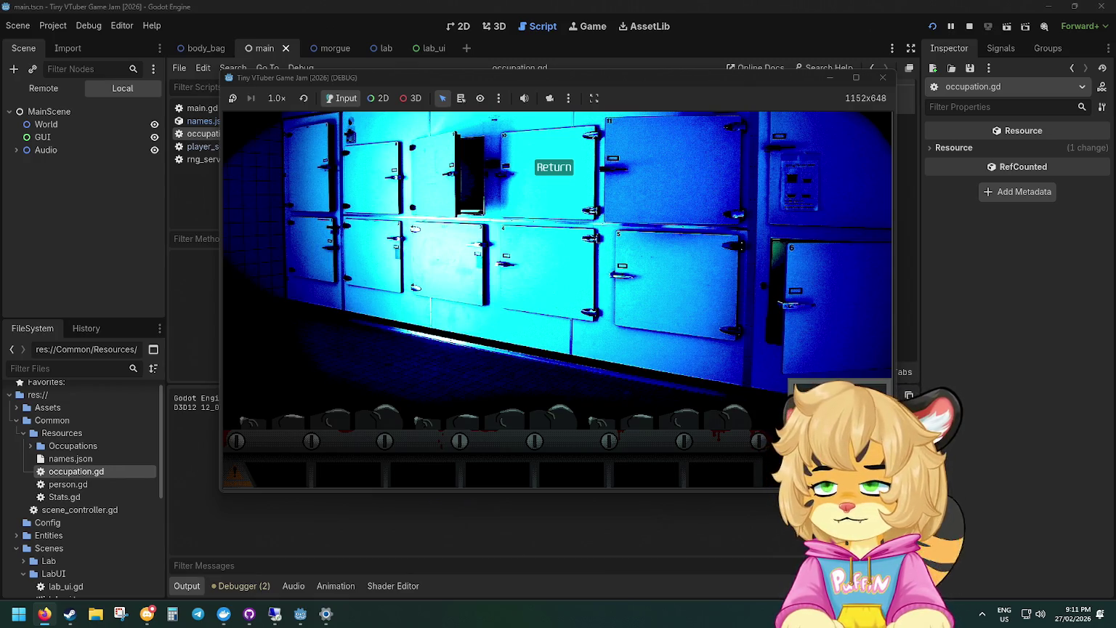
left_click(127, 234)
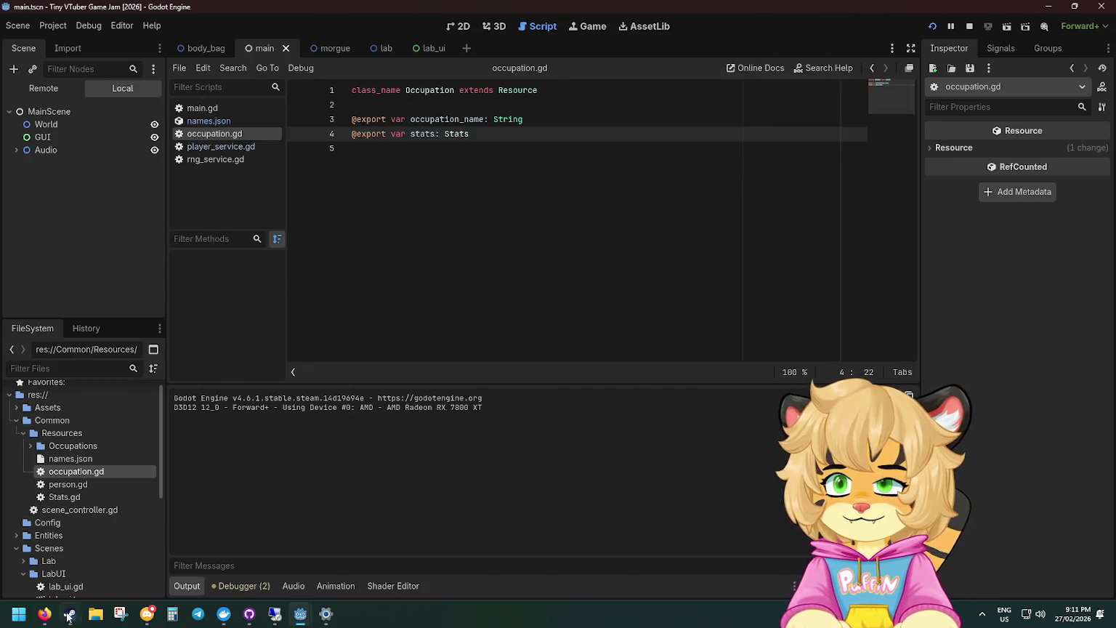
Add a 'TODO: Make audio service' comment in main.gd.
left_click(99, 617)
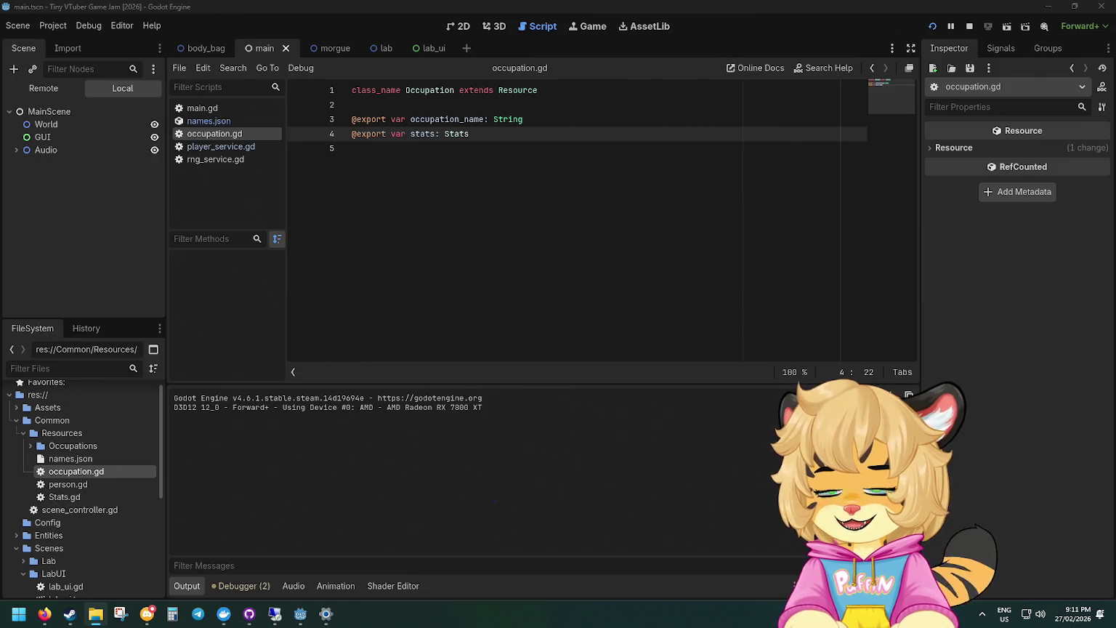
scroll(138, 472, "down", 4)
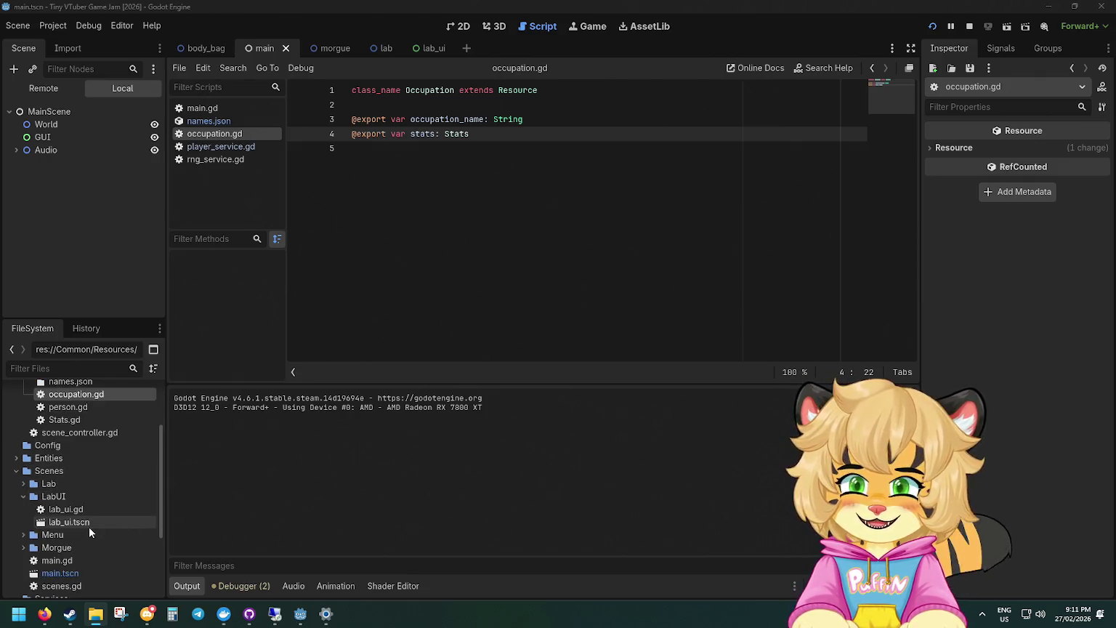
right_click(45, 550)
left_click(274, 514)
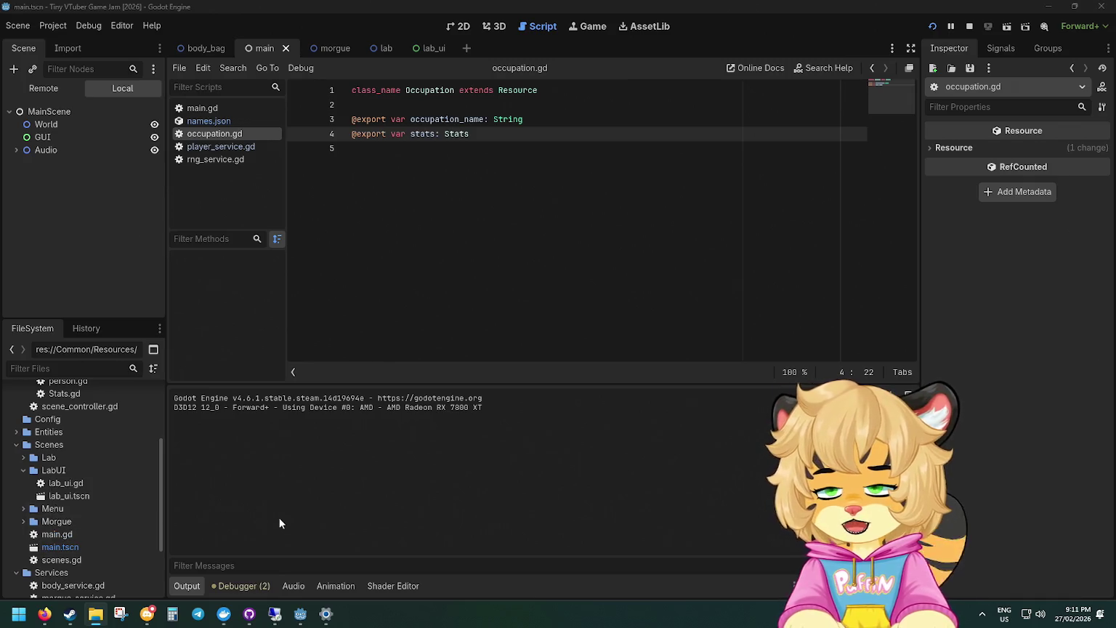
scroll(95, 536, "down", 2)
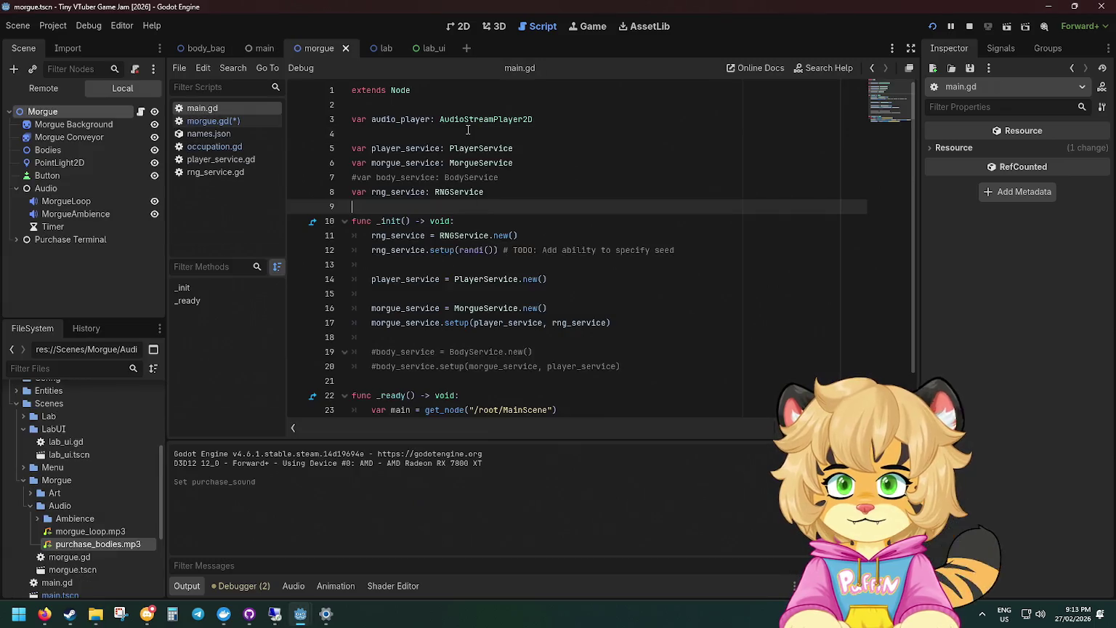
type("#TODO: Make aud")
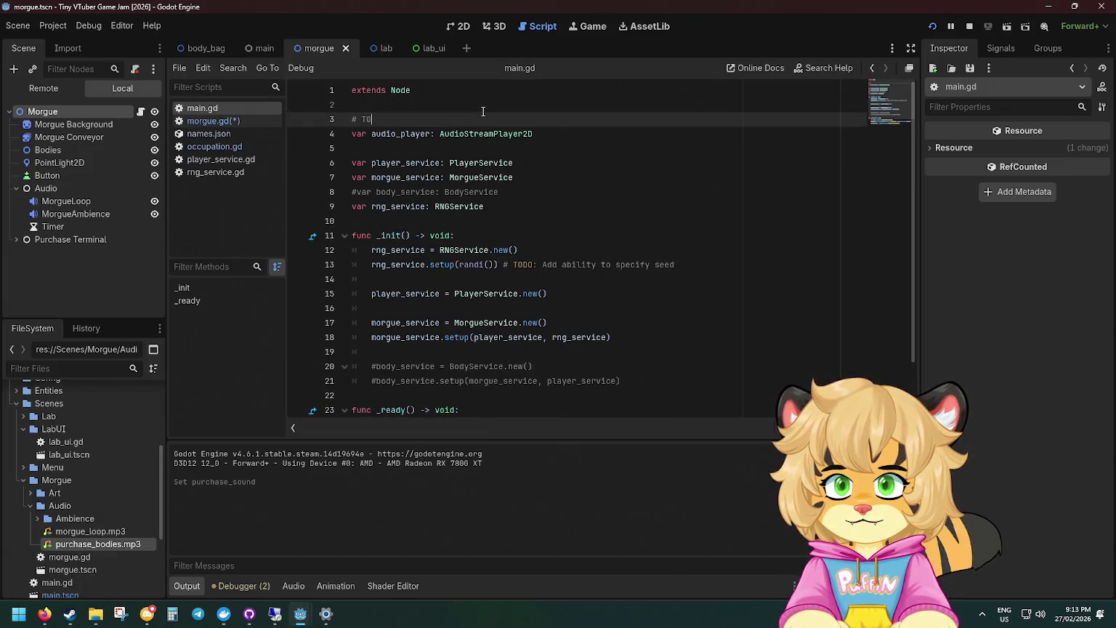
type("io service")
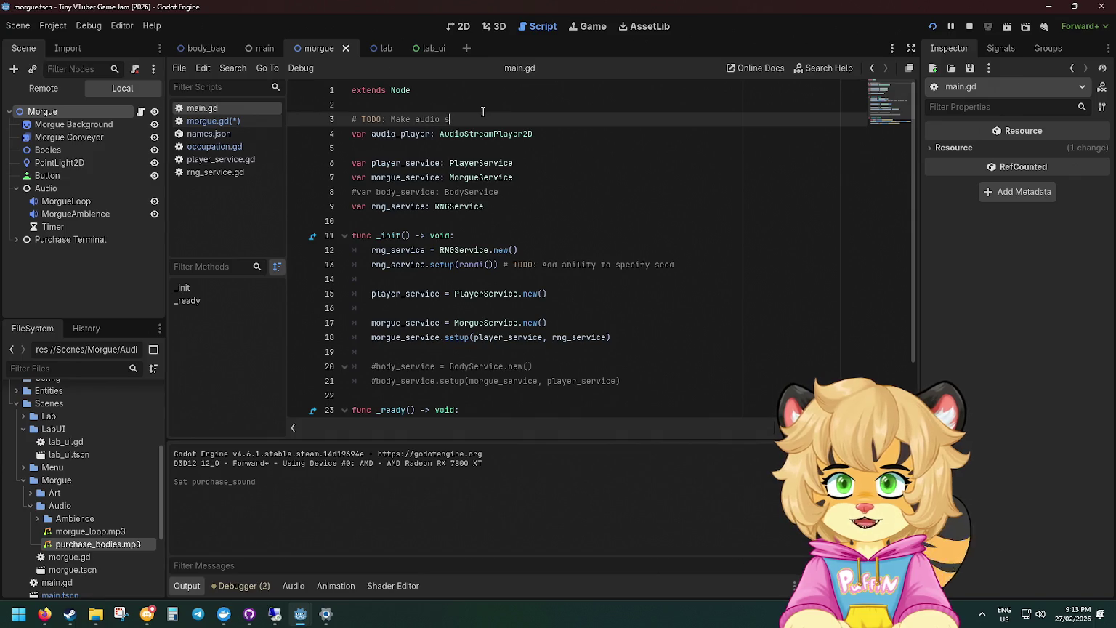
Declare func play_audio(audio: AudioStream) -> void below the audio_player declaration.
left_click(617, 135)
key("Return")
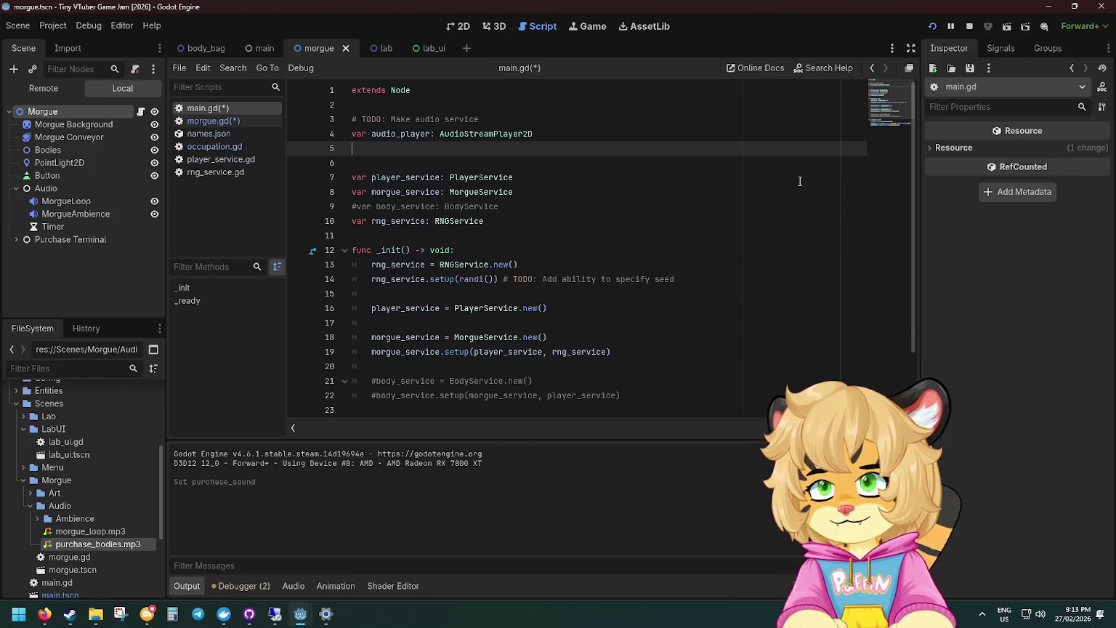
type("func ")
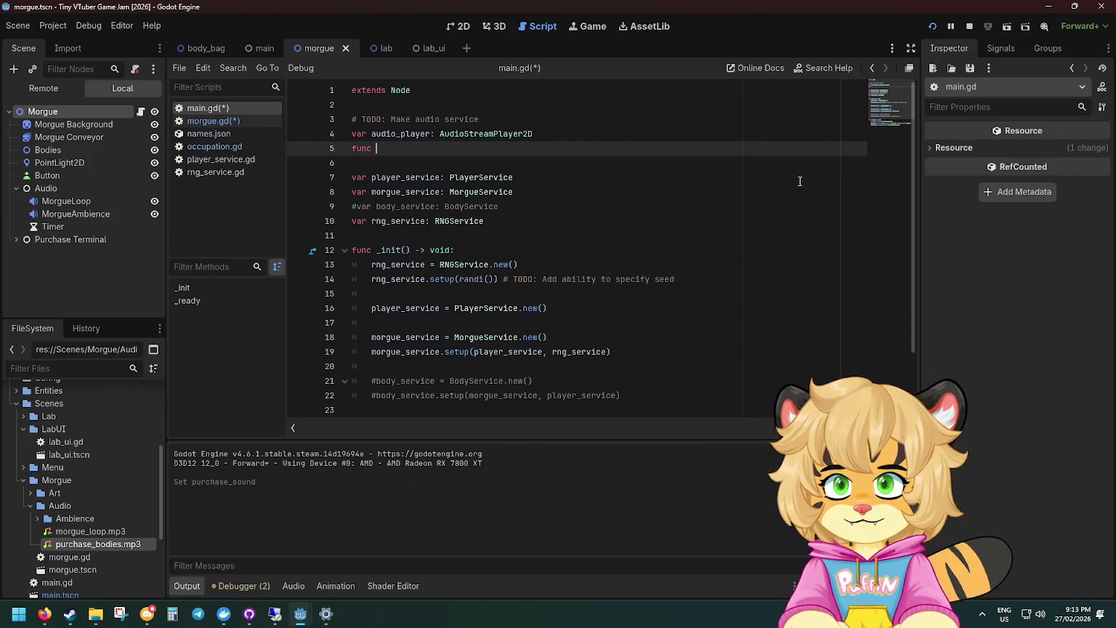
type("play_audio:")
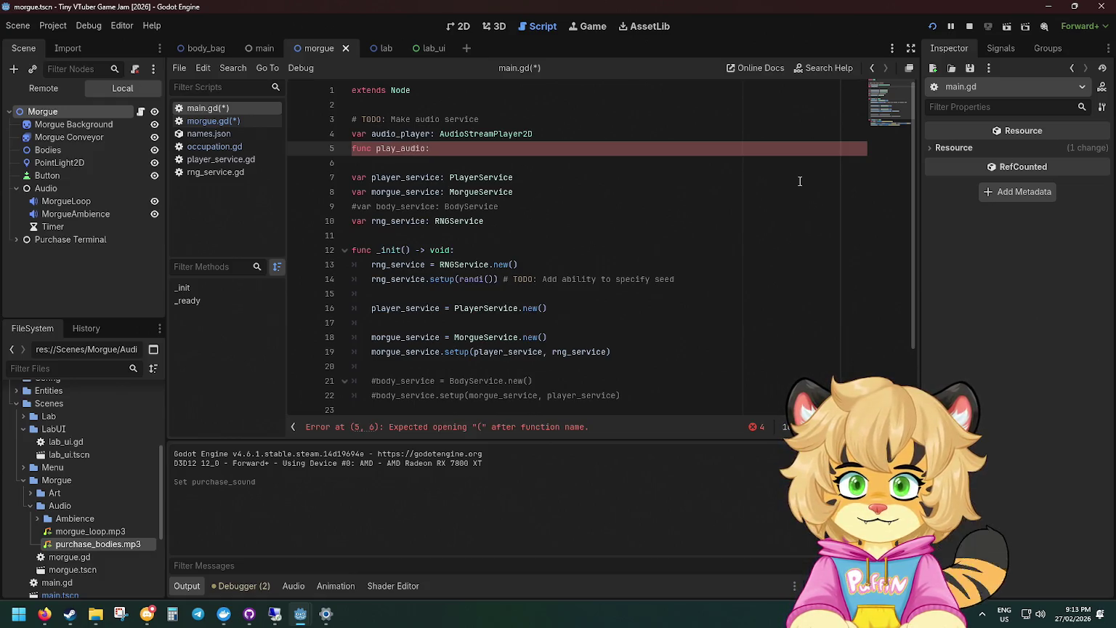
key("BackSpace")
type("() -> void:")
key("Return")
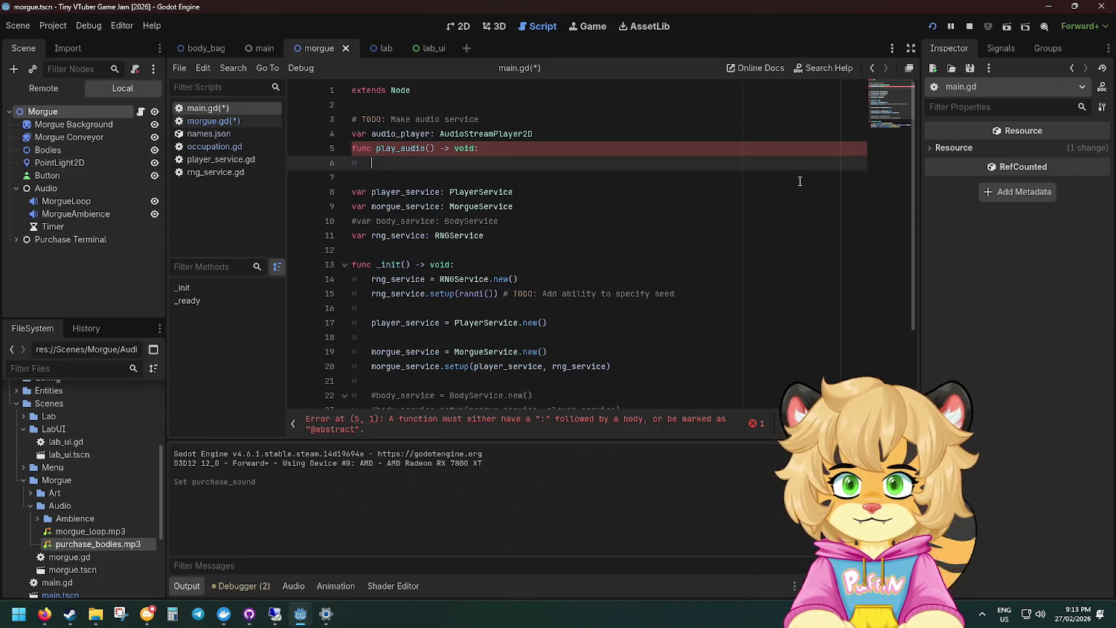
key("Up")
key("ctrl+Right")
type("addio stream")
key("ctrl+BackSpace")
key("ctrl+BackSpace")
type("audio: AudioStream")
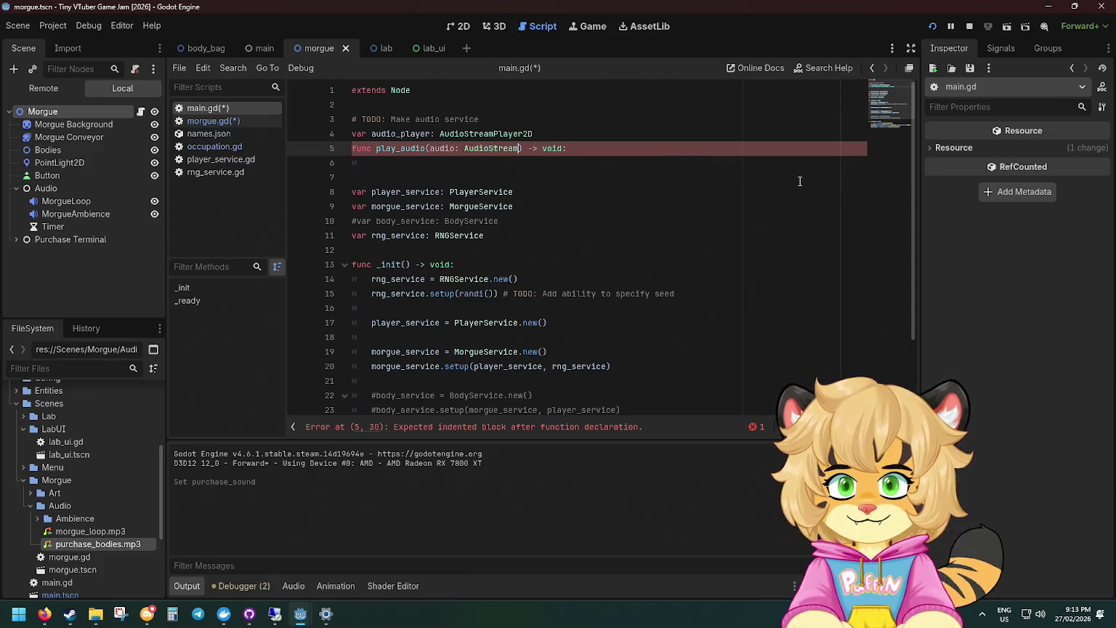
Write the function body audio_player.stream = audio;.
left_click(638, 163)
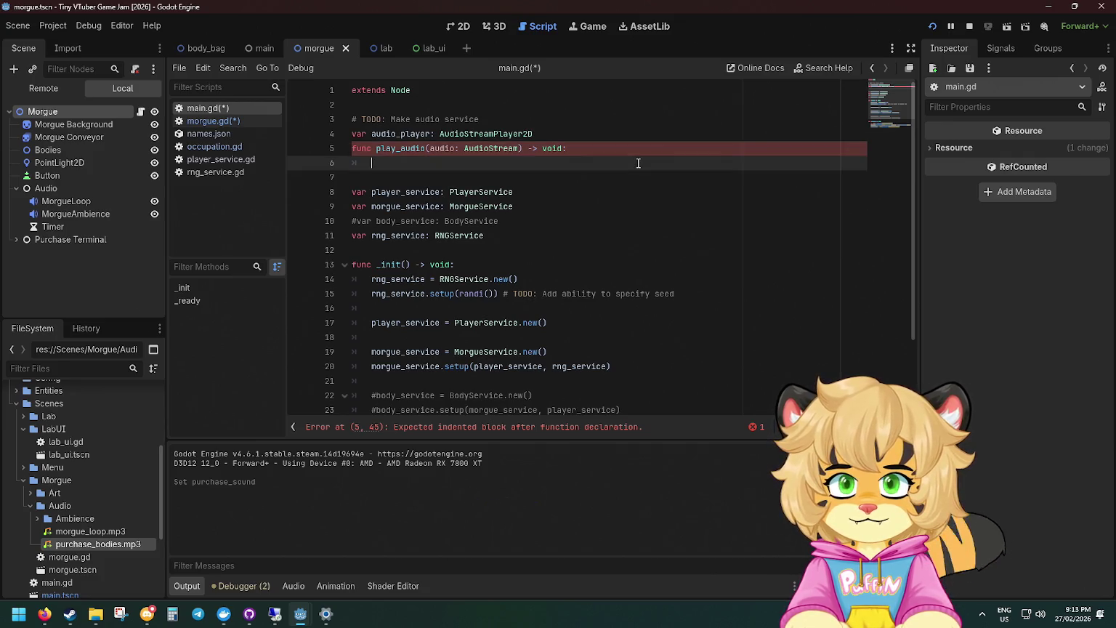
type("audio")
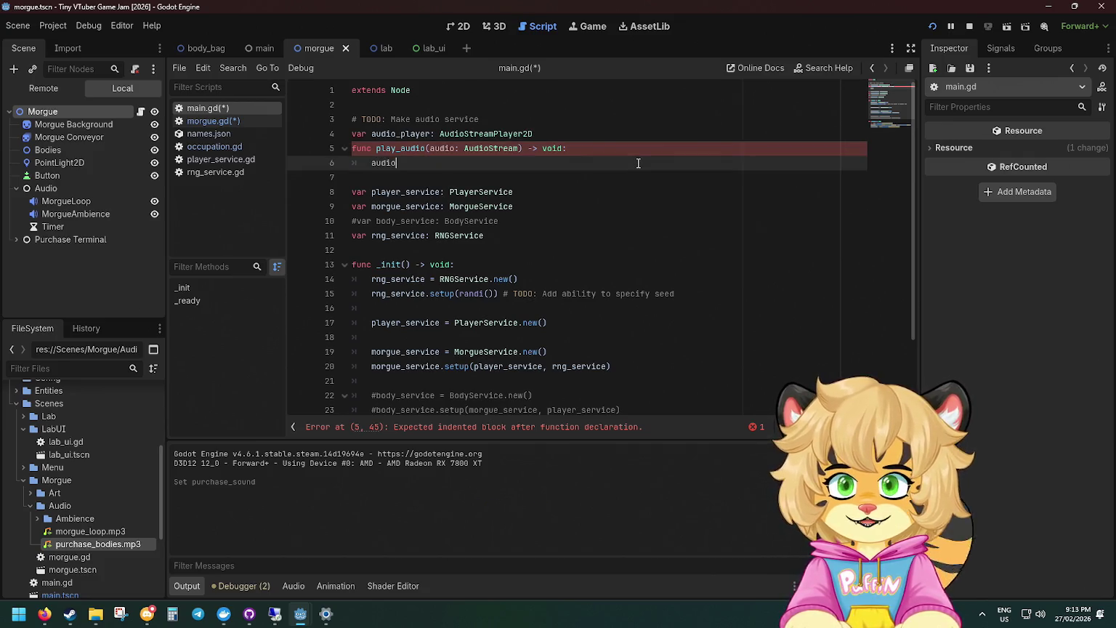
type("_player.str")
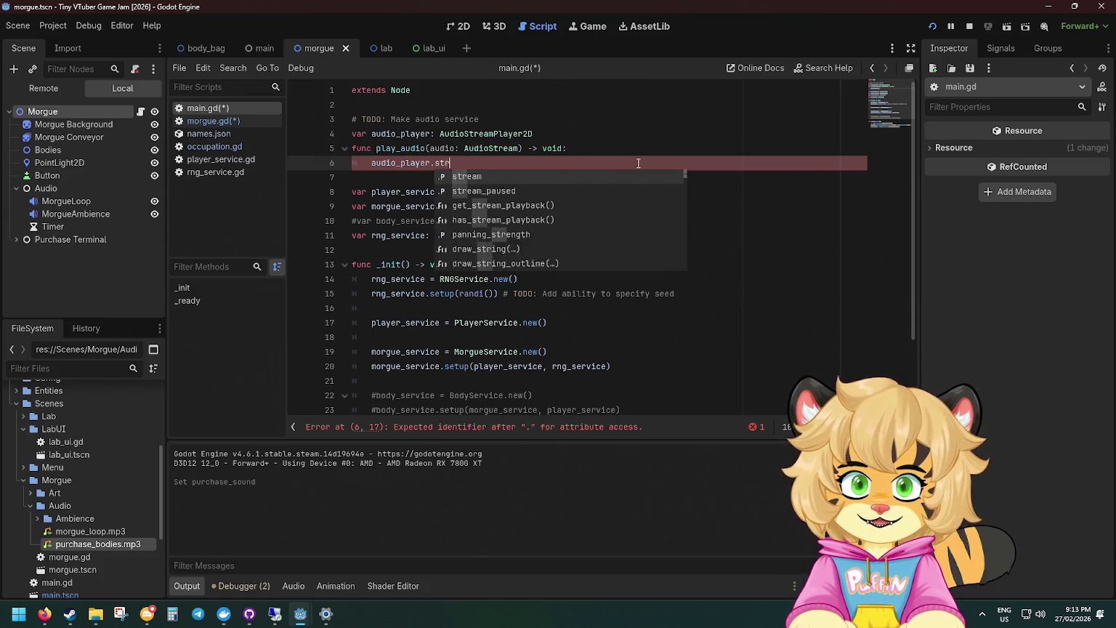
type("eam = audi;l")
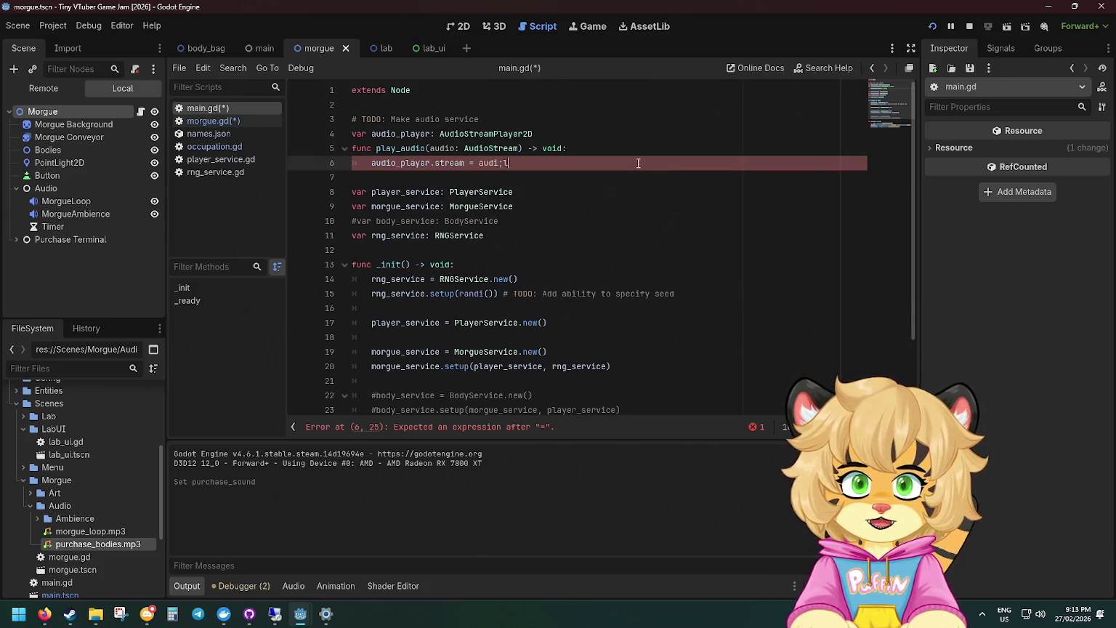
key("BackSpace")
key("BackSpace")
type("o;")
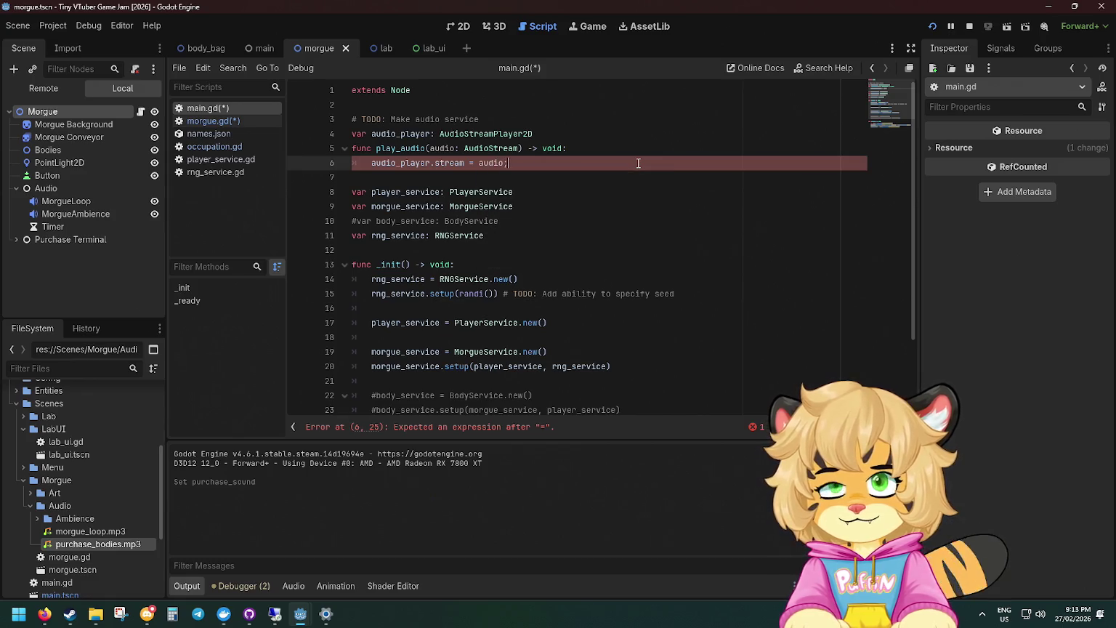
key("Return")
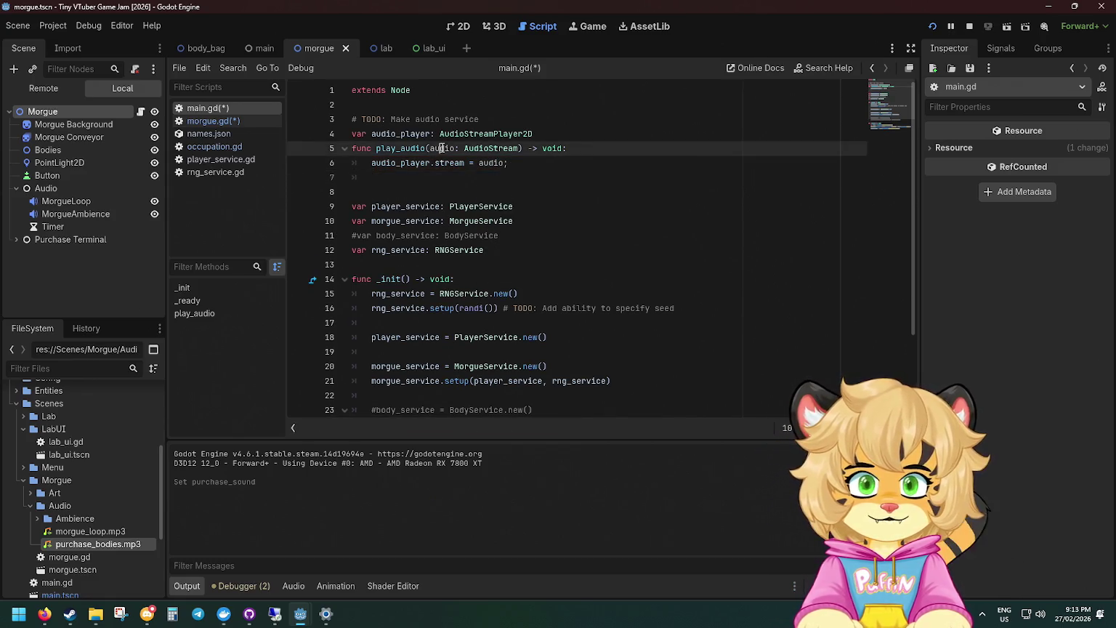
Rename the parameter to stream and add a pitch: float = 1 parameter.
double_click(442, 148)
type("stream")
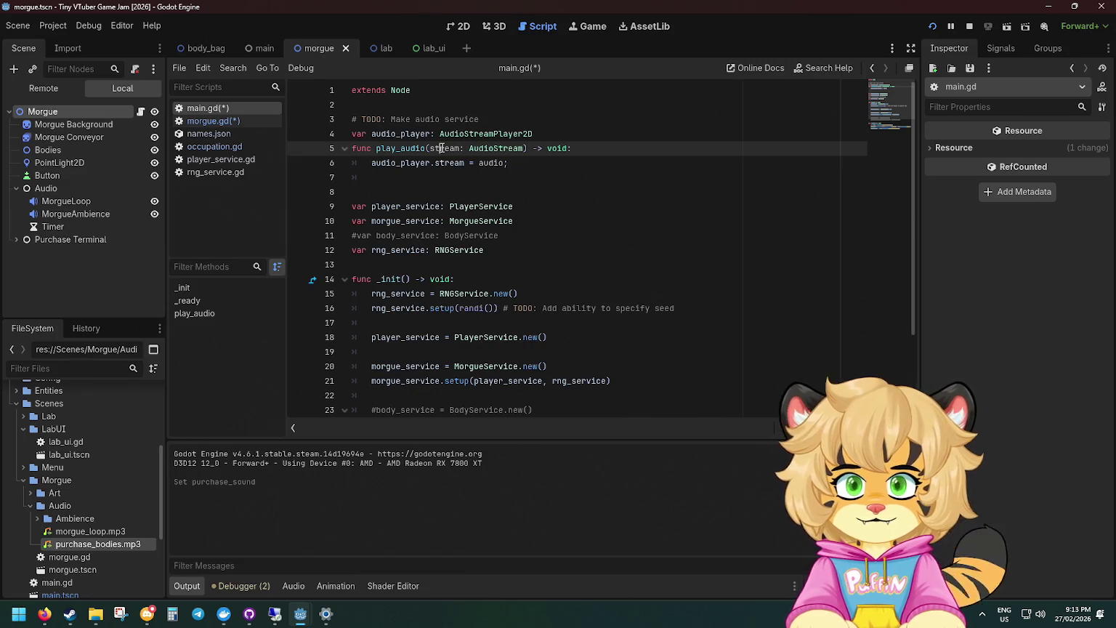
double_click(489, 163)
type("stream")
left_click(525, 148)
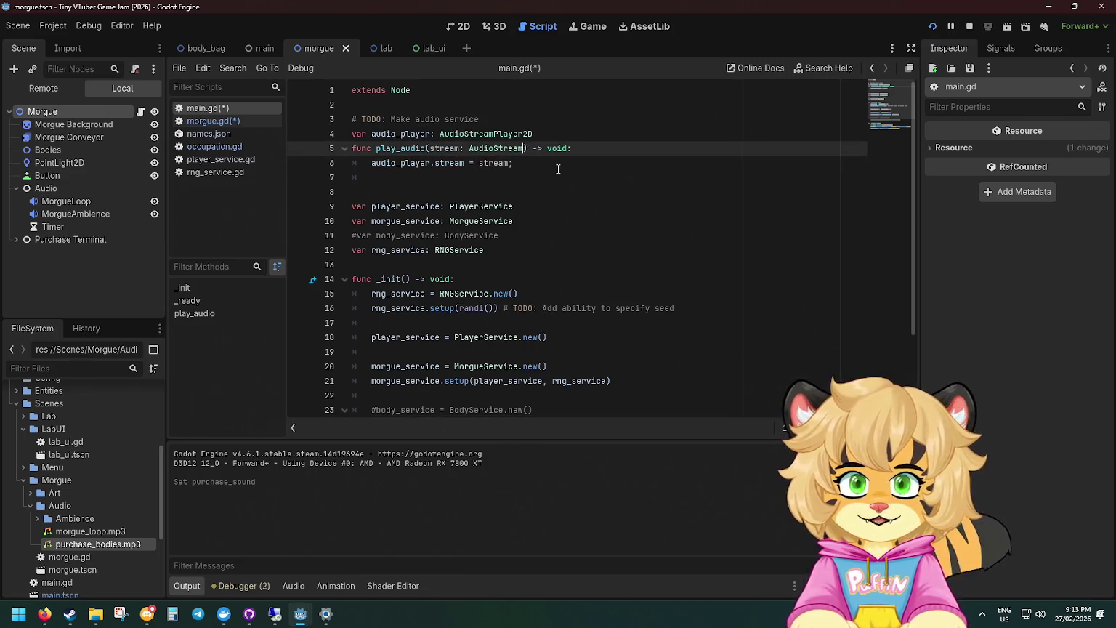
type(", pitch")
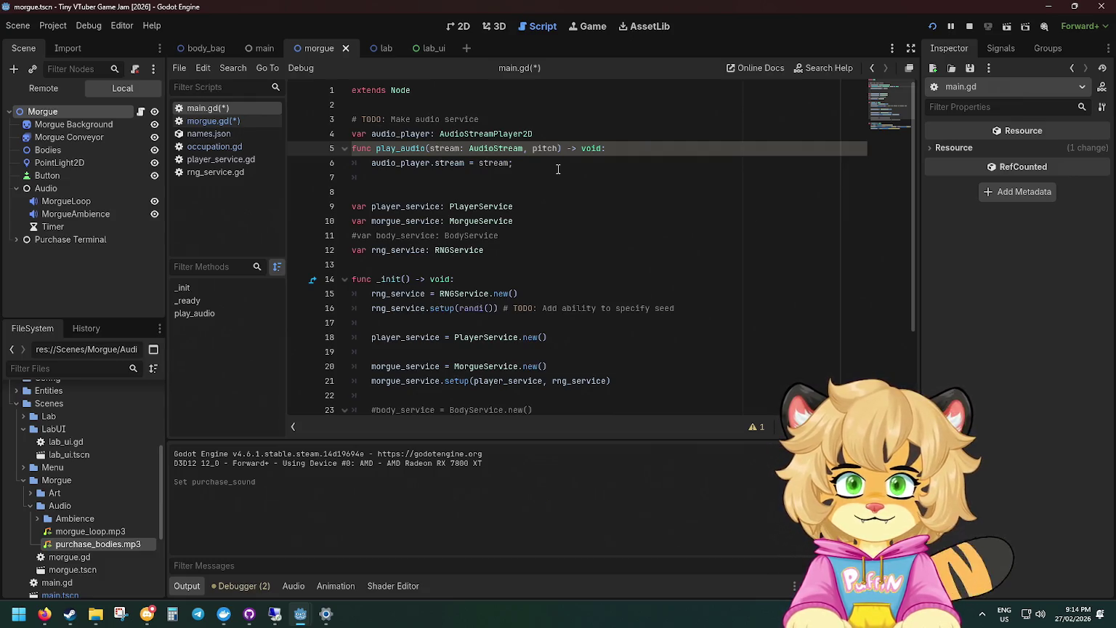
type(": float = 1")
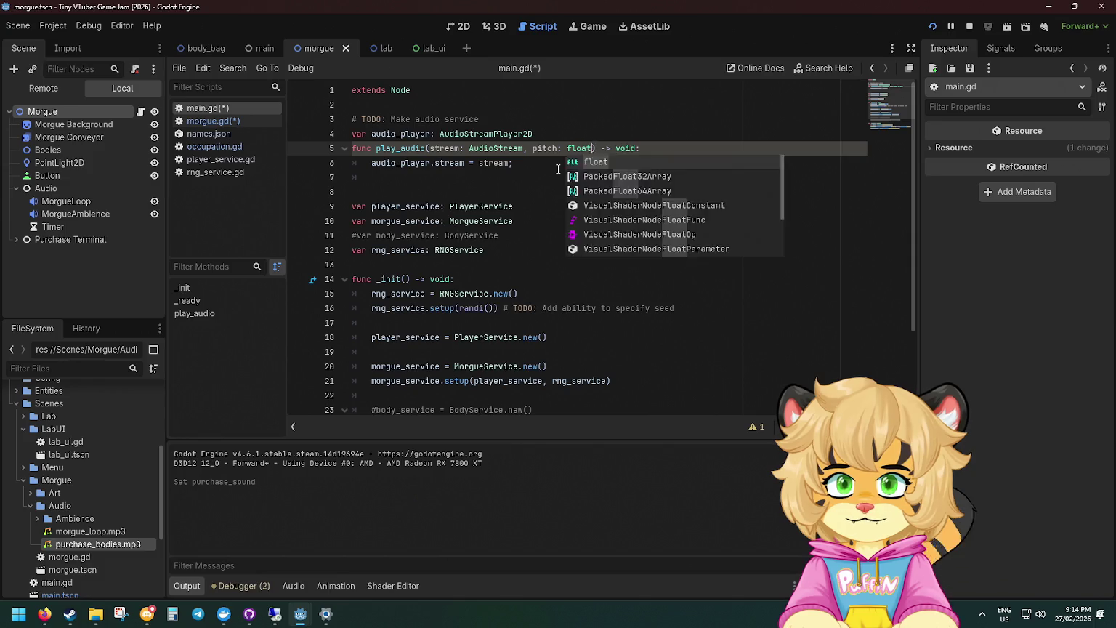
Give pitch a 1.0 default and add audio_player.pitch_scale = pitch to play_audio.
key("Down")
key("Up")
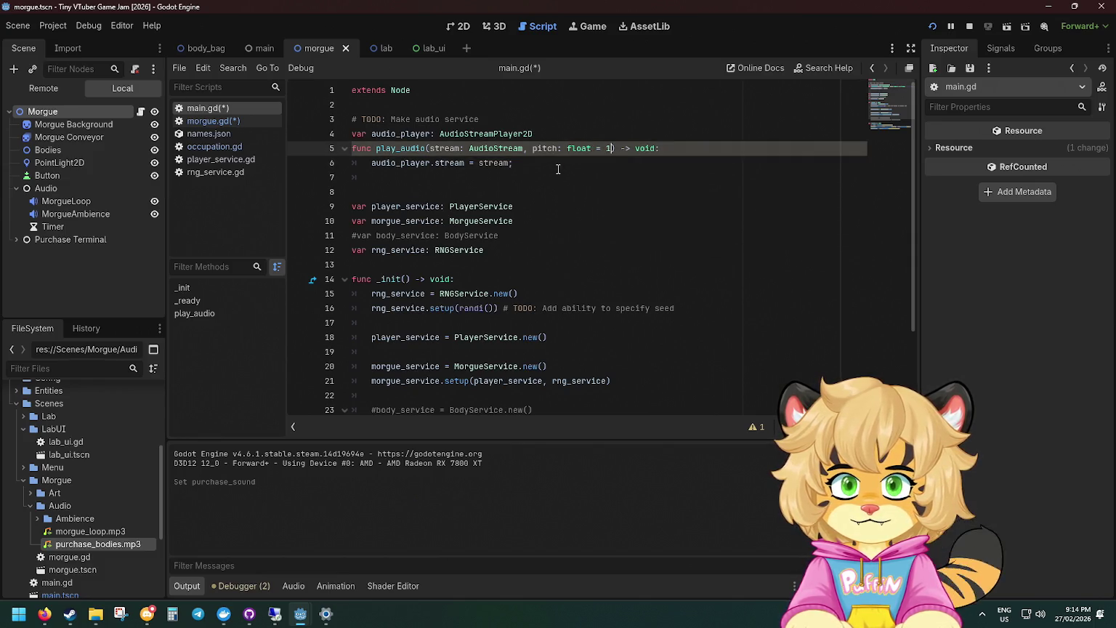
type(".0")
key("Down")
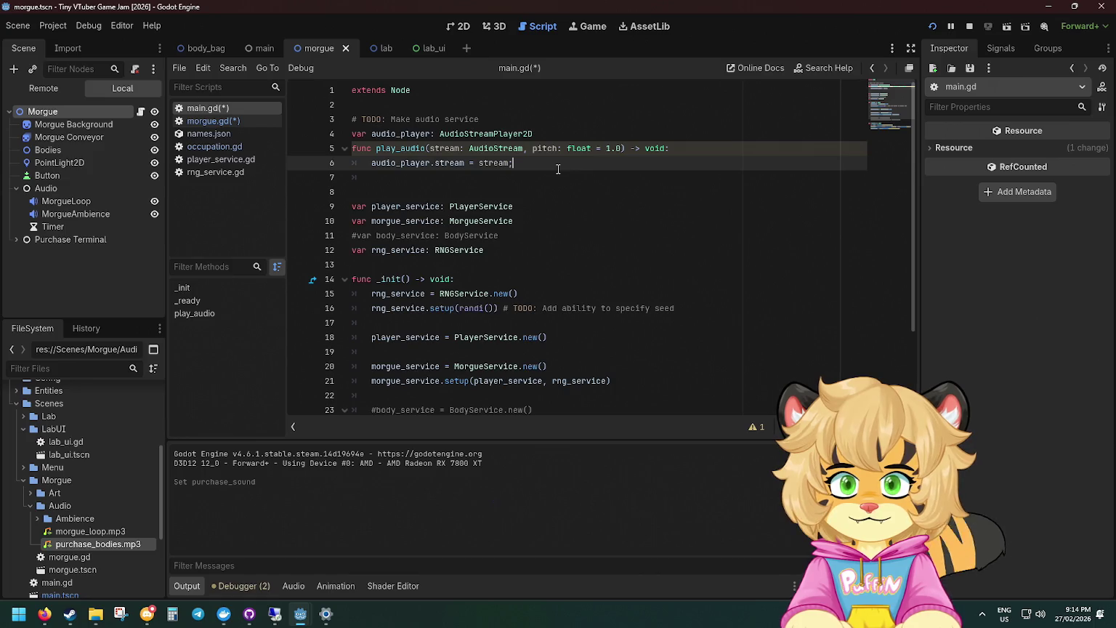
key("Return")
type("aud")
key("Return")
type(".")
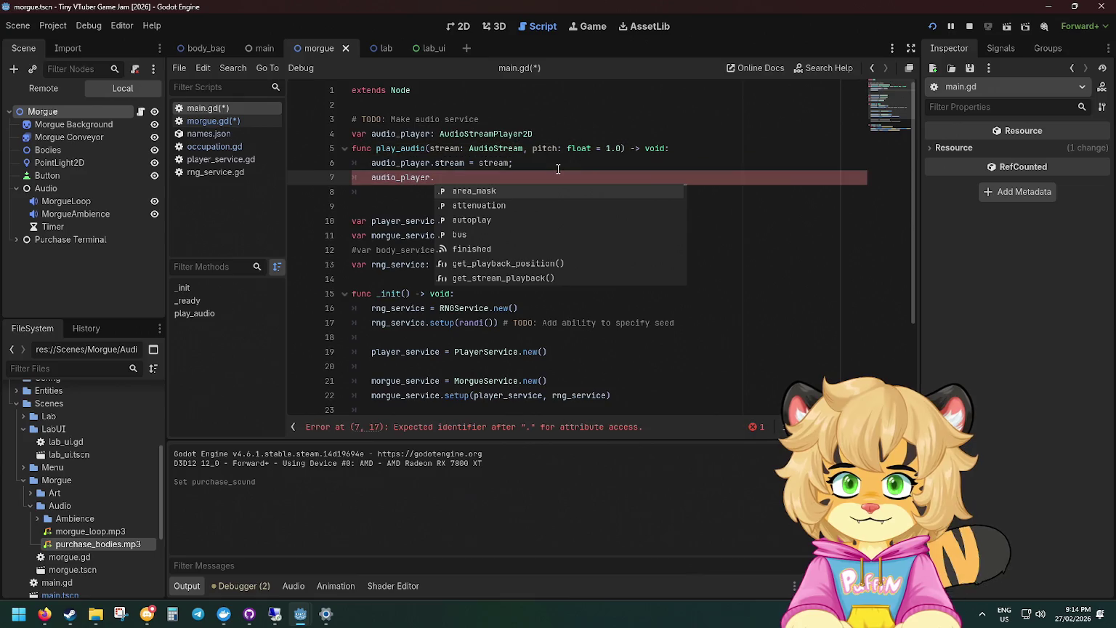
type("pl")
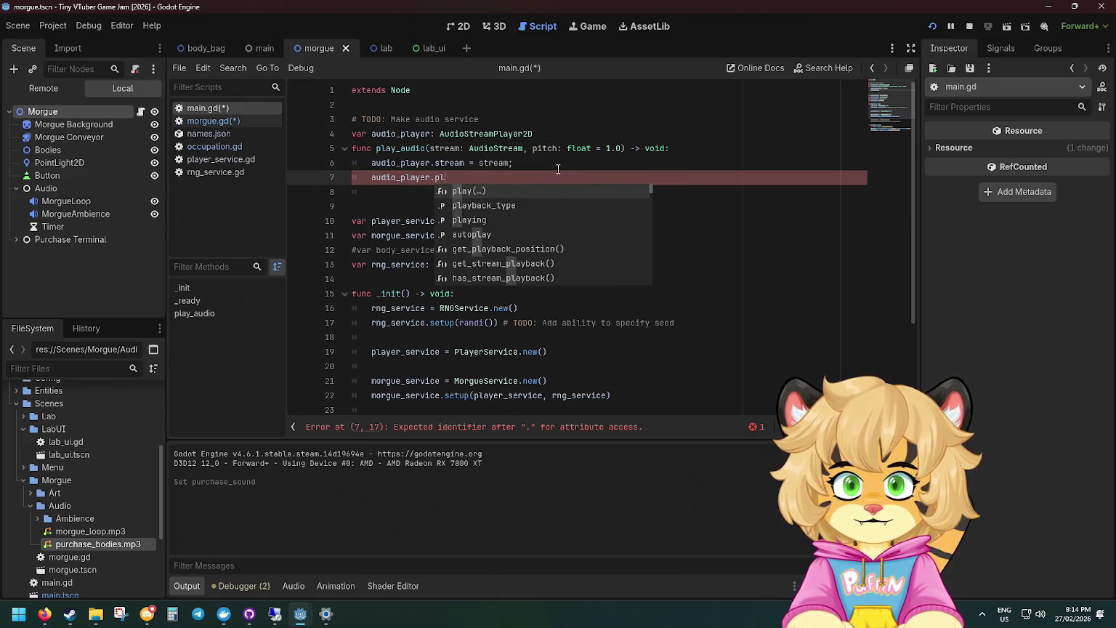
key("BackSpace")
type("it")
key("Return")
type("pi")
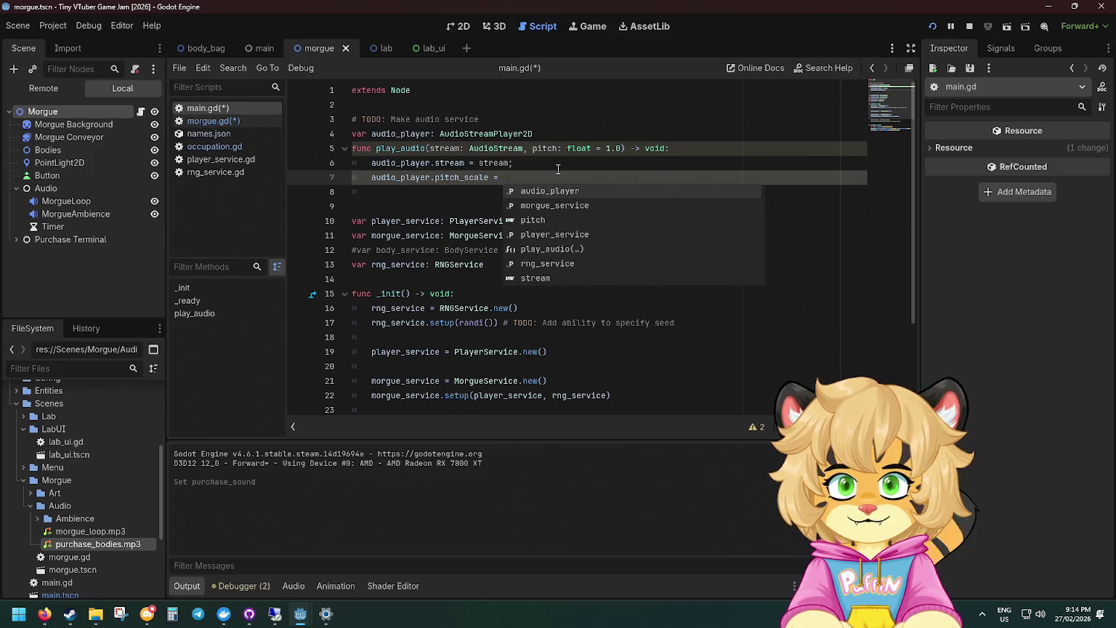
key("Return")
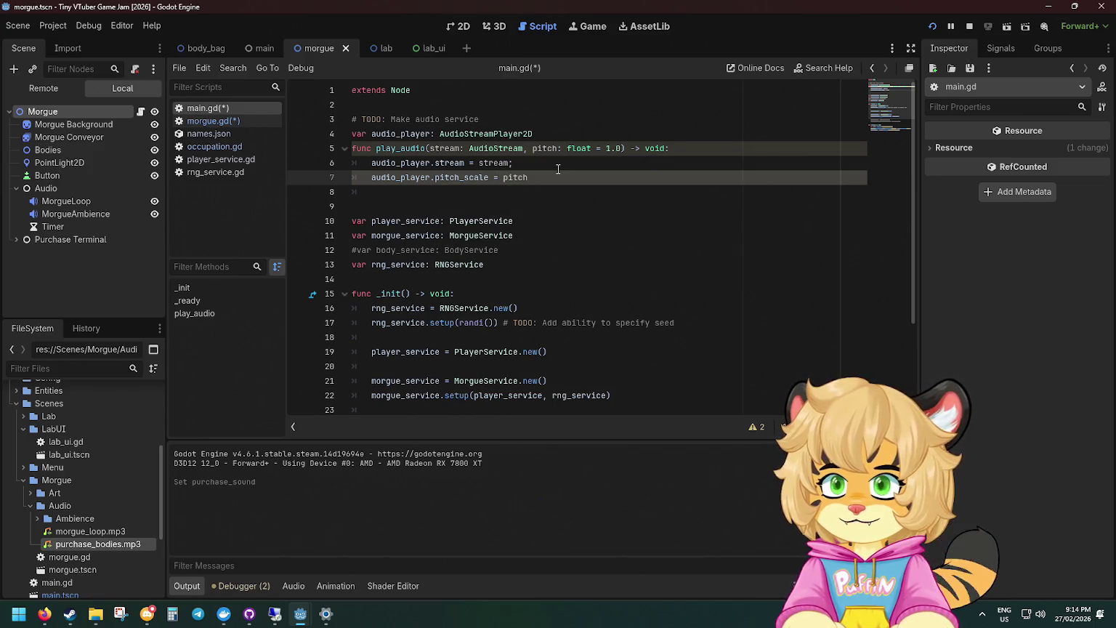
Add a volume: float = 1.0 parameter and set audio_player.volume_db = volume.
left_click(624, 148)
type(", volu")
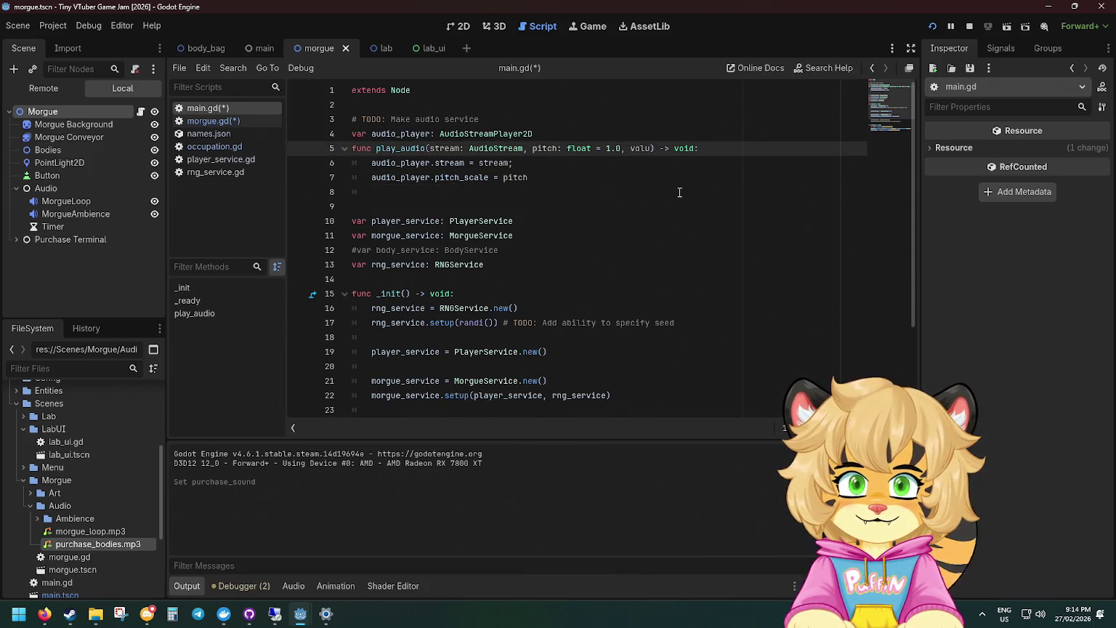
type("me: float")
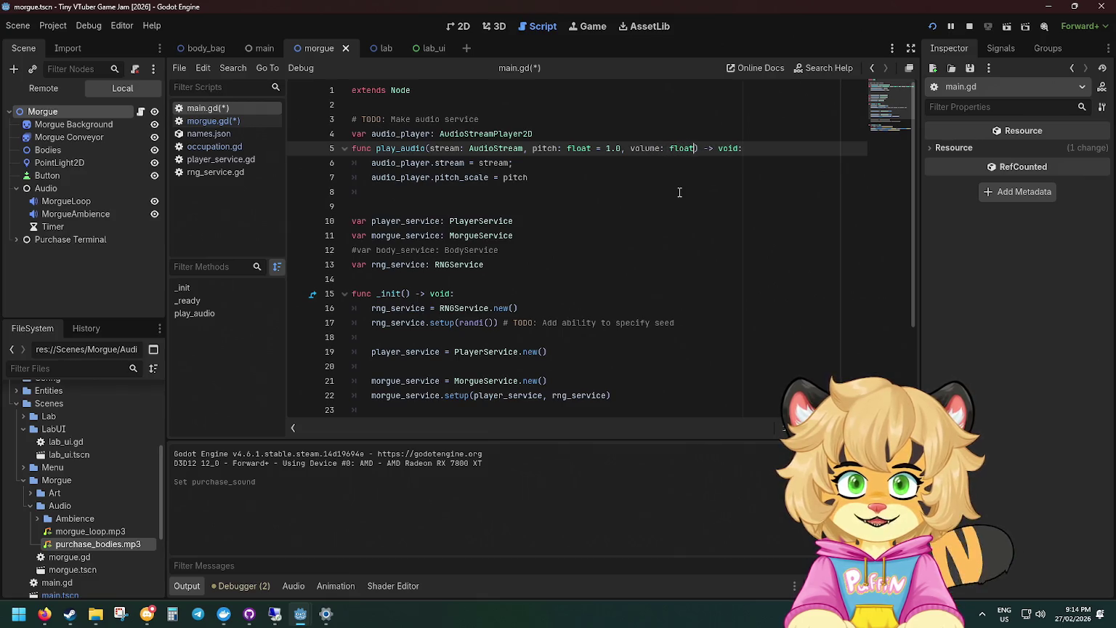
type(" = 1.0")
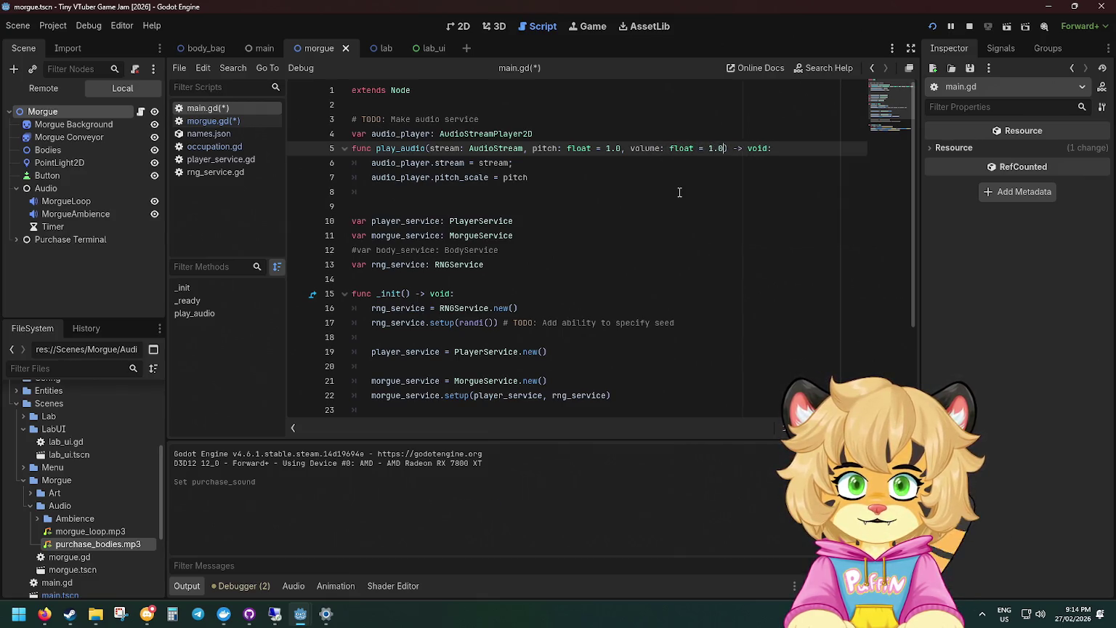
key("Down")
key("Down")
key("Return")
type("audio")
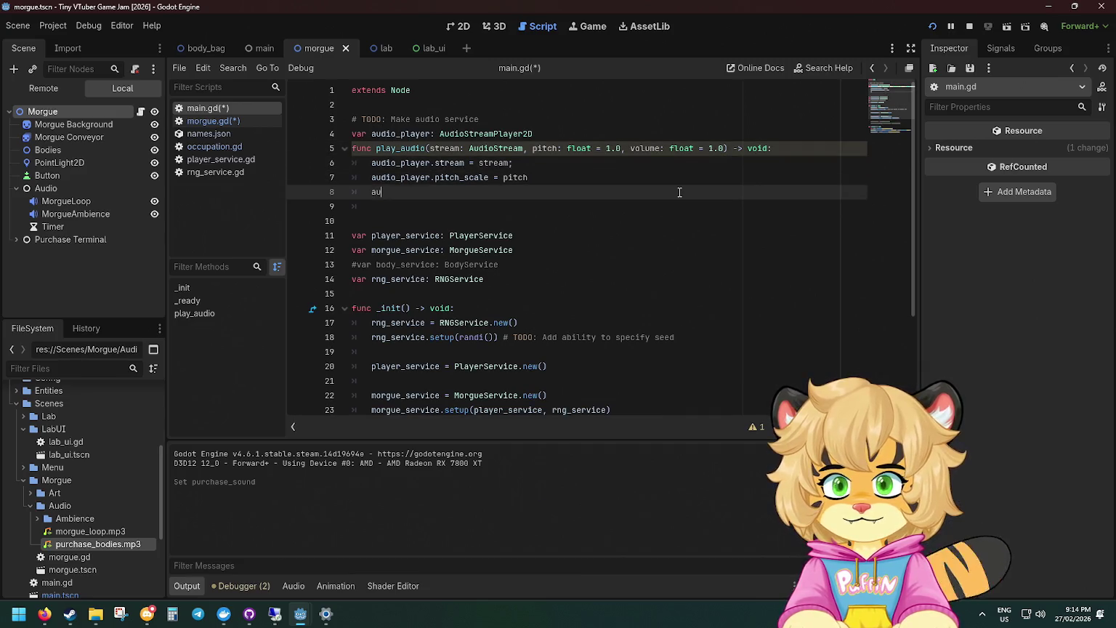
key("Return")
type(".")
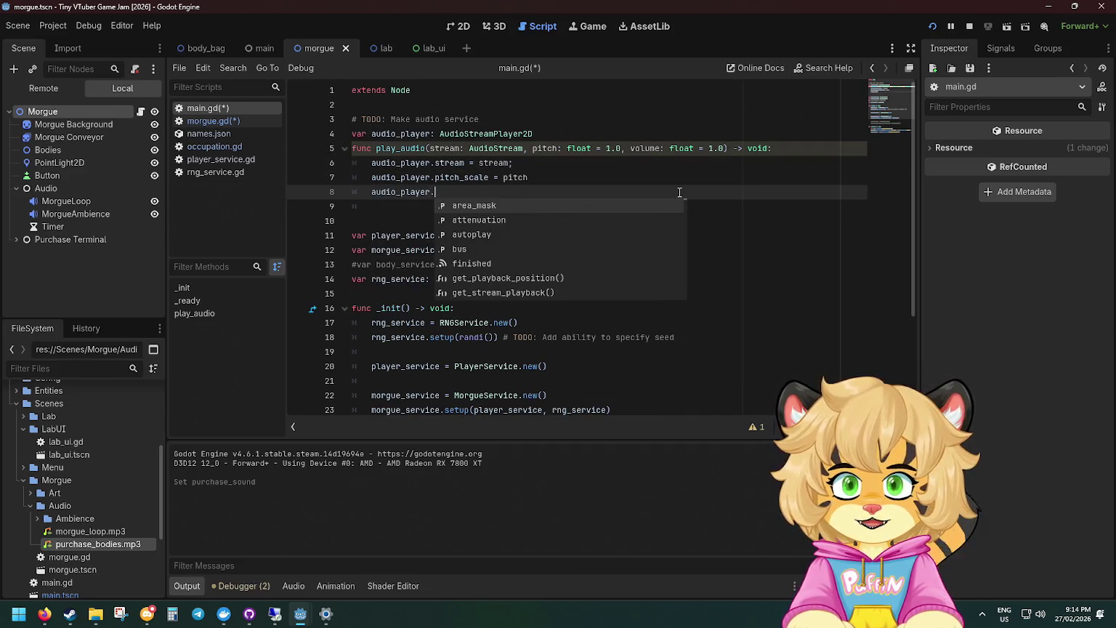
type("vol")
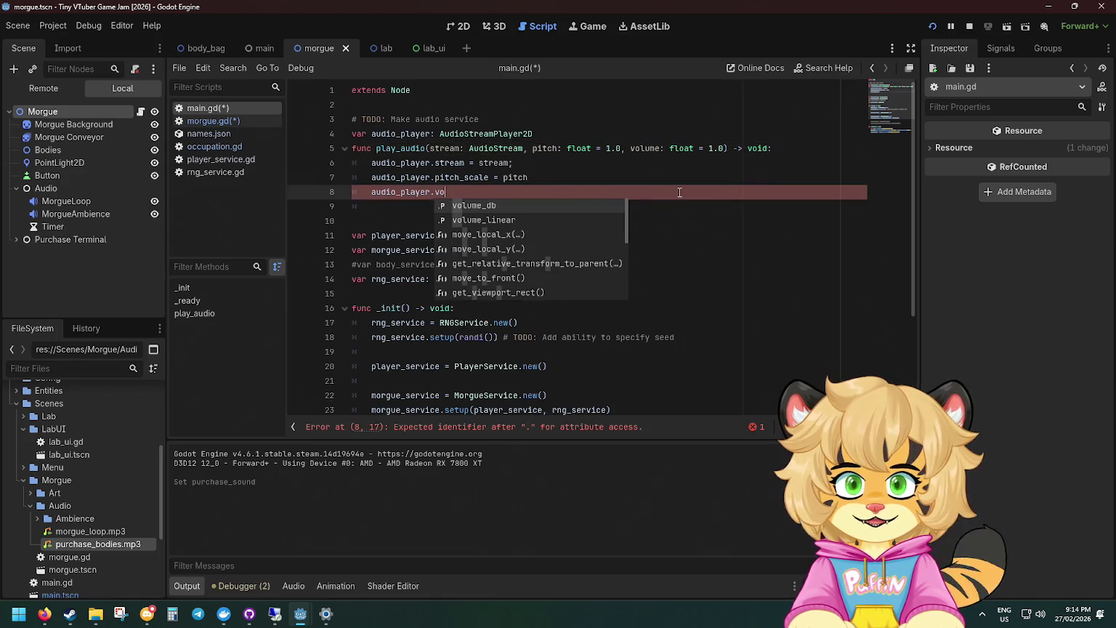
key("Return")
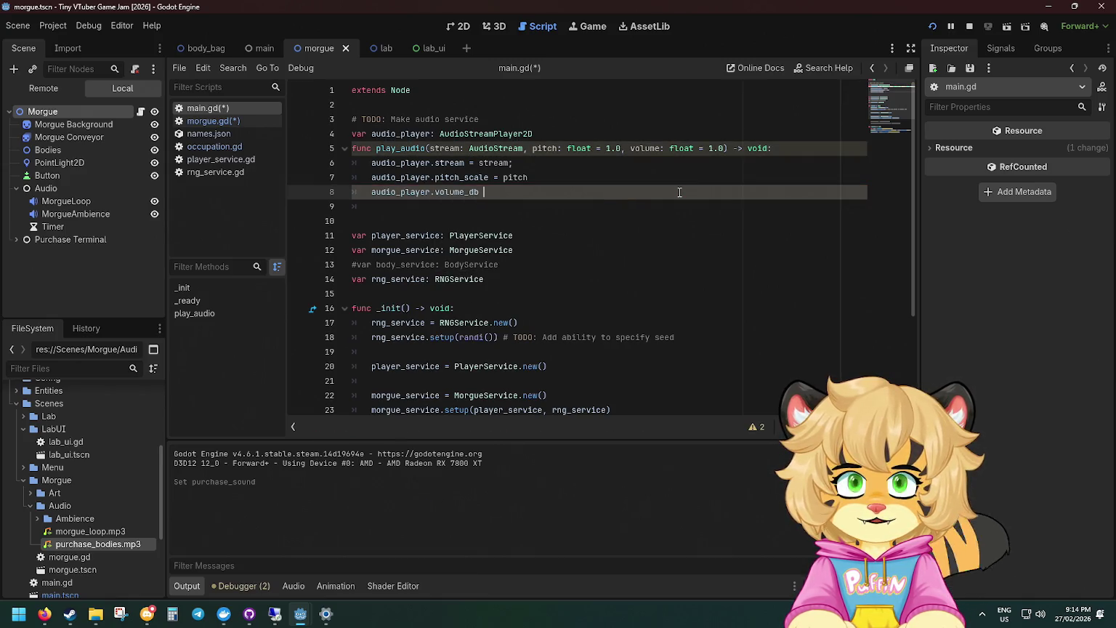
mouse_move(468, 193)
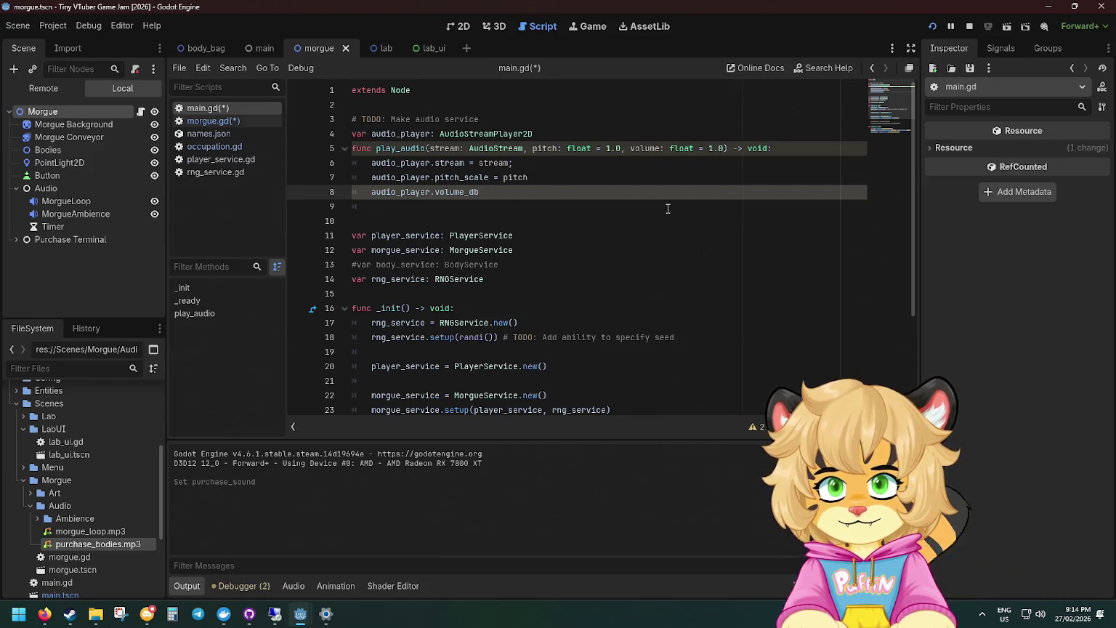
type(" = volume")
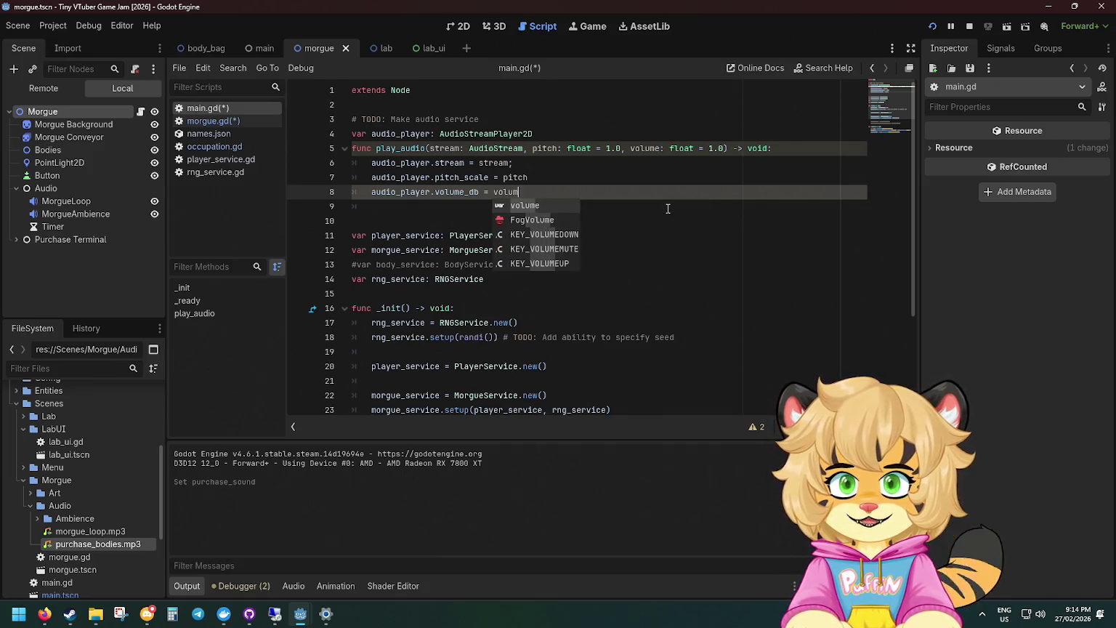
key("Return")
End play_audio with audio_player.play(), save the scripts, and go to morgue.gd's line 85 error.
key("Return")
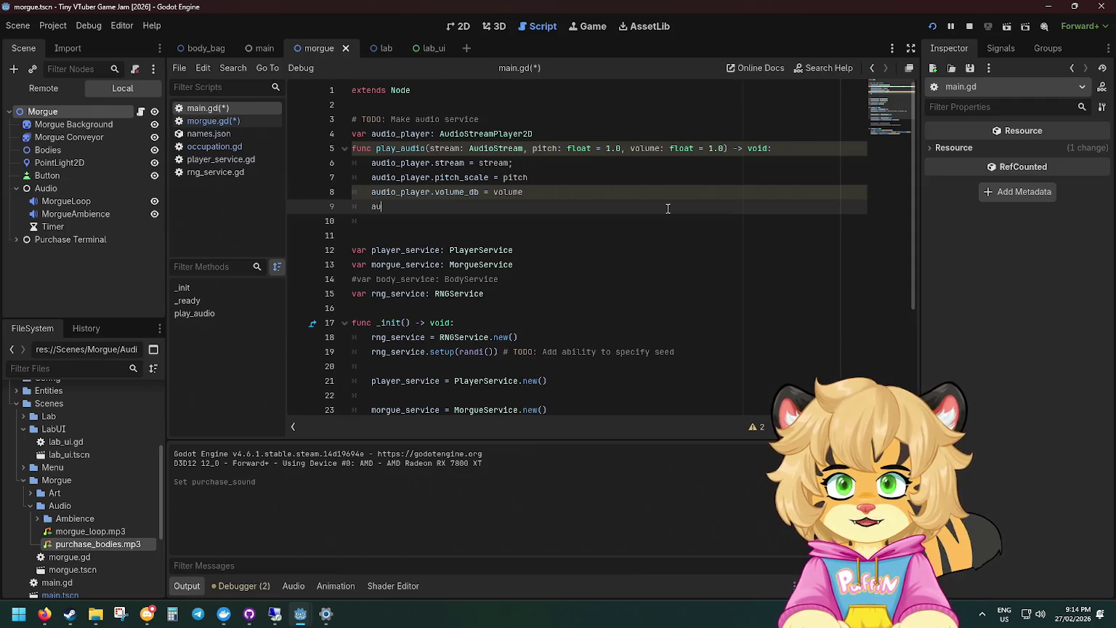
type("di")
key("Return")
type("layer.play")
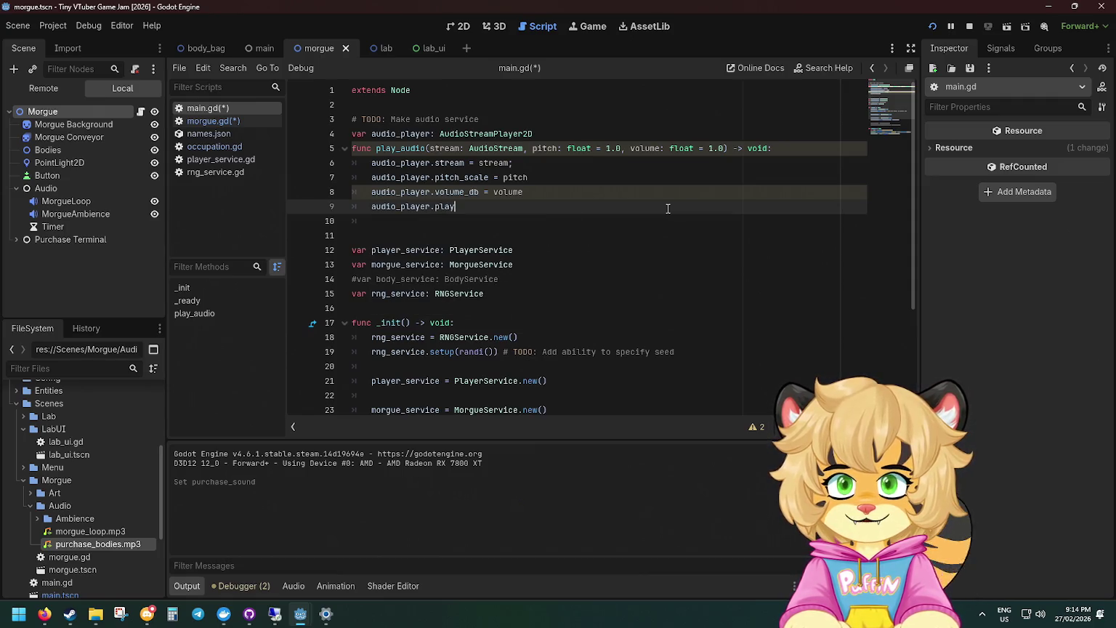
key("Return")
key("ctrl+s")
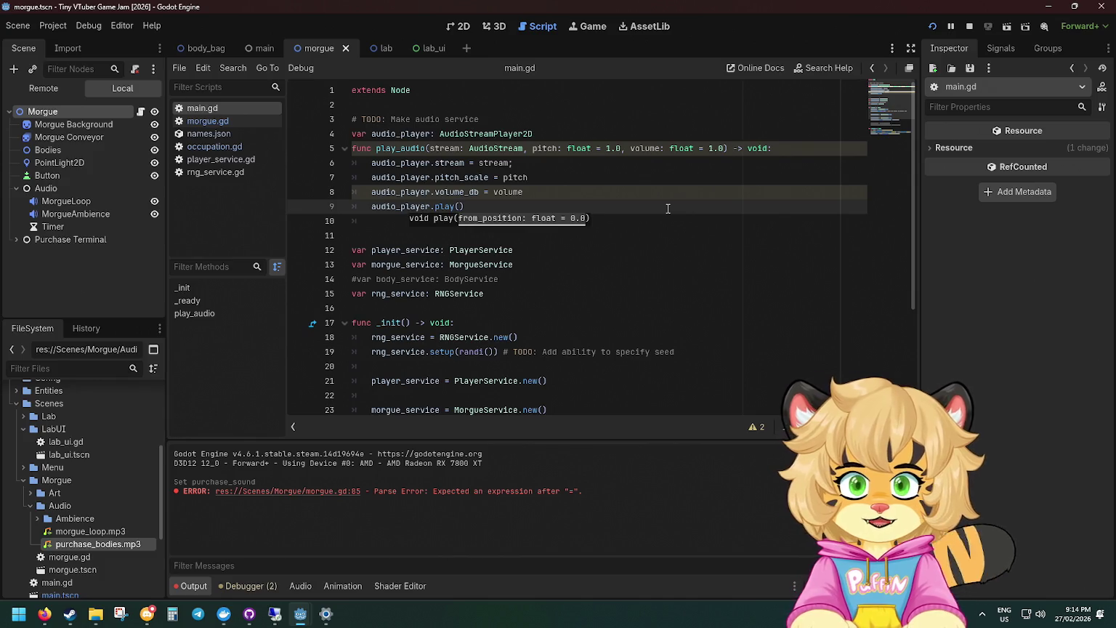
key("Escape")
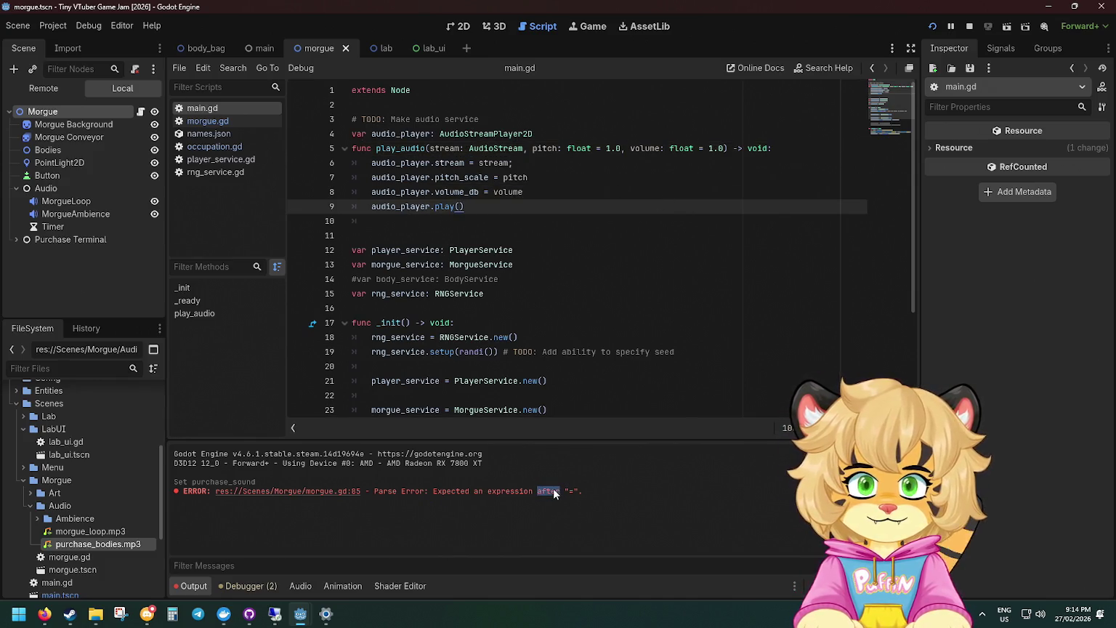
left_click(357, 494)
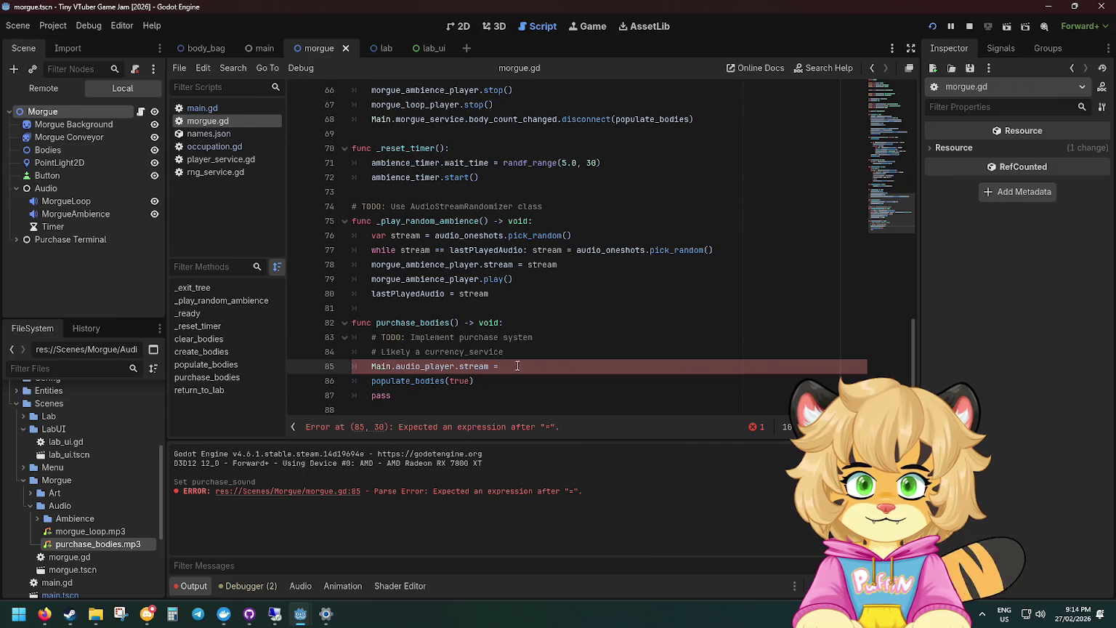
Replace the broken line 85 in morgue.gd with Main.play_audio(purchase_sound, ...).
key("shift+Home")
key("BackSpace")
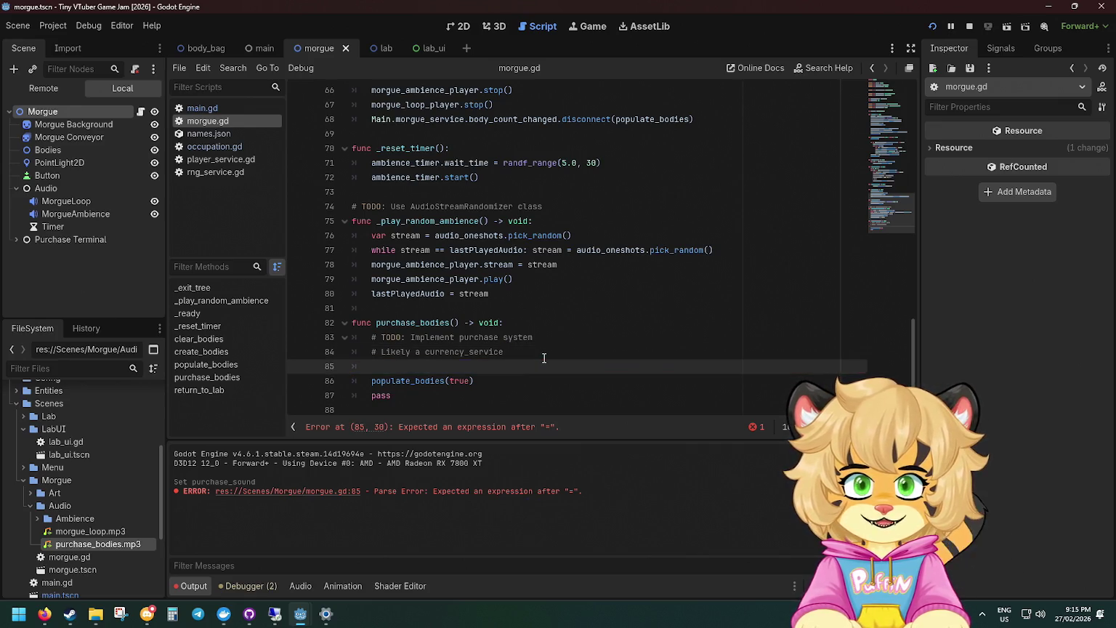
type("Main.au")
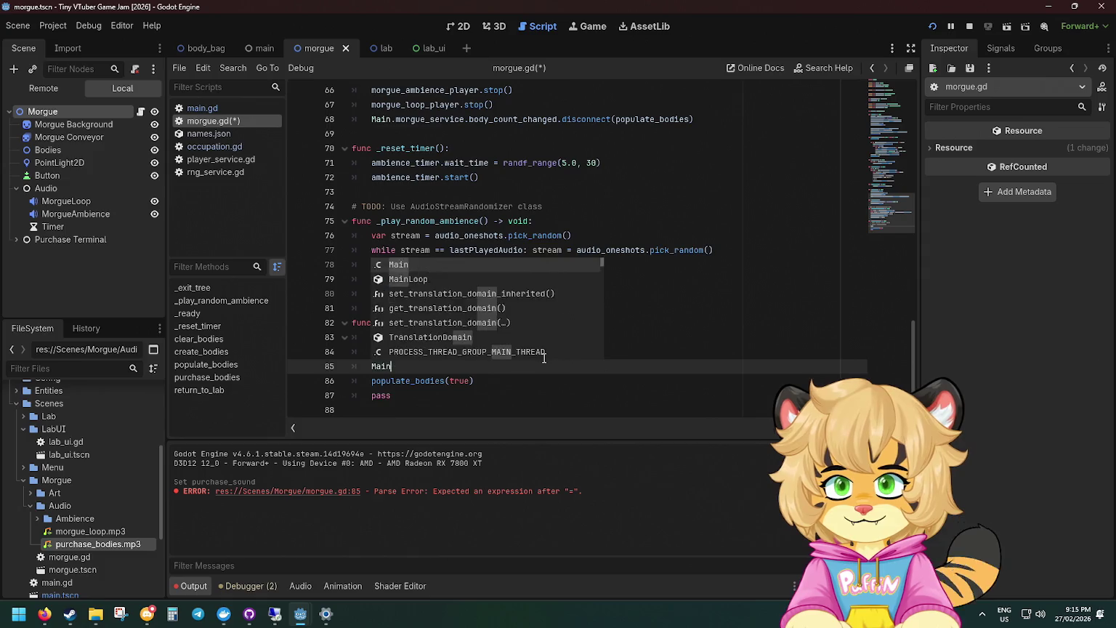
key("Return")
type(".pl")
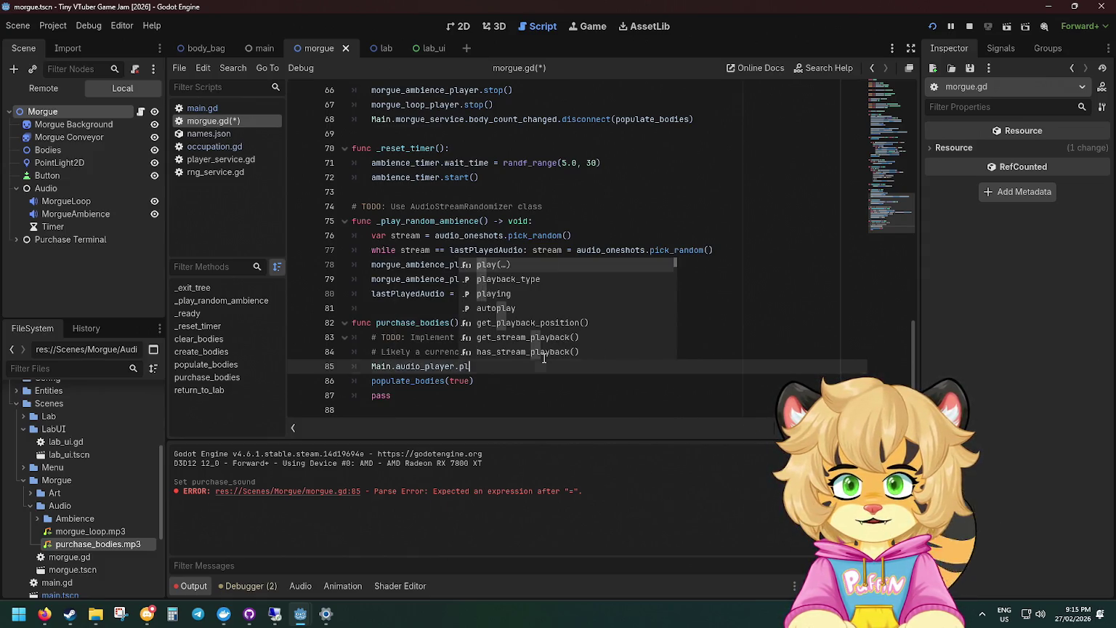
key("BackSpace")
key("BackSpace")
key("BackSpace")
type("play_a")
key("Return")
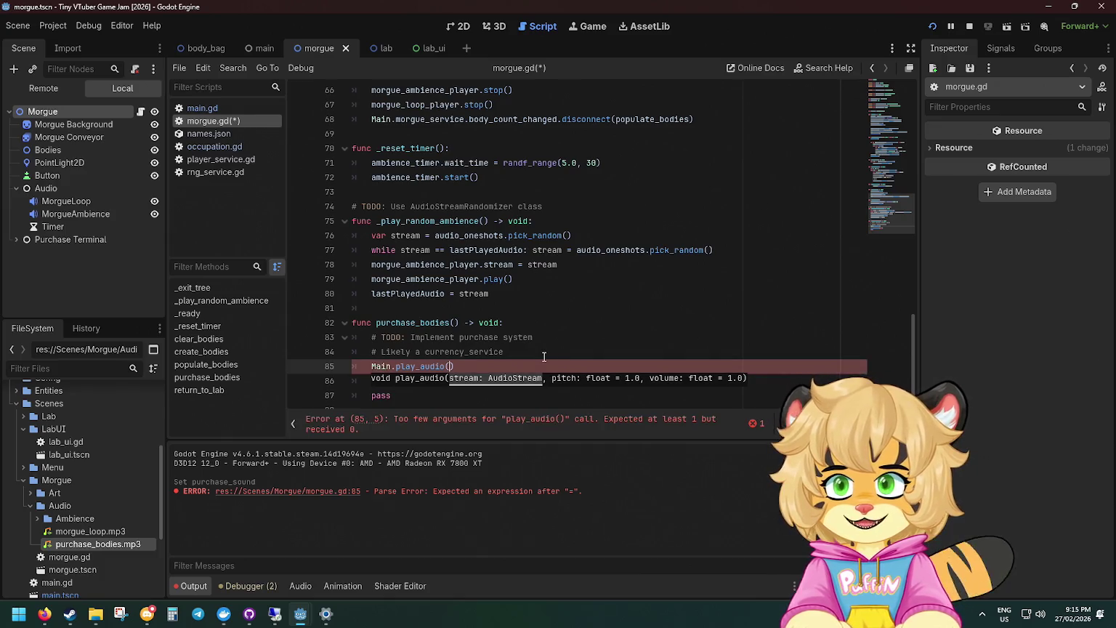
scroll(544, 356, "up", 3)
scroll(544, 356, "down", 4)
type("purch")
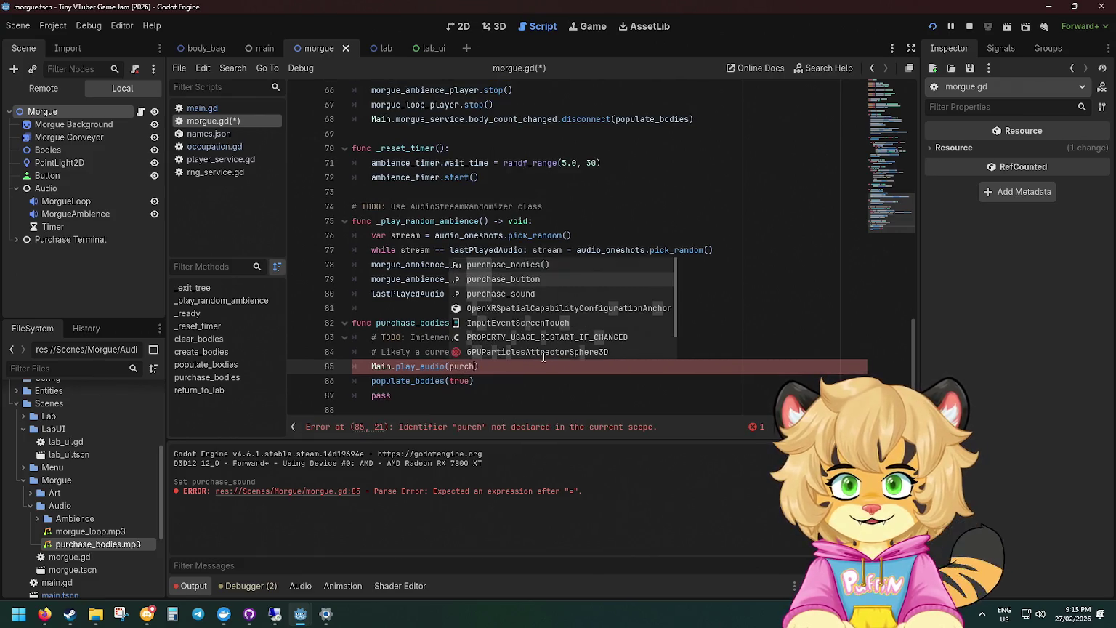
key("Down")
key("Return")
Pass randf_range(0.9, 1.1) as the pitch, save morgue.gd, and run the game with F5.
type(", randf")
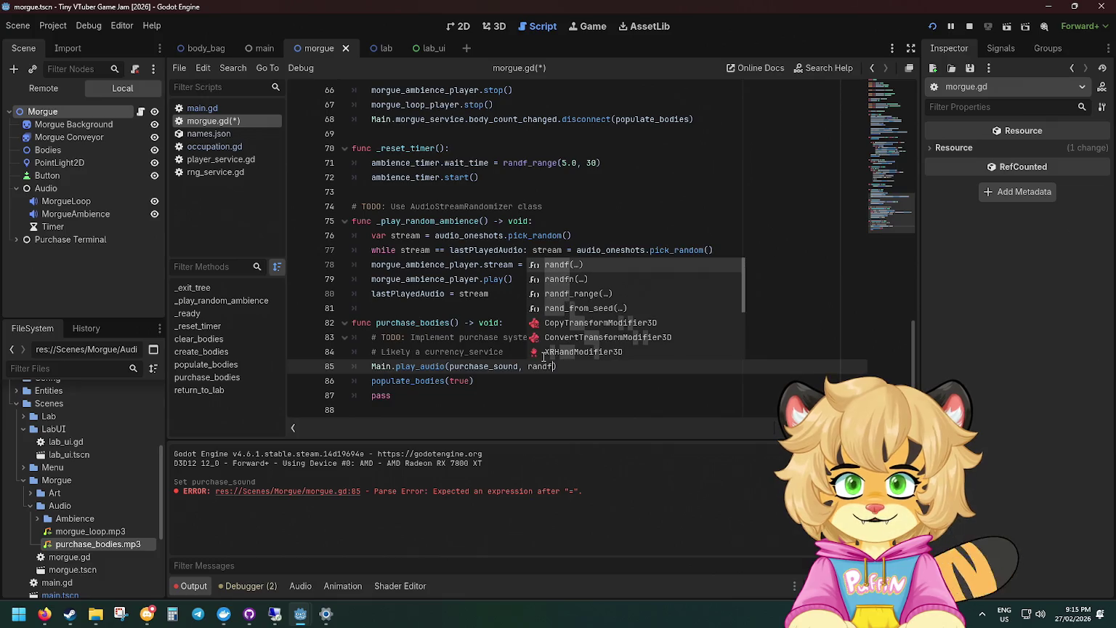
key("Return")
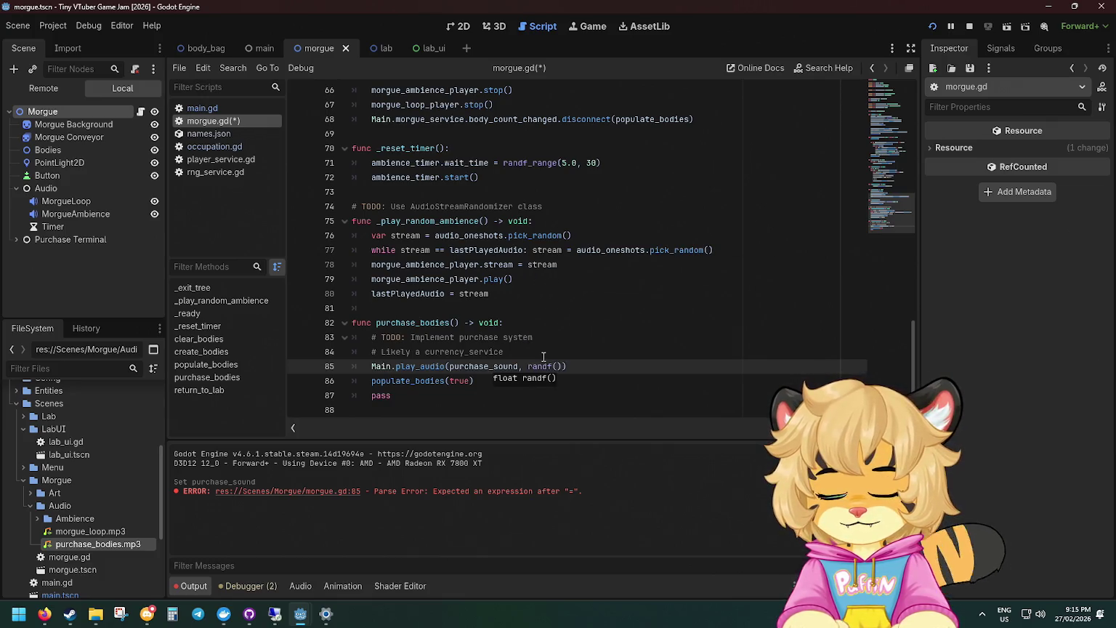
type("0.=")
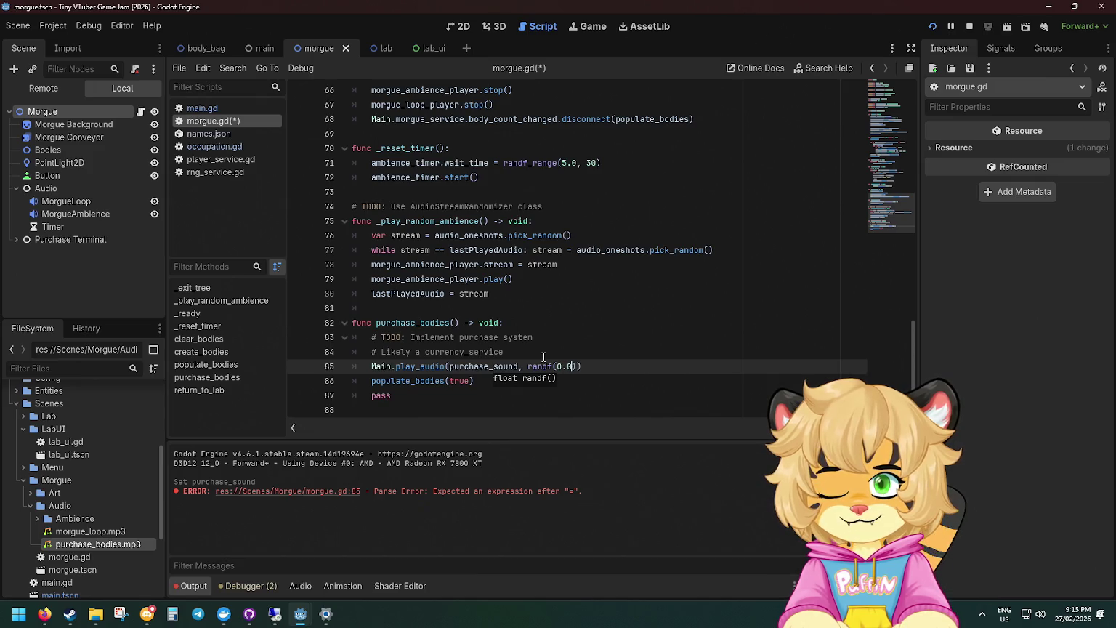
key("BackSpace")
type("9, 1.1")
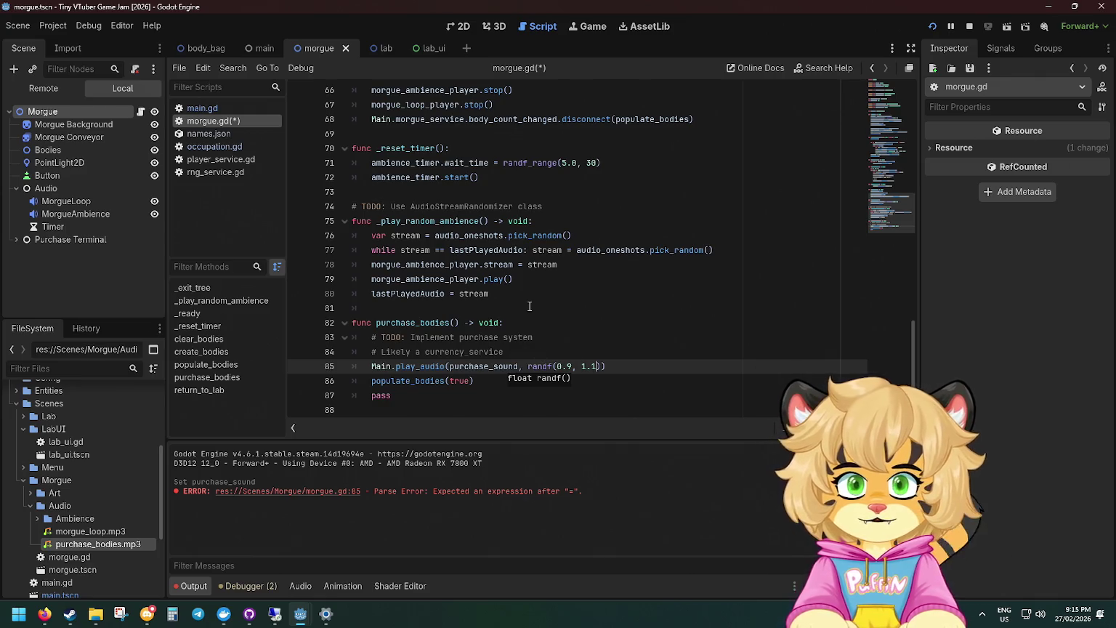
left_click(529, 306)
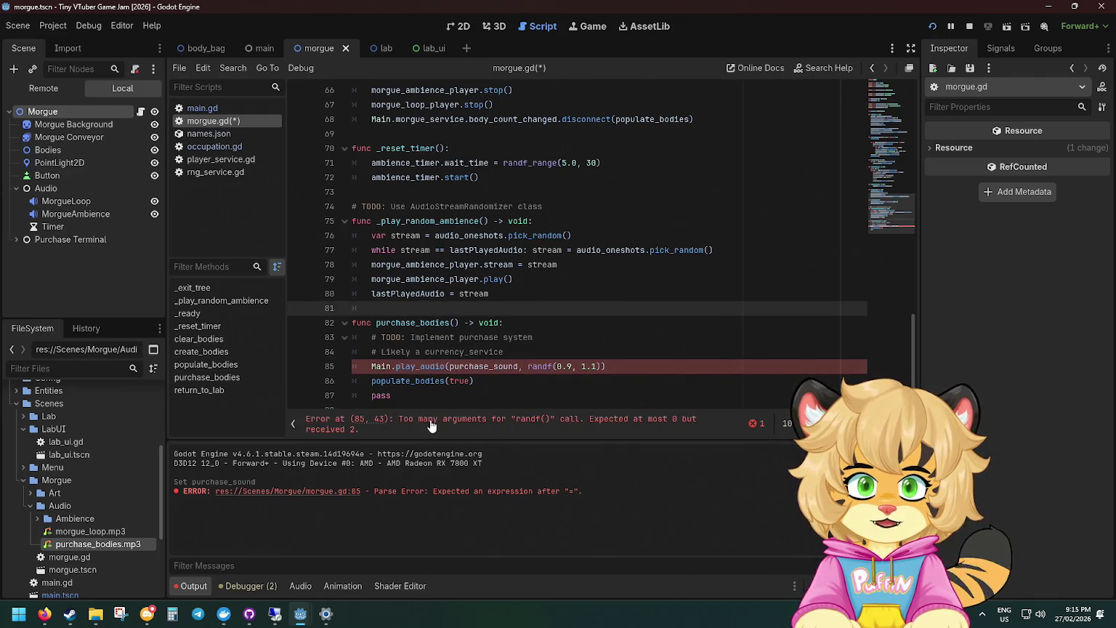
left_click(554, 365)
type("_range")
key("ctrl+s")
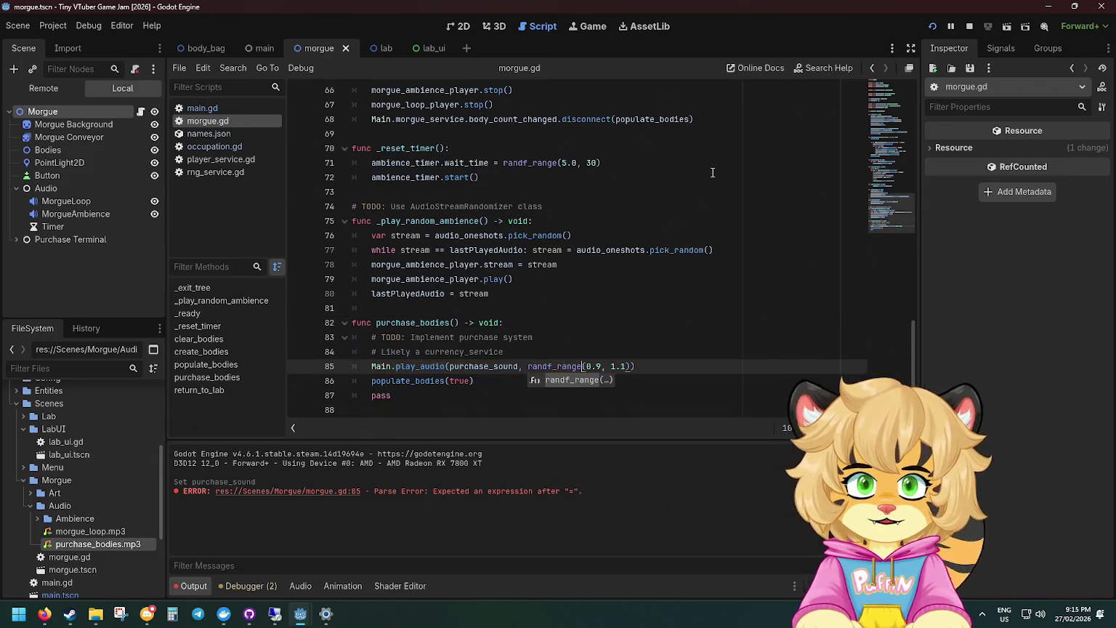
left_click(712, 172)
key("F5")
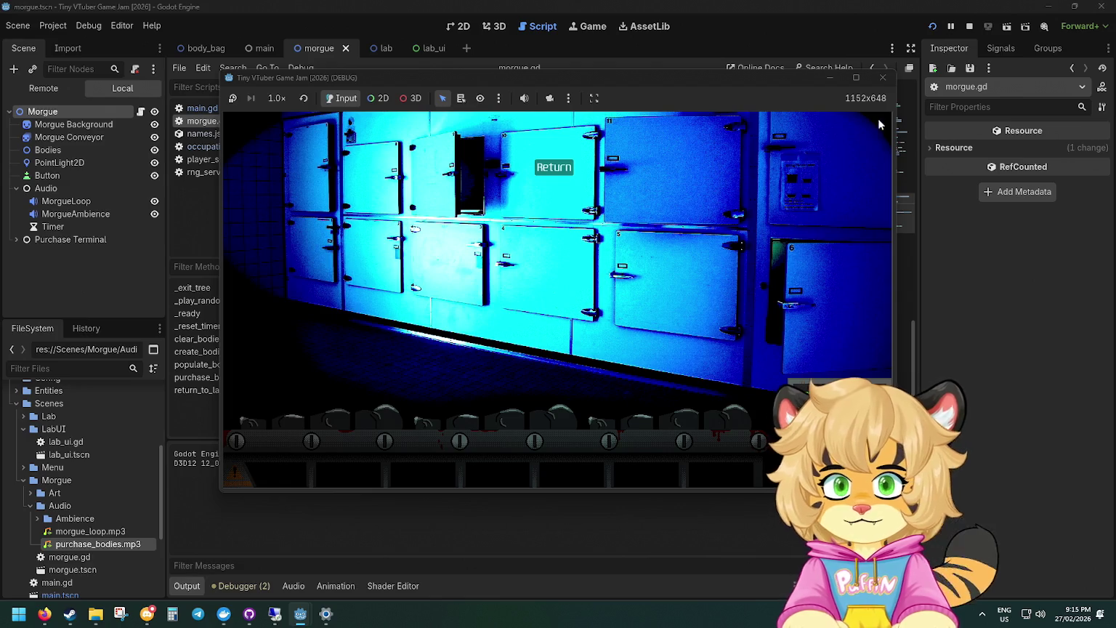
Stop the game and open the main scene in the 2D workspace, framing the origin.
left_click(883, 77)
left_click(65, 220)
left_click(17, 220)
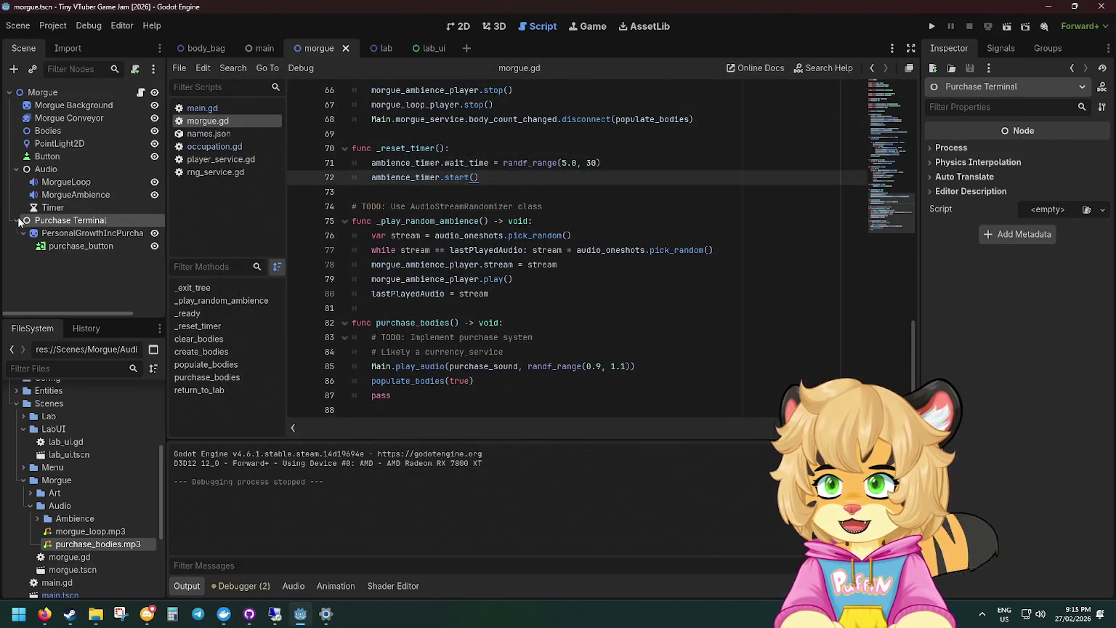
left_click(263, 48)
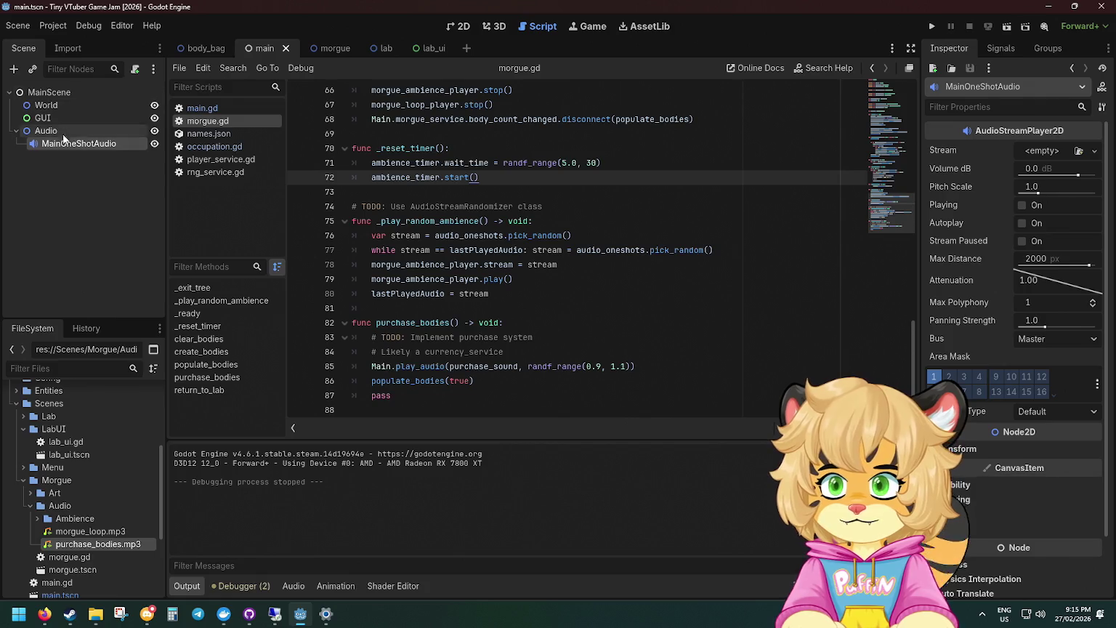
left_click(460, 27)
left_click_drag(215, 175, 450, 251)
left_click_drag(209, 158, 673, 261)
scroll(672, 261, "up", 2)
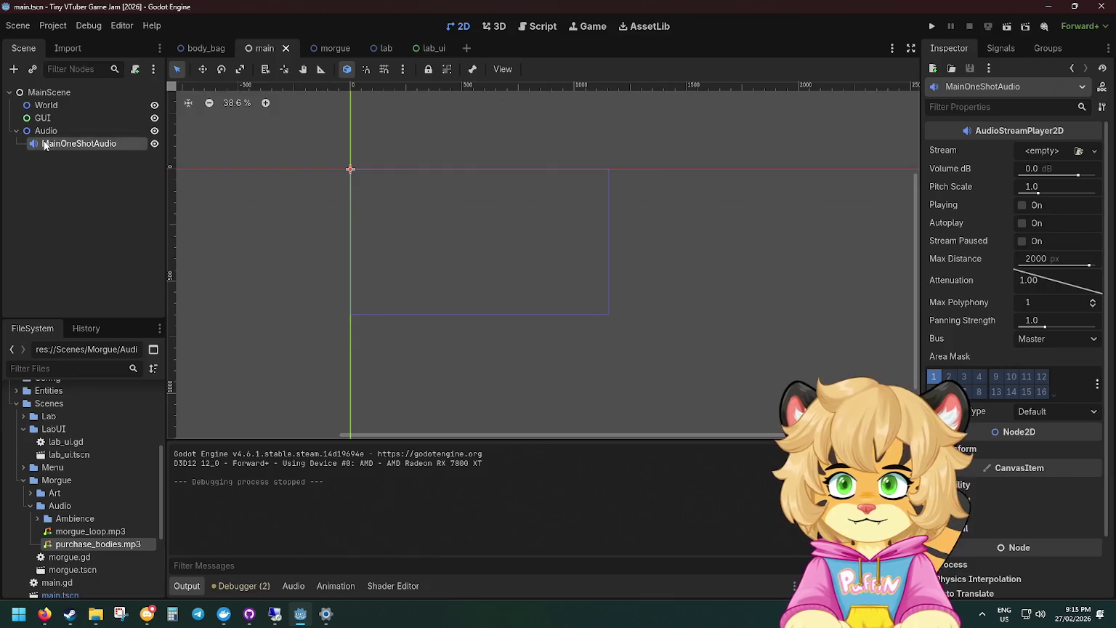
Drag MainOneShotAudio to about (569, 310) and run the project again.
left_click(45, 130)
left_click(58, 144)
scroll(372, 196, "up", 4)
mouse_move(338, 159)
left_mouse_down()
mouse_move(538, 256)
mouse_move(525, 259)
left_mouse_up()
left_click(558, 165)
left_click(931, 26)
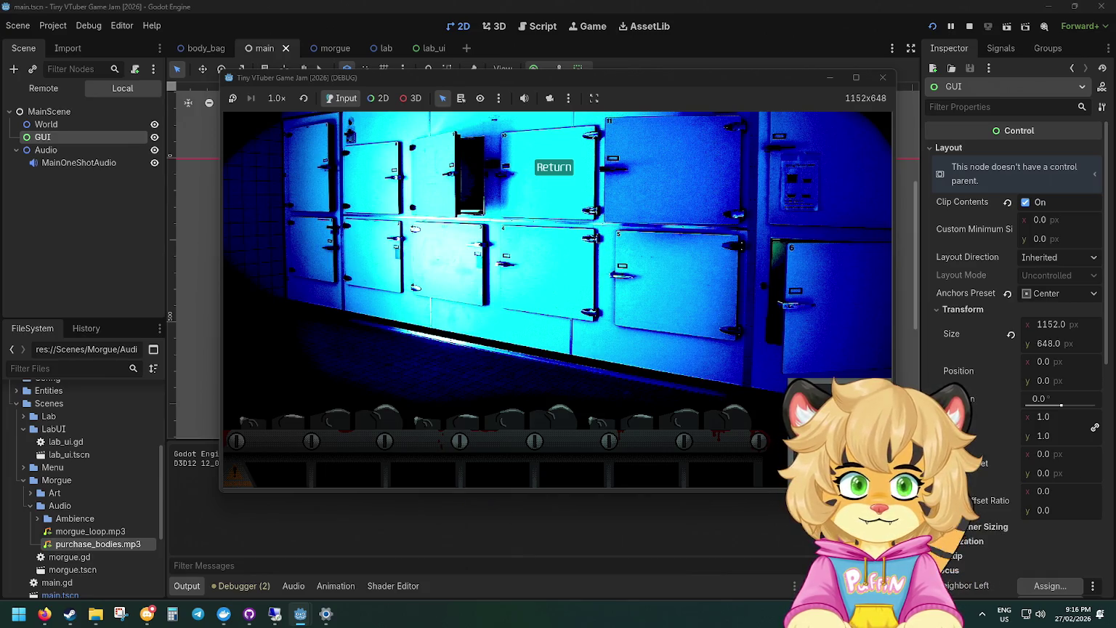
Open each conveyor body's info card and harvest or recycle the first batch of bodies.
left_click(676, 418)
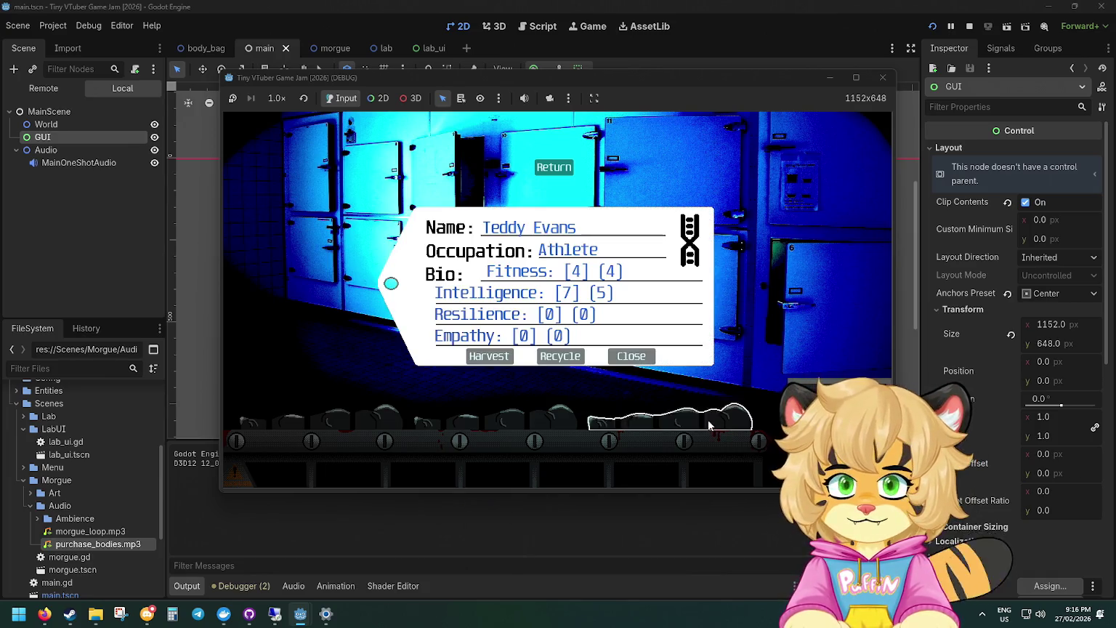
left_click(560, 356)
left_click(565, 421)
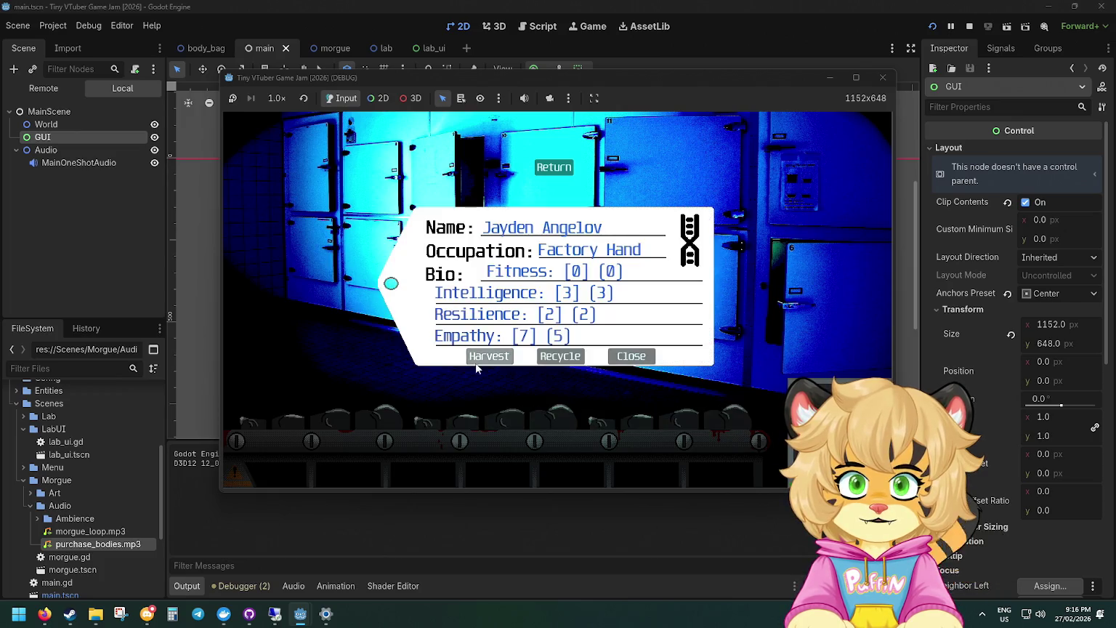
left_click(655, 402)
left_click(560, 356)
left_click(554, 416)
left_click(560, 356)
left_click(380, 416)
left_click(489, 355)
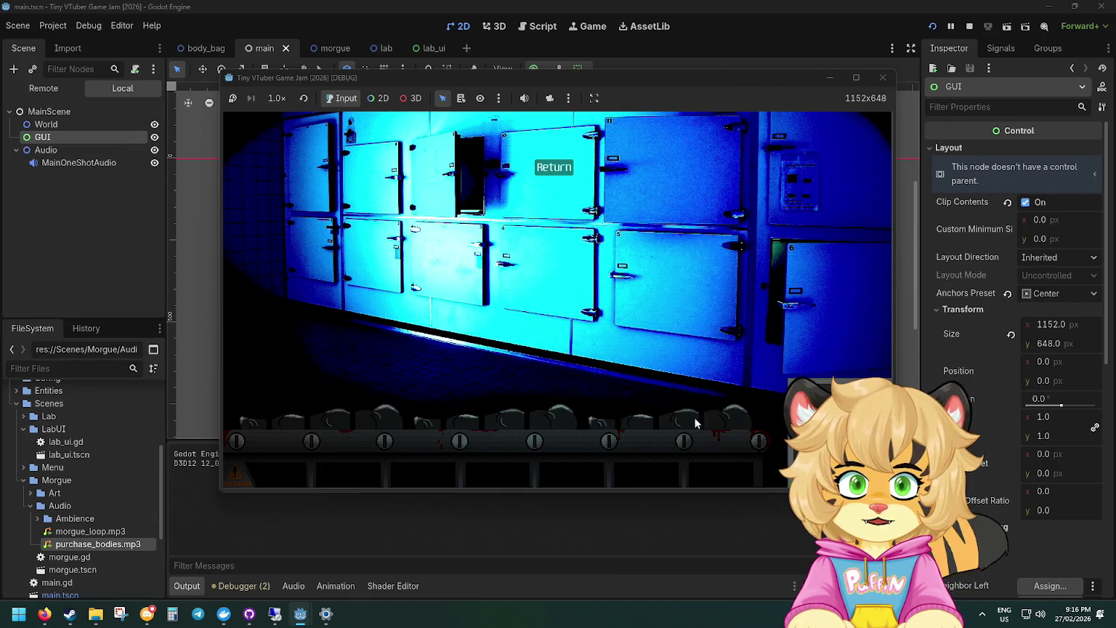
left_click(646, 416)
left_click(489, 355)
left_click(508, 414)
left_click(489, 355)
left_click(378, 415)
left_click(489, 355)
left_click(734, 418)
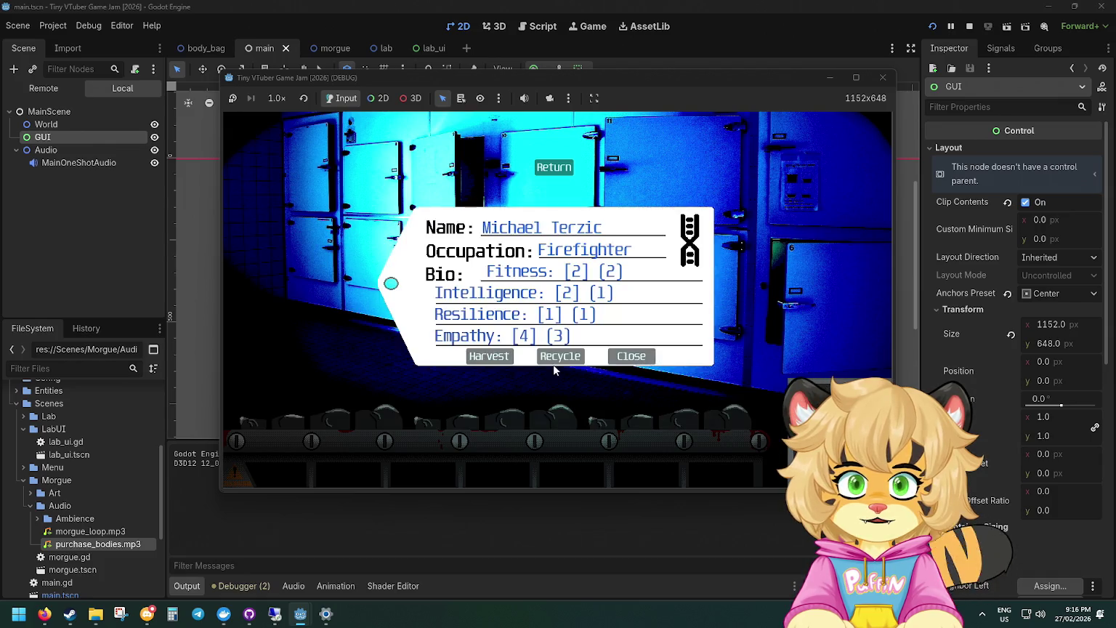
left_click(556, 356)
left_click(554, 415)
left_click(556, 356)
Process the remaining bodies, including doctor, technician, artist and criminal, then return to the lab.
left_click(378, 415)
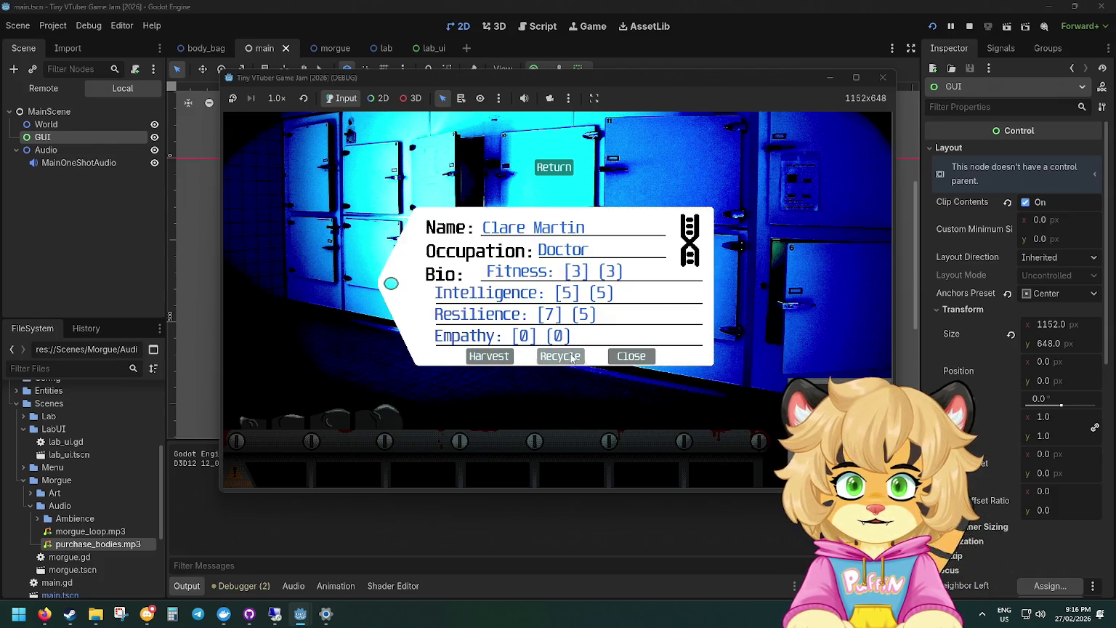
left_click(559, 356)
left_click(654, 415)
left_click(501, 356)
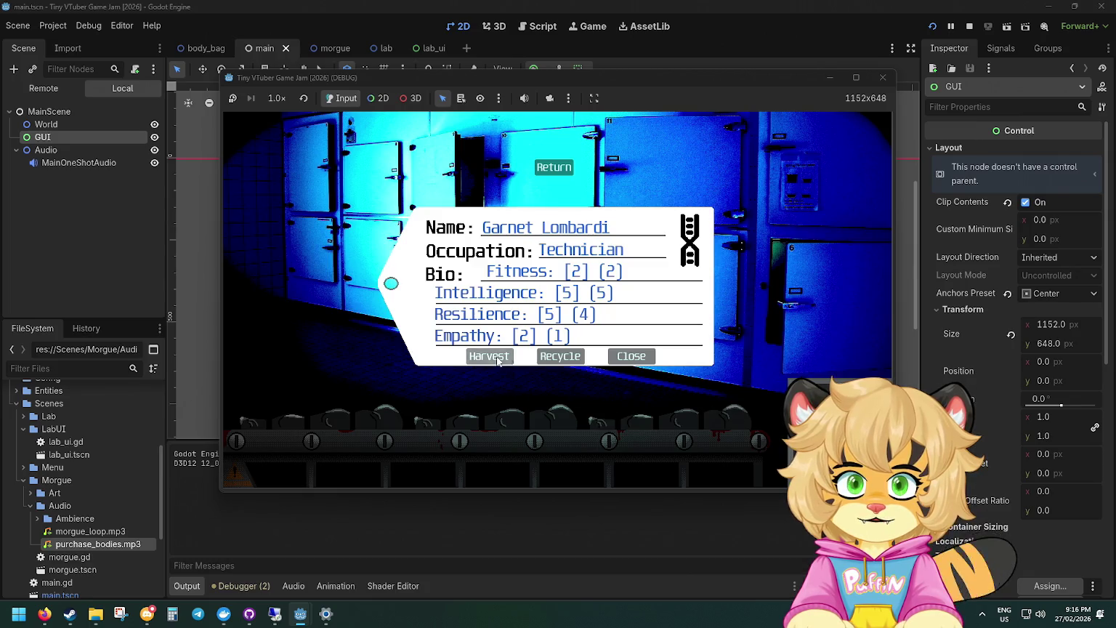
left_click(553, 416)
left_click(559, 356)
left_click(378, 415)
left_click(558, 355)
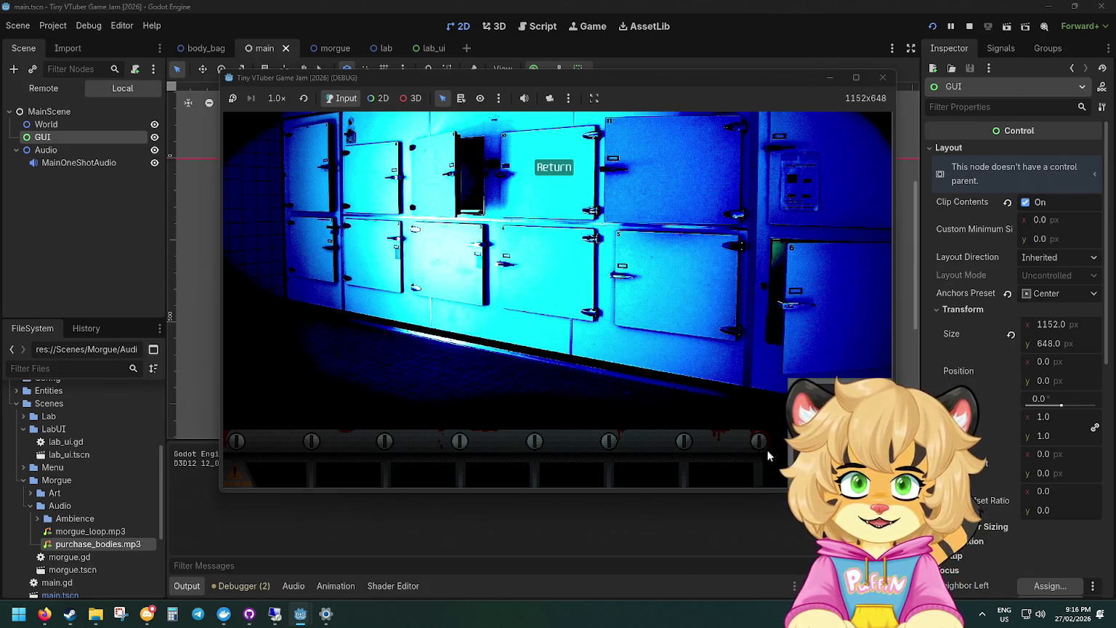
left_click(723, 417)
left_click(499, 356)
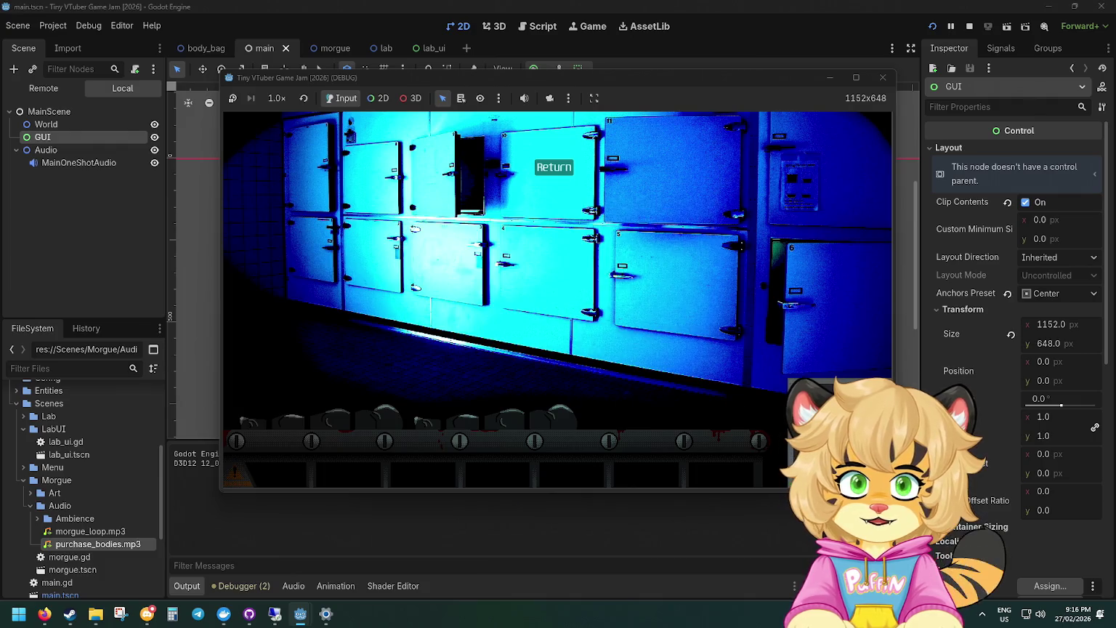
left_click(494, 415)
left_click(490, 356)
left_click(611, 404)
left_click(559, 356)
left_click(571, 416)
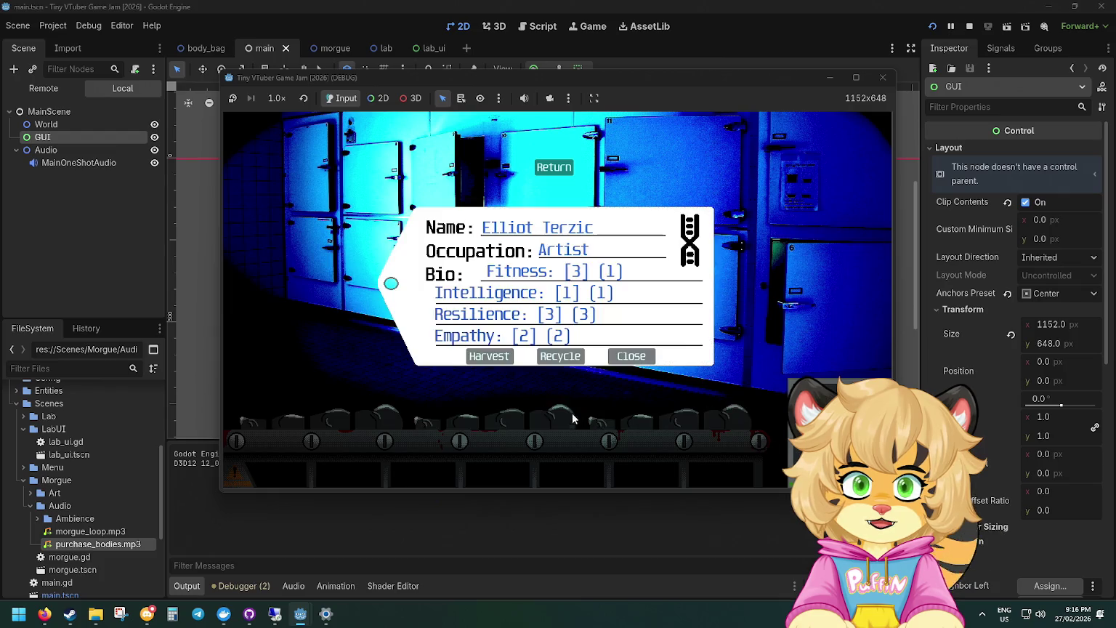
left_click(490, 356)
left_click(554, 416)
left_click(490, 356)
left_click(411, 392)
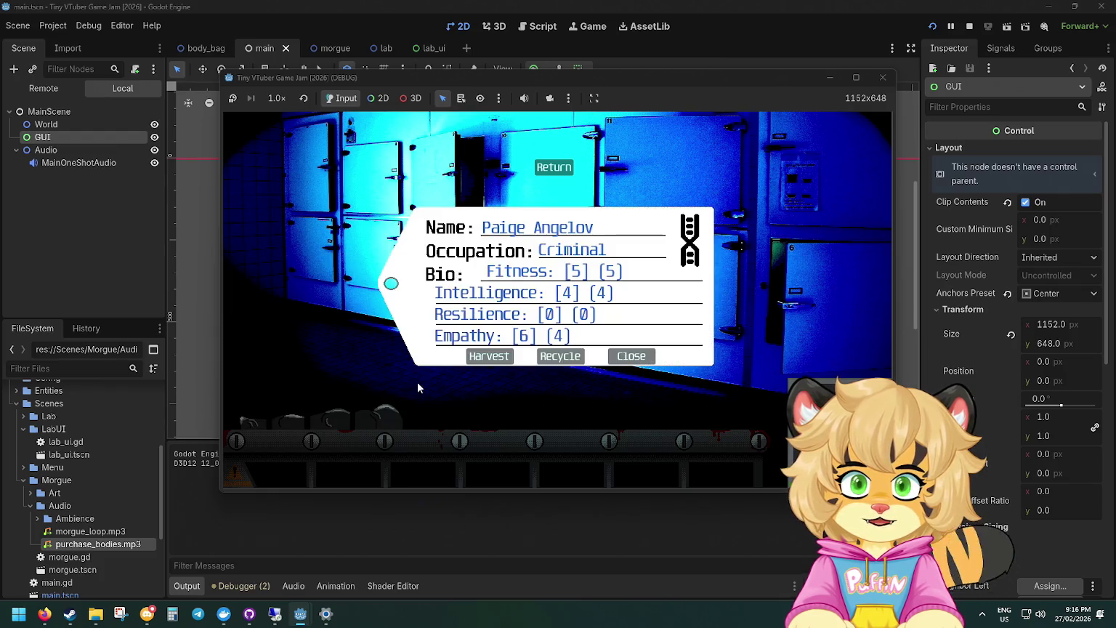
left_click(483, 356)
left_click(561, 173)
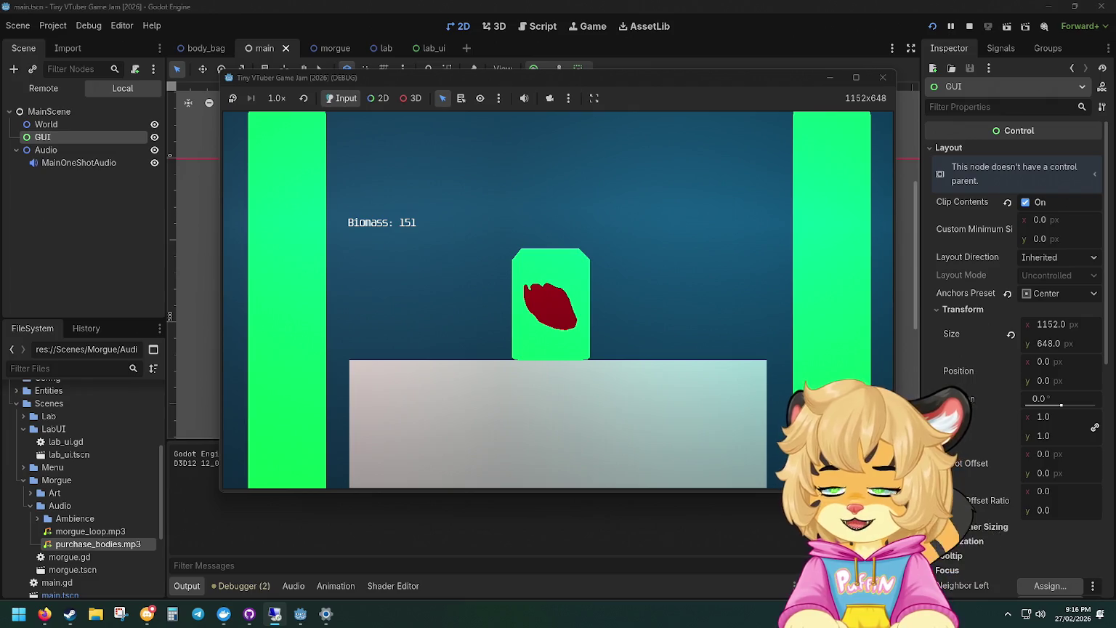
Go from the lab to the morgue and back, then settle on the morgue lockers scene.
left_click(549, 285)
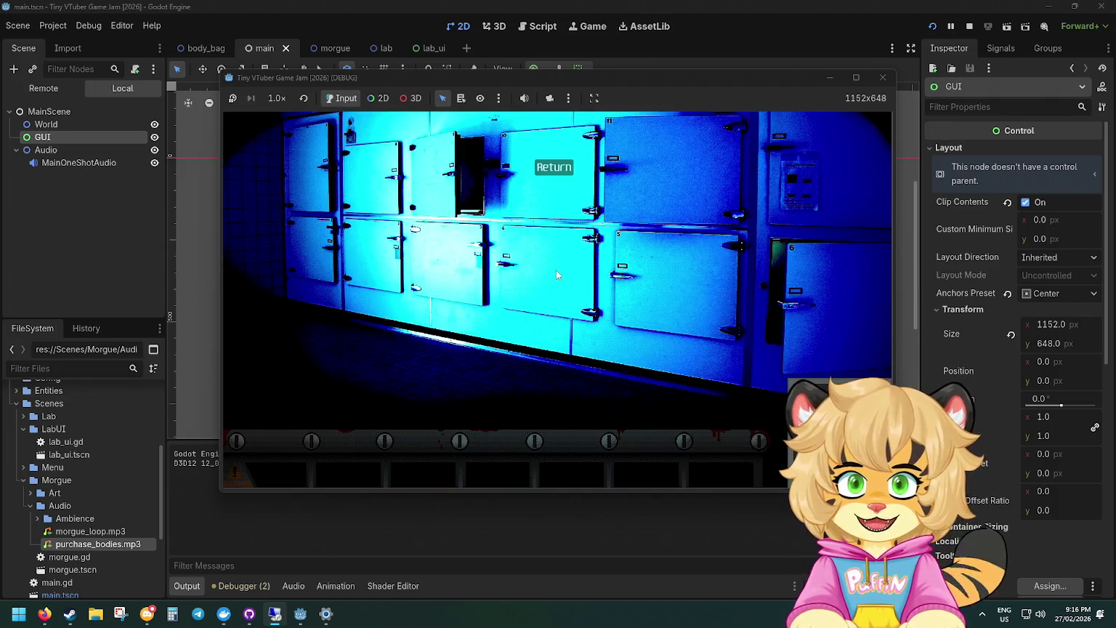
left_click(555, 163)
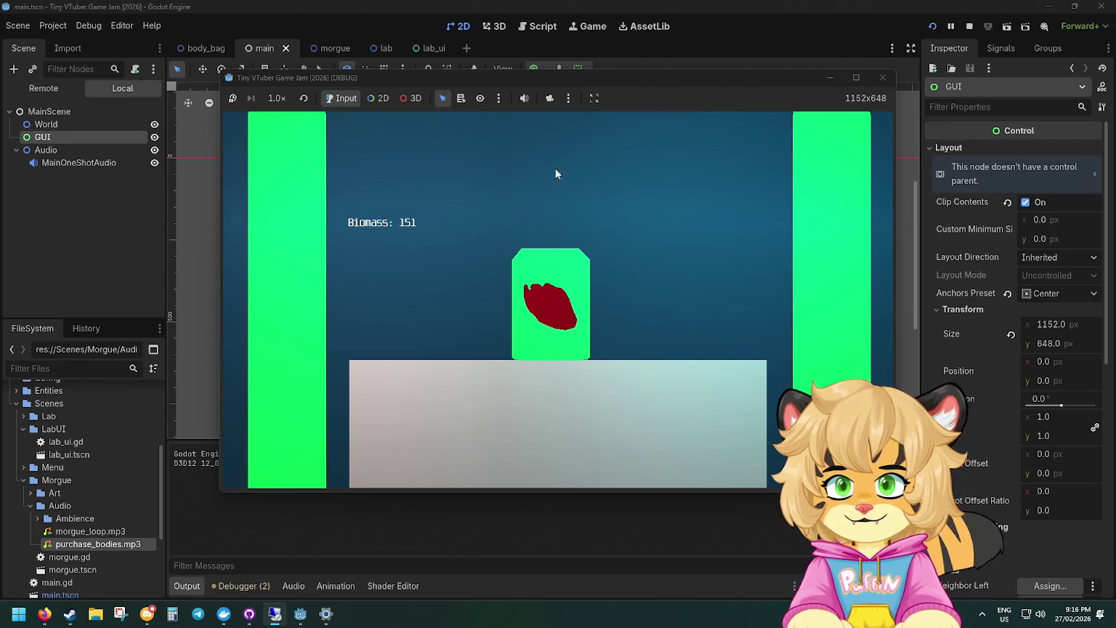
mouse_move(325, 614)
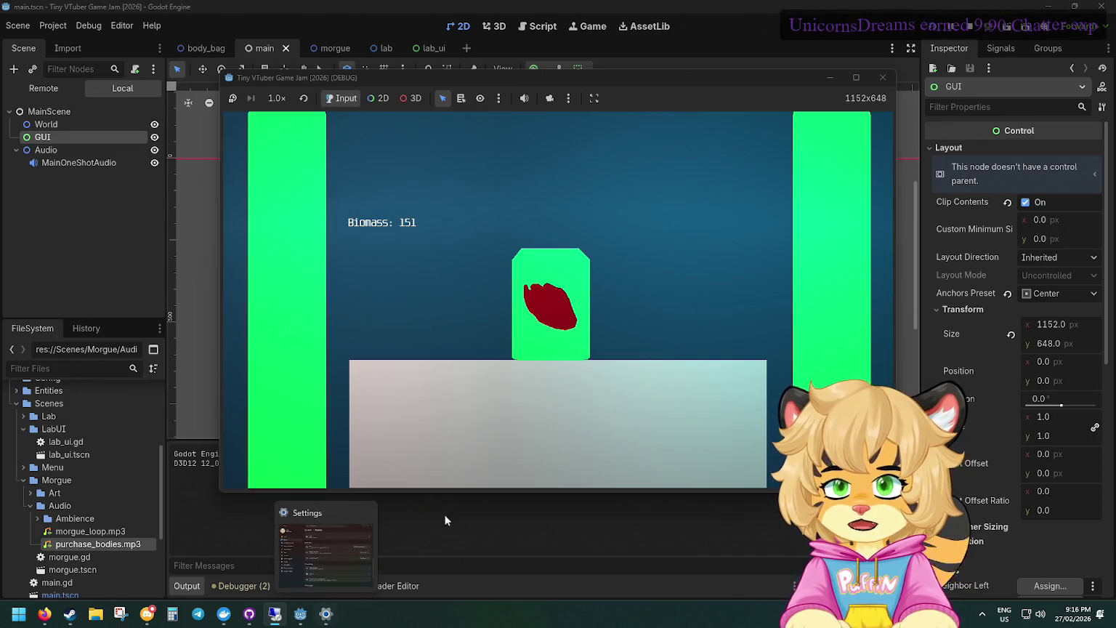
left_click(546, 292)
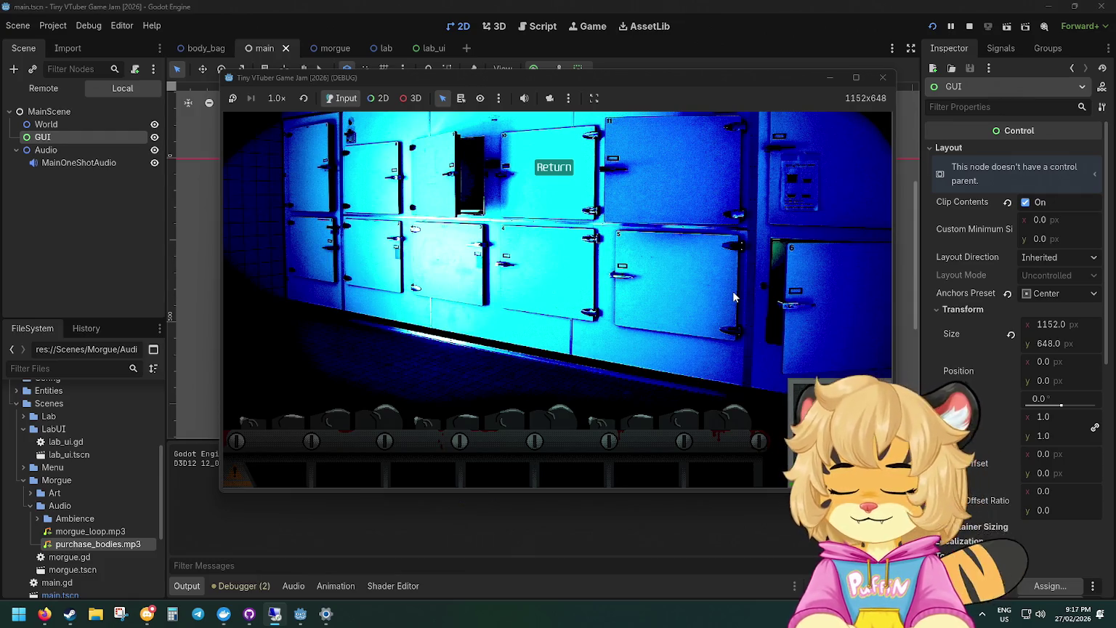
Harvest, recycle or dispose of every body bag on the morgue conveyor.
left_click(513, 416)
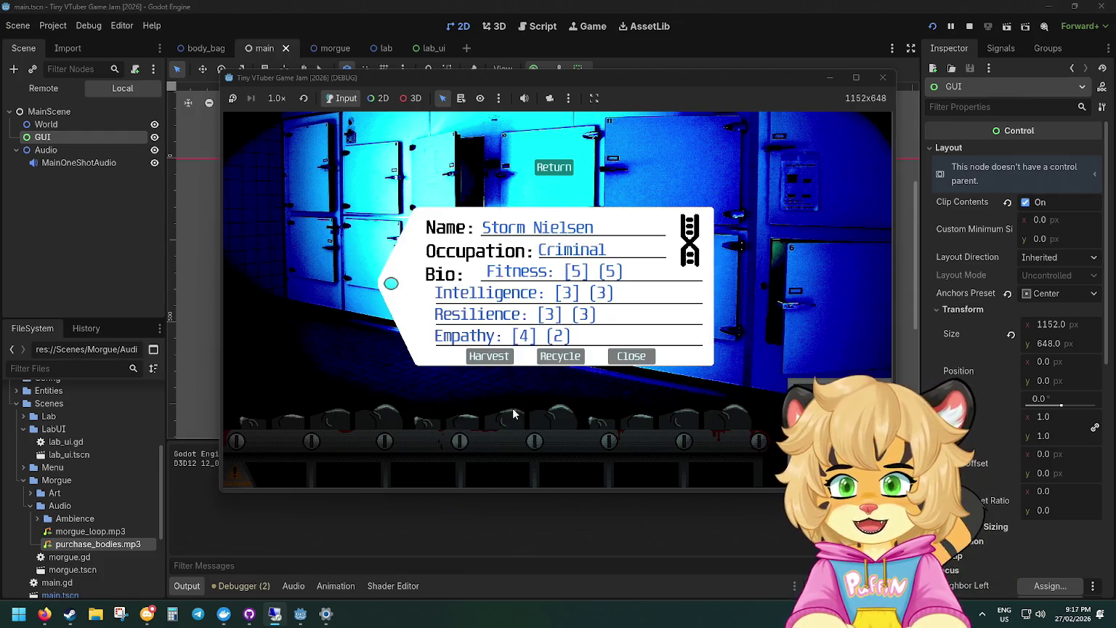
left_click(499, 356)
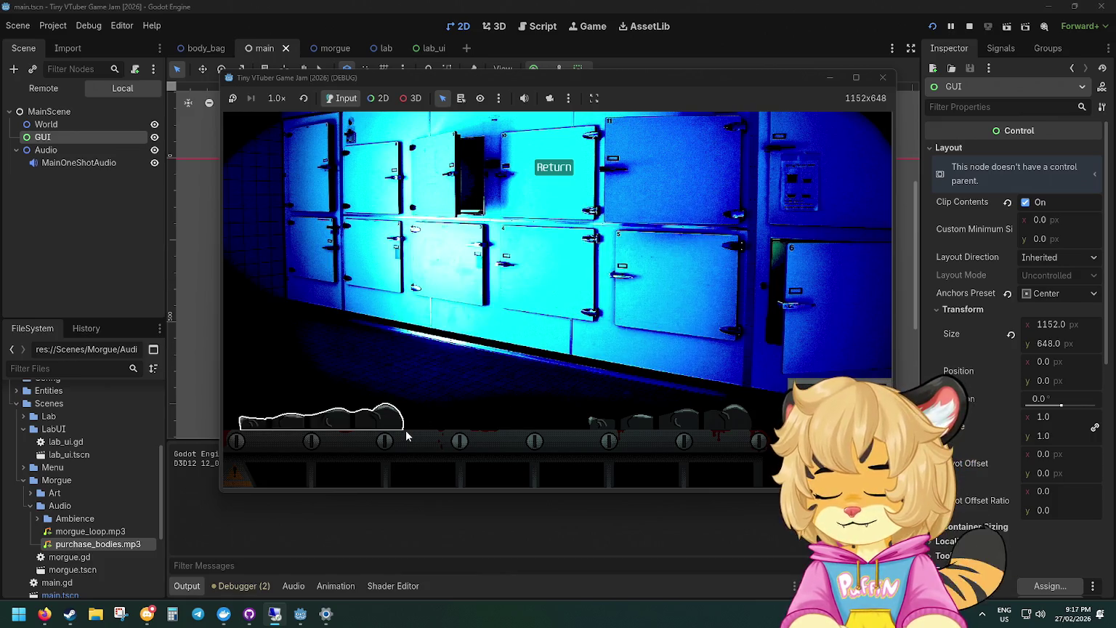
left_click(406, 428)
left_click(494, 359)
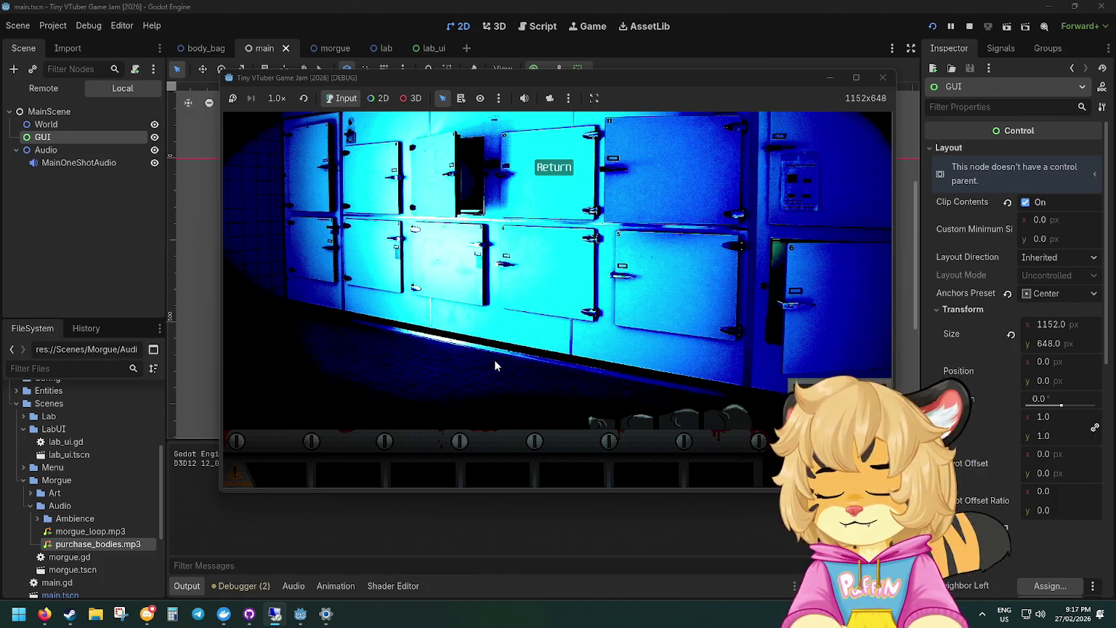
left_click(705, 412)
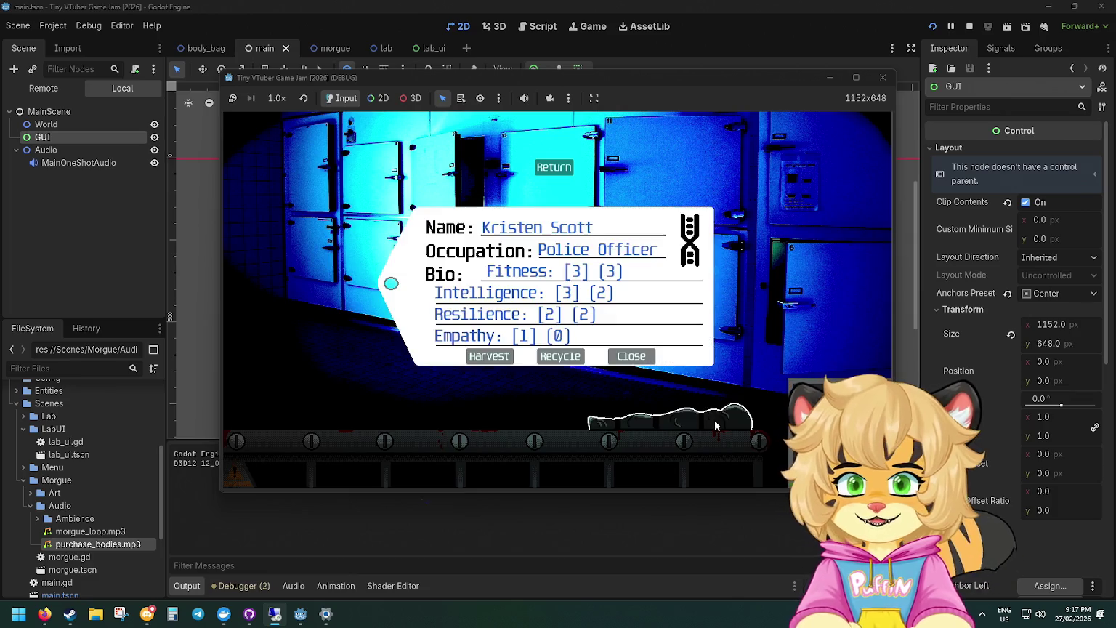
left_click(542, 354)
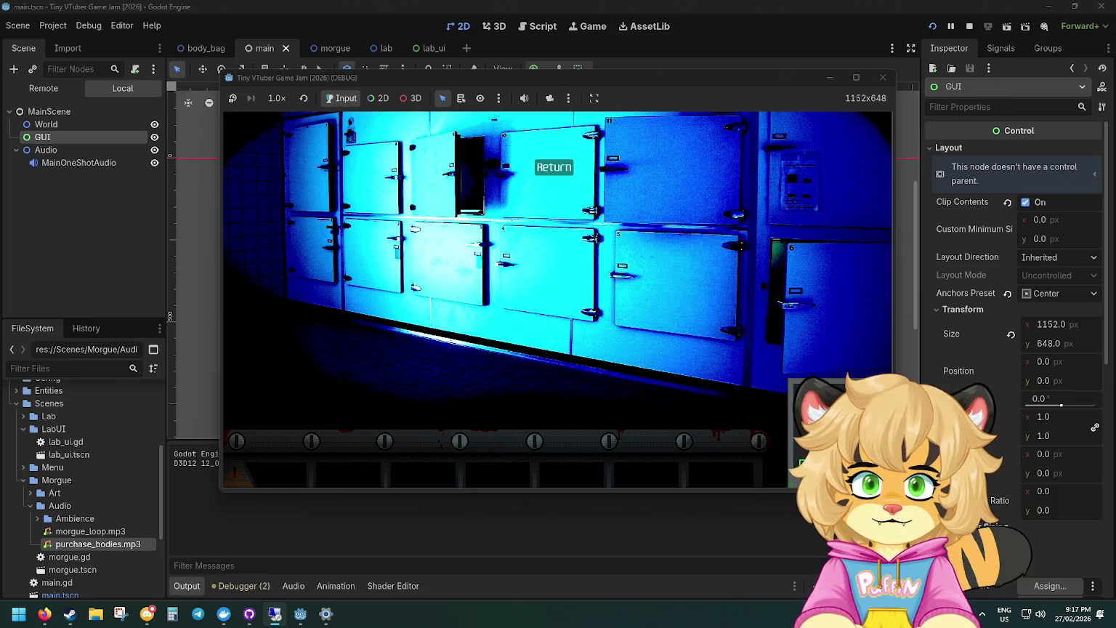
left_click(503, 411)
left_click(488, 356)
left_click(371, 405)
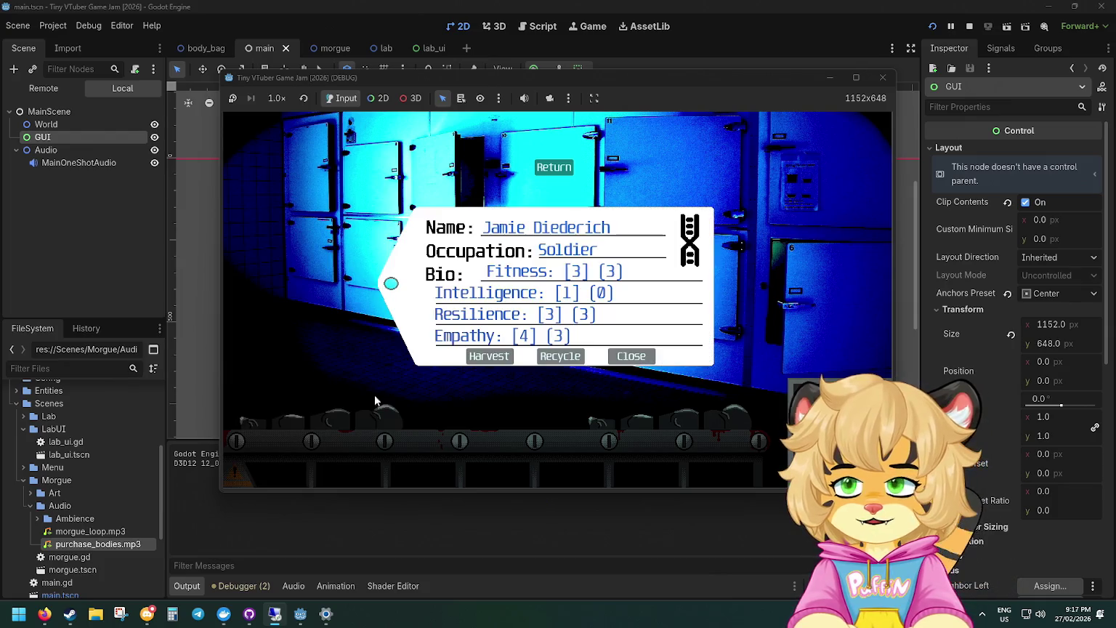
left_click(488, 356)
left_click(669, 414)
left_click(583, 356)
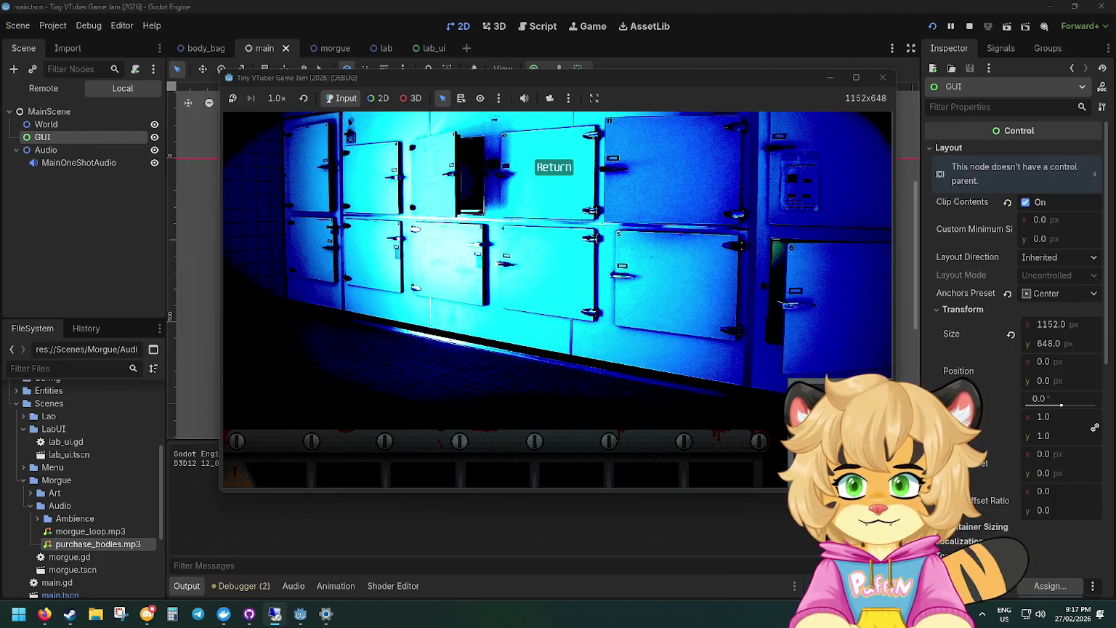
left_click(653, 414)
left_click(560, 356)
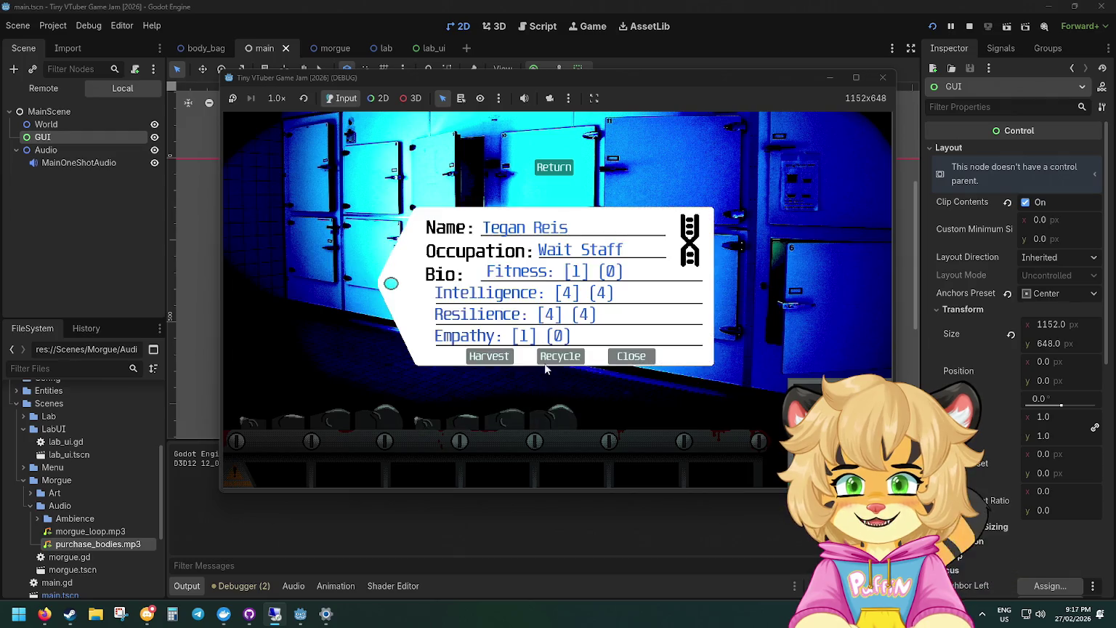
left_click(548, 361)
left_click(405, 416)
left_click(560, 356)
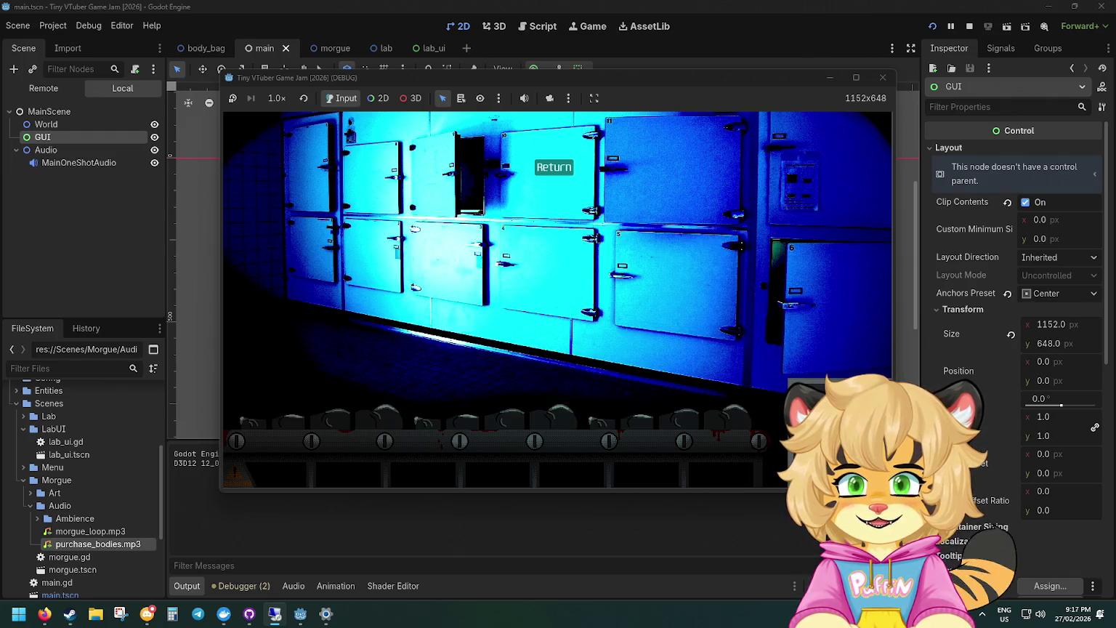
left_click(676, 416)
left_click(561, 356)
left_click(407, 416)
left_click(561, 356)
left_click(407, 414)
left_click(560, 356)
left_click(660, 411)
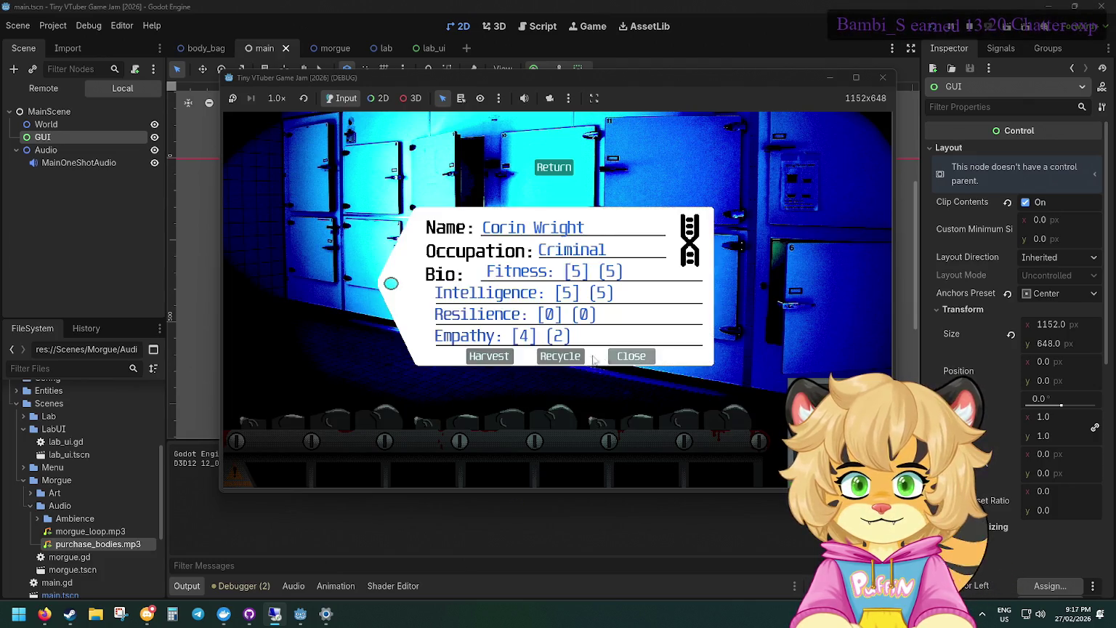
left_click(560, 356)
left_click(553, 415)
left_click(560, 356)
left_click(380, 415)
left_click(560, 356)
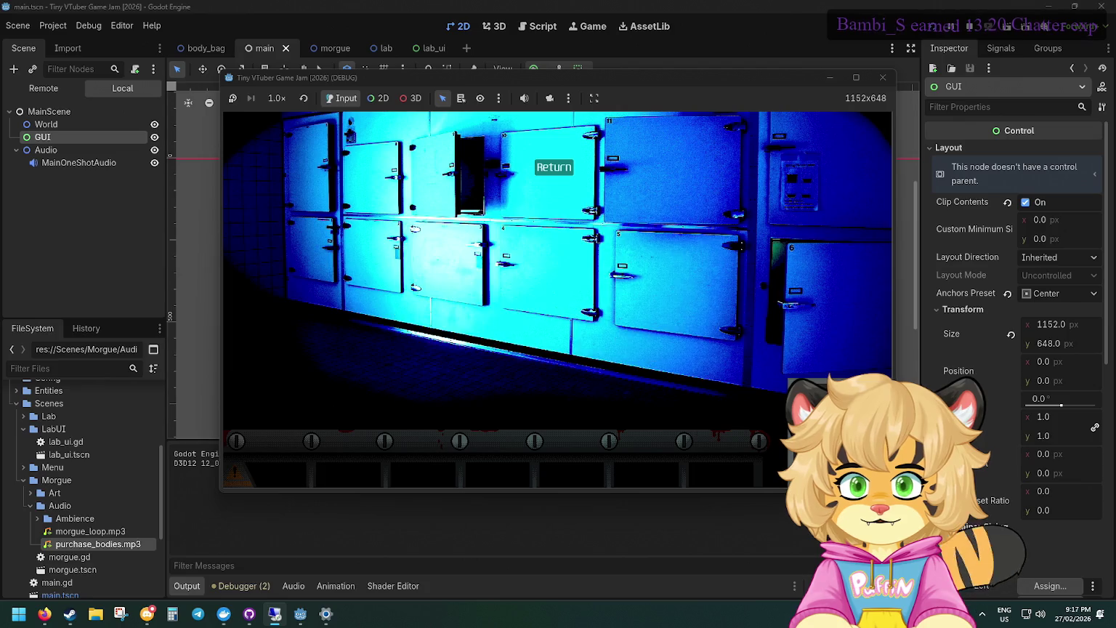
left_click(554, 416)
left_click(560, 356)
left_click(553, 415)
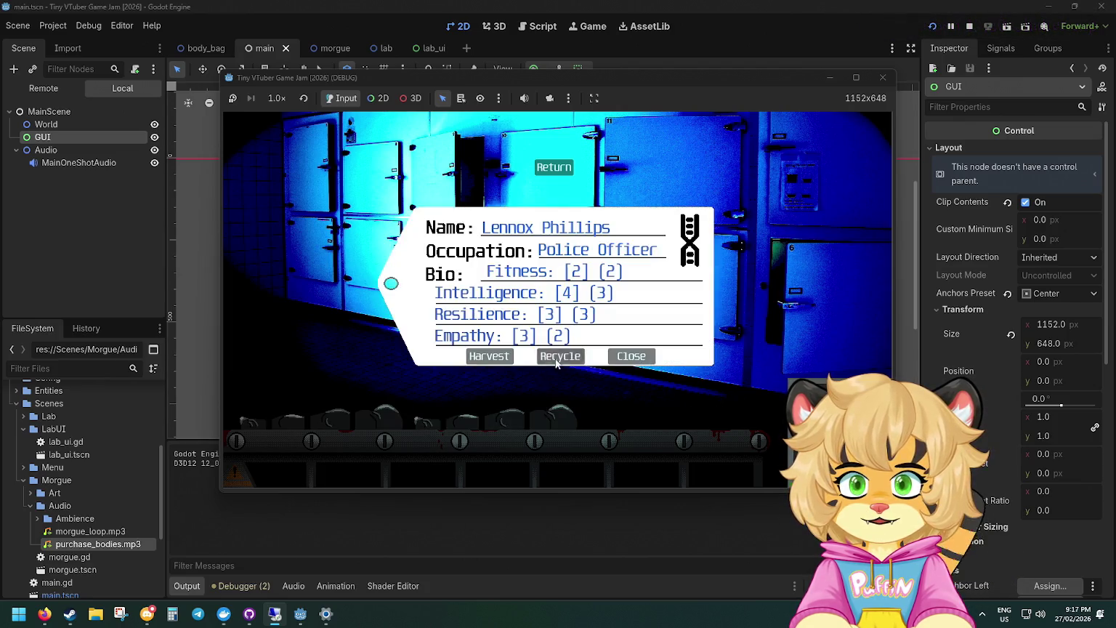
left_click(560, 356)
left_click(553, 416)
left_click(560, 356)
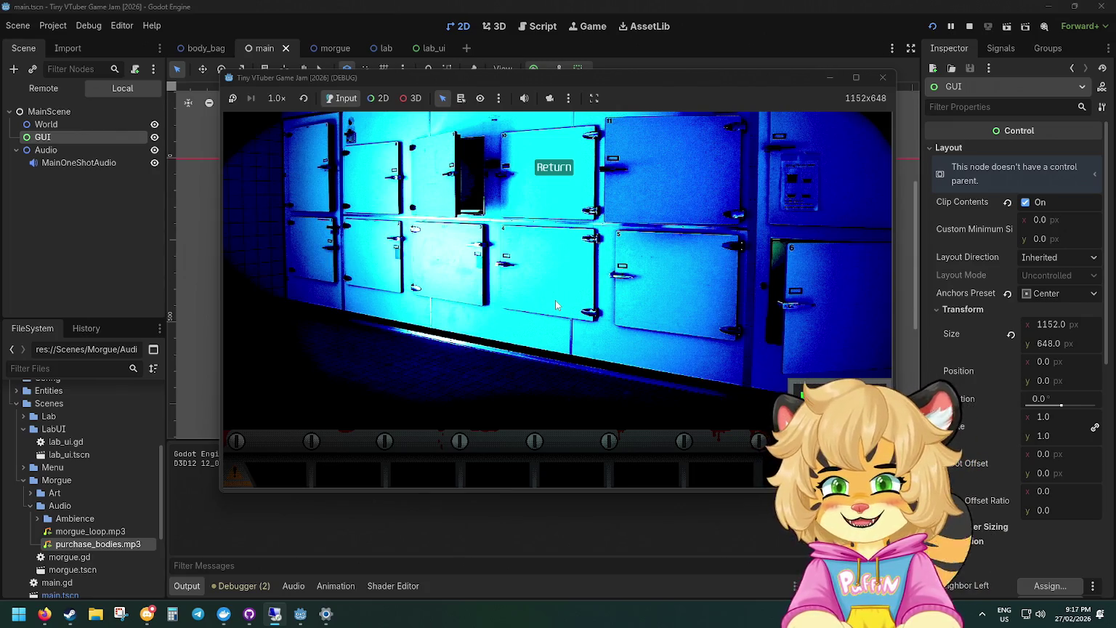
Dispose of the three remaining tray bodies and return to the lab at Biomass 393.
left_click(494, 419)
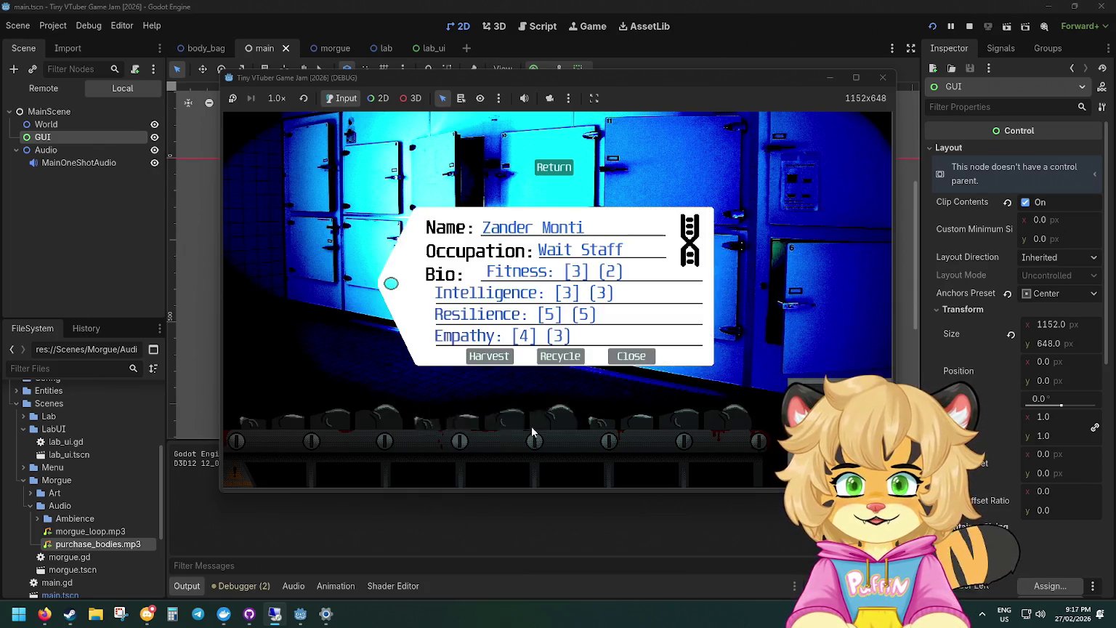
left_click(480, 358)
left_click(374, 417)
left_click(547, 357)
left_click(680, 418)
left_click(561, 357)
left_click(557, 171)
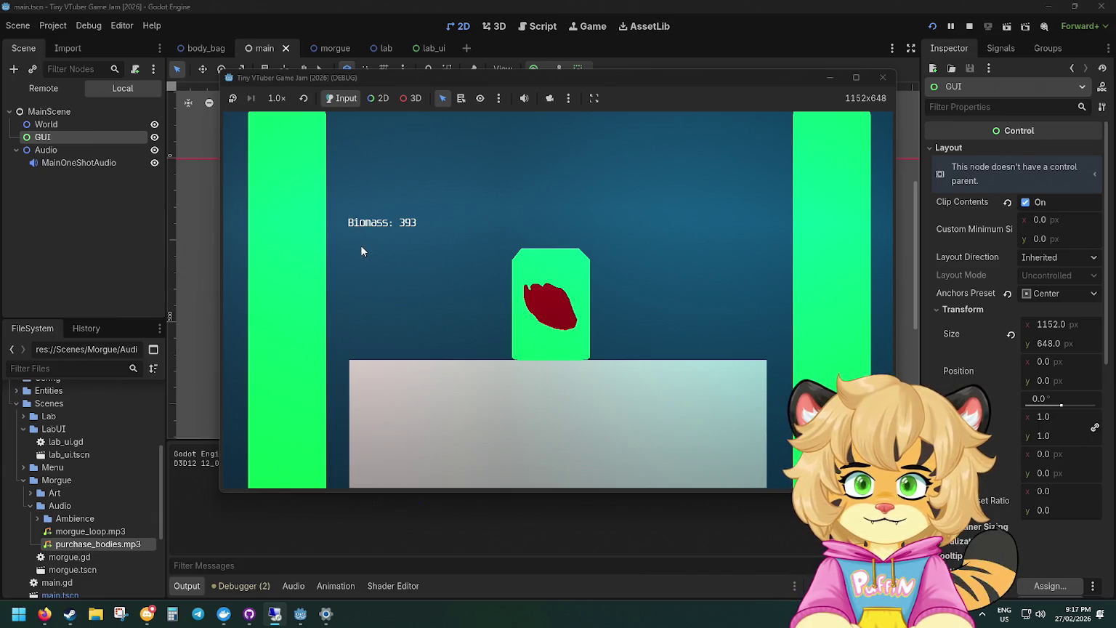
Switch back and forth between the lab and morgue, ending in the morgue.
left_click(538, 299)
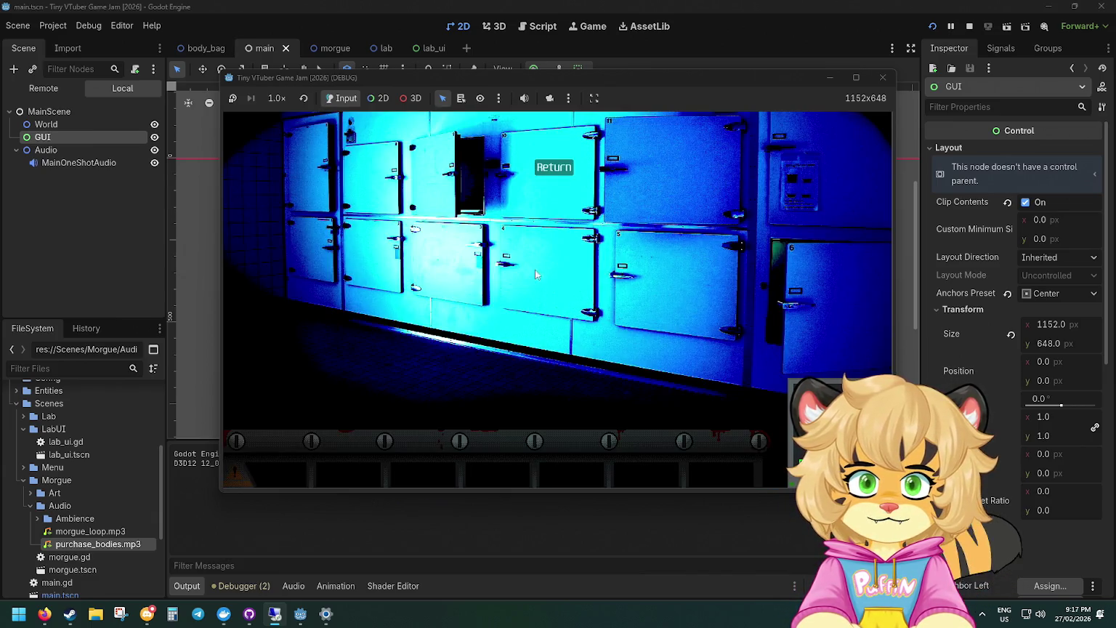
left_click(555, 166)
left_click(537, 302)
left_click(554, 168)
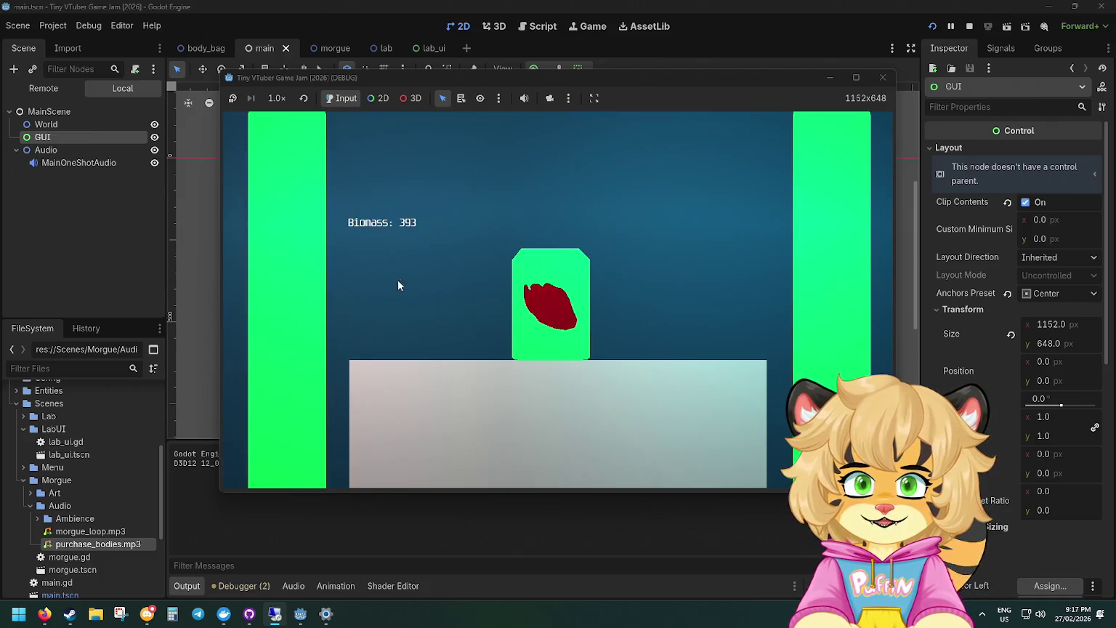
left_click(522, 279)
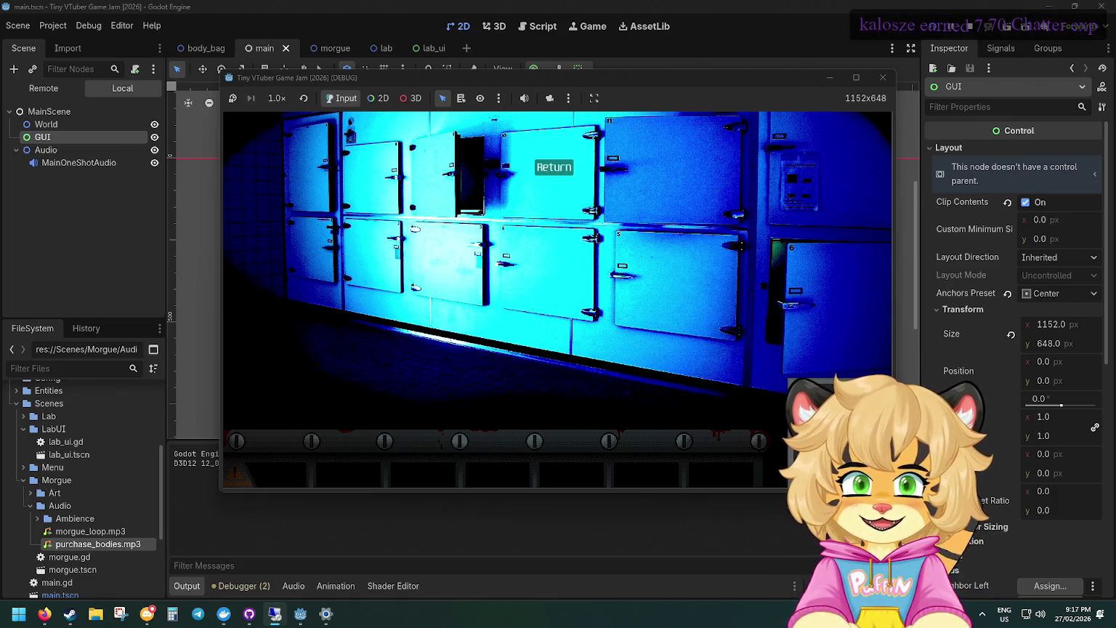
Recycle or dispose of each conveyor body bag, then return to the lab at Biomass 603.
left_click(559, 418)
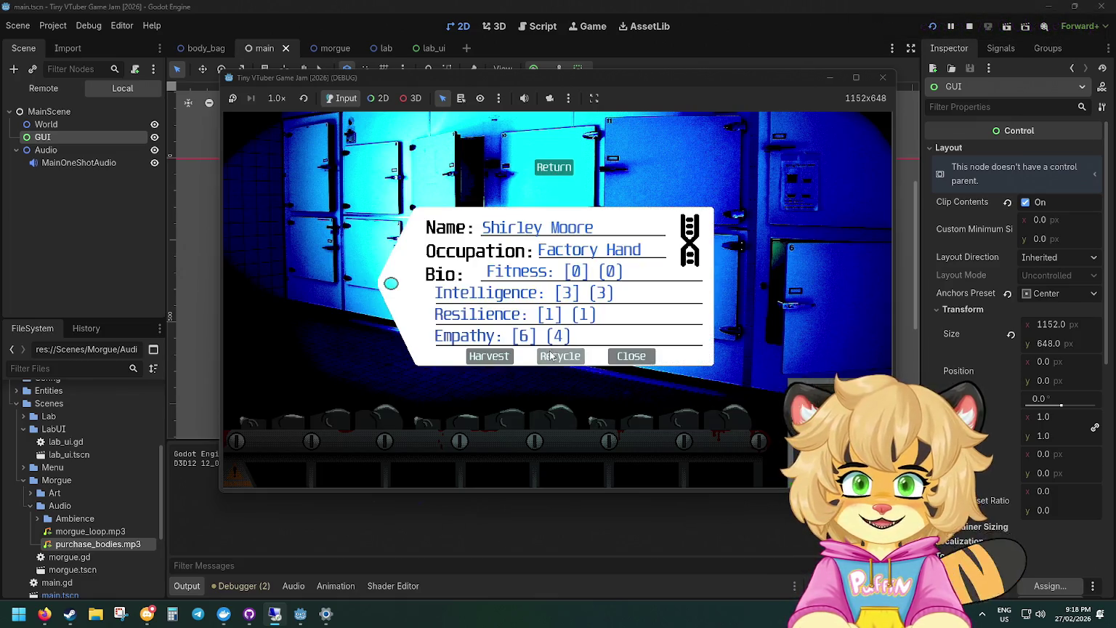
left_click(560, 355)
left_click(535, 415)
left_click(379, 416)
left_click(561, 356)
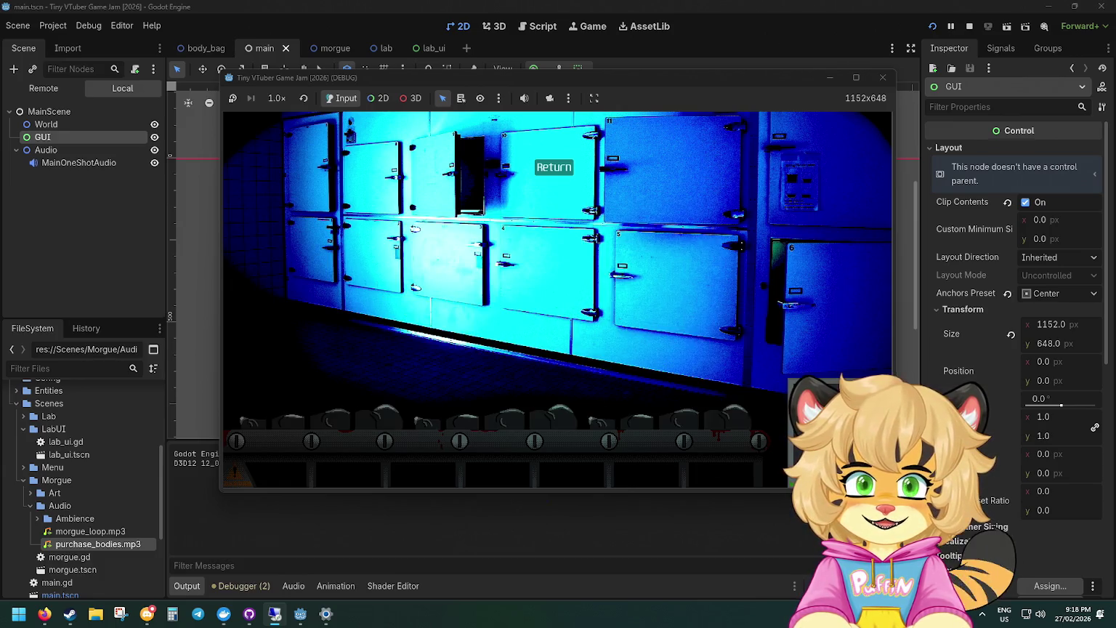
left_click(726, 415)
left_click(561, 355)
left_click(552, 415)
left_click(560, 355)
left_click(320, 415)
left_click(560, 356)
left_click(676, 420)
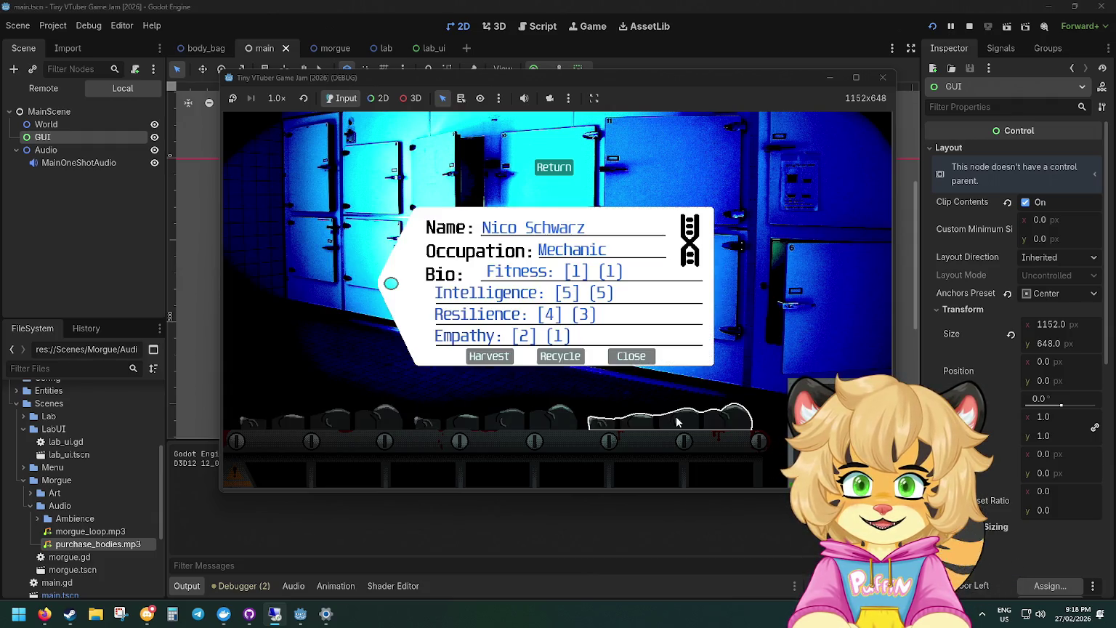
left_click(560, 356)
left_click(554, 416)
left_click(560, 356)
left_click(378, 413)
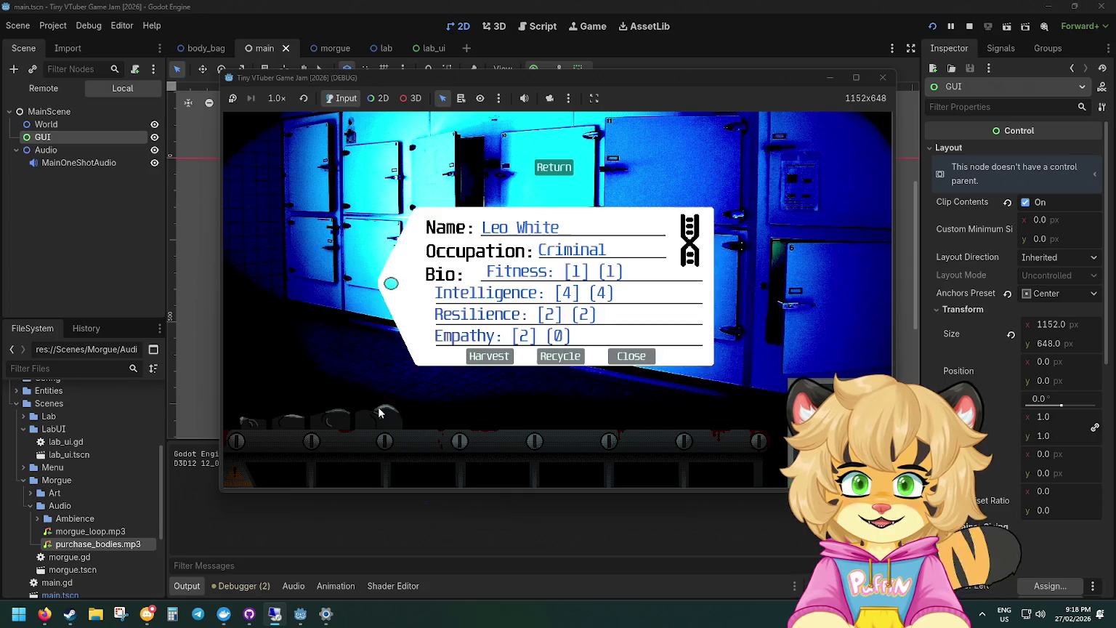
left_click(541, 357)
left_click(730, 416)
left_click(560, 356)
left_click(552, 415)
left_click(560, 356)
left_click(394, 417)
left_click(553, 363)
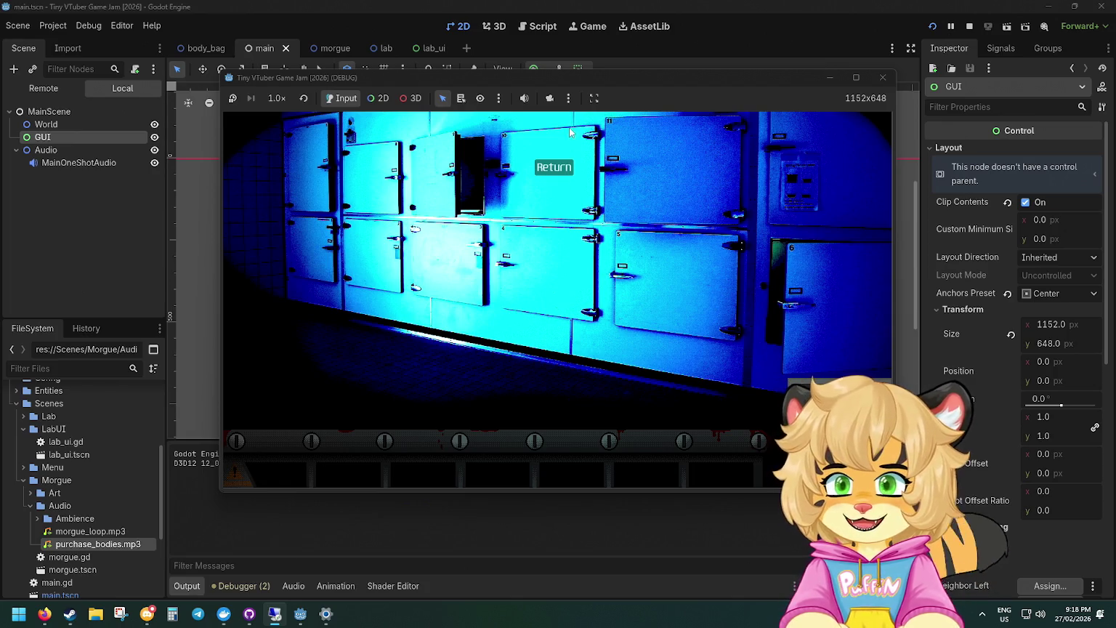
left_click(554, 167)
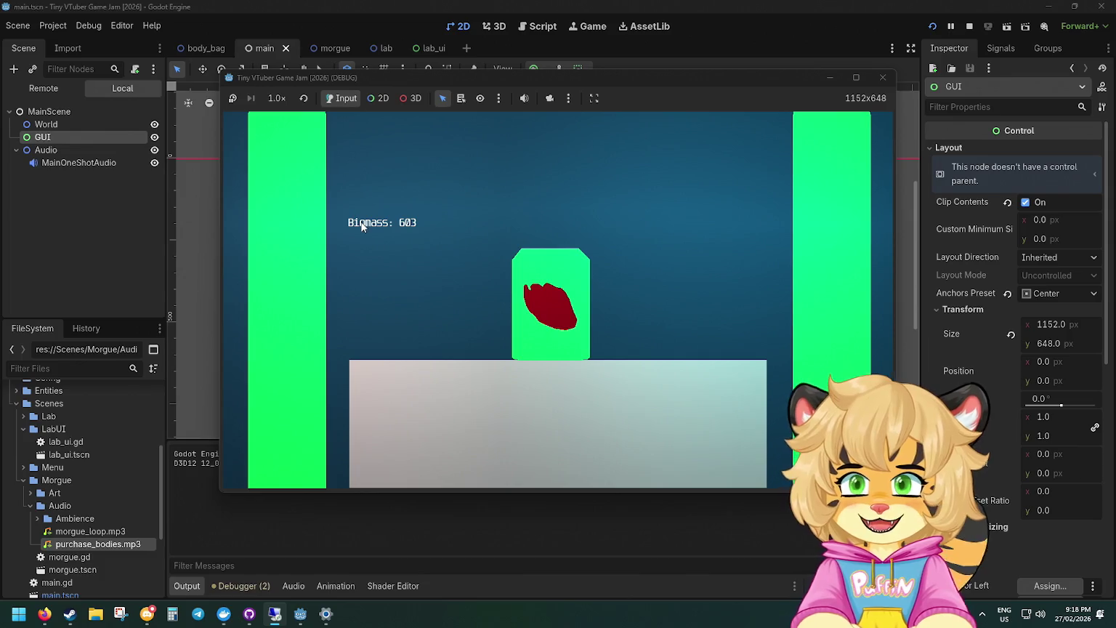
Toggle to the morgue and back to confirm Biomass 603, then switch to GitHub Desktop.
left_click(541, 251)
left_click(541, 168)
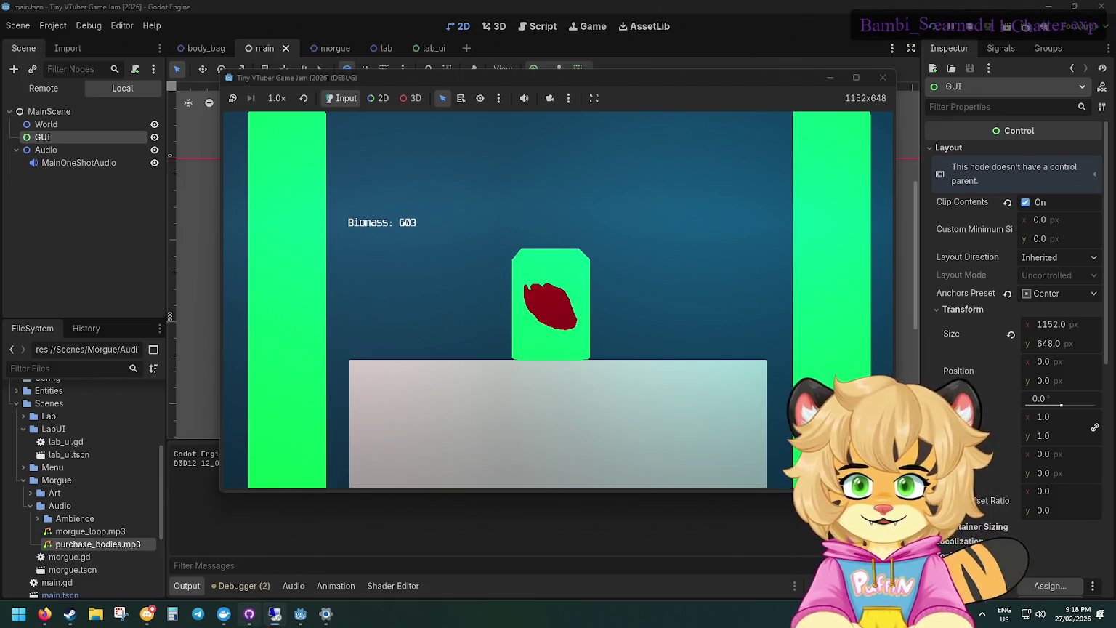
left_click(256, 619)
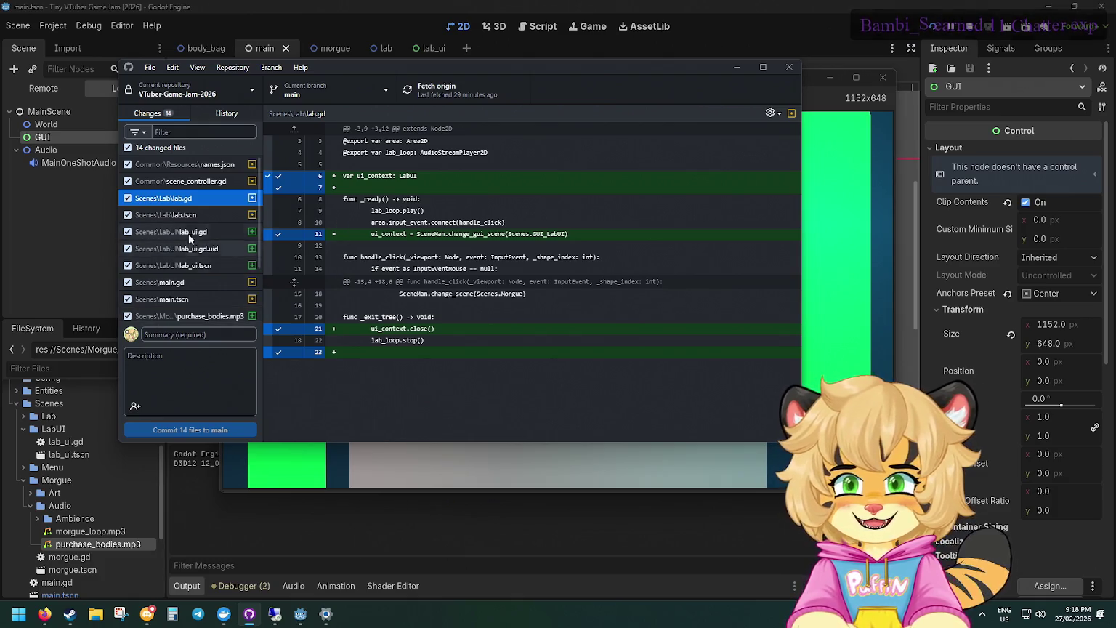
left_click(186, 166)
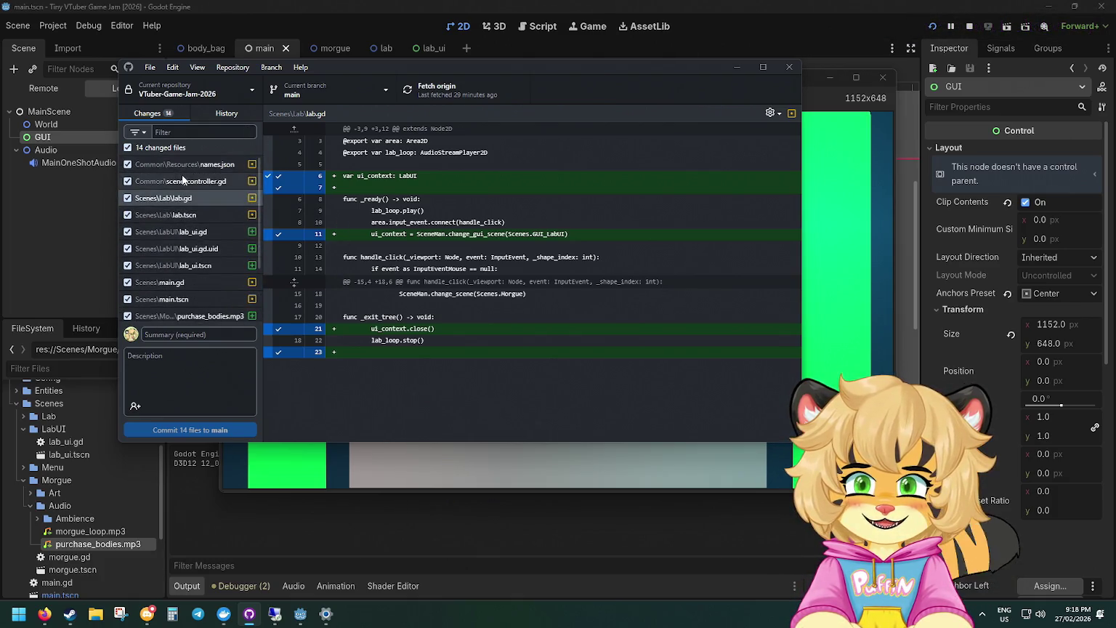
scroll(413, 259, "down", 20)
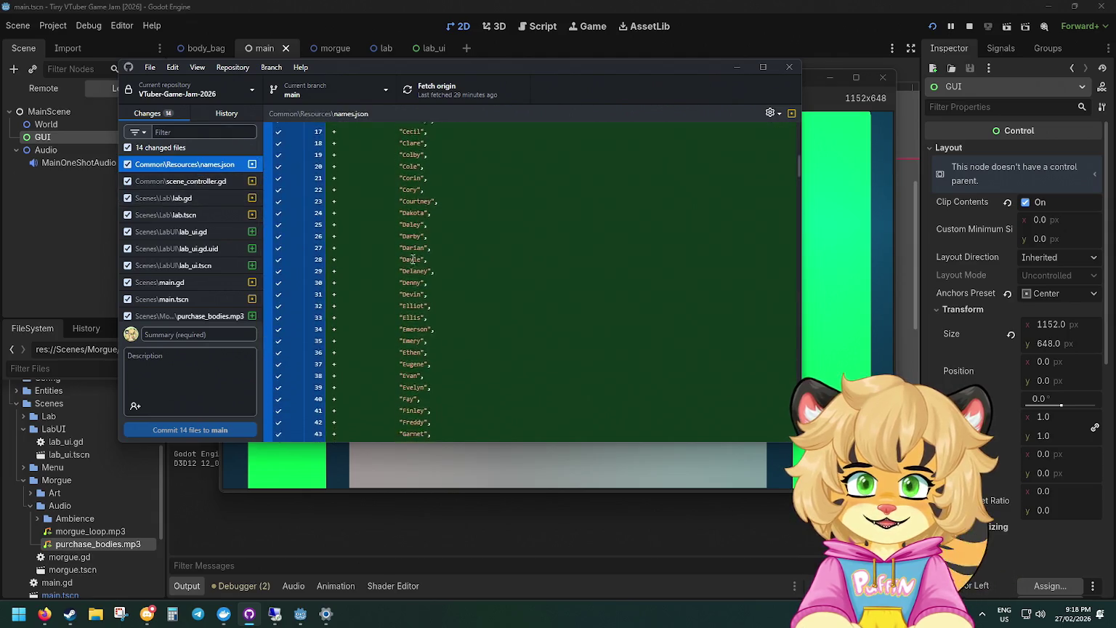
scroll(413, 258, "down", 15)
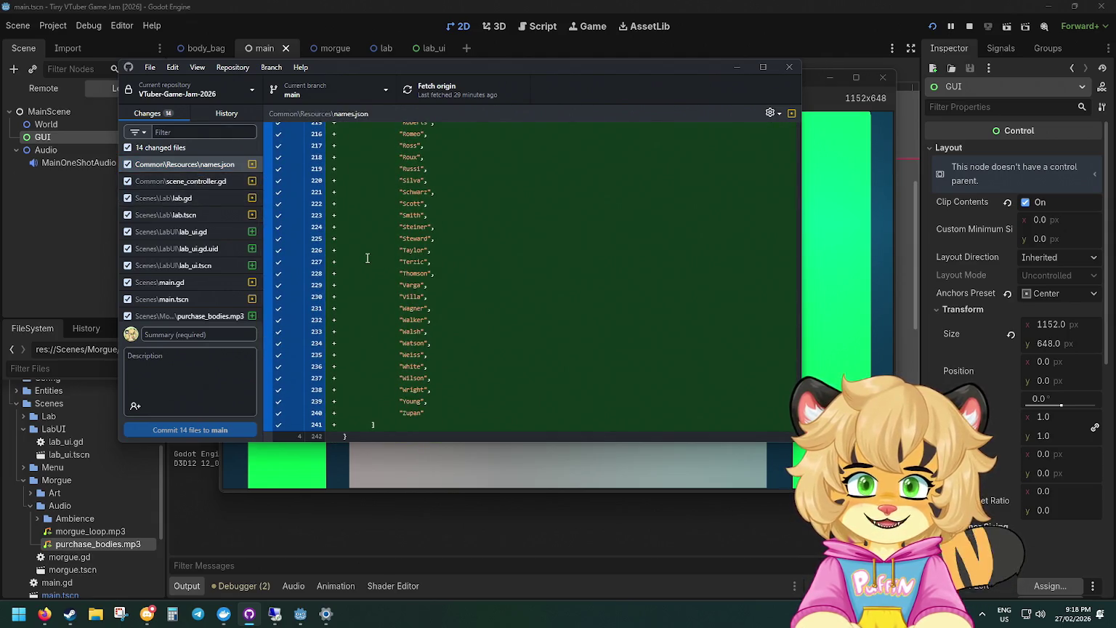
scroll(385, 419, "up", 20)
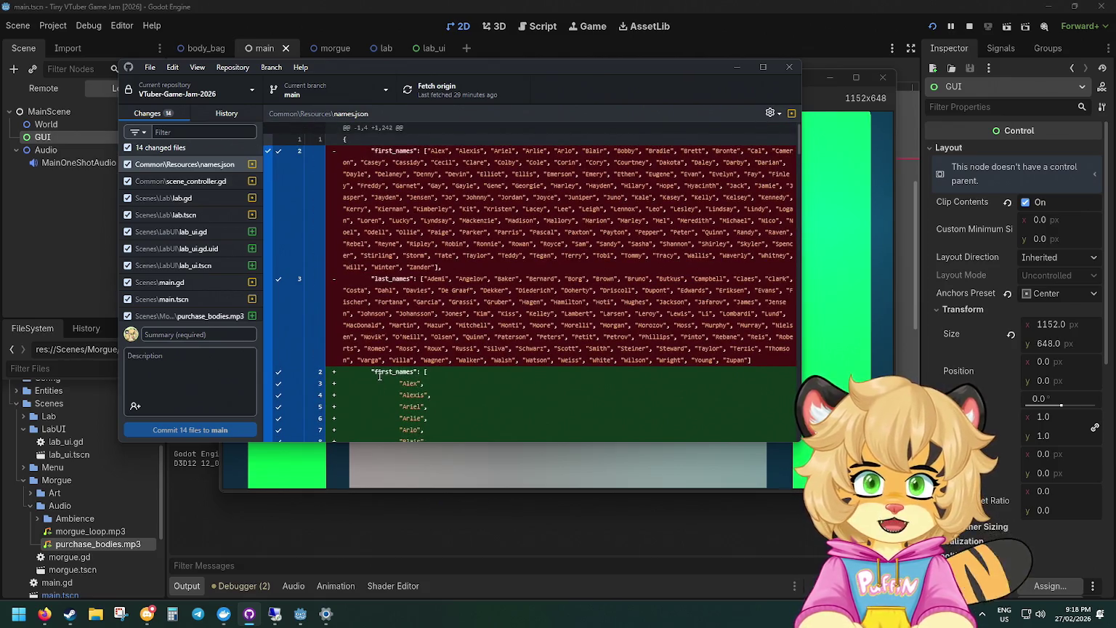
scroll(400, 290, "down", 3)
double_click(376, 266)
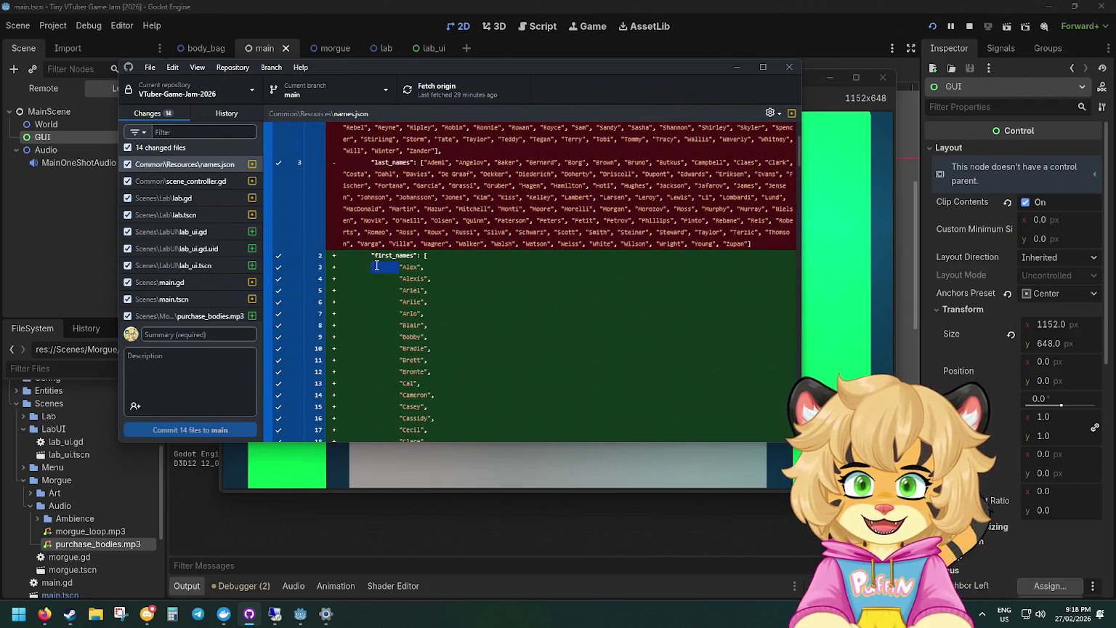
left_click_drag(436, 255, 433, 294)
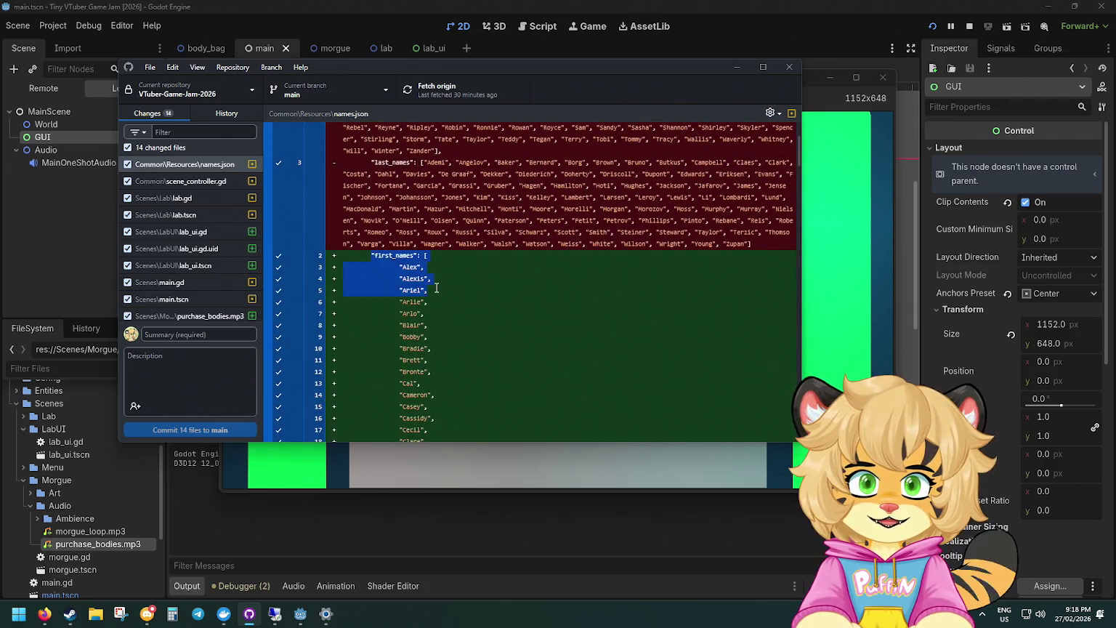
scroll(417, 266, "down", 9)
scroll(416, 266, "down", 20)
scroll(97, 472, "up", 5)
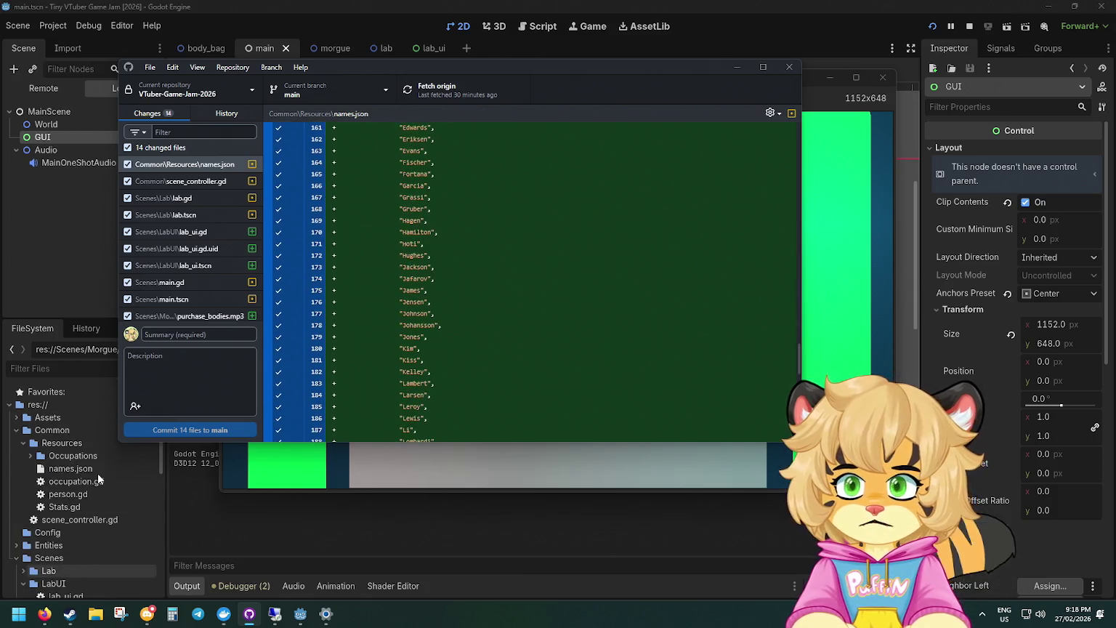
left_click(77, 499)
Open names.json in the script editor and select all of its text.
double_click(71, 468)
left_click(479, 359)
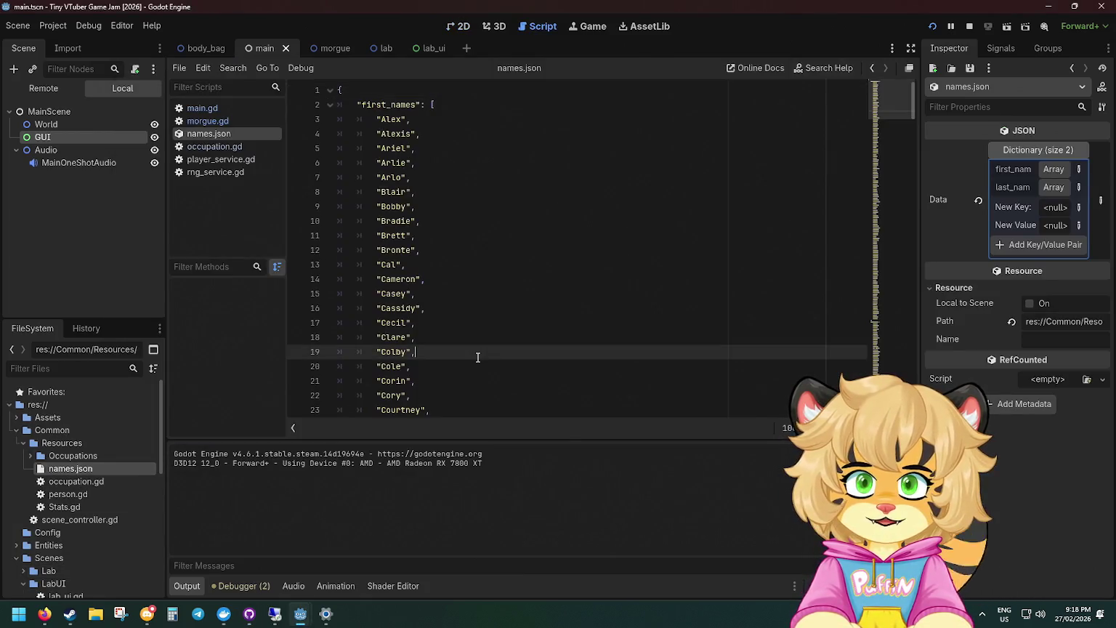
key("ctrl+a")
mouse_move(45, 614)
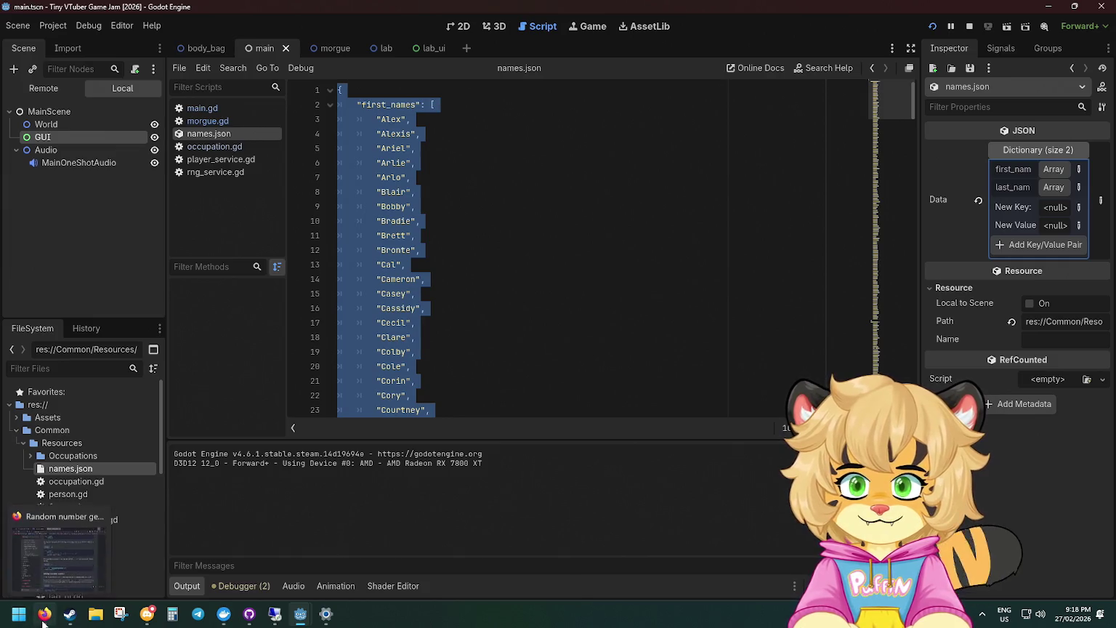
mouse_move(58, 571)
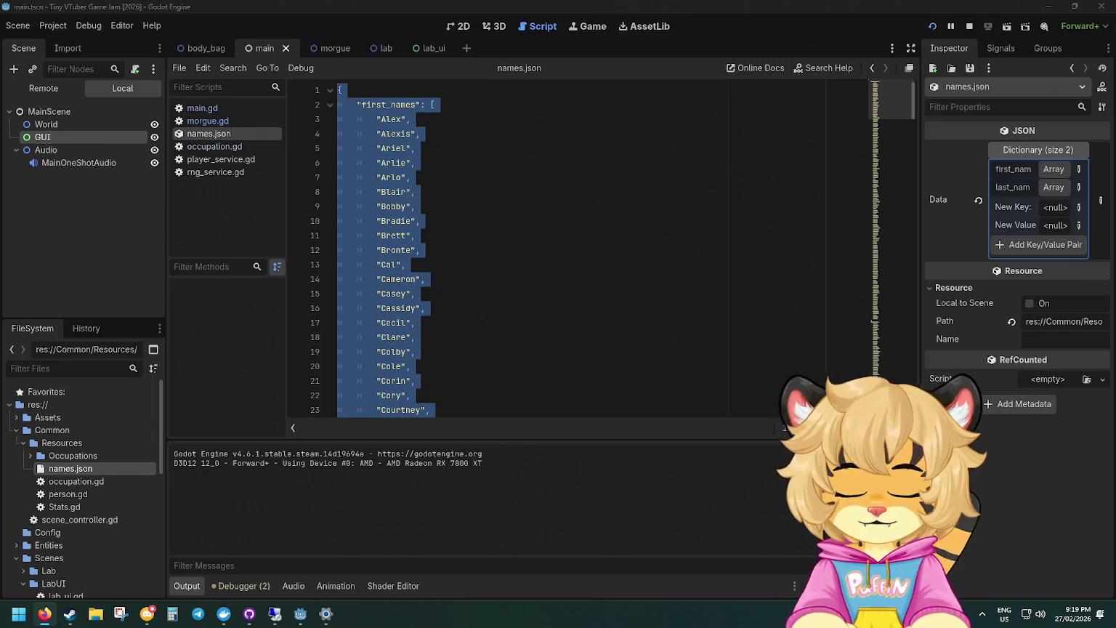
Scroll through the first and last name lists in names.json, then return to GitHub Desktop.
key("alt+Tab")
left_click(489, 239)
scroll(494, 239, "down", 20)
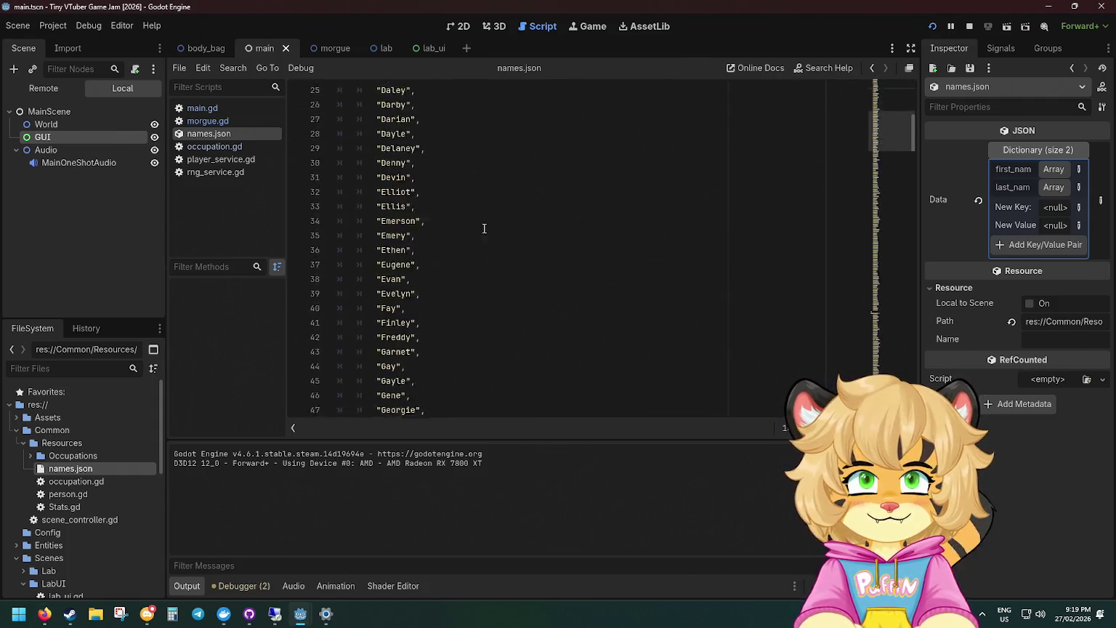
scroll(358, 243, "down", 3)
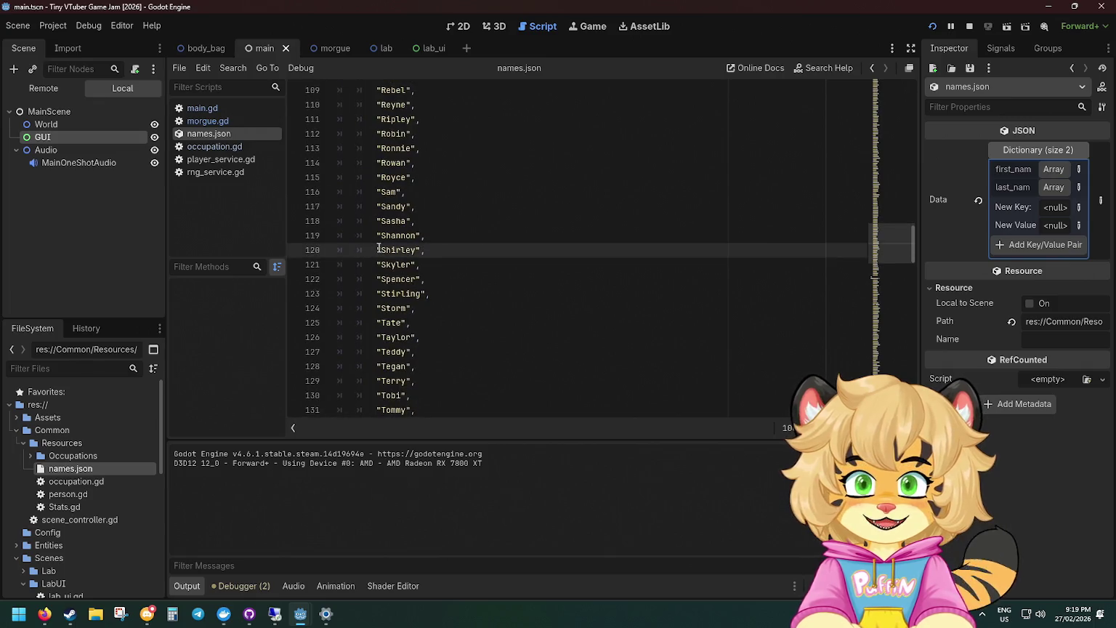
left_click_drag(378, 249, 305, 249)
scroll(379, 258, "down", 10)
scroll(378, 239, "up", 10)
left_click(378, 204)
scroll(353, 255, "down", 20)
scroll(353, 256, "down", 3)
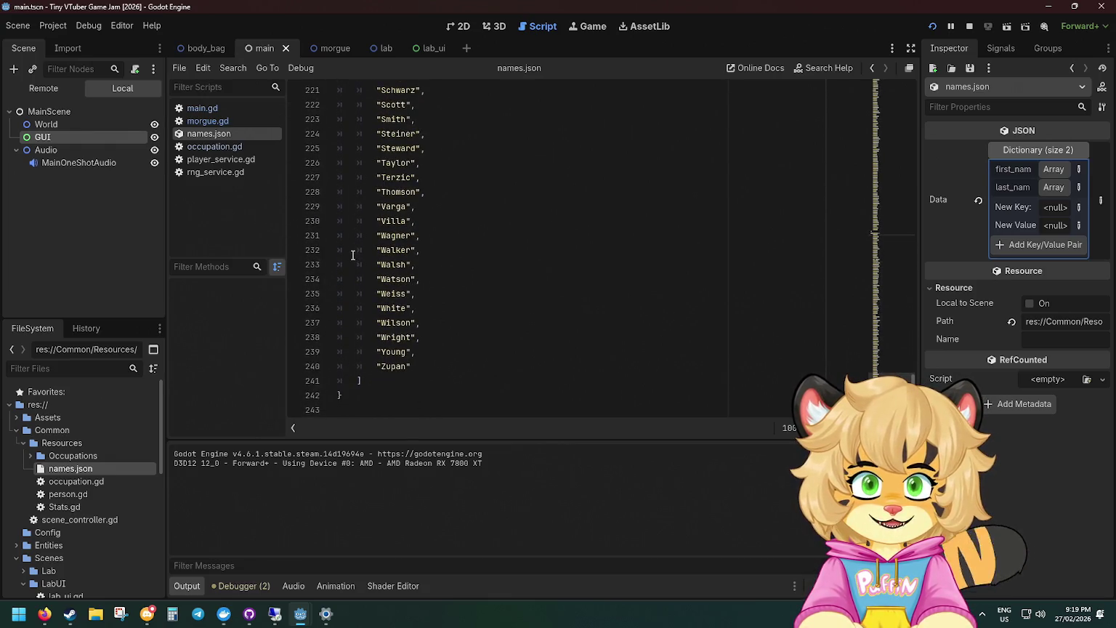
scroll(352, 254, "up", 20)
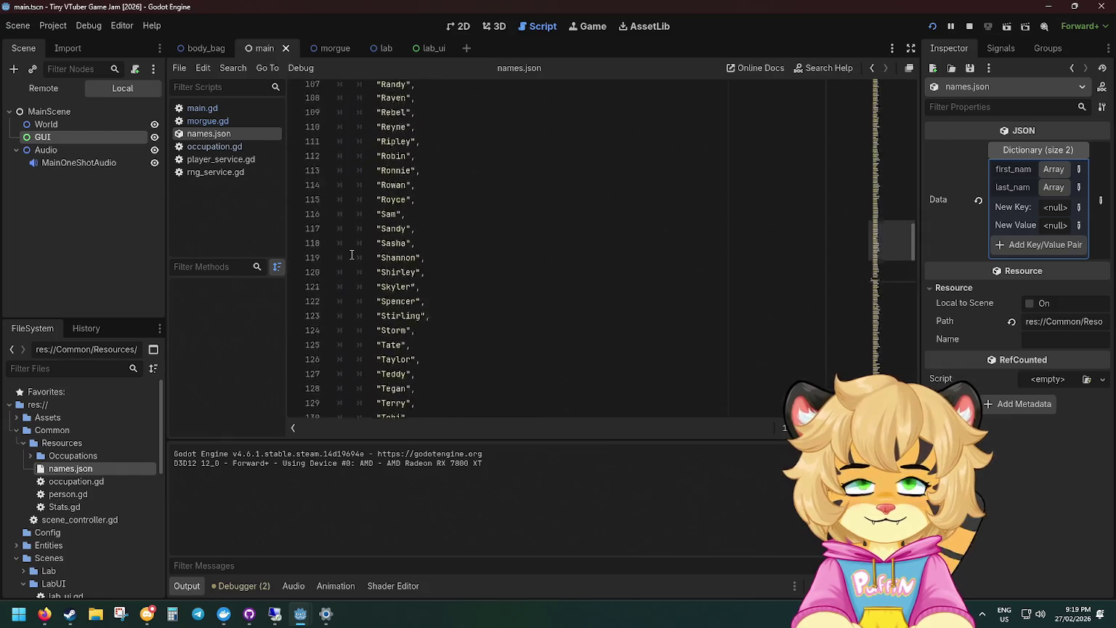
scroll(352, 255, "up", 20)
left_click(249, 614)
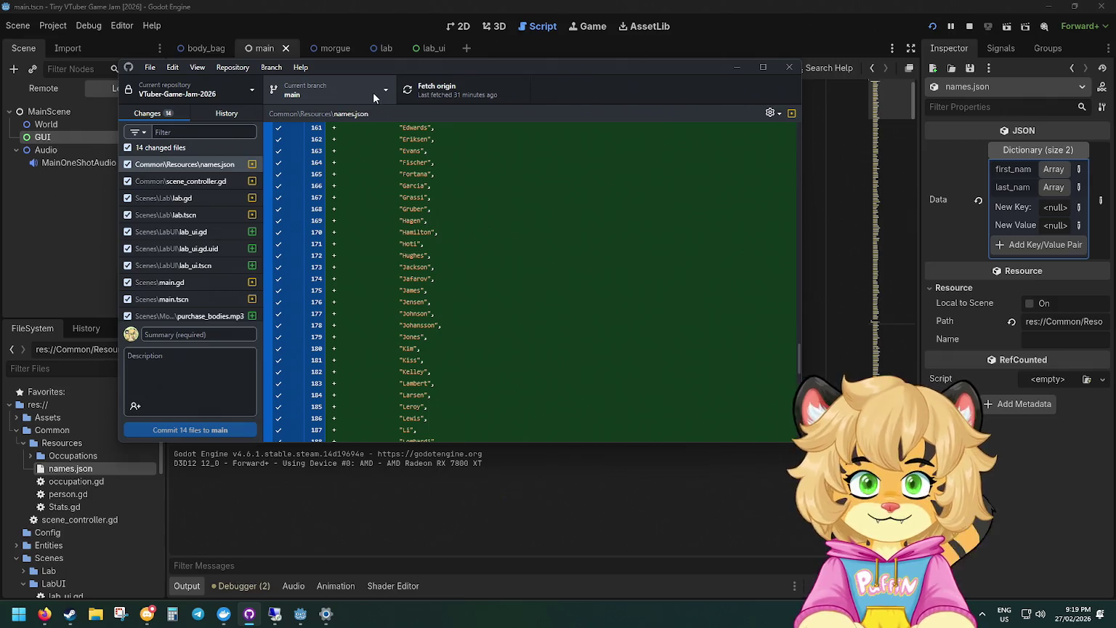
Start a new branch from the branch list, cancel it, and reopen the list.
left_click(373, 92)
left_click(440, 139)
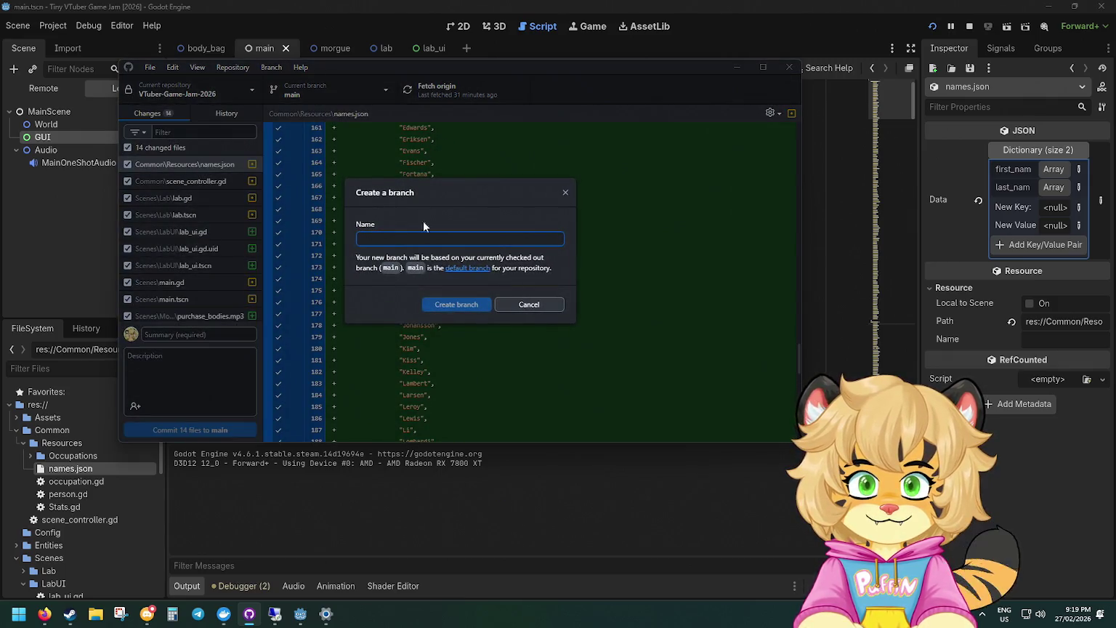
left_click(529, 304)
left_click(339, 94)
Delete the fix/fix-morgue-crash and feat/create-body-service branches, then begin a new branch.
right_click(337, 223)
left_click(375, 276)
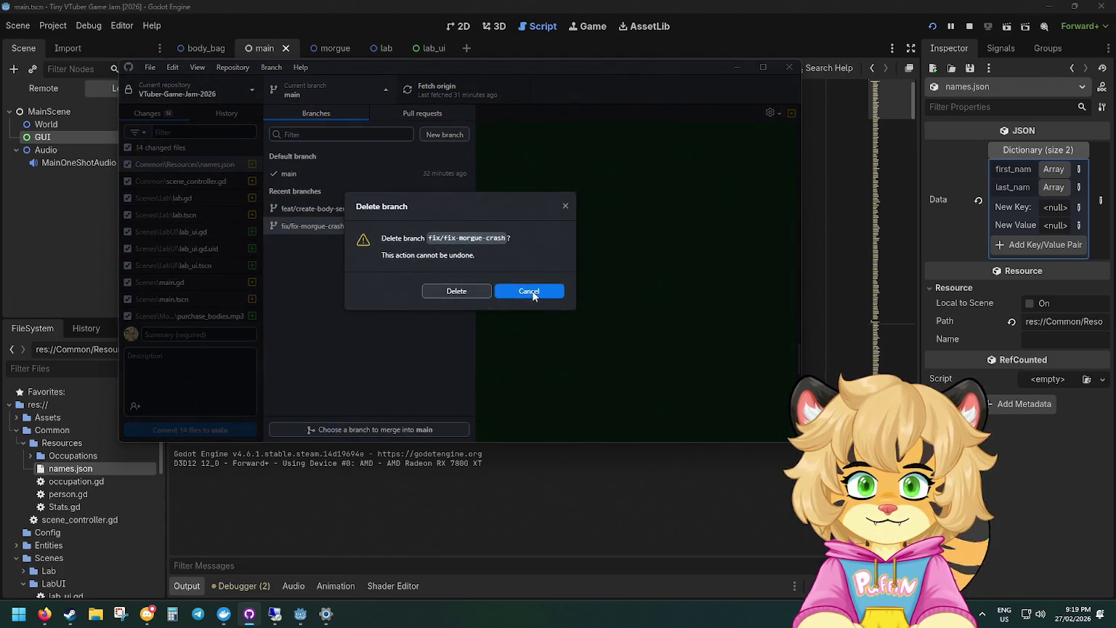
left_click(457, 291)
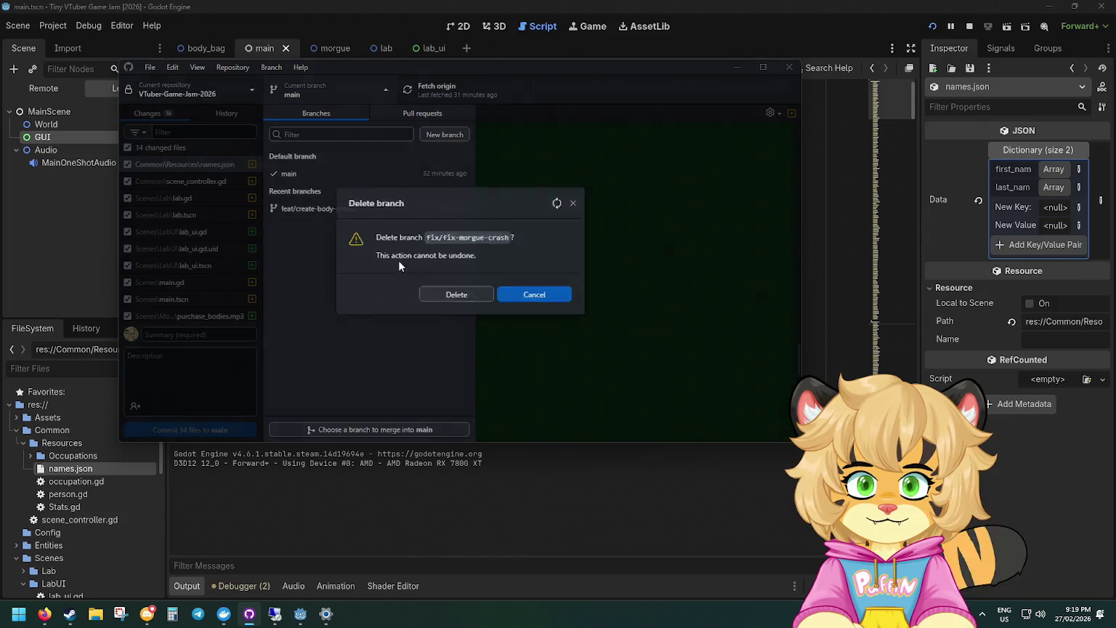
right_click(320, 211)
left_click(370, 265)
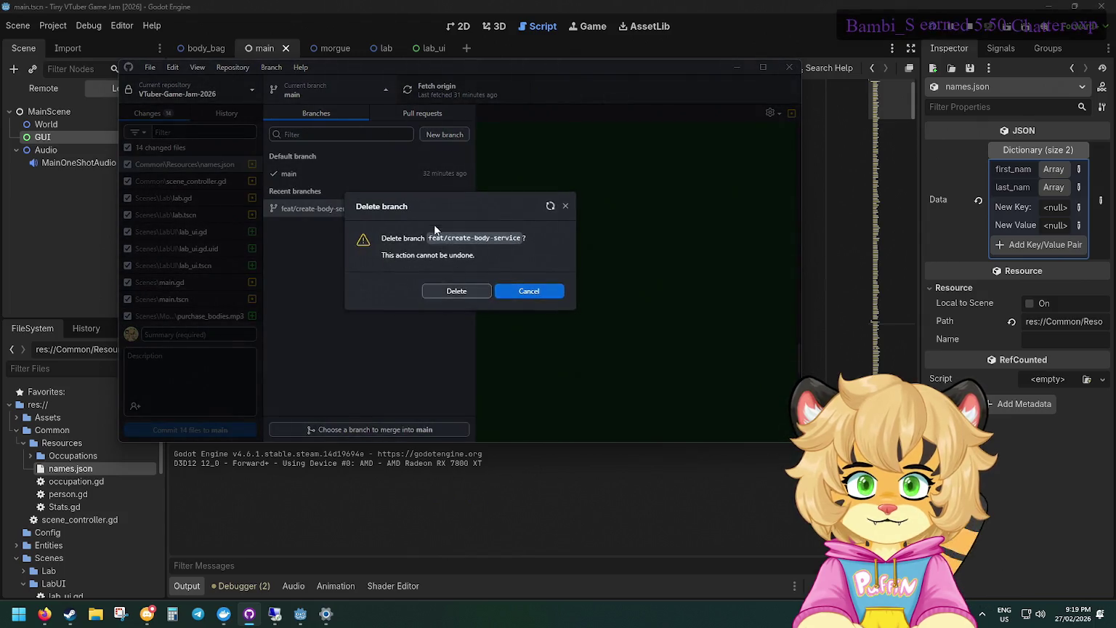
left_click(456, 291)
left_click(439, 135)
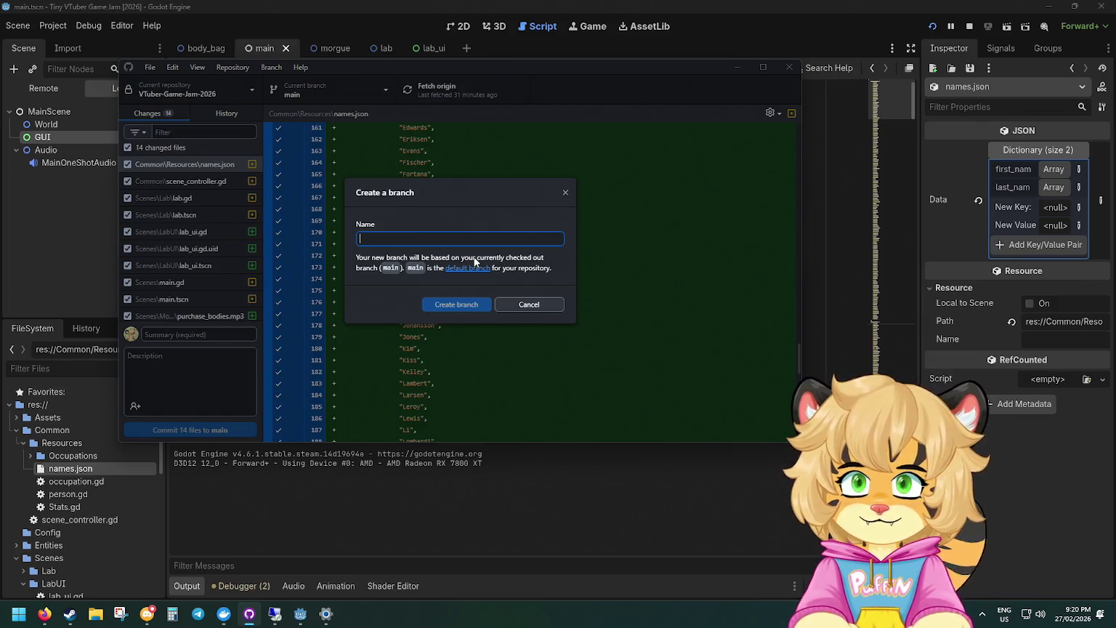
Create the feat/add-lab-gui branch and bring the 14 uncommitted changes onto it.
type("feat")
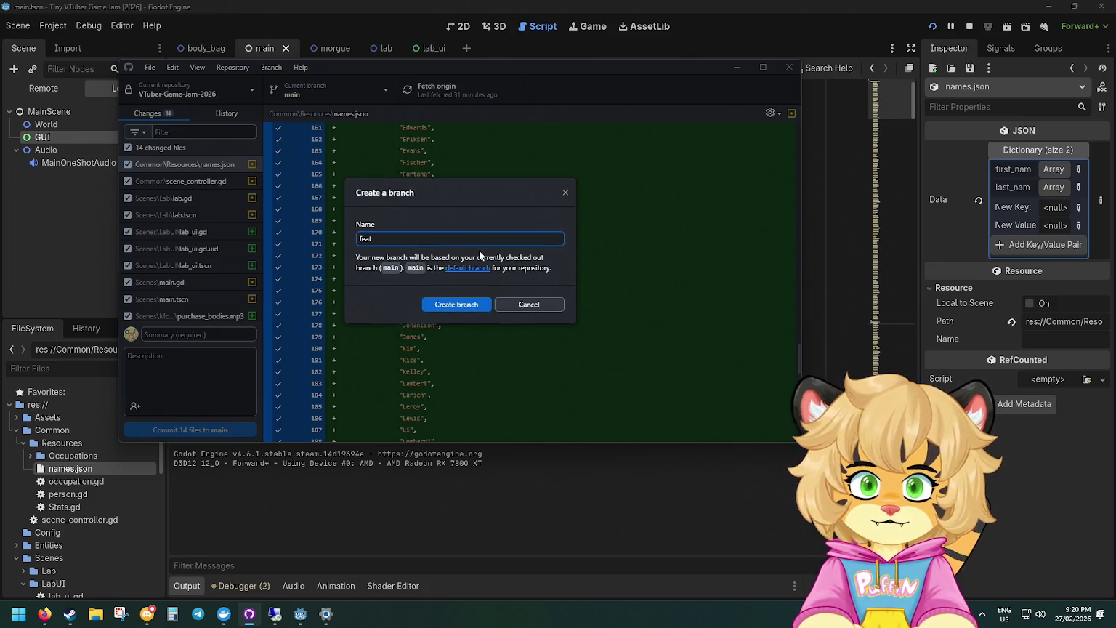
type("/add lab gui")
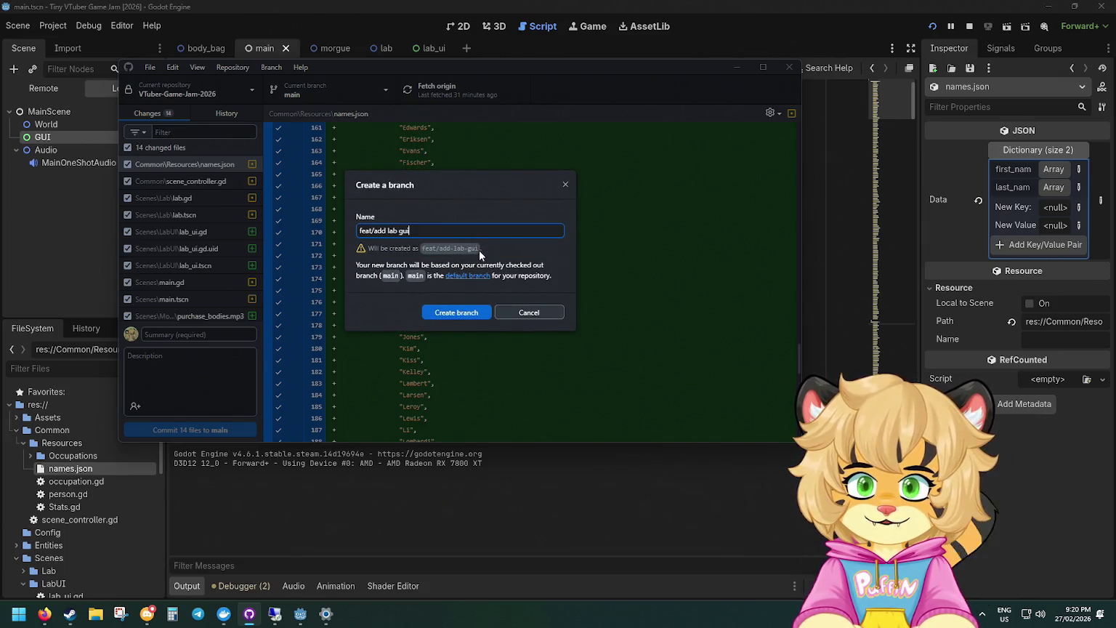
left_click(465, 312)
left_click(423, 274)
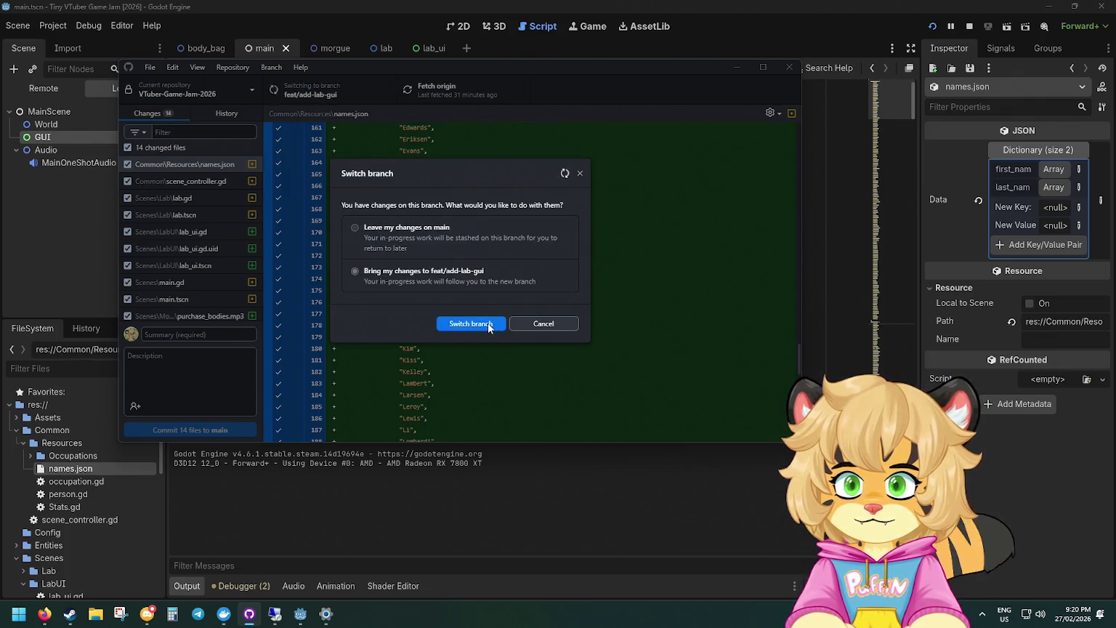
left_click(470, 323)
Start typing the commit summary for the lab GUI changes.
scroll(193, 240, "down", 3)
left_click(197, 393)
left_click(202, 336)
type("feat: Initia")
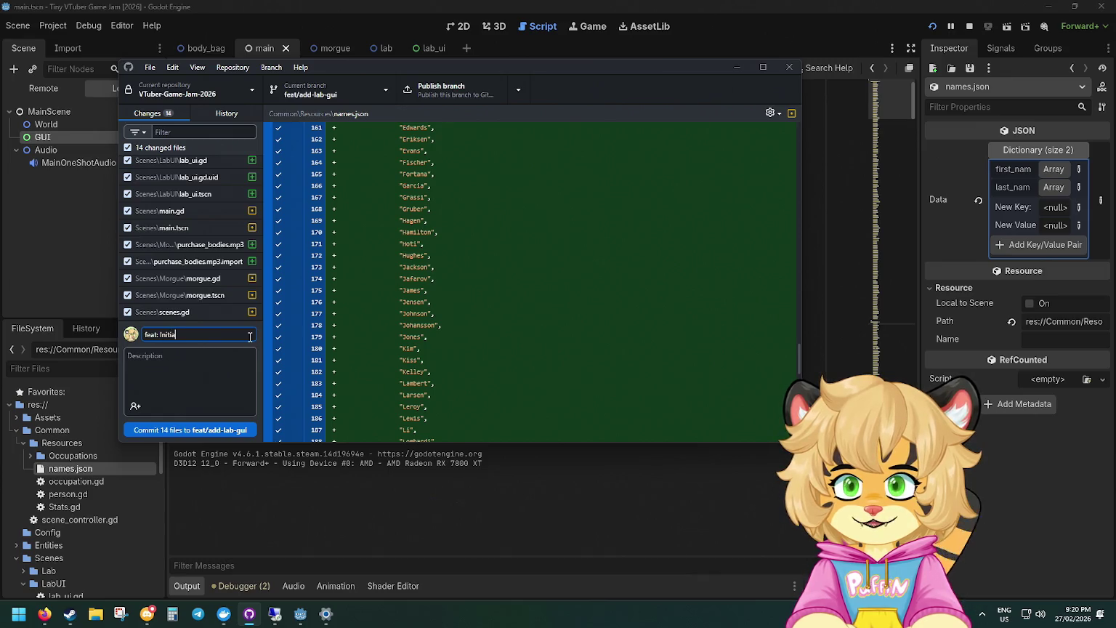
type("reating a")
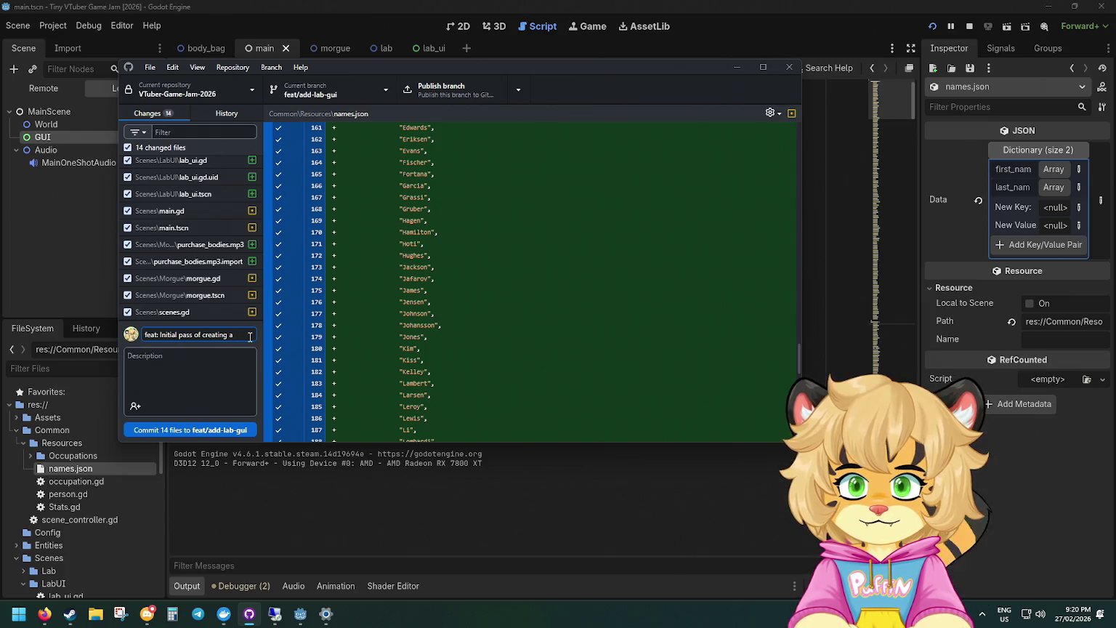
type("b gui")
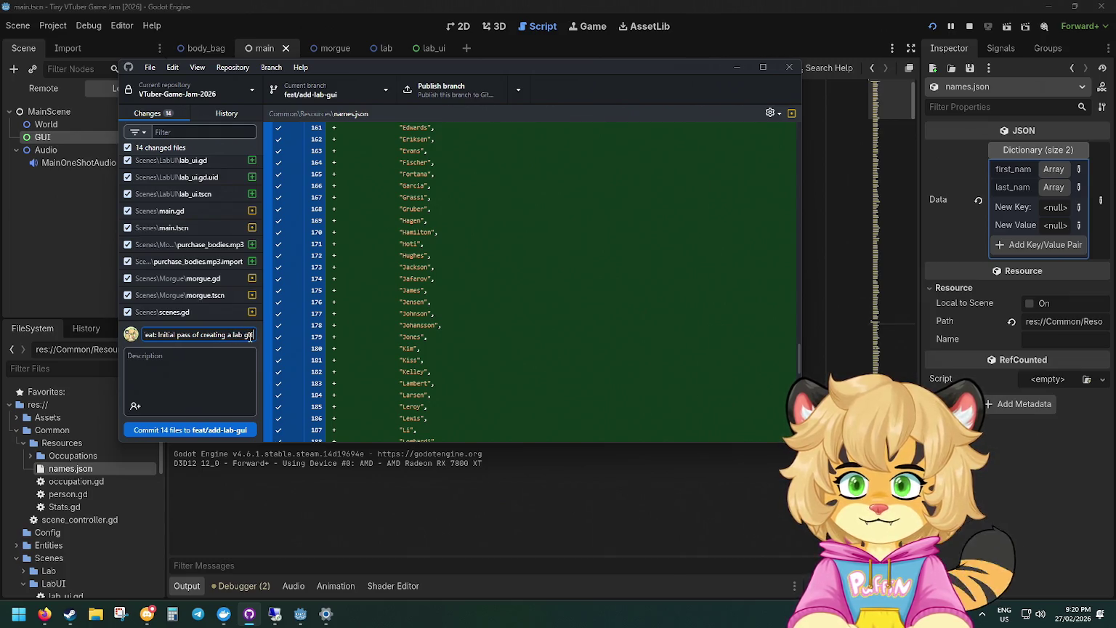
Commit the 14 files as 'feat: Initial pass of creating a lab gui' and publish the branch.
left_click(227, 429)
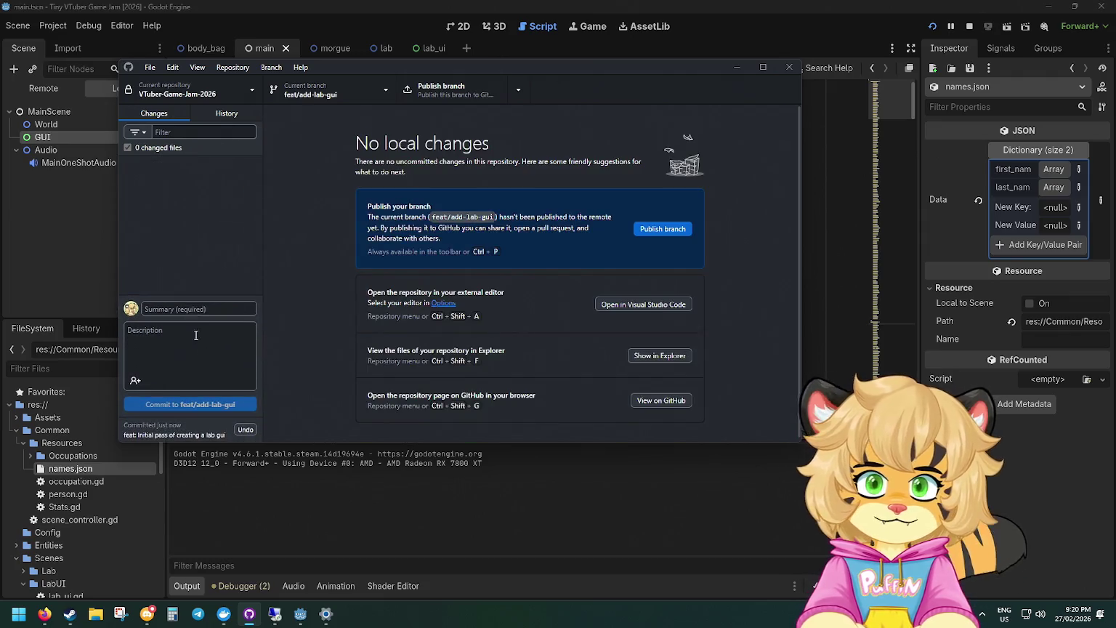
left_click(675, 233)
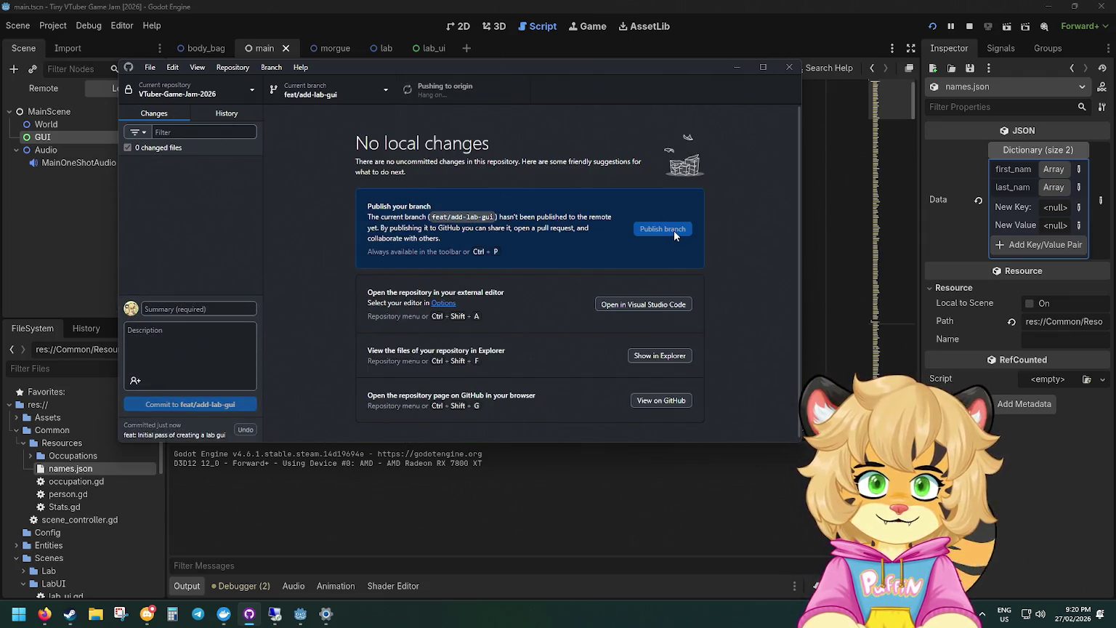